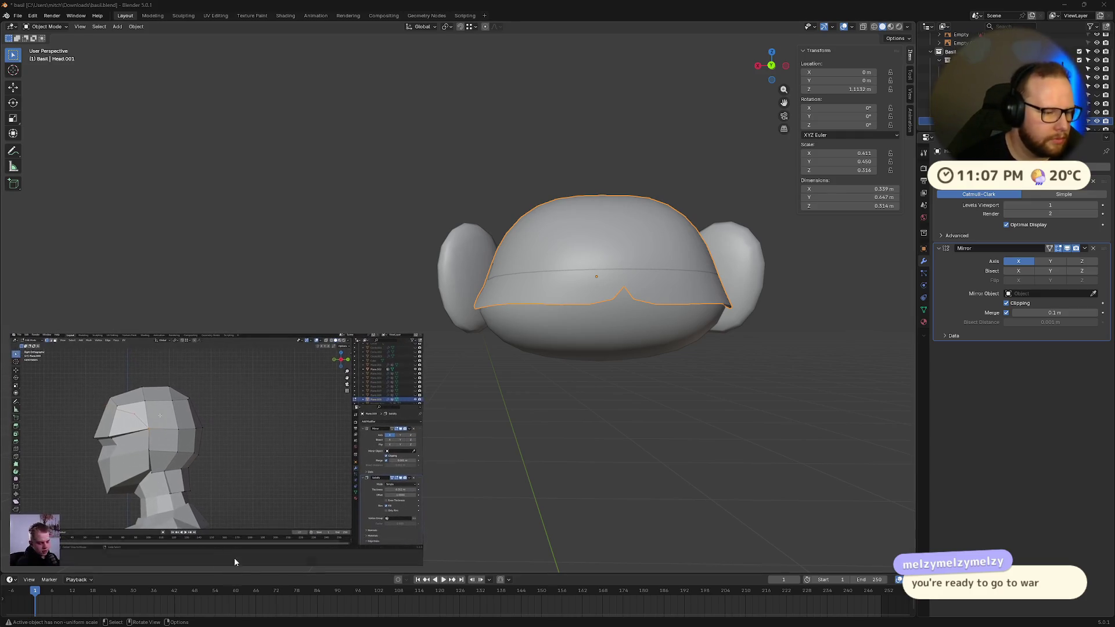
# - Skip the tutorial video ahead to 2:35 and pause it
pyautogui.moveTo(75, 541); pyautogui.dragTo(89, 539)
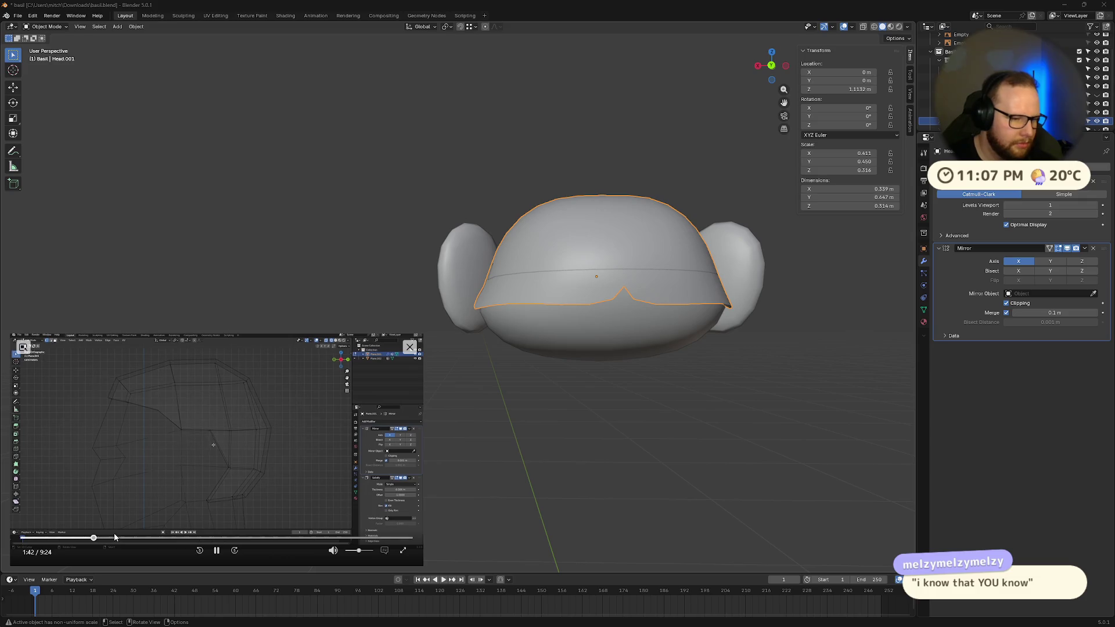
pyautogui.click(128, 538)
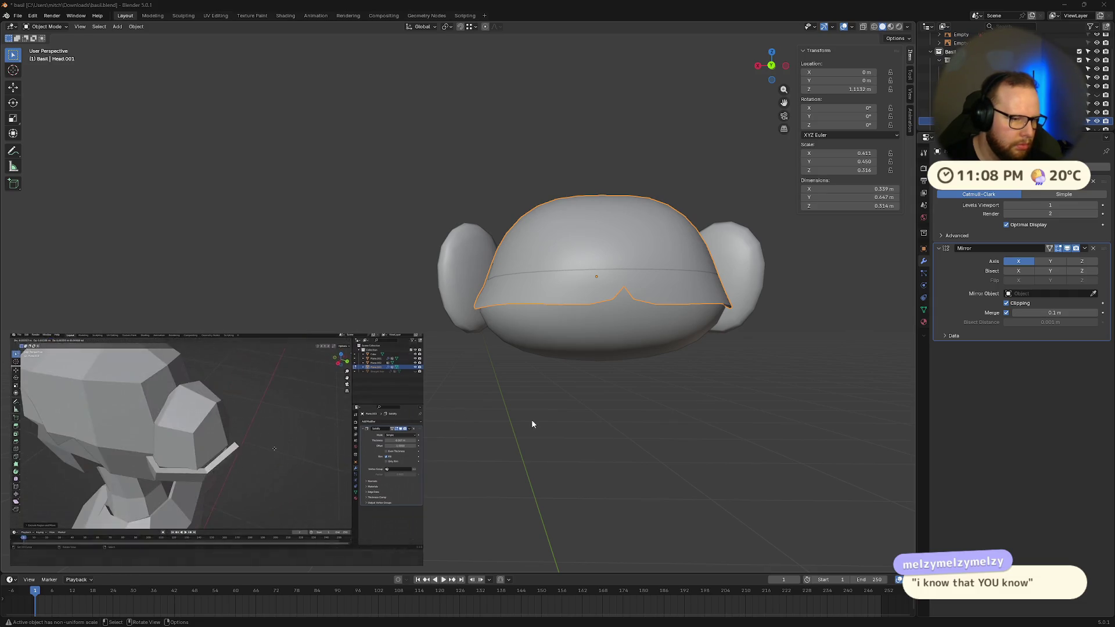
pyautogui.click(217, 550)
# - Delete the Head hair shell and the Head.001 hair object
pyautogui.moveTo(348, 279)
pyautogui.mouseDown(button='middle')
pyautogui.moveTo(452, 261)
pyautogui.moveTo(511, 340)
pyautogui.moveTo(507, 351)
pyautogui.moveTo(556, 283)
pyautogui.moveTo(528, 208)
pyautogui.mouseUp(button='middle')
pyautogui.click(556, 282)
pyautogui.press('Delete')
pyautogui.click(553, 281)
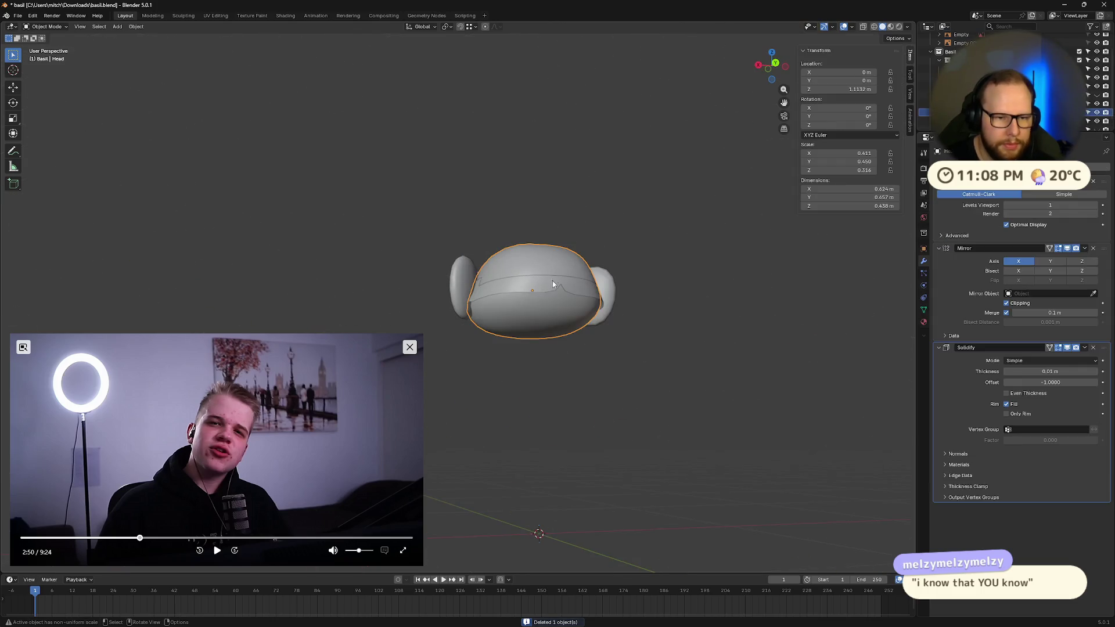
pyautogui.moveTo(553, 284)
pyautogui.mouseDown(button='middle')
pyautogui.moveTo(497, 305)
pyautogui.moveTo(504, 253)
pyautogui.moveTo(577, 280)
pyautogui.mouseUp(button='middle')
pyautogui.click(496, 305)
pyautogui.press('Delete')
# - Close the tutorial video and bring the reference image into view
pyautogui.moveTo(717, 173); pyautogui.dragTo(581, 232, button='middle')
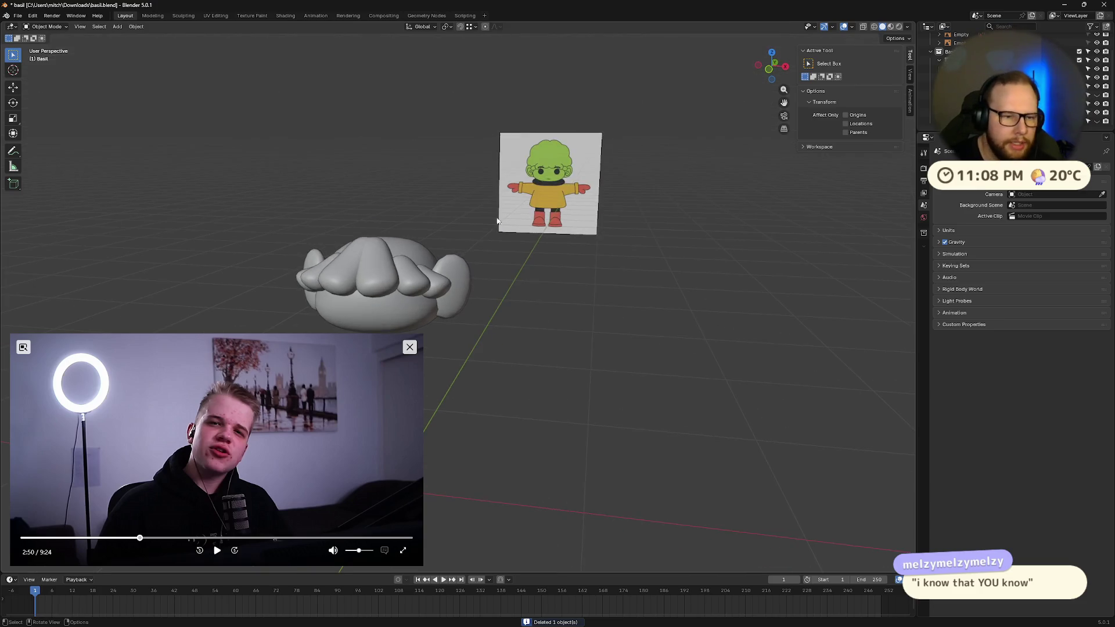
pyautogui.click(409, 347)
pyautogui.moveTo(540, 269)
pyautogui.mouseDown(button='middle')
pyautogui.moveTo(406, 274)
pyautogui.moveTo(489, 272)
pyautogui.mouseUp(button='middle')
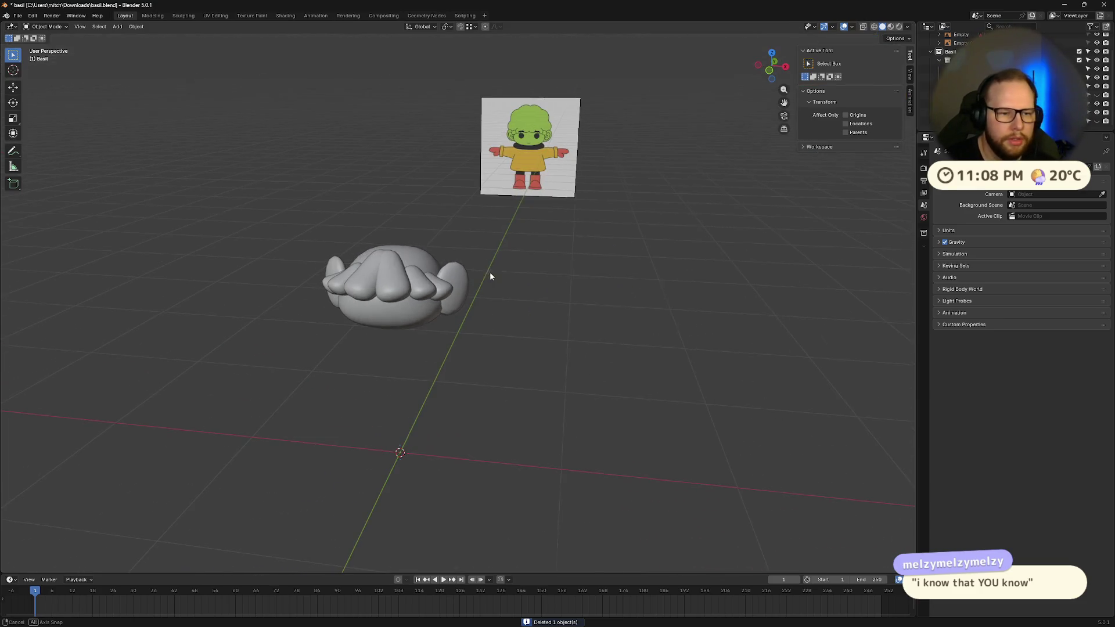
# - Hide the bang blobs in the Outliner, leaving only the head visible
pyautogui.click(1097, 68)
pyautogui.click(1097, 77)
pyautogui.click(1098, 86)
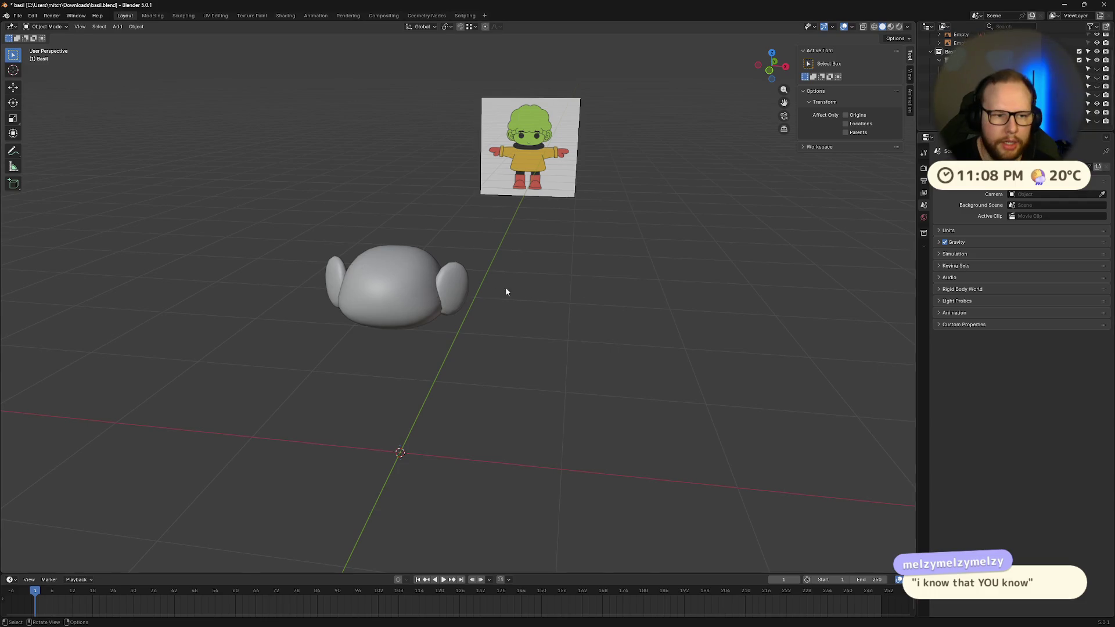
pyautogui.scroll(4, 505, 287)
pyautogui.moveTo(517, 256)
pyautogui.mouseDown(button='middle')
pyautogui.moveTo(646, 193)
pyautogui.moveTo(684, 208)
pyautogui.mouseUp(button='middle')
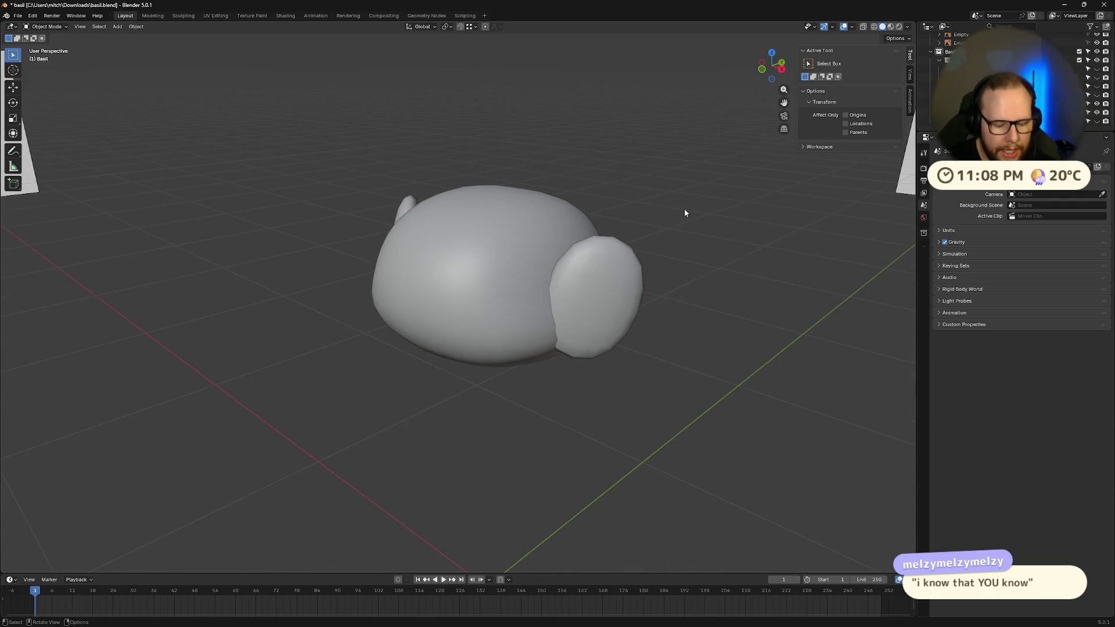
pyautogui.hotkey('shift', 'h')
pyautogui.hotkey('alt', 'h')
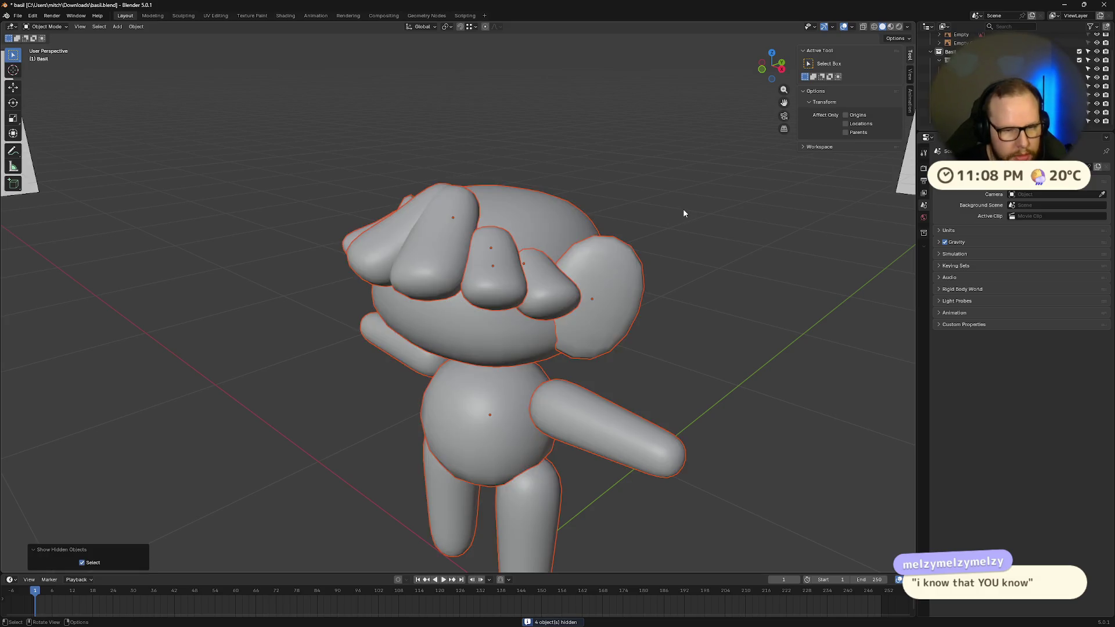
pyautogui.scroll(-4, 683, 208)
pyautogui.click(1097, 68)
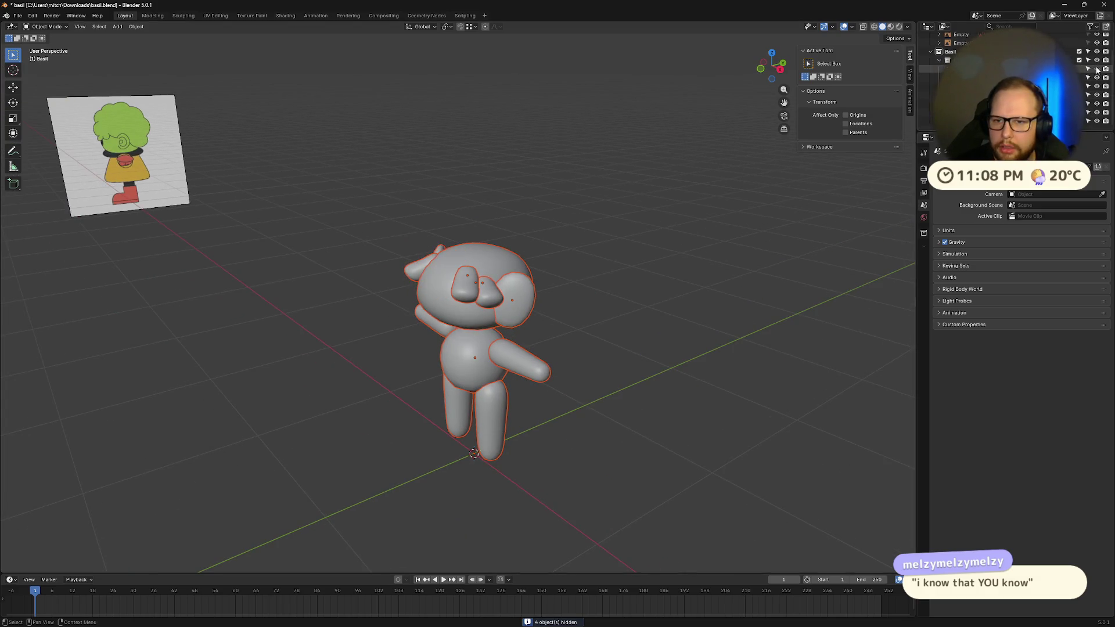
pyautogui.click(1097, 77)
pyautogui.moveTo(570, 236); pyautogui.dragTo(588, 233, button='middle')
# - Add a small cube above the head, subdivide it with Ctrl+2, and scale to 0.674
pyautogui.hotkey('shift', 'a')
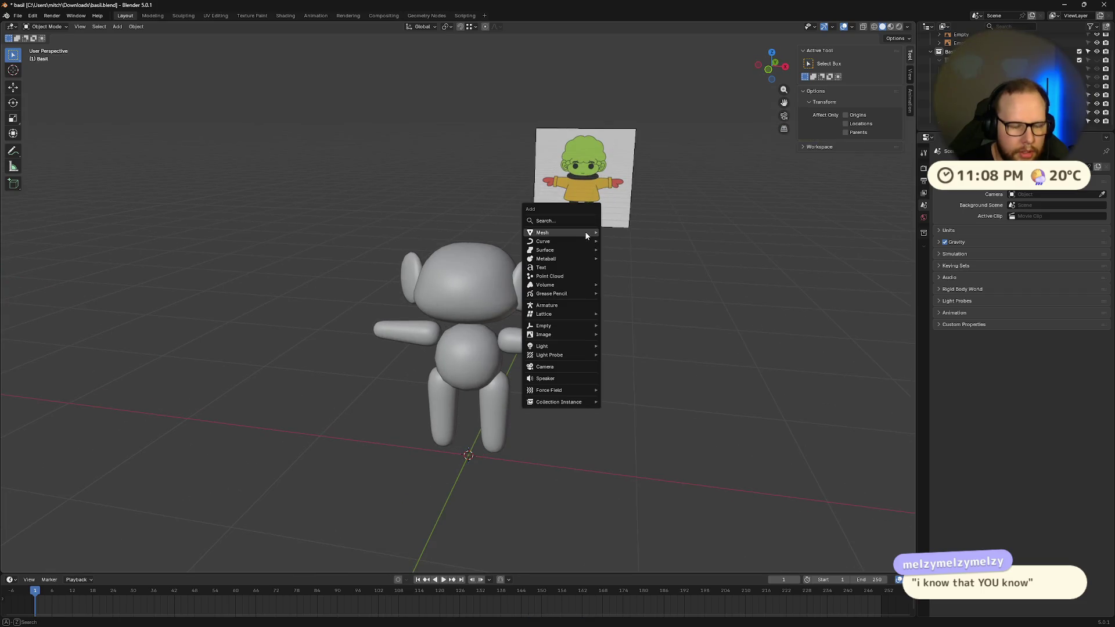
pyautogui.moveTo(585, 231)
pyautogui.click(643, 238)
pyautogui.scroll(-5, 789, 439)
pyautogui.press('s')
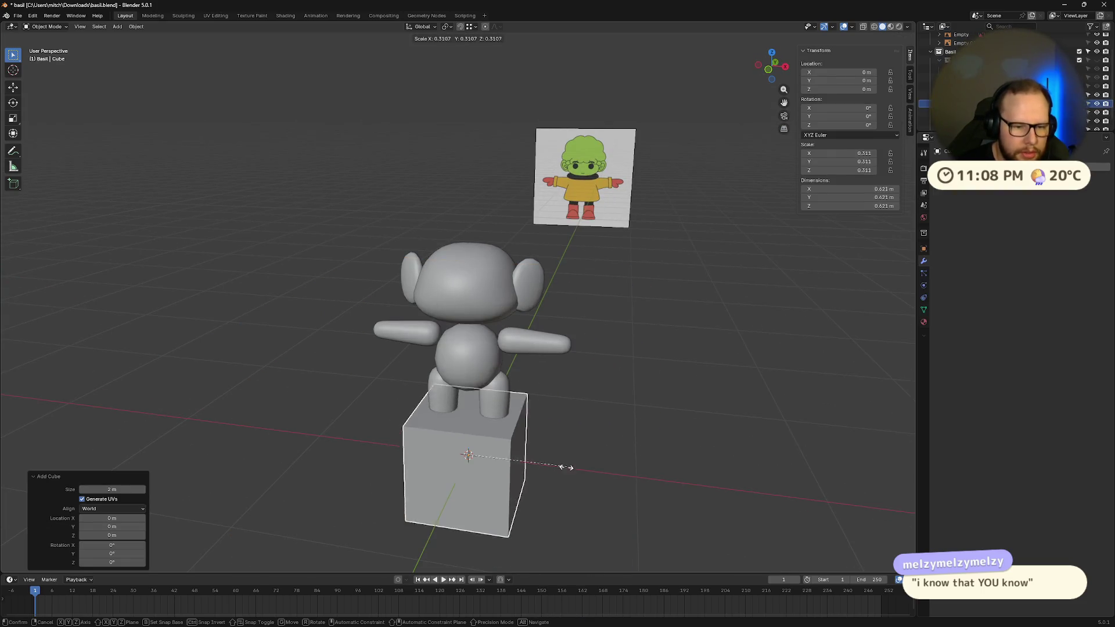
pyautogui.click(567, 473)
pyautogui.press('g')
pyautogui.press('z')
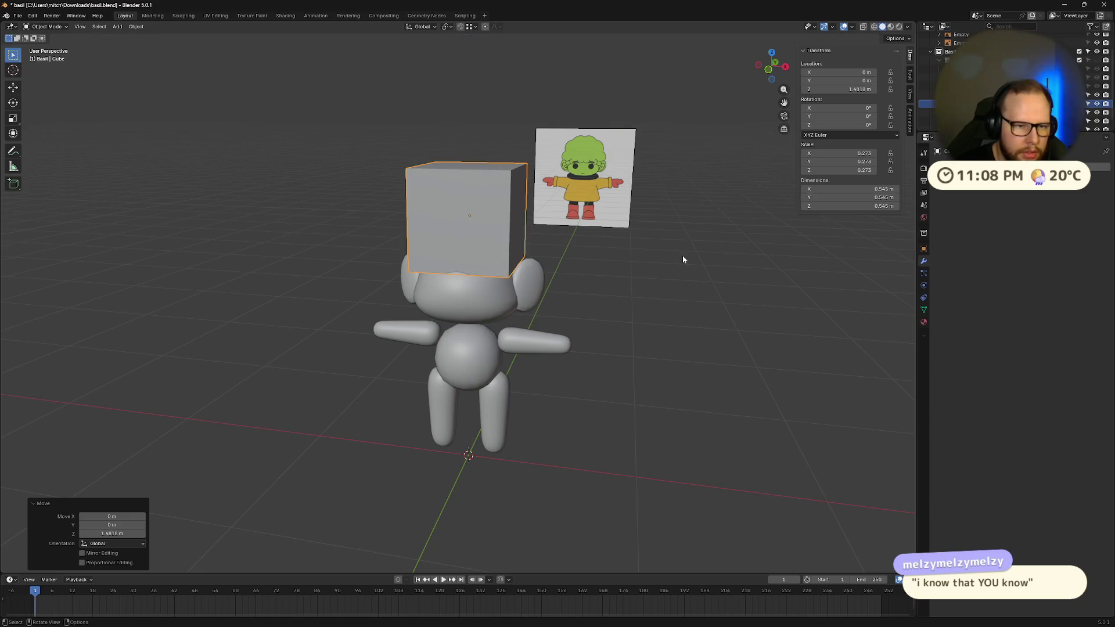
pyautogui.click(682, 255)
pyautogui.hotkey('ctrl', '2')
pyautogui.press('s')
pyautogui.click(707, 261)
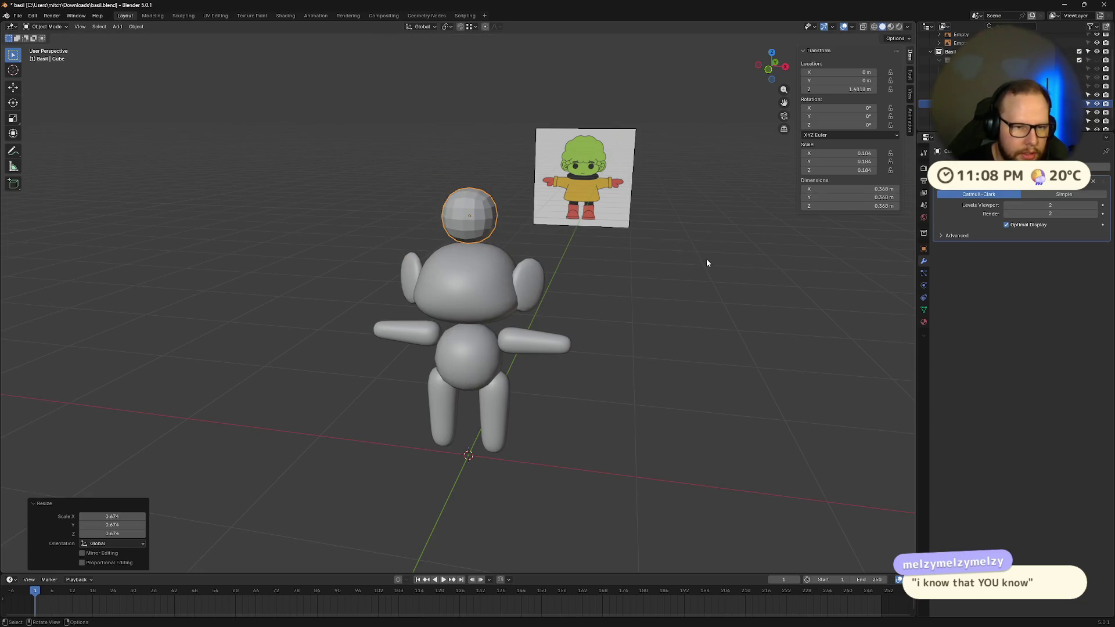
# - In front orthographic view, move the sphere to the head's upper left
pyautogui.moveTo(707, 262)
pyautogui.mouseDown(button='middle')
pyautogui.moveTo(593, 280)
pyautogui.moveTo(622, 272)
pyautogui.mouseUp(button='middle')
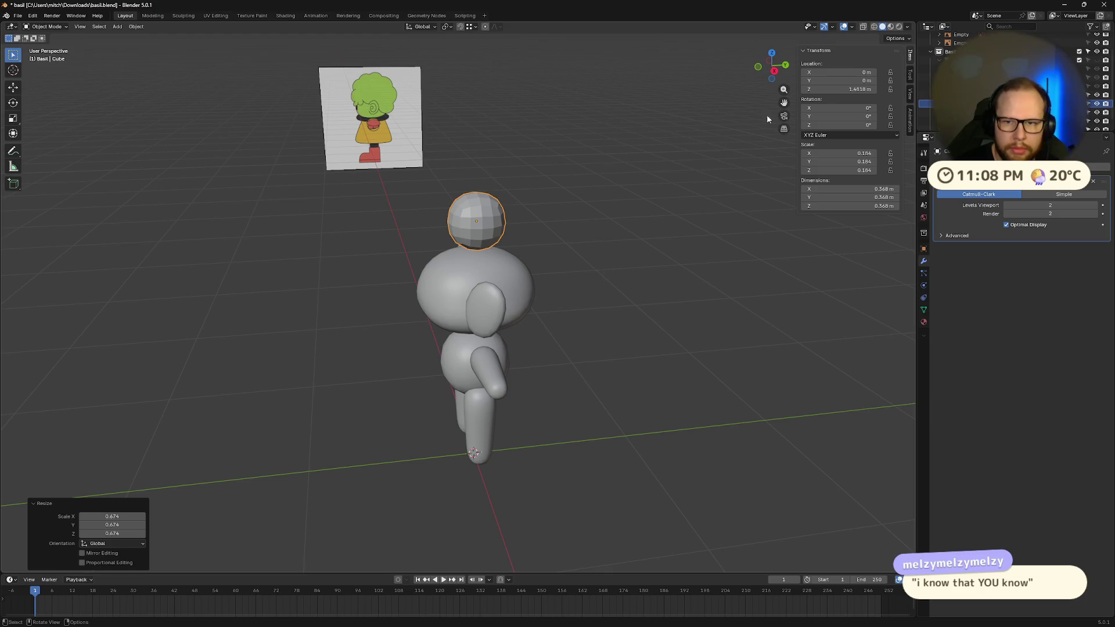
pyautogui.scroll(3, 1016, 81)
pyautogui.scroll(5, 583, 179)
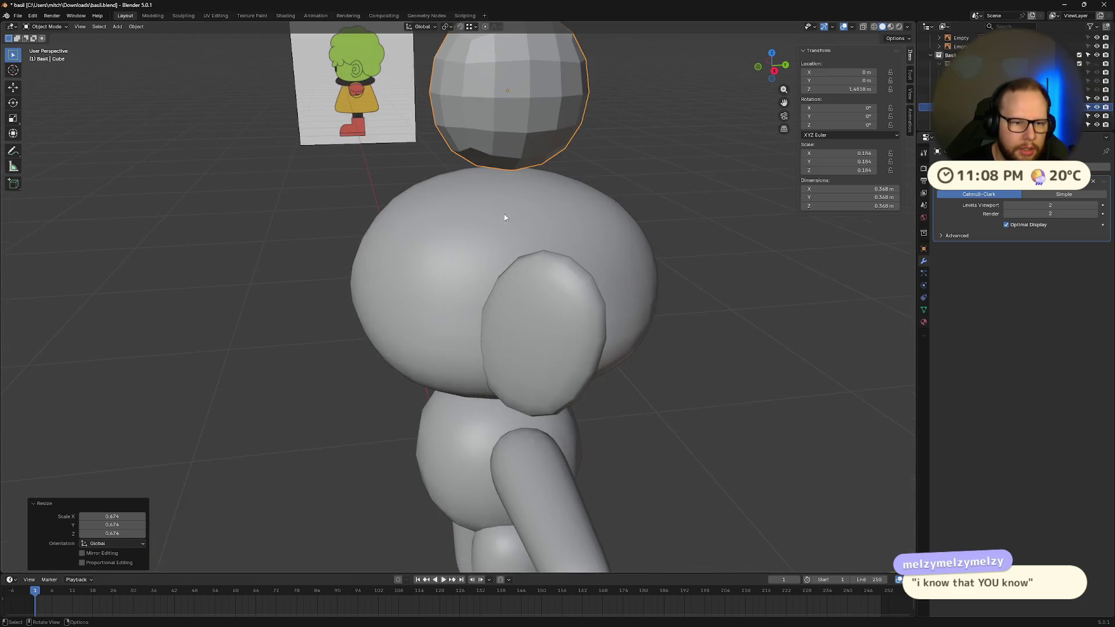
pyautogui.moveTo(583, 179); pyautogui.dragTo(862, 29, button='middle')
pyautogui.click(774, 68)
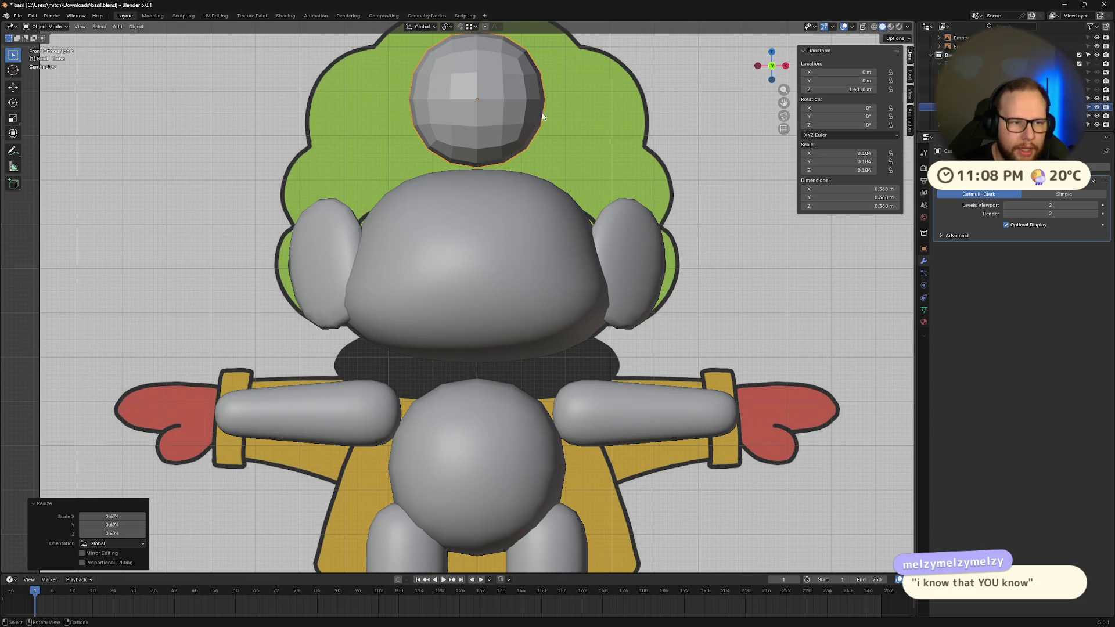
pyautogui.press('g')
pyautogui.click(414, 221)
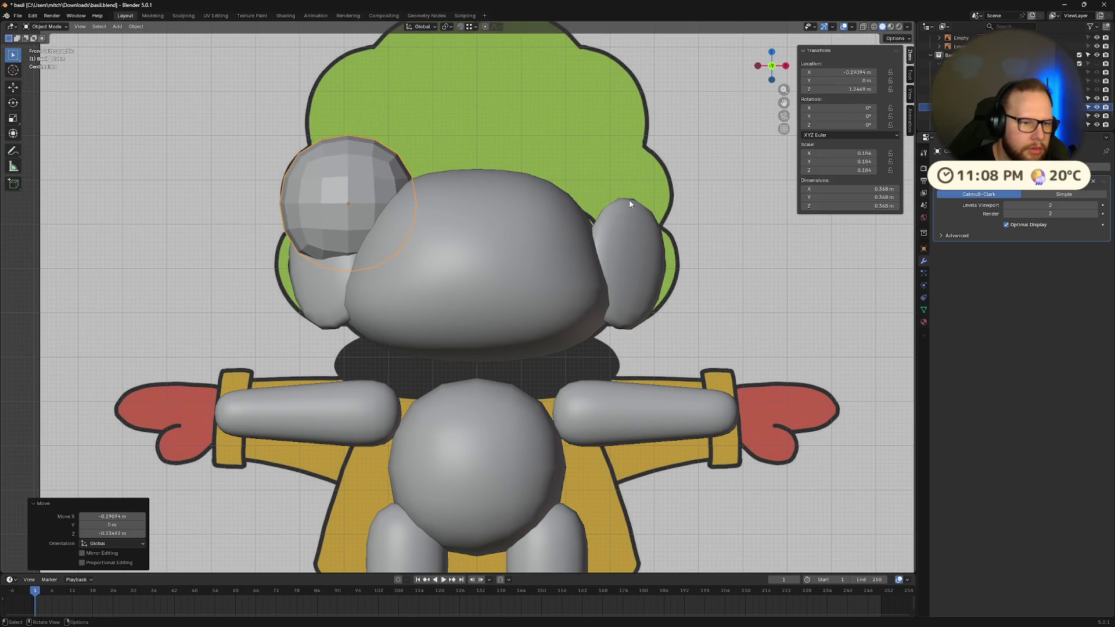
# - Duplicate the sphere at 1.525 size, centre it atop the head, and delete the small one
pyautogui.hotkey('shift', 'd')
pyautogui.click(659, 118)
pyautogui.press('s')
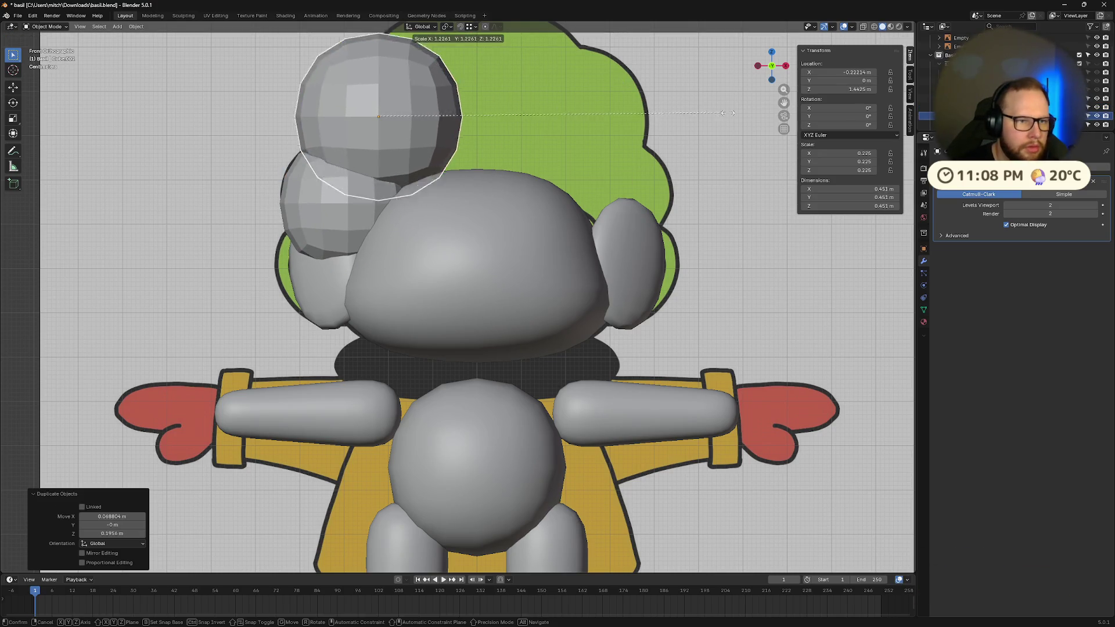
pyautogui.click(807, 116)
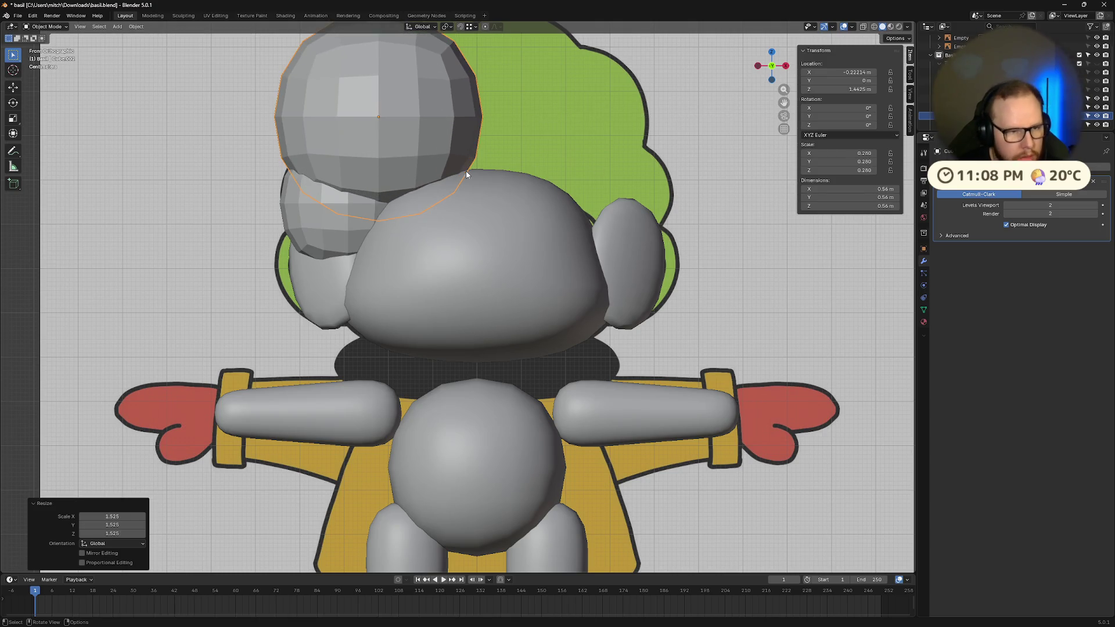
pyautogui.click(420, 128)
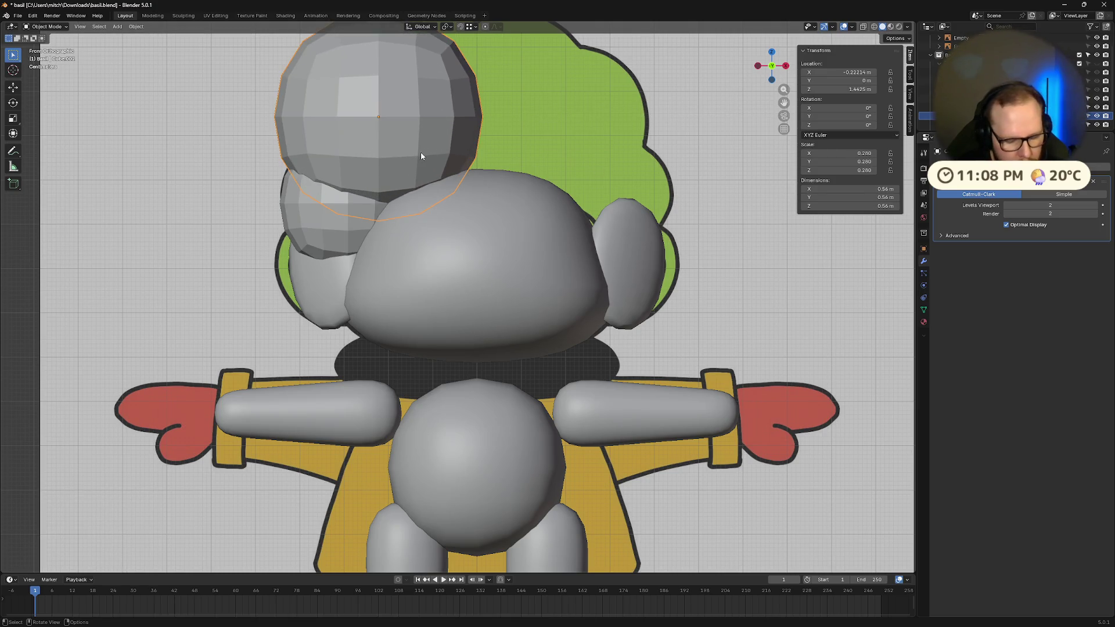
pyautogui.press('g')
pyautogui.click(514, 163)
pyautogui.click(344, 206)
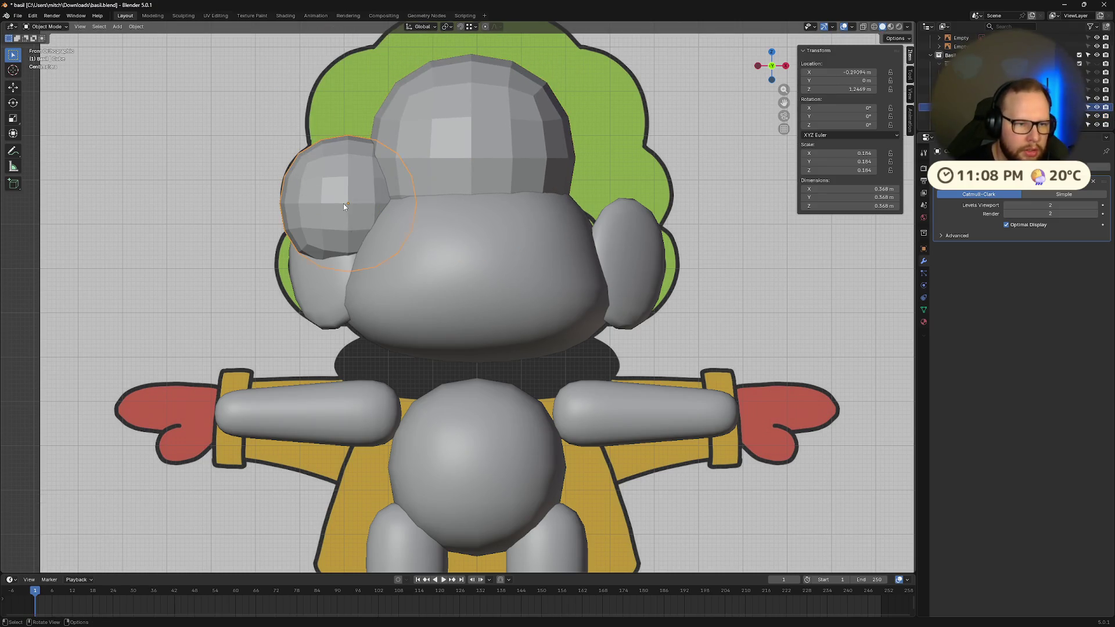
pyautogui.press('Delete')
# - Scale the big sphere to 2.203 and lower it onto the top of the head
pyautogui.click(480, 129)
pyautogui.press('s')
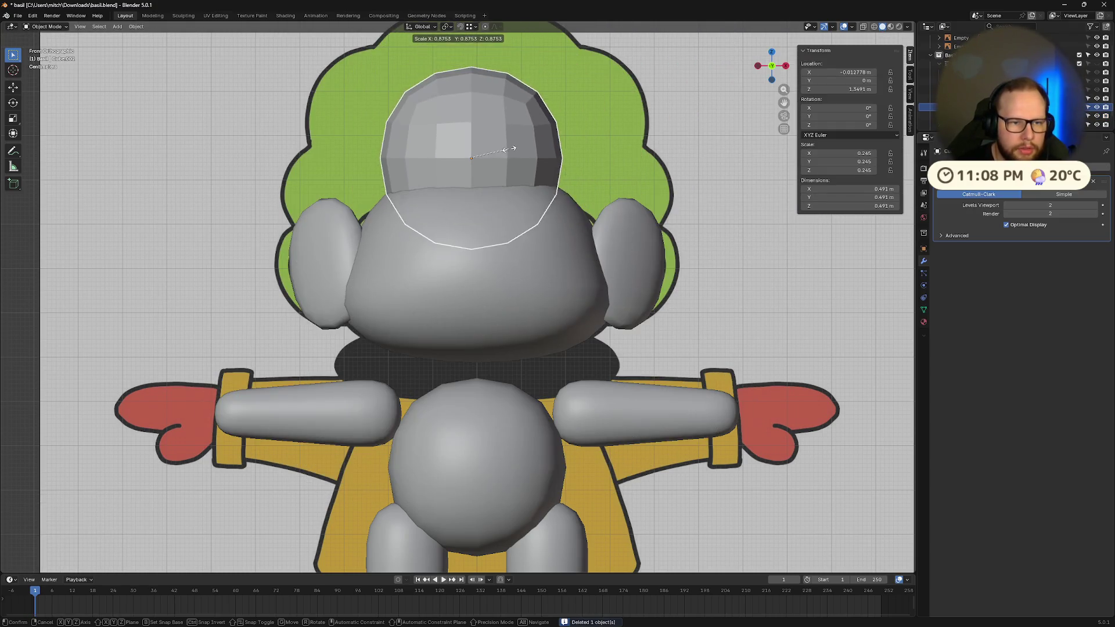
pyautogui.click(513, 148)
pyautogui.hotkey('ctrl', 'z')
pyautogui.hotkey('ctrl', 'z')
pyautogui.hotkey('ctrl', 'z')
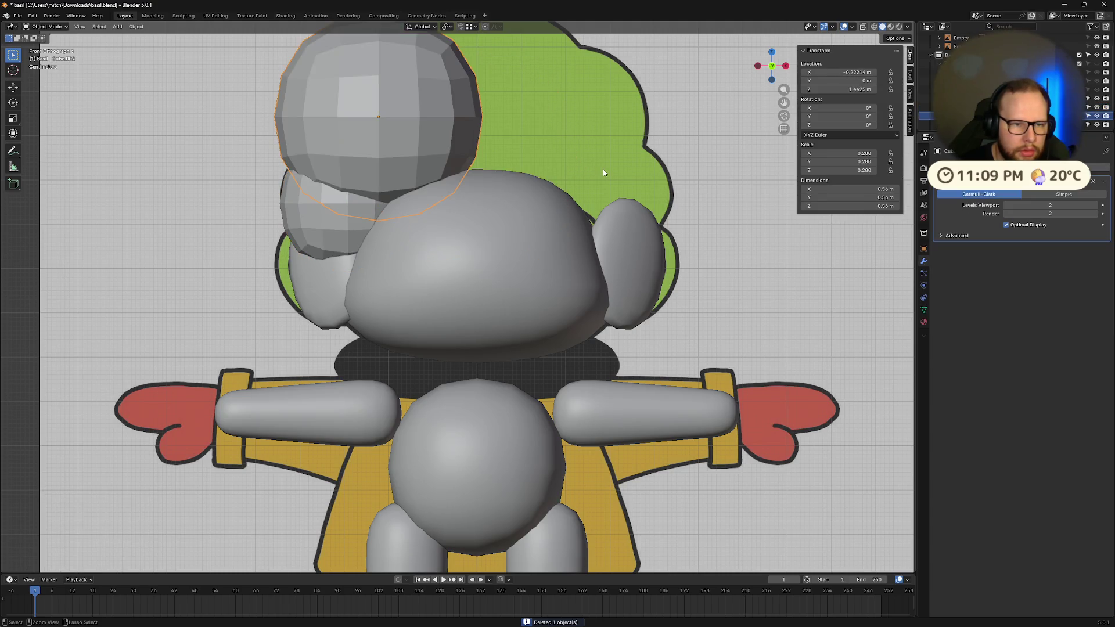
pyautogui.hotkey('ctrl', 'shift', 'z')
pyautogui.hotkey('ctrl', 'shift', 'z')
pyautogui.hotkey('ctrl', 'shift', 'z')
pyautogui.press('s')
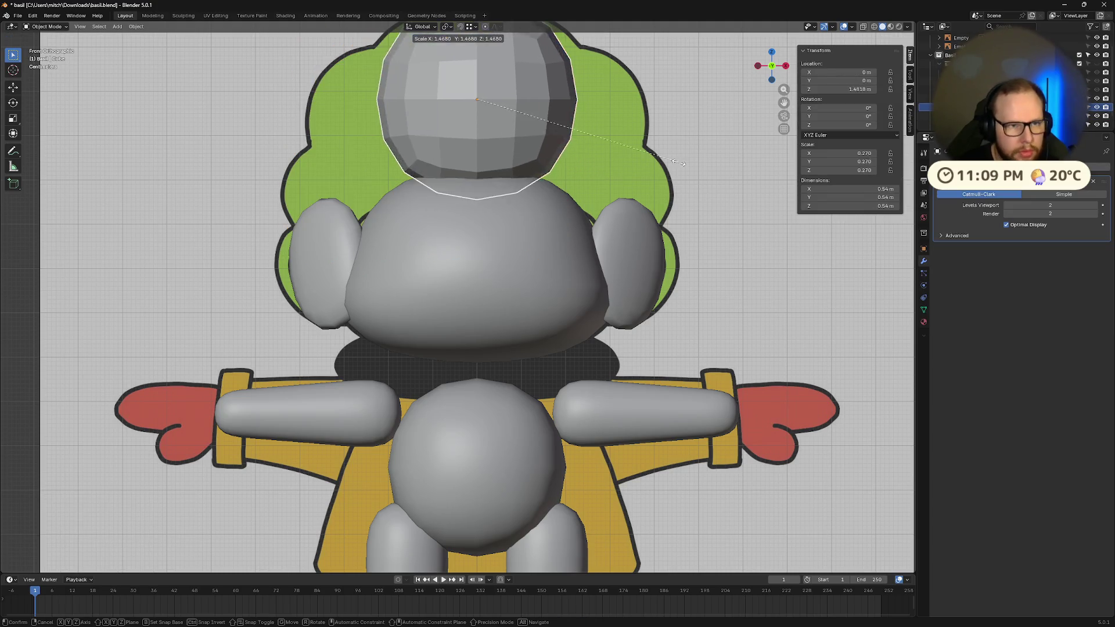
pyautogui.click(773, 194)
pyautogui.press('g')
pyautogui.press('z')
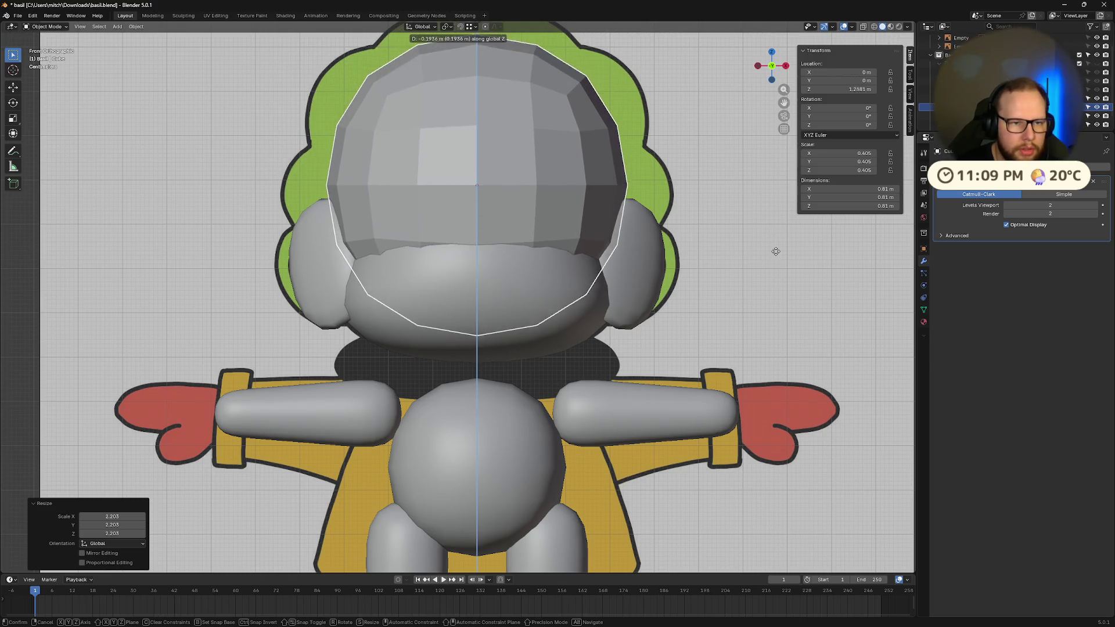
pyautogui.click(780, 241)
pyautogui.moveTo(788, 68)
pyautogui.mouseDown()
pyautogui.moveTo(740, 160)
pyautogui.moveTo(694, 179)
pyautogui.mouseUp()
pyautogui.click(775, 65)
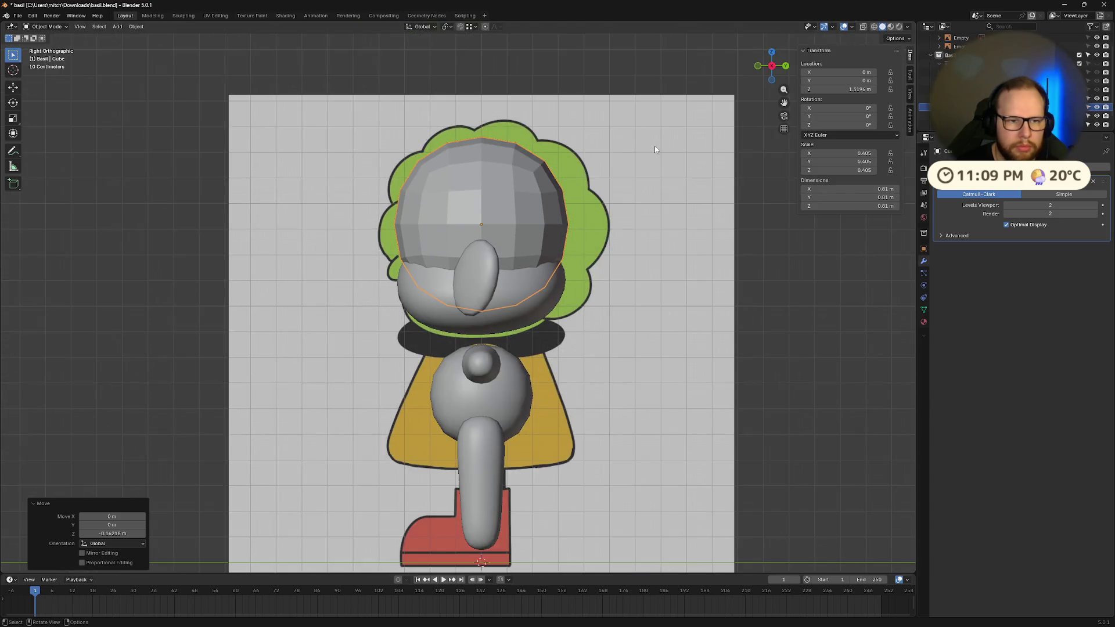
# - Shift the hair sphere slightly back and down in side view, adjusting its size
pyautogui.press('g')
pyautogui.press('x')
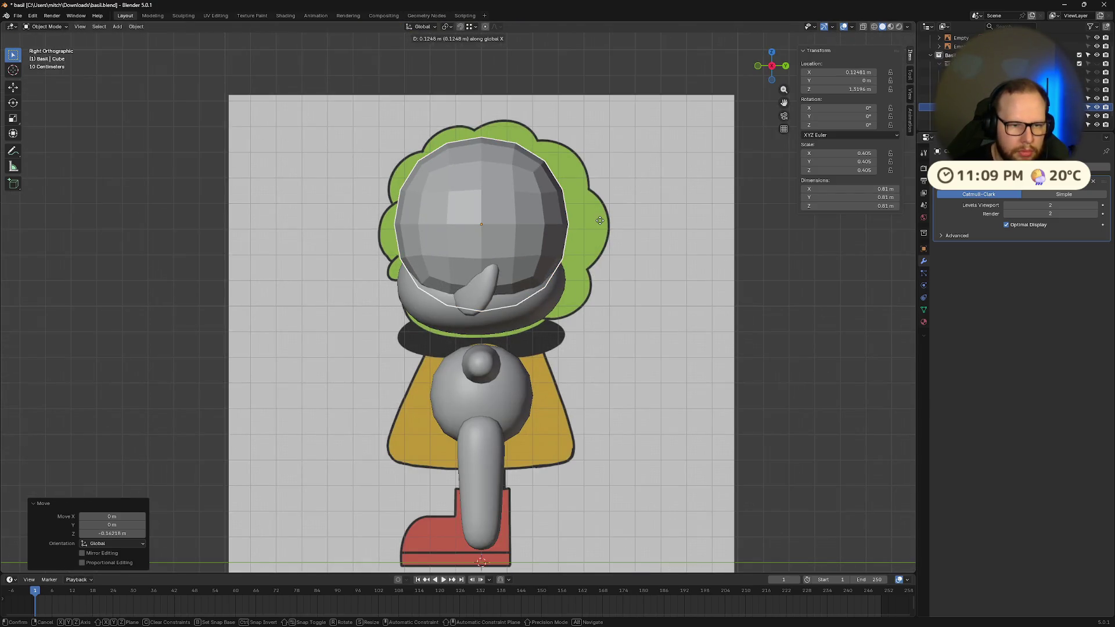
pyautogui.press('Escape')
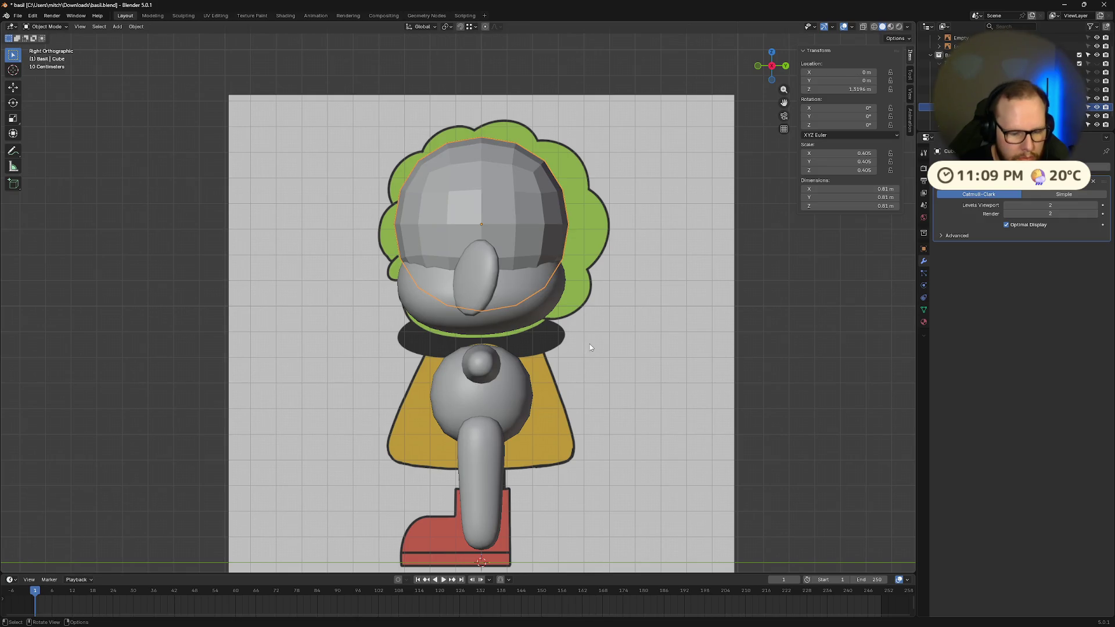
pyautogui.press('g')
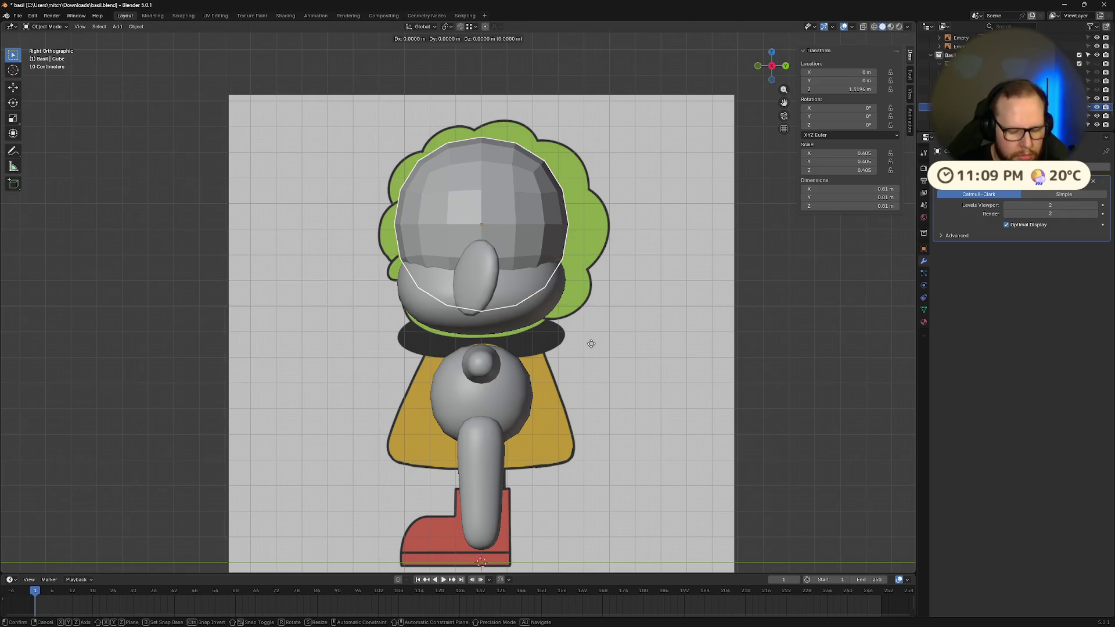
pyautogui.click(592, 345)
pyautogui.press('s')
pyautogui.click(636, 352)
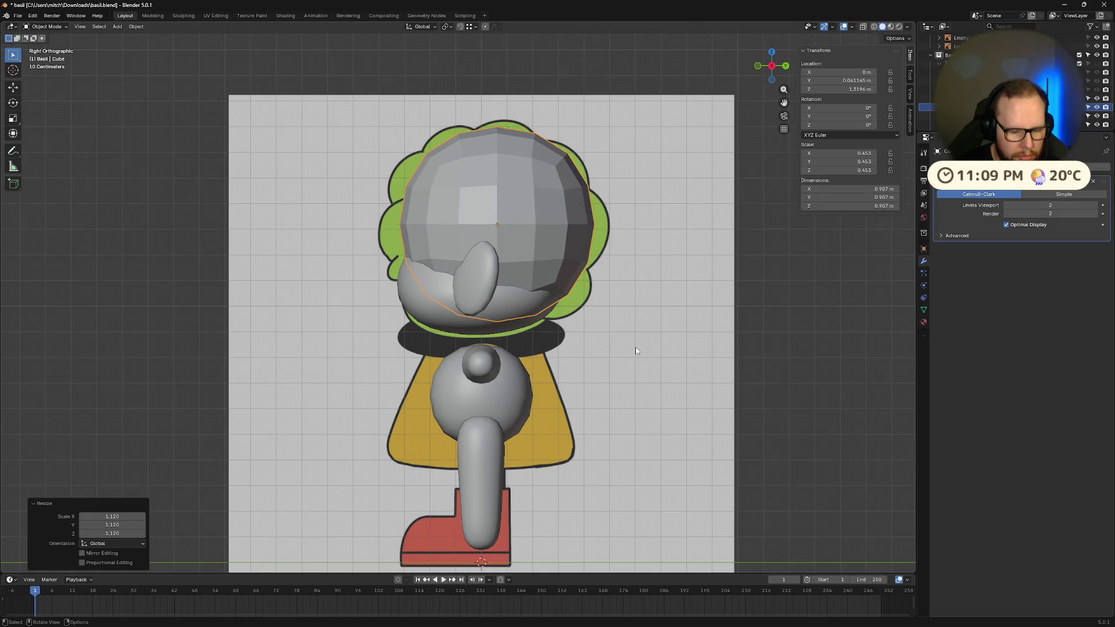
pyautogui.press('g')
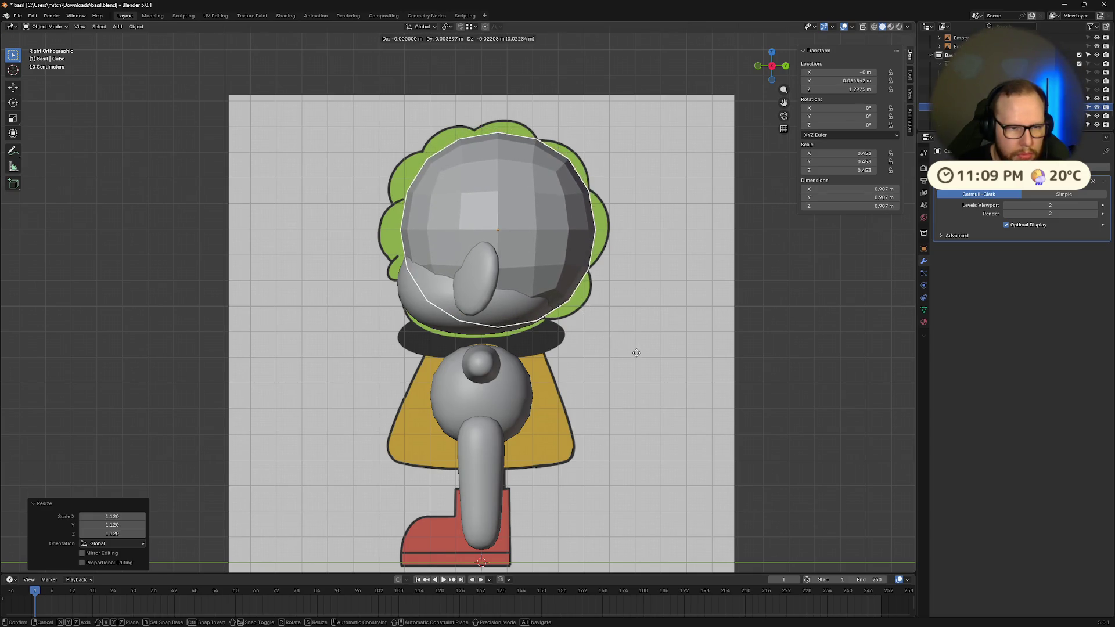
pyautogui.click(635, 353)
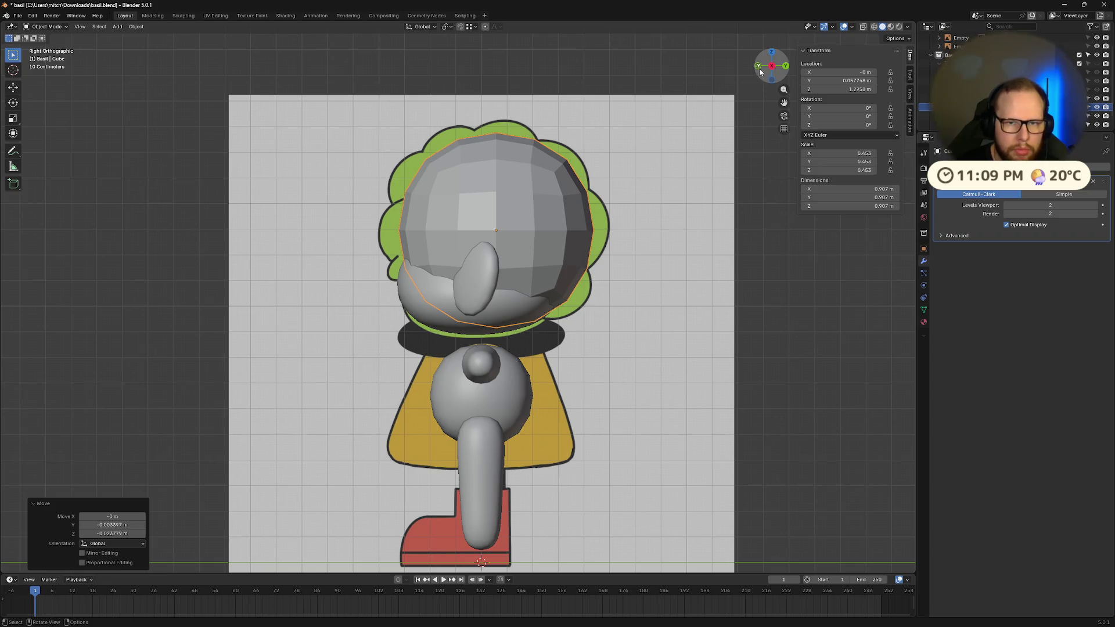
# - From the front view, shrink the hair sphere to 0.421 scale
pyautogui.click(759, 68)
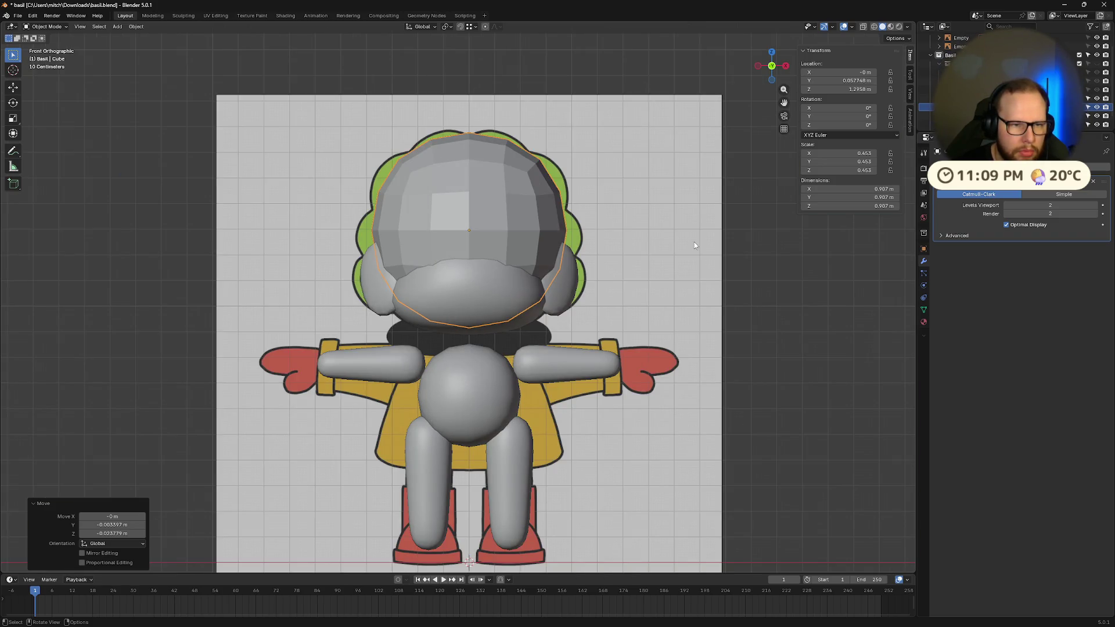
pyautogui.press('s')
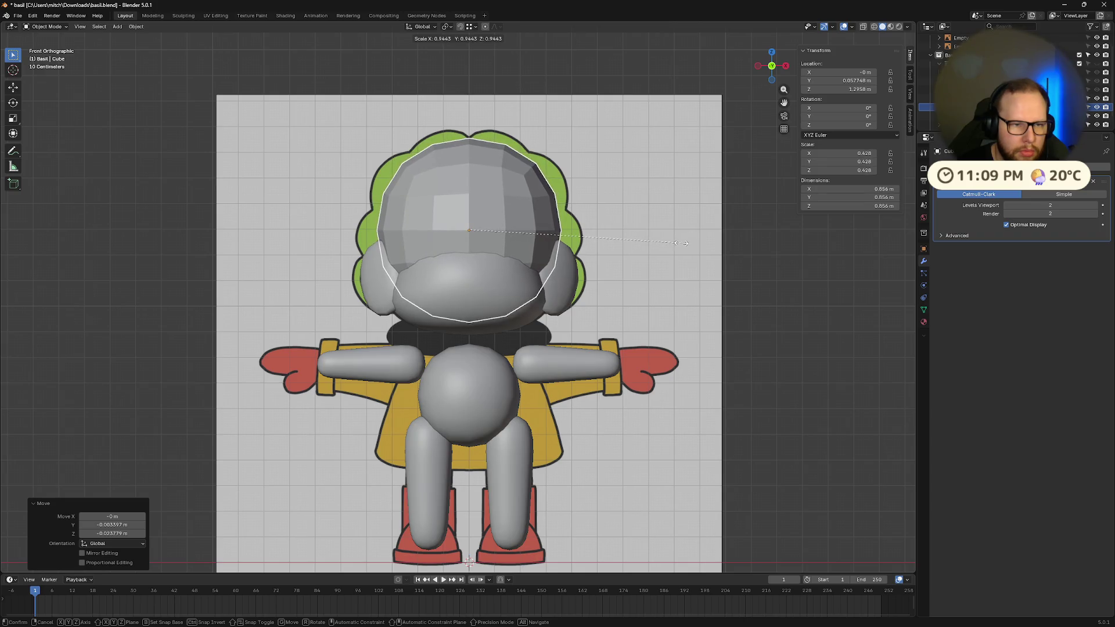
pyautogui.click(678, 242)
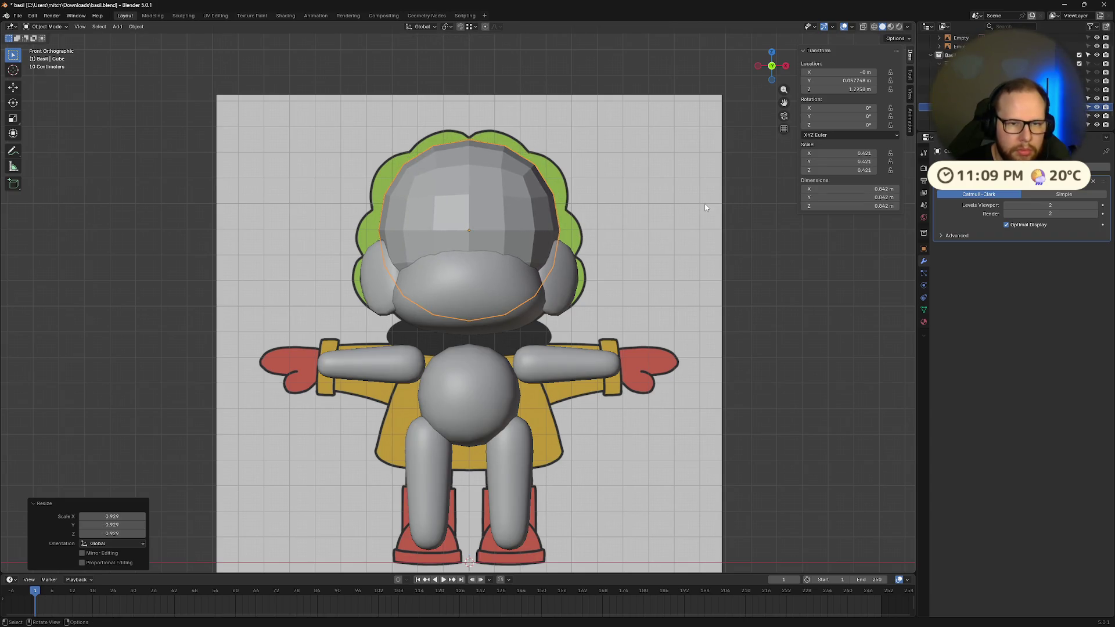
pyautogui.moveTo(706, 207)
pyautogui.mouseDown(button='middle')
pyautogui.moveTo(703, 223)
pyautogui.moveTo(633, 231)
pyautogui.moveTo(746, 70)
pyautogui.moveTo(630, 281)
pyautogui.moveTo(543, 294)
pyautogui.moveTo(672, 282)
pyautogui.moveTo(647, 234)
pyautogui.moveTo(602, 250)
pyautogui.mouseUp(button='middle')
# - Duplicate the hair sphere, shrink the copy, and slide it sideways along X beside the head
pyautogui.hotkey('shift', 'd')
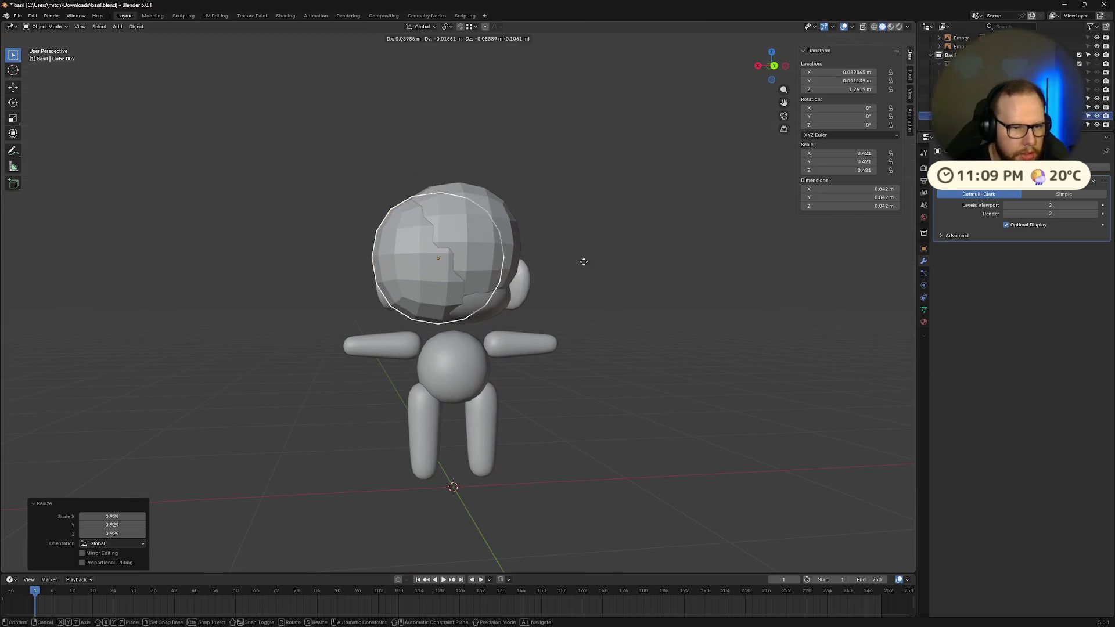
pyautogui.click(612, 265)
pyautogui.press('s')
pyautogui.click(601, 263)
pyautogui.press('g')
pyautogui.press('x')
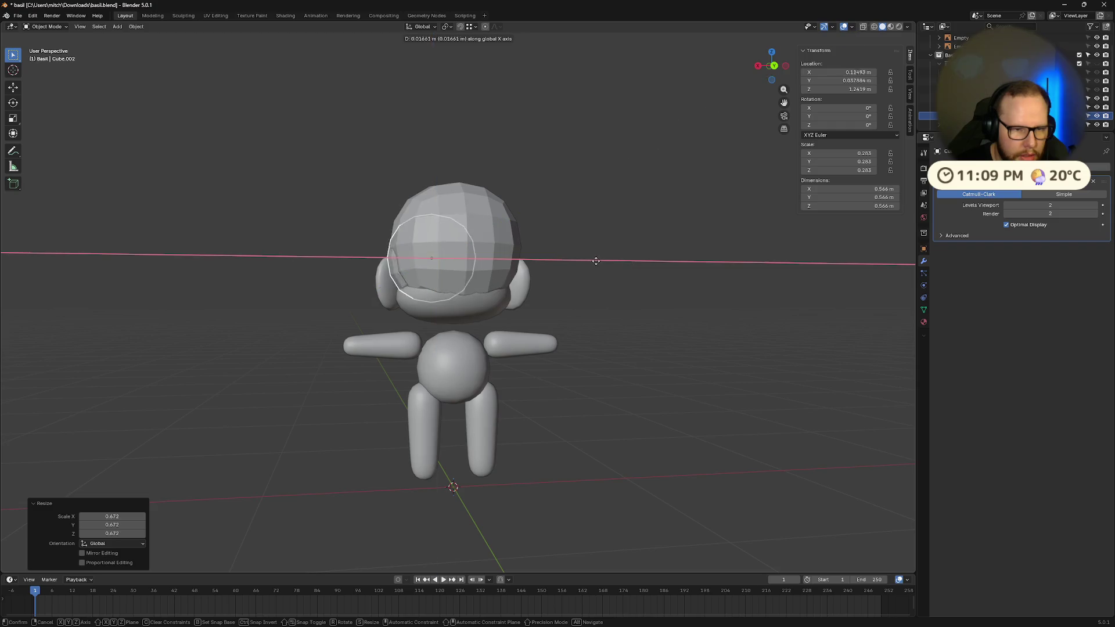
pyautogui.click(604, 265)
pyautogui.moveTo(605, 265)
pyautogui.mouseDown(button='middle')
pyautogui.moveTo(689, 264)
pyautogui.moveTo(618, 259)
pyautogui.moveTo(633, 273)
pyautogui.moveTo(607, 298)
pyautogui.moveTo(526, 292)
pyautogui.moveTo(667, 299)
pyautogui.moveTo(600, 286)
pyautogui.moveTo(662, 347)
pyautogui.moveTo(634, 339)
pyautogui.moveTo(690, 316)
pyautogui.mouseUp(button='middle')
pyautogui.press('g')
pyautogui.click(628, 257)
# - Make two more copies of the small hair sphere and drop them onto the head
pyautogui.hotkey('shift', 'd')
pyautogui.click(604, 290)
pyautogui.click(539, 294)
pyautogui.hotkey('shift', 'd')
pyautogui.click(604, 309)
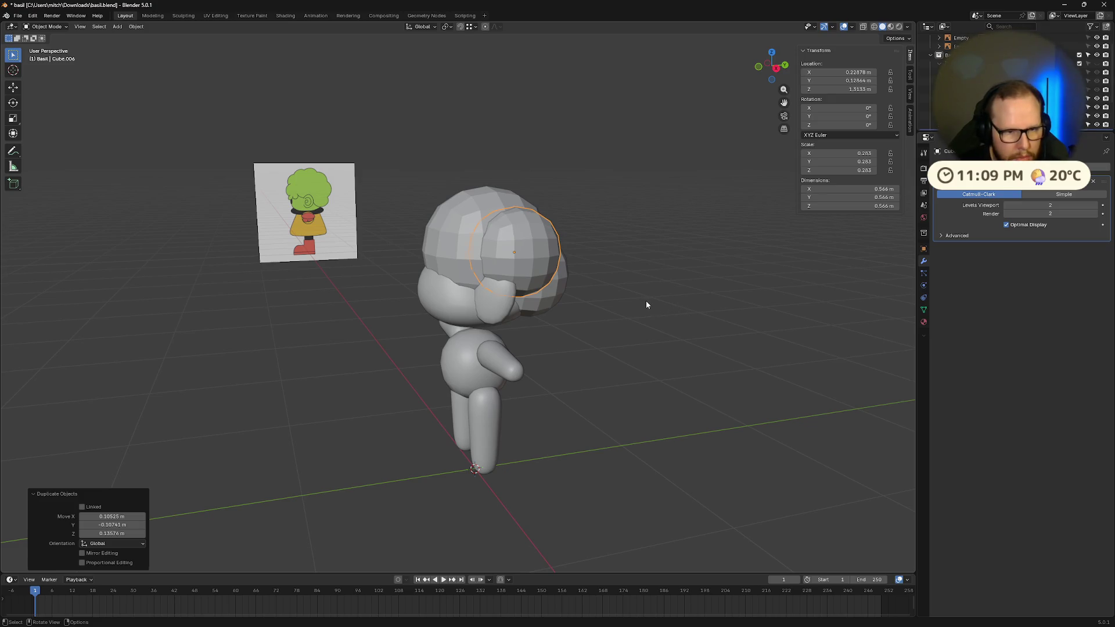
pyautogui.click(646, 305)
# - Move a sphere copy across the head and fine-tune its size smaller, then slightly larger
pyautogui.press('g')
pyautogui.click(712, 311)
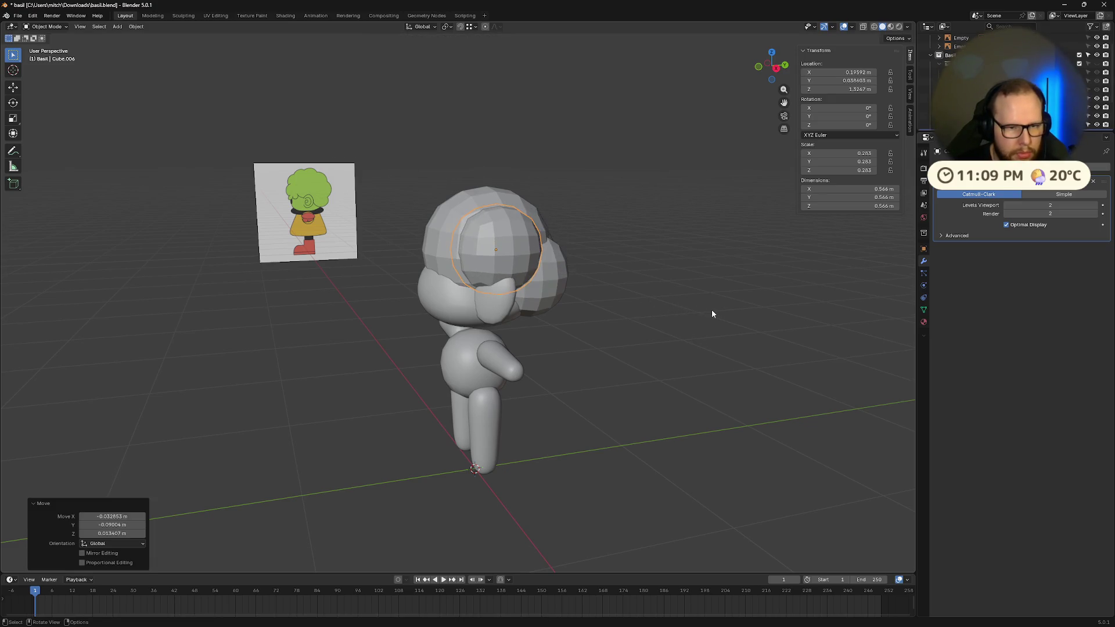
pyautogui.moveTo(712, 311); pyautogui.dragTo(704, 309, button='middle')
pyautogui.press('s')
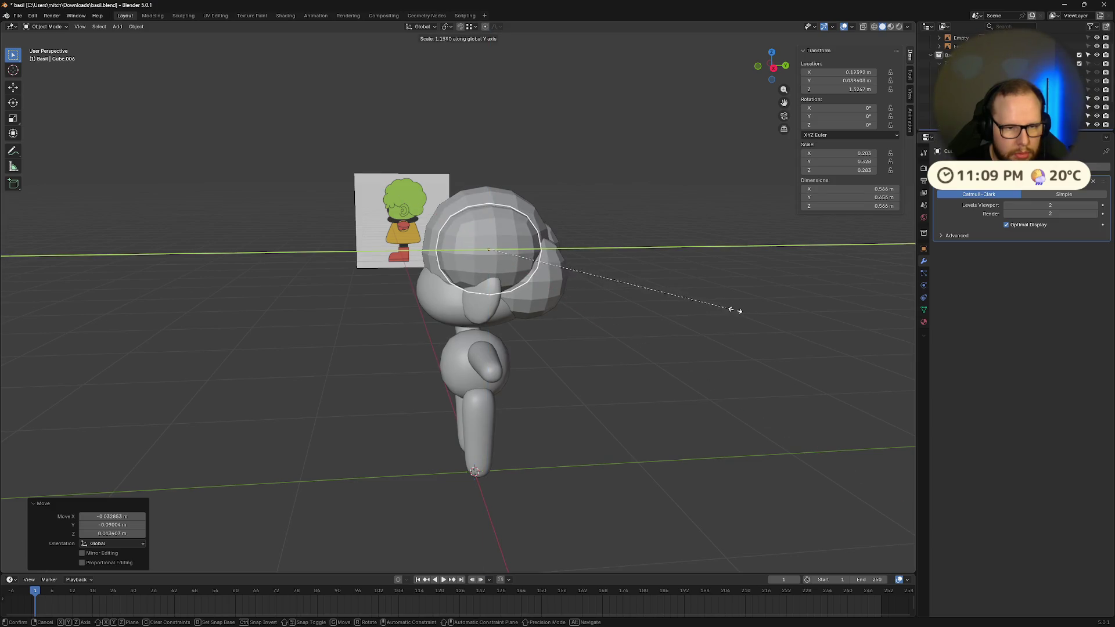
pyautogui.click(759, 310)
pyautogui.moveTo(758, 309)
pyautogui.mouseDown(button='middle')
pyautogui.moveTo(736, 316)
pyautogui.moveTo(772, 282)
pyautogui.moveTo(760, 316)
pyautogui.moveTo(685, 316)
pyautogui.moveTo(797, 301)
pyautogui.mouseUp(button='middle')
pyautogui.press('s')
pyautogui.click(751, 311)
# - Reposition that sphere and enlarge it to 0.338 scale
pyautogui.press('g')
pyautogui.click(750, 299)
pyautogui.press('g')
pyautogui.click(777, 294)
pyautogui.press('s')
pyautogui.click(717, 302)
pyautogui.click(796, 300)
# - From a front view, raise the hair sphere higher on the head
pyautogui.moveTo(677, 316); pyautogui.dragTo(530, 248, button='middle')
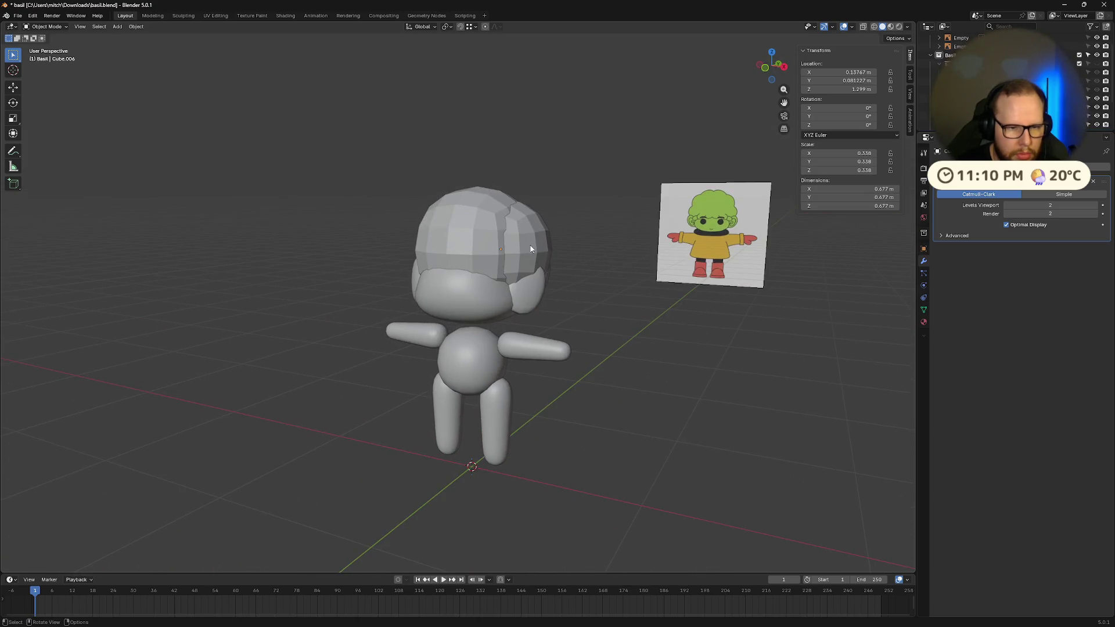
pyautogui.press('g')
pyautogui.click(645, 287)
pyautogui.moveTo(644, 288)
pyautogui.mouseDown(button='middle')
pyautogui.moveTo(437, 284)
pyautogui.moveTo(511, 268)
pyautogui.moveTo(493, 290)
pyautogui.moveTo(411, 289)
pyautogui.mouseUp(button='middle')
pyautogui.press('g')
pyautogui.click(513, 285)
# - Duplicate the hair sphere as Cube.007 and place it on the head
pyautogui.hotkey('shift', 'd')
pyautogui.click(615, 277)
pyautogui.press('g')
pyautogui.click(438, 288)
pyautogui.press('g')
pyautogui.click(515, 267)
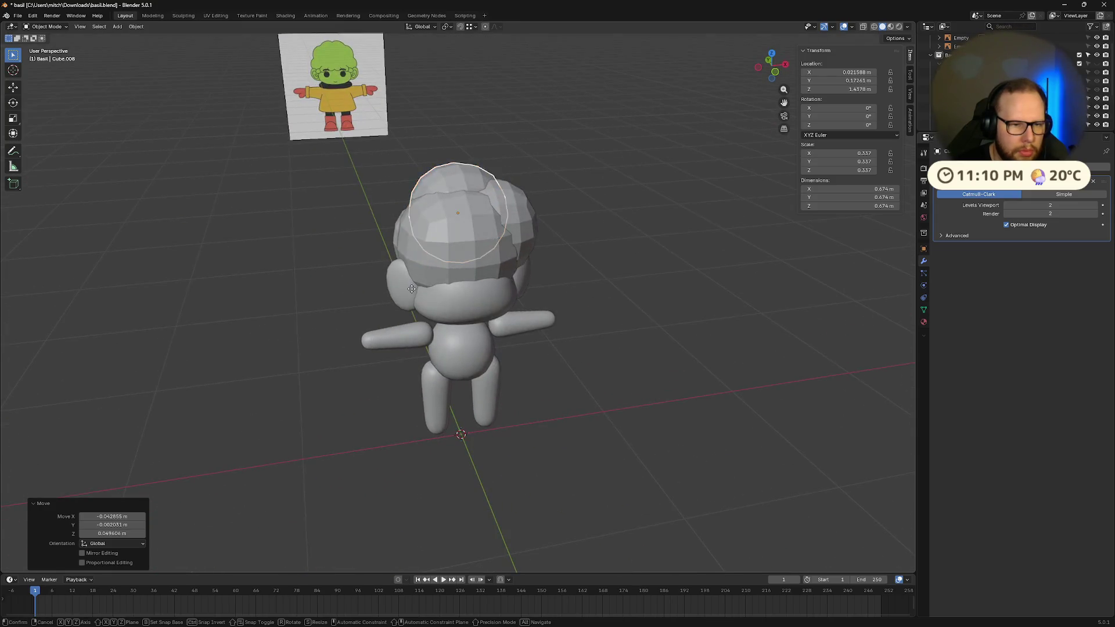
# - Place another sphere lower and to the left, shrink it slightly, and reposition it
pyautogui.click(393, 297)
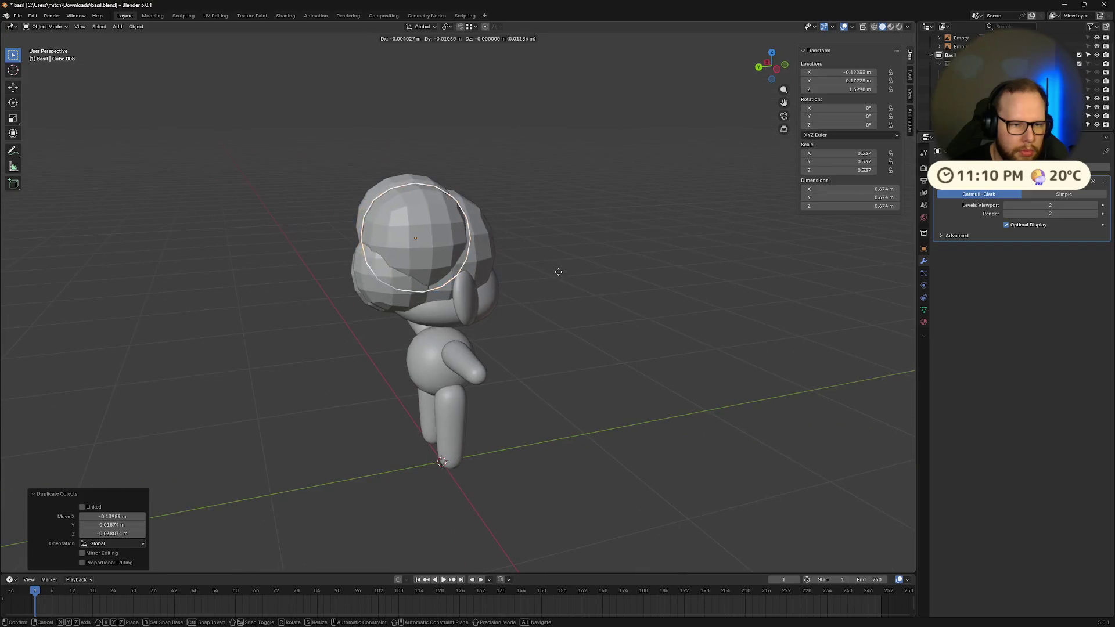
pyautogui.click(557, 269)
pyautogui.moveTo(558, 270)
pyautogui.mouseDown(button='middle')
pyautogui.moveTo(654, 271)
pyautogui.moveTo(567, 276)
pyautogui.moveTo(589, 270)
pyautogui.mouseUp(button='middle')
pyautogui.press('s')
pyautogui.click(645, 269)
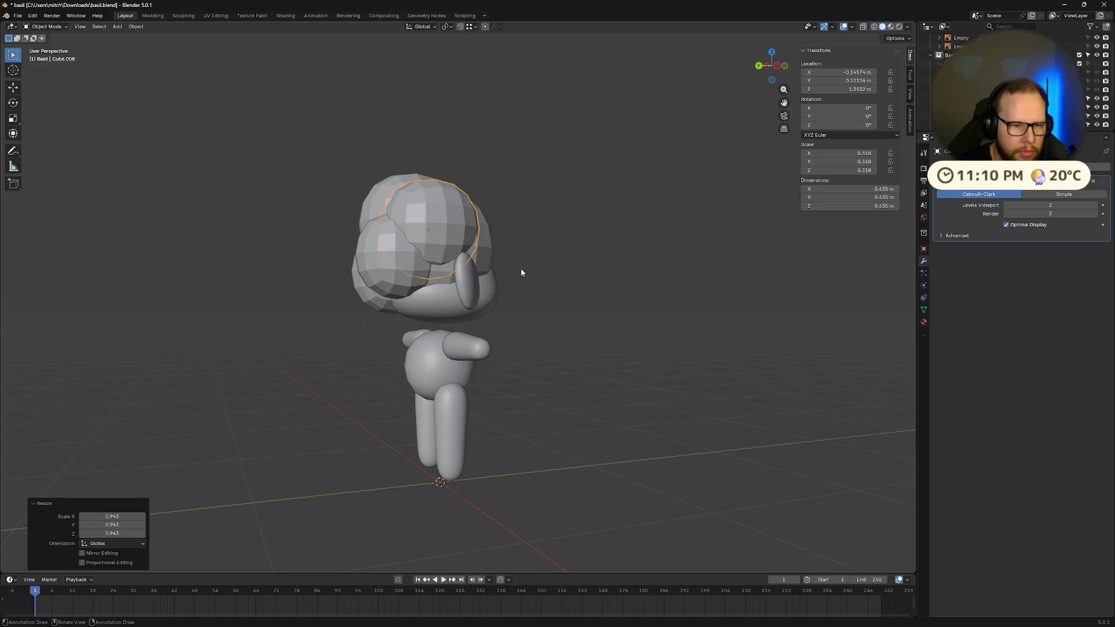
pyautogui.press('g')
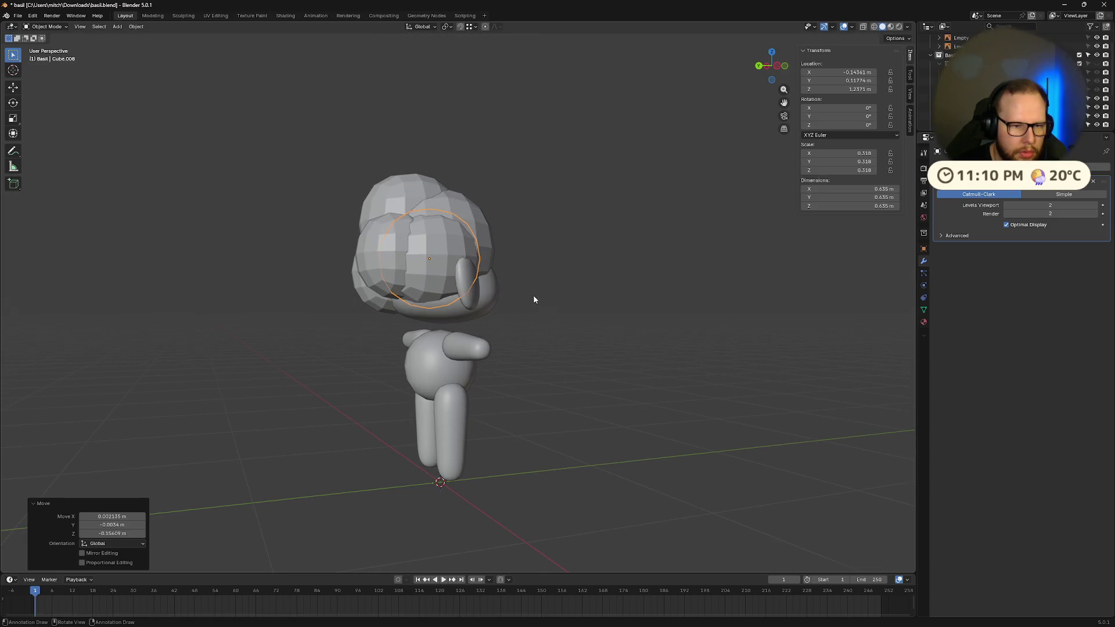
pyautogui.moveTo(534, 300)
pyautogui.mouseDown(button='middle')
pyautogui.moveTo(520, 308)
pyautogui.moveTo(639, 291)
pyautogui.moveTo(626, 258)
pyautogui.moveTo(662, 274)
pyautogui.mouseUp(button='middle')
pyautogui.click(498, 300)
pyautogui.press('g')
pyautogui.press('g')
pyautogui.click(644, 290)
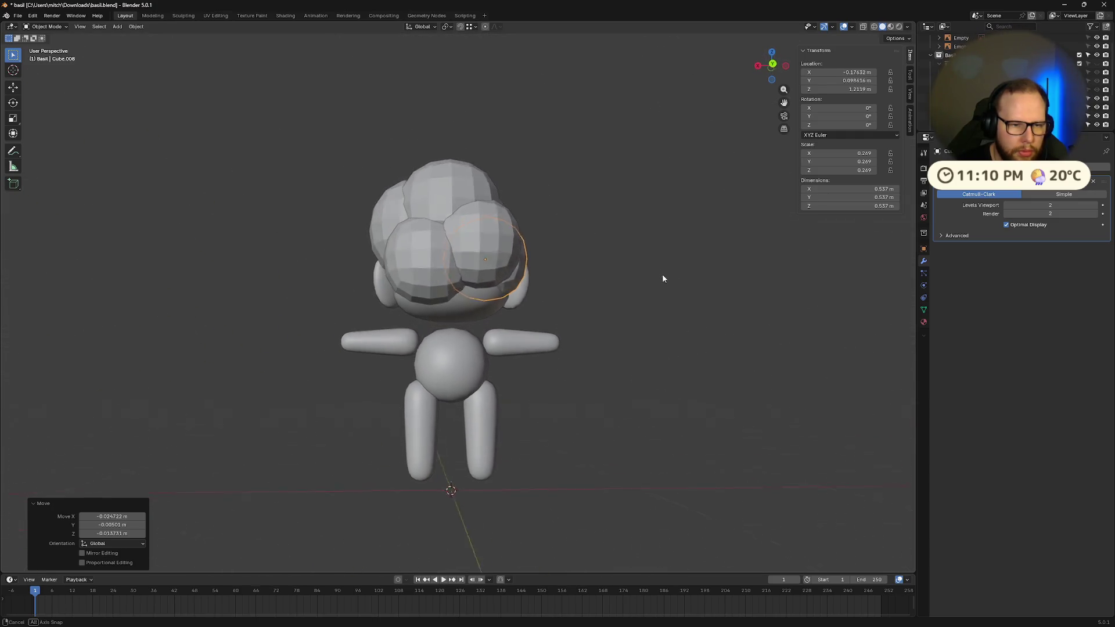
# - Nudge the front-left sphere Cube.002 and shrink it
pyautogui.click(434, 284)
pyautogui.press('g')
pyautogui.click(574, 287)
pyautogui.press('s')
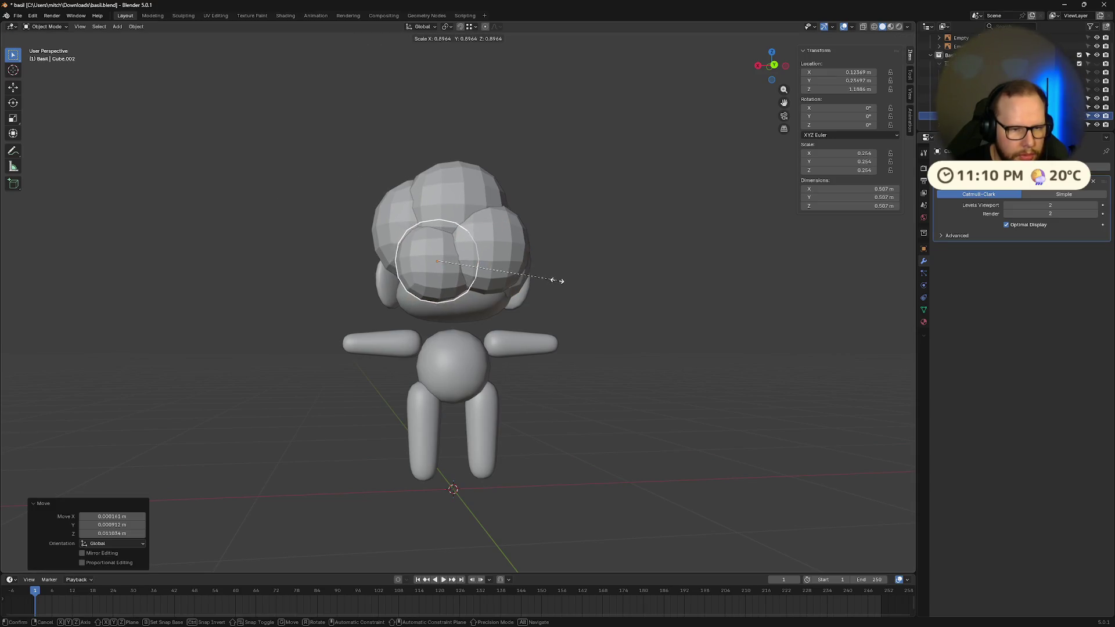
pyautogui.click(554, 280)
pyautogui.press('g')
pyautogui.moveTo(556, 282)
pyautogui.mouseDown(button='middle')
pyautogui.moveTo(642, 291)
pyautogui.moveTo(513, 265)
pyautogui.moveTo(452, 269)
pyautogui.moveTo(572, 273)
pyautogui.moveTo(417, 284)
pyautogui.moveTo(468, 240)
pyautogui.moveTo(599, 295)
pyautogui.moveTo(535, 312)
pyautogui.moveTo(607, 289)
pyautogui.moveTo(602, 266)
pyautogui.moveTo(625, 286)
pyautogui.moveTo(558, 298)
pyautogui.moveTo(520, 269)
pyautogui.moveTo(642, 287)
pyautogui.moveTo(618, 290)
pyautogui.moveTo(566, 264)
pyautogui.mouseUp(button='middle')
# - Move Cube.002 further back and settle its placement on the head
pyautogui.press('g')
pyautogui.click(647, 291)
pyautogui.press('g')
pyautogui.click(459, 270)
pyautogui.press('g')
pyautogui.click(577, 276)
pyautogui.press('g')
# - Move hair sphere Cube.005 and shrink it twice to a smaller size
pyautogui.click(468, 239)
pyautogui.press('g')
pyautogui.click(506, 261)
pyautogui.press('s')
pyautogui.click(598, 280)
pyautogui.press('s')
pyautogui.click(600, 279)
# - Reposition Cube.005 over the head and check it from a side angle
pyautogui.press('g')
pyautogui.click(587, 273)
pyautogui.press('g')
pyautogui.click(409, 271)
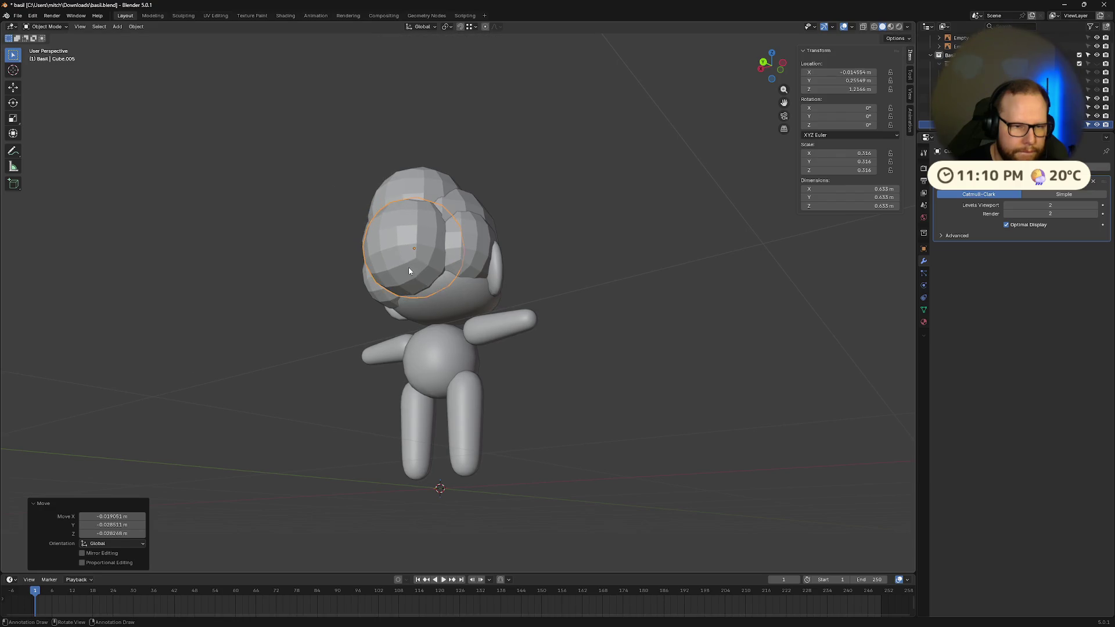
pyautogui.press('g')
pyautogui.click(418, 273)
pyautogui.moveTo(418, 273)
pyautogui.mouseDown(button='middle')
pyautogui.moveTo(394, 301)
pyautogui.moveTo(546, 297)
pyautogui.moveTo(549, 318)
pyautogui.moveTo(388, 316)
pyautogui.moveTo(472, 291)
pyautogui.mouseUp(button='middle')
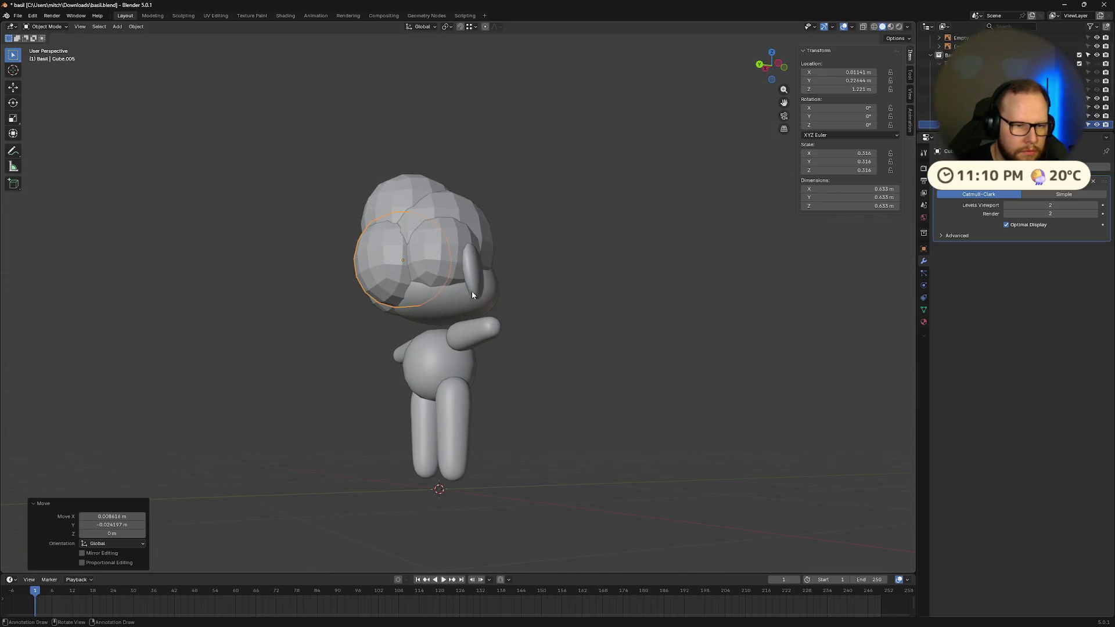
# - Enlarge sphere Cube.008 and move it into place on the head
pyautogui.click(430, 262)
pyautogui.press('s')
pyautogui.click(467, 269)
pyautogui.press('g')
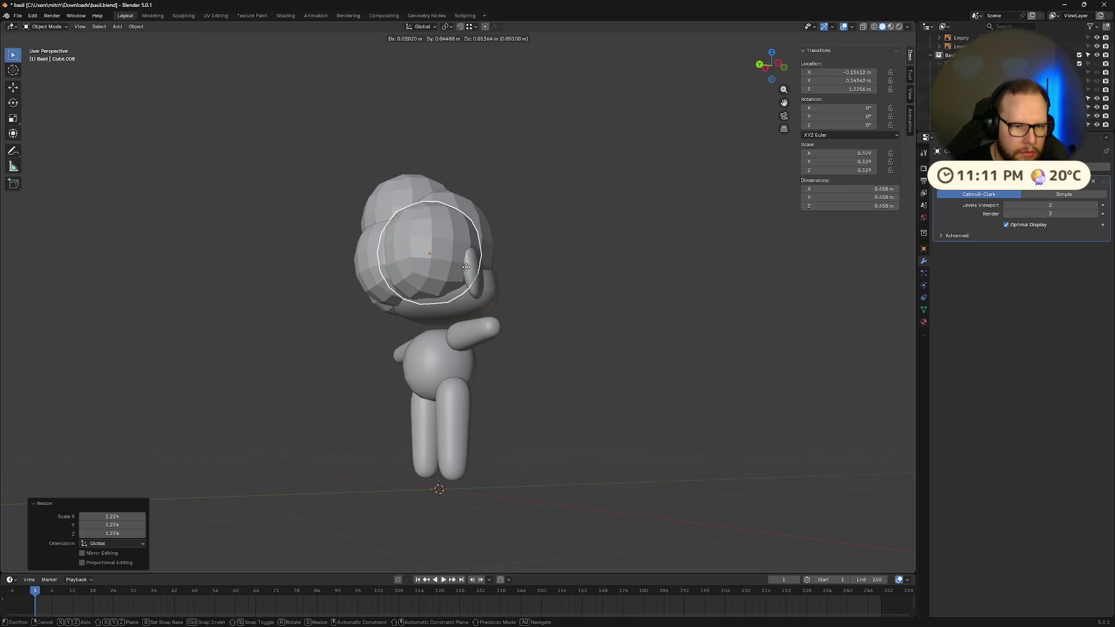
pyautogui.click(465, 266)
pyautogui.moveTo(464, 266)
pyautogui.mouseDown(button='middle')
pyautogui.moveTo(506, 283)
pyautogui.moveTo(482, 255)
pyautogui.moveTo(496, 238)
pyautogui.moveTo(560, 260)
pyautogui.moveTo(514, 259)
pyautogui.moveTo(454, 295)
pyautogui.moveTo(493, 259)
pyautogui.moveTo(382, 299)
pyautogui.moveTo(510, 262)
pyautogui.mouseUp(button='middle')
pyautogui.click(507, 281)
pyautogui.press('g')
pyautogui.press('g')
pyautogui.click(449, 294)
# - Duplicate a different hair sphere, shrink the copy, and place it on the head
pyautogui.click(441, 203)
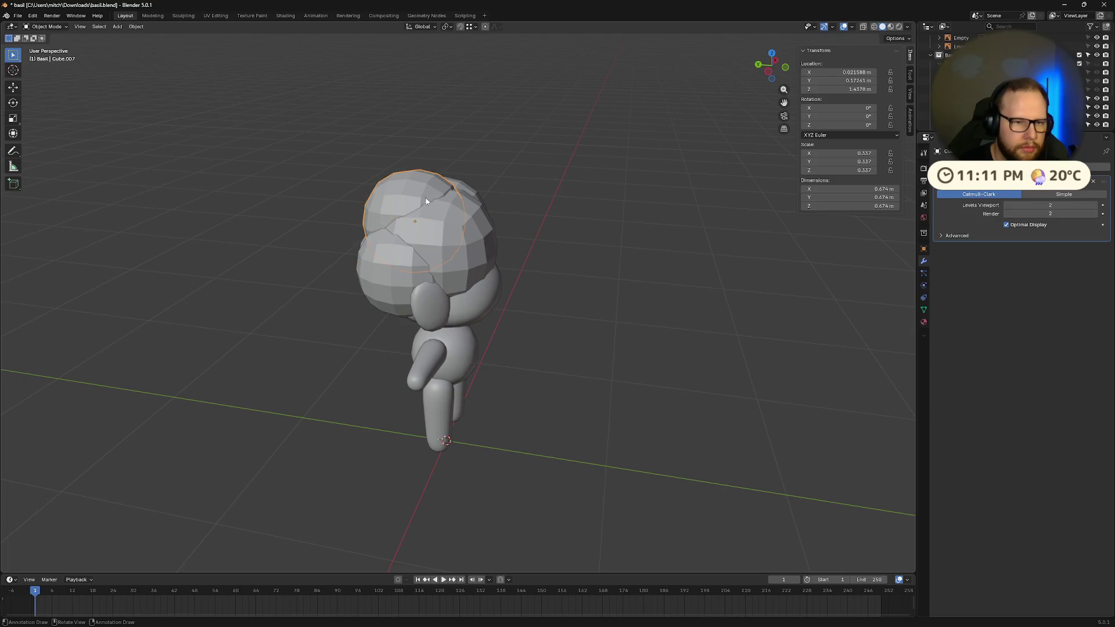
pyautogui.moveTo(442, 204)
pyautogui.mouseDown(button='middle')
pyautogui.moveTo(519, 209)
pyautogui.moveTo(458, 218)
pyautogui.moveTo(552, 219)
pyautogui.moveTo(422, 240)
pyautogui.moveTo(577, 241)
pyautogui.moveTo(558, 249)
pyautogui.moveTo(668, 224)
pyautogui.moveTo(670, 241)
pyautogui.moveTo(739, 242)
pyautogui.moveTo(616, 213)
pyautogui.moveTo(675, 222)
pyautogui.mouseUp(button='middle')
pyautogui.hotkey('shift', 'd')
pyautogui.press('s')
pyautogui.click(465, 220)
pyautogui.press('g')
pyautogui.click(568, 225)
# - Add one more duplicate, resized to 0.244 scale, and place it on the head
pyautogui.hotkey('shift', 'd')
pyautogui.hotkey('shift', 'd')
pyautogui.press('s')
pyautogui.click(640, 239)
pyautogui.press('g')
pyautogui.click(725, 231)
# - Select the front hair sphere Cube.010, resize it to about 0.962 and reposition it
pyautogui.press('g')
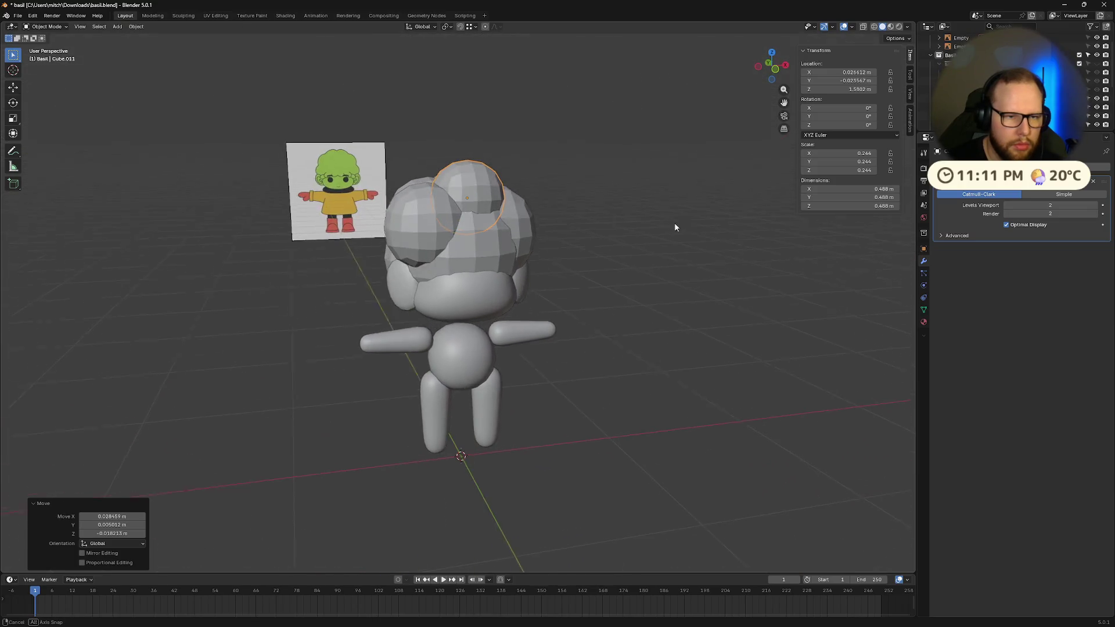
pyautogui.click(413, 225)
pyautogui.press('g')
pyautogui.rightClick(450, 238)
pyautogui.moveTo(450, 238)
pyautogui.mouseDown(button='middle')
pyautogui.moveTo(507, 234)
pyautogui.moveTo(500, 216)
pyautogui.mouseUp(button='middle')
pyautogui.click(513, 231)
pyautogui.press('s')
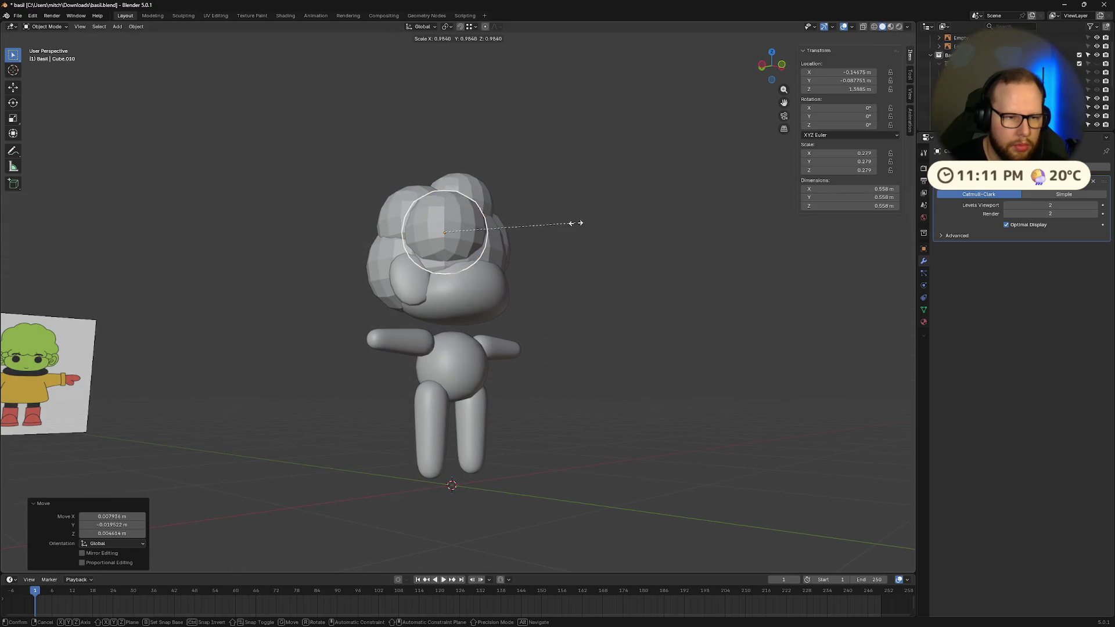
pyautogui.click(576, 228)
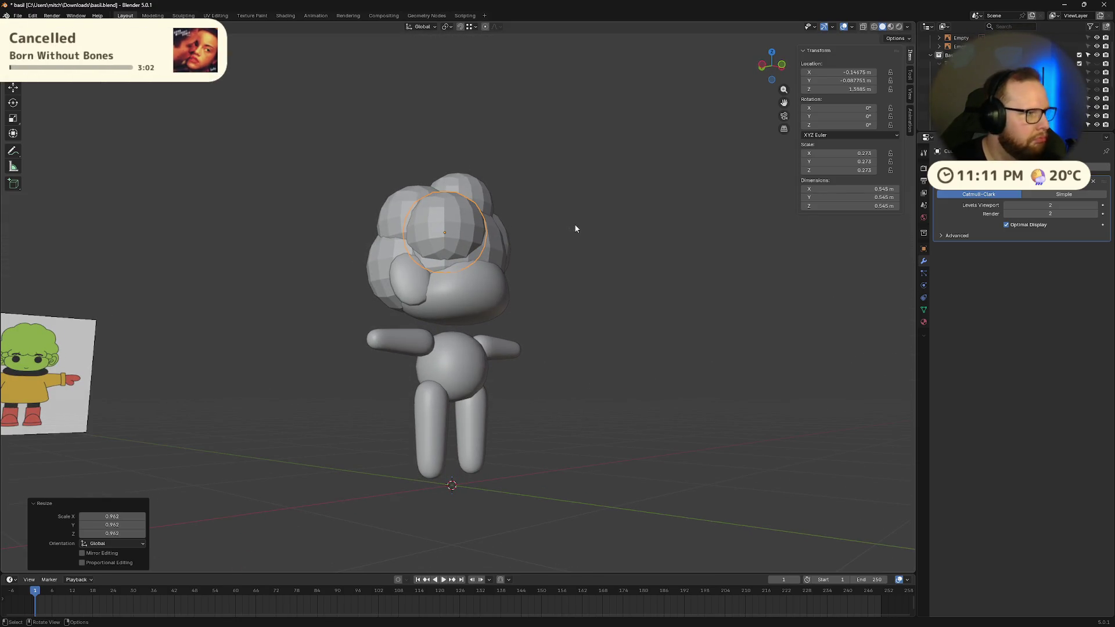
pyautogui.moveTo(575, 229)
pyautogui.mouseDown(button='middle')
pyautogui.moveTo(526, 238)
pyautogui.moveTo(612, 238)
pyautogui.moveTo(647, 253)
pyautogui.moveTo(581, 235)
pyautogui.moveTo(560, 247)
pyautogui.mouseUp(button='middle')
pyautogui.press('g')
pyautogui.click(558, 237)
pyautogui.press('s')
pyautogui.click(554, 247)
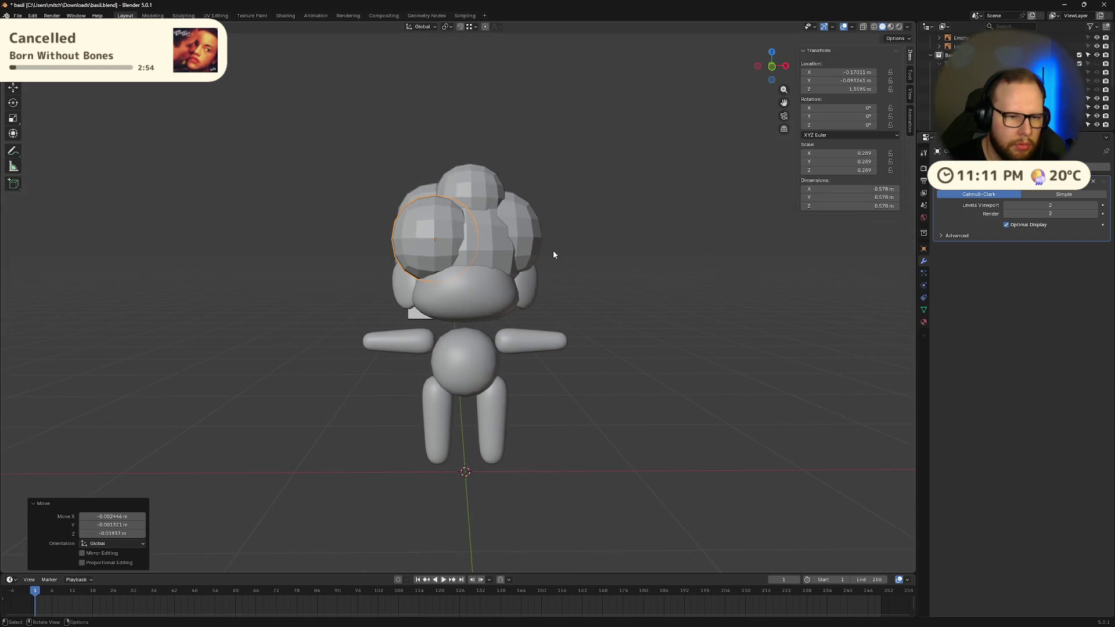
# - Refine the sphere's size and shift it further right along the hair cluster
pyautogui.press('s')
pyautogui.moveTo(597, 245)
pyautogui.mouseDown(button='middle')
pyautogui.moveTo(496, 266)
pyautogui.moveTo(620, 240)
pyautogui.moveTo(611, 245)
pyautogui.moveTo(655, 250)
pyautogui.moveTo(628, 237)
pyautogui.mouseUp(button='middle')
pyautogui.press('g')
pyautogui.click(570, 253)
pyautogui.press('g')
pyautogui.click(616, 243)
pyautogui.press('s')
pyautogui.click(647, 246)
pyautogui.press('g')
pyautogui.click(669, 246)
pyautogui.press('s')
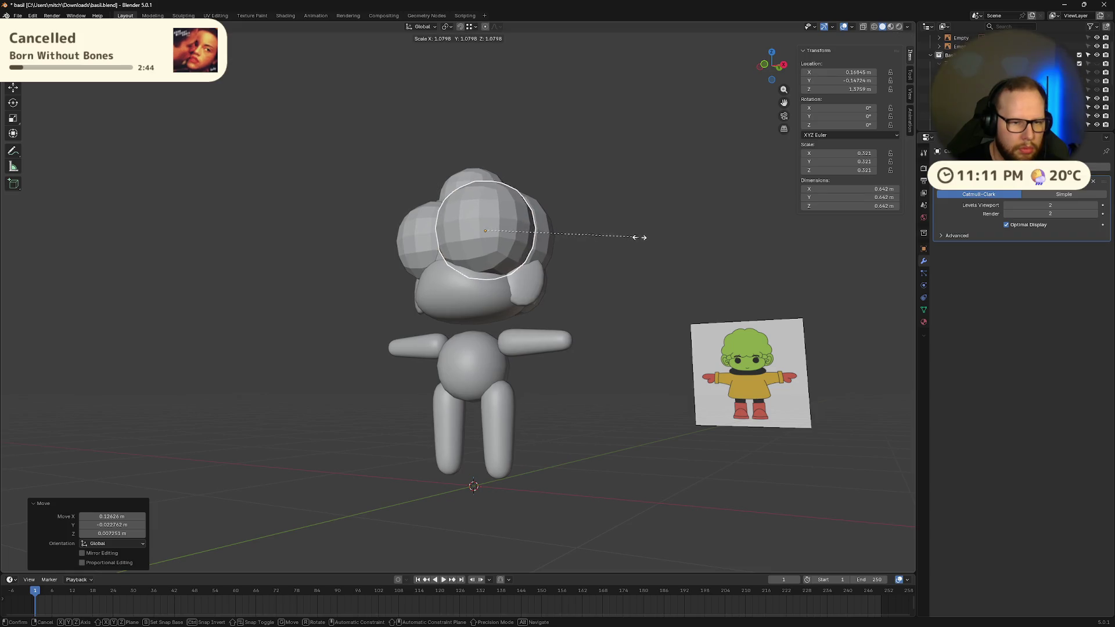
pyautogui.press('s')
pyautogui.click(659, 246)
pyautogui.press('g')
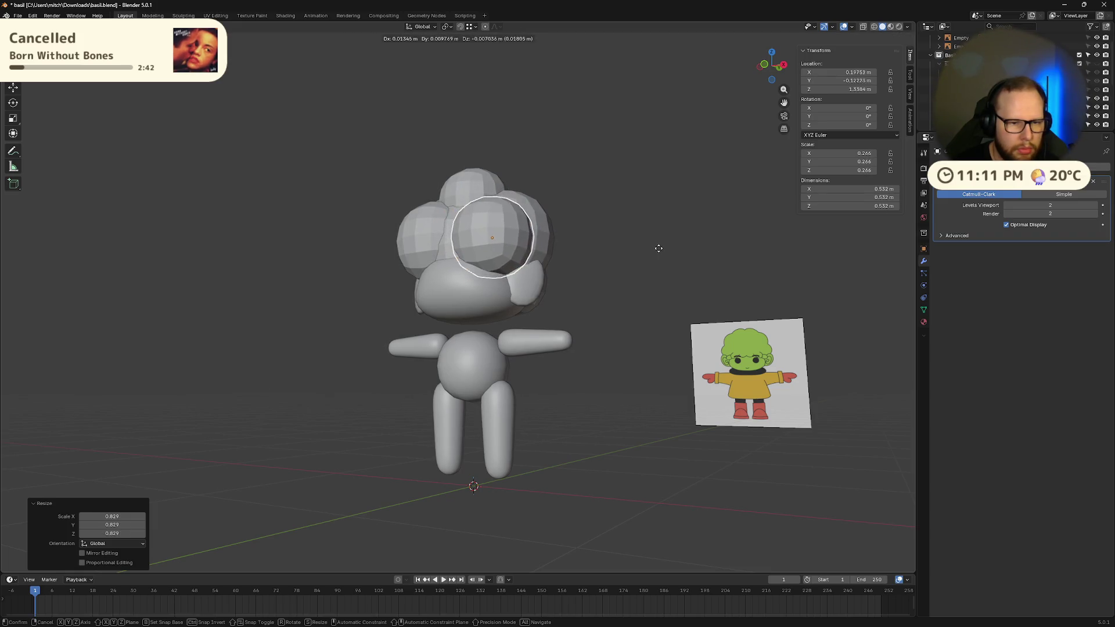
pyautogui.click(654, 247)
# - Enlarge the duplicated hair blob and place it against the head from several angles
pyautogui.moveTo(655, 246)
pyautogui.mouseDown(button='middle')
pyautogui.moveTo(654, 263)
pyautogui.moveTo(616, 285)
pyautogui.moveTo(601, 255)
pyautogui.moveTo(647, 256)
pyautogui.moveTo(689, 286)
pyautogui.moveTo(552, 255)
pyautogui.mouseUp(button='middle')
pyautogui.press('g')
pyautogui.click(495, 224)
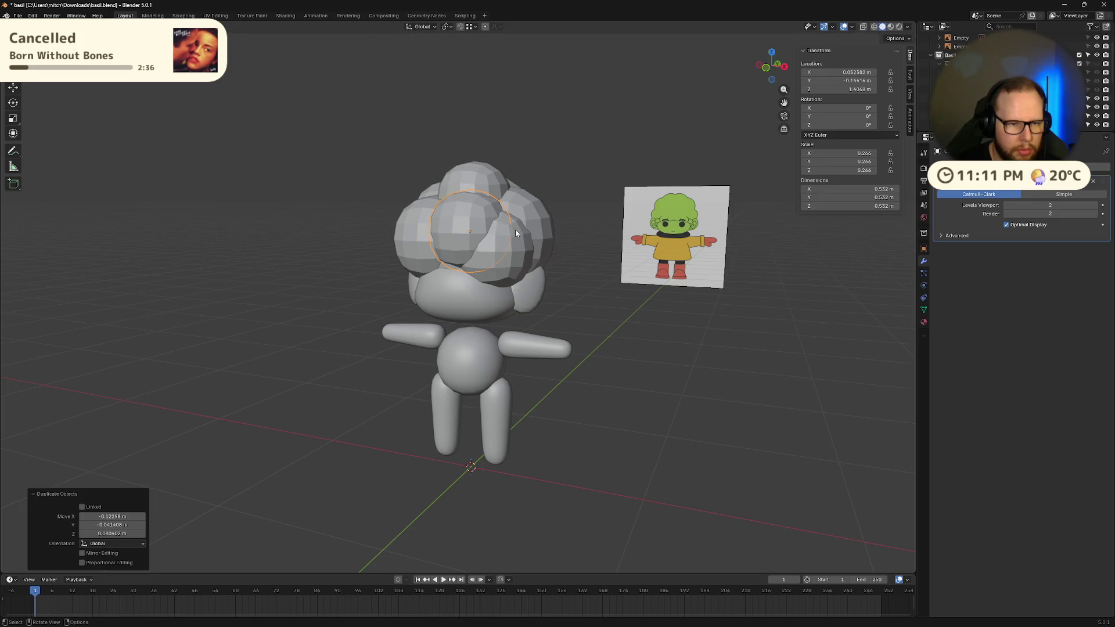
pyautogui.moveTo(495, 224); pyautogui.dragTo(558, 244, button='middle')
pyautogui.press('g')
pyautogui.click(584, 243)
pyautogui.press('s')
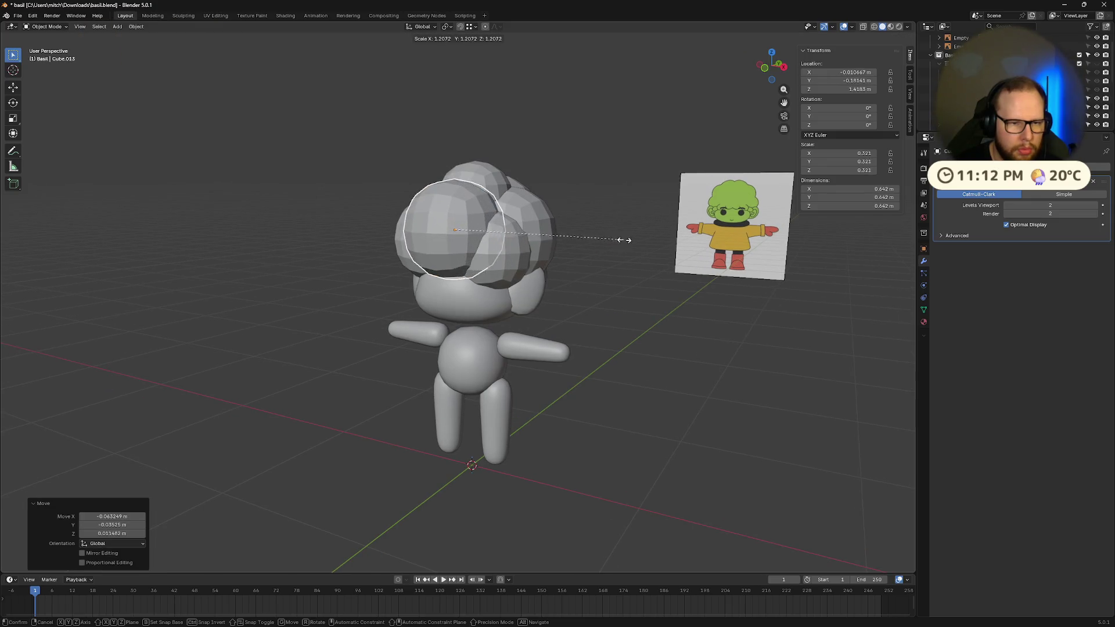
pyautogui.click(622, 242)
pyautogui.press('g')
pyautogui.moveTo(639, 243)
pyautogui.mouseDown(button='middle')
pyautogui.moveTo(726, 263)
pyautogui.moveTo(570, 242)
pyautogui.moveTo(628, 234)
pyautogui.moveTo(535, 241)
pyautogui.mouseUp(button='middle')
pyautogui.click(727, 263)
pyautogui.press('g')
pyautogui.click(647, 257)
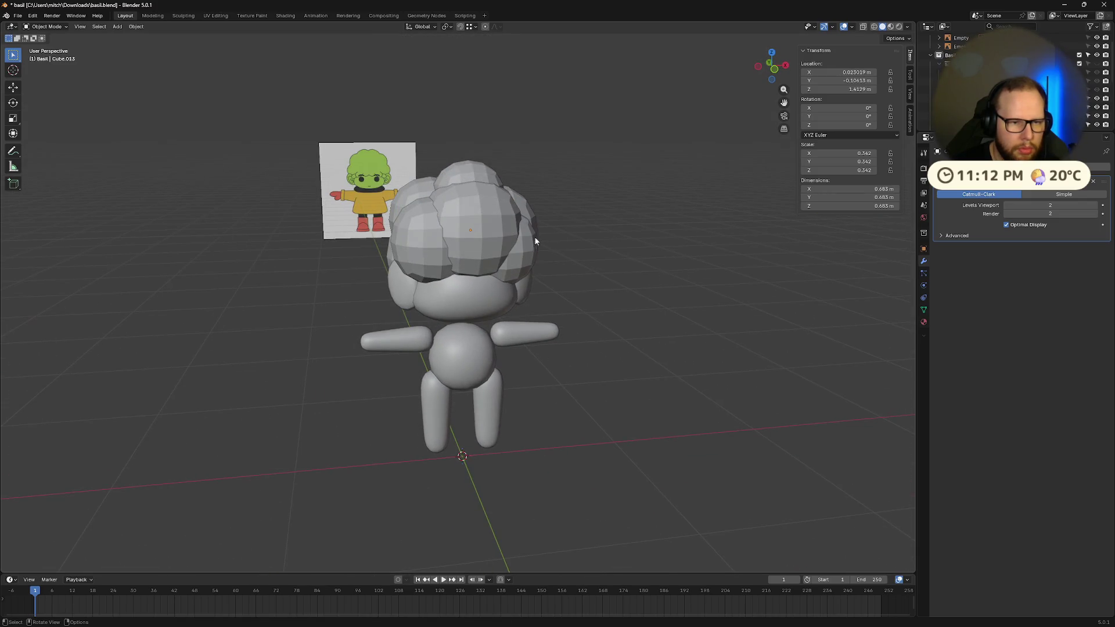
# - Shrink the front hair blob slightly and settle it at the front of the cluster
pyautogui.press('s')
pyautogui.click(683, 256)
pyautogui.press('g')
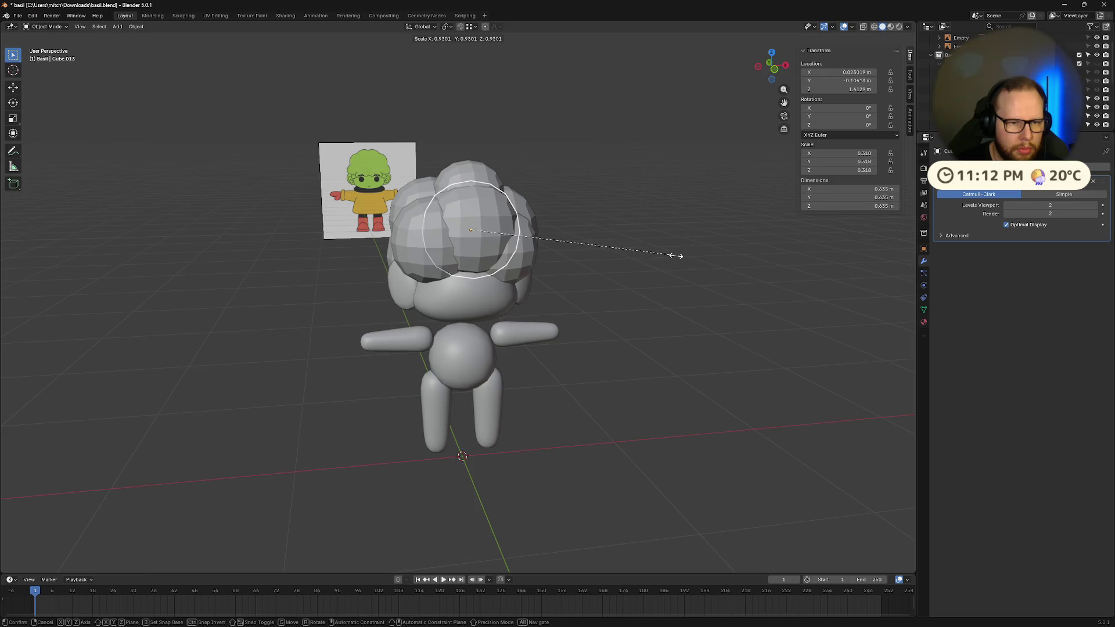
pyautogui.click(672, 251)
pyautogui.moveTo(672, 252)
pyautogui.mouseDown(button='middle')
pyautogui.moveTo(732, 266)
pyautogui.moveTo(646, 238)
pyautogui.mouseUp(button='middle')
pyautogui.press('g')
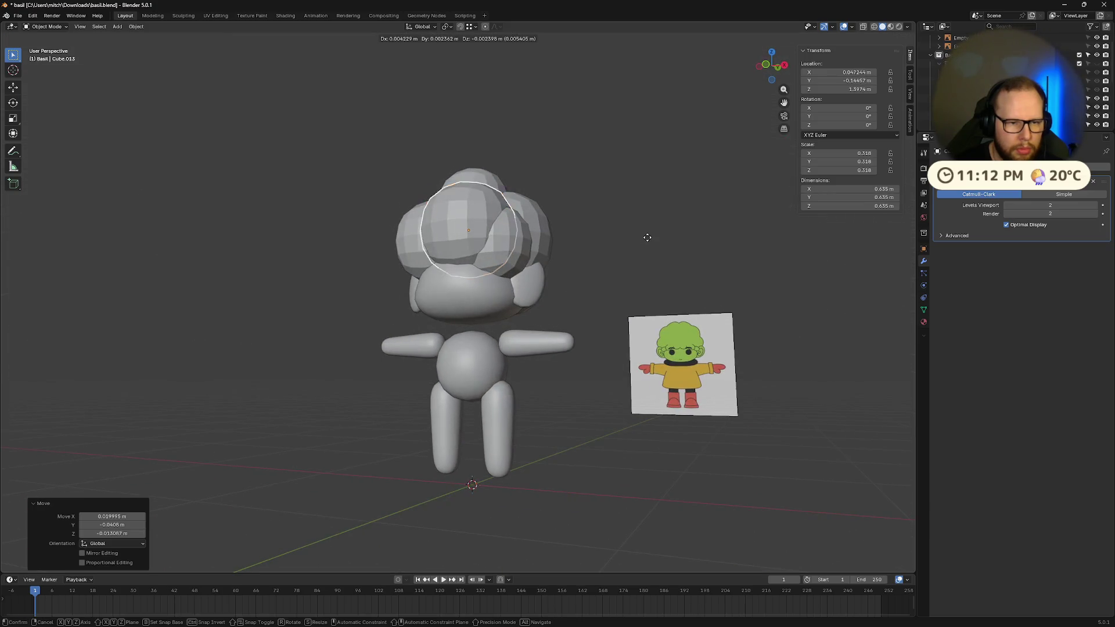
pyautogui.click(774, 69)
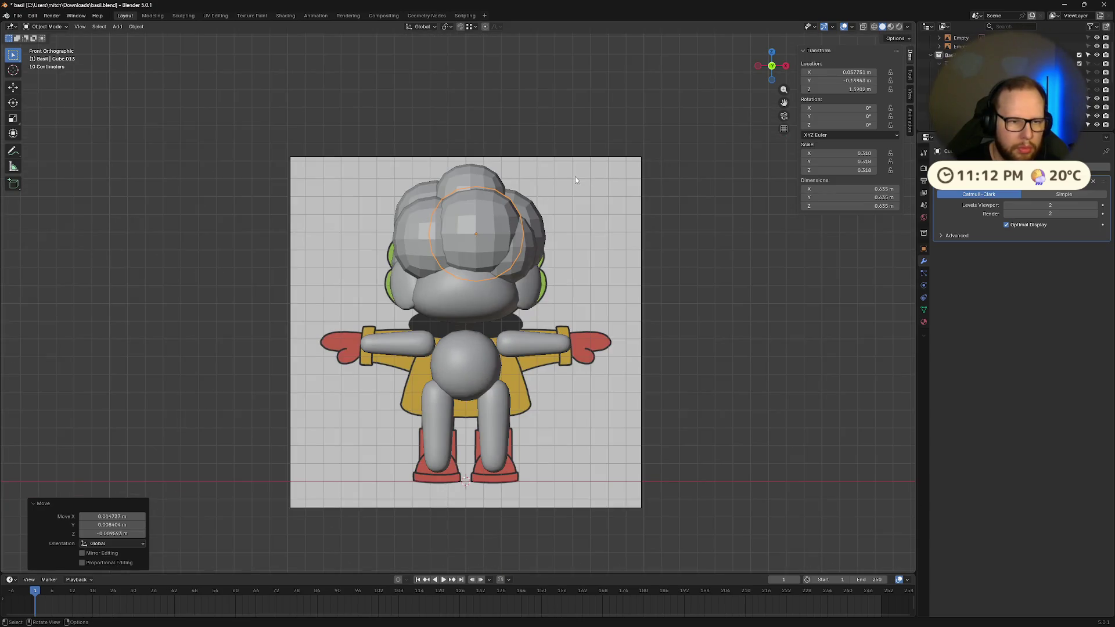
# - In front view, nudge hair blobs Cube.008, Cube.006 and Cube.011 into new positions
pyautogui.scroll(4, 576, 176)
pyautogui.click(420, 249)
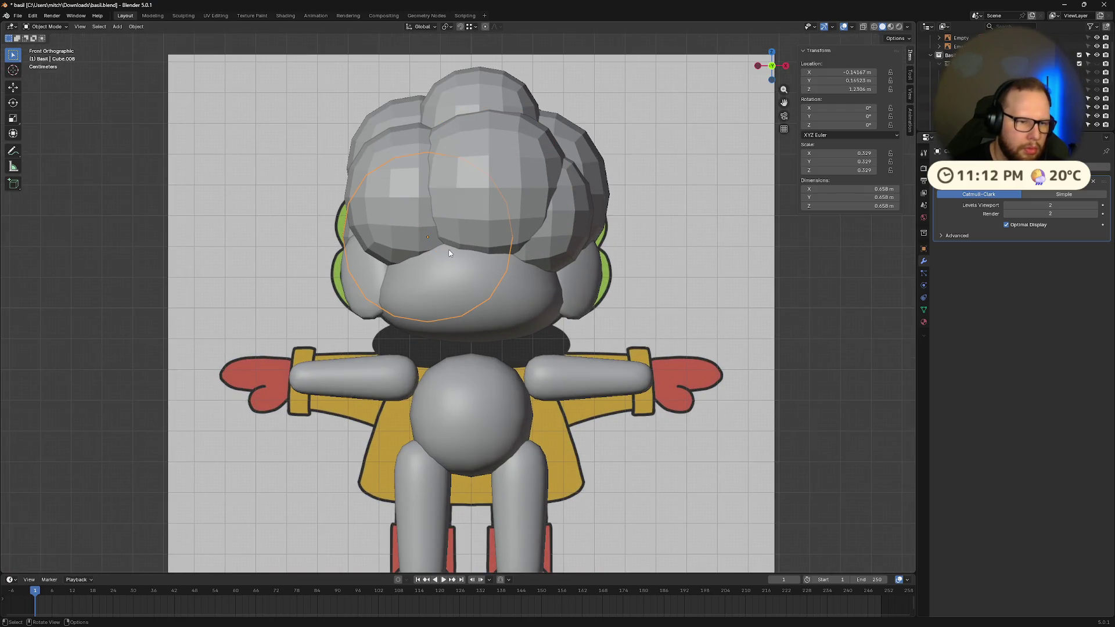
pyautogui.press('g')
pyautogui.click(444, 250)
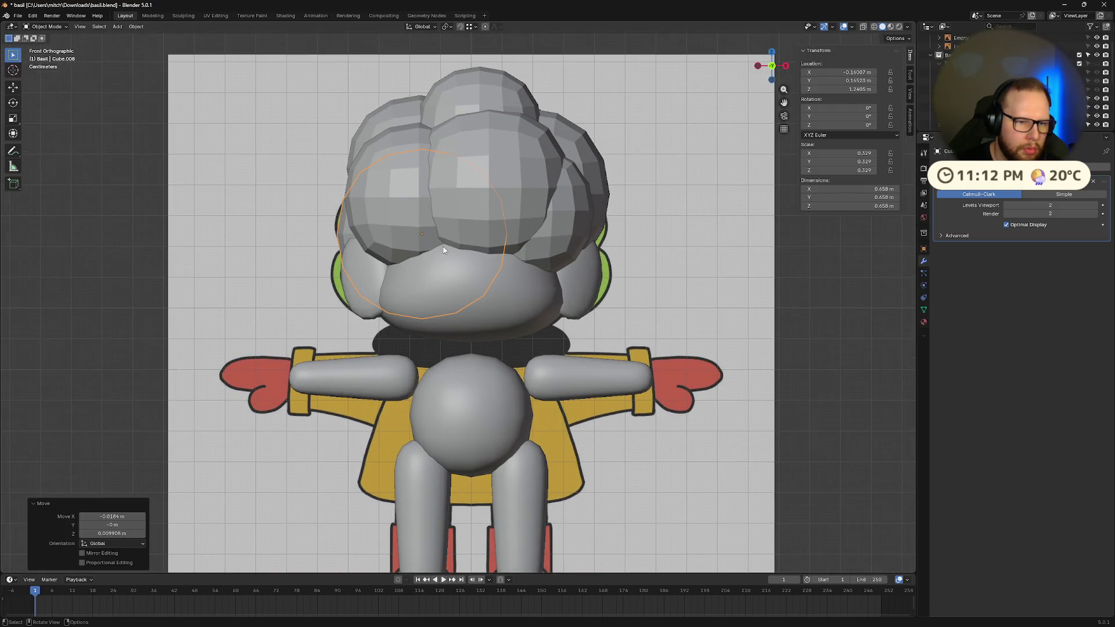
pyautogui.click(601, 200)
pyautogui.press('g')
pyautogui.click(602, 212)
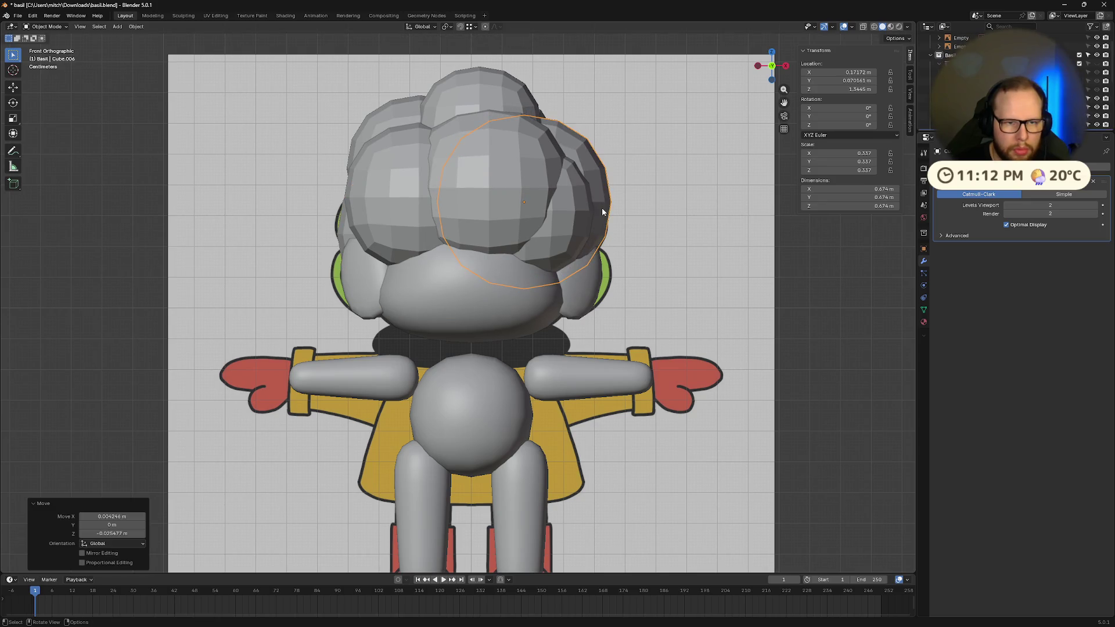
pyautogui.click(498, 105)
pyautogui.press('g')
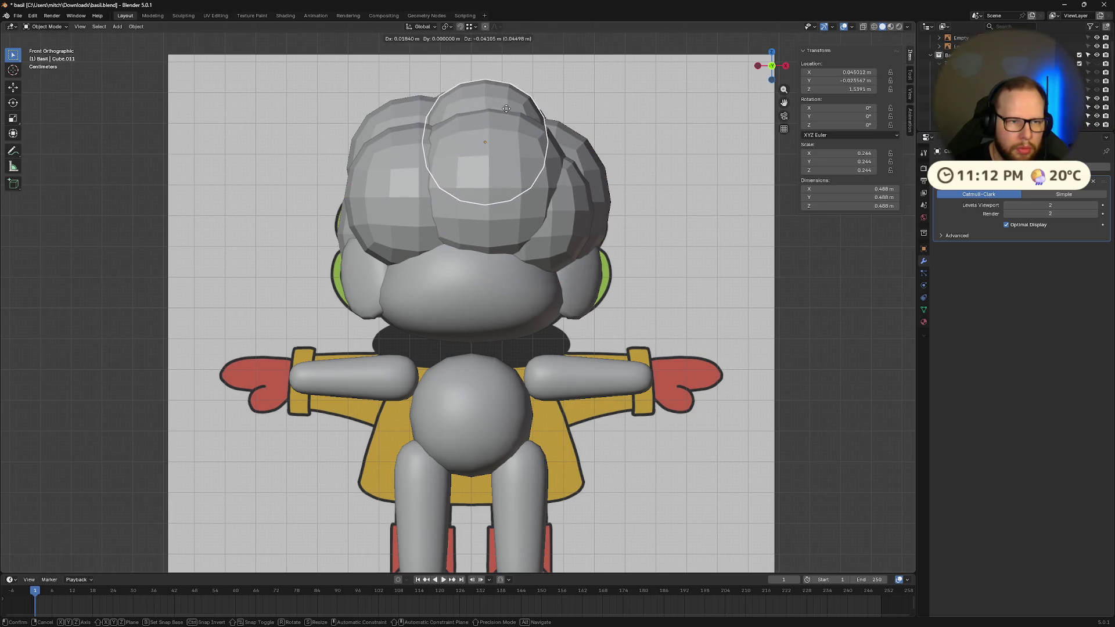
pyautogui.click(507, 108)
# - Nudge Cube.009, Cube.011 again and Cube.013, then return to perspective and select Cube.002
pyautogui.click(390, 115)
pyautogui.press('g')
pyautogui.click(389, 124)
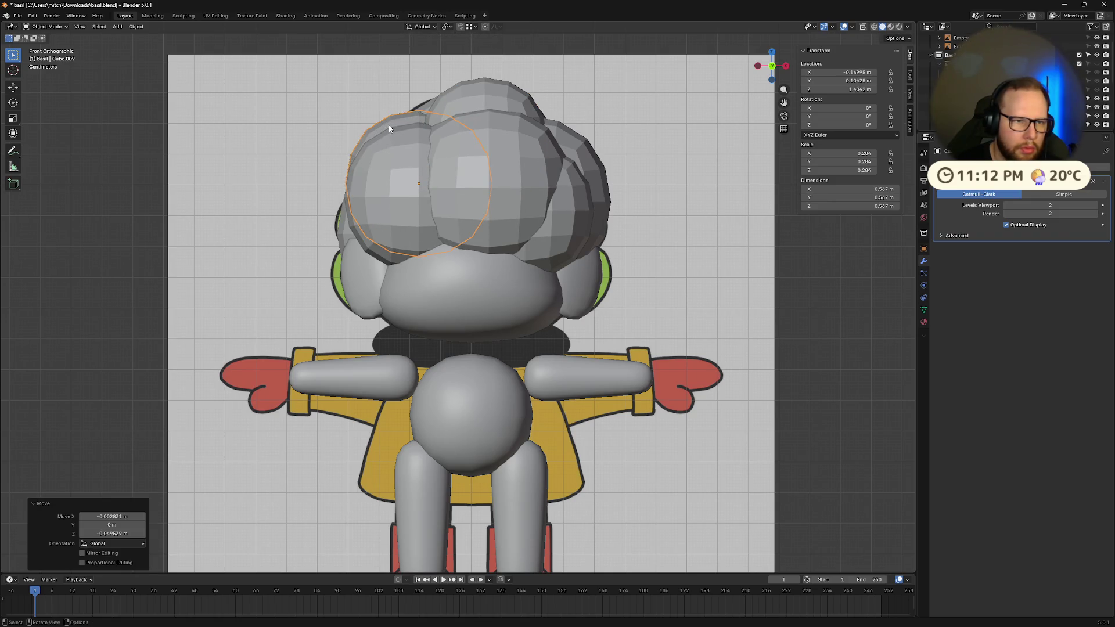
pyautogui.click(485, 106)
pyautogui.press('g')
pyautogui.click(474, 108)
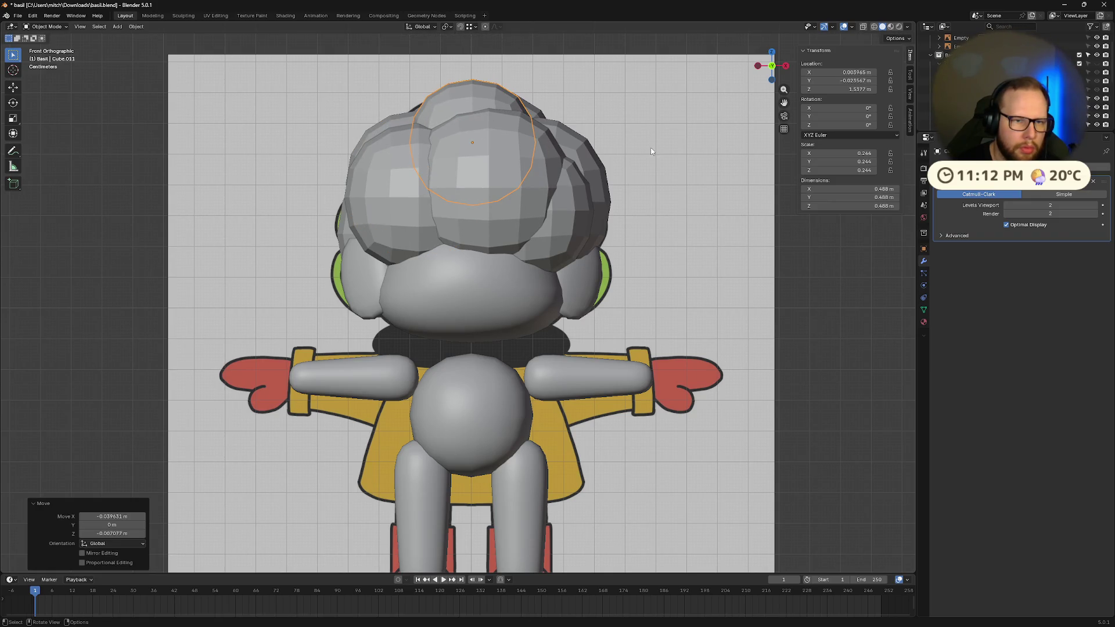
pyautogui.click(511, 170)
pyautogui.press('g')
pyautogui.click(519, 177)
pyautogui.moveTo(518, 178)
pyautogui.mouseDown(button='middle')
pyautogui.moveTo(601, 188)
pyautogui.moveTo(546, 205)
pyautogui.moveTo(658, 202)
pyautogui.moveTo(672, 232)
pyautogui.moveTo(739, 232)
pyautogui.moveTo(620, 259)
pyautogui.moveTo(635, 211)
pyautogui.moveTo(590, 186)
pyautogui.moveTo(535, 255)
pyautogui.mouseUp(button='middle')
pyautogui.scroll(-5, 658, 201)
pyautogui.click(403, 297)
# - Reposition hair blobs Cube.002 and Cube.012 around the head
pyautogui.press('g')
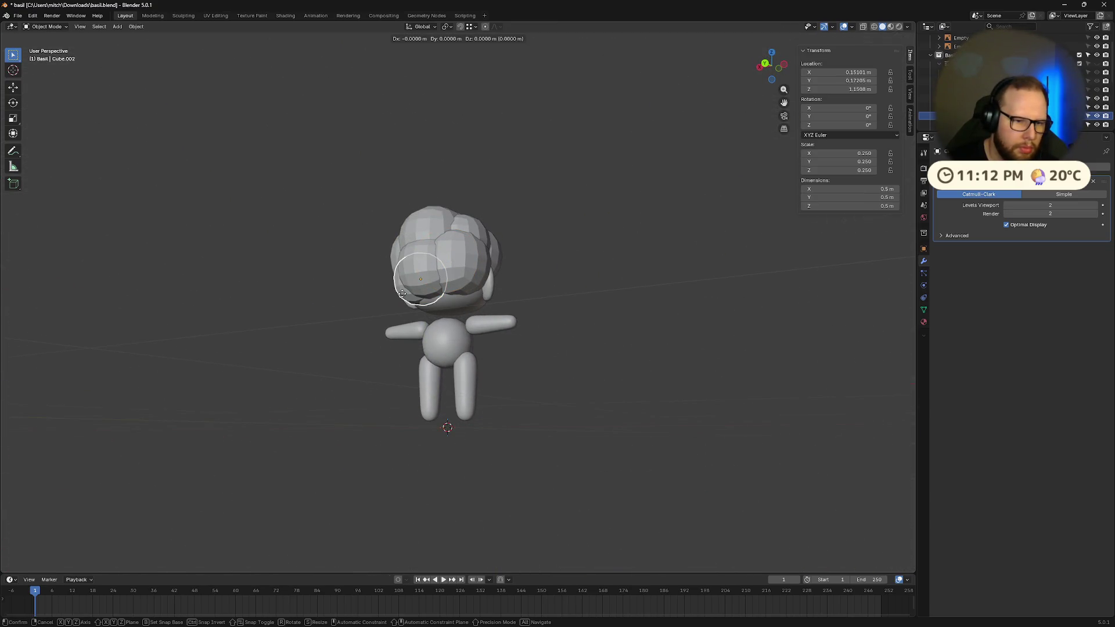
pyautogui.click(402, 294)
pyautogui.moveTo(402, 294)
pyautogui.mouseDown(button='middle')
pyautogui.moveTo(651, 319)
pyautogui.moveTo(607, 313)
pyautogui.moveTo(519, 270)
pyautogui.moveTo(635, 274)
pyautogui.moveTo(610, 309)
pyautogui.moveTo(504, 269)
pyautogui.mouseUp(button='middle')
pyautogui.click(511, 268)
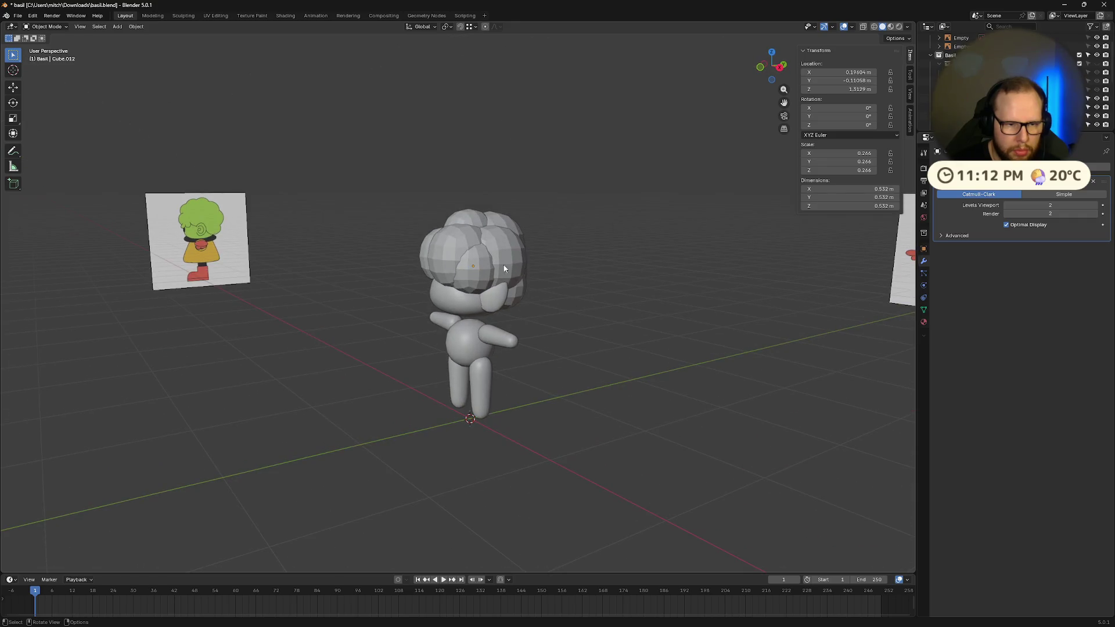
pyautogui.click(473, 263)
# - Move Cube.006 and nudge the top blob Cube.011 to about 1.498 m height
pyautogui.click(494, 262)
pyautogui.press('g')
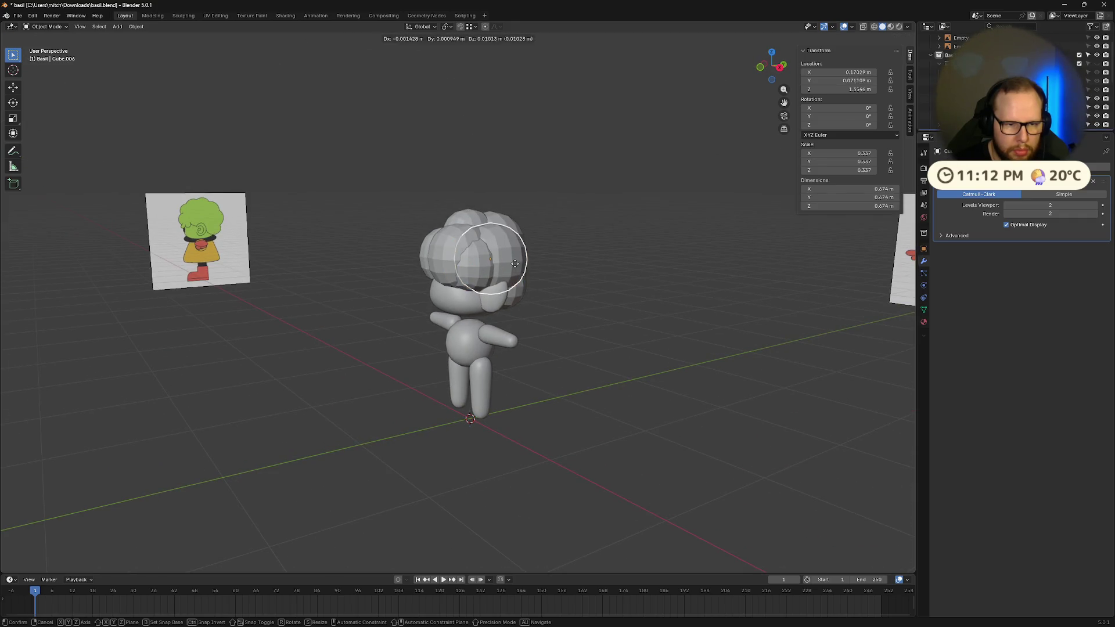
pyautogui.click(507, 266)
pyautogui.moveTo(506, 266)
pyautogui.mouseDown(button='middle')
pyautogui.moveTo(517, 299)
pyautogui.moveTo(612, 263)
pyautogui.moveTo(659, 283)
pyautogui.moveTo(621, 325)
pyautogui.moveTo(468, 236)
pyautogui.moveTo(592, 234)
pyautogui.mouseUp(button='middle')
pyautogui.press('g')
pyautogui.click(468, 236)
pyautogui.press('g')
pyautogui.click(479, 236)
pyautogui.press('g')
pyautogui.click(593, 234)
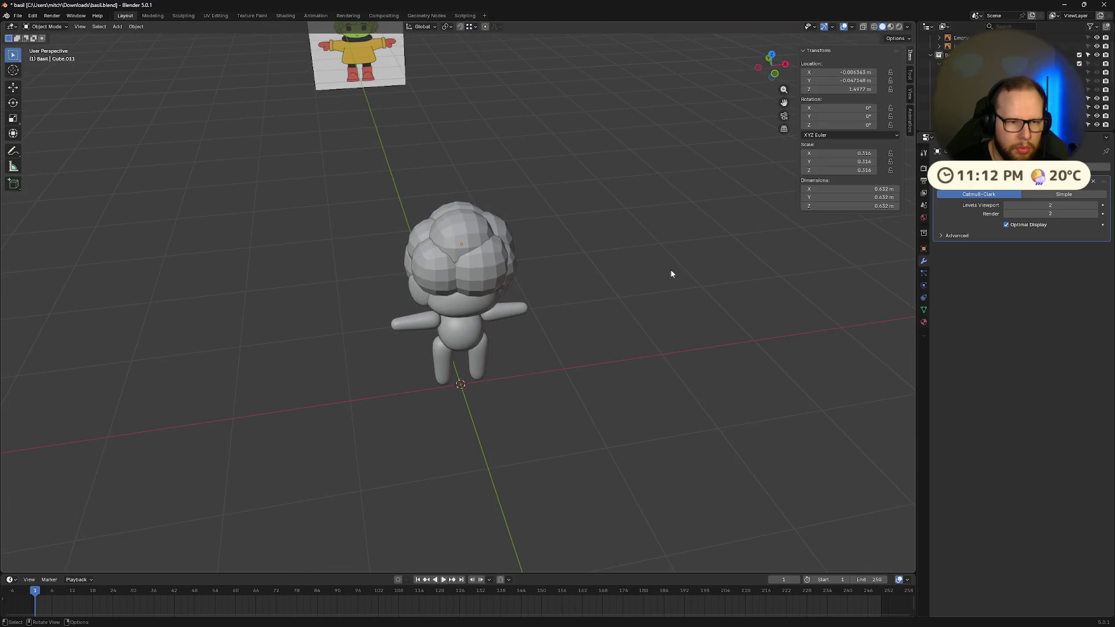
# - Deselect everything and reselect the hair blobs from a frontal view
pyautogui.moveTo(671, 273); pyautogui.dragTo(843, 151, button='middle')
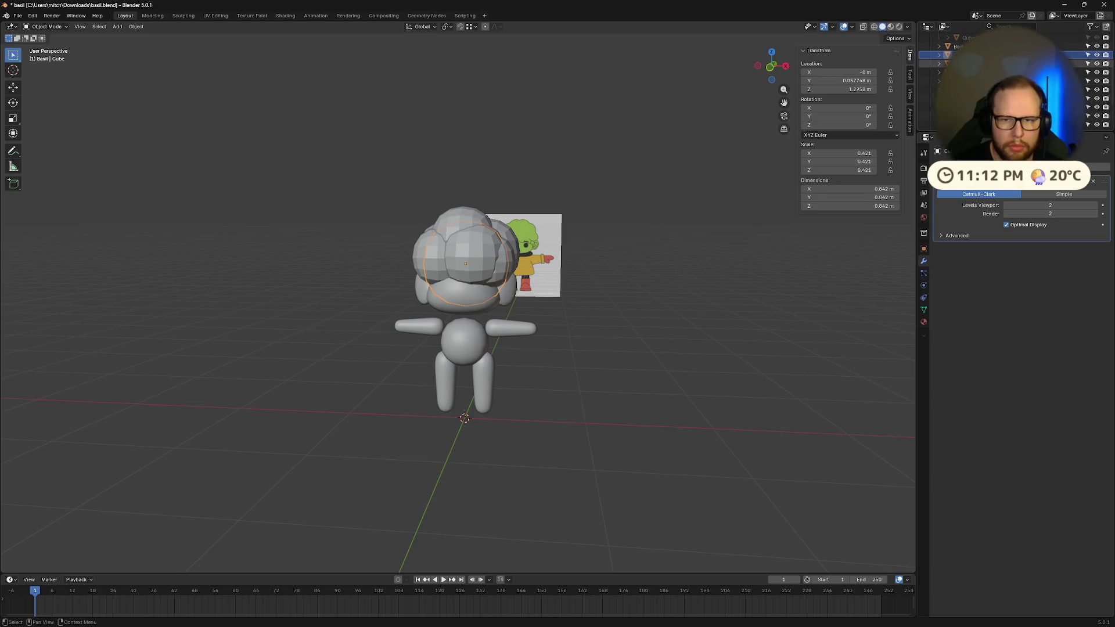
pyautogui.hotkey('alt', 'a')
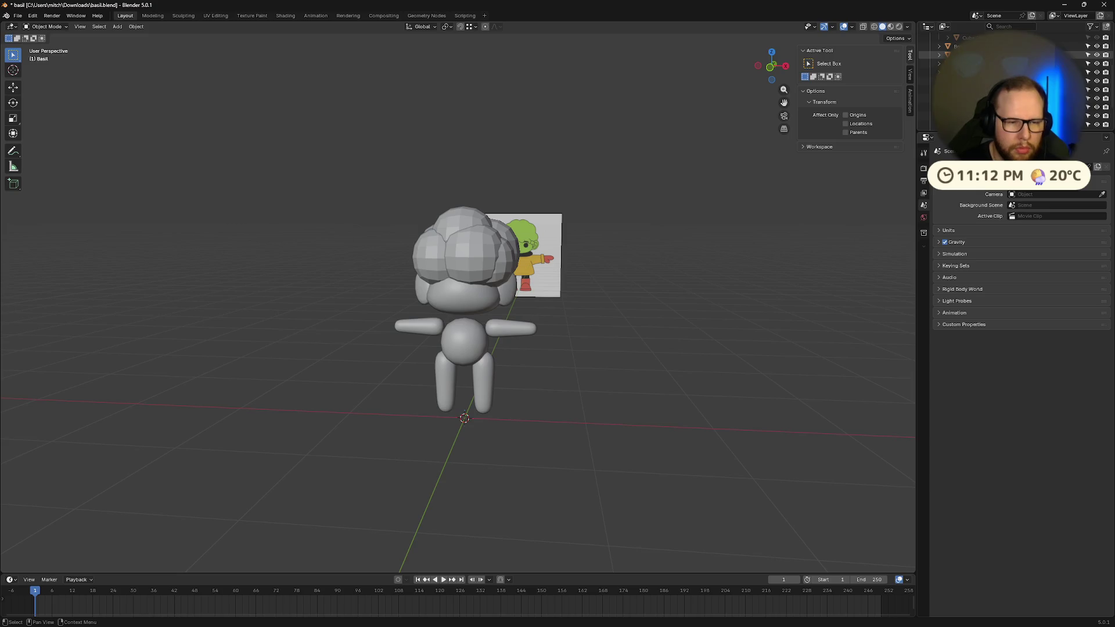
pyautogui.moveTo(523, 279)
pyautogui.mouseDown(button='middle')
pyautogui.moveTo(578, 295)
pyautogui.moveTo(488, 279)
pyautogui.moveTo(504, 241)
pyautogui.moveTo(563, 272)
pyautogui.moveTo(825, 279)
pyautogui.mouseUp(button='middle')
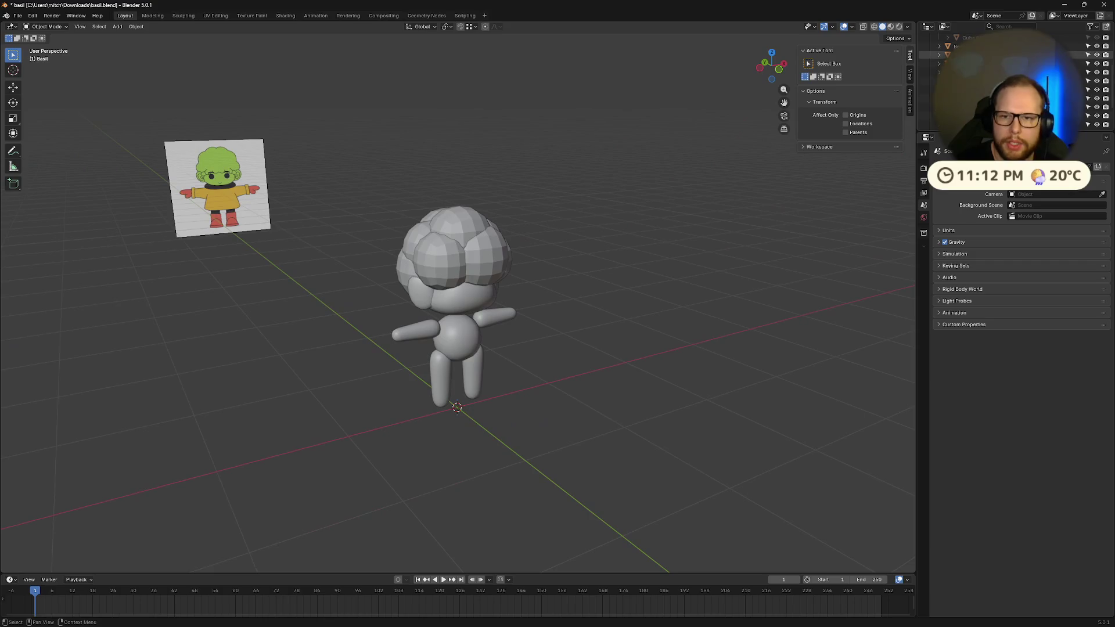
pyautogui.click(463, 273)
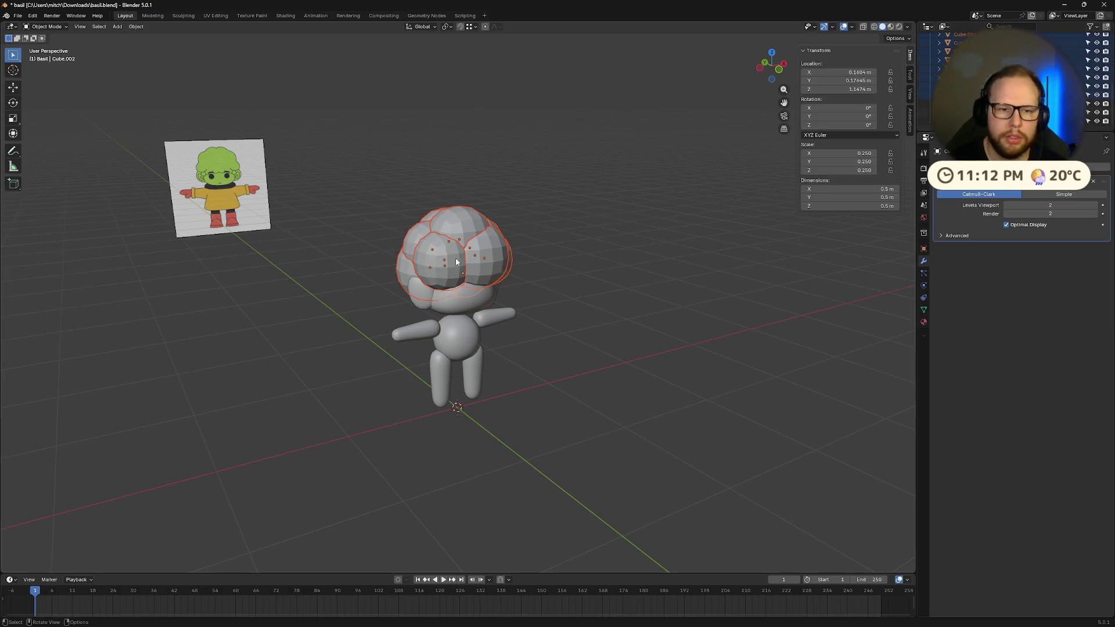
# - Apply Shade Smooth to the selected hair blobs
pyautogui.rightClick(457, 262)
pyautogui.click(454, 242)
pyautogui.moveTo(605, 254)
pyautogui.mouseDown(button='middle')
pyautogui.moveTo(627, 284)
pyautogui.moveTo(633, 266)
pyautogui.moveTo(617, 281)
pyautogui.moveTo(657, 304)
pyautogui.moveTo(697, 259)
pyautogui.moveTo(732, 279)
pyautogui.moveTo(643, 244)
pyautogui.moveTo(637, 259)
pyautogui.moveTo(513, 246)
pyautogui.mouseUp(button='middle')
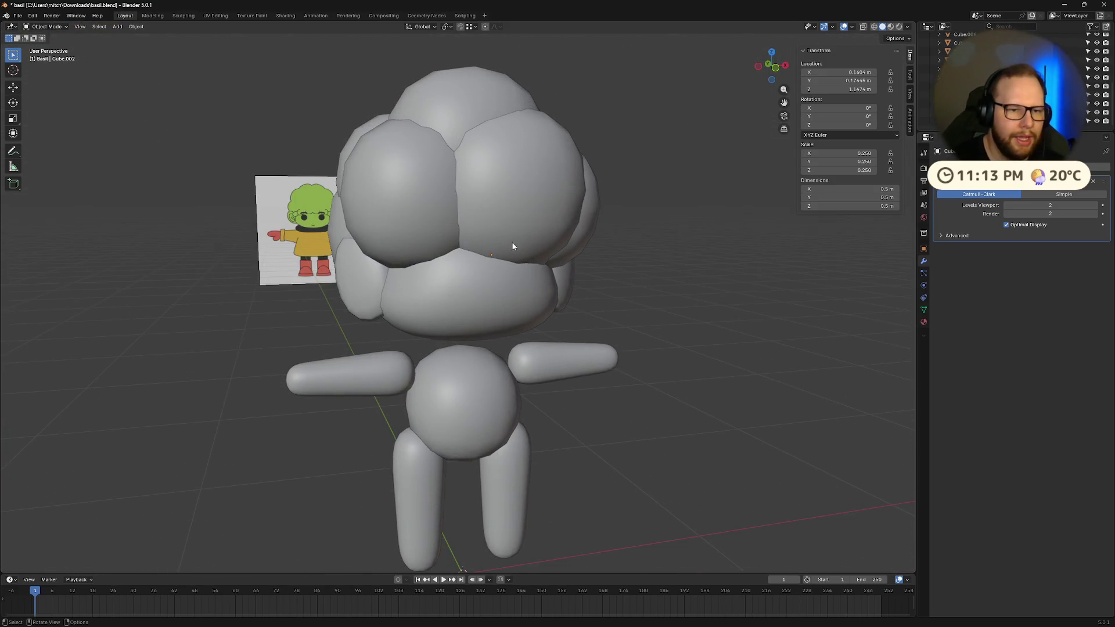
pyautogui.moveTo(439, 147)
pyautogui.mouseDown(button='middle')
pyautogui.moveTo(572, 184)
pyautogui.moveTo(511, 232)
pyautogui.moveTo(362, 238)
pyautogui.moveTo(542, 242)
pyautogui.moveTo(604, 212)
pyautogui.moveTo(655, 215)
pyautogui.moveTo(661, 221)
pyautogui.moveTo(598, 272)
pyautogui.moveTo(705, 387)
pyautogui.mouseUp(button='middle')
# - Nudge the head blob Cube.012 and briefly inspect Cube.045 in Edit Mode
pyautogui.click(543, 242)
pyautogui.press('g')
pyautogui.click(563, 239)
pyautogui.click(565, 239)
pyautogui.press('Tab')
pyautogui.press('Tab')
pyautogui.click(661, 222)
pyautogui.press('Tab')
pyautogui.press('Tab')
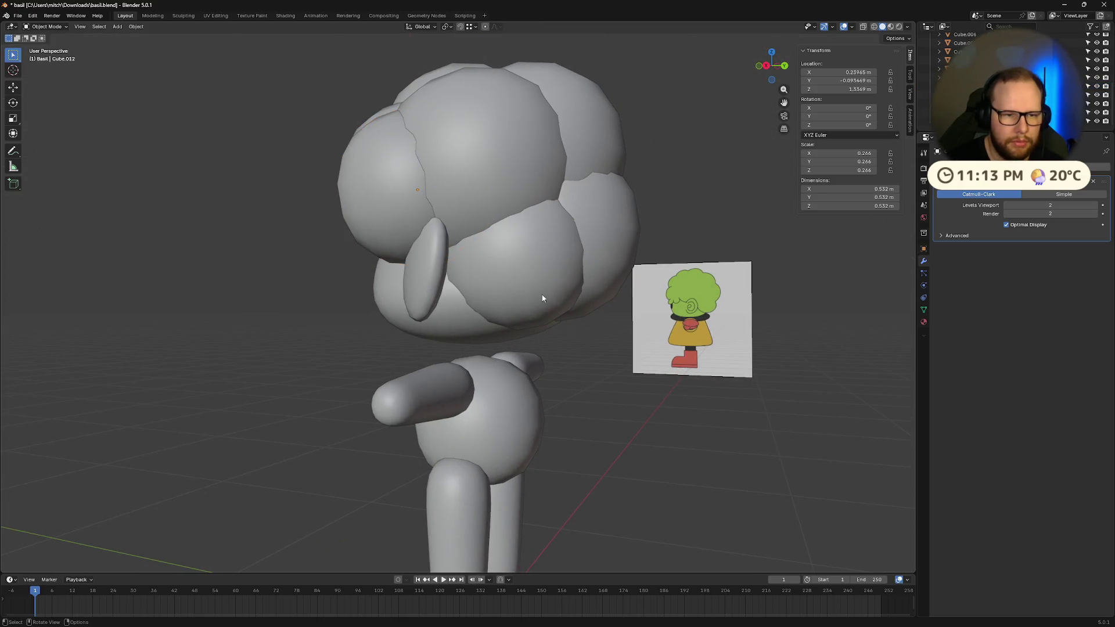
# - Shift Cube.002 sideways and lower Cube.005 to about 1.236 m height
pyautogui.moveTo(543, 298)
pyautogui.mouseDown(button='middle')
pyautogui.moveTo(636, 316)
pyautogui.moveTo(726, 291)
pyautogui.mouseUp(button='middle')
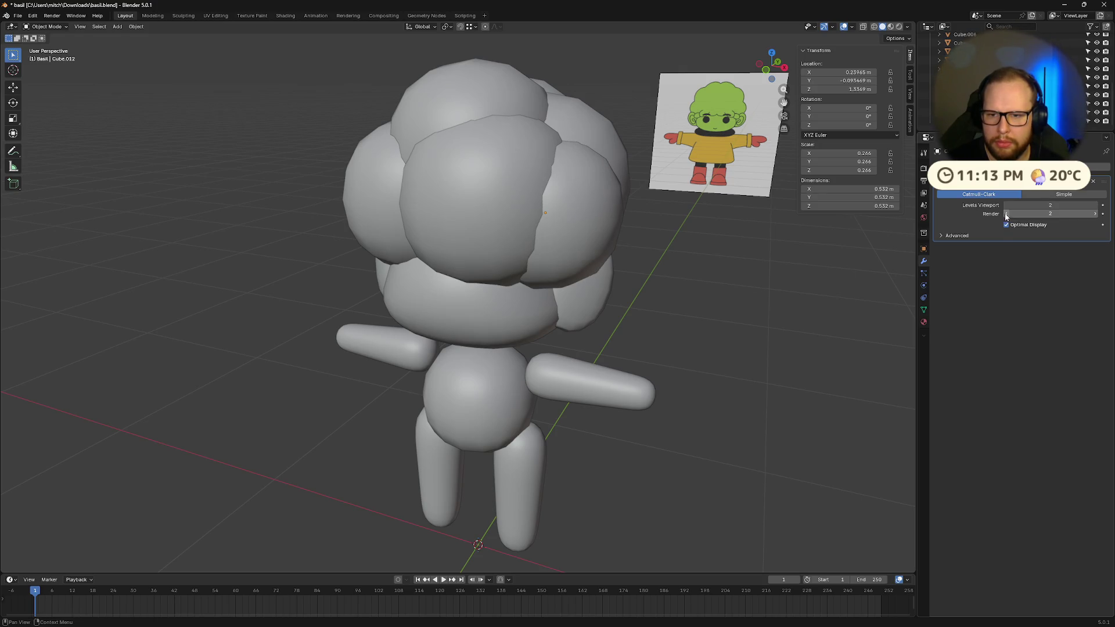
pyautogui.scroll(-4, 759, 322)
pyautogui.moveTo(680, 318)
pyautogui.mouseDown(button='middle')
pyautogui.moveTo(674, 289)
pyautogui.moveTo(504, 263)
pyautogui.moveTo(540, 275)
pyautogui.mouseUp(button='middle')
pyautogui.click(540, 275)
pyautogui.press('Tab')
pyautogui.press('Tab')
pyautogui.moveTo(741, 246)
pyautogui.mouseDown(button='middle')
pyautogui.moveTo(627, 269)
pyautogui.moveTo(592, 229)
pyautogui.moveTo(517, 253)
pyautogui.moveTo(511, 215)
pyautogui.moveTo(530, 194)
pyautogui.moveTo(568, 218)
pyautogui.moveTo(491, 249)
pyautogui.moveTo(413, 247)
pyautogui.moveTo(569, 267)
pyautogui.moveTo(518, 250)
pyautogui.moveTo(520, 217)
pyautogui.mouseUp(button='middle')
pyautogui.press('g')
pyautogui.click(517, 253)
pyautogui.click(515, 249)
pyautogui.press('g')
pyautogui.click(513, 252)
pyautogui.moveTo(426, 296); pyautogui.dragTo(339, 255, button='middle')
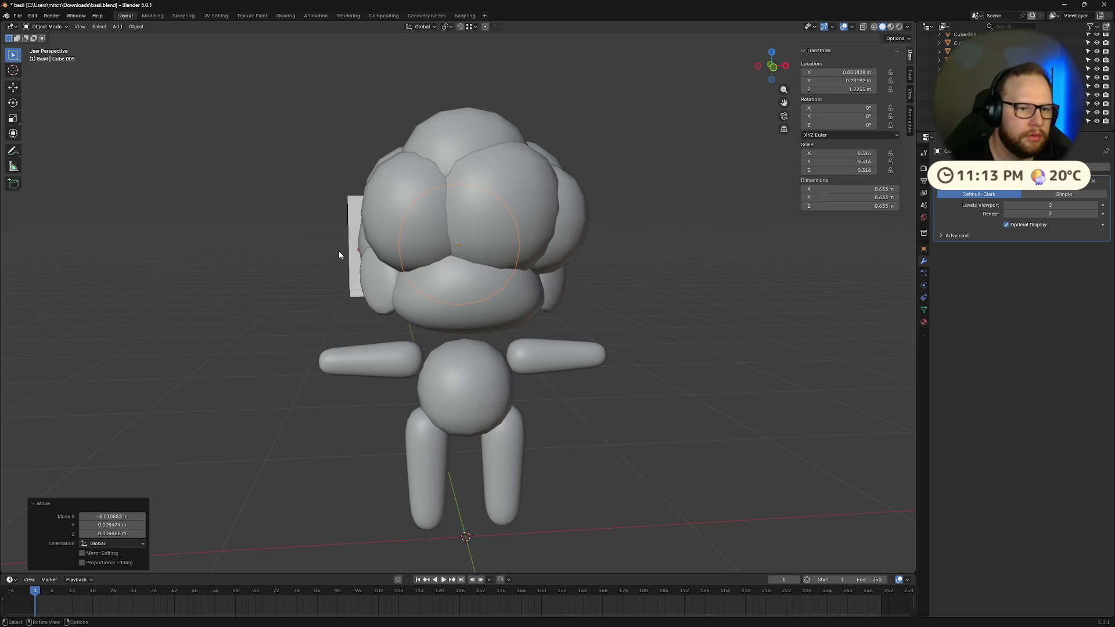
# - Preview the model in Material Preview and Rendered shading, then return to Solid
pyautogui.click(666, 217)
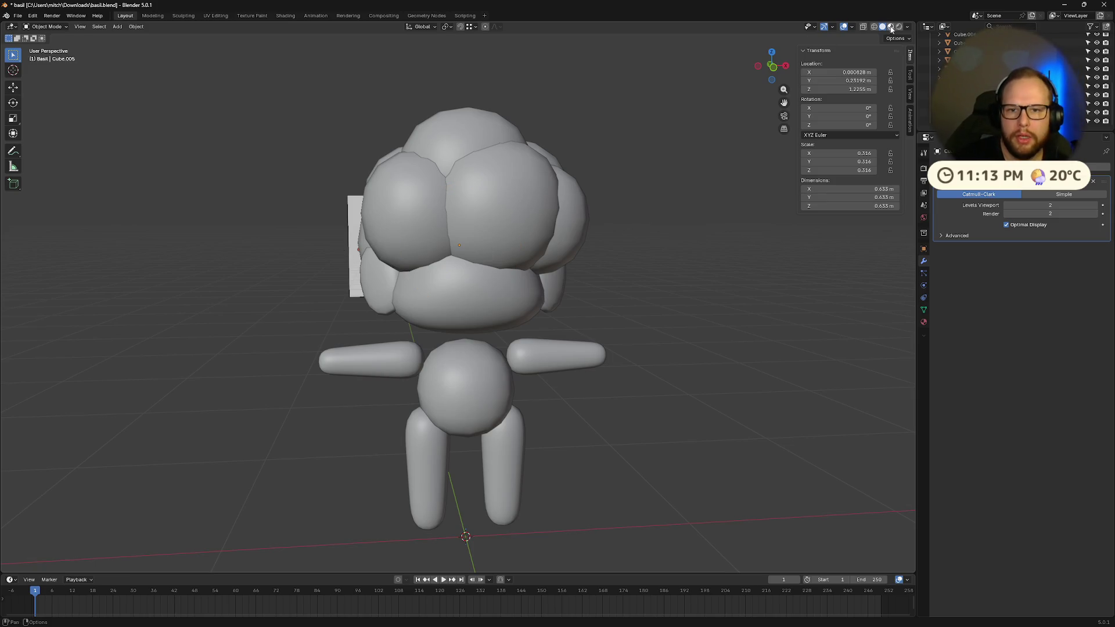
pyautogui.click(892, 27)
pyautogui.click(908, 28)
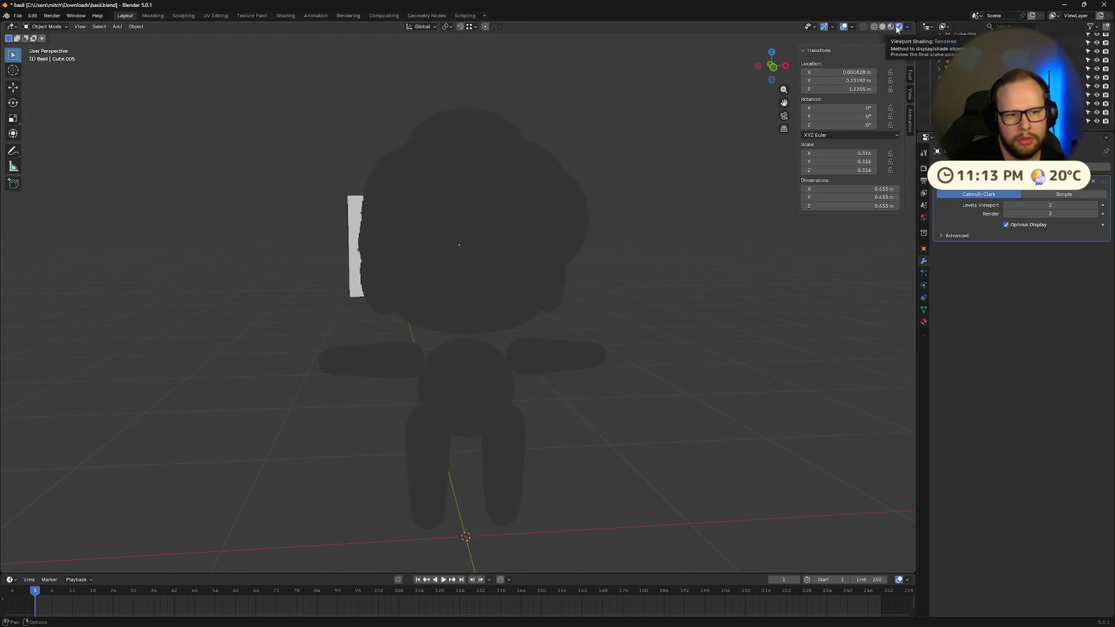
pyautogui.moveTo(569, 188)
pyautogui.mouseDown(button='middle')
pyautogui.moveTo(649, 197)
pyautogui.moveTo(673, 178)
pyautogui.moveTo(743, 194)
pyautogui.moveTo(575, 212)
pyautogui.moveTo(827, 56)
pyautogui.mouseUp(button='middle')
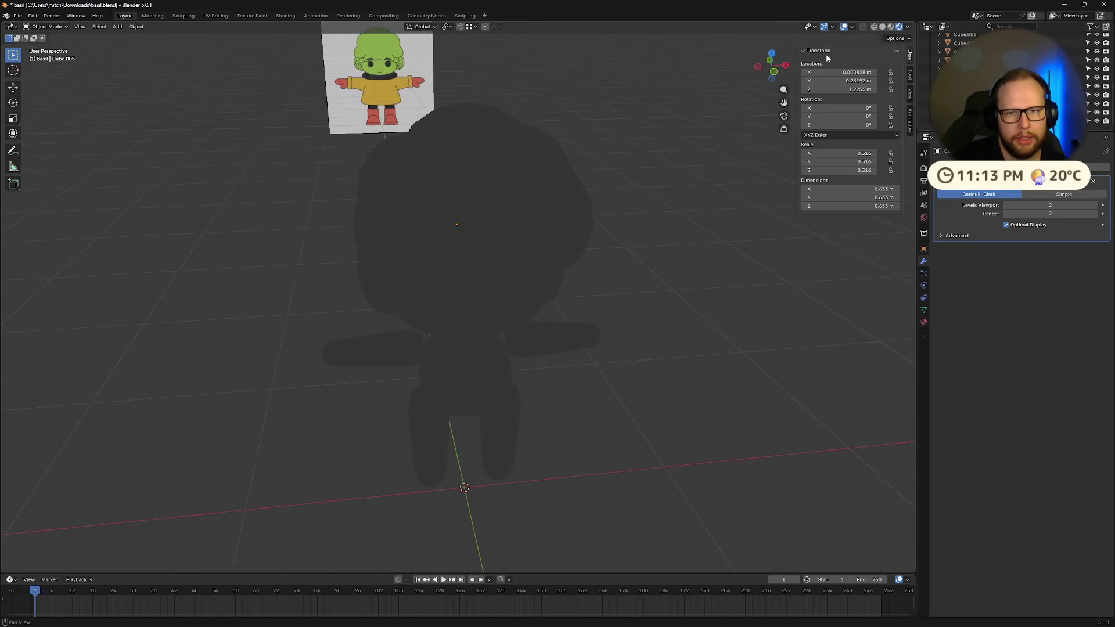
pyautogui.click(883, 27)
# - Shrink the front hair blob Cube.013 to 0.276 scale and reposition it
pyautogui.moveTo(719, 208); pyautogui.dragTo(532, 221, button='middle')
pyautogui.click(532, 221)
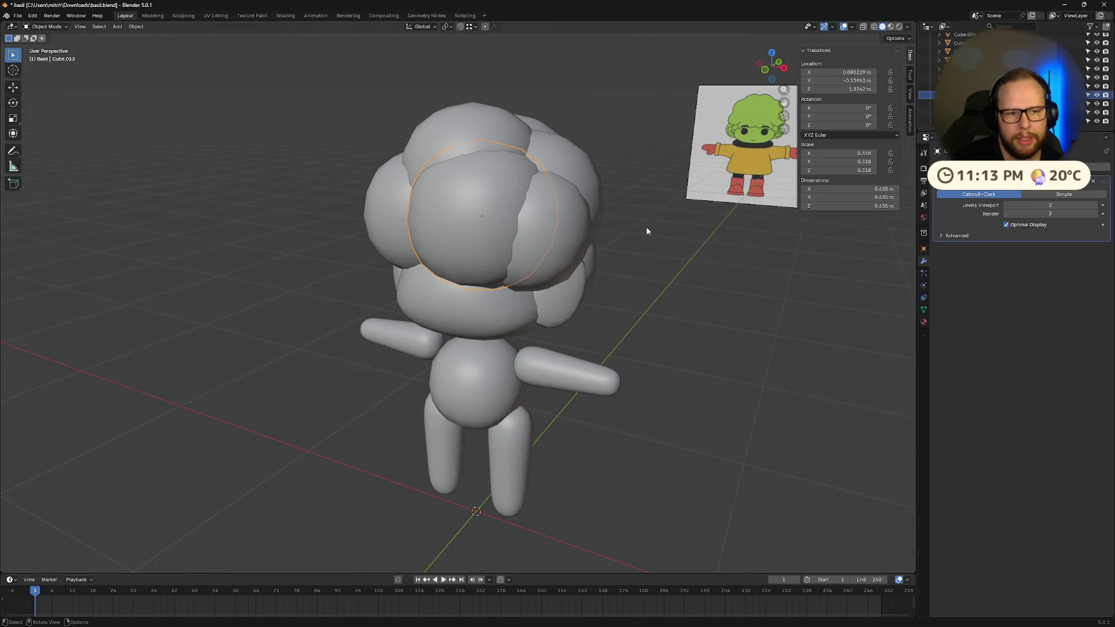
pyautogui.moveTo(647, 232)
pyautogui.mouseDown(button='middle')
pyautogui.moveTo(743, 235)
pyautogui.moveTo(622, 217)
pyautogui.moveTo(695, 179)
pyautogui.moveTo(734, 179)
pyautogui.moveTo(764, 199)
pyautogui.moveTo(701, 207)
pyautogui.moveTo(779, 219)
pyautogui.mouseUp(button='middle')
pyautogui.press('s')
pyautogui.click(709, 229)
pyautogui.press('g')
pyautogui.click(615, 210)
# - Place Cube.013 front and center at about 1.587 m height
pyautogui.press('g')
pyautogui.click(706, 208)
pyautogui.press('g')
pyautogui.click(718, 206)
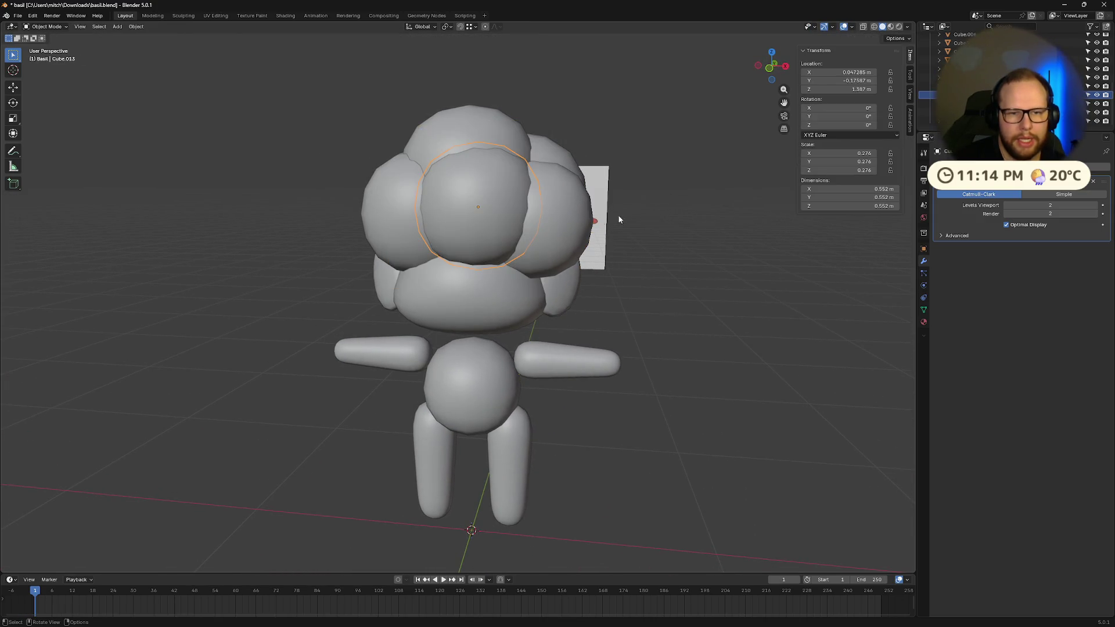
# - Select all hair spheres, apply their Subdivision modifier, and enter Edit Mode
pyautogui.doubleClick(948, 42)
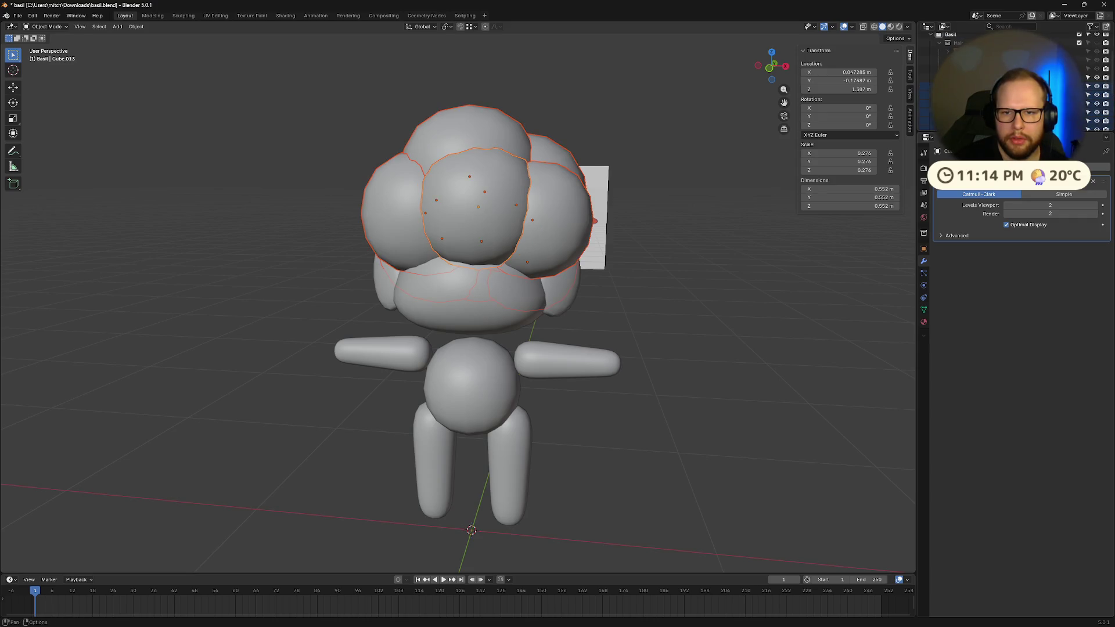
pyautogui.click(1084, 185)
pyautogui.click(1062, 190)
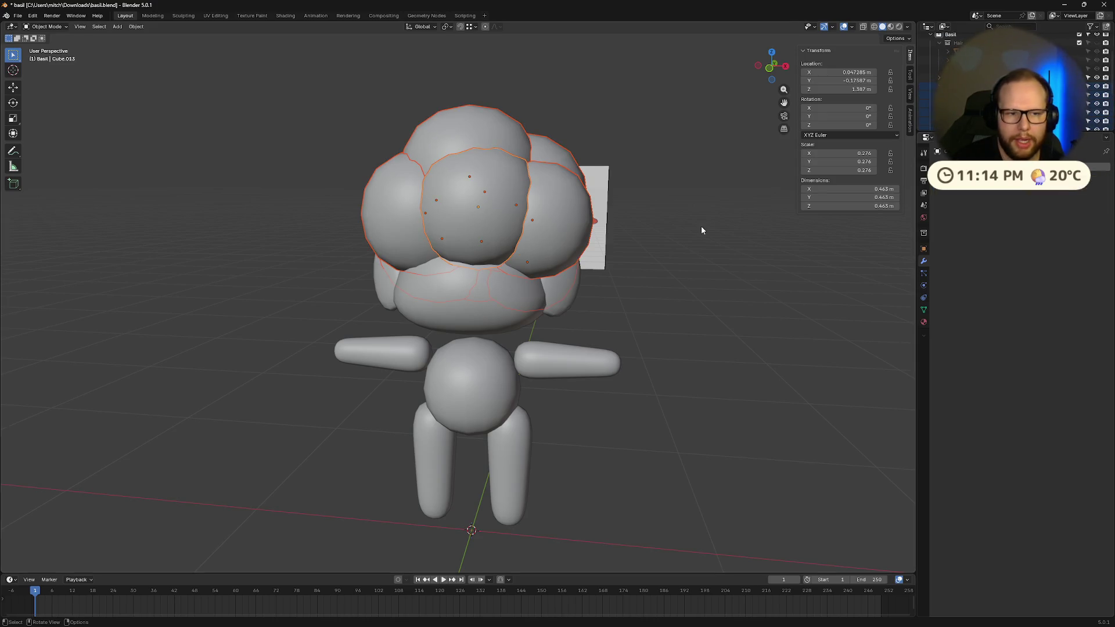
pyautogui.press('Tab')
pyautogui.moveTo(702, 227); pyautogui.dragTo(459, 212, button='middle')
pyautogui.hotkey('alt', 'a')
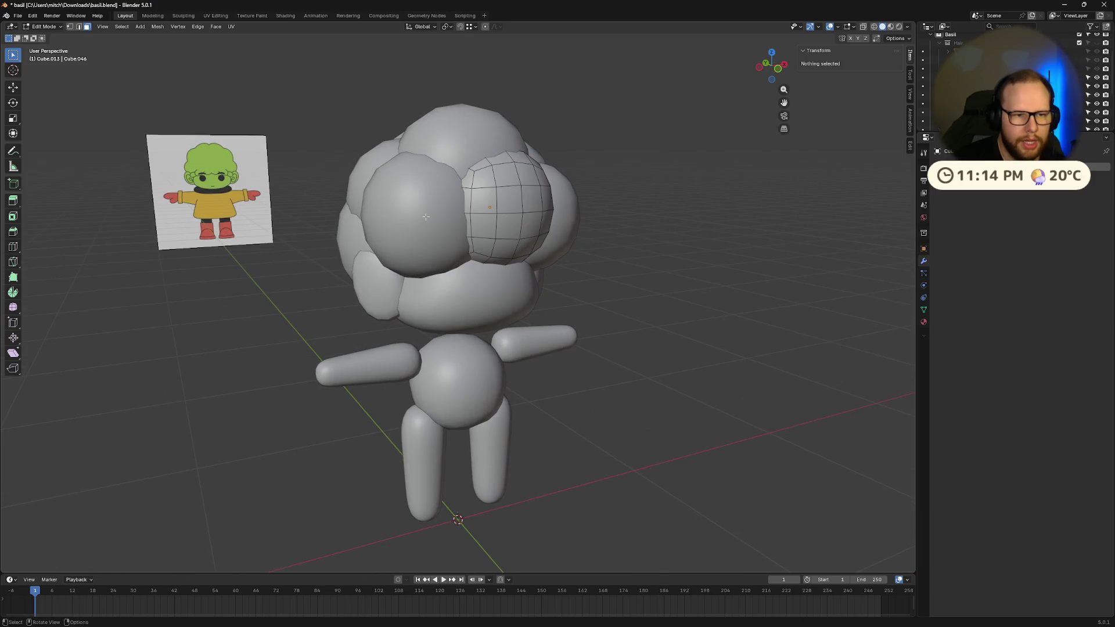
# - Select the left and right overlapping head spheres in Edit Mode and isolate them in Local View
pyautogui.press('Tab')
pyautogui.click(424, 215)
pyautogui.keyDown('shift'); pyautogui.click(512, 212); pyautogui.keyUp('shift')
pyautogui.press('Tab')
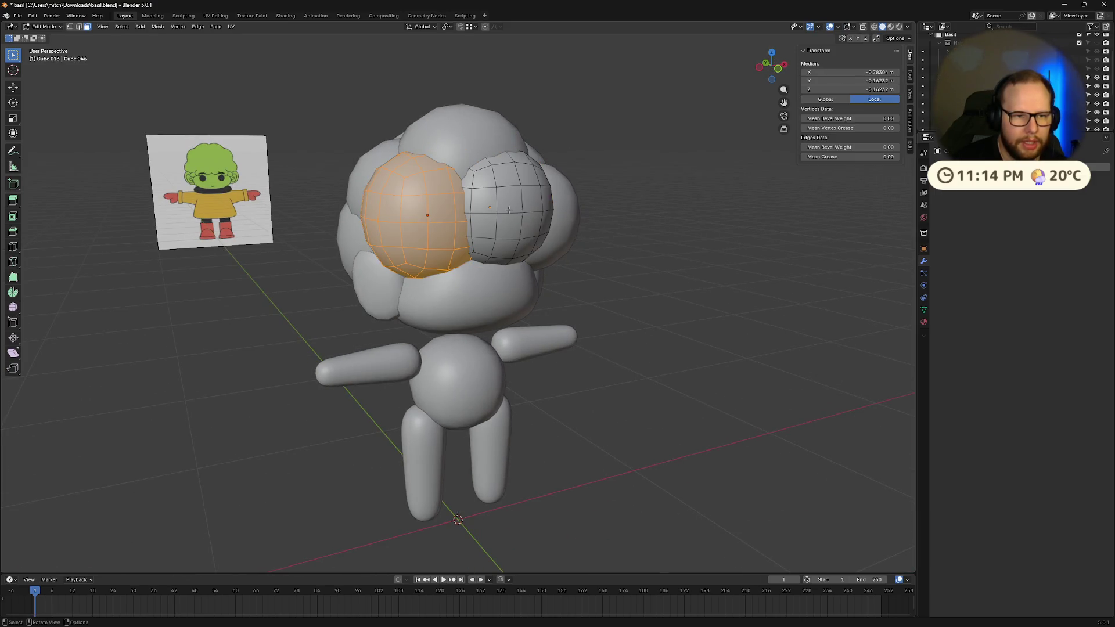
pyautogui.scroll(3, 503, 211)
pyautogui.moveTo(524, 263); pyautogui.dragTo(497, 146, button='middle')
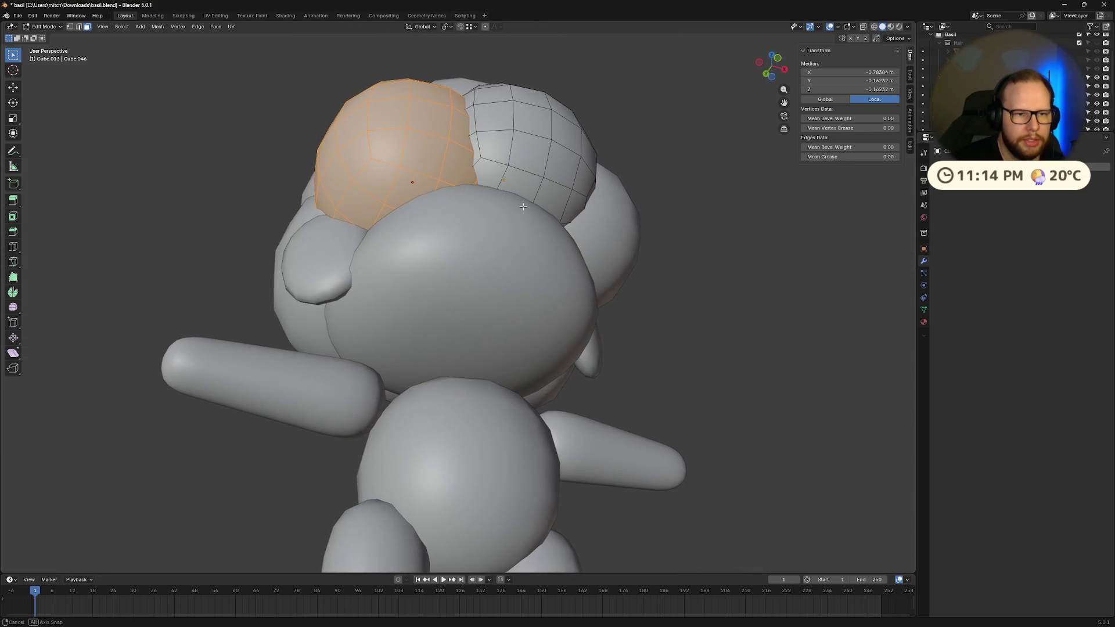
pyautogui.scroll(2, 497, 144)
pyautogui.moveTo(634, 166)
pyautogui.mouseDown(button='middle')
pyautogui.moveTo(485, 229)
pyautogui.moveTo(505, 219)
pyautogui.moveTo(578, 228)
pyautogui.mouseUp(button='middle')
pyautogui.scroll(6, 485, 229)
pyautogui.scroll(-6, 491, 218)
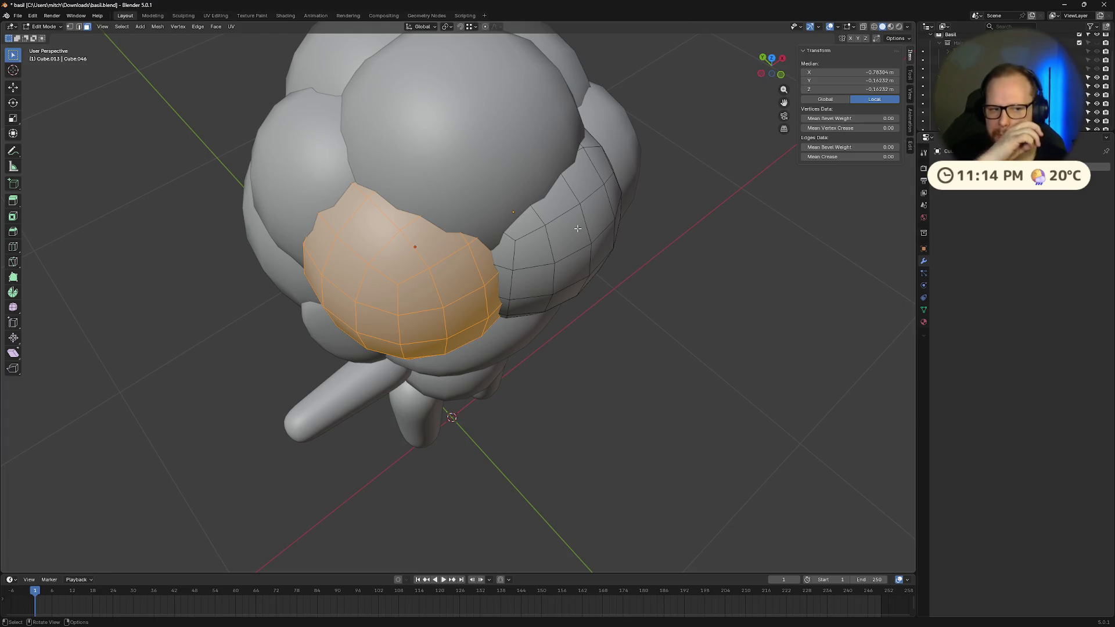
pyautogui.press('KP_Divide')
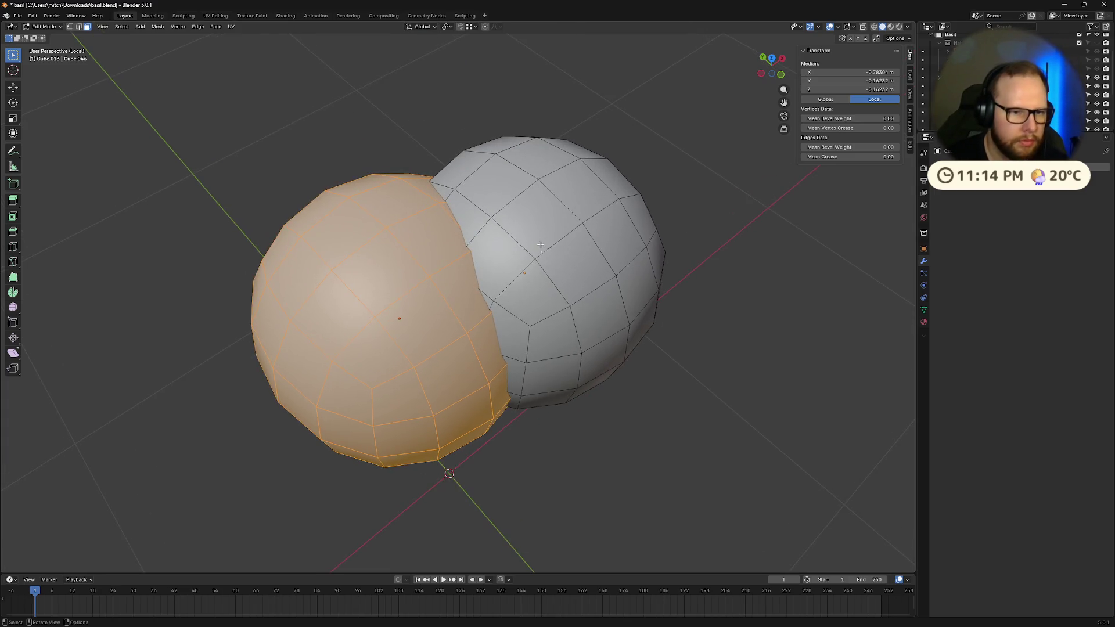
# - Select the faces and edges at the overlap seam and delete them with X > Edges
pyautogui.moveTo(372, 244)
pyautogui.mouseDown(button='middle')
pyautogui.moveTo(363, 282)
pyautogui.moveTo(639, 199)
pyautogui.mouseUp(button='middle')
pyautogui.scroll(2, 641, 197)
pyautogui.click(496, 299)
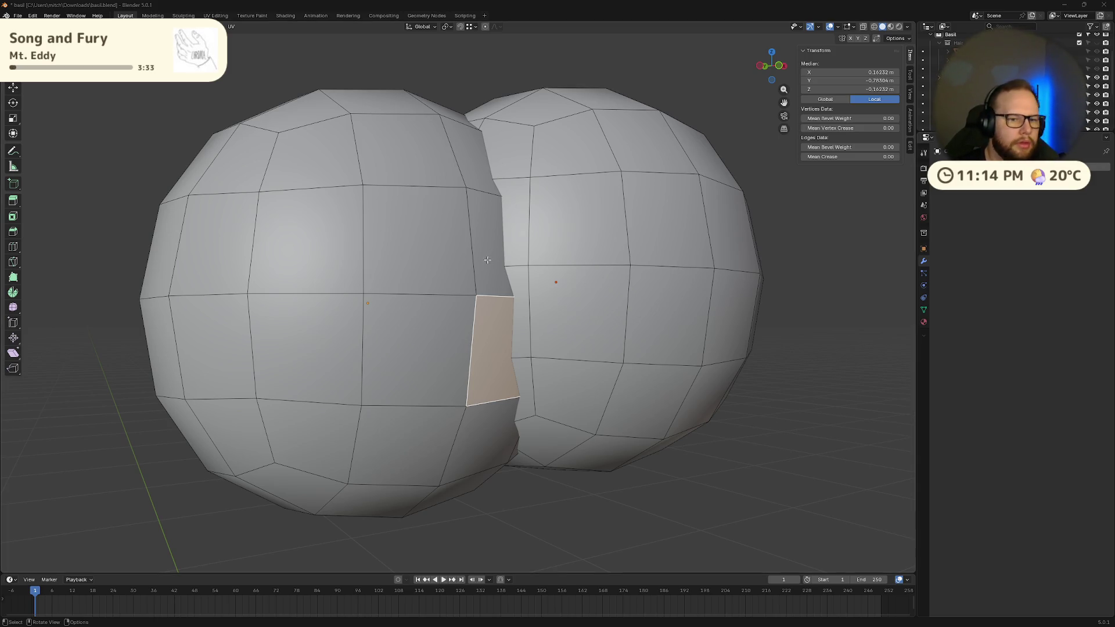
pyautogui.click(522, 252)
pyautogui.press('2')
pyautogui.click(485, 195)
pyautogui.moveTo(485, 197); pyautogui.dragTo(499, 216, button='middle')
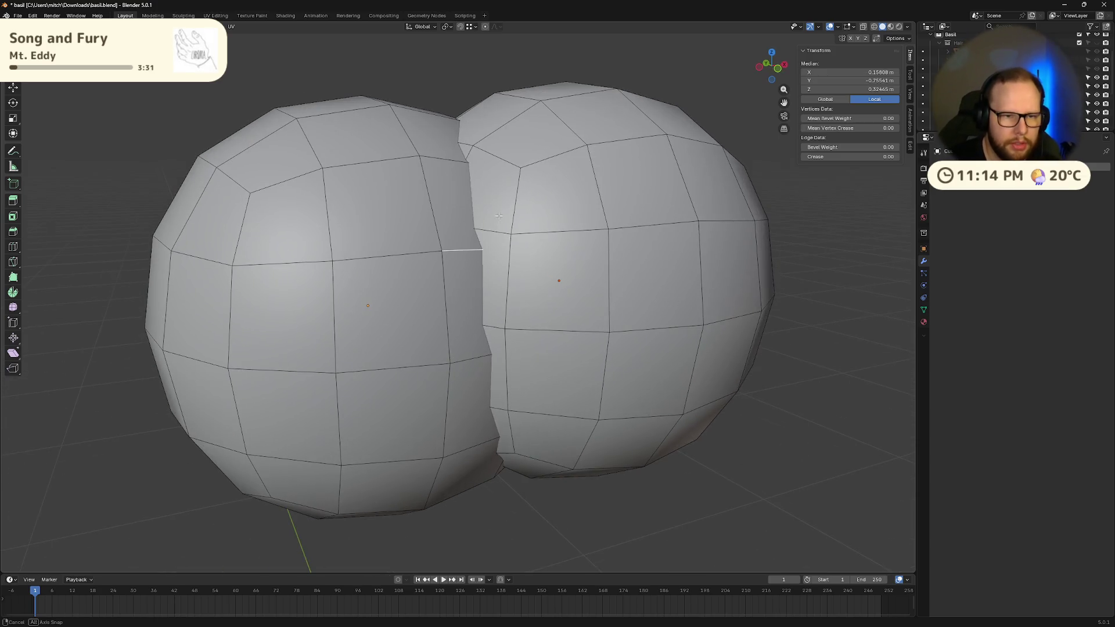
pyautogui.press('x')
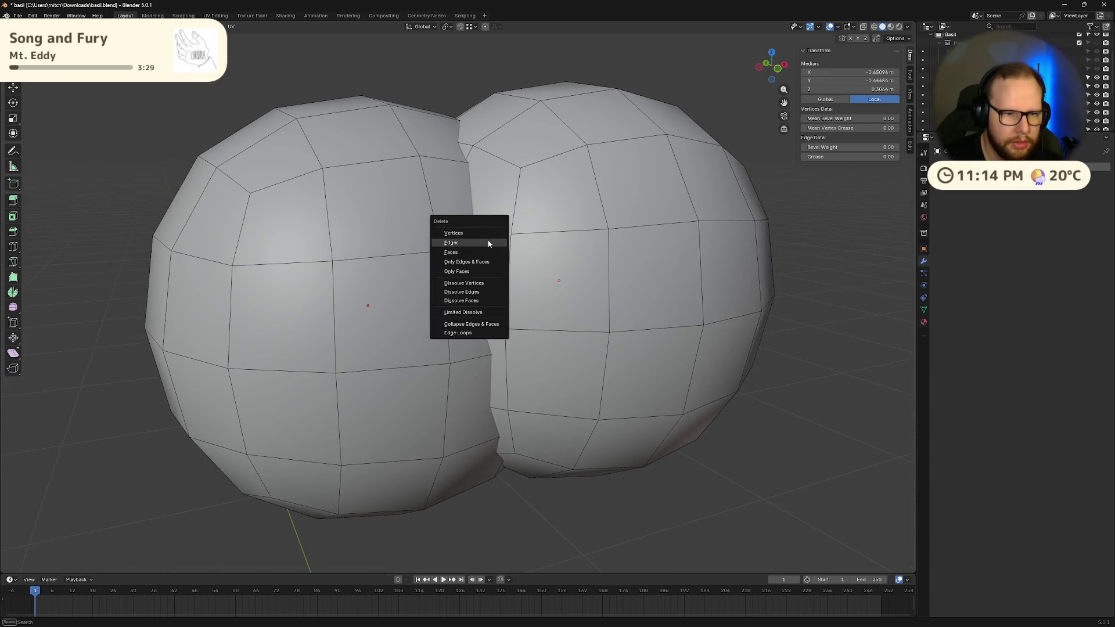
pyautogui.click(488, 241)
# - Select geometry at the new hole and frame it in view
pyautogui.moveTo(492, 246)
pyautogui.mouseDown(button='middle')
pyautogui.moveTo(473, 238)
pyautogui.moveTo(503, 231)
pyautogui.mouseUp(button='middle')
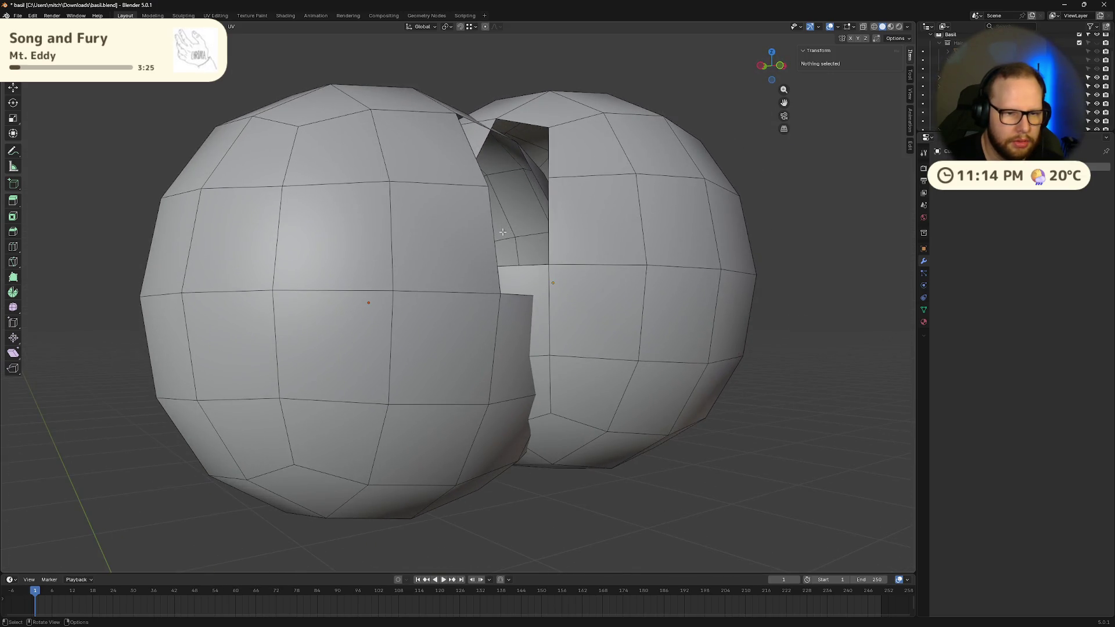
pyautogui.moveTo(519, 288)
pyautogui.mouseDown(button='middle')
pyautogui.moveTo(521, 279)
pyautogui.moveTo(383, 273)
pyautogui.moveTo(418, 272)
pyautogui.moveTo(355, 243)
pyautogui.mouseUp(button='middle')
pyautogui.click(382, 272)
pyautogui.press('KP_Decimal')
pyautogui.scroll(-10, 430, 273)
pyautogui.scroll(3, 352, 240)
# - Select the rim vertices around both spheres' holes, then clear the selection
pyautogui.click(411, 236)
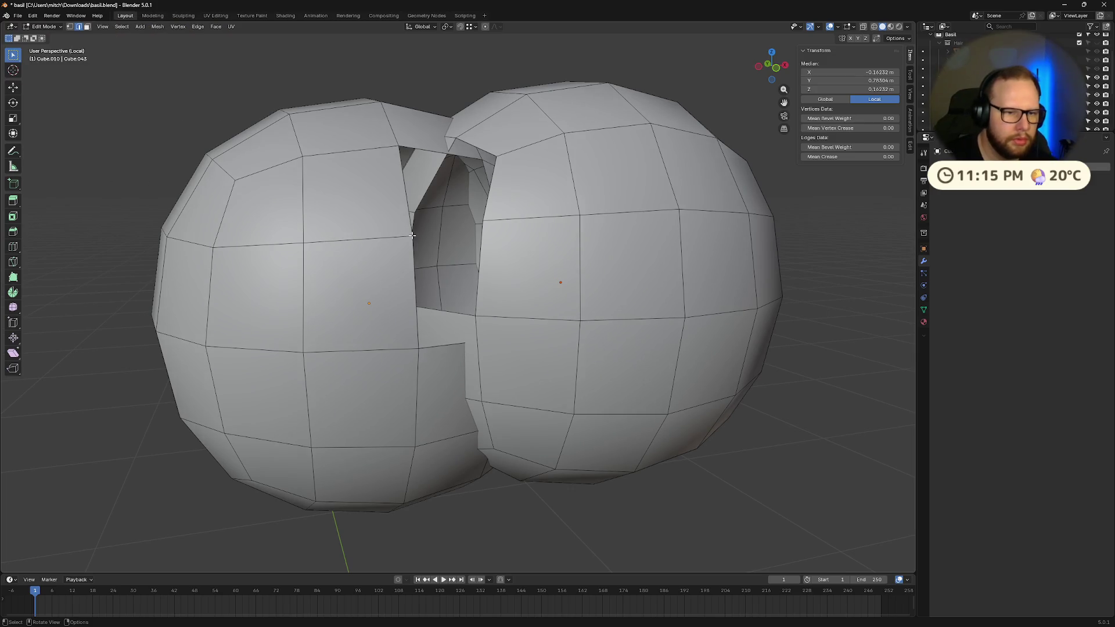
pyautogui.scroll(3, 411, 235)
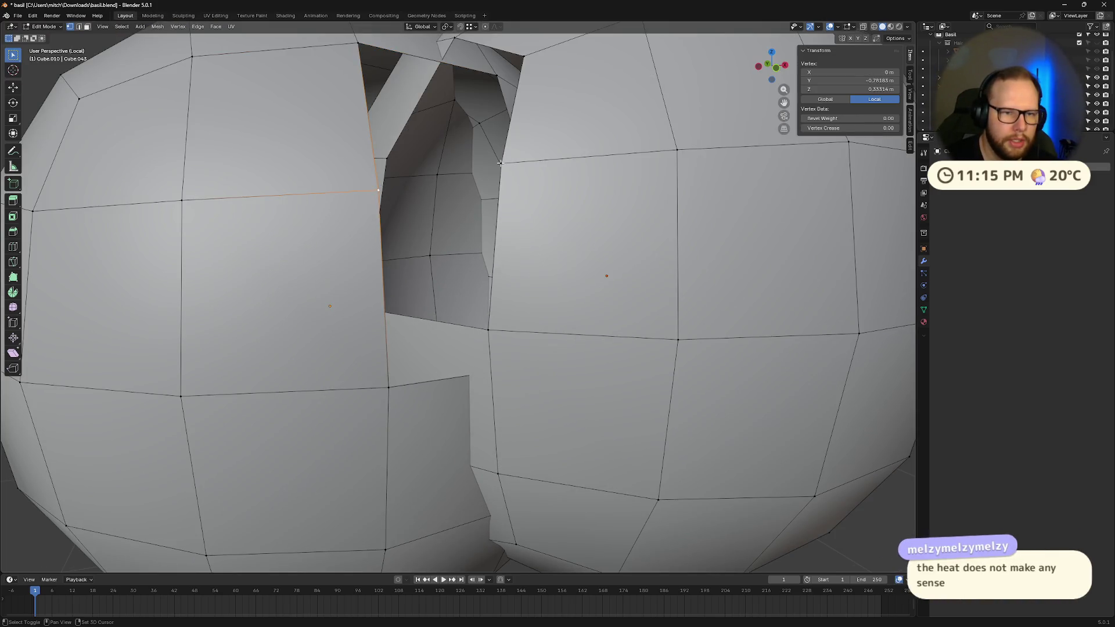
pyautogui.keyDown('alt'); pyautogui.click(528, 188); pyautogui.keyUp('alt')
pyautogui.moveTo(532, 176); pyautogui.dragTo(639, 290, button='middle')
pyautogui.click(645, 294)
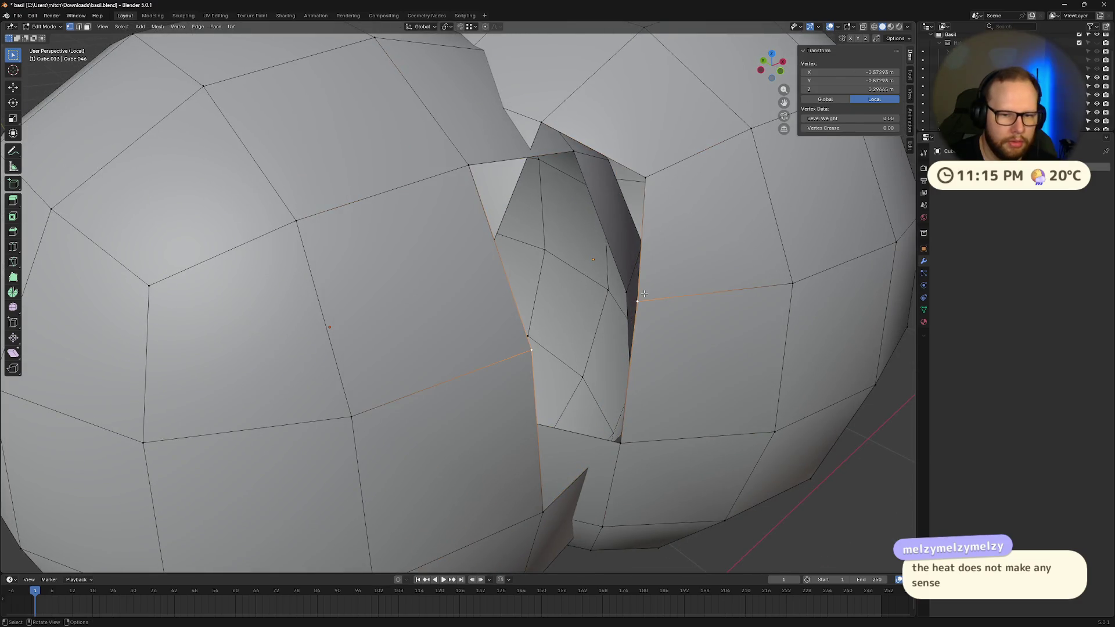
pyautogui.keyDown('ctrl'); pyautogui.click(528, 351); pyautogui.keyUp('ctrl')
pyautogui.moveTo(528, 350)
pyautogui.mouseDown(button='middle')
pyautogui.moveTo(712, 339)
pyautogui.moveTo(633, 352)
pyautogui.mouseUp(button='middle')
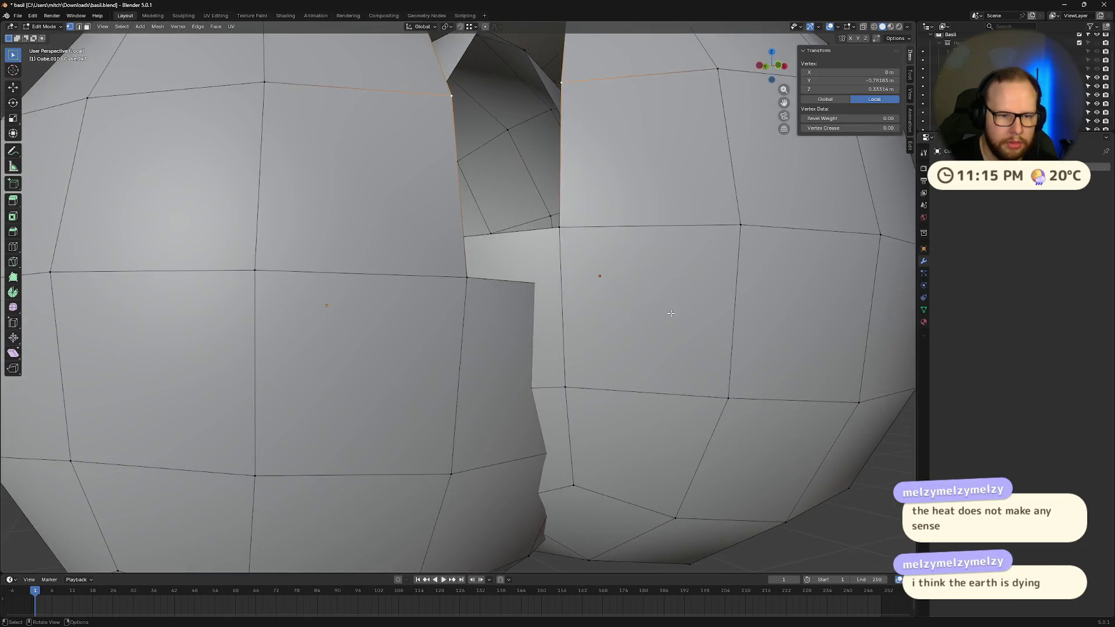
pyautogui.scroll(-6, 633, 352)
pyautogui.click(704, 366)
pyautogui.scroll(5, 546, 262)
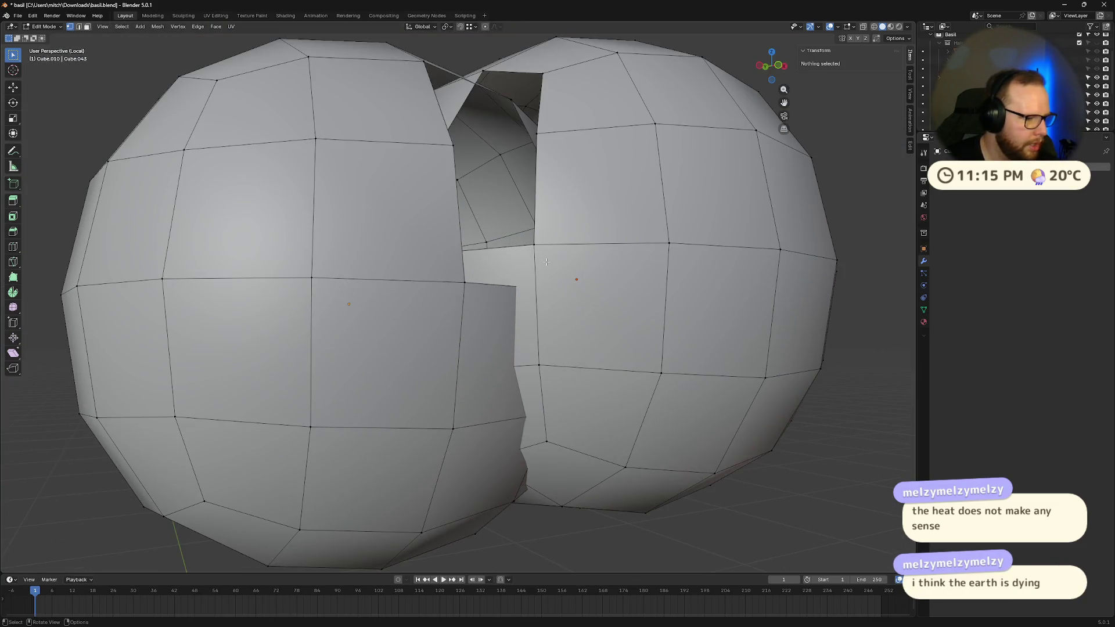
# - Select a vertex at the gap's edge and attempt bridging faces, undoing and redoing the results
pyautogui.moveTo(546, 262)
pyautogui.mouseDown(button='middle')
pyautogui.moveTo(481, 346)
pyautogui.moveTo(478, 316)
pyautogui.mouseUp(button='middle')
pyautogui.scroll(3, 482, 346)
pyautogui.scroll(4, 481, 346)
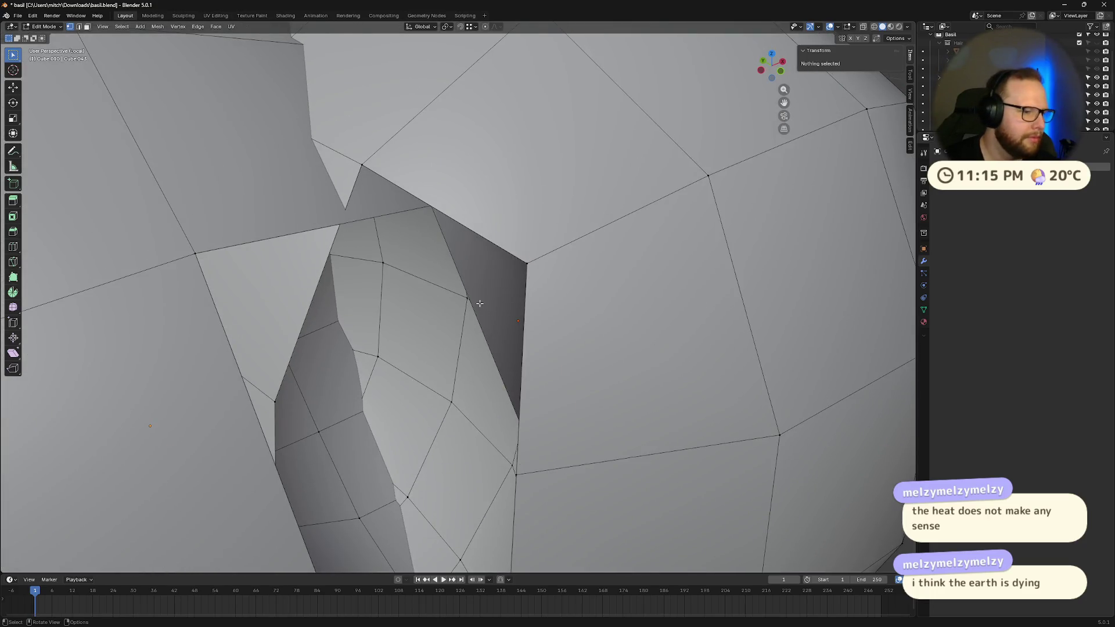
pyautogui.click(197, 254)
pyautogui.hotkey('ctrl', 'z')
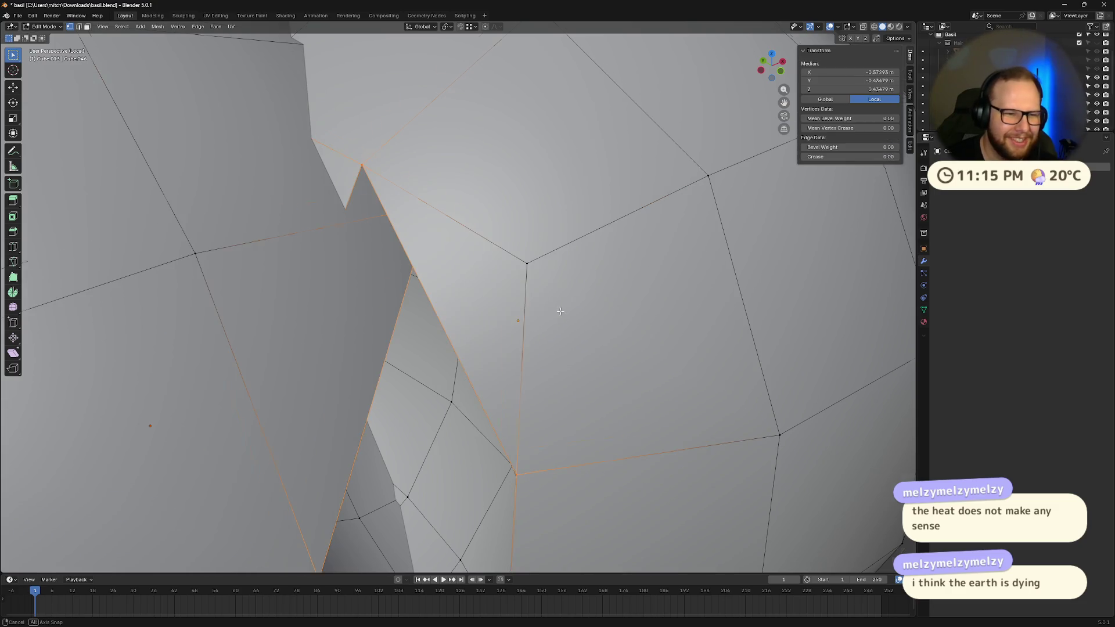
pyautogui.moveTo(561, 311)
pyautogui.mouseDown(button='middle')
pyautogui.moveTo(531, 381)
pyautogui.moveTo(570, 304)
pyautogui.mouseUp(button='middle')
pyautogui.scroll(-2, 394, 256)
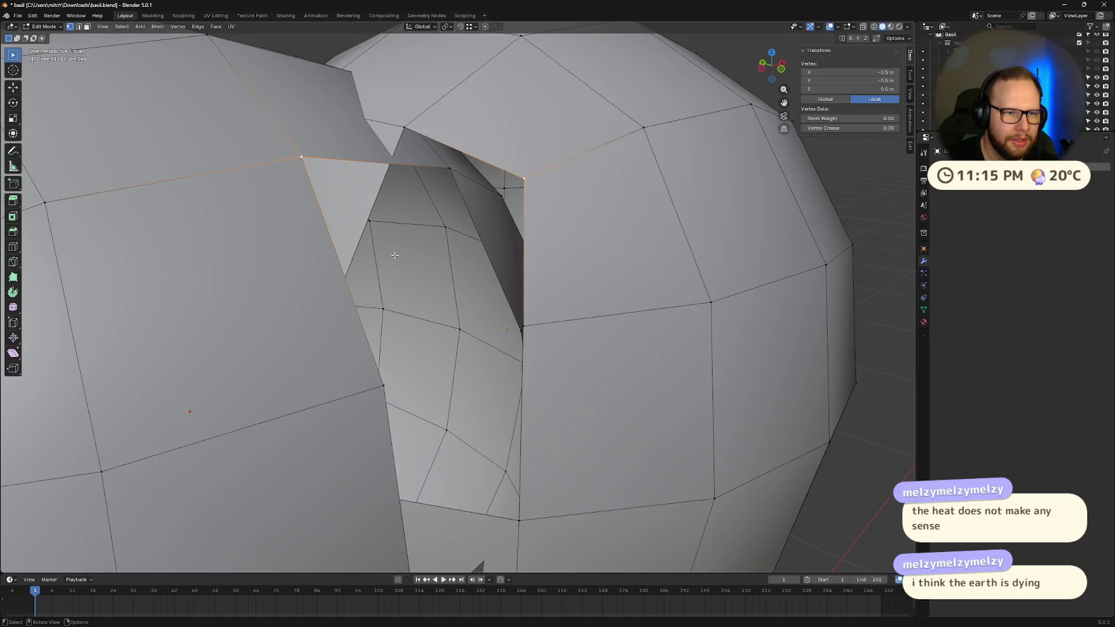
pyautogui.hotkey('ctrl', 'z')
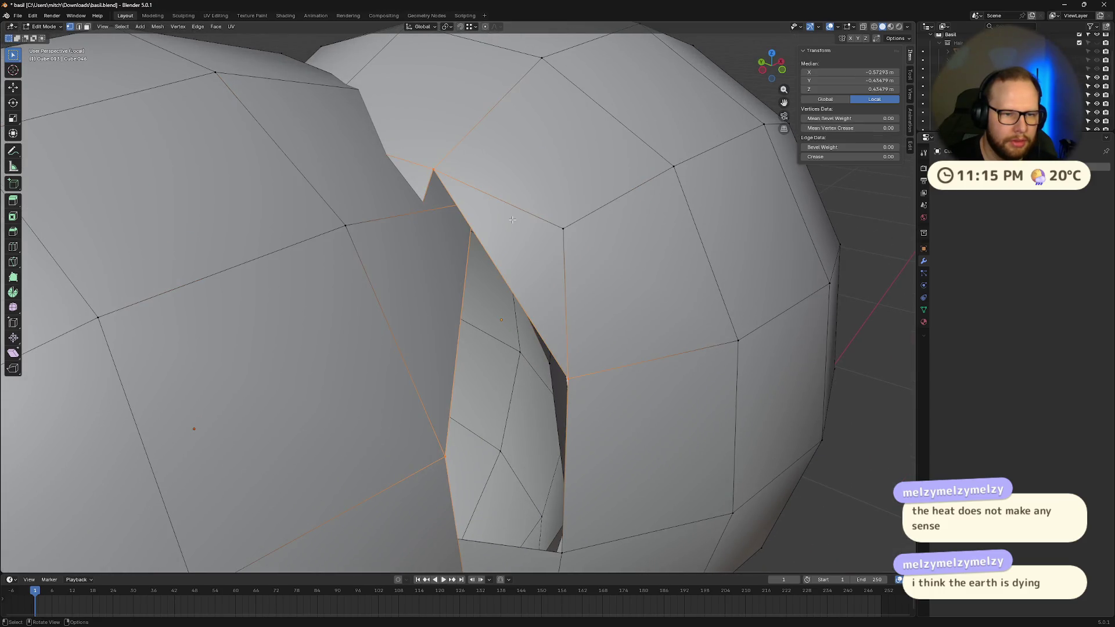
pyautogui.hotkey('ctrl', 'z')
pyautogui.moveTo(512, 220); pyautogui.dragTo(481, 250, button='middle')
pyautogui.hotkey('ctrl', 'z')
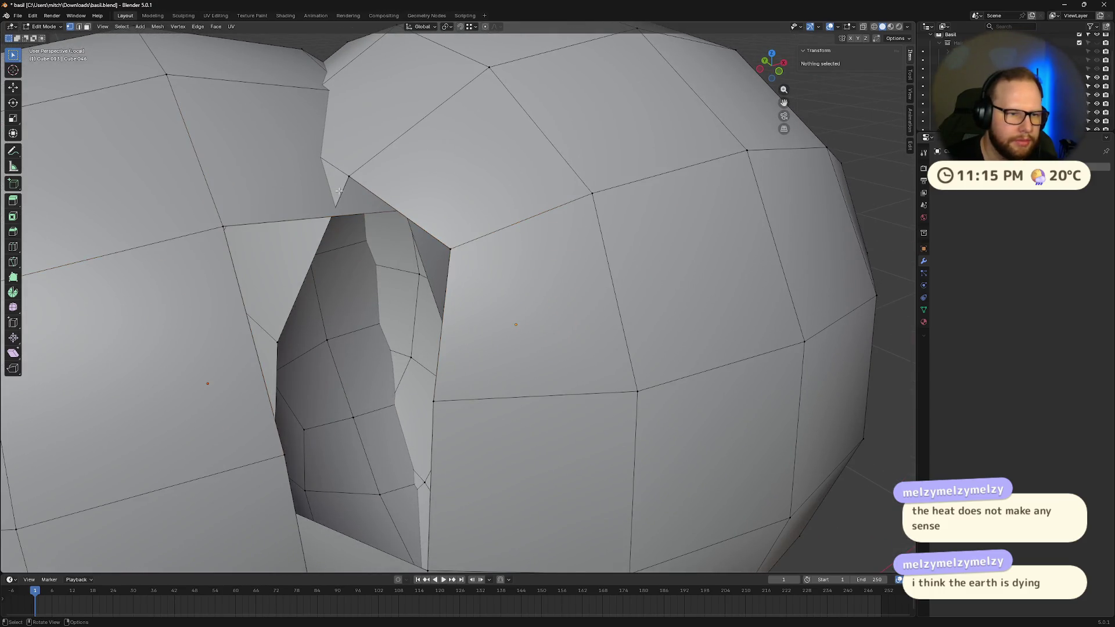
pyautogui.hotkey('ctrl', 'shift', 'z')
pyautogui.hotkey('ctrl', 'z')
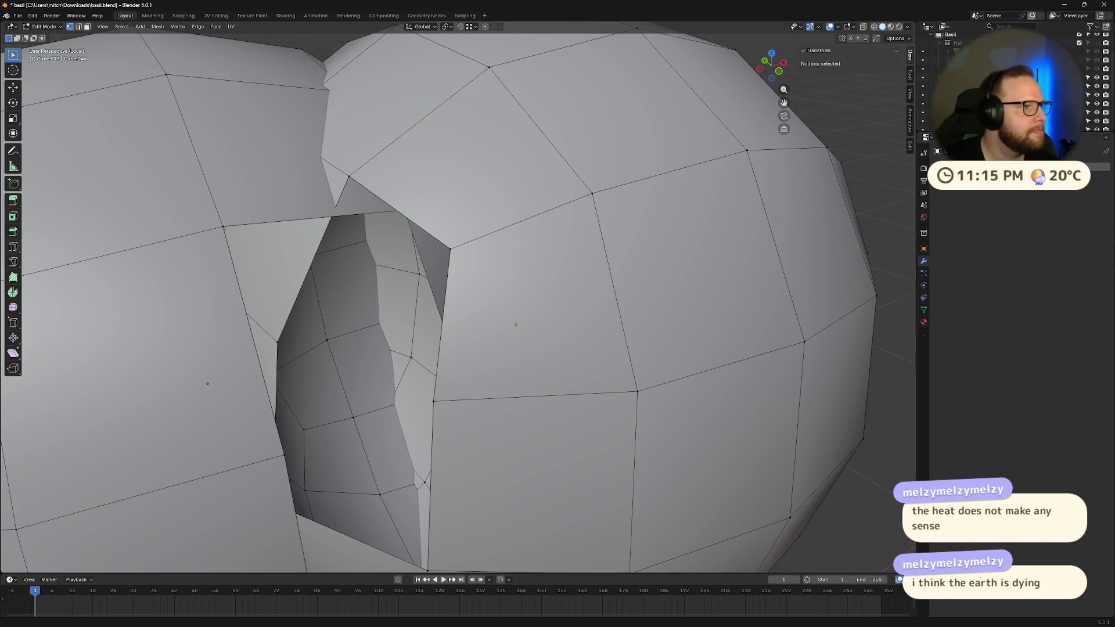
# - Select the vertex at the gap's top corner and inspect the gap from new angles
pyautogui.click(221, 229)
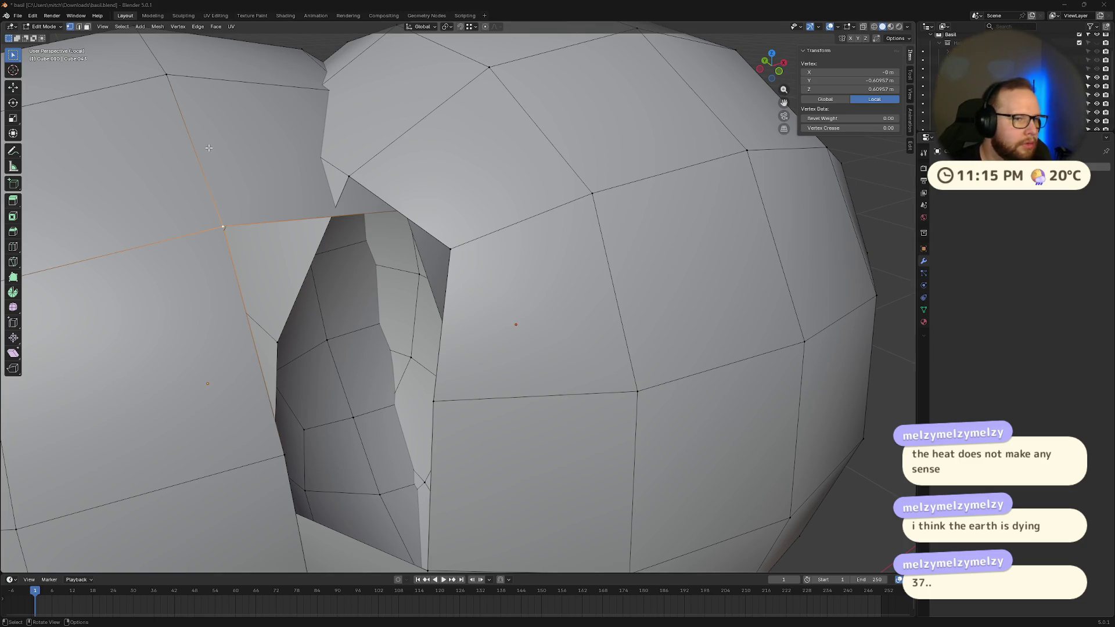
pyautogui.scroll(-2, 309, 237)
pyautogui.moveTo(310, 231); pyautogui.dragTo(324, 225, button='middle')
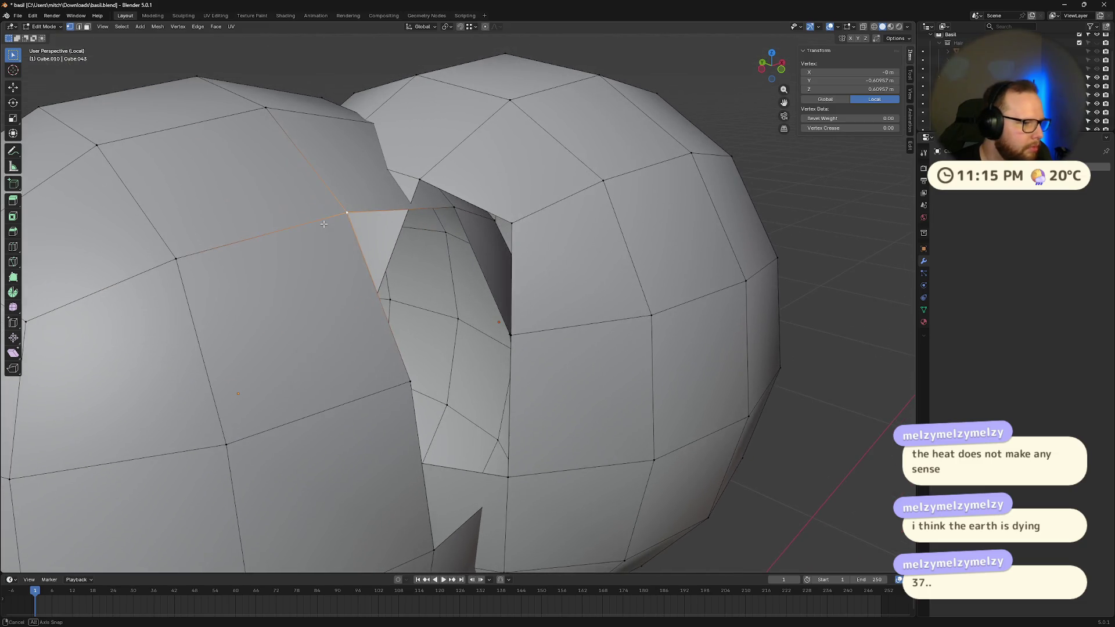
pyautogui.moveTo(532, 241); pyautogui.dragTo(521, 237, button='middle')
# - In face select mode, pick a face on the right sphere and select all linked geometry with Ctrl+L
pyautogui.press('2')
pyautogui.hotkey('alt', 'a')
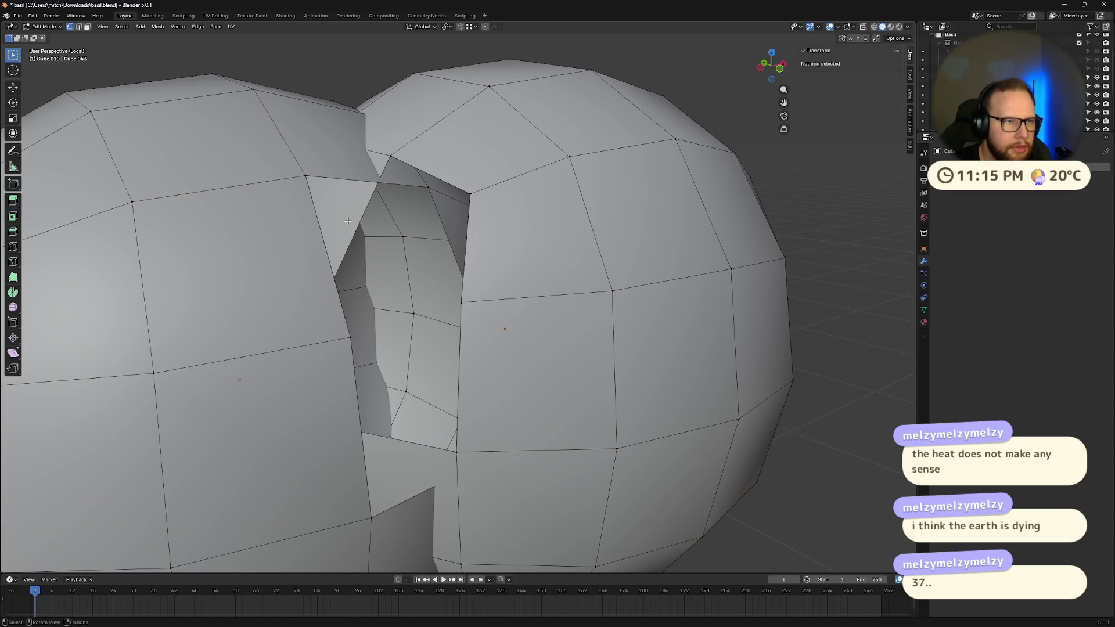
pyautogui.press('3')
pyautogui.moveTo(348, 221); pyautogui.dragTo(466, 266, button='middle')
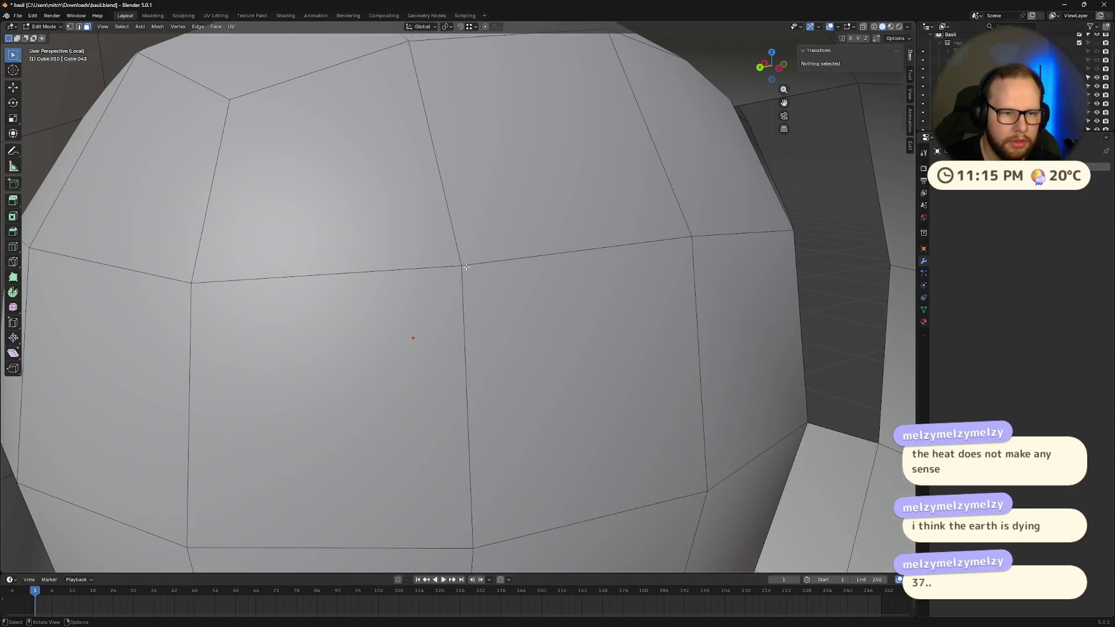
pyautogui.scroll(-10, 467, 266)
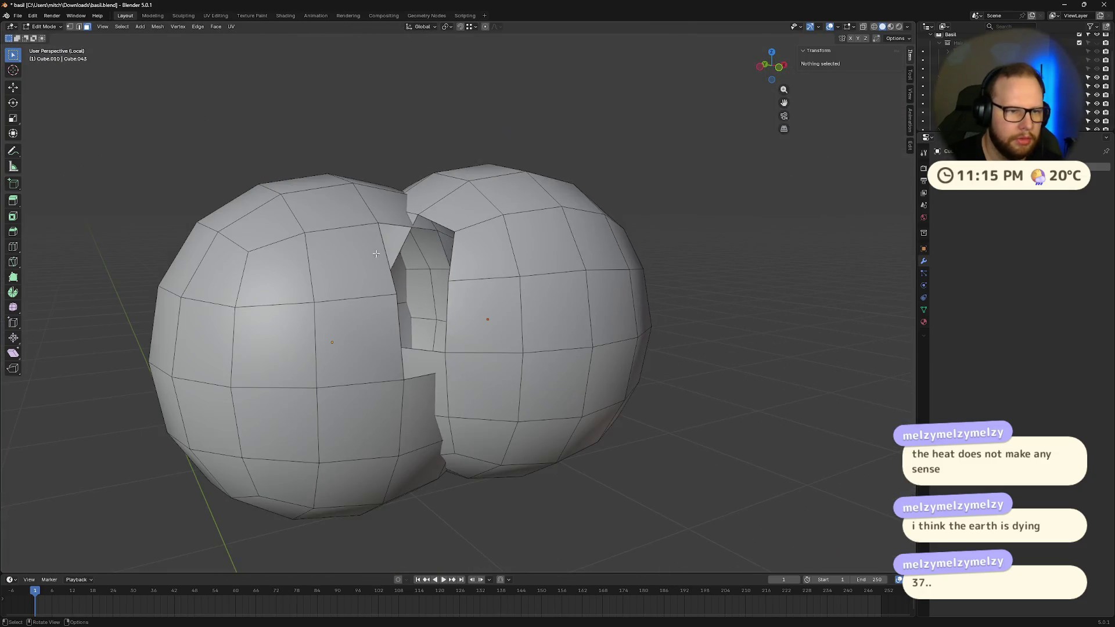
pyautogui.click(538, 267)
pyautogui.hotkey('ctrl', 'l')
pyautogui.moveTo(541, 268); pyautogui.dragTo(549, 298, button='middle')
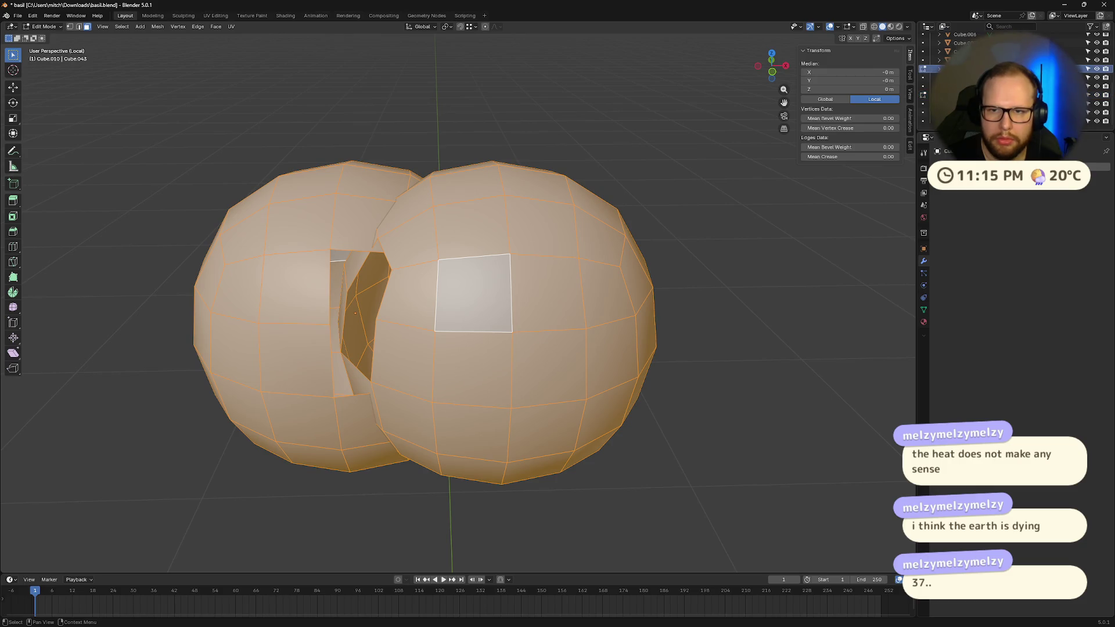
# - Return to Object Mode, select the right sphere, and leave Local View to show the whole character
pyautogui.press('Tab')
pyautogui.click(665, 163)
pyautogui.click(522, 221)
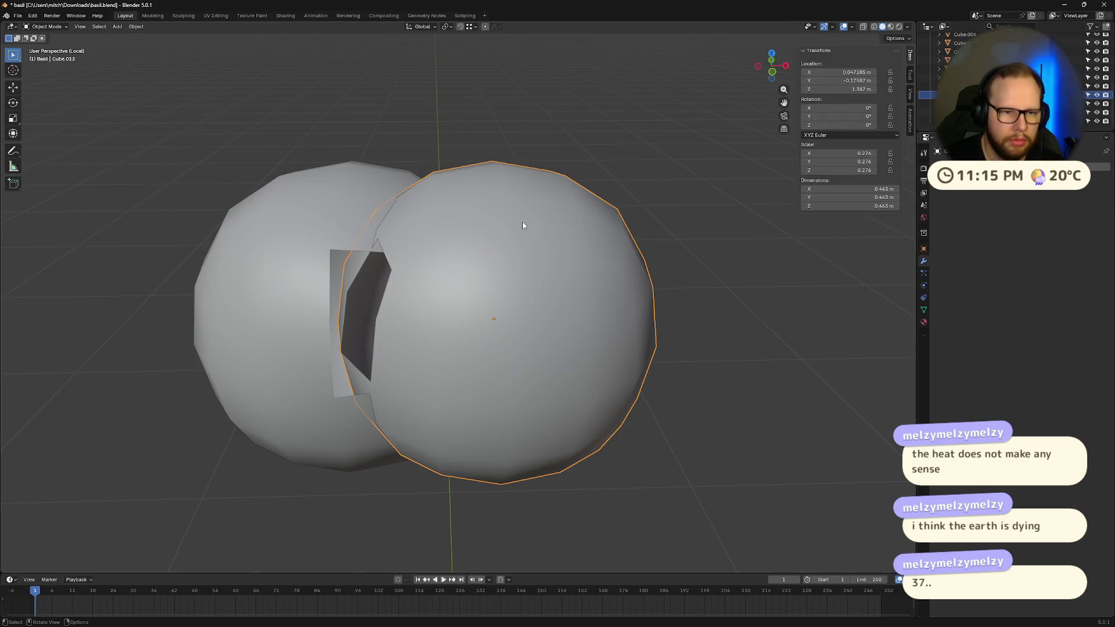
pyautogui.press('KP_Divide')
# - Add the neighbouring hair sphere, isolate both in Local View, and pick an overlap face in Edit Mode
pyautogui.moveTo(459, 246)
pyautogui.mouseDown(button='middle')
pyautogui.moveTo(461, 277)
pyautogui.moveTo(446, 253)
pyautogui.mouseUp(button='middle')
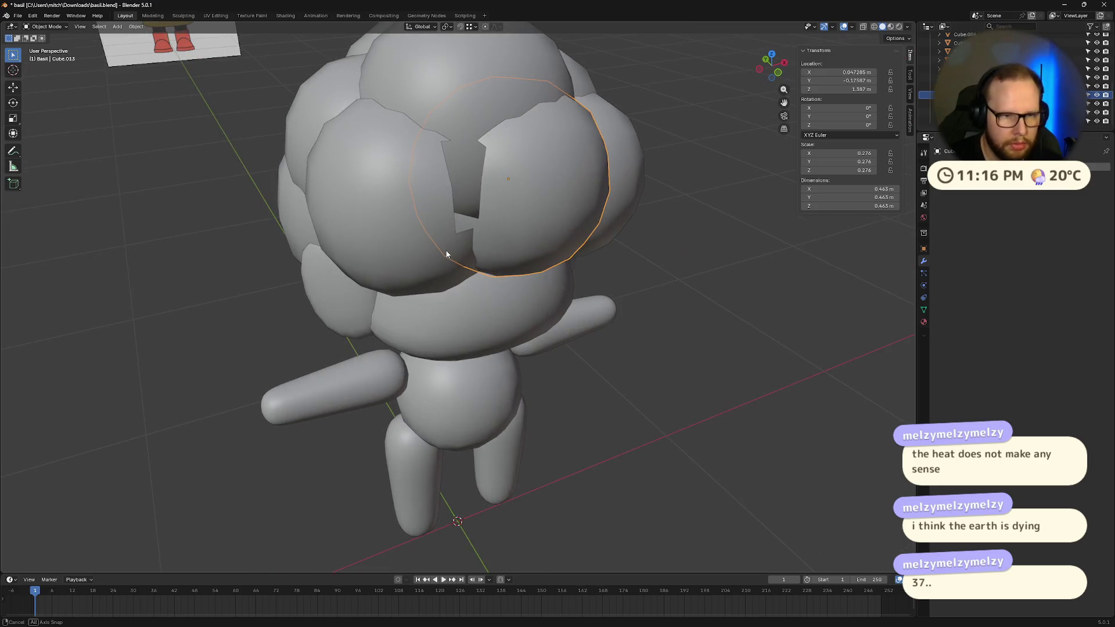
pyautogui.keyDown('shift'); pyautogui.click(400, 215); pyautogui.keyUp('shift')
pyautogui.keyDown('shift'); pyautogui.click(541, 194); pyautogui.keyUp('shift')
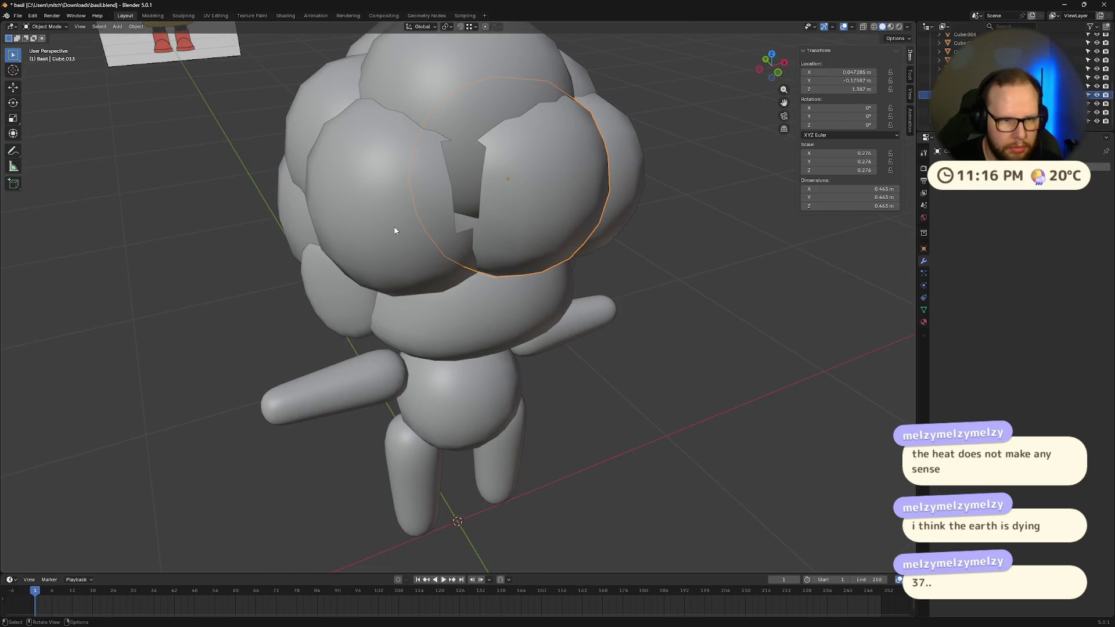
pyautogui.keyDown('shift'); pyautogui.click(399, 228); pyautogui.keyUp('shift')
pyautogui.press('KP_Divide')
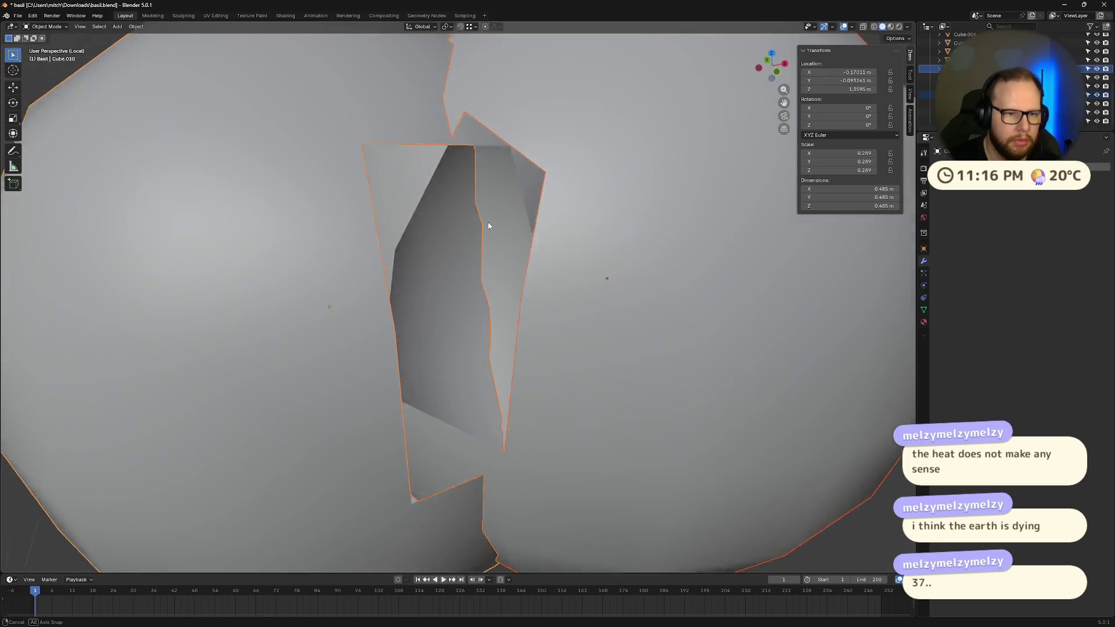
pyautogui.press('Tab')
pyautogui.click(441, 181)
pyautogui.moveTo(441, 180); pyautogui.dragTo(487, 201, button='middle')
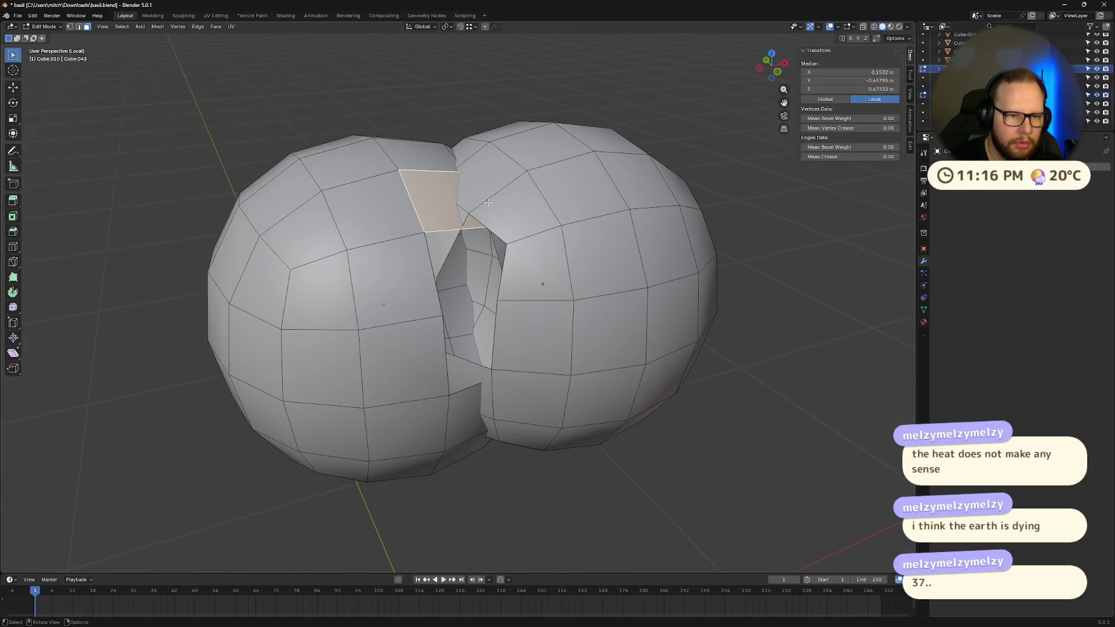
# - Delete the overlapping faces at the top between the two hair spheres one by one
pyautogui.press('x')
pyautogui.click(487, 201)
pyautogui.click(487, 201)
pyautogui.press('x')
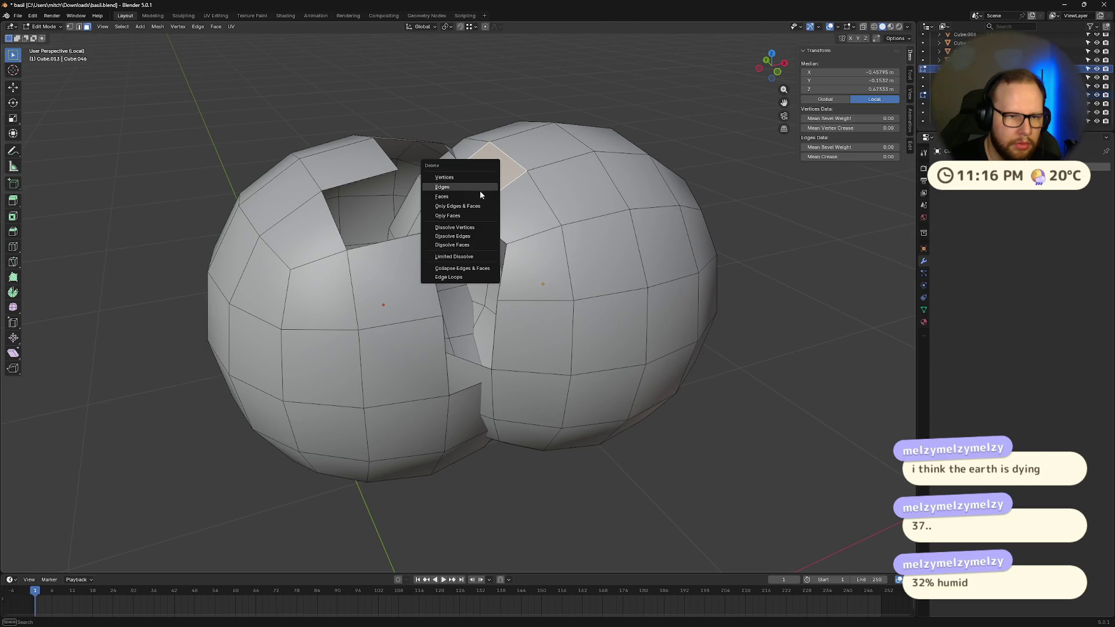
pyautogui.click(480, 190)
pyautogui.moveTo(489, 203)
pyautogui.mouseDown(button='middle')
pyautogui.moveTo(541, 221)
pyautogui.moveTo(470, 209)
pyautogui.moveTo(432, 261)
pyautogui.mouseUp(button='middle')
pyautogui.click(467, 208)
pyautogui.press('x')
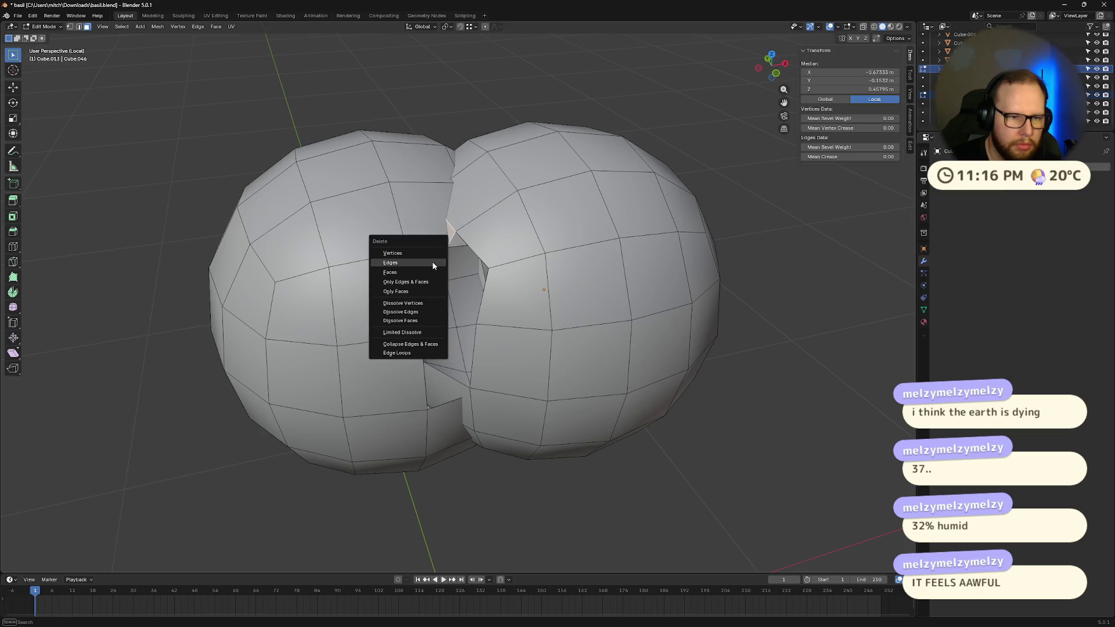
pyautogui.click(419, 272)
pyautogui.click(498, 236)
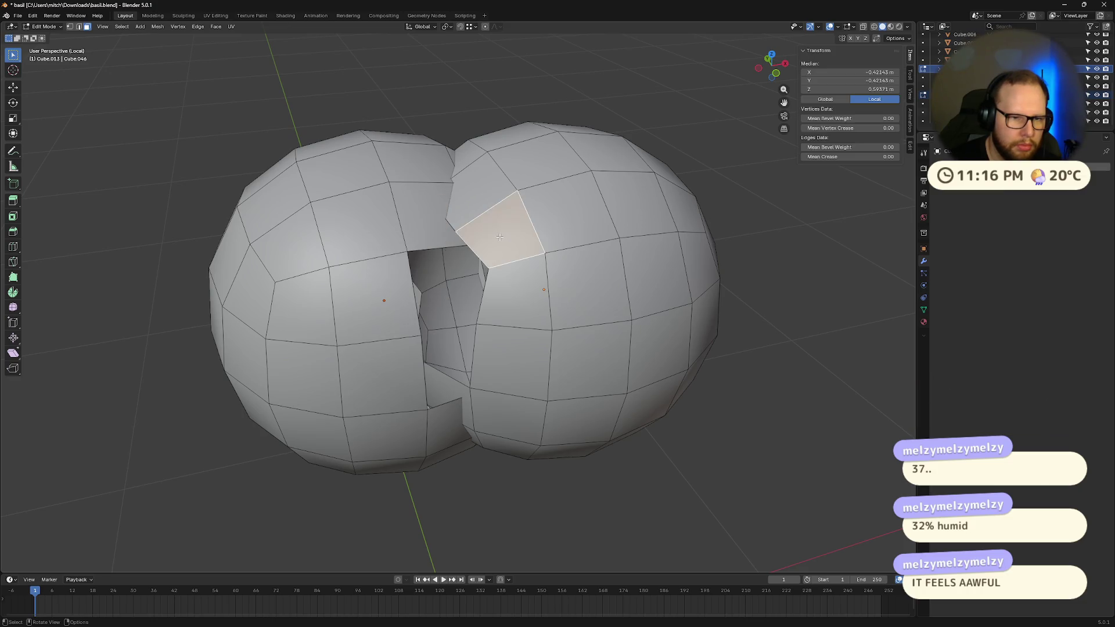
pyautogui.press('x')
pyautogui.click(493, 241)
pyautogui.moveTo(493, 240)
pyautogui.mouseDown(button='middle')
pyautogui.moveTo(523, 191)
pyautogui.moveTo(448, 190)
pyautogui.mouseUp(button='middle')
pyautogui.click(523, 191)
pyautogui.press('x')
pyautogui.click(449, 189)
pyautogui.moveTo(482, 229); pyautogui.dragTo(482, 225, button='middle')
pyautogui.click(503, 172)
pyautogui.press('x')
pyautogui.click(466, 183)
pyautogui.moveTo(466, 184); pyautogui.dragTo(471, 192, button='middle')
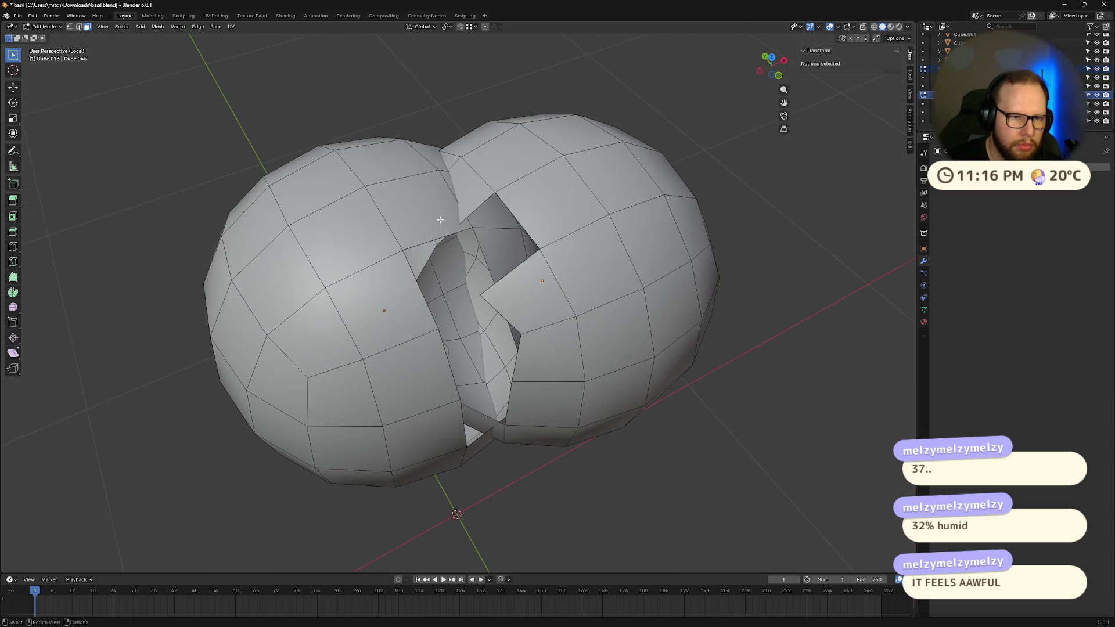
pyautogui.click(472, 177)
pyautogui.press('x')
pyautogui.click(466, 202)
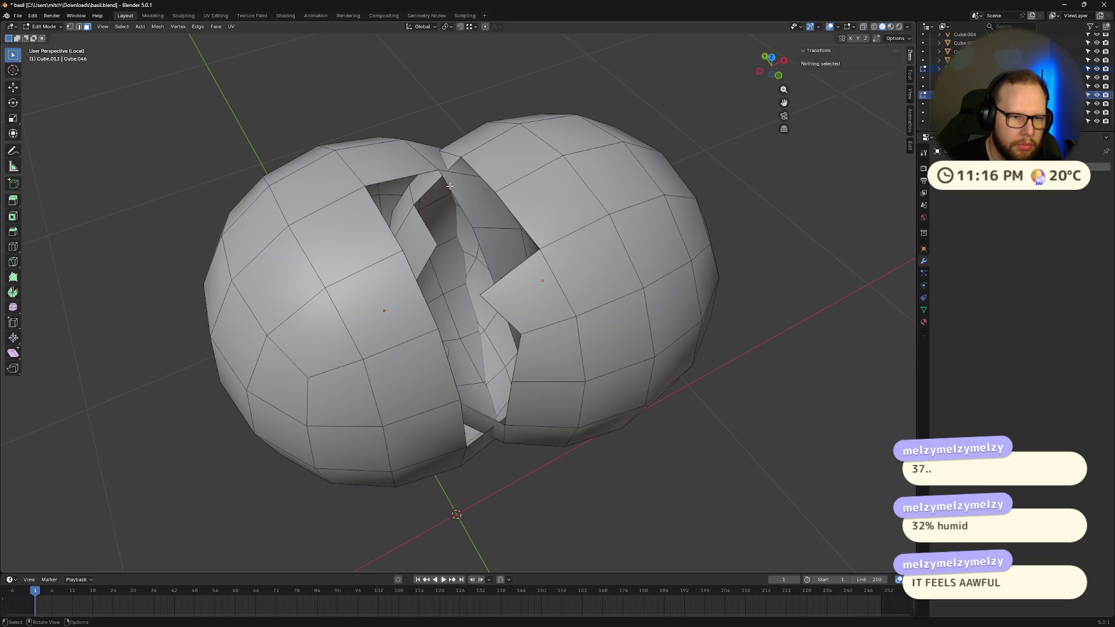
pyautogui.press('x')
pyautogui.press('Escape')
pyautogui.click(442, 166)
pyautogui.press('x')
pyautogui.click(441, 166)
pyautogui.click(443, 167)
pyautogui.press('x')
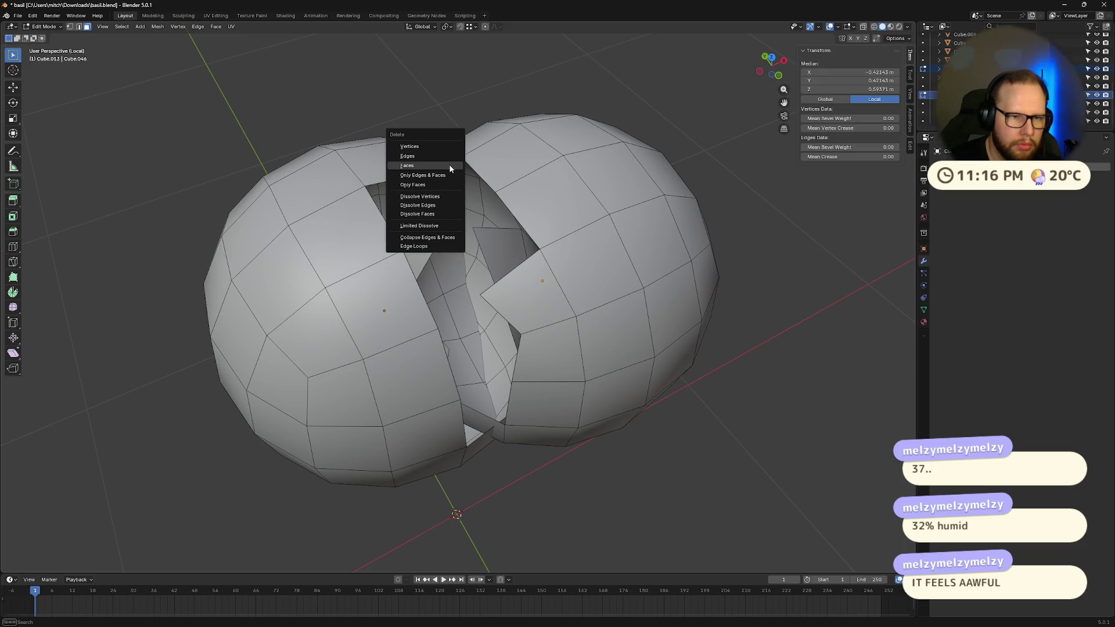
pyautogui.click(443, 167)
# - Delete the overlapping faces lower down in the gap between the spheres
pyautogui.moveTo(443, 167)
pyautogui.mouseDown(button='middle')
pyautogui.moveTo(506, 185)
pyautogui.moveTo(617, 156)
pyautogui.mouseUp(button='middle')
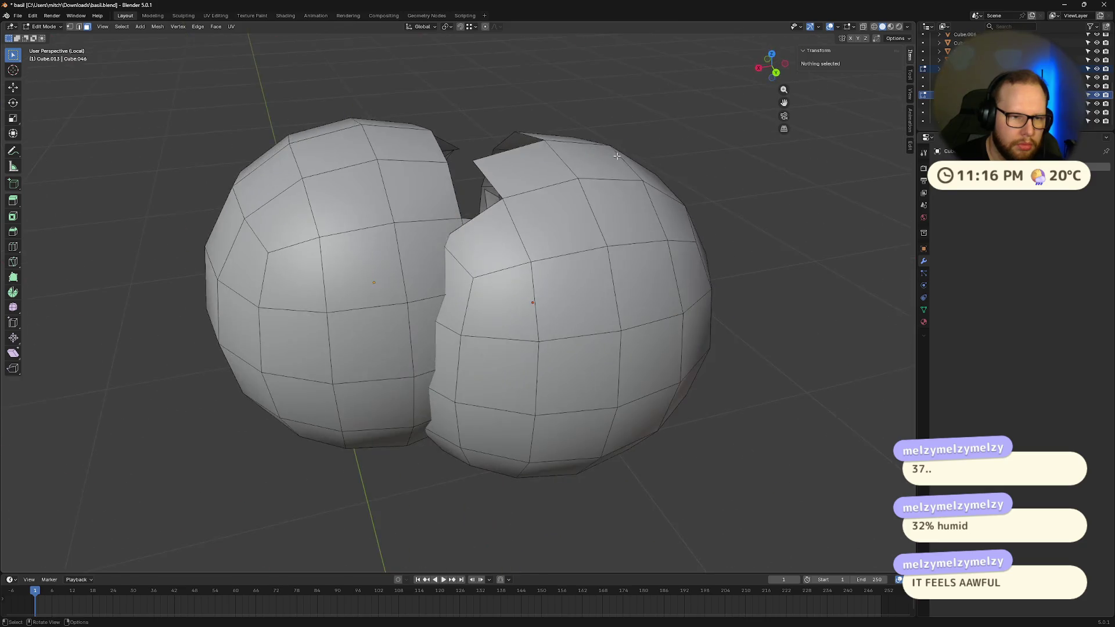
pyautogui.click(477, 239)
pyautogui.press('x')
pyautogui.click(448, 250)
pyautogui.click(461, 284)
pyautogui.press('x')
pyautogui.click(461, 281)
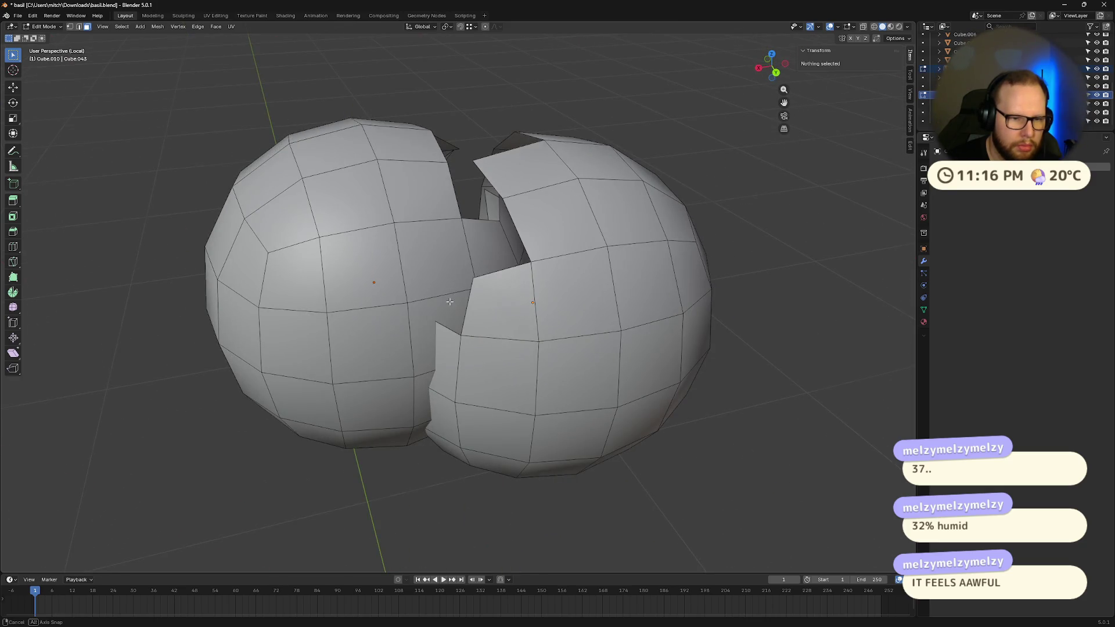
pyautogui.moveTo(449, 301)
pyautogui.mouseDown(button='middle')
pyautogui.moveTo(499, 268)
pyautogui.moveTo(482, 286)
pyautogui.moveTo(479, 327)
pyautogui.moveTo(383, 343)
pyautogui.moveTo(436, 349)
pyautogui.moveTo(456, 335)
pyautogui.moveTo(478, 359)
pyautogui.moveTo(430, 340)
pyautogui.moveTo(477, 305)
pyautogui.mouseUp(button='middle')
pyautogui.click(480, 291)
pyautogui.press('x')
pyautogui.click(479, 291)
pyautogui.click(500, 267)
pyautogui.press('x')
pyautogui.click(500, 271)
pyautogui.click(491, 273)
pyautogui.press('x')
pyautogui.click(492, 273)
pyautogui.click(482, 286)
pyautogui.press('x')
pyautogui.click(483, 286)
pyautogui.click(480, 327)
pyautogui.press('x')
pyautogui.click(480, 327)
pyautogui.press('x')
pyautogui.click(480, 326)
pyautogui.click(368, 329)
pyautogui.press('x')
pyautogui.click(368, 329)
pyautogui.click(429, 341)
pyautogui.press('x')
pyautogui.click(429, 341)
pyautogui.click(476, 305)
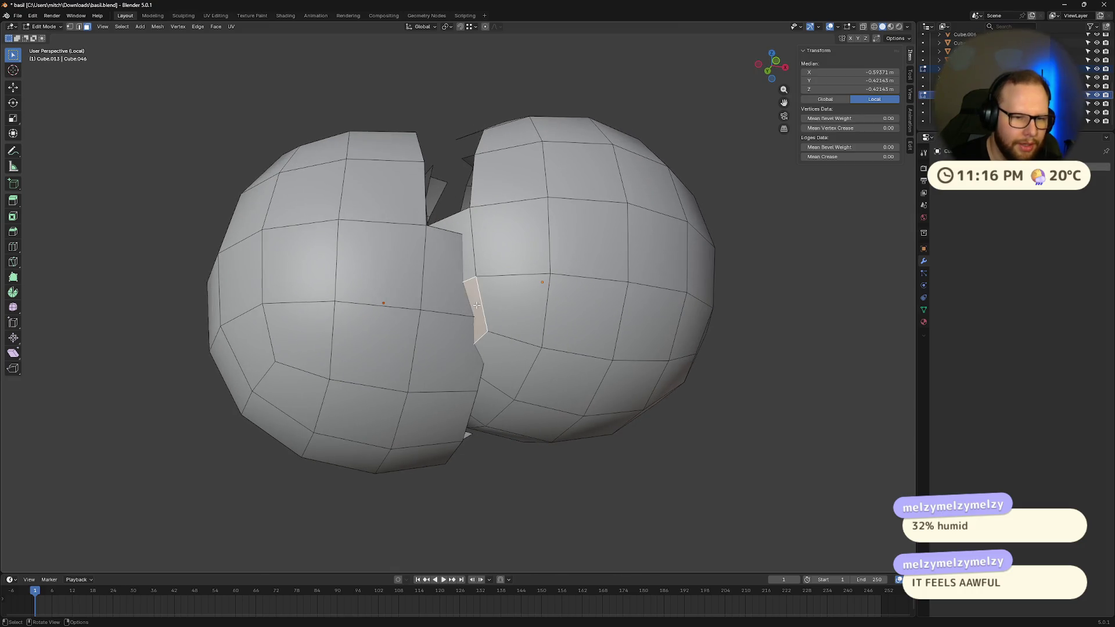
pyautogui.press('x')
pyautogui.click(476, 304)
pyautogui.click(468, 268)
pyautogui.press('x')
pyautogui.click(468, 267)
# - Delete the remaining faces along the seam, viewed from the other side
pyautogui.moveTo(468, 267)
pyautogui.mouseDown(button='middle')
pyautogui.moveTo(548, 368)
pyautogui.moveTo(350, 295)
pyautogui.moveTo(415, 348)
pyautogui.moveTo(435, 335)
pyautogui.mouseUp(button='middle')
pyautogui.click(415, 349)
pyautogui.press('x')
pyautogui.click(420, 350)
pyautogui.click(473, 327)
pyautogui.press('x')
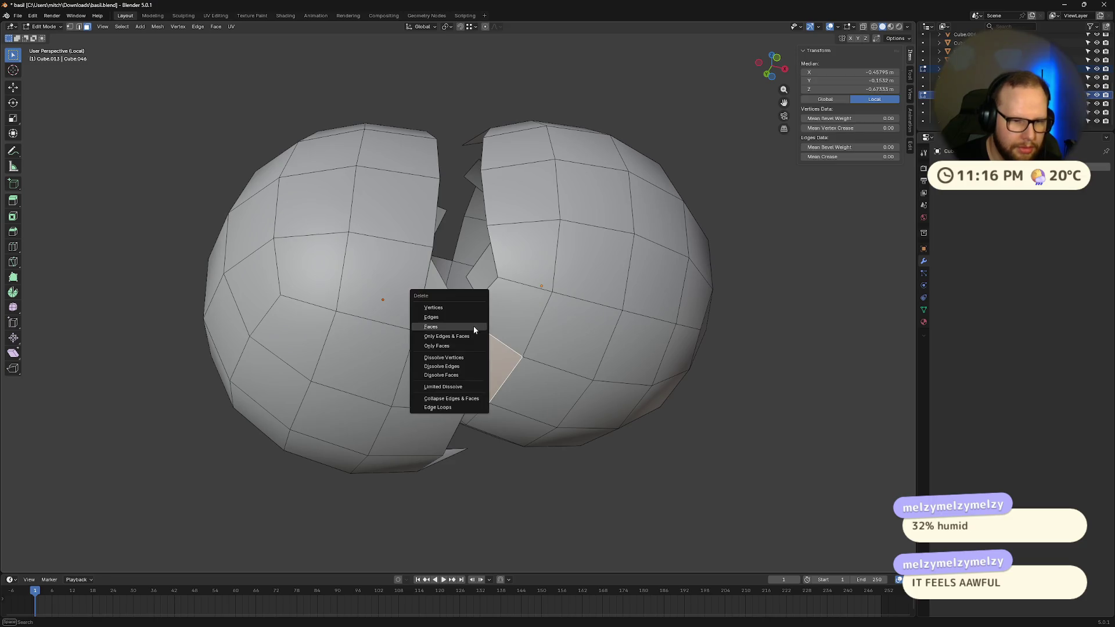
pyautogui.click(474, 327)
pyautogui.click(483, 314)
pyautogui.press('x')
pyautogui.click(482, 314)
pyautogui.click(451, 316)
pyautogui.press('x')
pyautogui.click(451, 316)
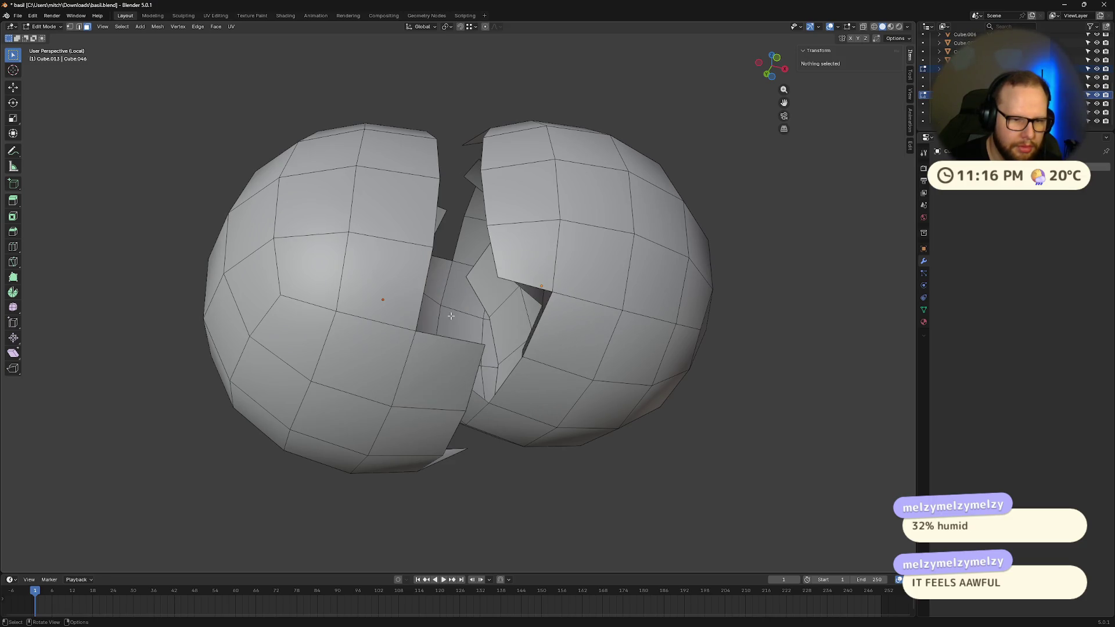
pyautogui.moveTo(451, 316)
pyautogui.mouseDown(button='middle')
pyautogui.moveTo(462, 372)
pyautogui.moveTo(485, 384)
pyautogui.moveTo(432, 356)
pyautogui.moveTo(411, 432)
pyautogui.moveTo(366, 450)
pyautogui.moveTo(473, 448)
pyautogui.moveTo(448, 452)
pyautogui.mouseUp(button='middle')
pyautogui.click(462, 372)
pyautogui.press('x')
pyautogui.click(463, 373)
pyautogui.click(433, 356)
pyautogui.press('x')
pyautogui.click(432, 356)
# - Select the leftover inner mesh pieces with L and delete them, leaving two open shells
pyautogui.rightClick(508, 429)
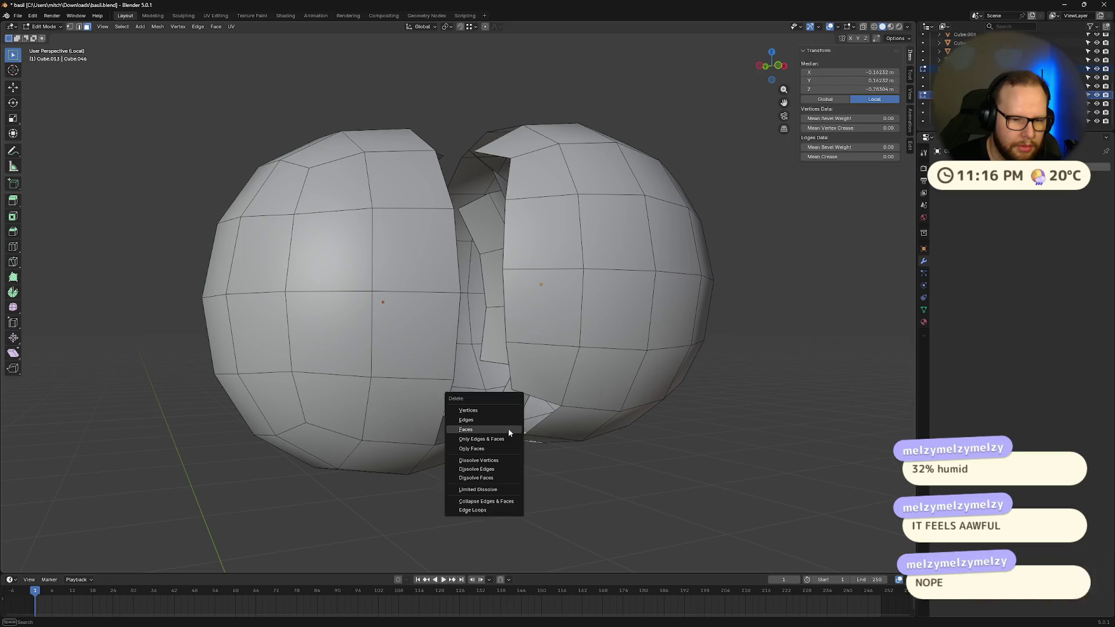
pyautogui.moveTo(508, 429)
pyautogui.keyDown('ctrl'); pyautogui.mouseDown(button='middle')
pyautogui.moveTo(703, 491)
pyautogui.moveTo(632, 375)
pyautogui.moveTo(653, 405)
pyautogui.moveTo(657, 385)
pyautogui.mouseUp(button='middle'); pyautogui.keyUp('ctrl')
pyautogui.press('l')
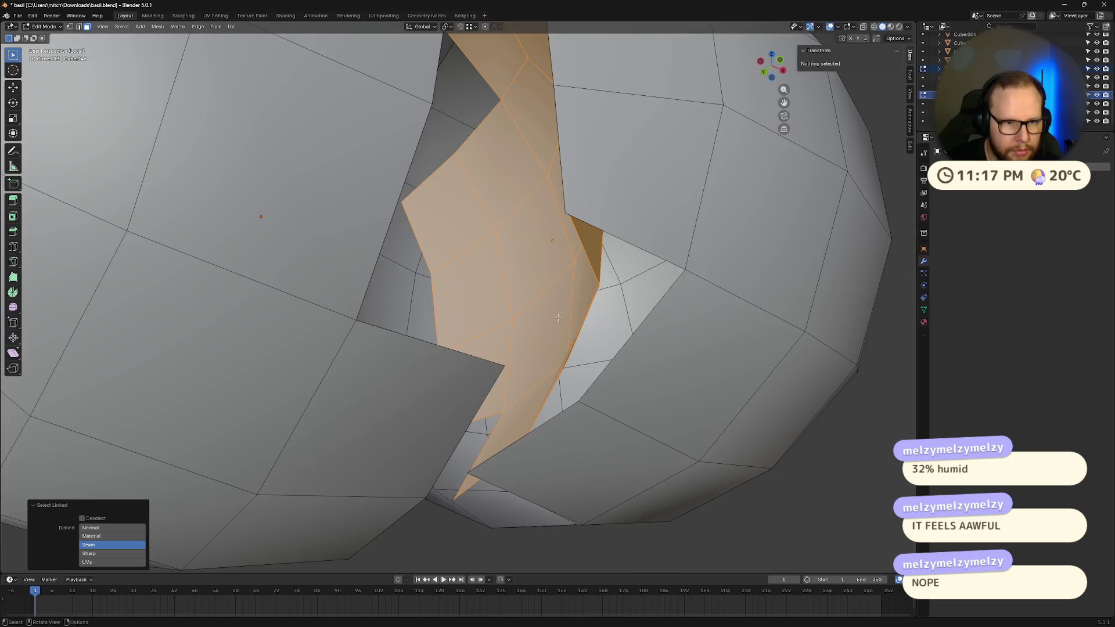
pyautogui.moveTo(559, 317)
pyautogui.mouseDown(button='middle')
pyautogui.moveTo(541, 297)
pyautogui.moveTo(522, 324)
pyautogui.moveTo(412, 260)
pyautogui.mouseUp(button='middle')
pyautogui.press('x')
pyautogui.click(541, 296)
pyautogui.click(411, 261)
pyautogui.keyDown('shift'); pyautogui.click(414, 300); pyautogui.keyUp('shift')
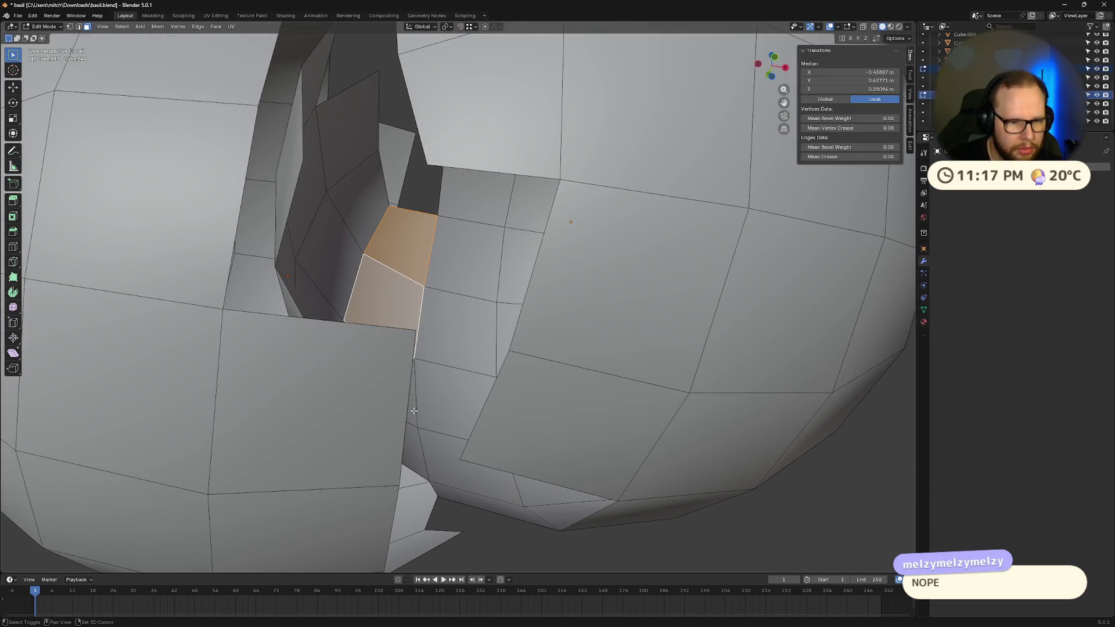
pyautogui.press('x')
pyautogui.click(440, 445)
pyautogui.moveTo(440, 444)
pyautogui.mouseDown(button='middle')
pyautogui.moveTo(313, 261)
pyautogui.moveTo(498, 332)
pyautogui.moveTo(540, 372)
pyautogui.moveTo(528, 338)
pyautogui.mouseUp(button='middle')
pyautogui.press('l')
pyautogui.press('x')
pyautogui.click(315, 253)
pyautogui.scroll(-5, 315, 253)
pyautogui.scroll(5, 527, 339)
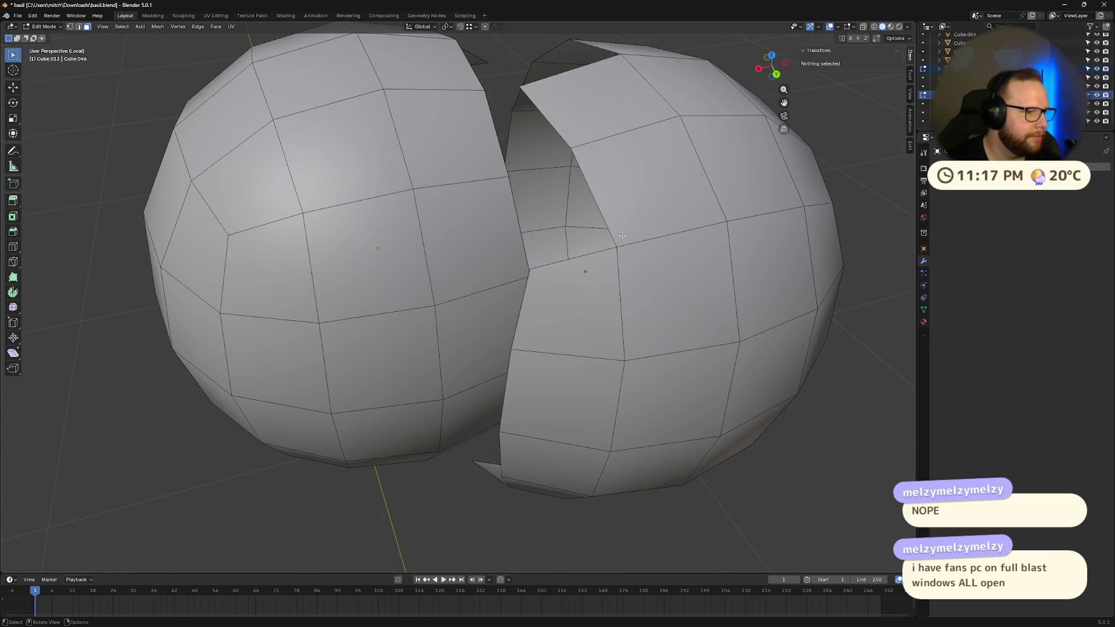
pyautogui.scroll(-2, 622, 235)
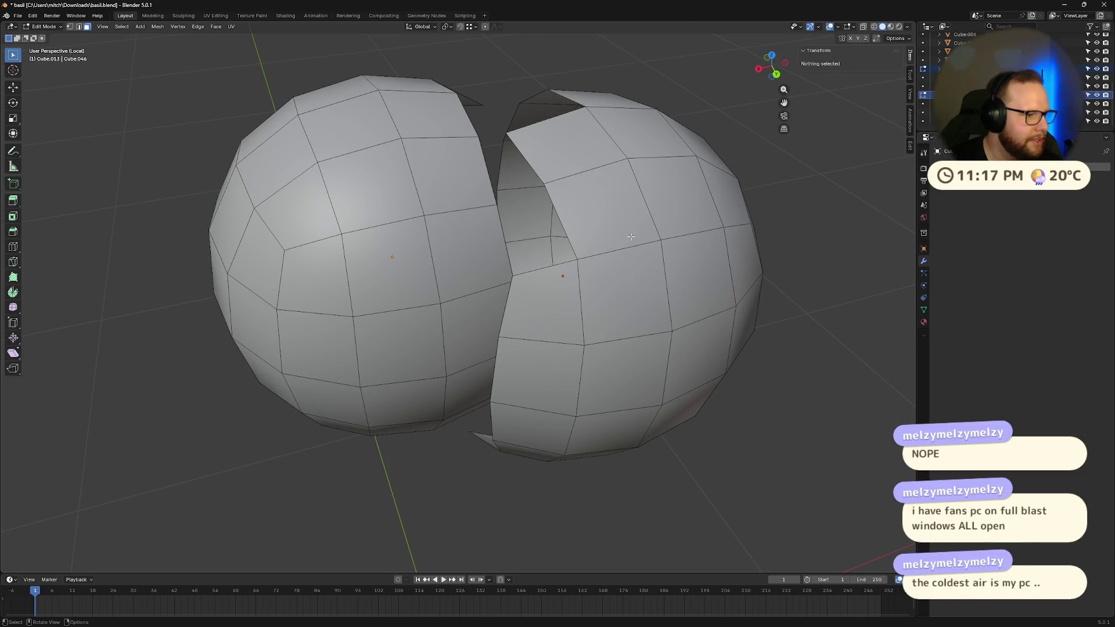
pyautogui.scroll(5, 670, 242)
pyautogui.scroll(-5, 674, 247)
pyautogui.scroll(3, 677, 248)
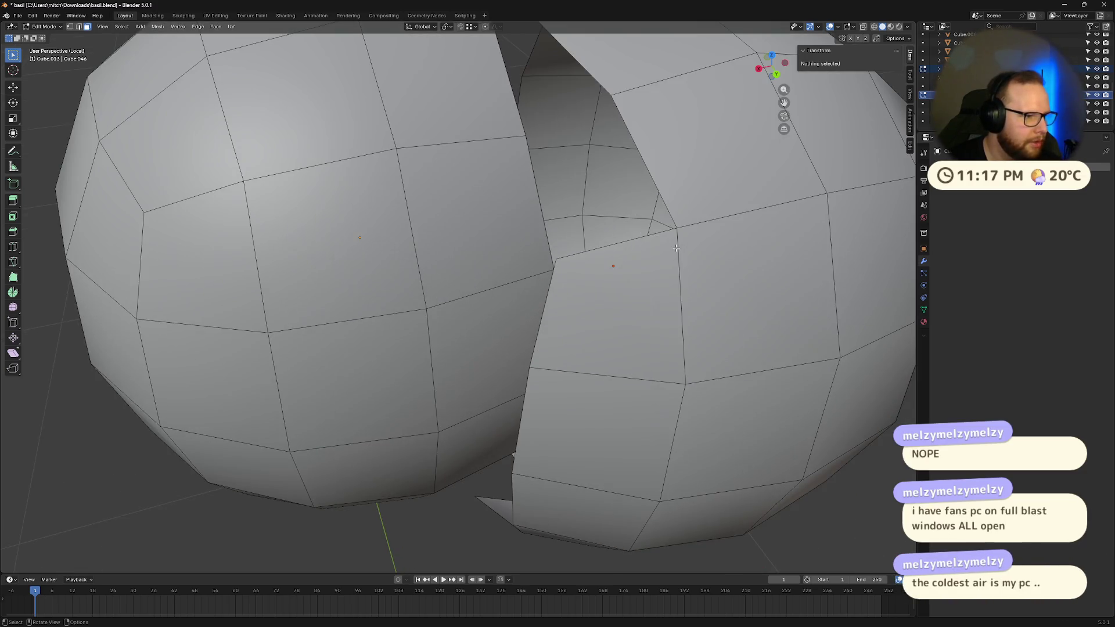
pyautogui.scroll(-5, 691, 255)
pyautogui.moveTo(690, 255); pyautogui.dragTo(543, 276, button='middle')
pyautogui.scroll(8, 543, 276)
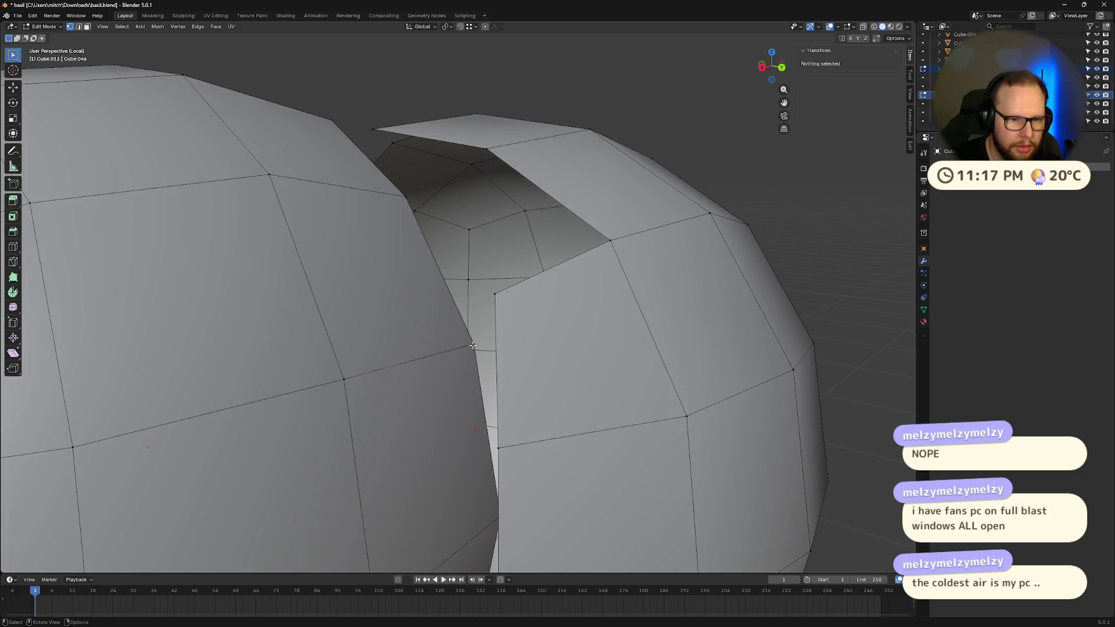
# - Merge a seam vertex with its facing vertex on the other shell At Center
pyautogui.click(473, 346)
pyautogui.keyDown('shift'); pyautogui.click(495, 294); pyautogui.keyUp('shift')
pyautogui.press('m')
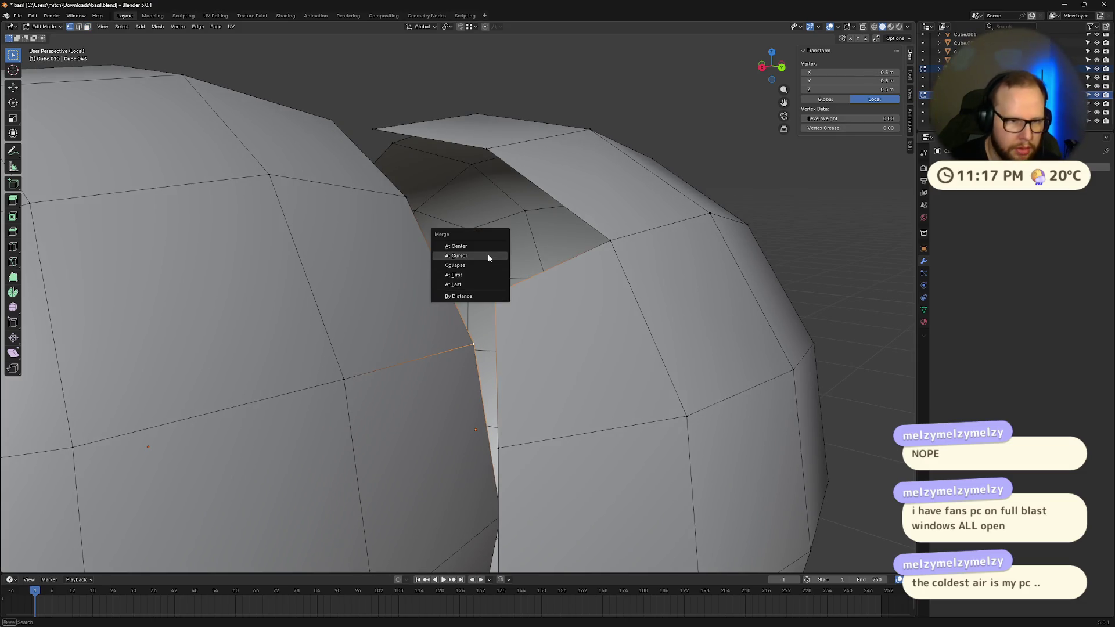
pyautogui.click(486, 246)
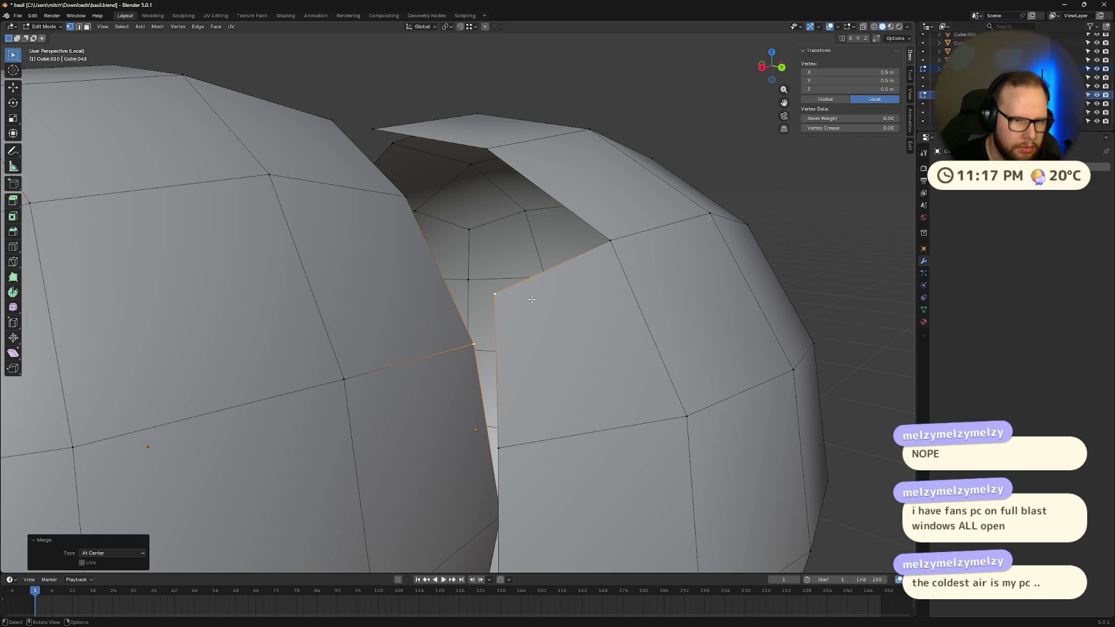
# - Merge a second pair of matching seam vertices At First, then check the result
pyautogui.click(490, 474)
pyautogui.moveTo(491, 474); pyautogui.dragTo(506, 447, button='middle')
pyautogui.click(535, 479)
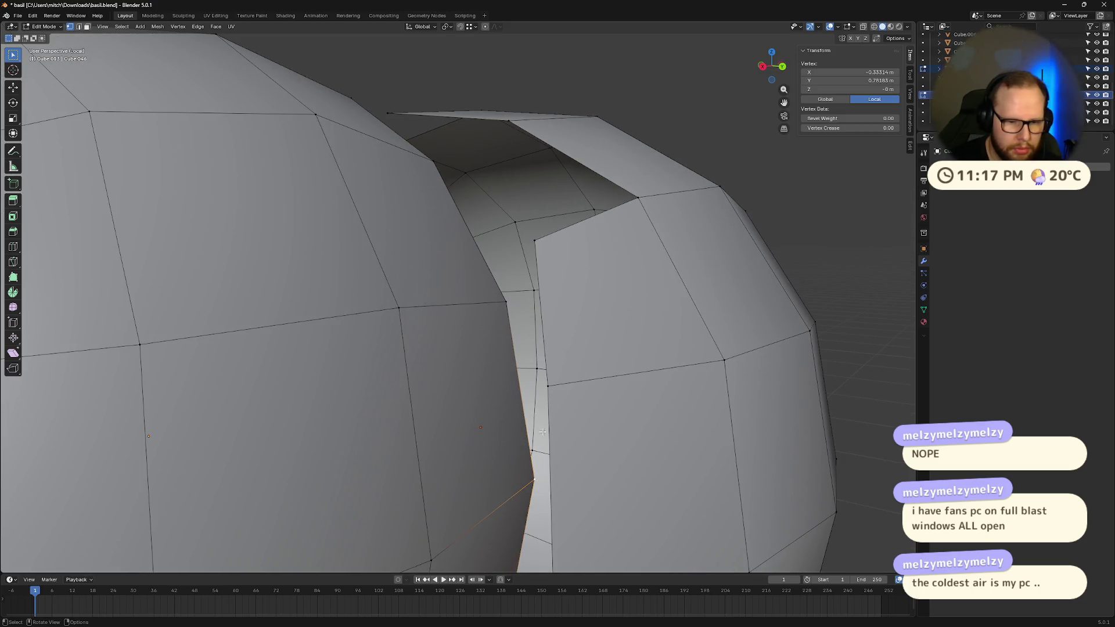
pyautogui.click(548, 385)
pyautogui.press('m')
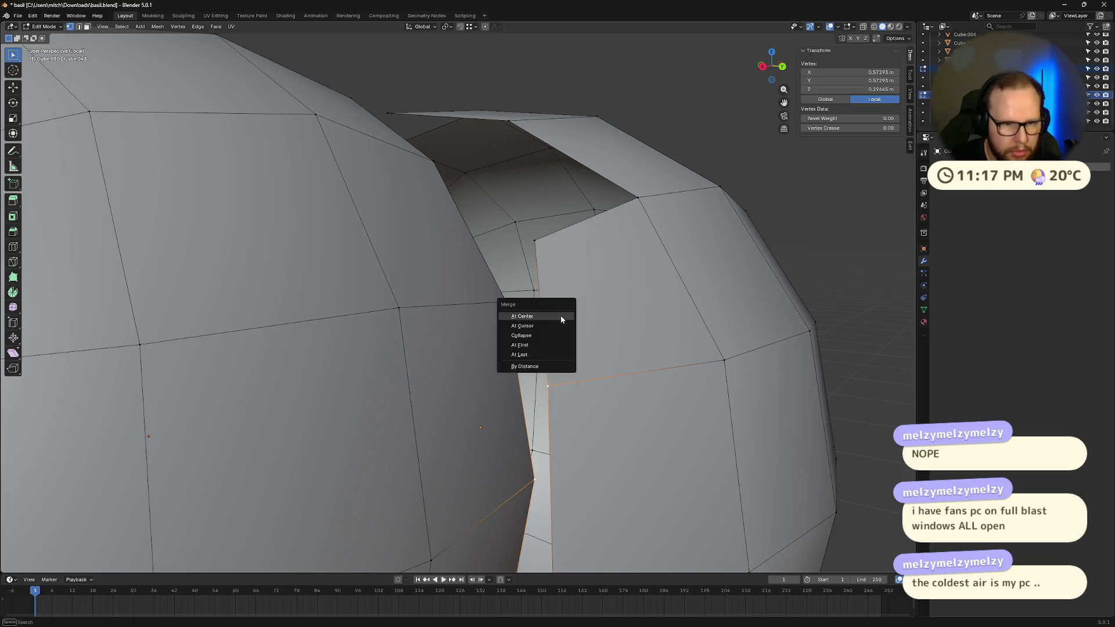
pyautogui.click(549, 346)
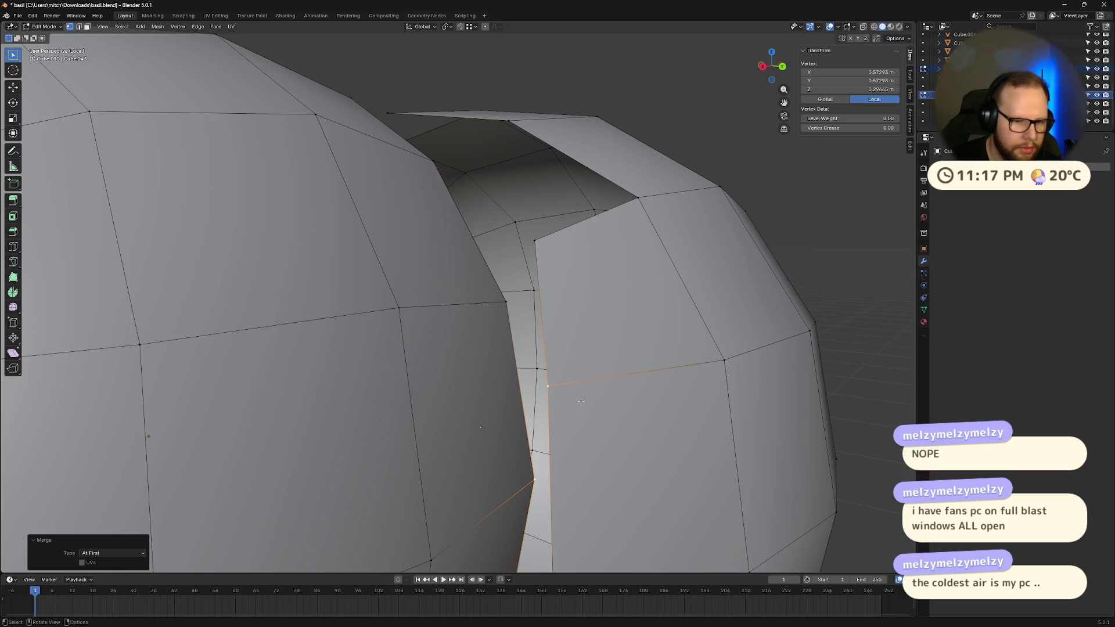
pyautogui.moveTo(578, 399); pyautogui.dragTo(560, 397, button='middle')
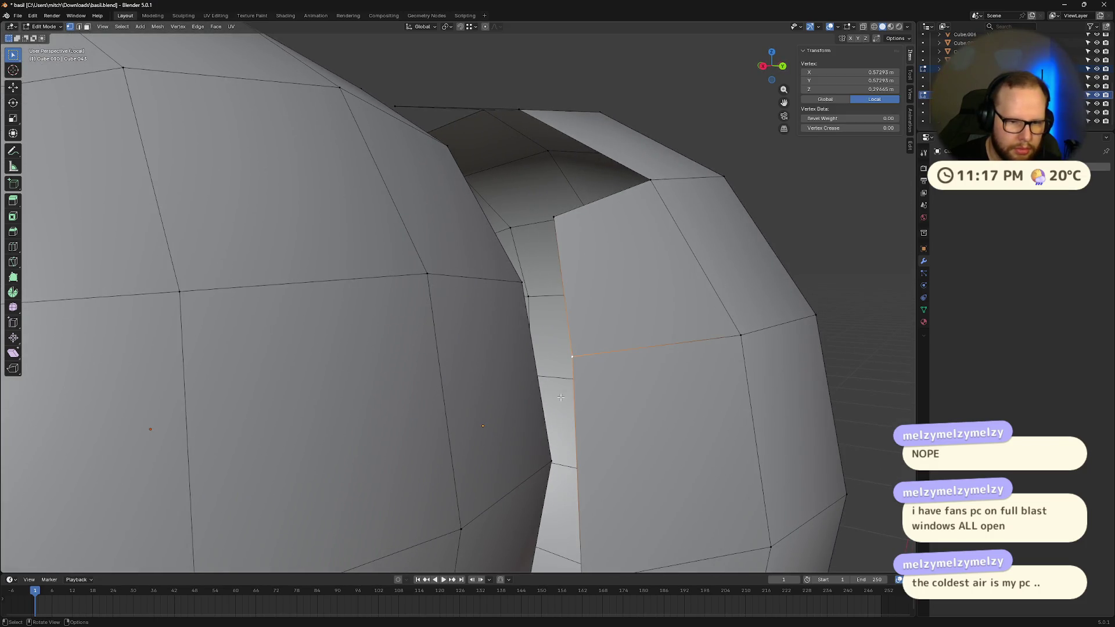
pyautogui.scroll(-6, 560, 397)
pyautogui.scroll(2, 494, 400)
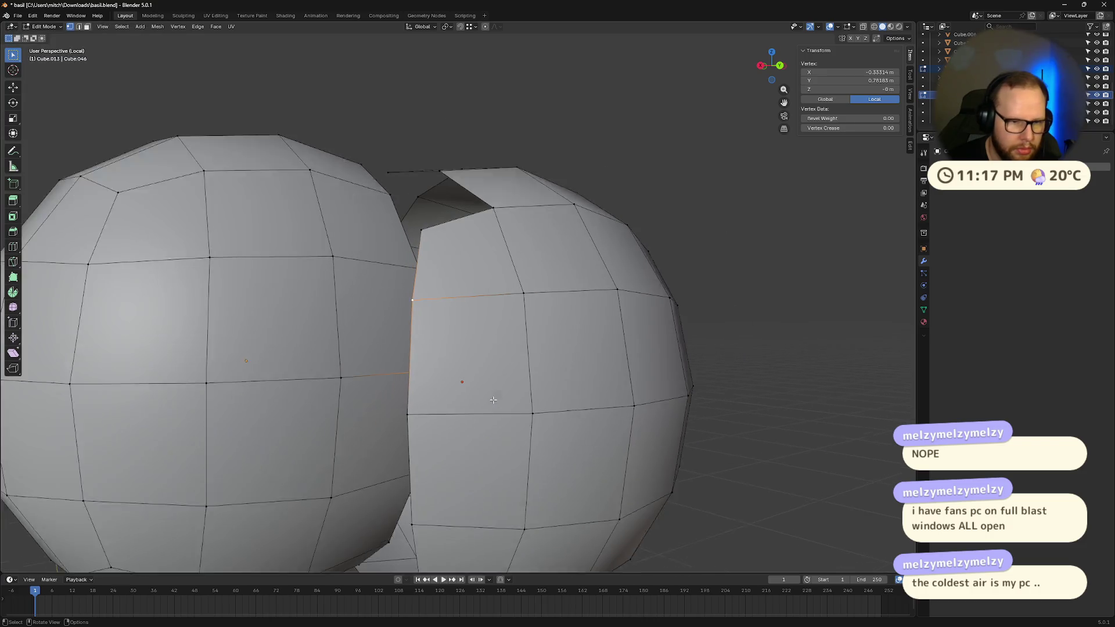
pyautogui.scroll(-1, 493, 400)
pyautogui.scroll(-2, 493, 400)
pyautogui.moveTo(493, 400); pyautogui.dragTo(468, 318, button='middle')
# - Delete the facing faces of the shell, select all, and try bridging the openings
pyautogui.press('x')
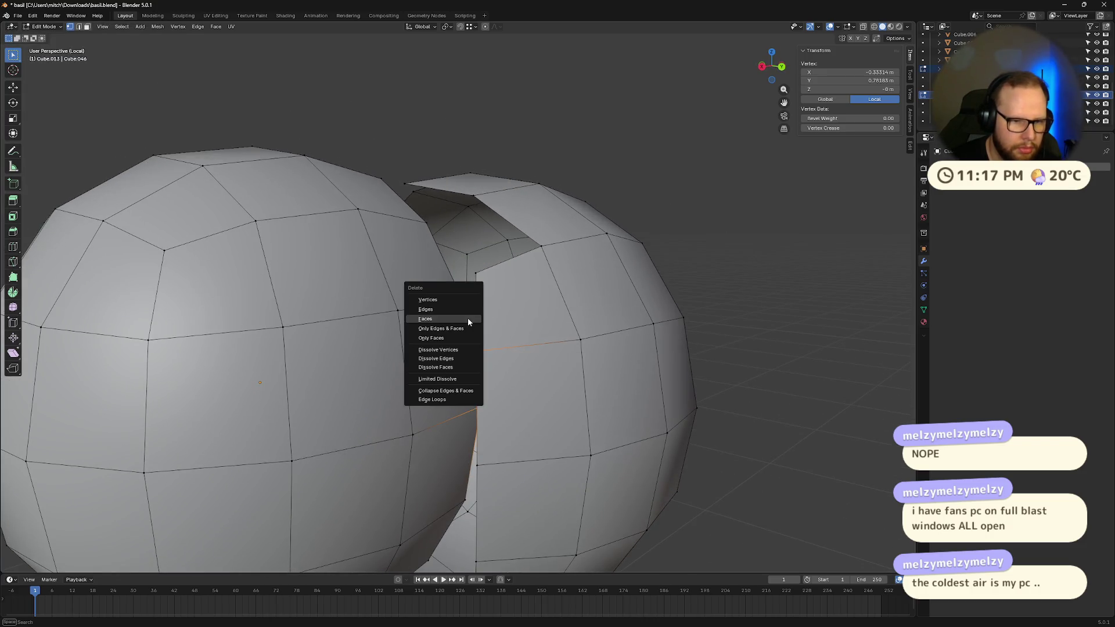
pyautogui.click(464, 300)
pyautogui.keyDown('alt'); pyautogui.click(420, 427); pyautogui.keyUp('alt')
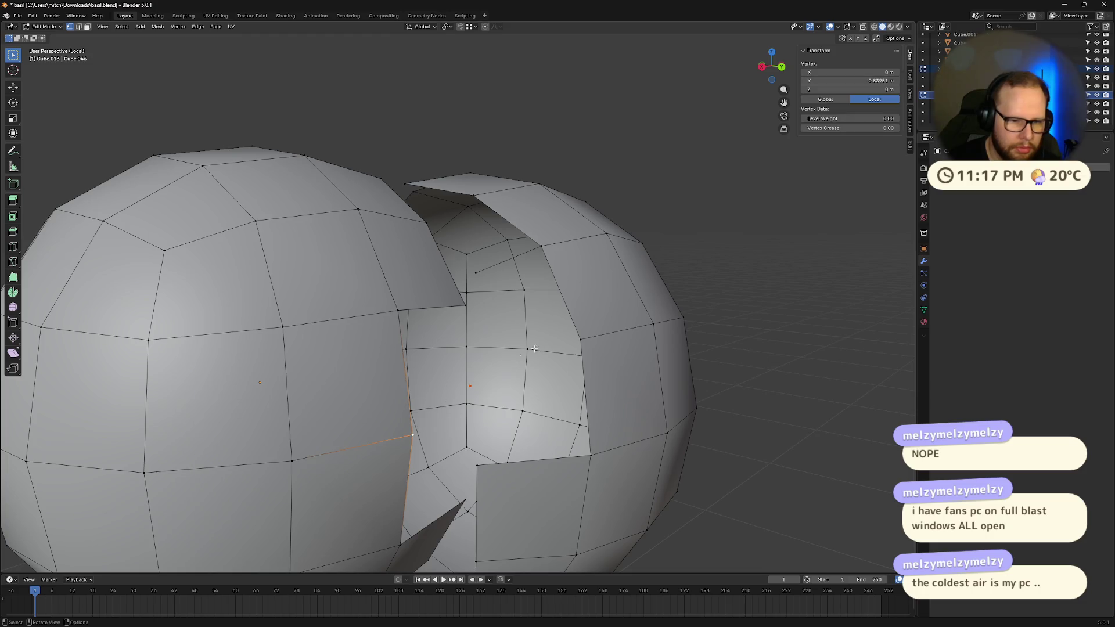
pyautogui.moveTo(420, 427)
pyautogui.mouseDown(button='middle')
pyautogui.moveTo(557, 341)
pyautogui.moveTo(375, 353)
pyautogui.moveTo(397, 355)
pyautogui.mouseUp(button='middle')
pyautogui.click(374, 353)
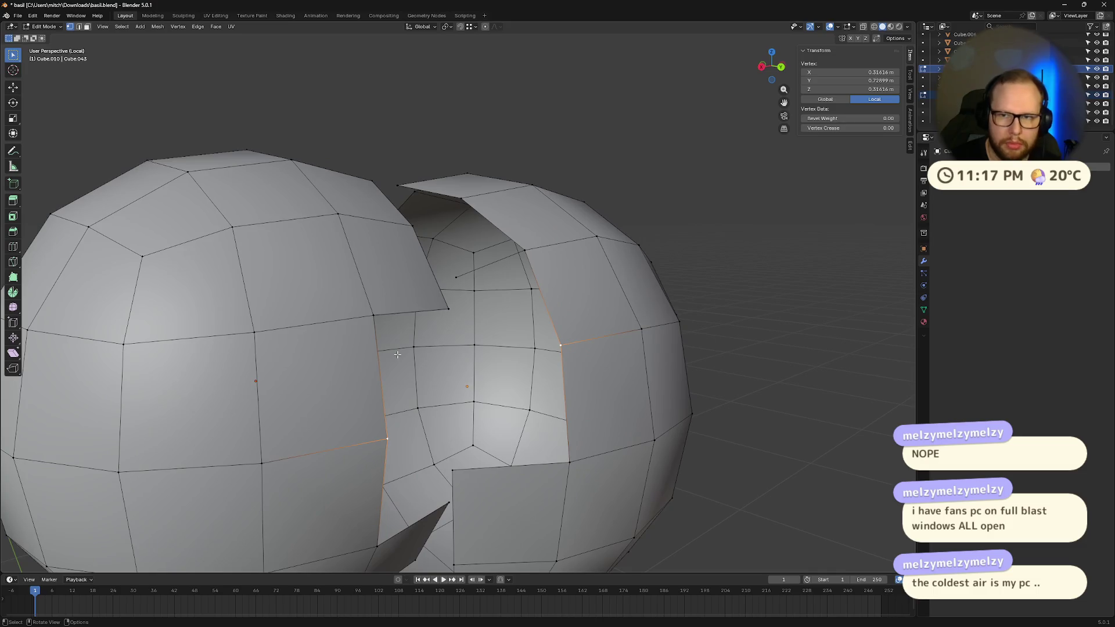
pyautogui.press('a')
pyautogui.press('j')
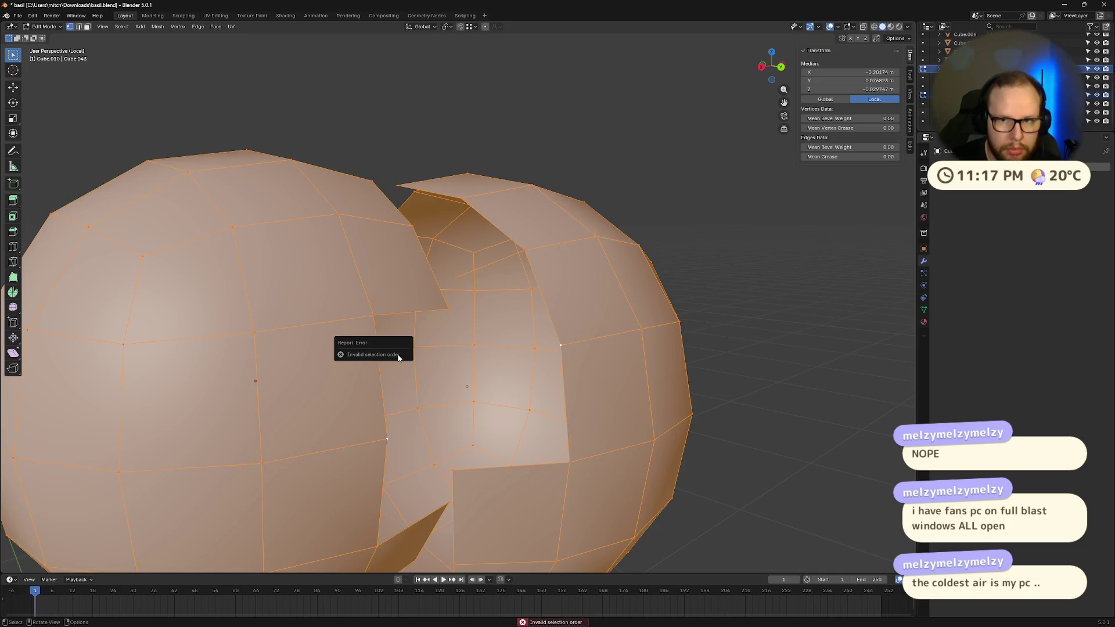
# - Toggle between Object and Edit Mode on the shells and undo the earlier geometry changes
pyautogui.press('Tab')
pyautogui.press('Tab')
pyautogui.press('Tab')
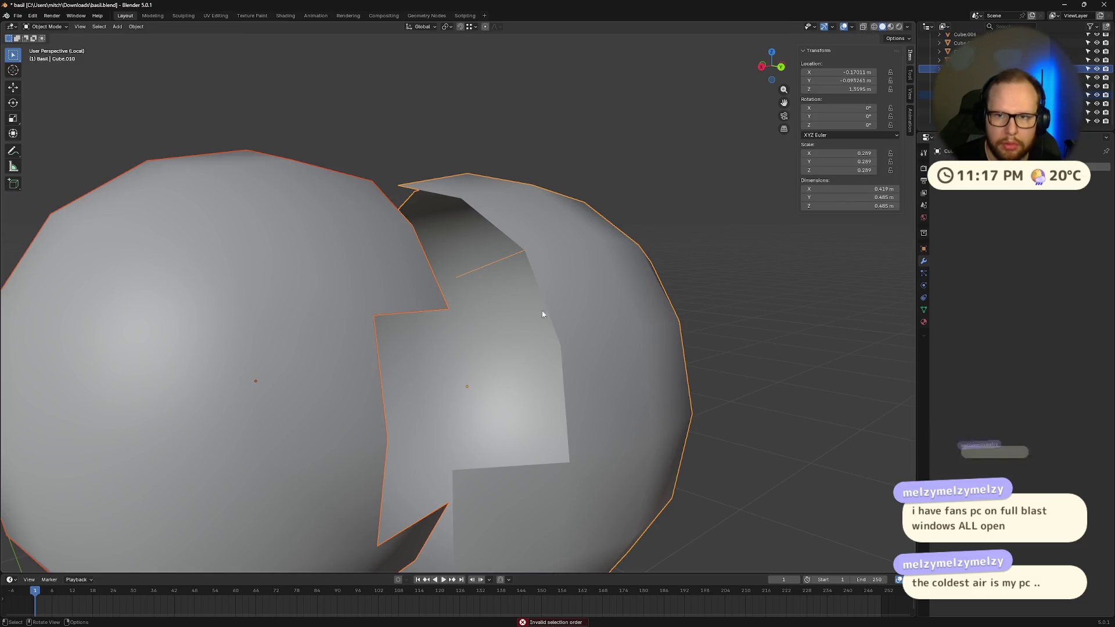
pyautogui.moveTo(493, 348); pyautogui.dragTo(475, 350, button='middle')
pyautogui.press('Tab')
pyautogui.press('Tab')
pyautogui.click(468, 344)
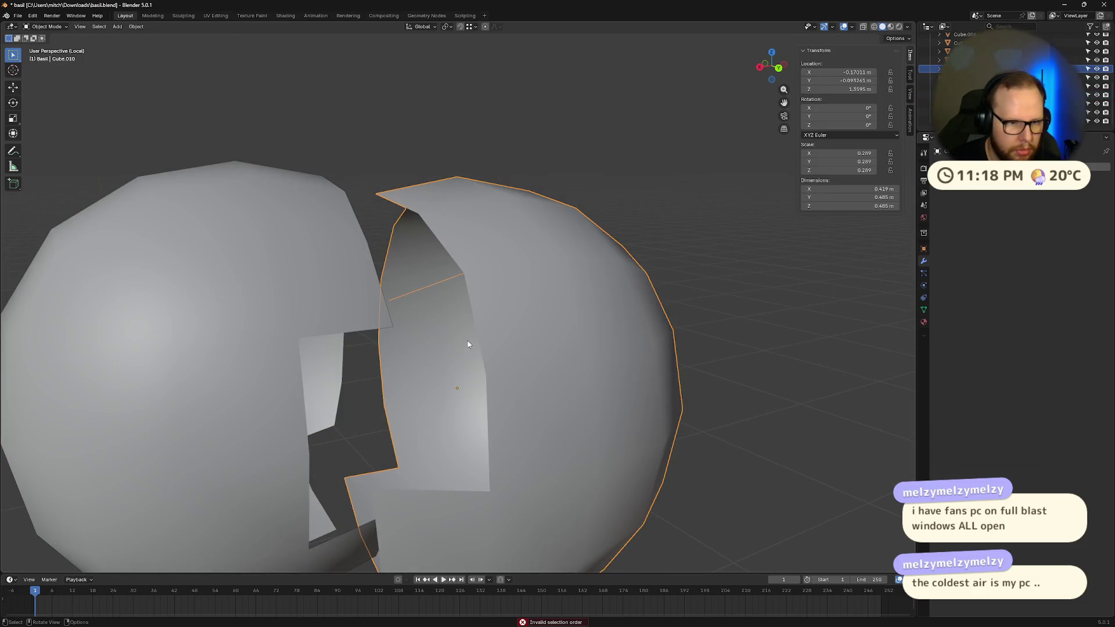
pyautogui.hotkey('ctrl', 'z')
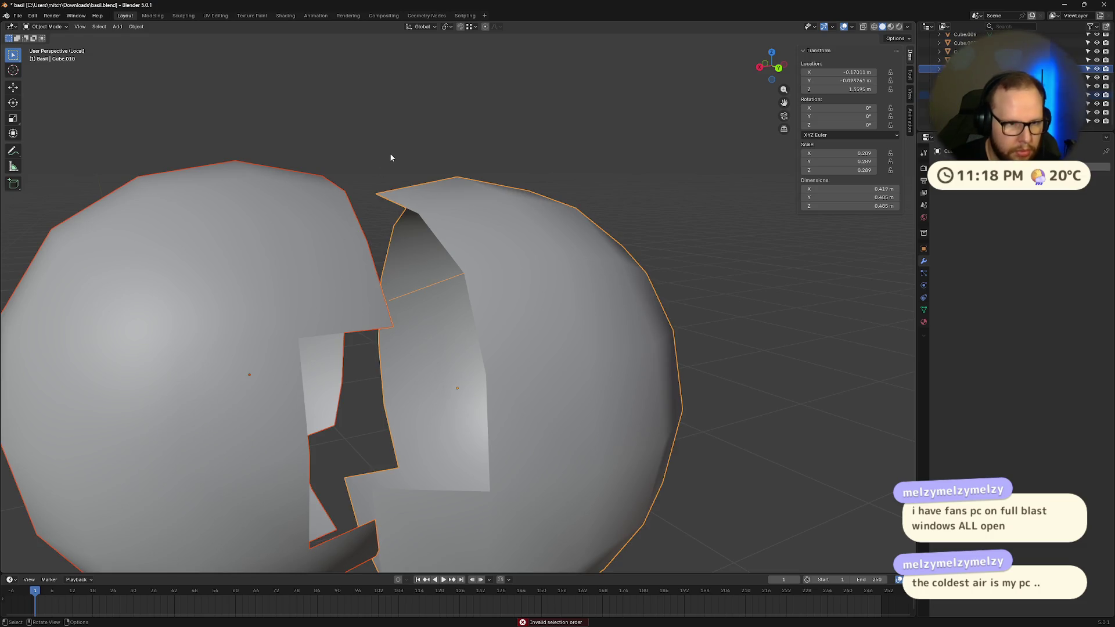
pyautogui.press('Tab')
pyautogui.hotkey('ctrl', 'z')
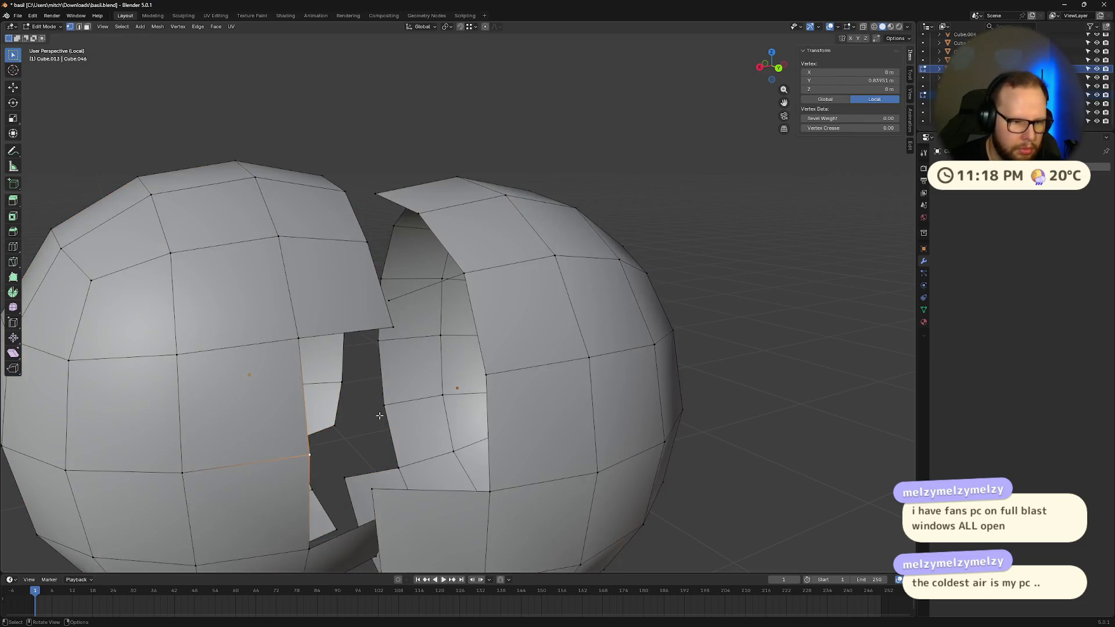
pyautogui.hotkey('ctrl', 'z')
pyautogui.keyDown('alt'); pyautogui.click(564, 352); pyautogui.keyUp('alt')
pyautogui.click(564, 352)
pyautogui.moveTo(564, 352); pyautogui.dragTo(412, 325, button='middle')
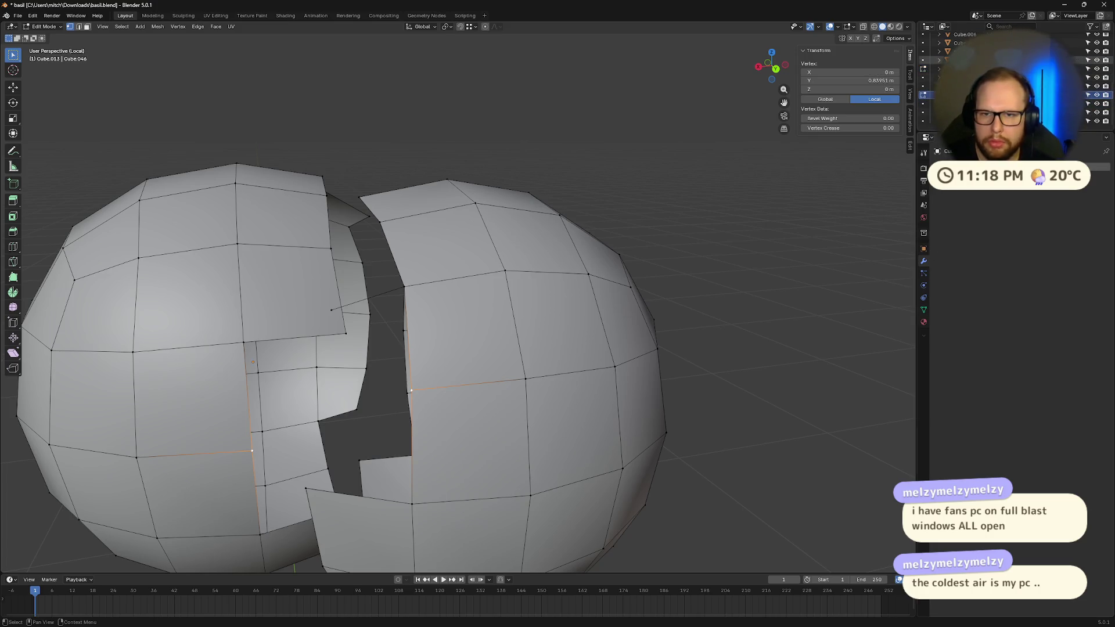
# - Select both hair shells in Object Mode, join them with Ctrl+J, and enter Edit Mode
pyautogui.click(964, 68)
pyautogui.click(730, 220)
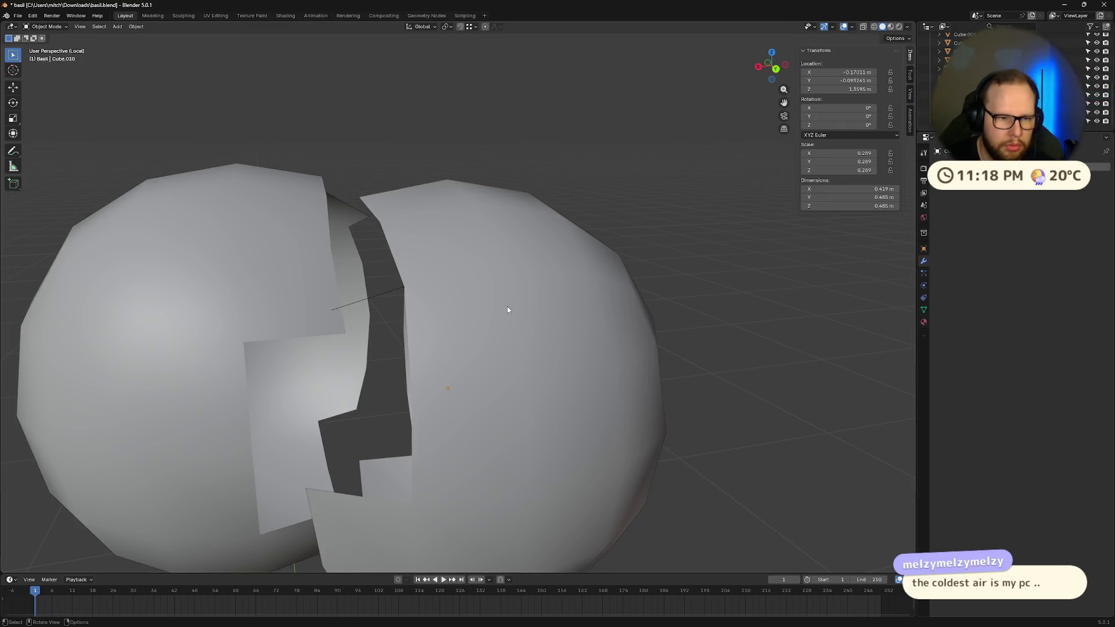
pyautogui.click(508, 306)
pyautogui.scroll(-5, 509, 308)
pyautogui.moveTo(511, 312); pyautogui.dragTo(547, 316, button='middle')
pyautogui.keyDown('shift'); pyautogui.click(361, 313); pyautogui.keyUp('shift')
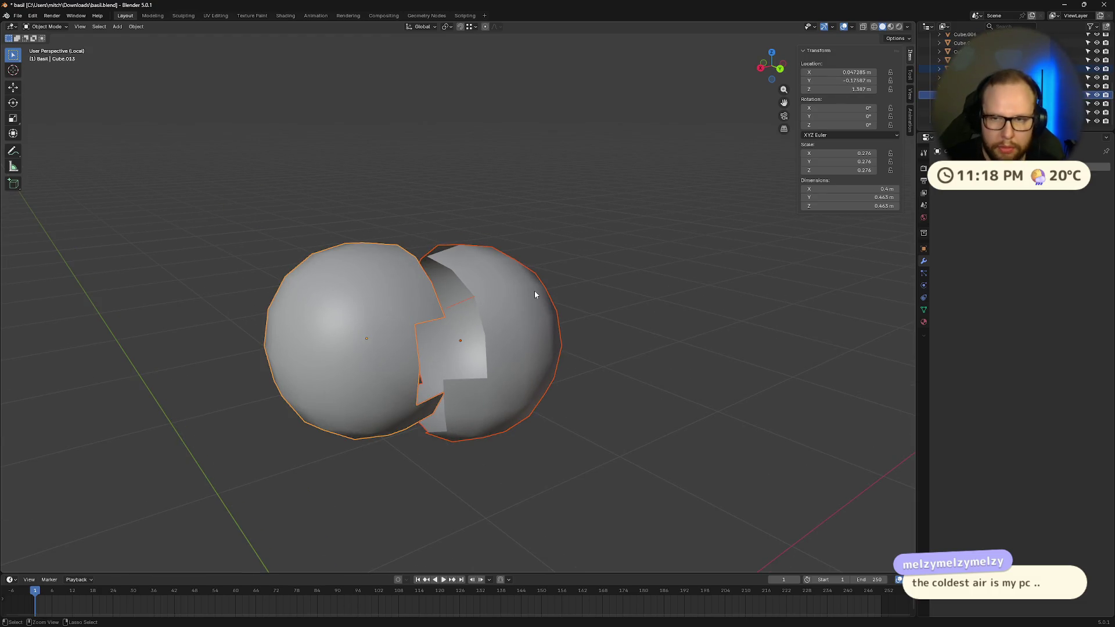
pyautogui.hotkey('ctrl', 'j')
pyautogui.scroll(4, 536, 295)
pyautogui.press('Tab')
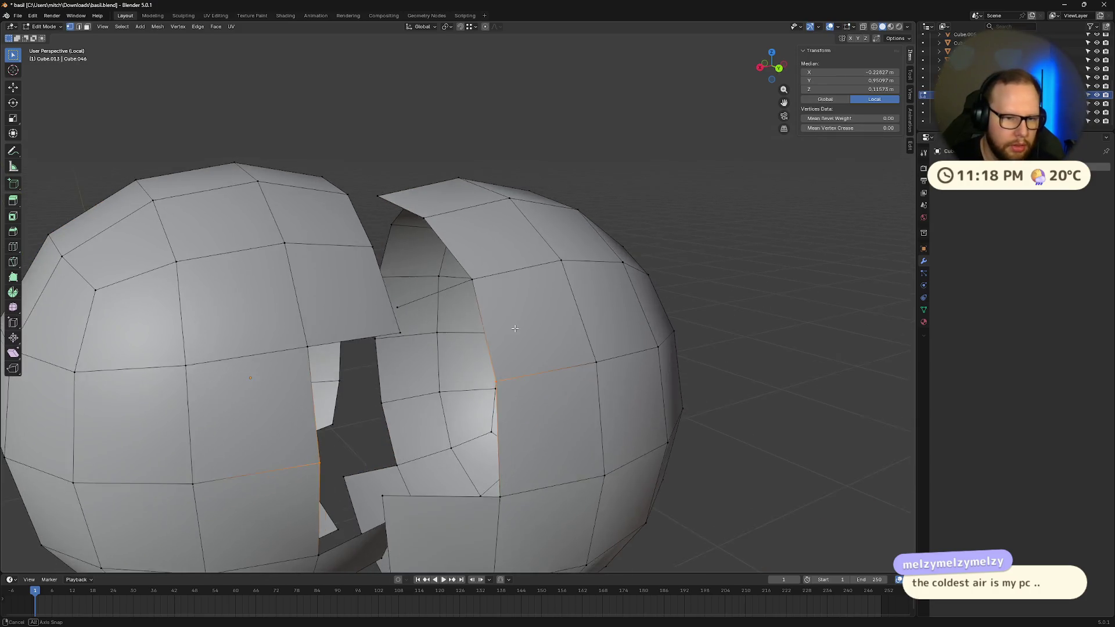
# - Delete the stray edge inside the gap by removing its vertices
pyautogui.click(422, 294)
pyautogui.press('x')
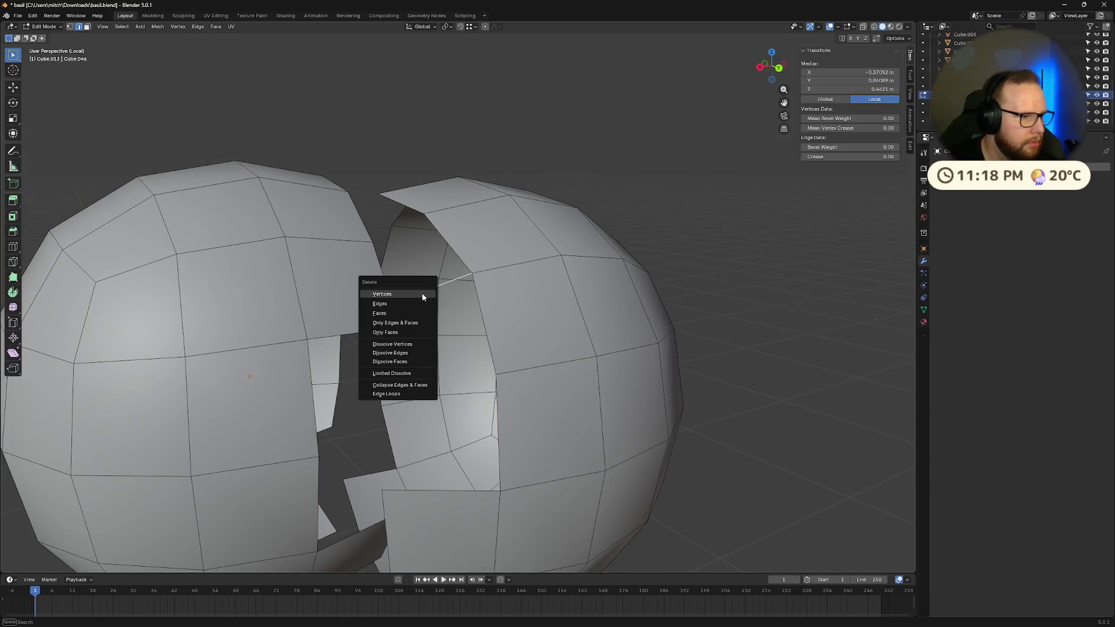
pyautogui.click(422, 292)
# - Delete the selected edges along the opening and switch to vertex select mode
pyautogui.keyDown('alt'); pyautogui.click(416, 298); pyautogui.keyUp('alt')
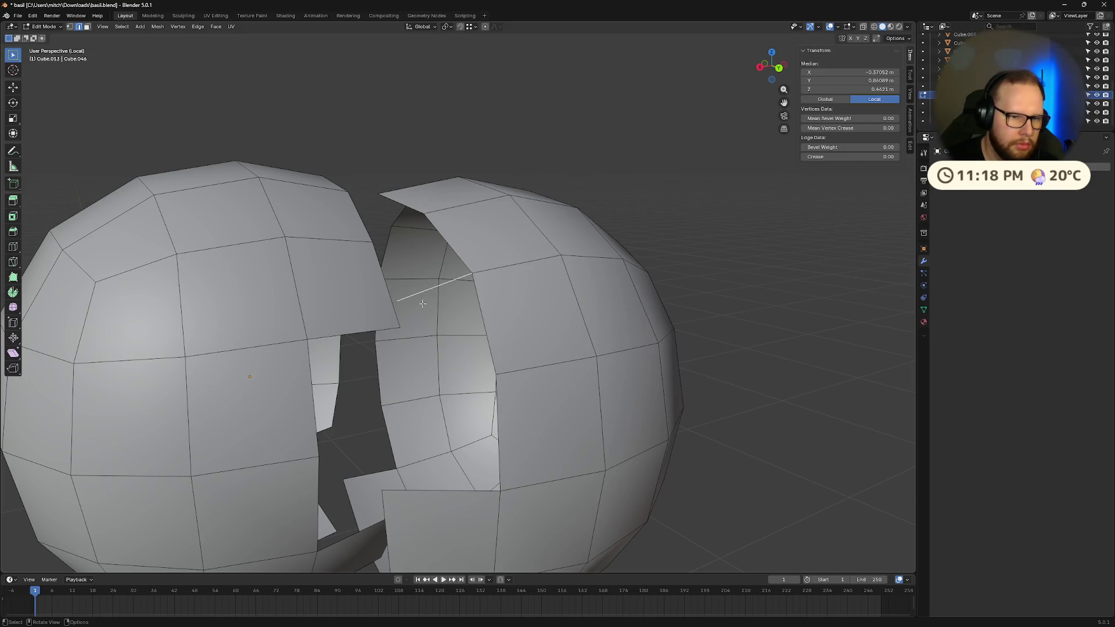
pyautogui.rightClick(416, 295)
pyautogui.moveTo(401, 284)
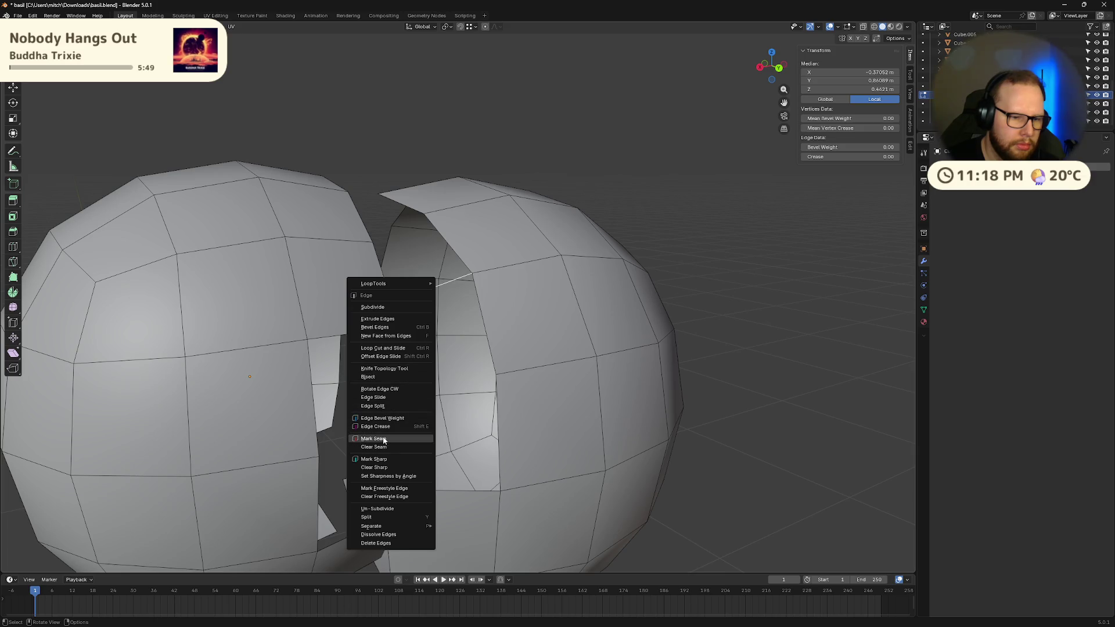
pyautogui.press('Escape')
pyautogui.press('x')
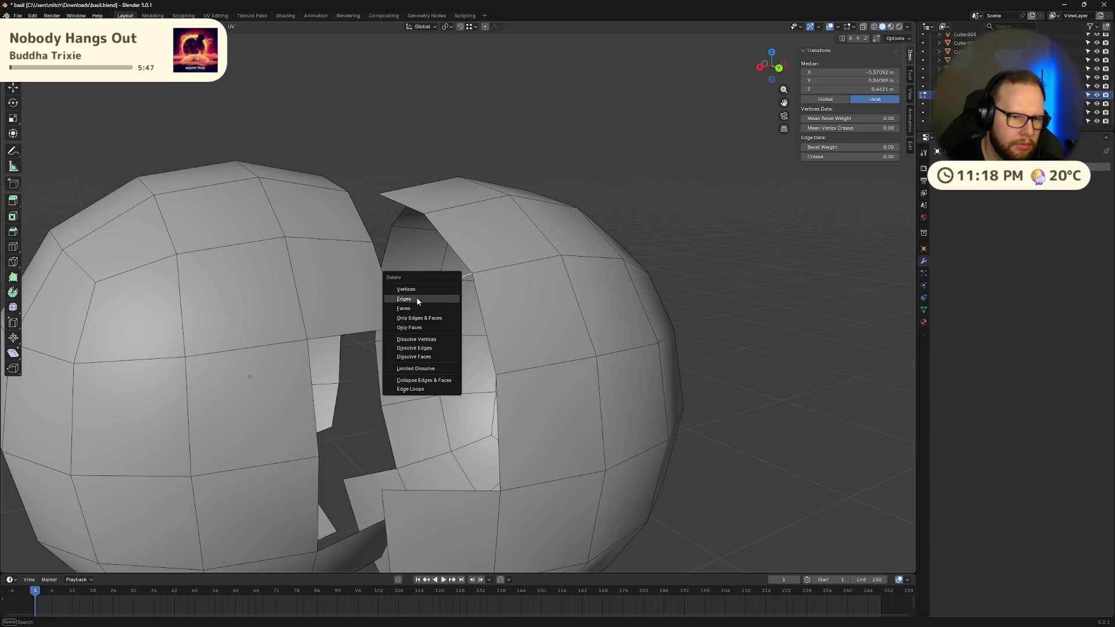
pyautogui.click(416, 298)
pyautogui.moveTo(417, 298)
pyautogui.mouseDown(button='middle')
pyautogui.moveTo(472, 309)
pyautogui.moveTo(455, 319)
pyautogui.mouseUp(button='middle')
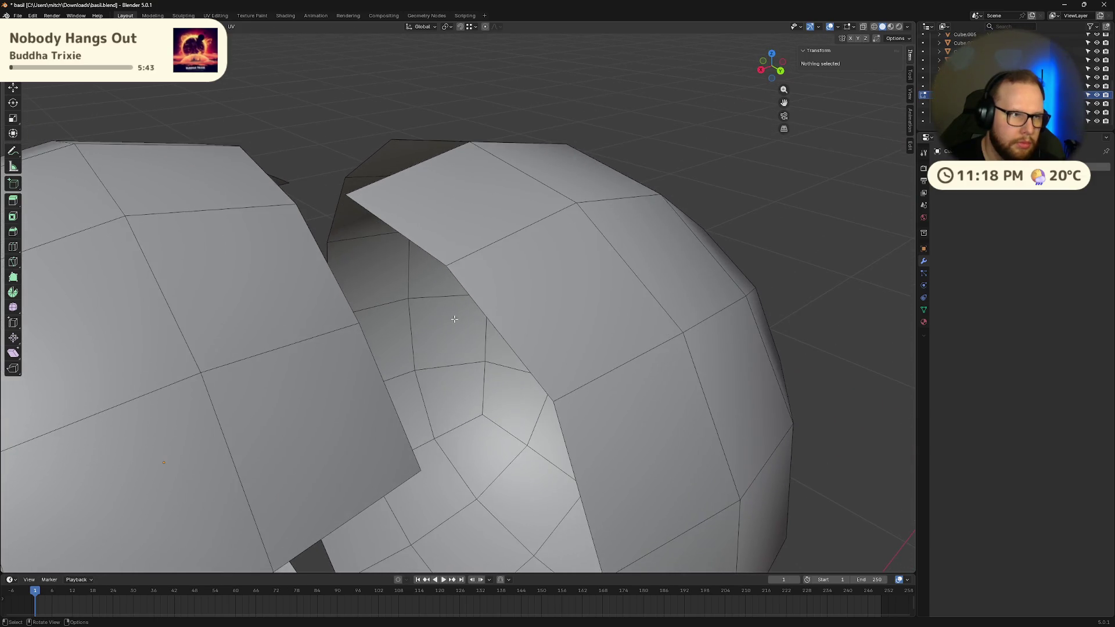
pyautogui.press('1')
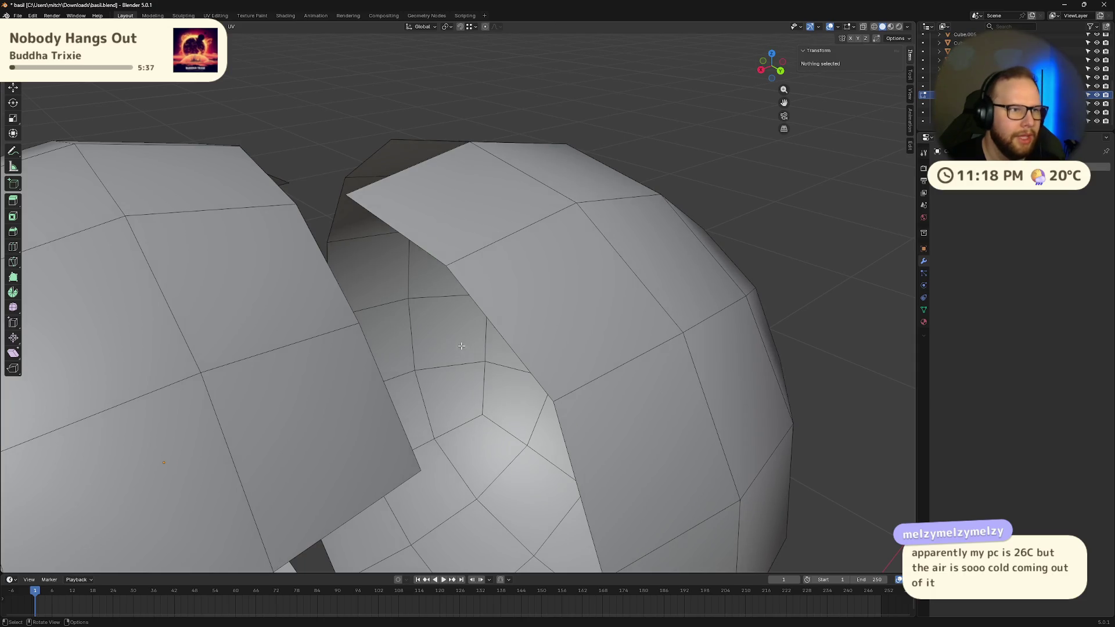
pyautogui.press('super')
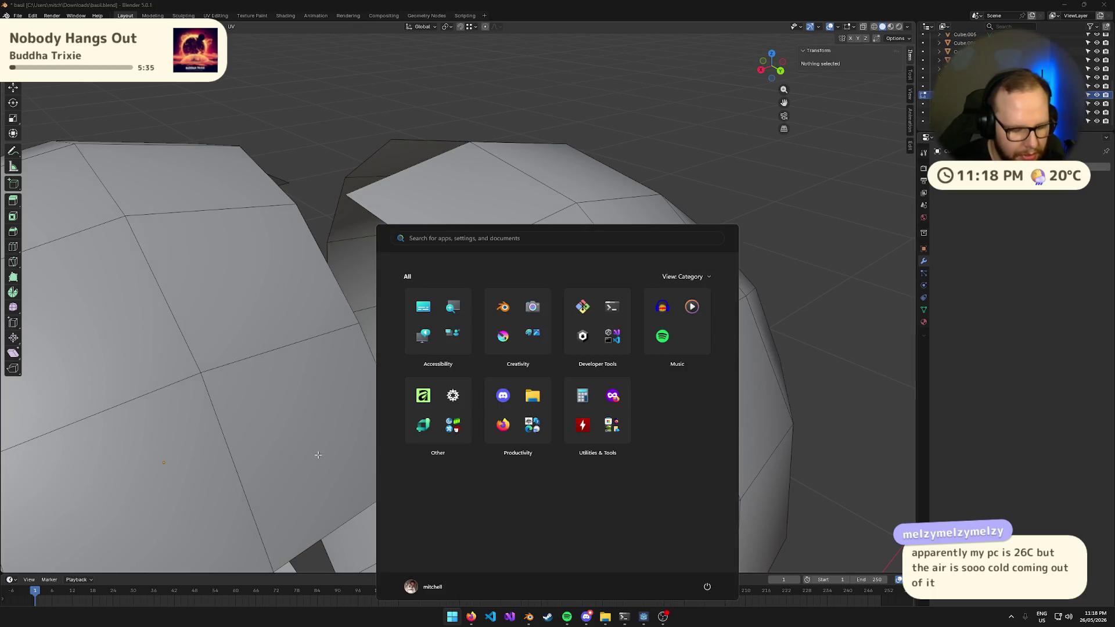
# - Search the Start menu for 'cp', launch HWMonitor, and approve the permission prompt
pyautogui.write('tem')
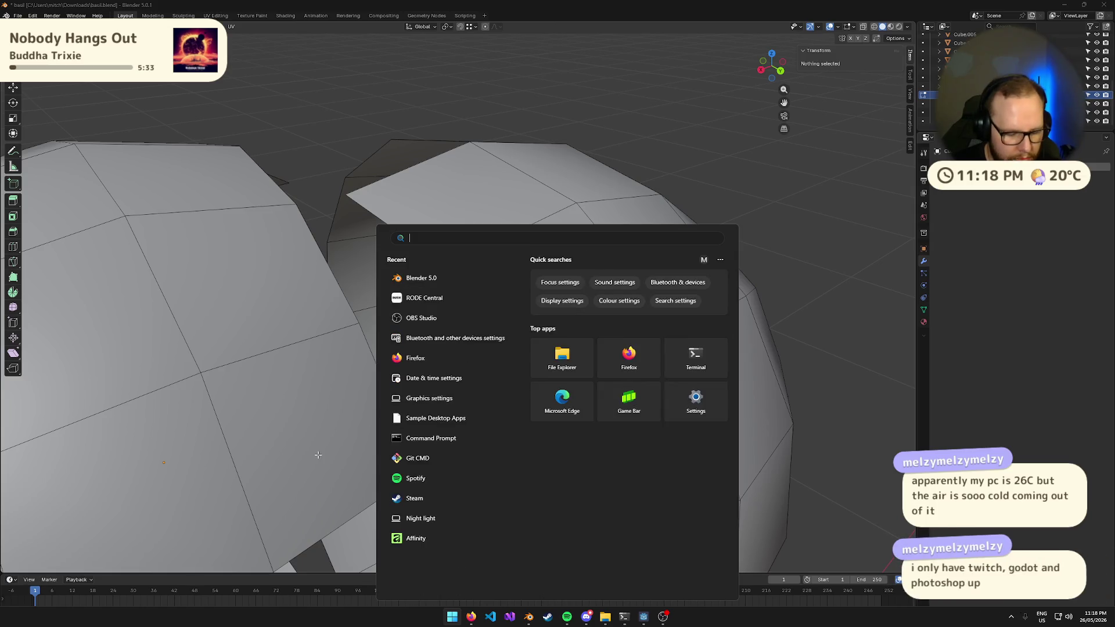
pyautogui.press('BackSpace')
pyautogui.press('BackSpace')
pyautogui.press('BackSpace')
pyautogui.write('cp')
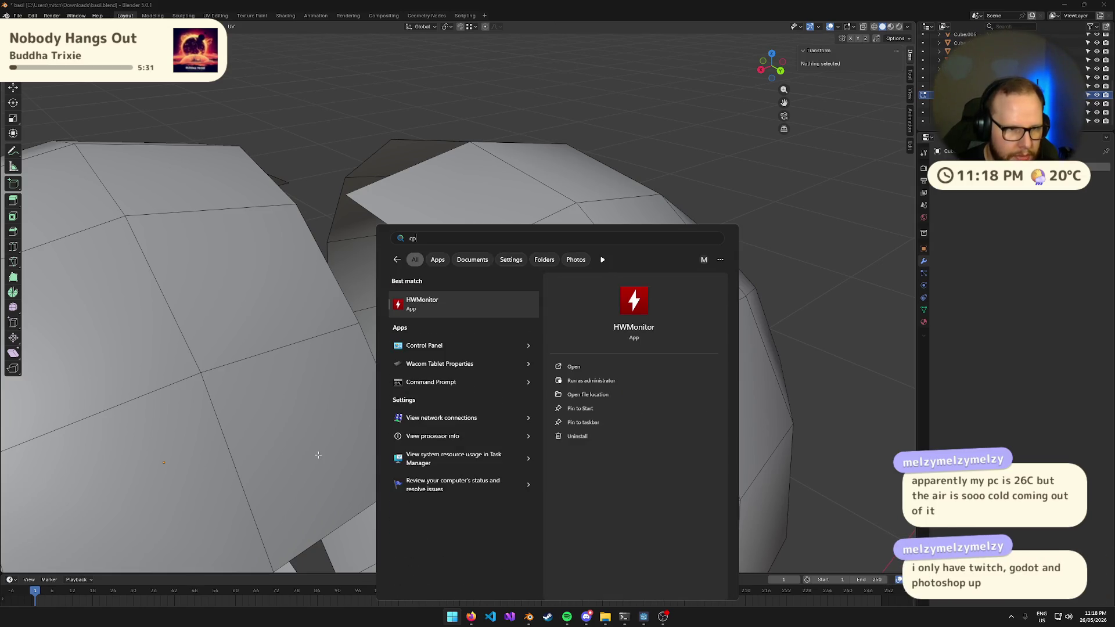
pyautogui.press('Return')
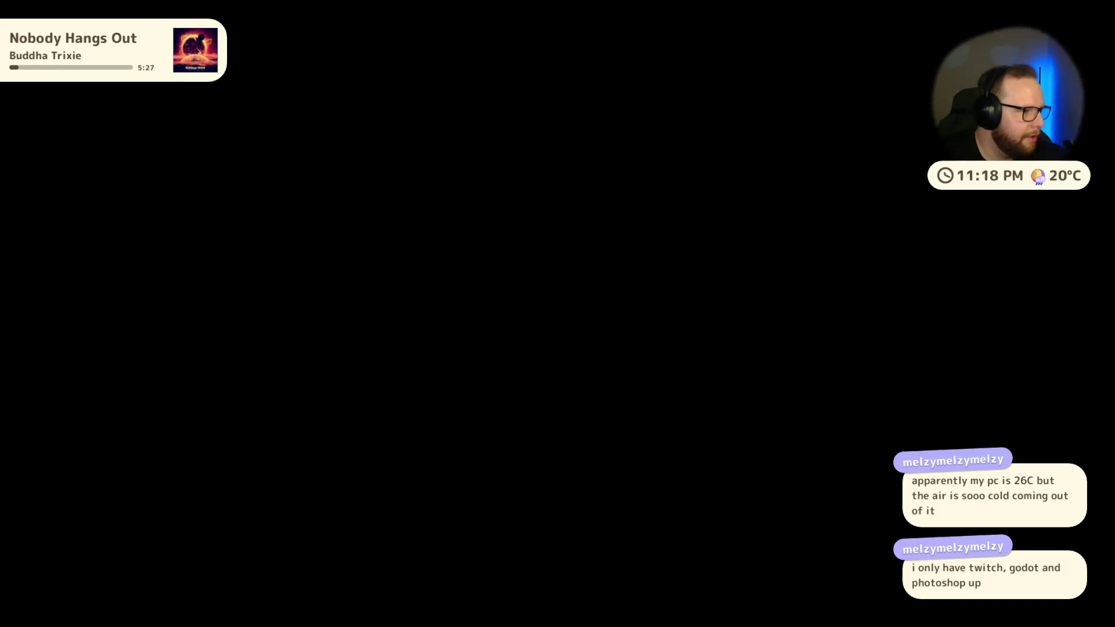
pyautogui.click(543, 389)
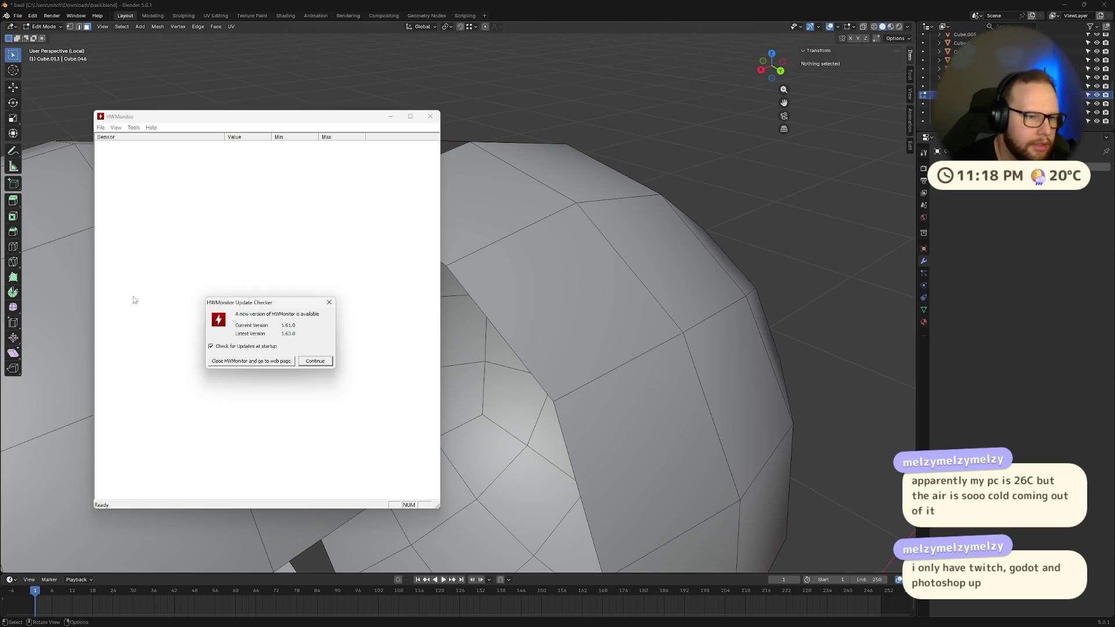
# - Dismiss HWMonitor's update notice and scroll through the sensor readings
pyautogui.click(317, 362)
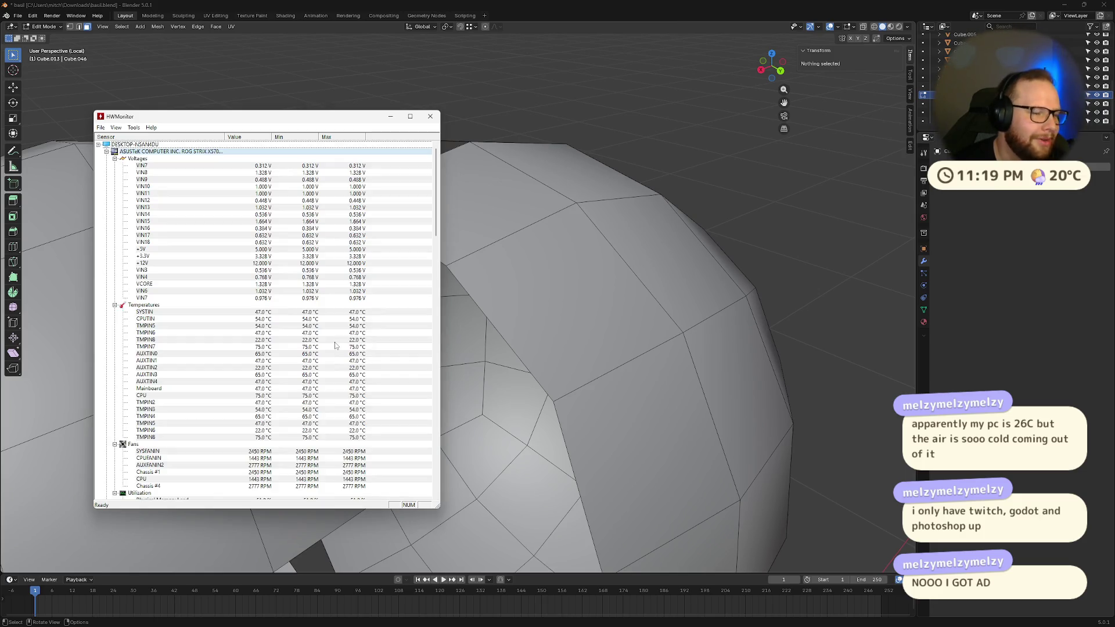
pyautogui.scroll(-15, 327, 234)
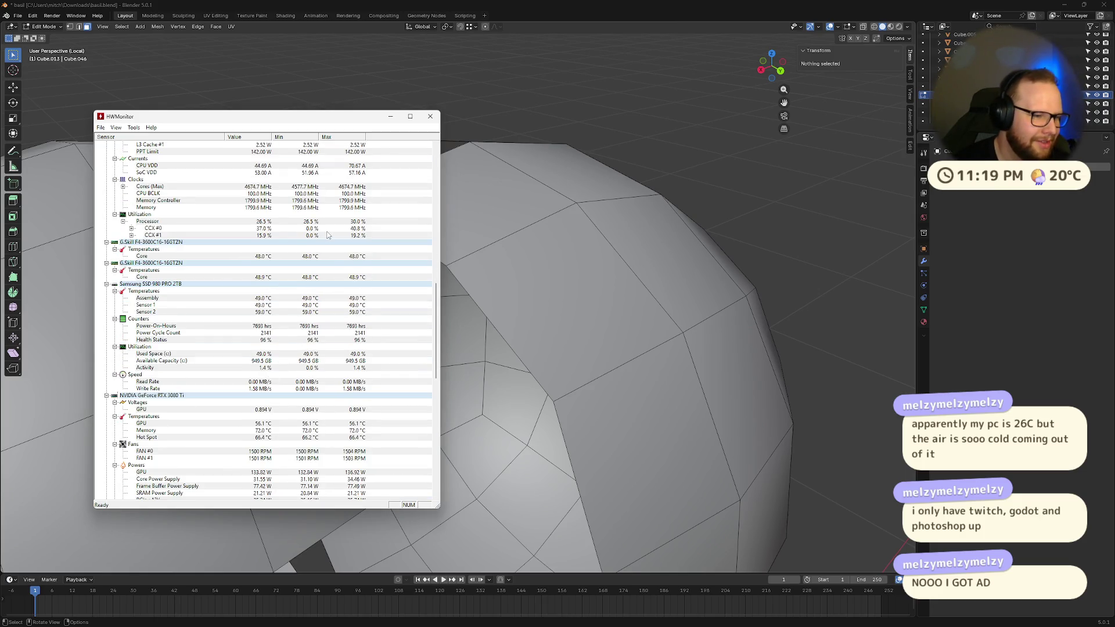
pyautogui.scroll(-7, 327, 235)
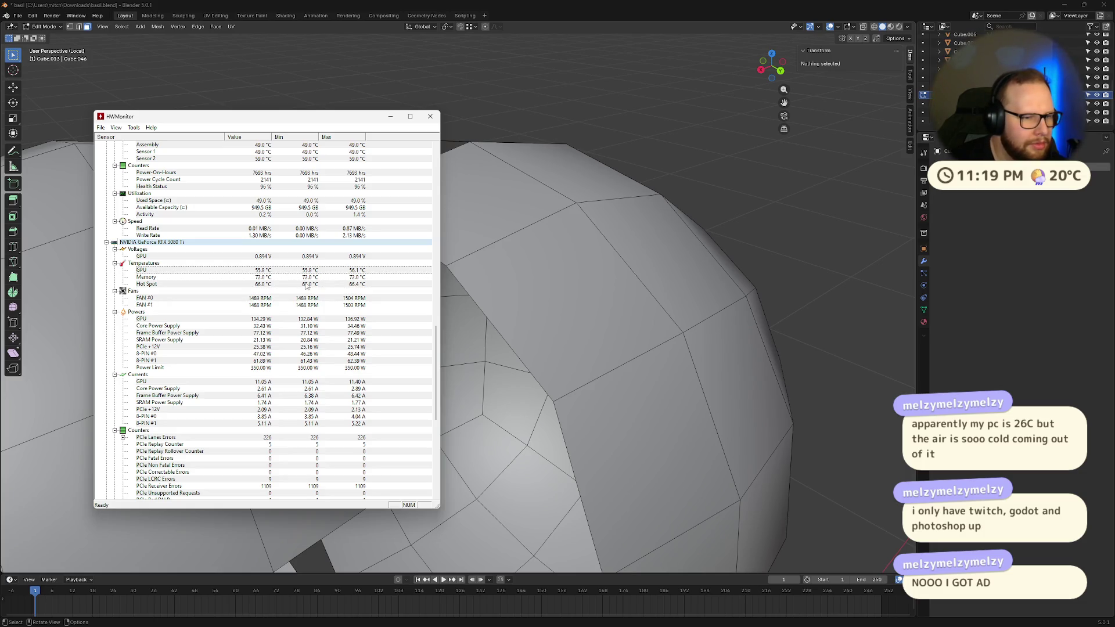
pyautogui.scroll(-6, 307, 285)
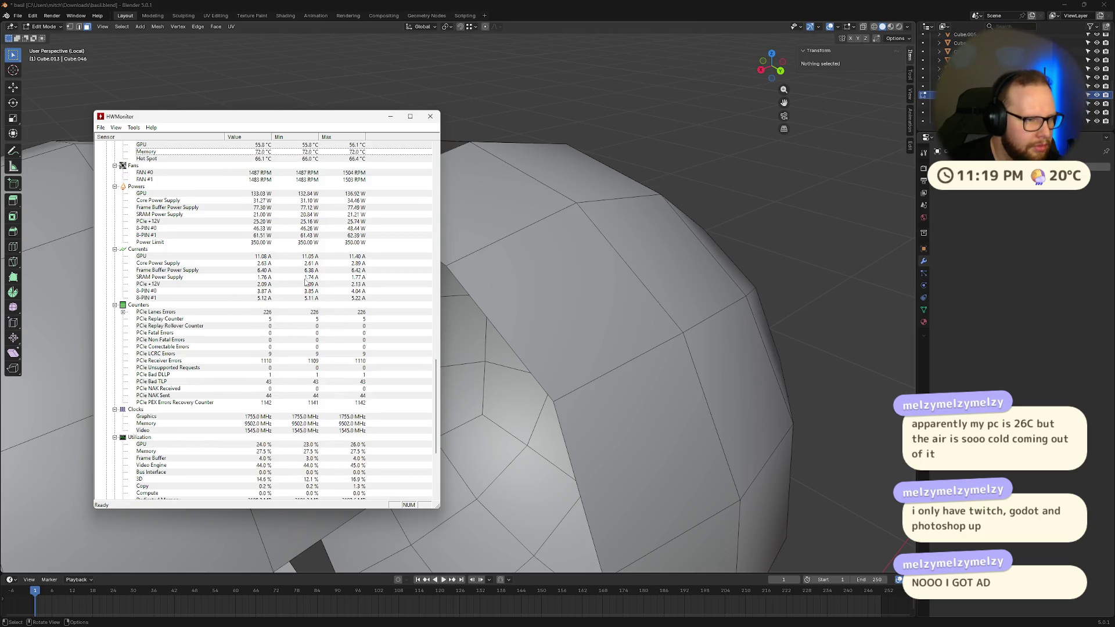
pyautogui.scroll(2, 306, 281)
pyautogui.scroll(-9, 306, 283)
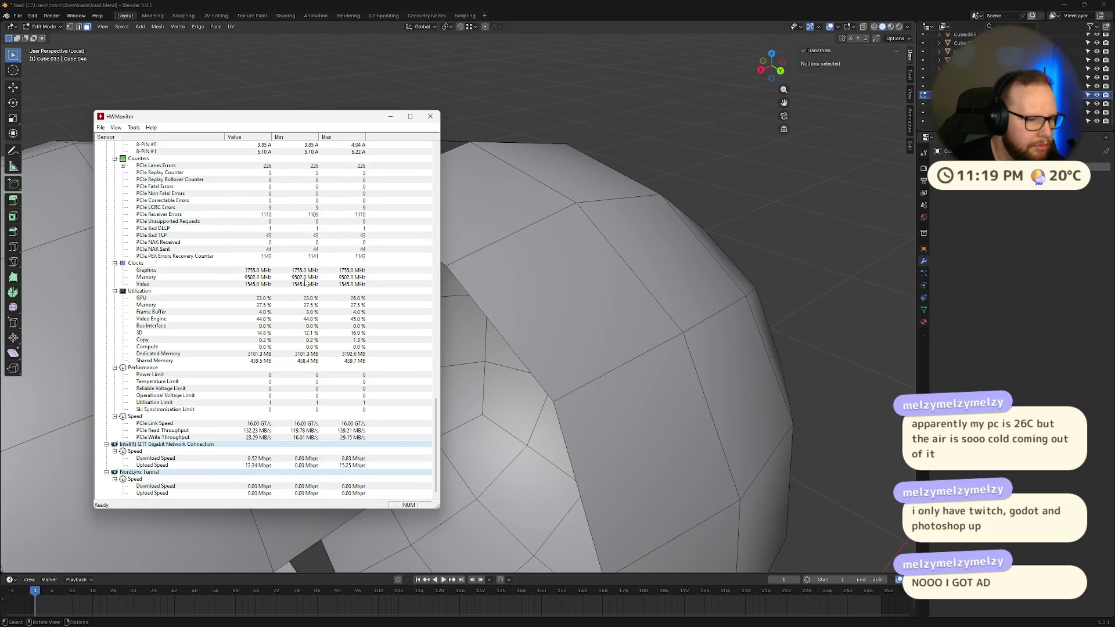
pyautogui.scroll(20, 306, 283)
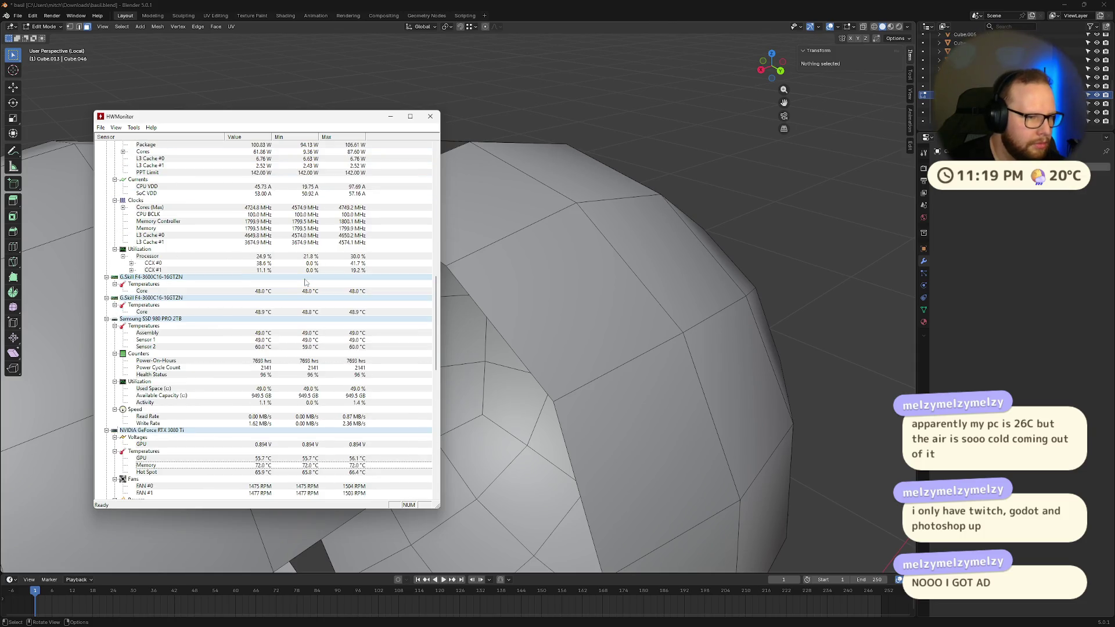
pyautogui.scroll(7, 305, 282)
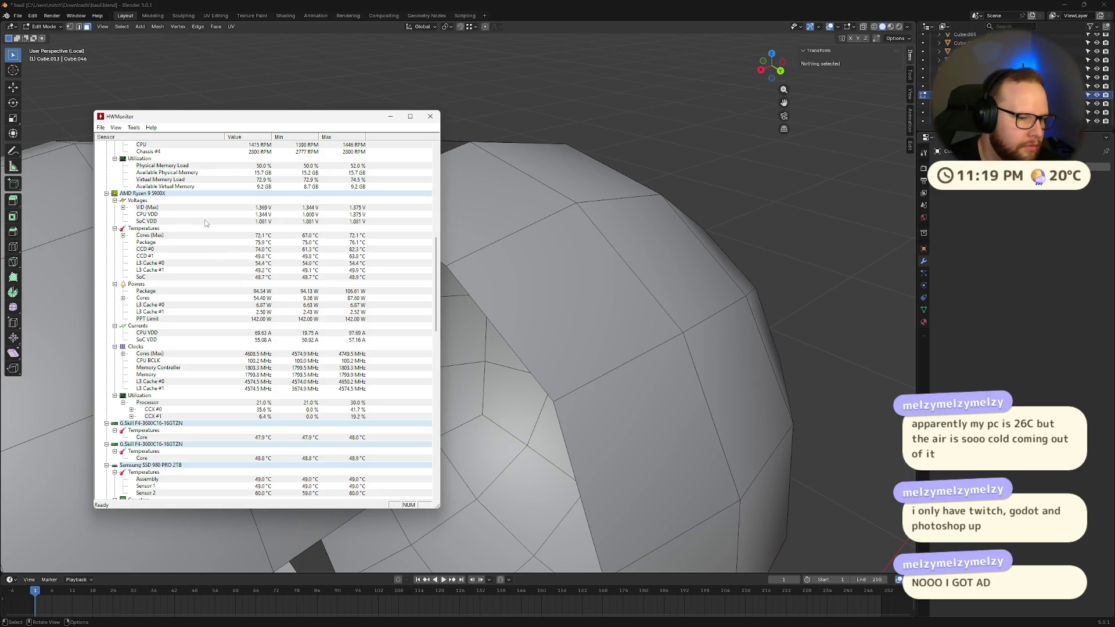
pyautogui.scroll(-4, 207, 223)
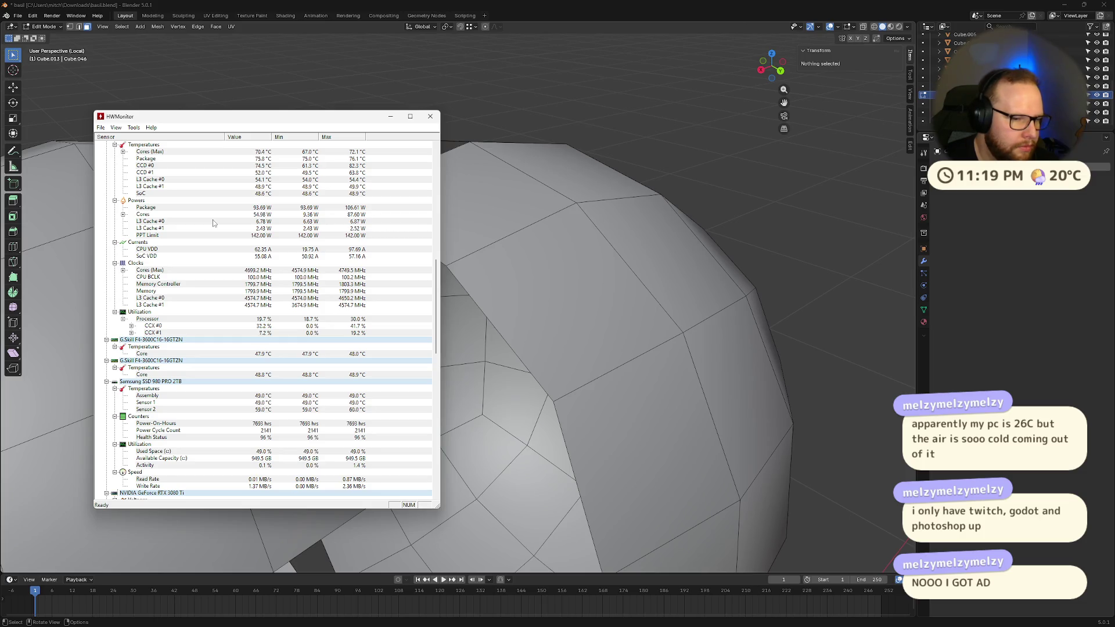
pyautogui.scroll(-4, 214, 220)
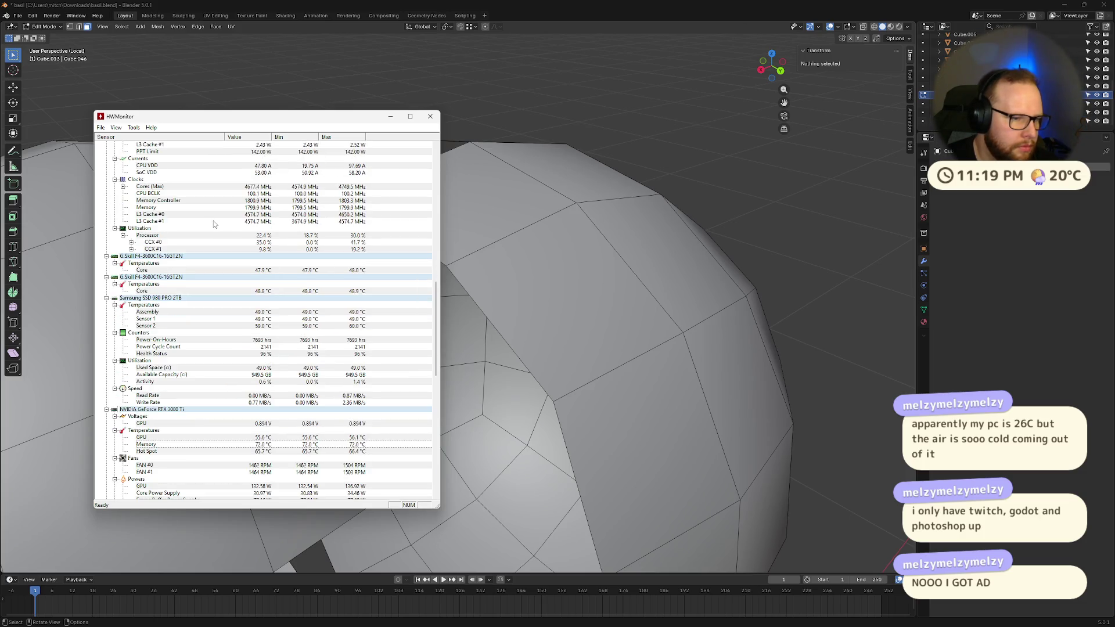
pyautogui.scroll(12, 214, 222)
pyautogui.scroll(12, 215, 224)
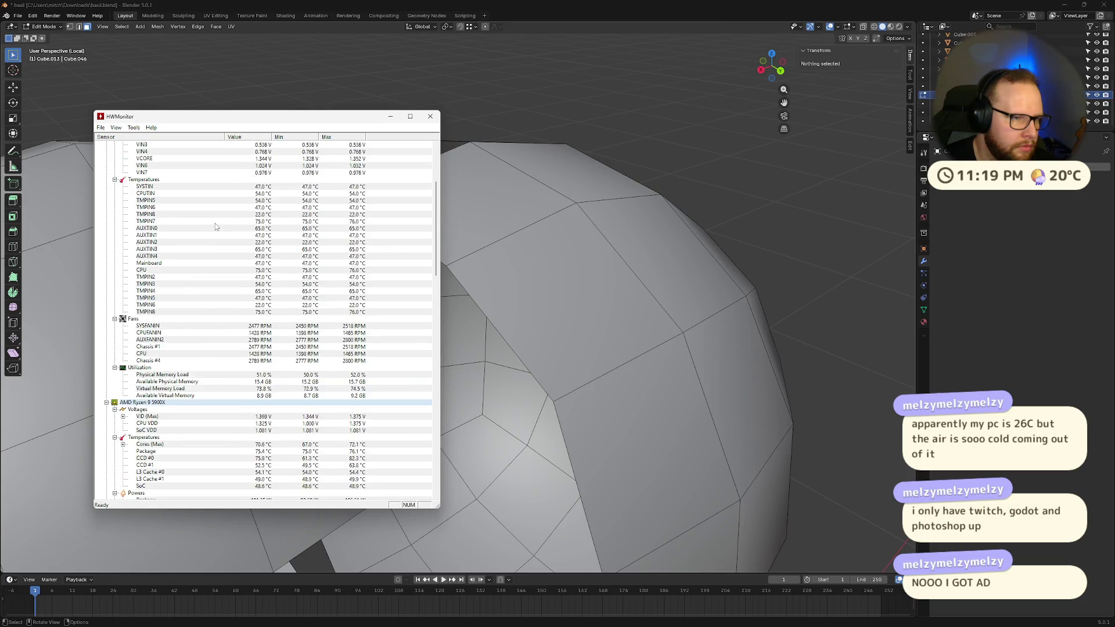
pyautogui.scroll(-4, 215, 226)
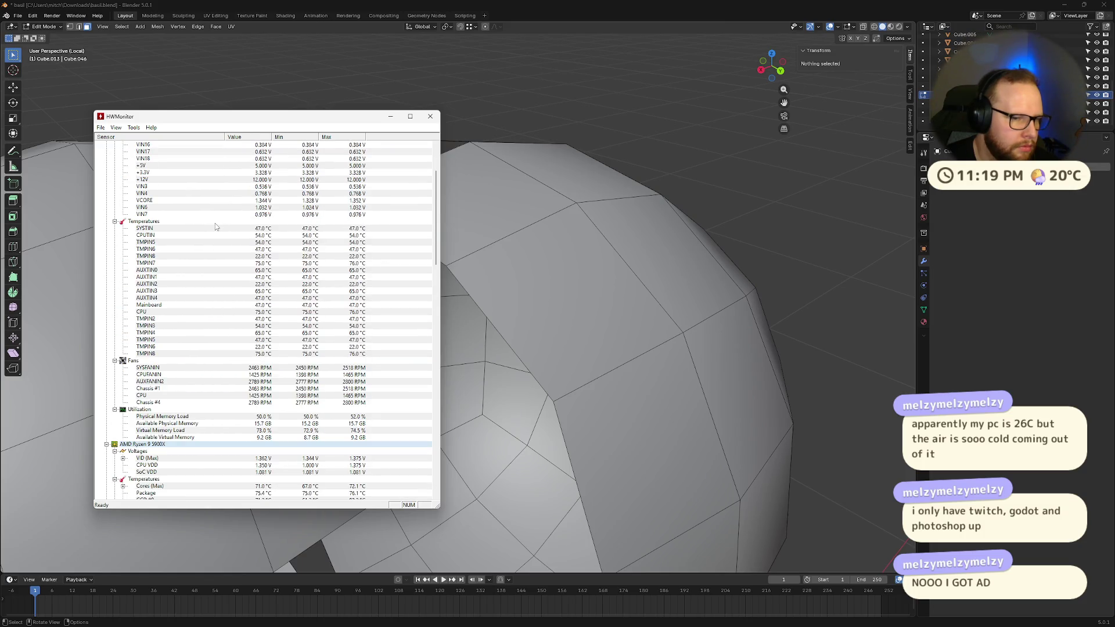
# - Highlight the TMPIN8 and CPU temperature readings, then return to Blender
pyautogui.click(260, 356)
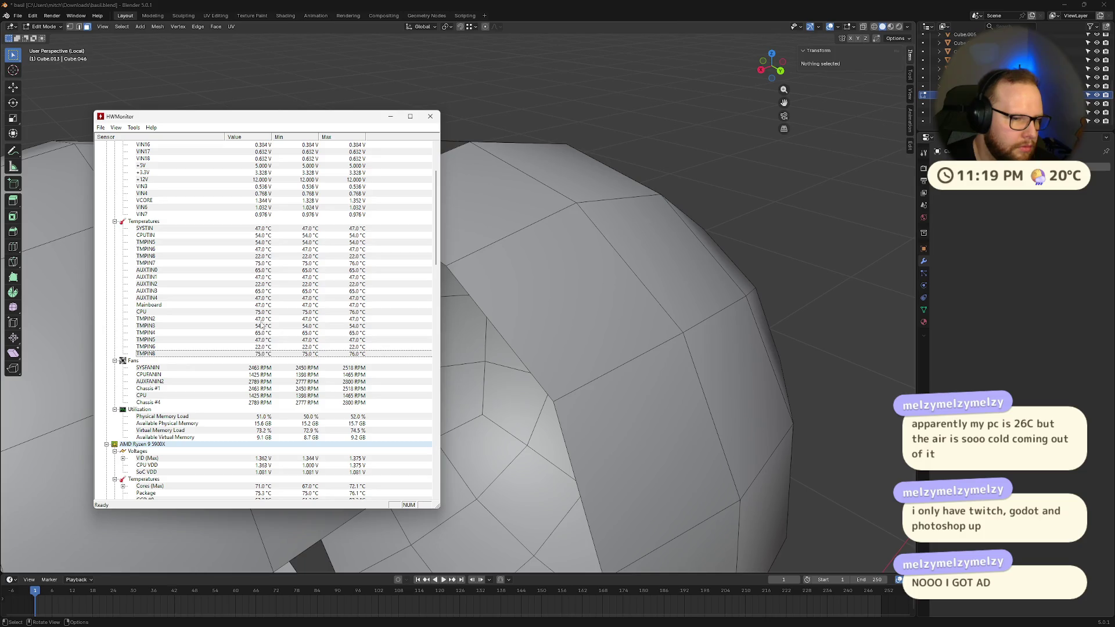
pyautogui.click(263, 313)
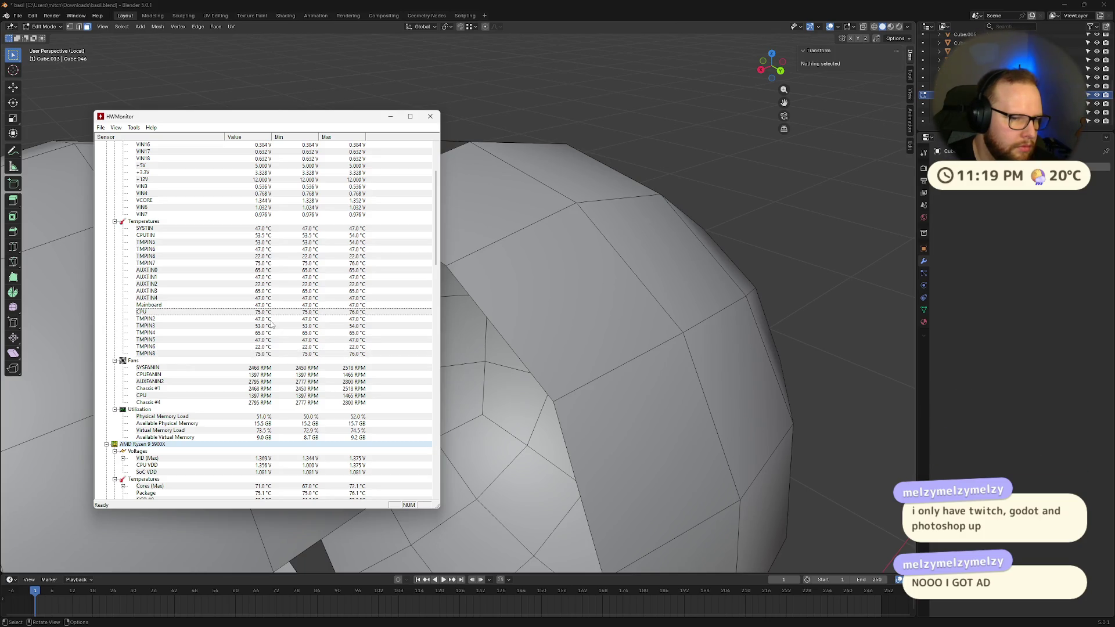
pyautogui.scroll(-4, 273, 326)
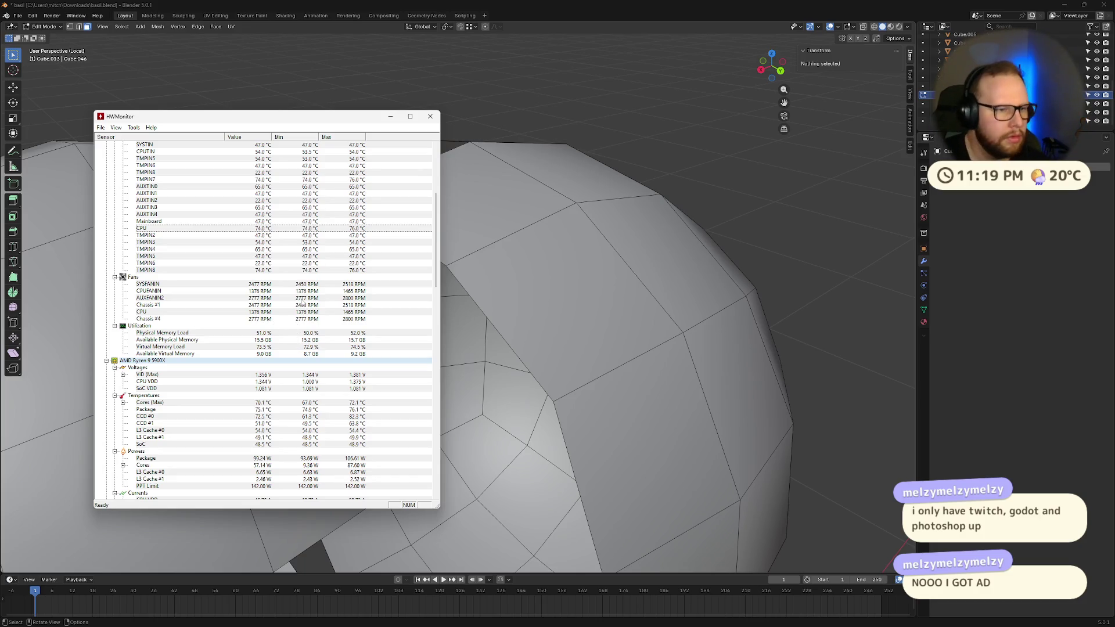
pyautogui.hotkey('alt', 'Tab')
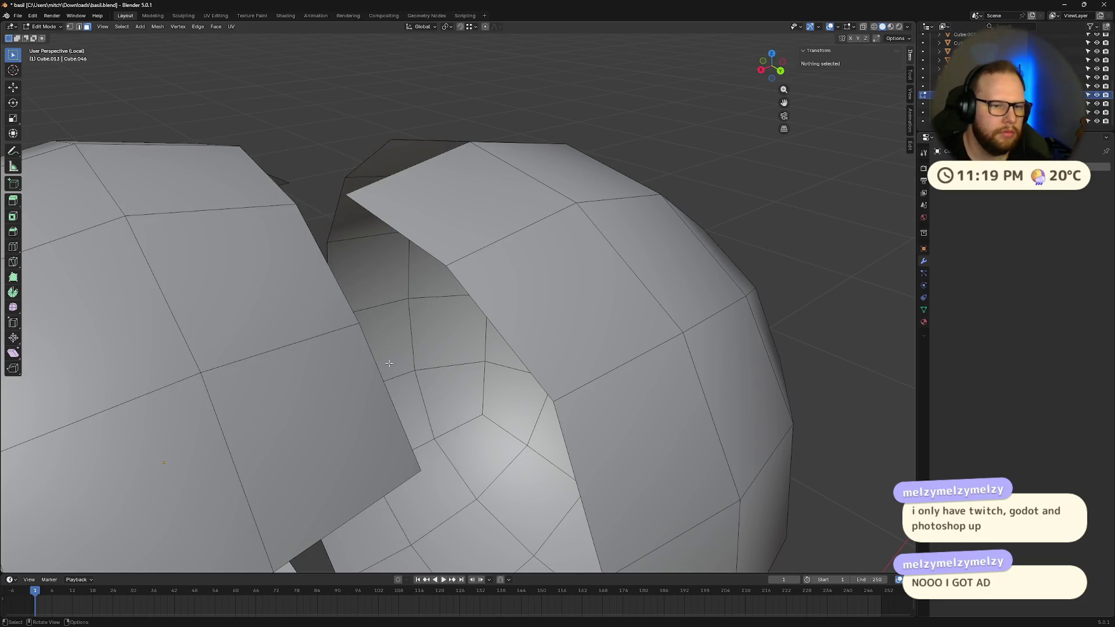
pyautogui.scroll(-3, 379, 355)
pyautogui.scroll(1, 379, 355)
pyautogui.scroll(2, 378, 355)
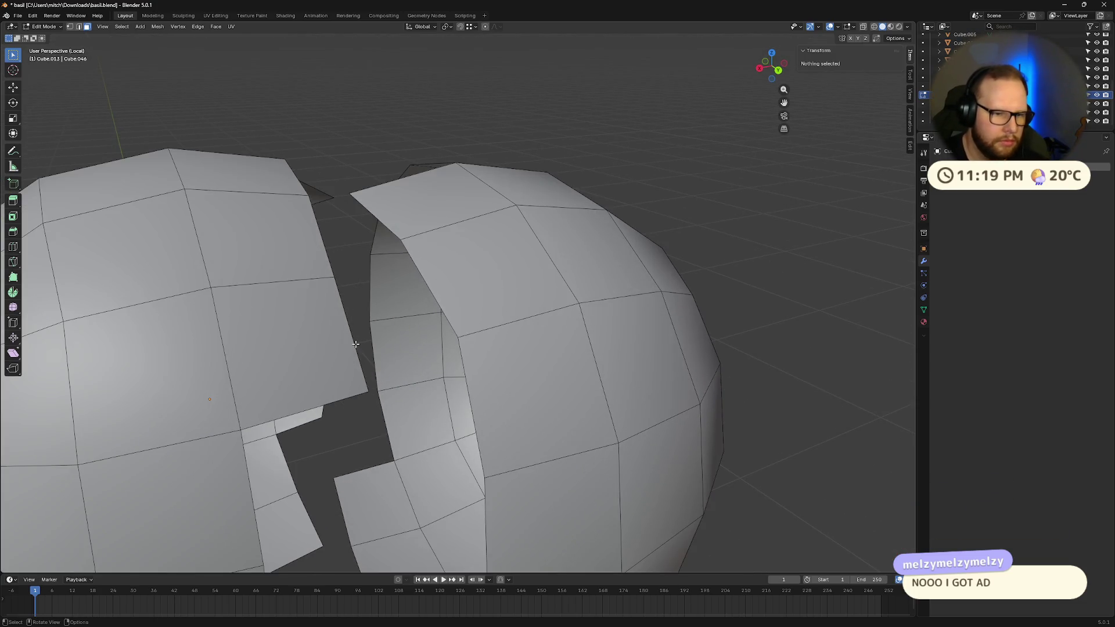
pyautogui.click(354, 345)
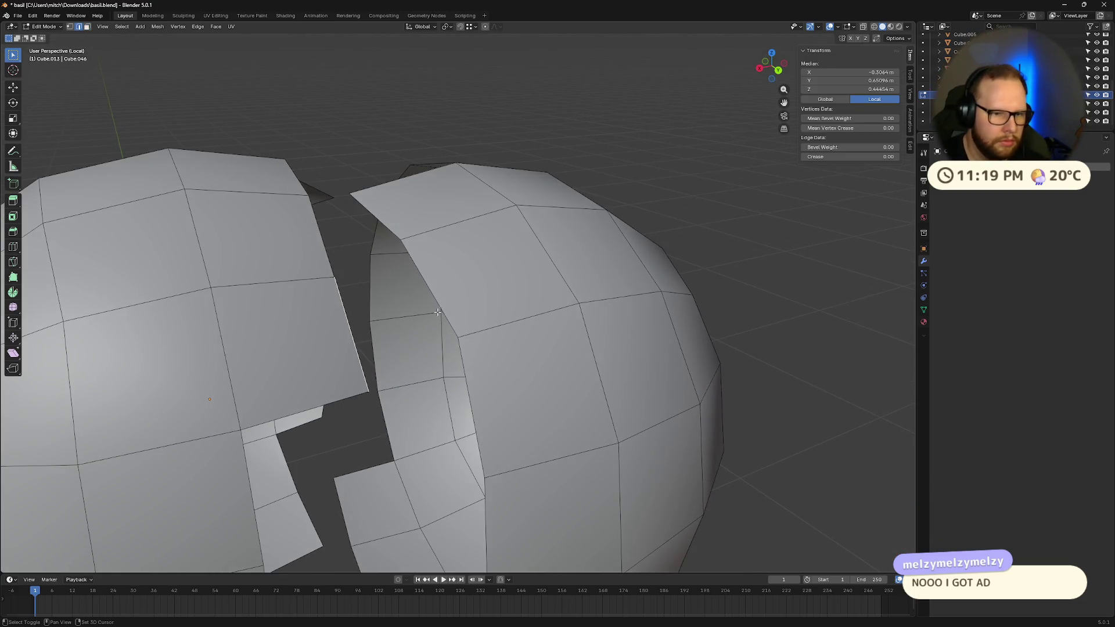
pyautogui.moveTo(440, 310); pyautogui.dragTo(274, 304, button='middle')
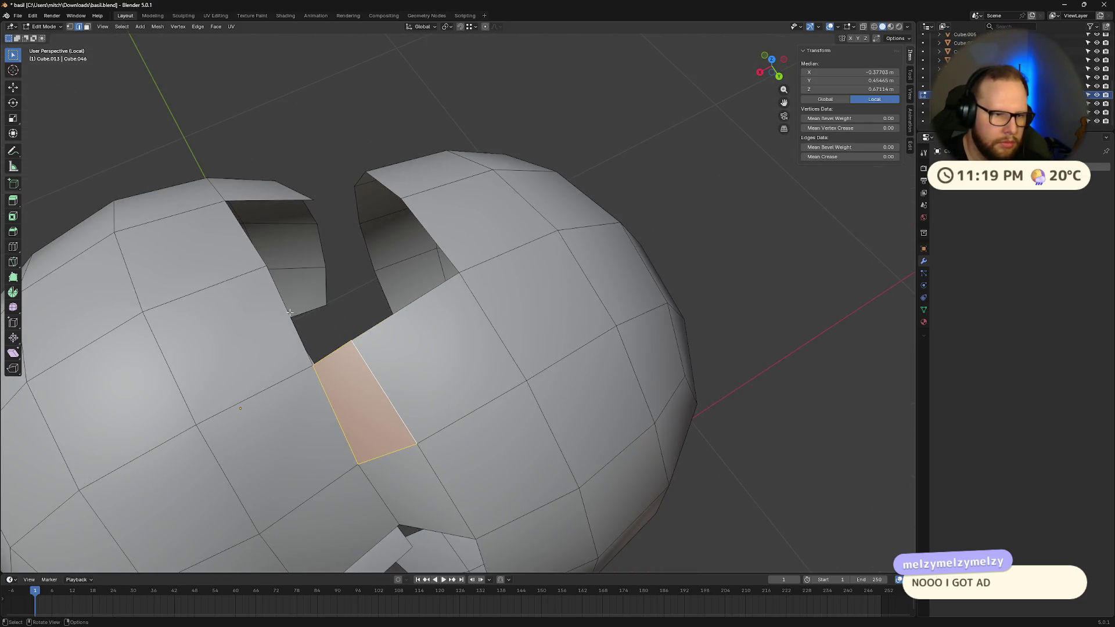
pyautogui.moveTo(365, 349)
pyautogui.mouseDown(button='middle')
pyautogui.moveTo(416, 348)
pyautogui.moveTo(428, 323)
pyautogui.mouseUp(button='middle')
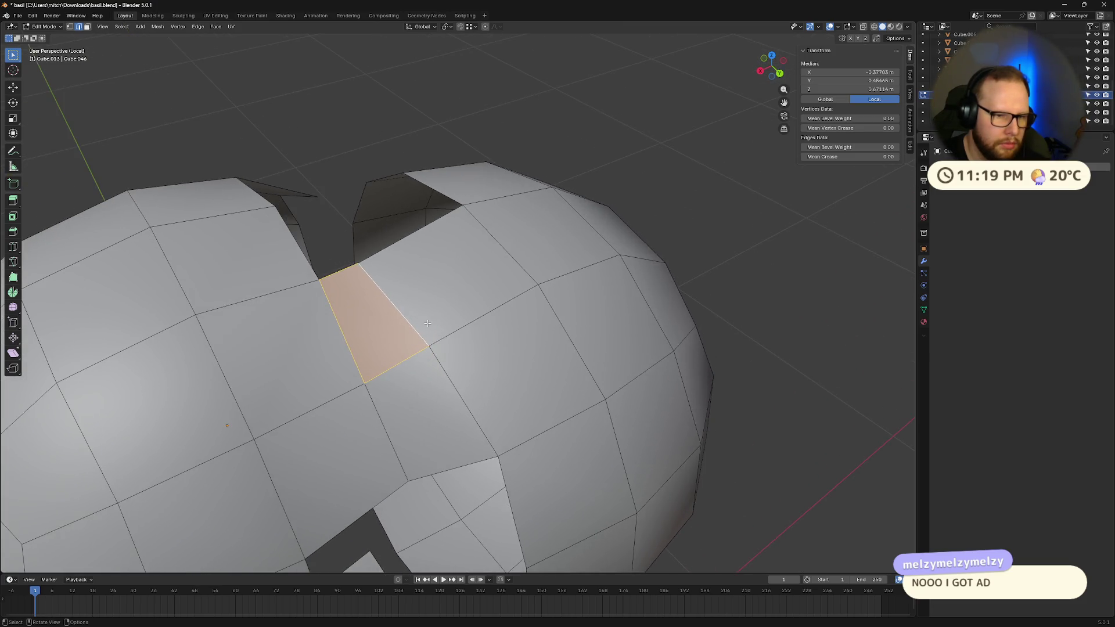
pyautogui.press('m')
pyautogui.click(420, 326)
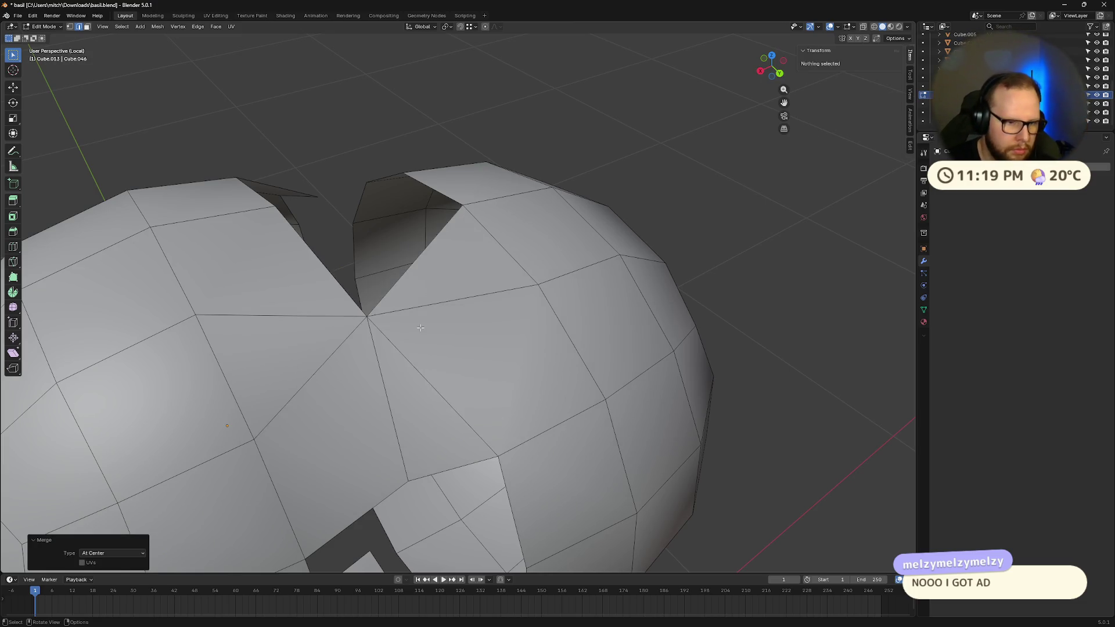
pyautogui.hotkey('ctrl', 'z')
pyautogui.press('m')
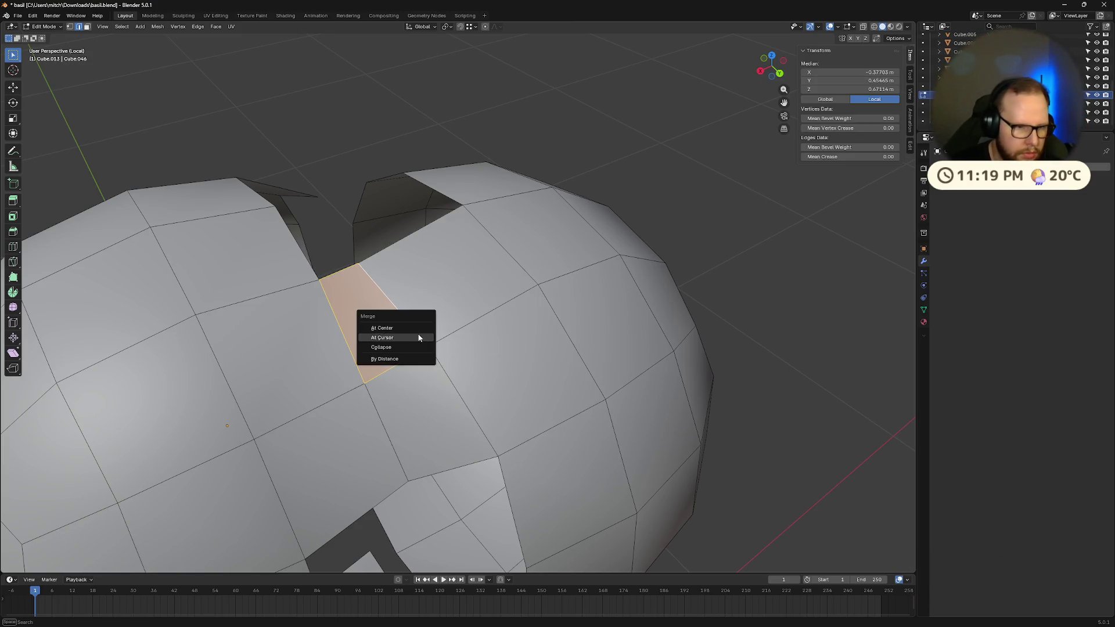
pyautogui.click(418, 334)
pyautogui.hotkey('ctrl', 'z')
pyautogui.press('m')
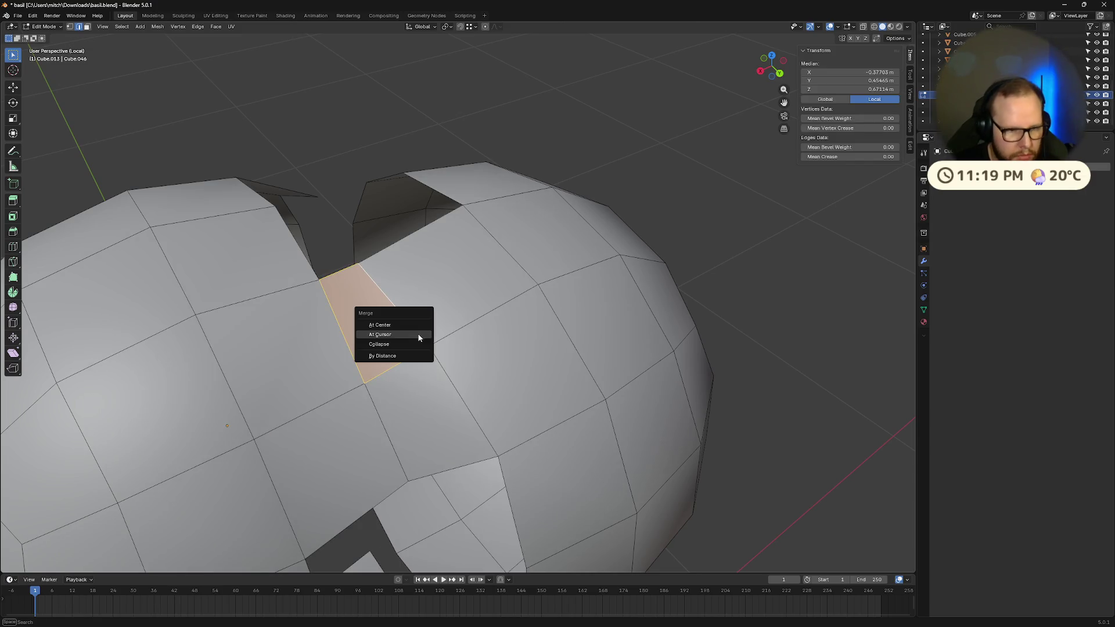
pyautogui.click(420, 346)
pyautogui.moveTo(420, 347)
pyautogui.mouseDown(button='middle')
pyautogui.moveTo(331, 319)
pyautogui.moveTo(430, 302)
pyautogui.mouseUp(button='middle')
pyautogui.hotkey('ctrl', 'z')
pyautogui.click(328, 316)
pyautogui.keyDown('shift'); pyautogui.click(441, 300); pyautogui.keyUp('shift')
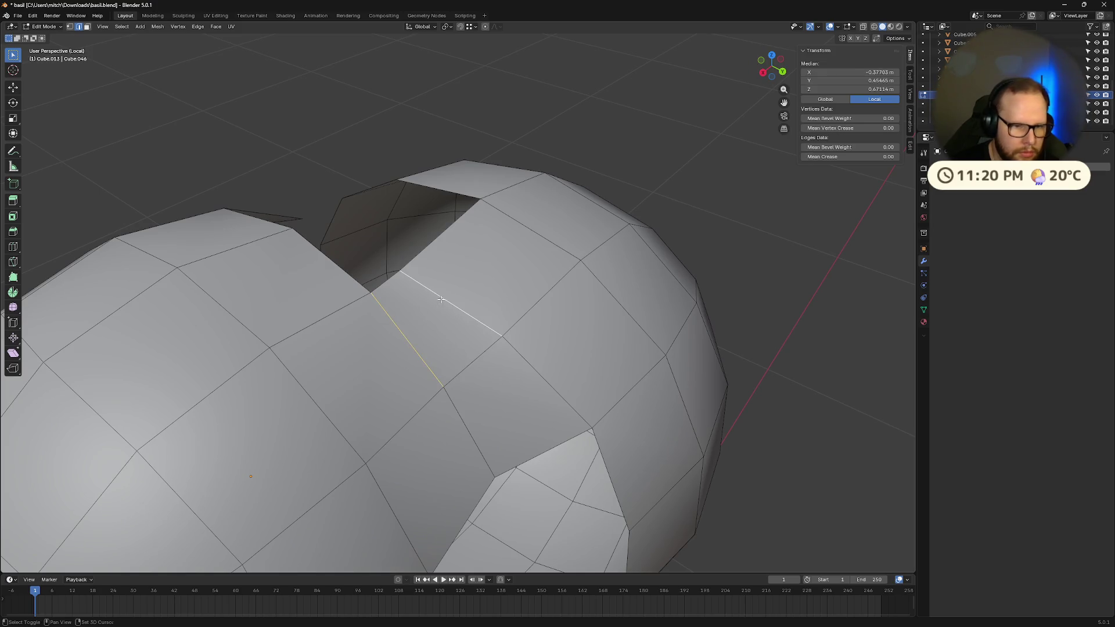
pyautogui.press('m')
pyautogui.click(441, 300)
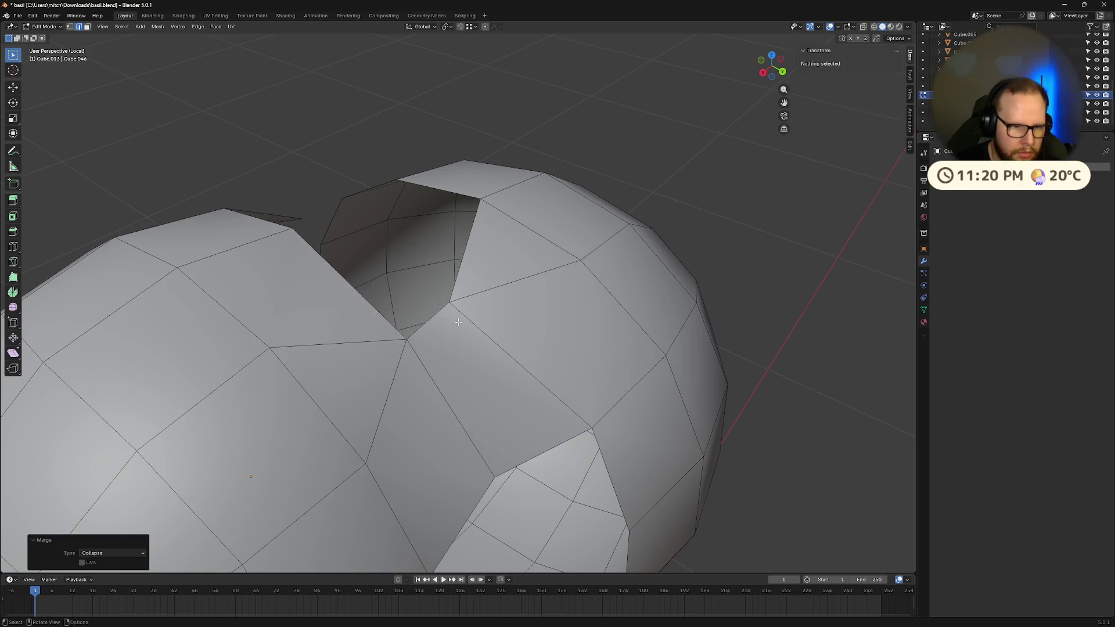
pyautogui.moveTo(441, 300)
pyautogui.mouseDown(button='middle')
pyautogui.moveTo(463, 327)
pyautogui.moveTo(407, 354)
pyautogui.moveTo(391, 377)
pyautogui.moveTo(342, 312)
pyautogui.mouseUp(button='middle')
pyautogui.hotkey('ctrl', 'z')
# - Fill a face between two selected edges across the opening between the shells
pyautogui.moveTo(416, 295); pyautogui.dragTo(500, 279, button='middle')
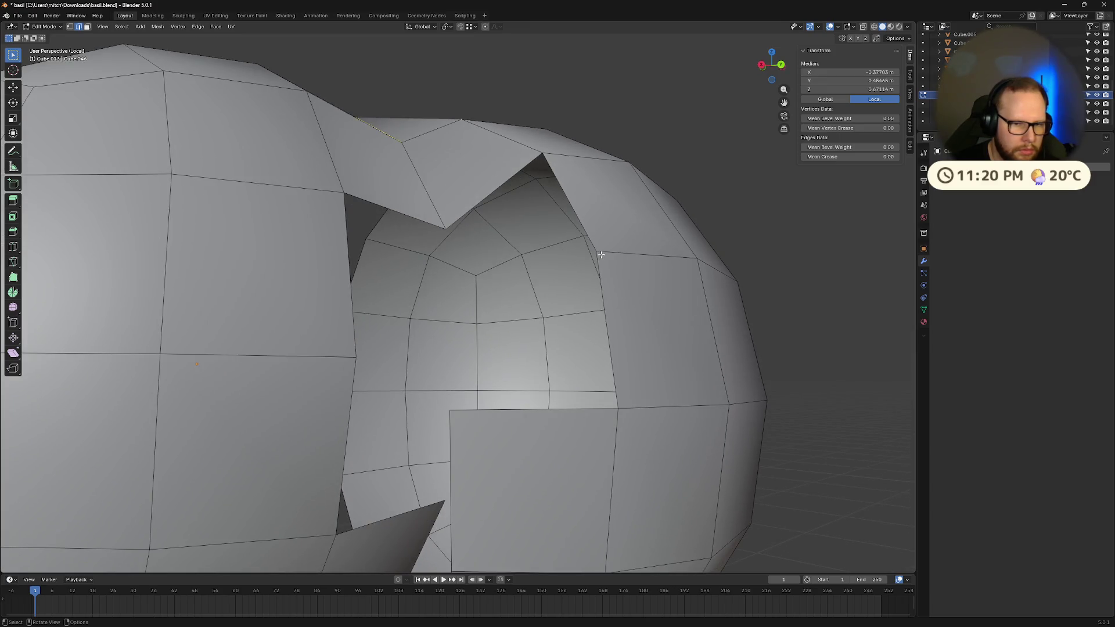
pyautogui.click(596, 252)
pyautogui.moveTo(442, 361); pyautogui.dragTo(413, 301, button='middle')
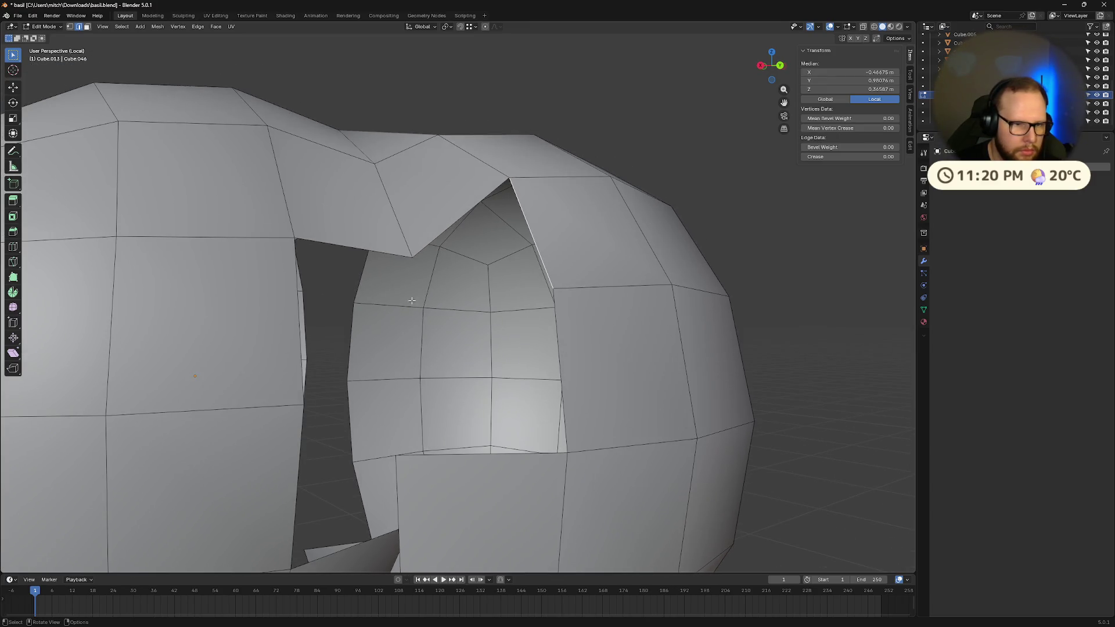
pyautogui.click(298, 318)
pyautogui.moveTo(298, 318); pyautogui.dragTo(385, 341, button='middle')
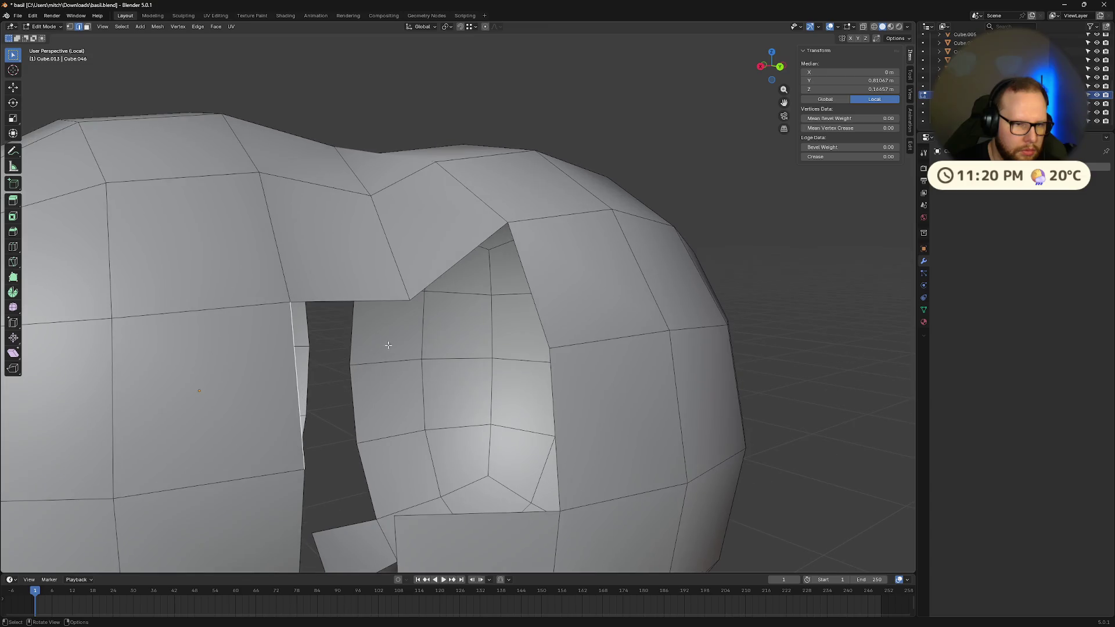
pyautogui.keyDown('shift'); pyautogui.click(371, 302); pyautogui.keyUp('shift')
pyautogui.moveTo(372, 302)
pyautogui.mouseDown(button='middle')
pyautogui.moveTo(379, 317)
pyautogui.moveTo(423, 283)
pyautogui.mouseUp(button='middle')
pyautogui.press('f')
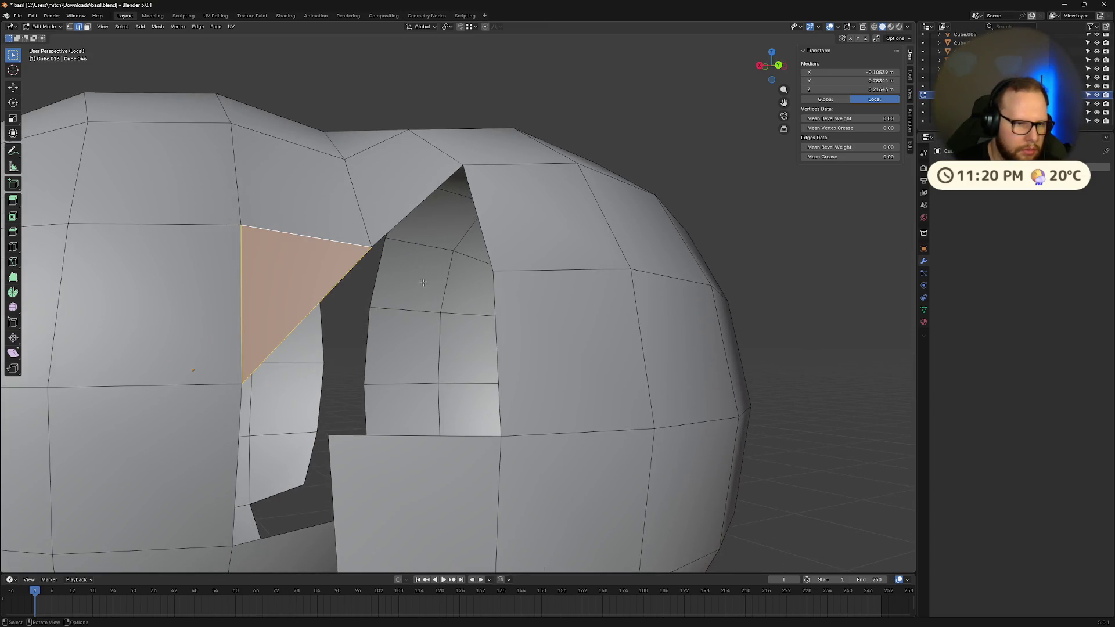
# - Fill three more triangle faces between edge pairs around the hole
pyautogui.click(391, 231)
pyautogui.moveTo(537, 285)
pyautogui.mouseDown(button='middle')
pyautogui.moveTo(473, 325)
pyautogui.moveTo(568, 421)
pyautogui.moveTo(556, 418)
pyautogui.moveTo(568, 398)
pyautogui.moveTo(548, 391)
pyautogui.moveTo(563, 386)
pyautogui.moveTo(489, 396)
pyautogui.moveTo(481, 370)
pyautogui.mouseUp(button='middle')
pyautogui.keyDown('shift'); pyautogui.click(468, 302); pyautogui.keyUp('shift')
pyautogui.press('f')
pyautogui.click(569, 420)
pyautogui.keyDown('shift'); pyautogui.click(568, 421); pyautogui.keyUp('shift')
pyautogui.press('f')
pyautogui.scroll(-5, 561, 420)
pyautogui.click(546, 278)
pyautogui.keyDown('ctrl'); pyautogui.click(561, 381); pyautogui.keyUp('ctrl')
pyautogui.press('f')
pyautogui.scroll(-4, 561, 381)
# - Undo the last fills and delete a seam edge along with its faces
pyautogui.hotkey('ctrl', 'z')
pyautogui.scroll(3, 489, 396)
pyautogui.hotkey('ctrl', 'z')
pyautogui.hotkey('ctrl', 'z')
pyautogui.hotkey('ctrl', 'z')
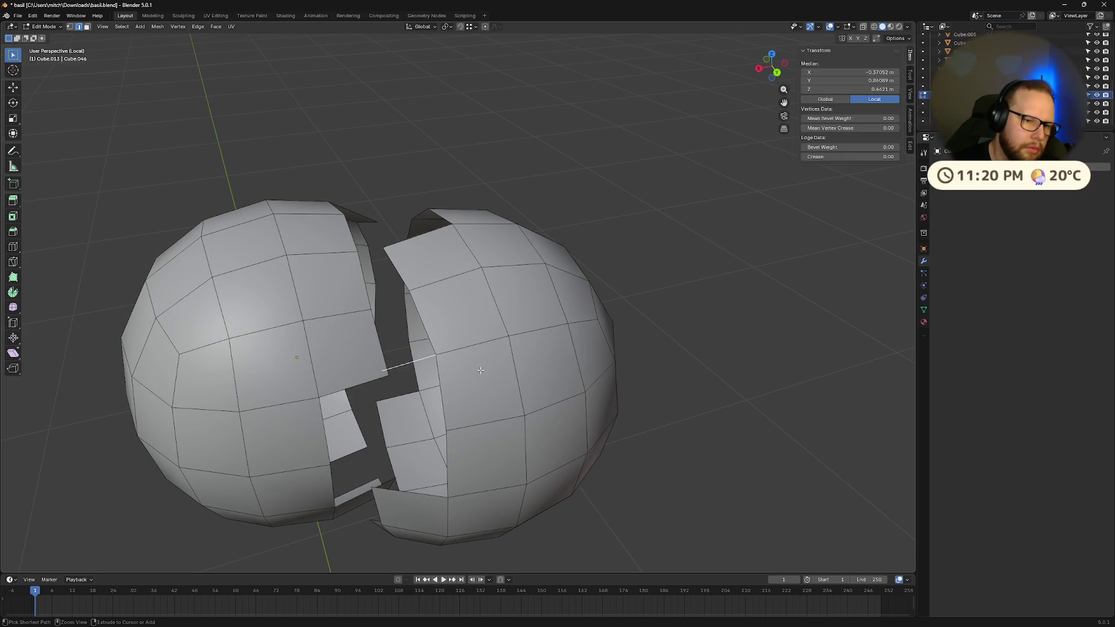
pyautogui.moveTo(481, 370)
pyautogui.mouseDown(button='middle')
pyautogui.moveTo(439, 346)
pyautogui.moveTo(466, 366)
pyautogui.moveTo(435, 385)
pyautogui.mouseUp(button='middle')
pyautogui.click(439, 344)
pyautogui.press('x')
pyautogui.click(432, 342)
pyautogui.scroll(4, 430, 337)
# - Fill faces across two gaps between the shells' rims from selected edge pairs
pyautogui.click(433, 386)
pyautogui.keyDown('shift'); pyautogui.click(477, 346); pyautogui.keyUp('shift')
pyautogui.press('f')
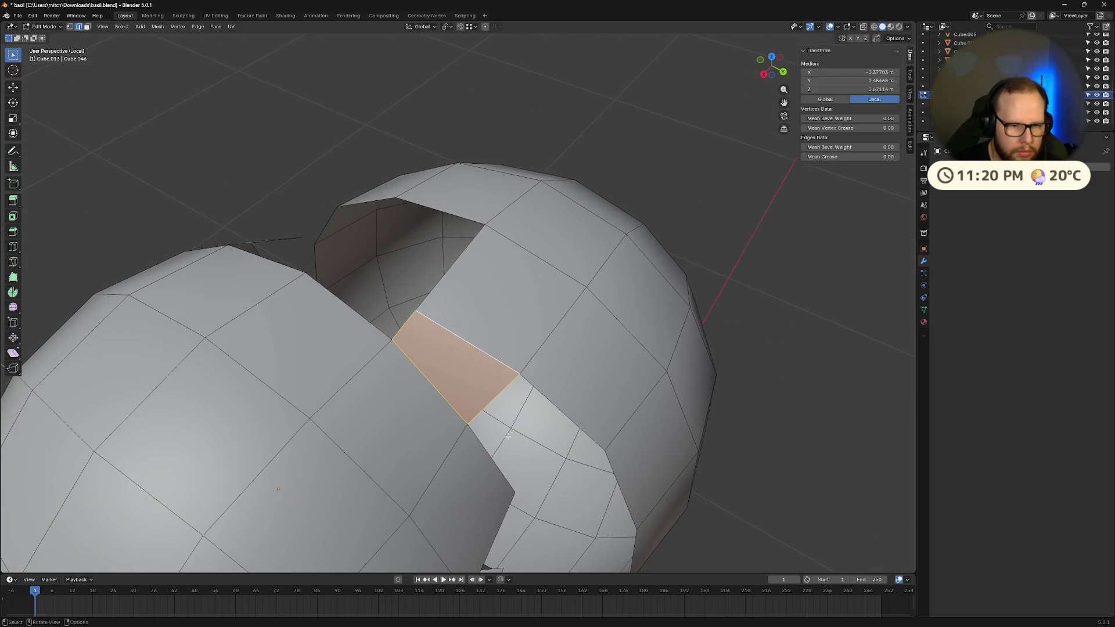
pyautogui.click(491, 458)
pyautogui.keyDown('shift'); pyautogui.click(548, 398); pyautogui.keyUp('shift')
pyautogui.press('f')
pyautogui.moveTo(371, 357); pyautogui.dragTo(447, 377, button='middle')
# - Bridge two more gaps with faces filled between opposite rim edges
pyautogui.click(535, 387)
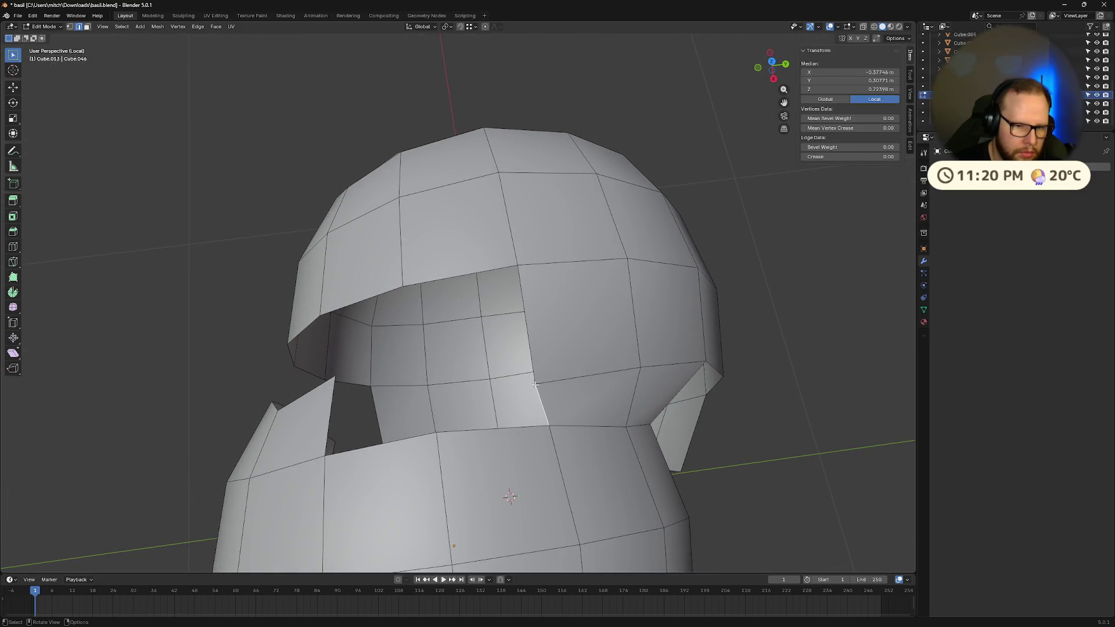
pyautogui.click(533, 386)
pyautogui.moveTo(410, 407)
pyautogui.mouseDown(button='middle')
pyautogui.moveTo(534, 331)
pyautogui.moveTo(615, 318)
pyautogui.mouseUp(button='middle')
pyautogui.click(509, 336)
pyautogui.click(611, 320)
pyautogui.keyDown('shift'); pyautogui.click(643, 317); pyautogui.keyUp('shift')
pyautogui.press('f')
pyautogui.click(616, 317)
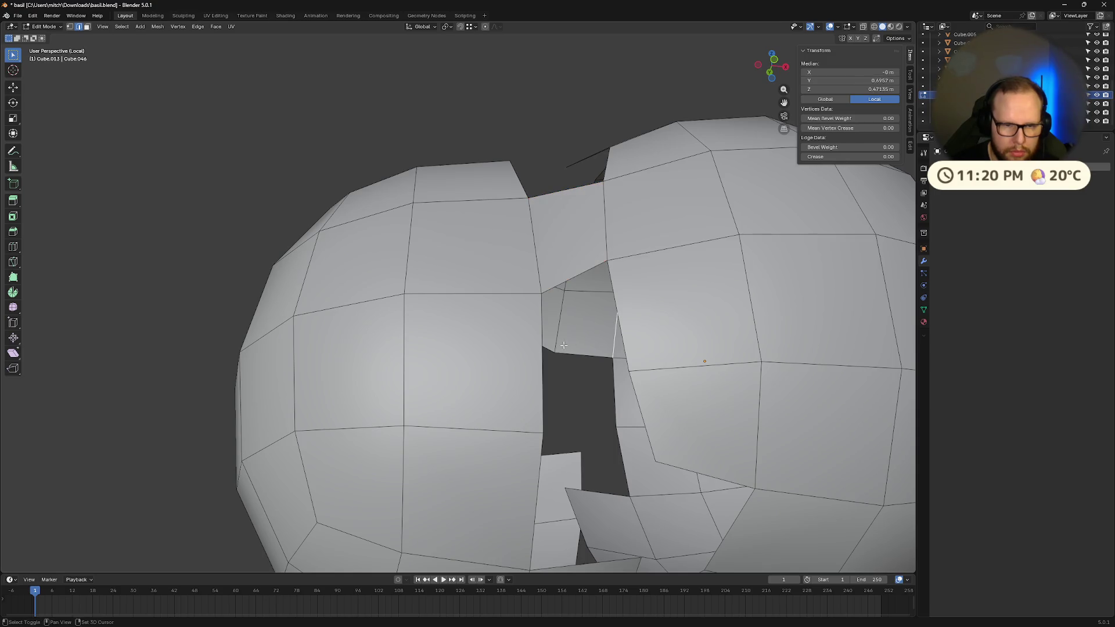
pyautogui.click(543, 345)
pyautogui.keyDown('shift'); pyautogui.click(622, 343); pyautogui.keyUp('shift')
pyautogui.press('f')
# - Fill a face between the hole's side edges, undo a second fill, and bring up HWMonitor
pyautogui.moveTo(637, 387); pyautogui.dragTo(610, 365, button='middle')
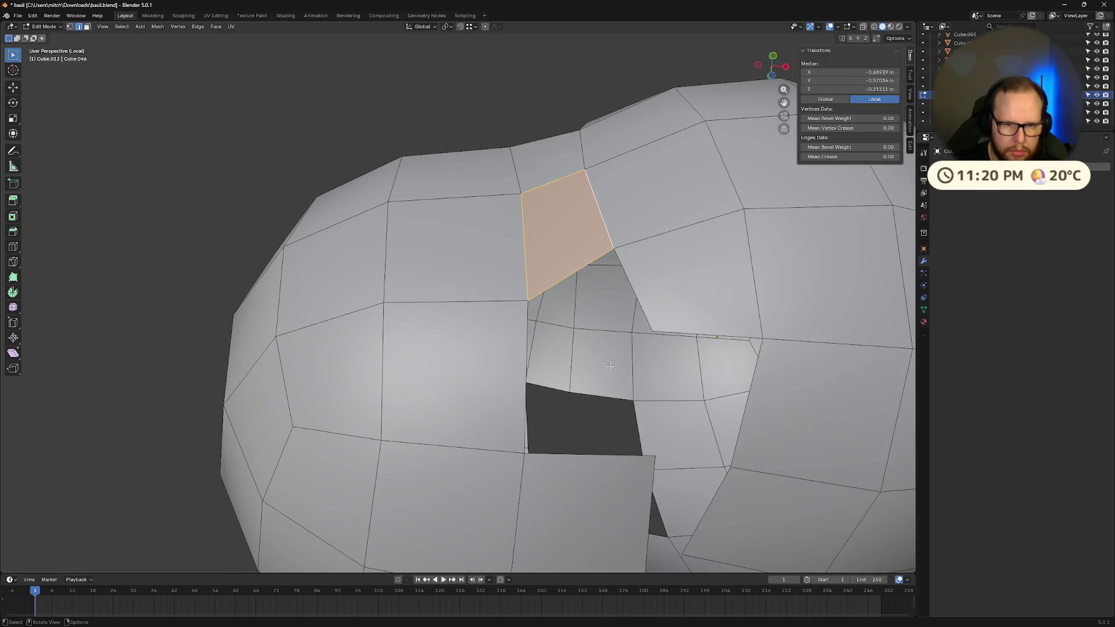
pyautogui.click(527, 366)
pyautogui.moveTo(527, 367)
pyautogui.mouseDown(button='middle')
pyautogui.moveTo(659, 334)
pyautogui.moveTo(679, 412)
pyautogui.moveTo(748, 438)
pyautogui.moveTo(733, 462)
pyautogui.mouseUp(button='middle')
pyautogui.click(667, 412)
pyautogui.keyDown('shift'); pyautogui.click(710, 407); pyautogui.keyUp('shift')
pyautogui.press('f')
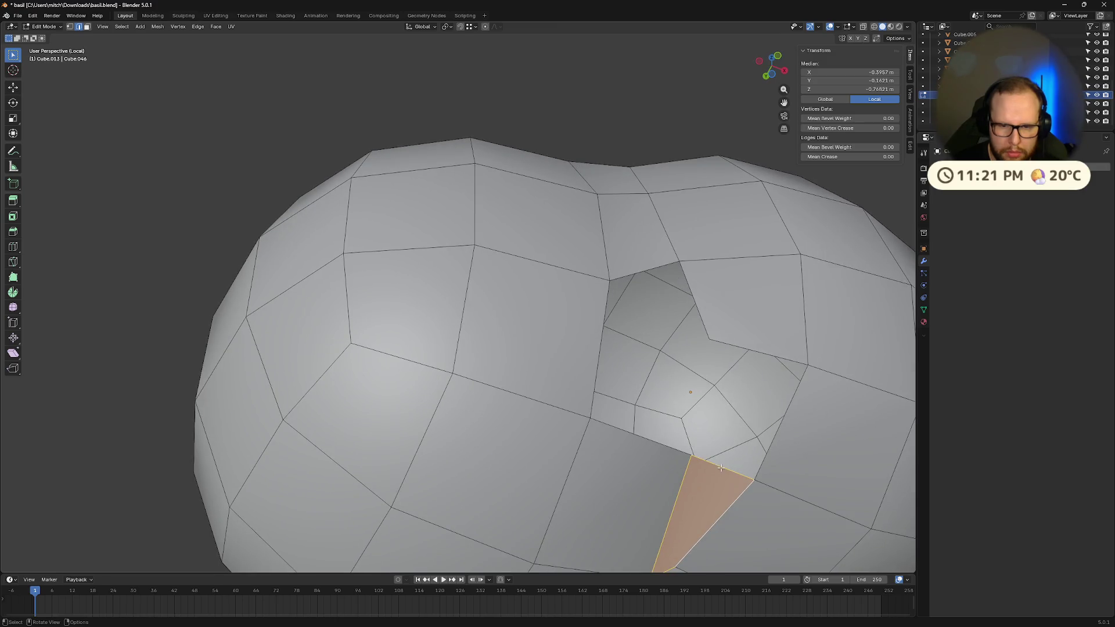
pyautogui.click(720, 468)
pyautogui.keyDown('shift'); pyautogui.click(754, 353); pyautogui.keyUp('shift')
pyautogui.press('f')
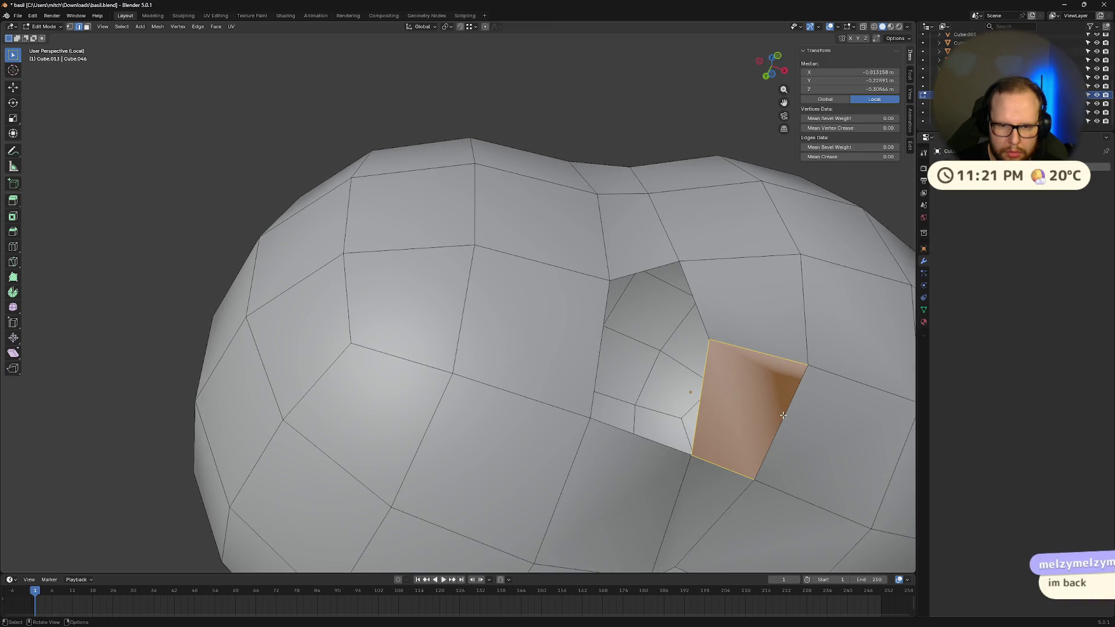
pyautogui.hotkey('ctrl', 'z')
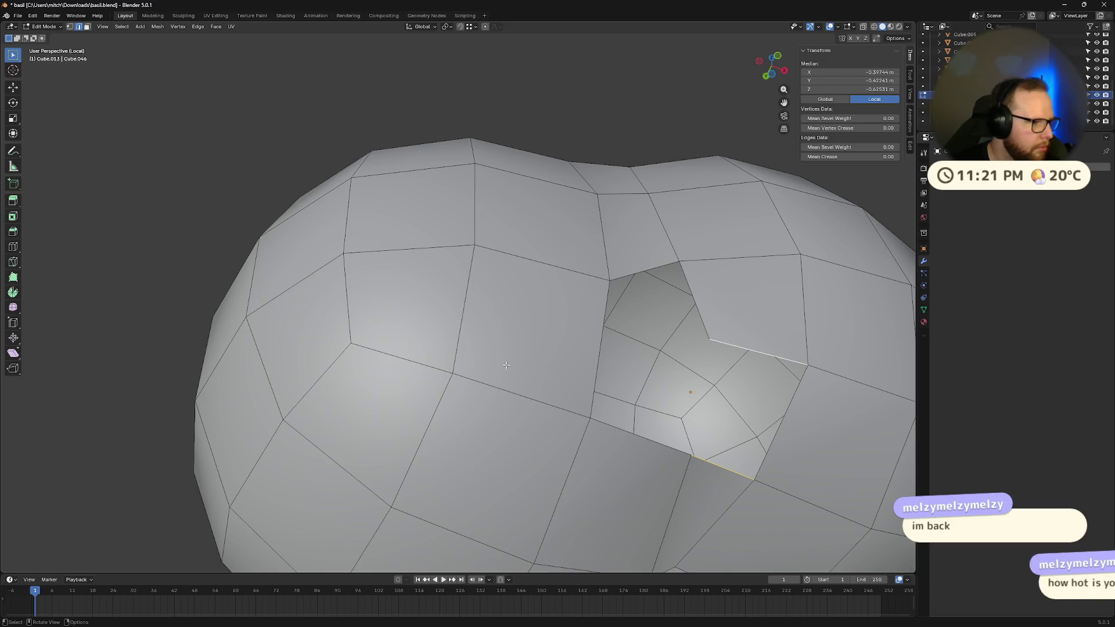
pyautogui.click(671, 621)
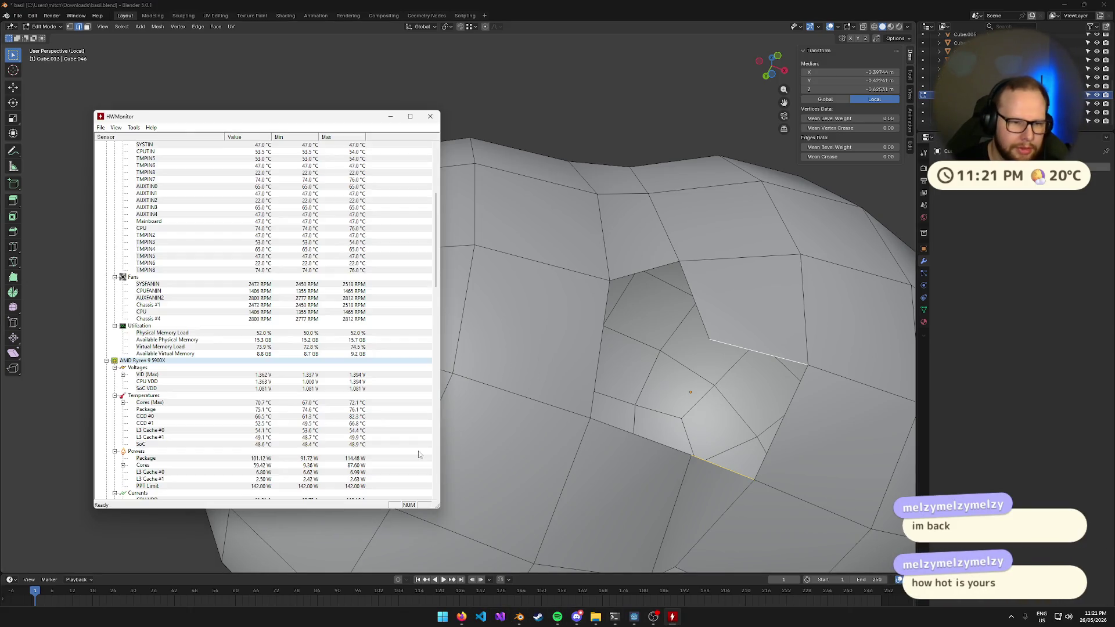
pyautogui.click(270, 348)
pyautogui.scroll(-2, 269, 351)
pyautogui.scroll(10, 268, 350)
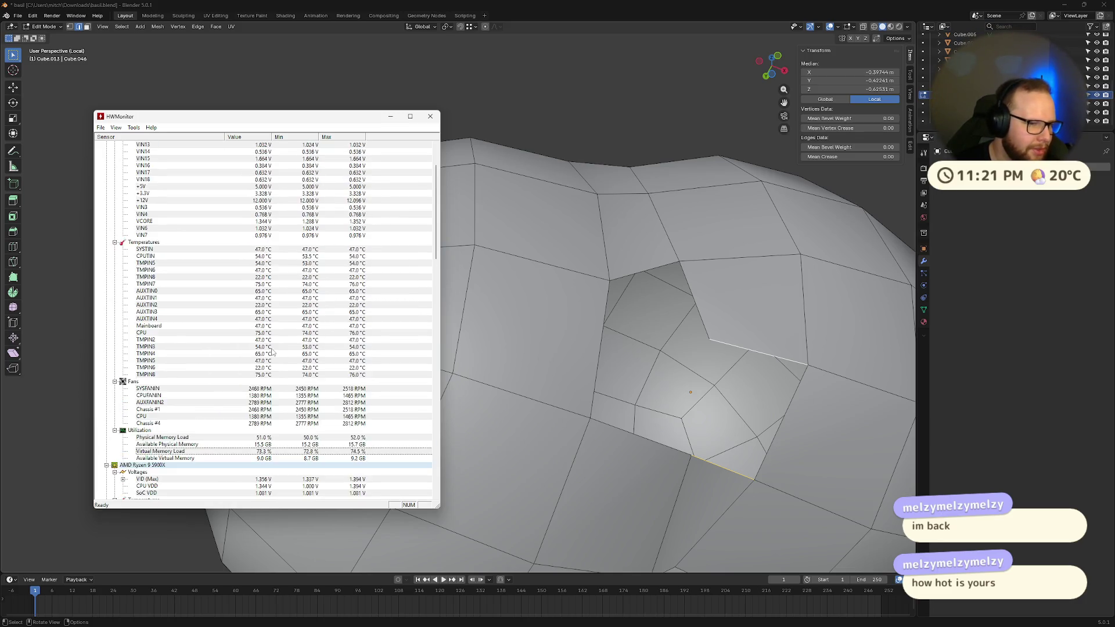
pyautogui.scroll(-12, 263, 353)
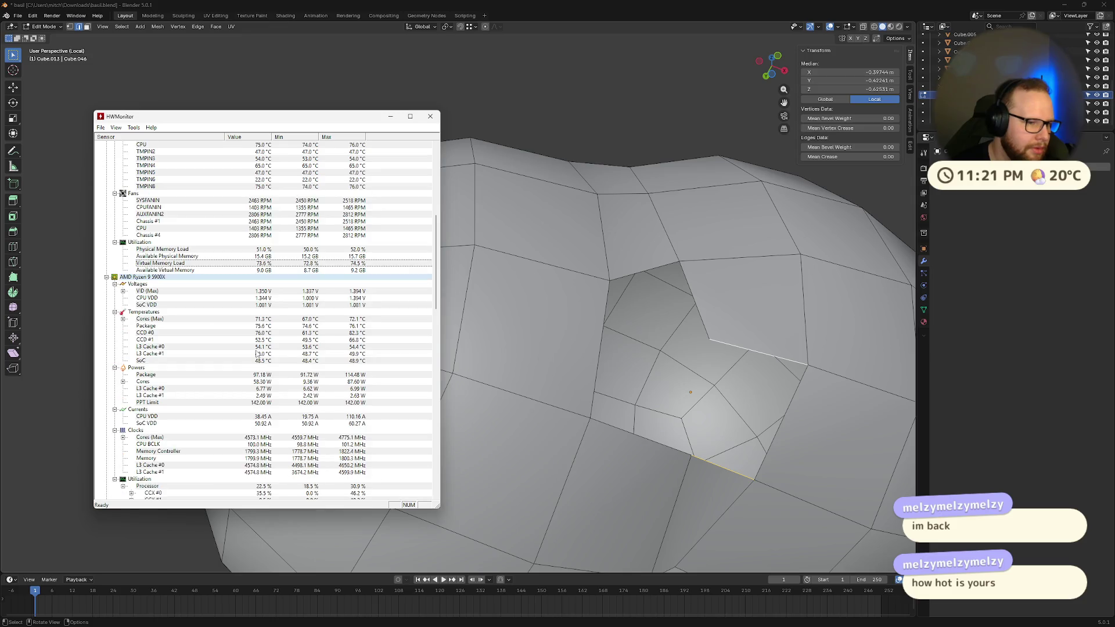
pyautogui.click(179, 299)
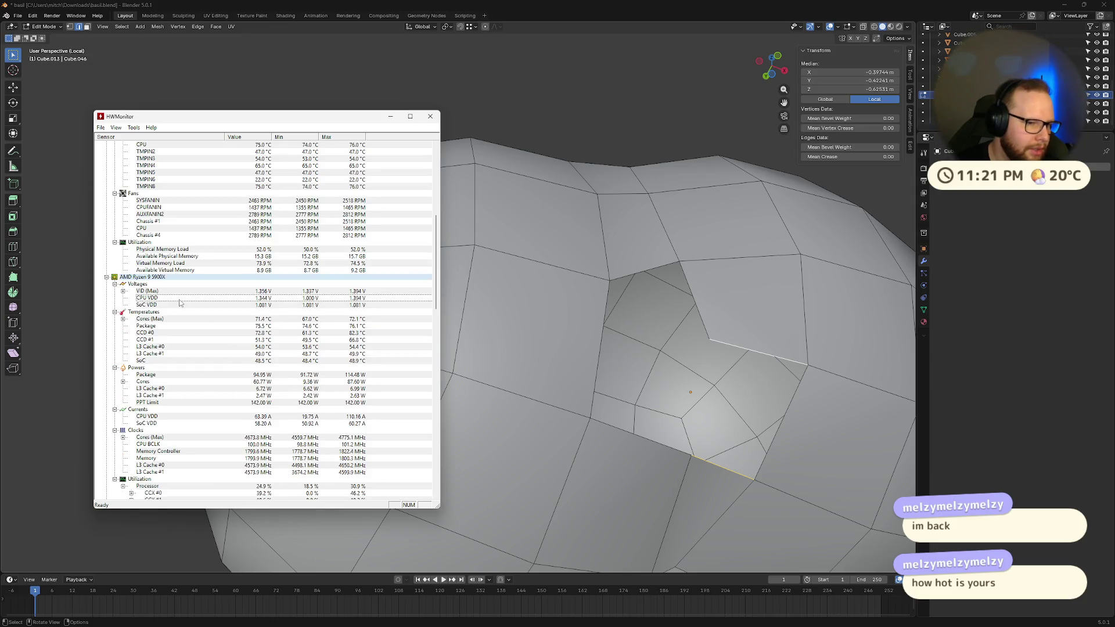
pyautogui.click(267, 321)
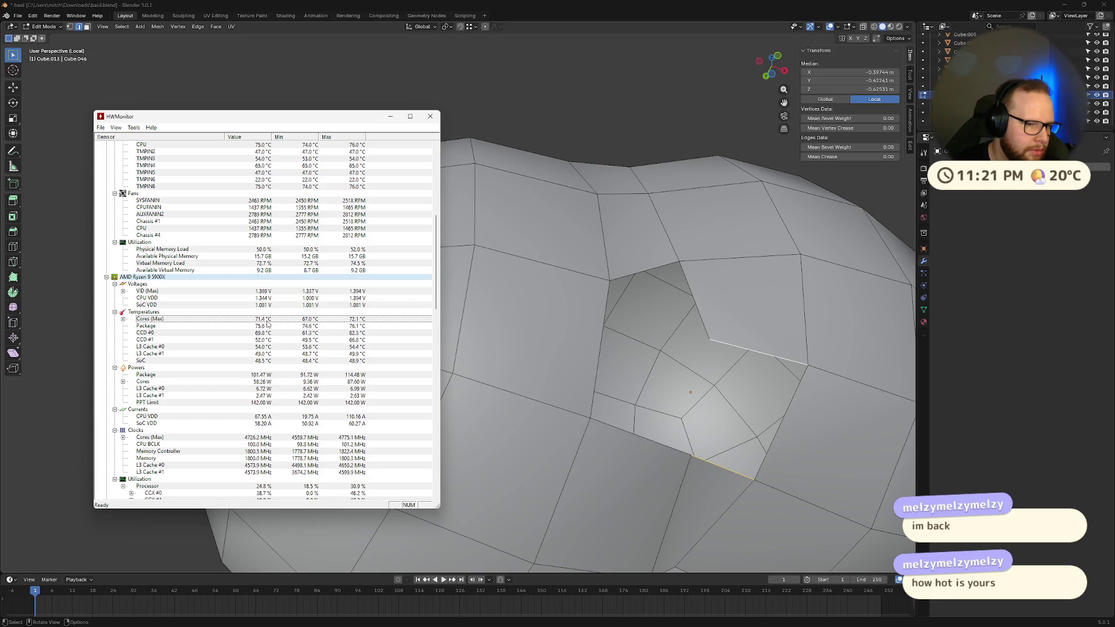
pyautogui.click(353, 333)
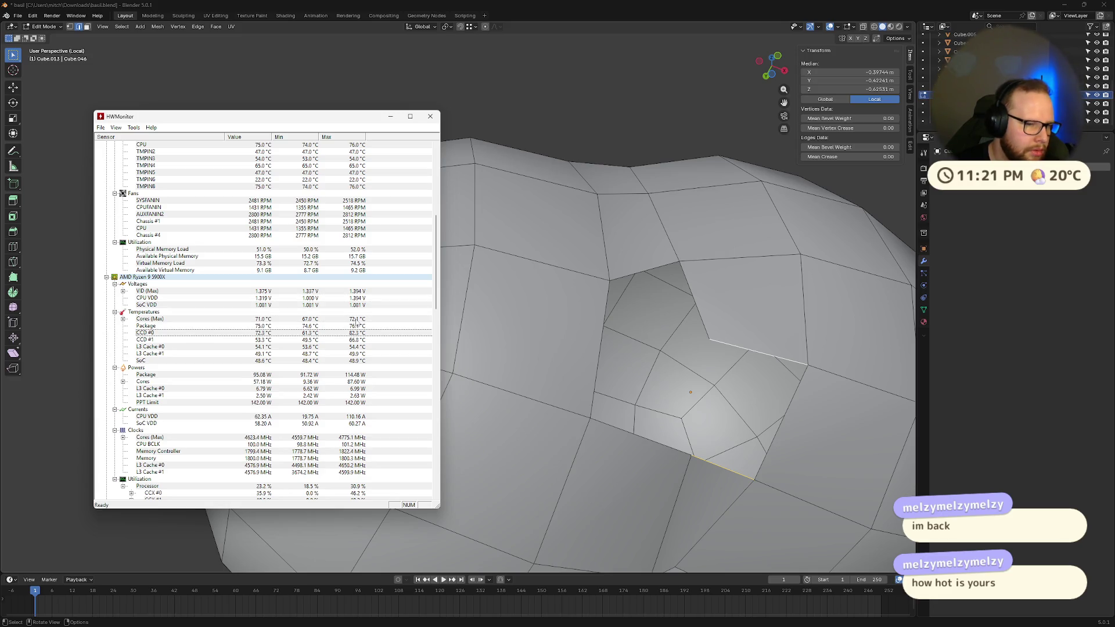
pyautogui.click(357, 319)
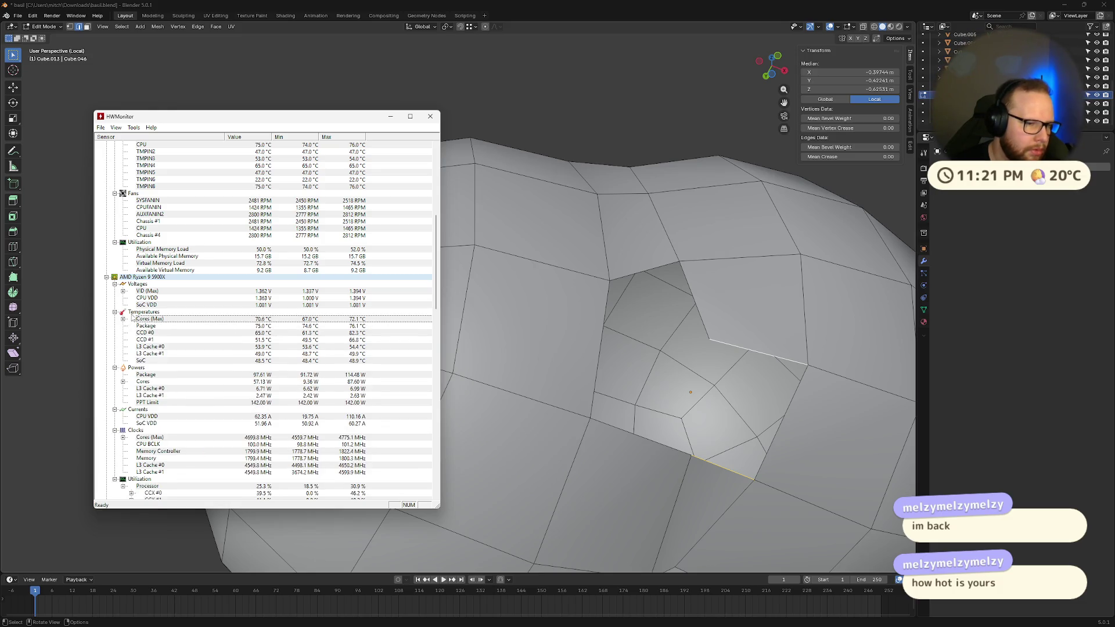
pyautogui.click(346, 335)
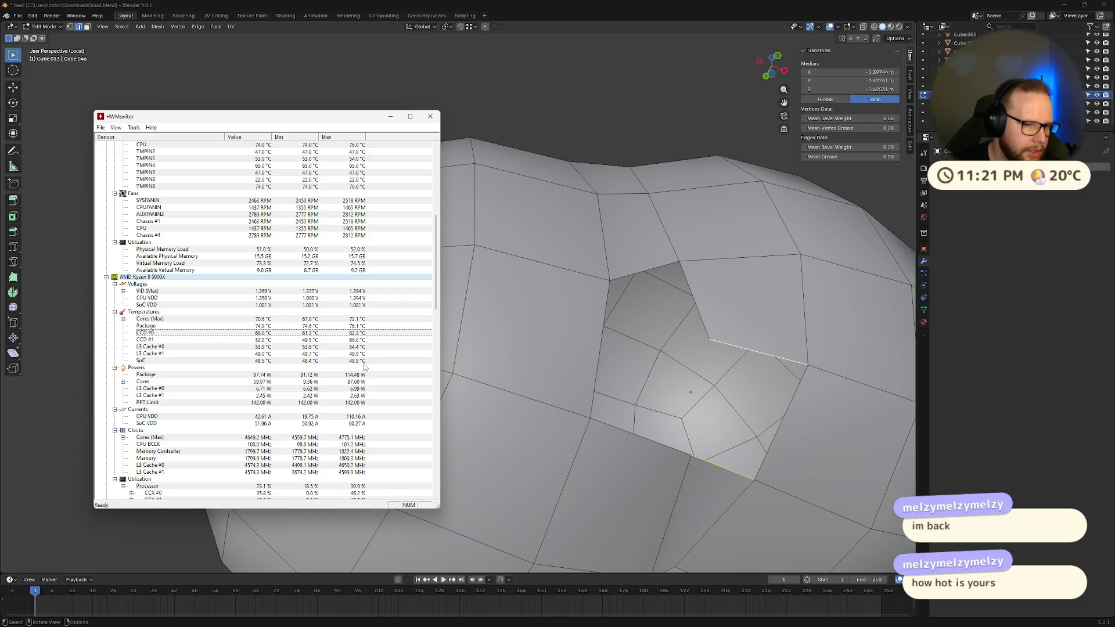
pyautogui.click(352, 362)
pyautogui.scroll(-1, 353, 368)
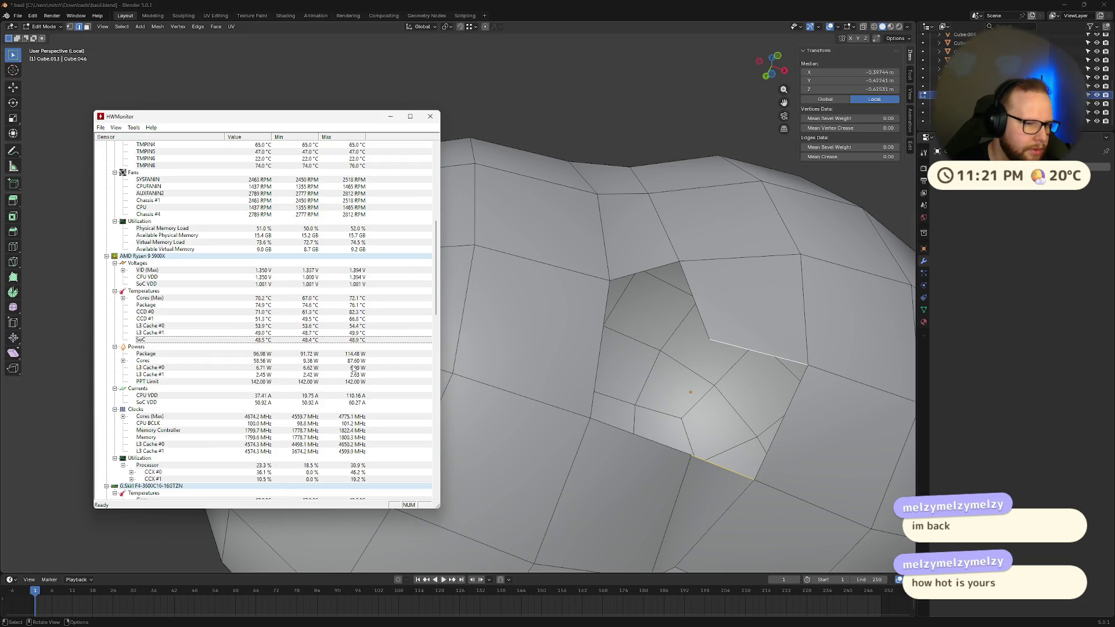
pyautogui.scroll(-1, 272, 364)
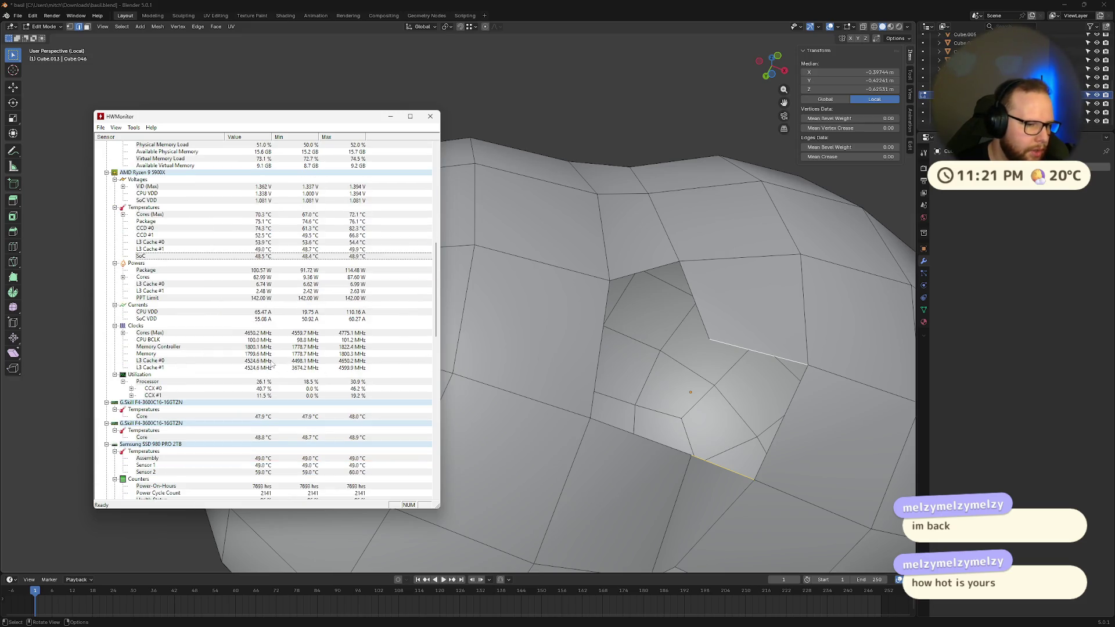
pyautogui.scroll(-9, 271, 365)
pyautogui.scroll(17, 271, 364)
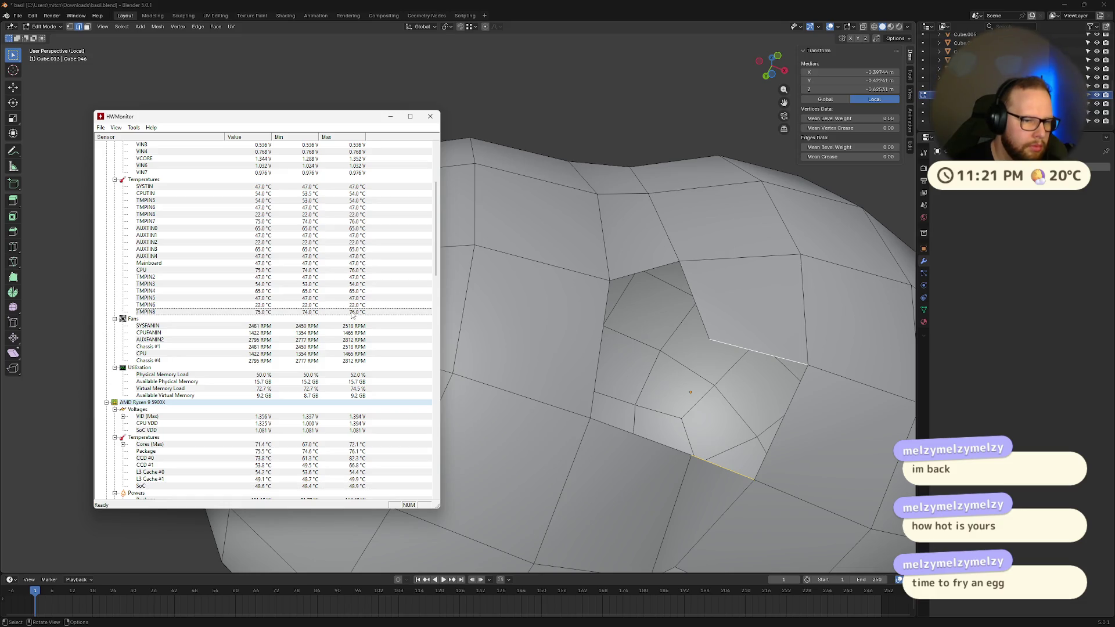
pyautogui.scroll(-12, 350, 303)
pyautogui.scroll(-1, 352, 314)
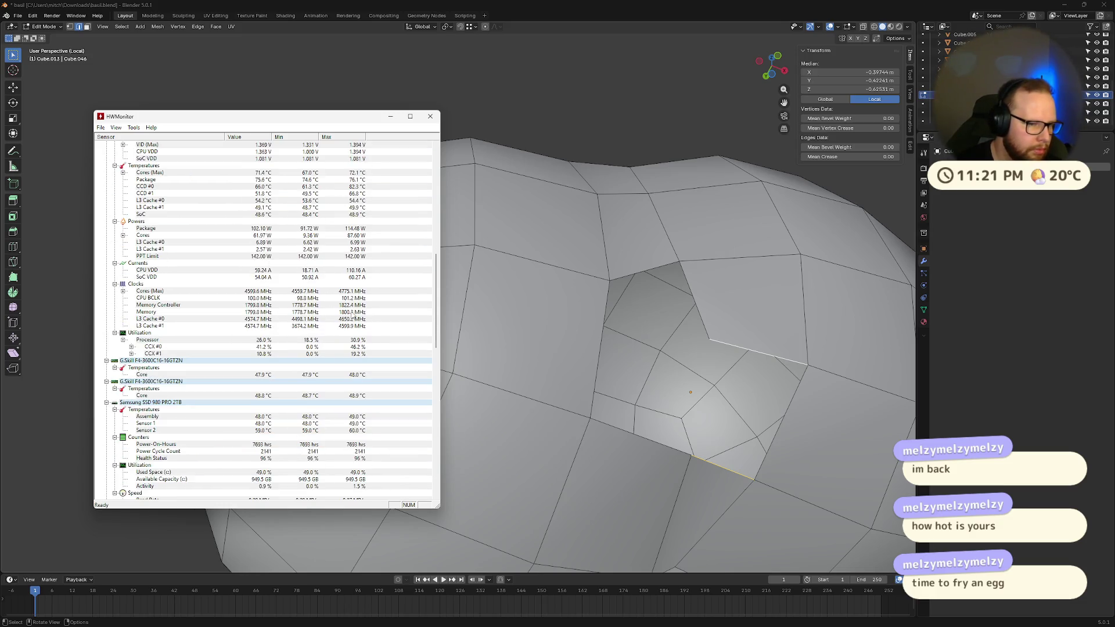
pyautogui.scroll(-7, 352, 315)
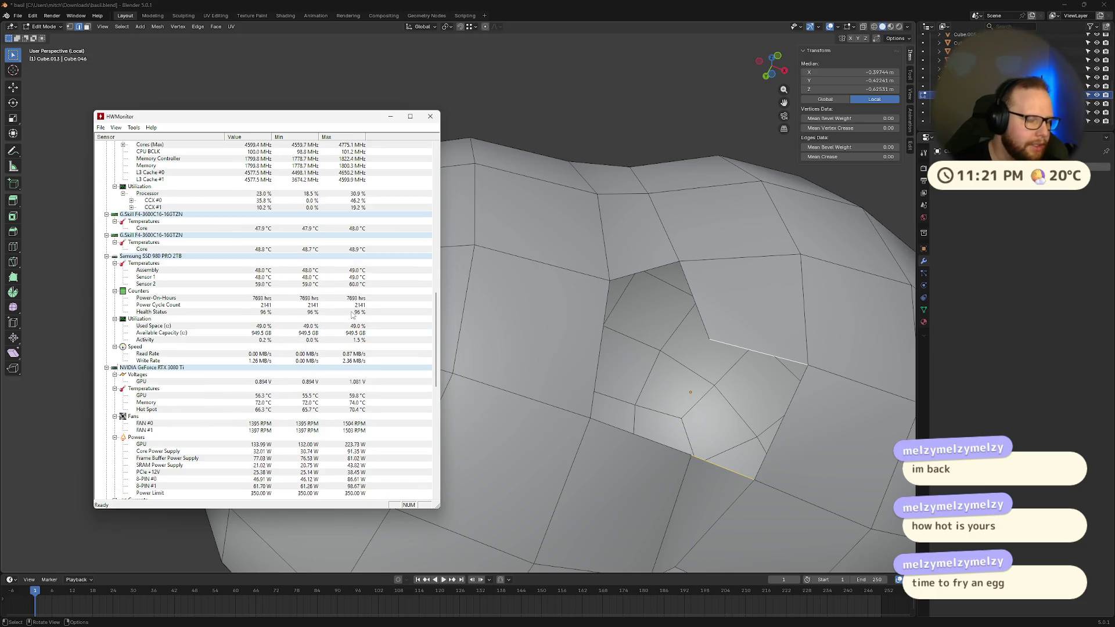
pyautogui.scroll(-3, 351, 311)
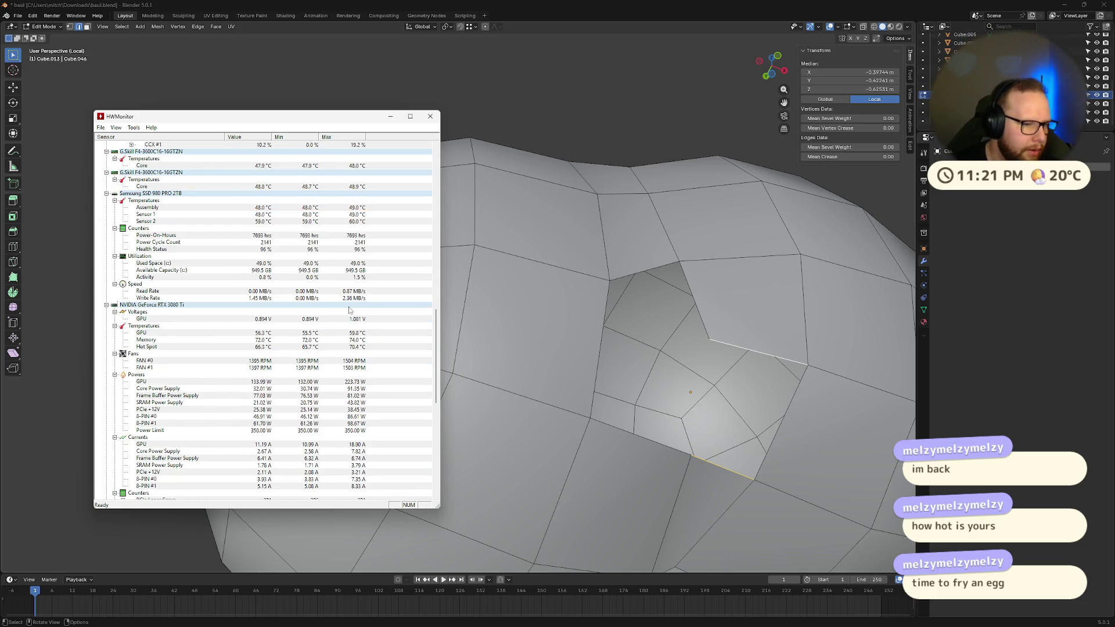
pyautogui.scroll(-4, 349, 310)
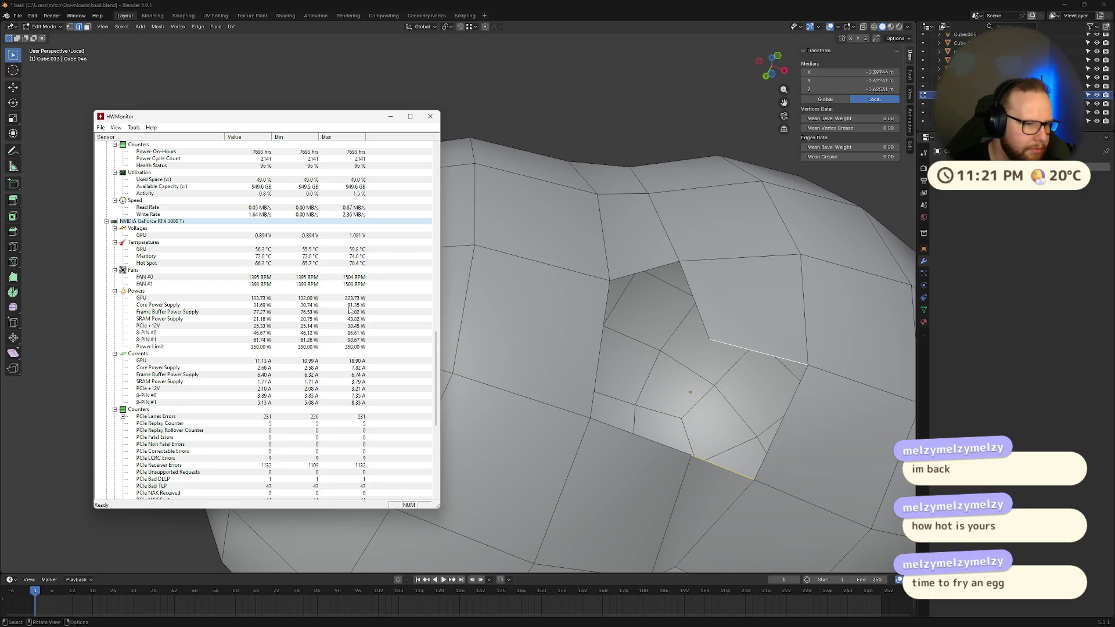
pyautogui.click(359, 266)
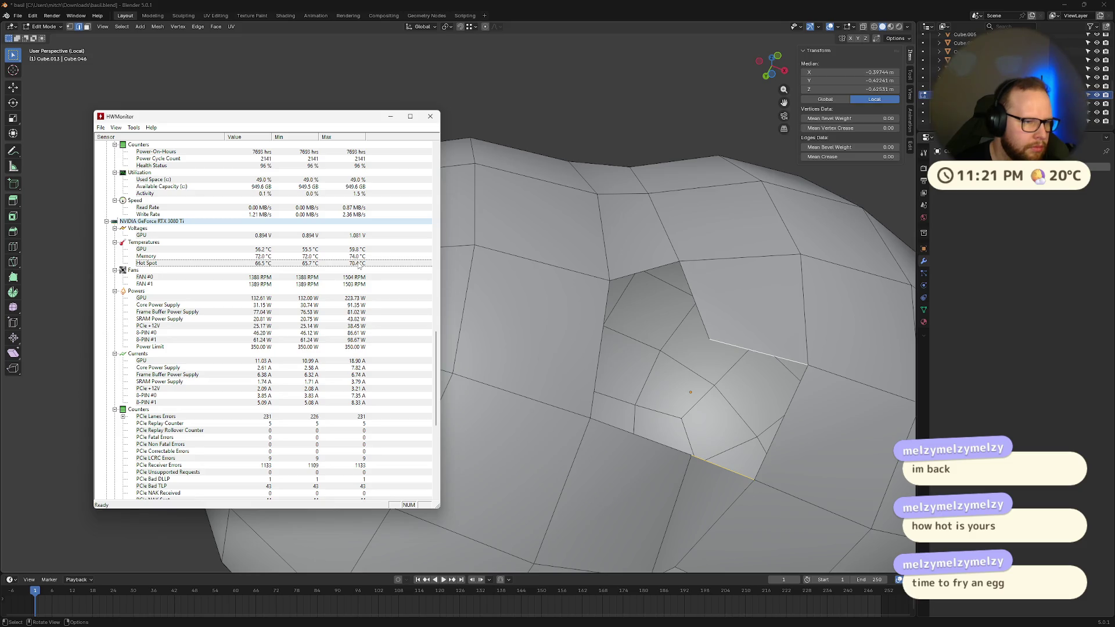
pyautogui.scroll(17, 359, 266)
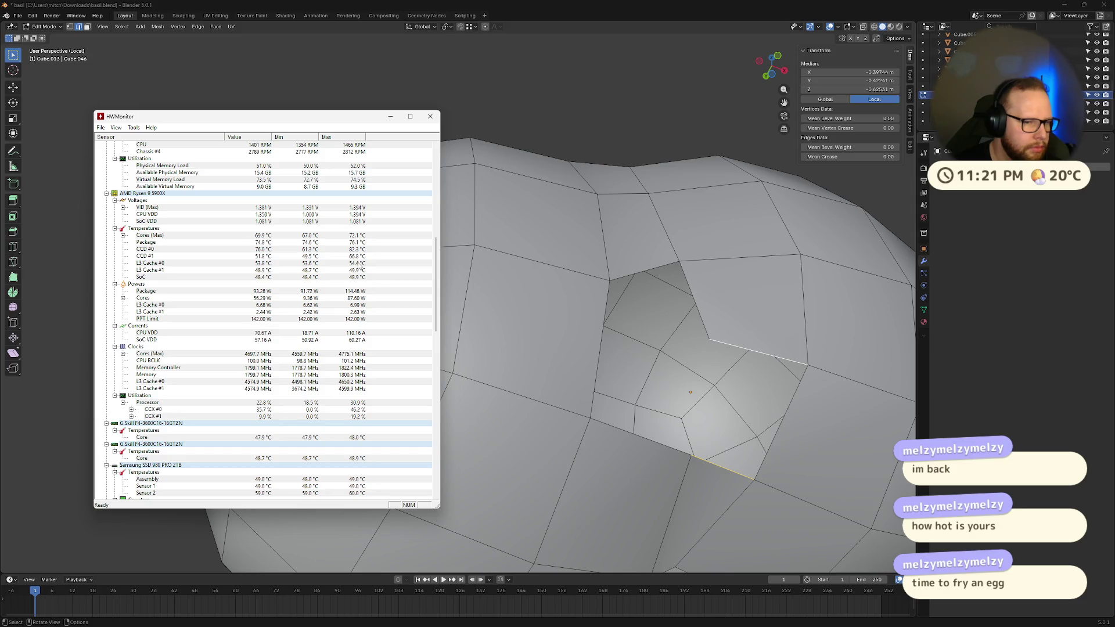
pyautogui.scroll(10, 360, 269)
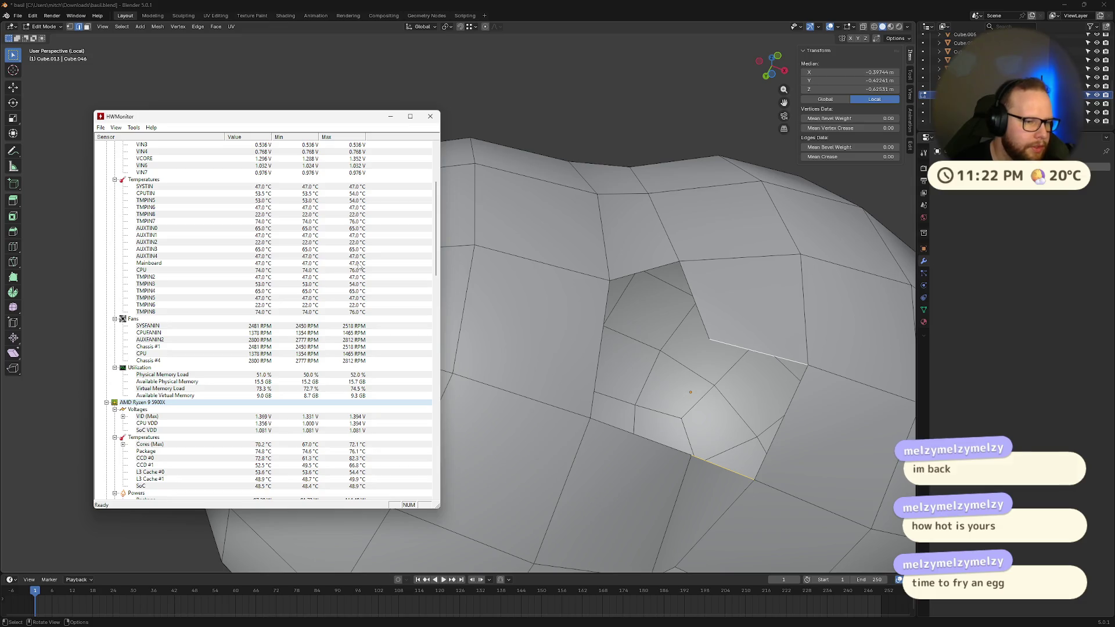
pyautogui.scroll(2, 360, 269)
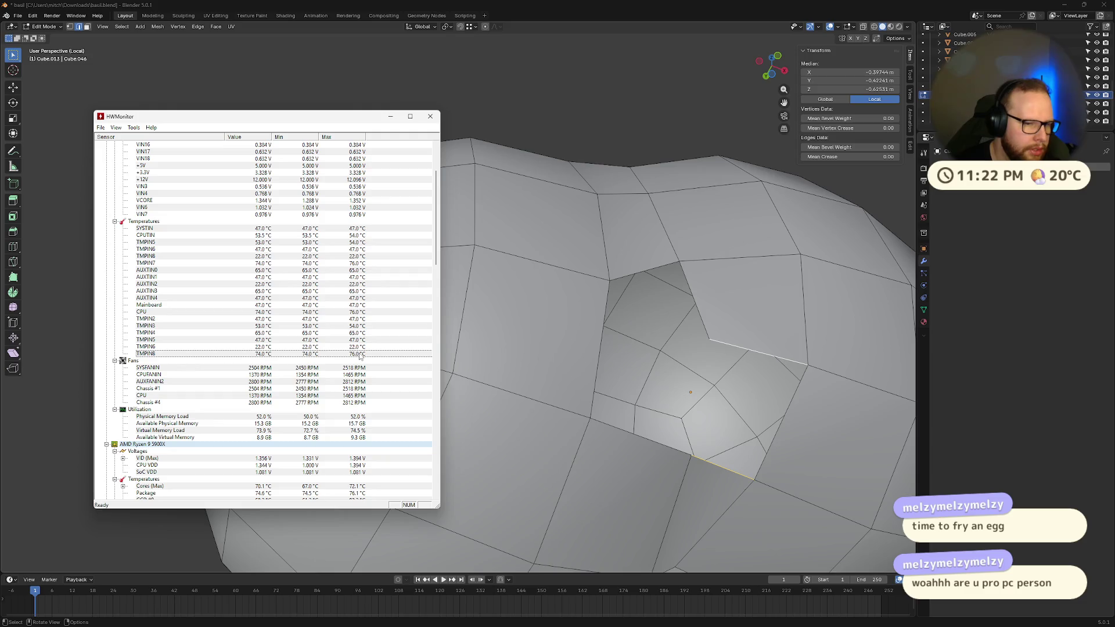
pyautogui.scroll(2, 360, 356)
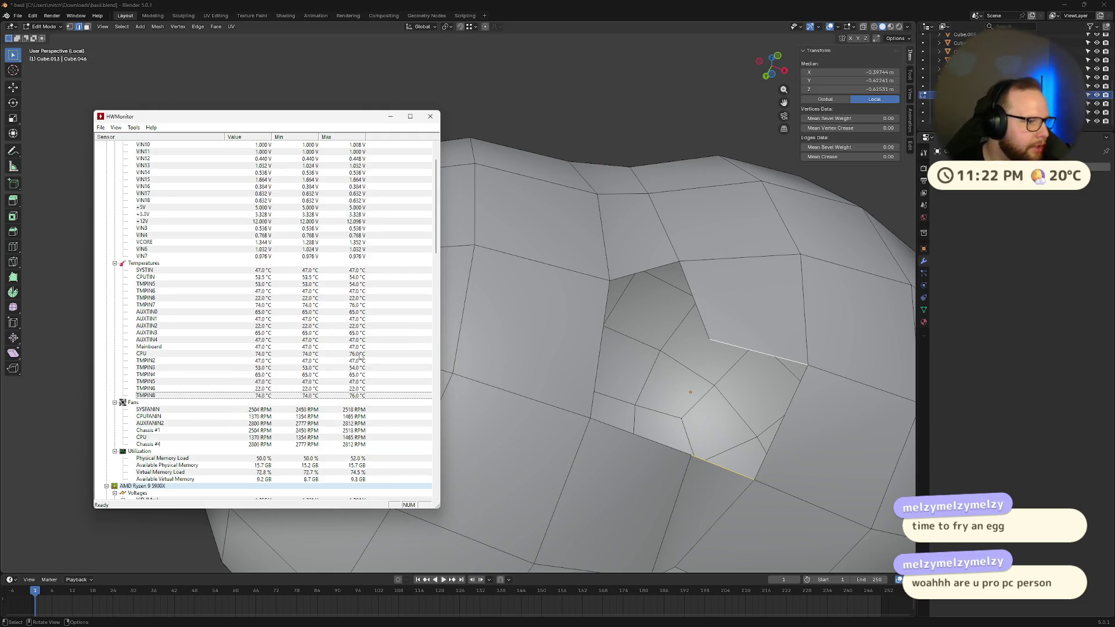
pyautogui.scroll(2, 348, 356)
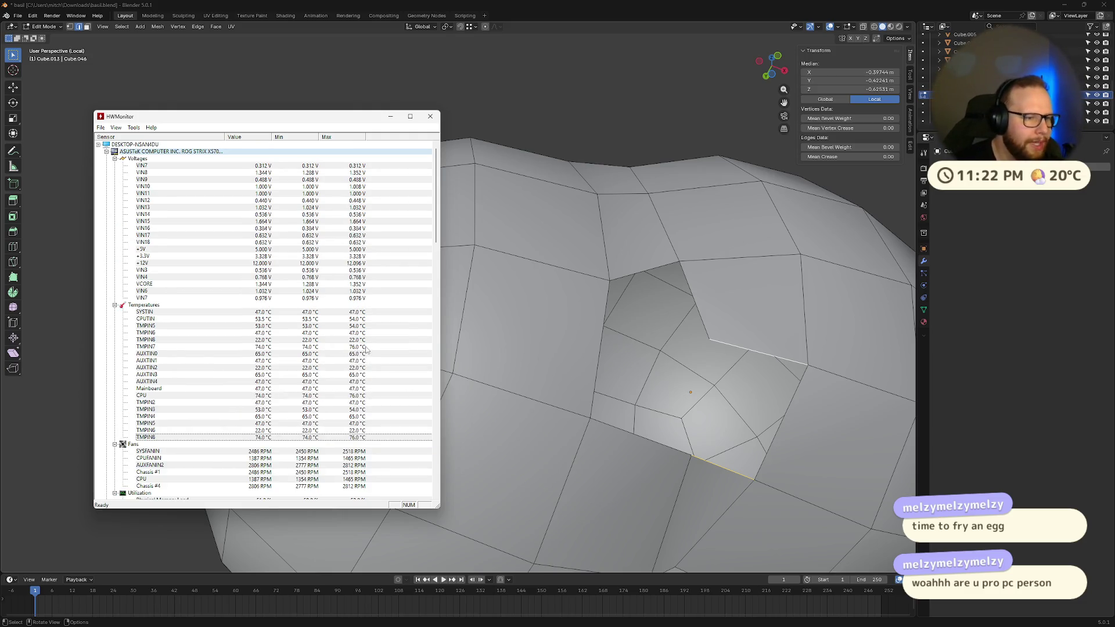
pyautogui.scroll(-15, 333, 297)
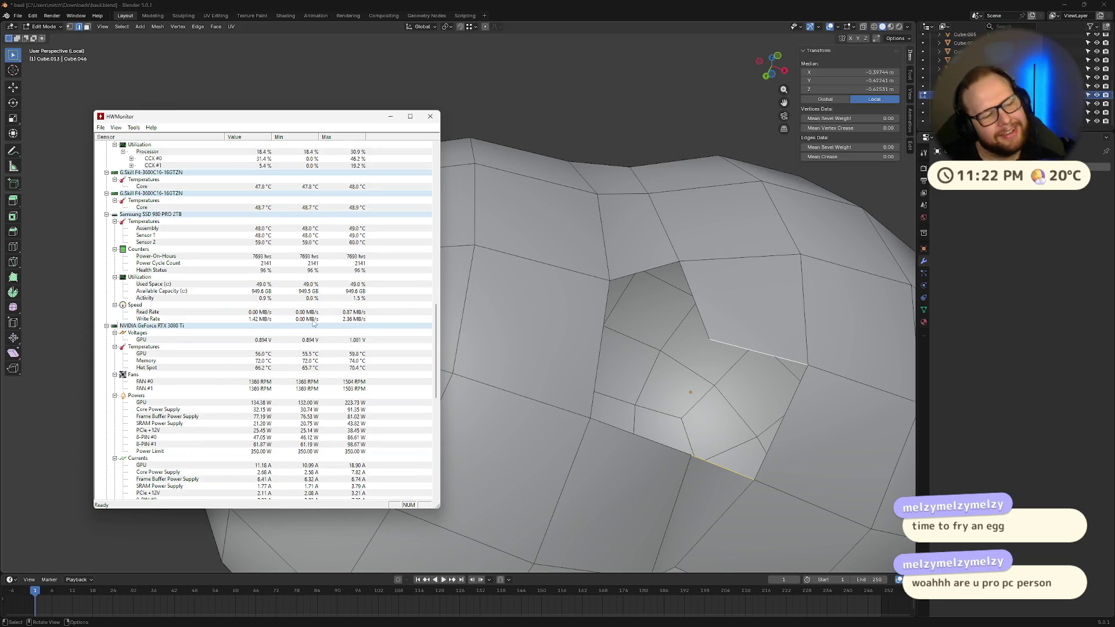
pyautogui.scroll(-4, 313, 324)
pyautogui.scroll(-13, 315, 316)
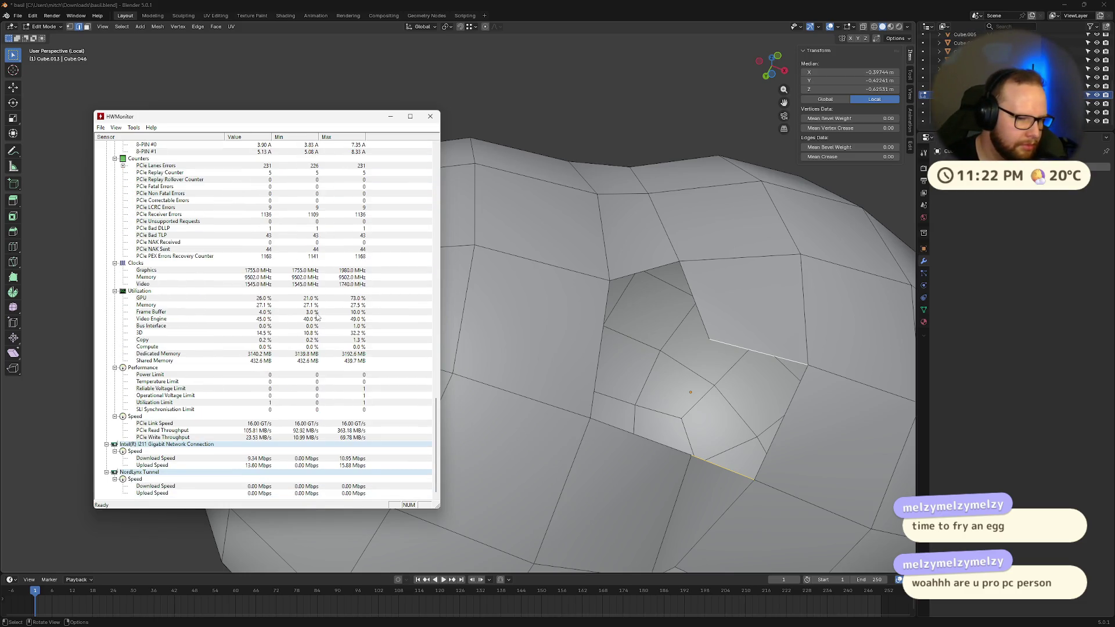
pyautogui.scroll(7, 318, 317)
pyautogui.scroll(6, 318, 316)
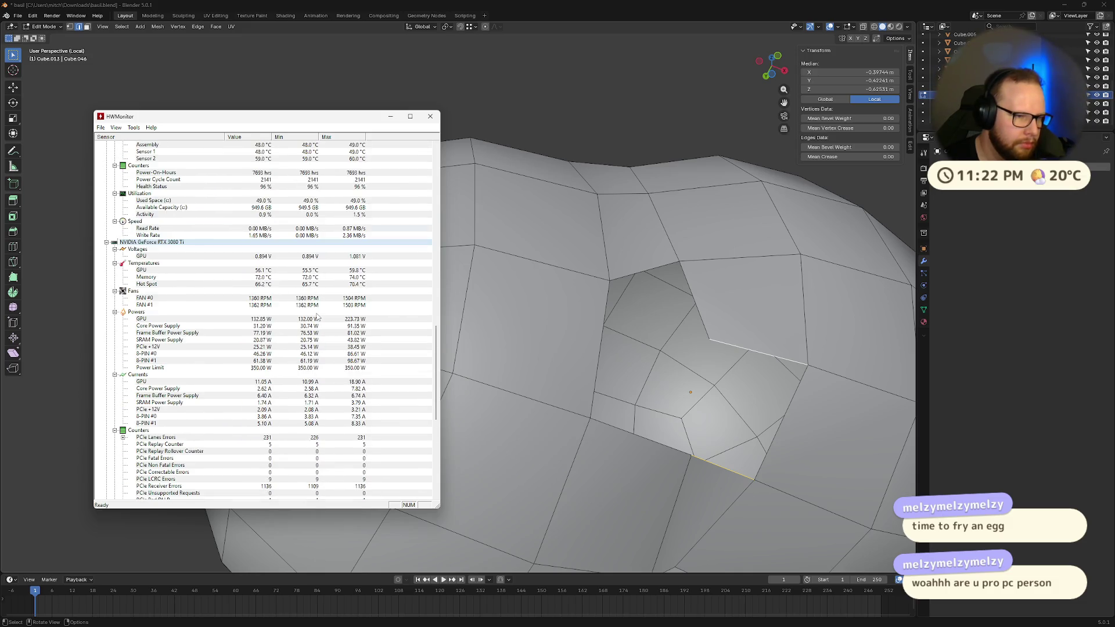
pyautogui.scroll(4, 313, 325)
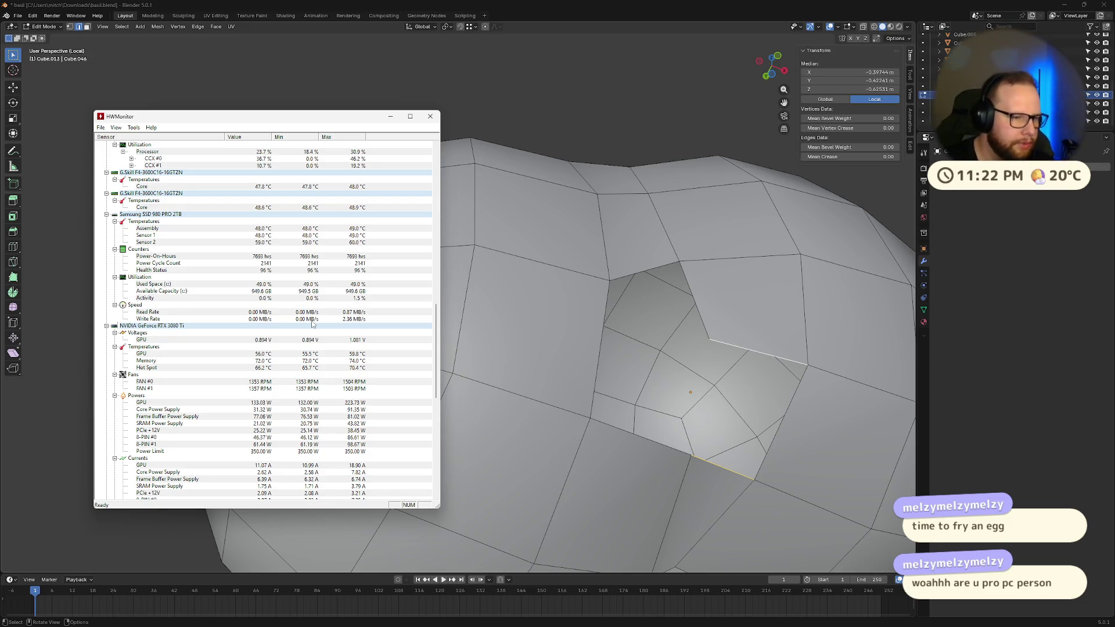
pyautogui.click(311, 355)
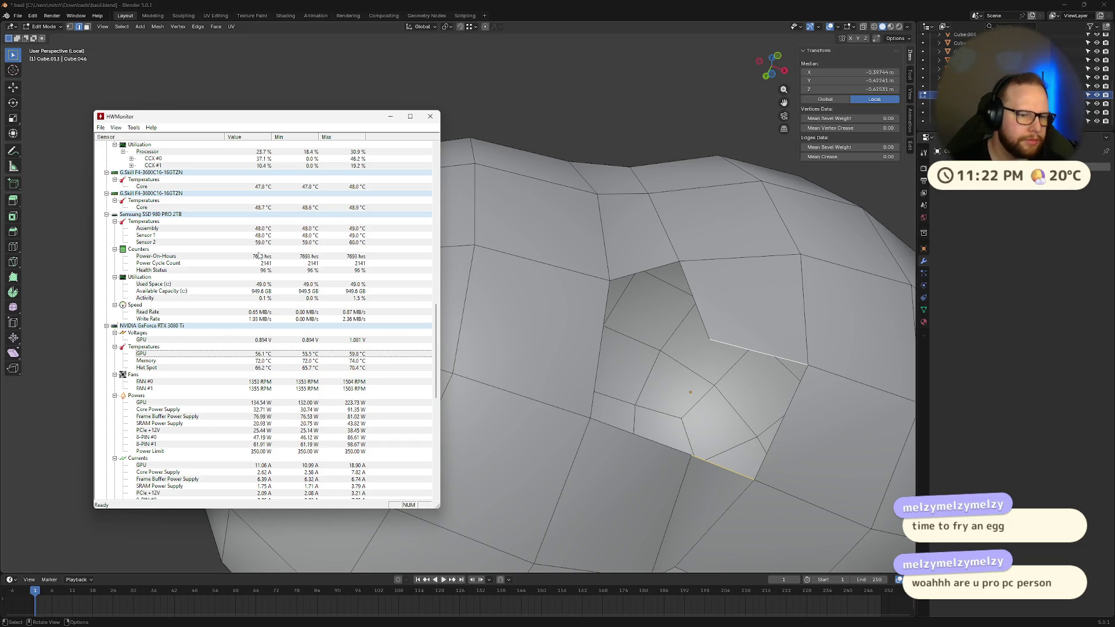
pyautogui.click(430, 116)
# - Close the first opening in the hair mesh with a new face from its border edges
pyautogui.moveTo(430, 122); pyautogui.dragTo(728, 377, button='middle')
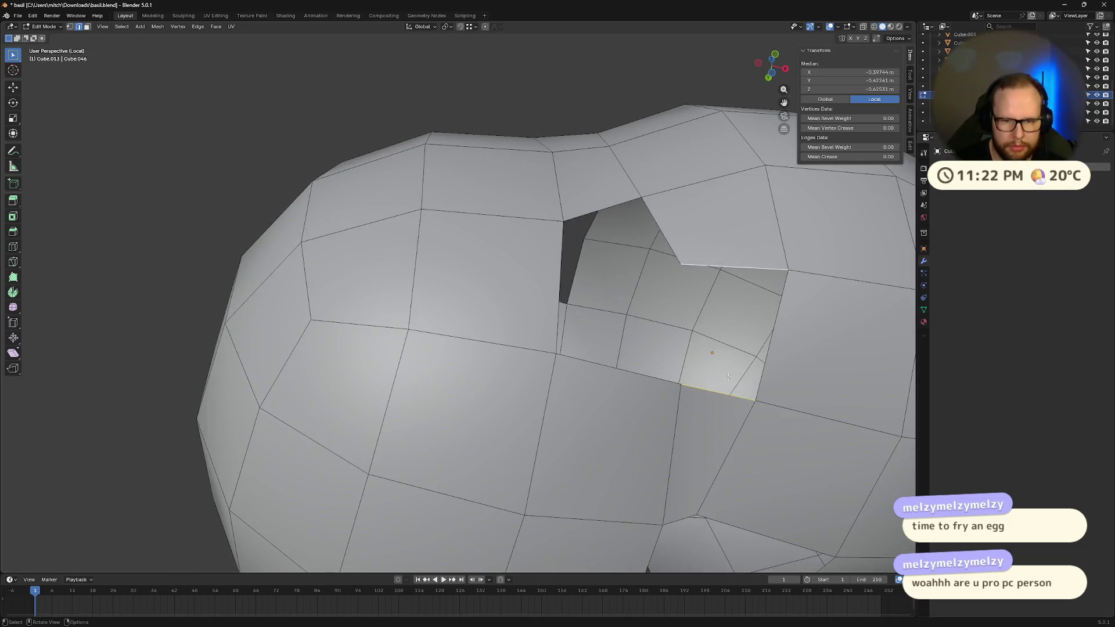
pyautogui.keyDown('alt'); pyautogui.click(761, 376); pyautogui.keyUp('alt')
pyautogui.press('f')
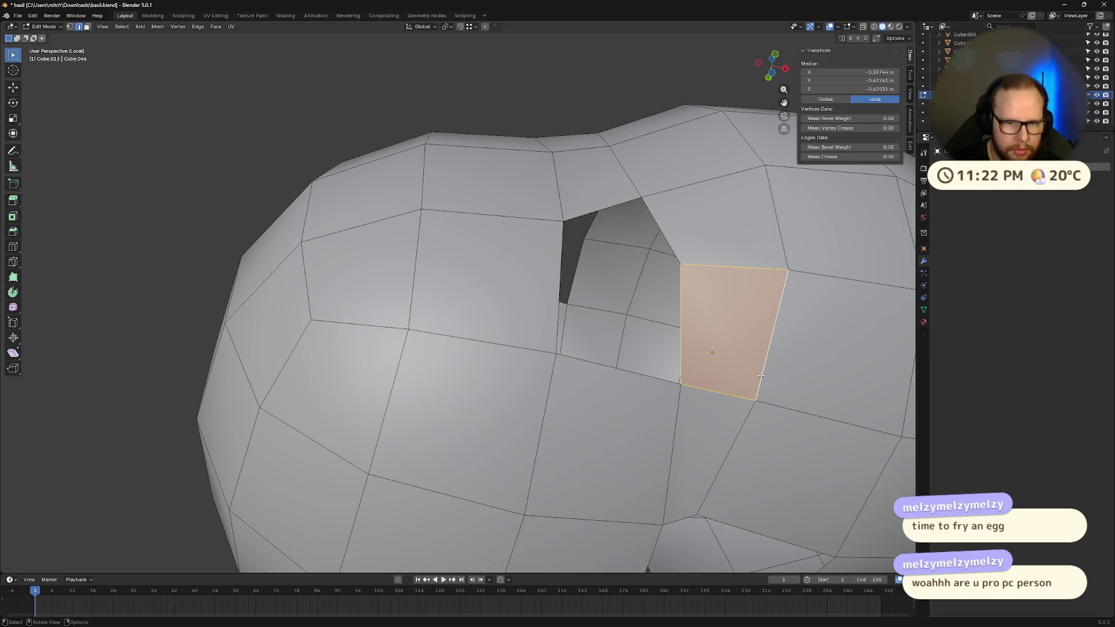
pyautogui.moveTo(761, 376); pyautogui.dragTo(638, 401, button='middle')
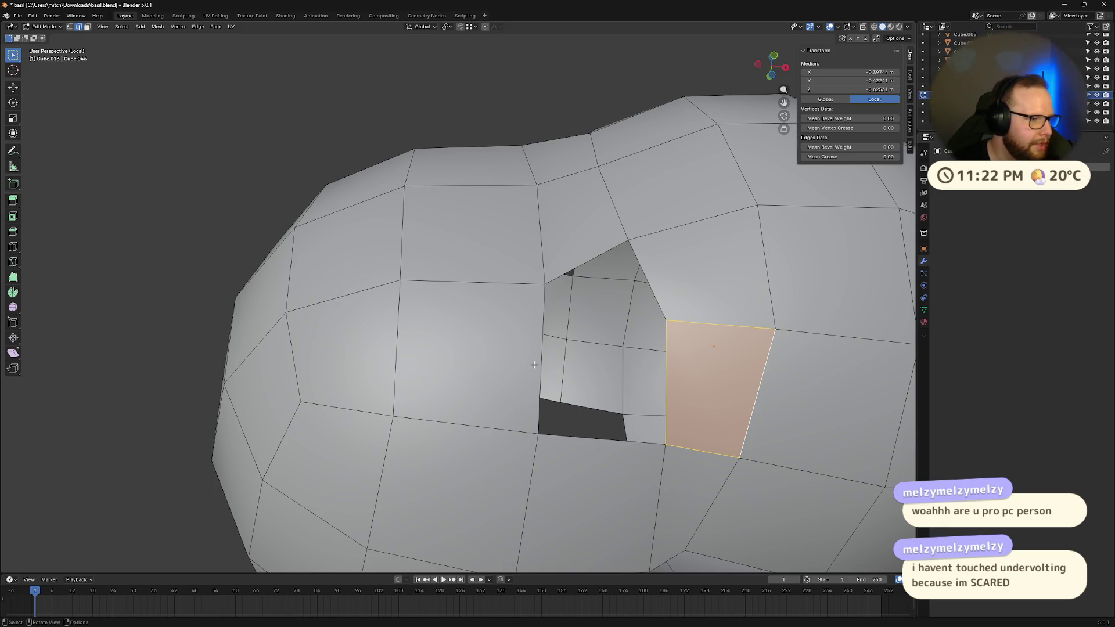
pyautogui.moveTo(578, 390)
pyautogui.mouseDown(button='middle')
pyautogui.moveTo(607, 412)
pyautogui.moveTo(623, 467)
pyautogui.mouseUp(button='middle')
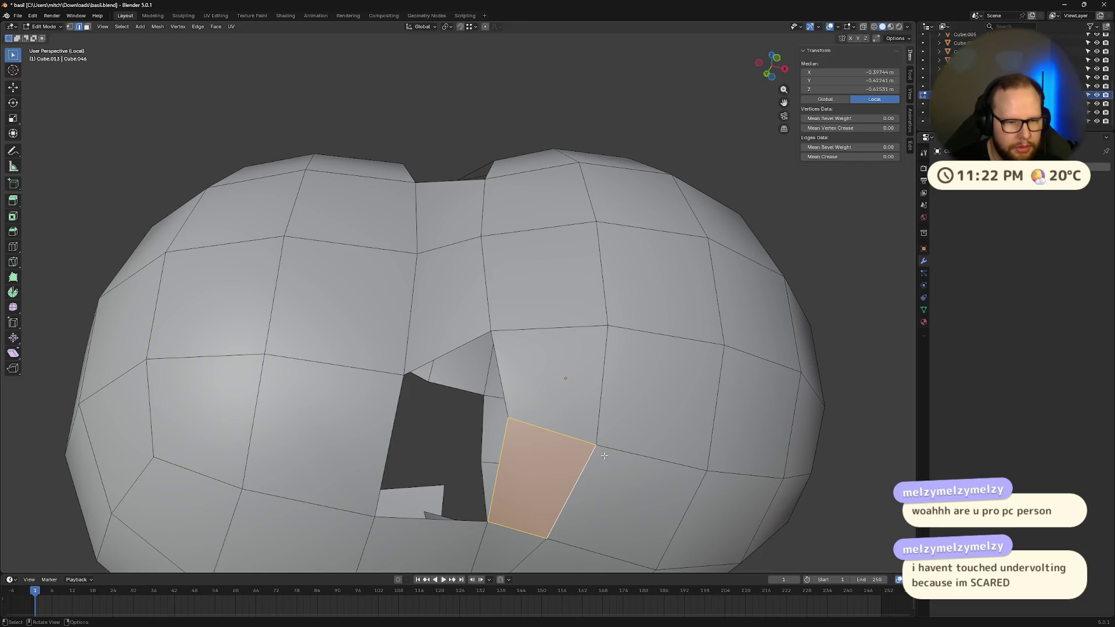
# - Fill a triangle face between two edges at the border of the front hole
pyautogui.scroll(-3, 557, 390)
pyautogui.moveTo(557, 390)
pyautogui.mouseDown(button='middle')
pyautogui.moveTo(465, 361)
pyautogui.moveTo(410, 462)
pyautogui.mouseUp(button='middle')
pyautogui.scroll(5, 406, 349)
pyautogui.click(366, 335)
pyautogui.keyDown('shift'); pyautogui.click(484, 341); pyautogui.keyUp('shift')
pyautogui.press('f')
# - Fill the hole from its bottom, left and right edges, then deselect everything
pyautogui.keyDown('shift'); pyautogui.click(410, 462); pyautogui.keyUp('shift')
pyautogui.keyDown('shift'); pyautogui.click(319, 395); pyautogui.keyUp('shift')
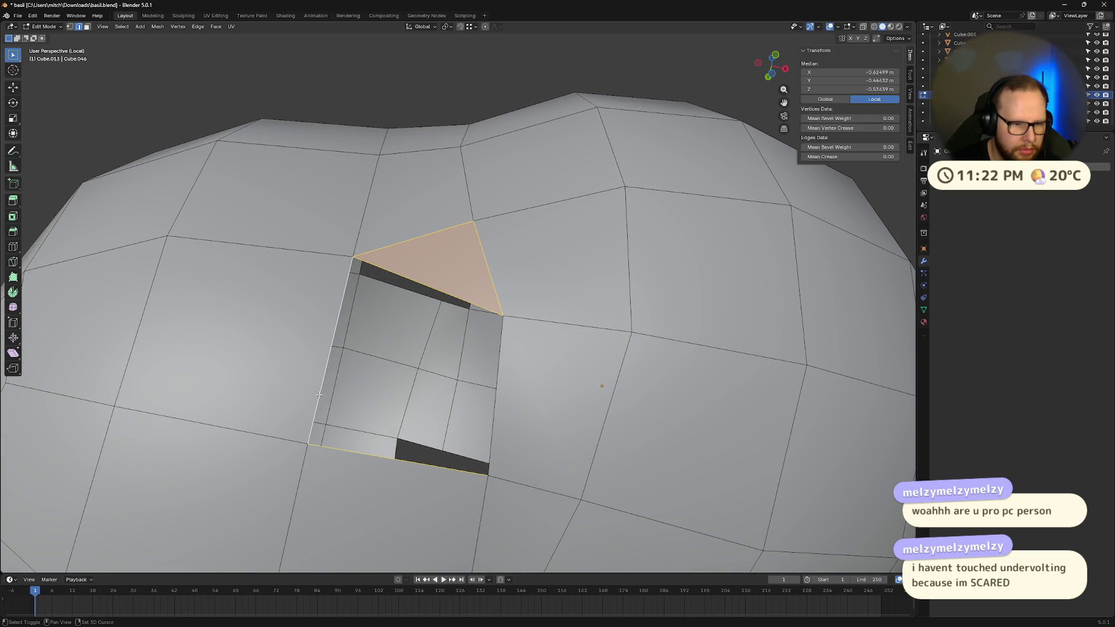
pyautogui.keyDown('shift'); pyautogui.click(494, 413); pyautogui.keyUp('shift')
pyautogui.press('f')
pyautogui.scroll(-5, 495, 413)
pyautogui.hotkey('alt', 'a')
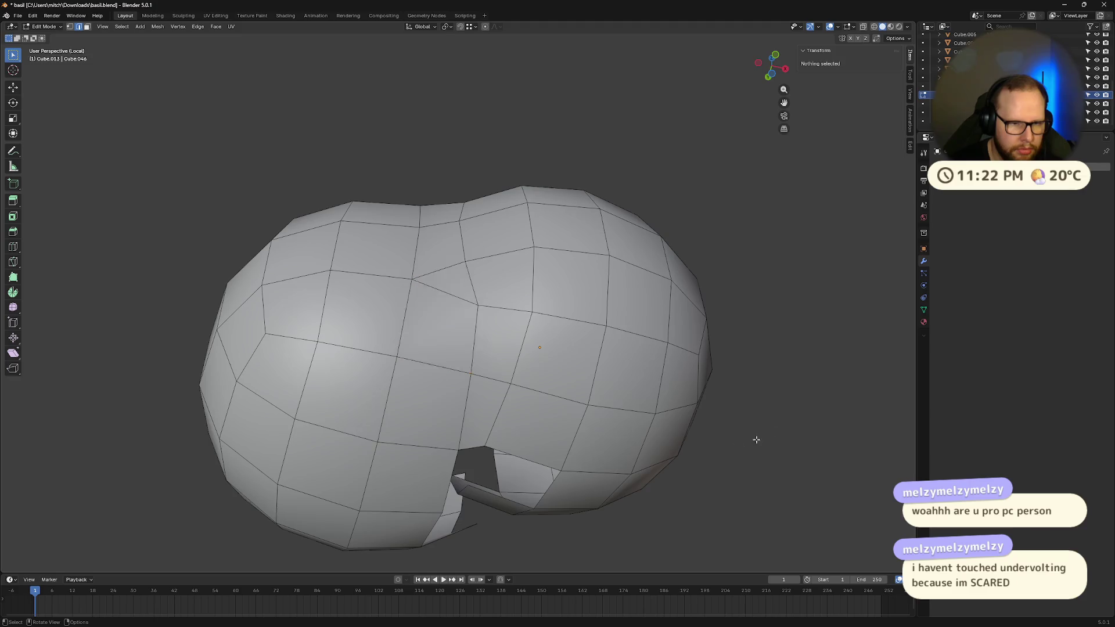
# - Bridge another gap with a quad face between its top and bottom edges
pyautogui.moveTo(755, 441); pyautogui.dragTo(610, 430, button='middle')
pyautogui.scroll(5, 598, 349)
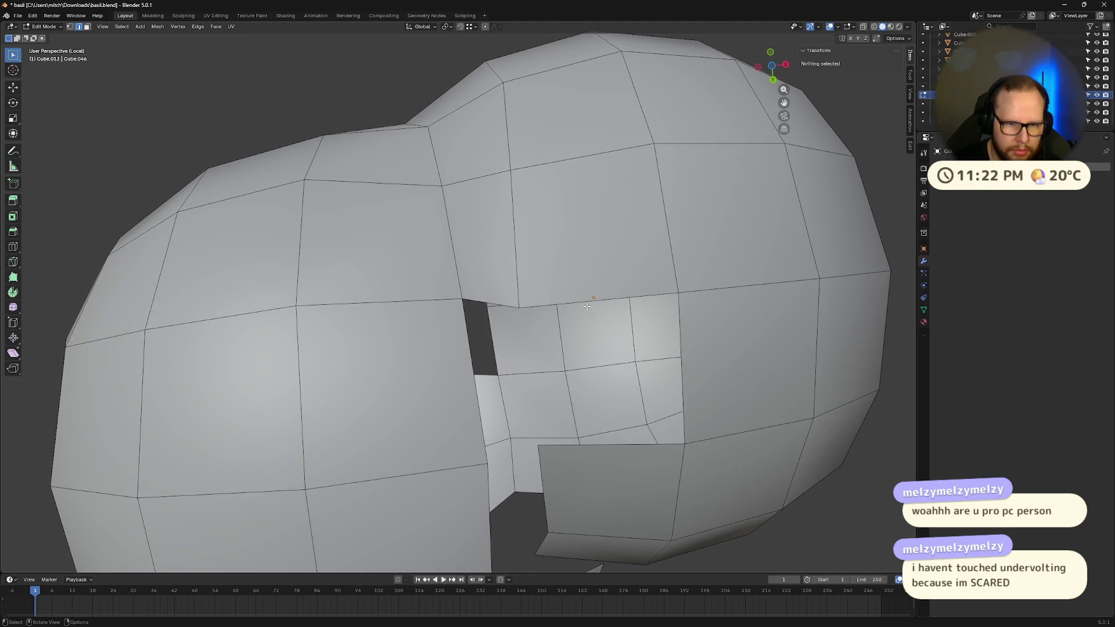
pyautogui.click(584, 307)
pyautogui.keyDown('shift'); pyautogui.click(615, 445); pyautogui.keyUp('shift')
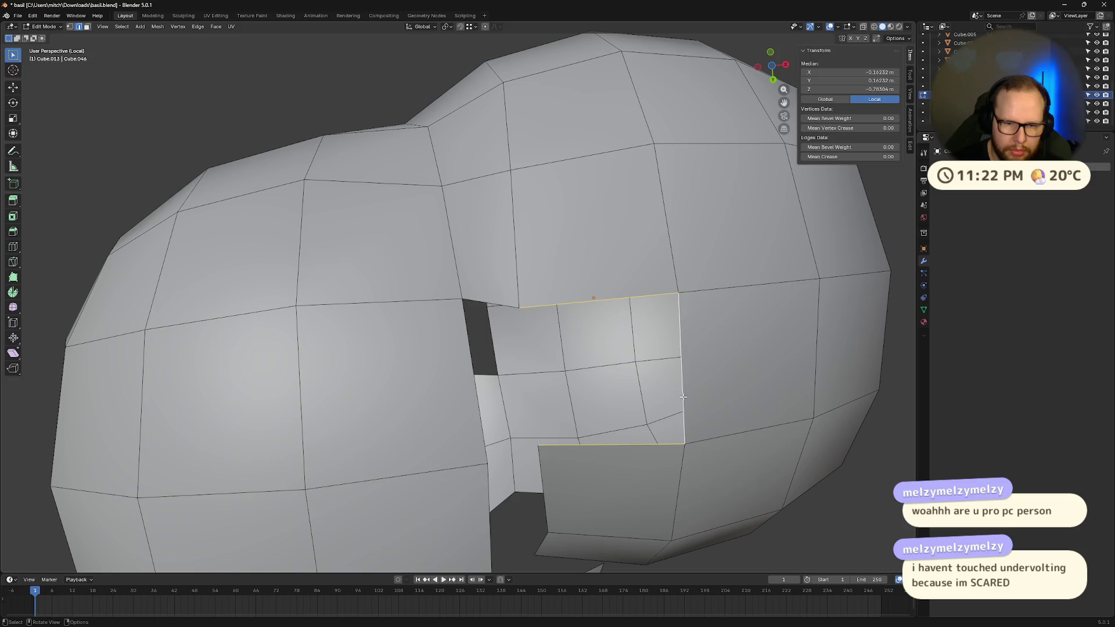
pyautogui.press('f')
# - Close the next hole with a quad face from its left, right and top edges
pyautogui.click(469, 373)
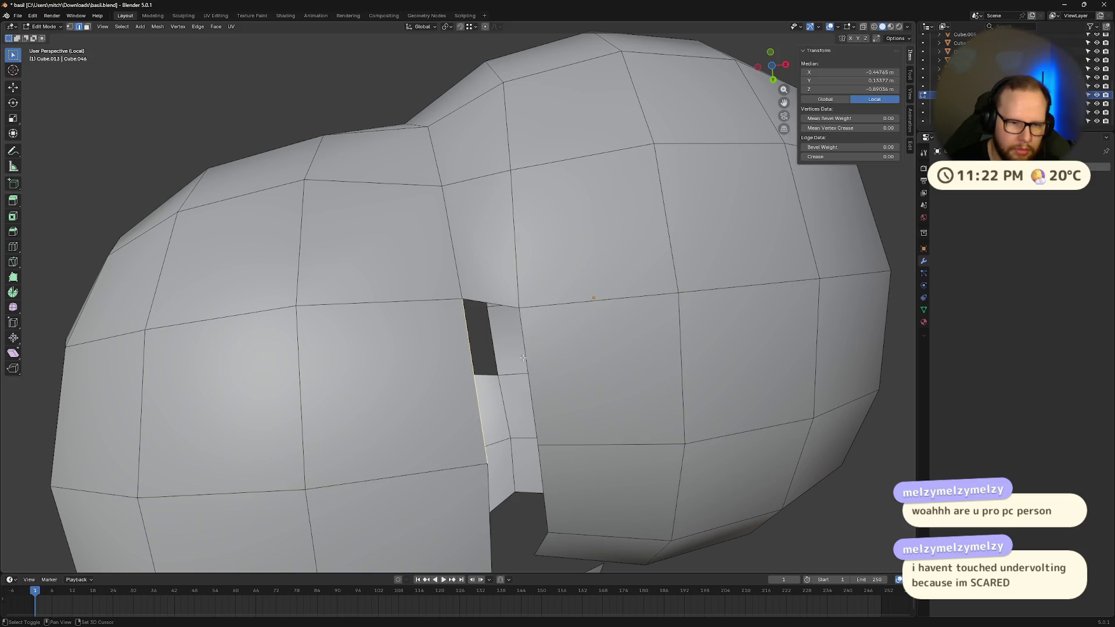
pyautogui.keyDown('shift'); pyautogui.click(525, 359); pyautogui.keyUp('shift')
pyautogui.keyDown('shift'); pyautogui.click(508, 305); pyautogui.keyUp('shift')
pyautogui.press('f')
pyautogui.moveTo(508, 305)
pyautogui.mouseDown(button='middle')
pyautogui.moveTo(497, 428)
pyautogui.moveTo(442, 430)
pyautogui.moveTo(470, 448)
pyautogui.moveTo(510, 391)
pyautogui.moveTo(510, 517)
pyautogui.moveTo(442, 441)
pyautogui.mouseUp(button='middle')
pyautogui.click(413, 410)
# - Try a quad fill across the jagged gap's left, bottom and right edges, then undo it
pyautogui.scroll(6, 417, 409)
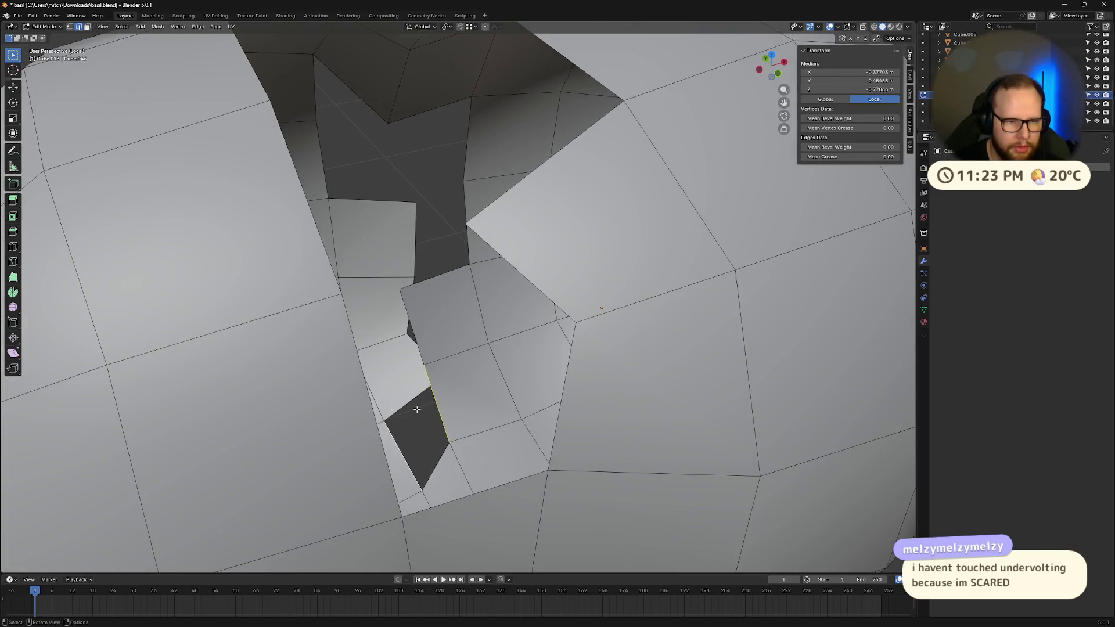
pyautogui.click(374, 416)
pyautogui.keyDown('shift'); pyautogui.click(476, 493); pyautogui.keyUp('shift')
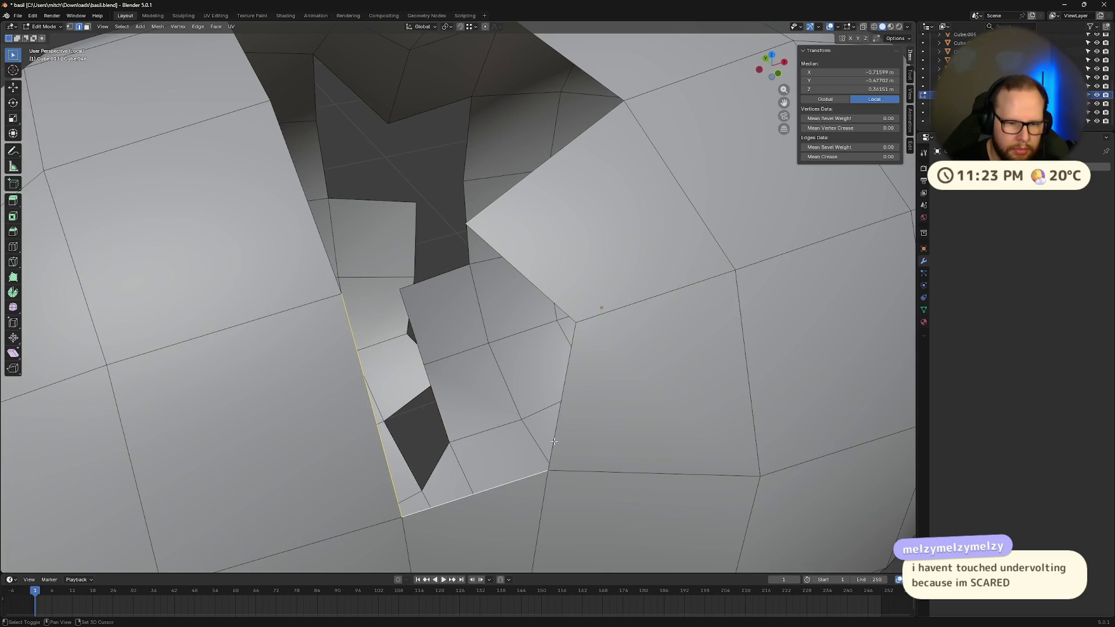
pyautogui.keyDown('shift'); pyautogui.click(554, 442); pyautogui.keyUp('shift')
pyautogui.press('f')
pyautogui.hotkey('ctrl', 'z')
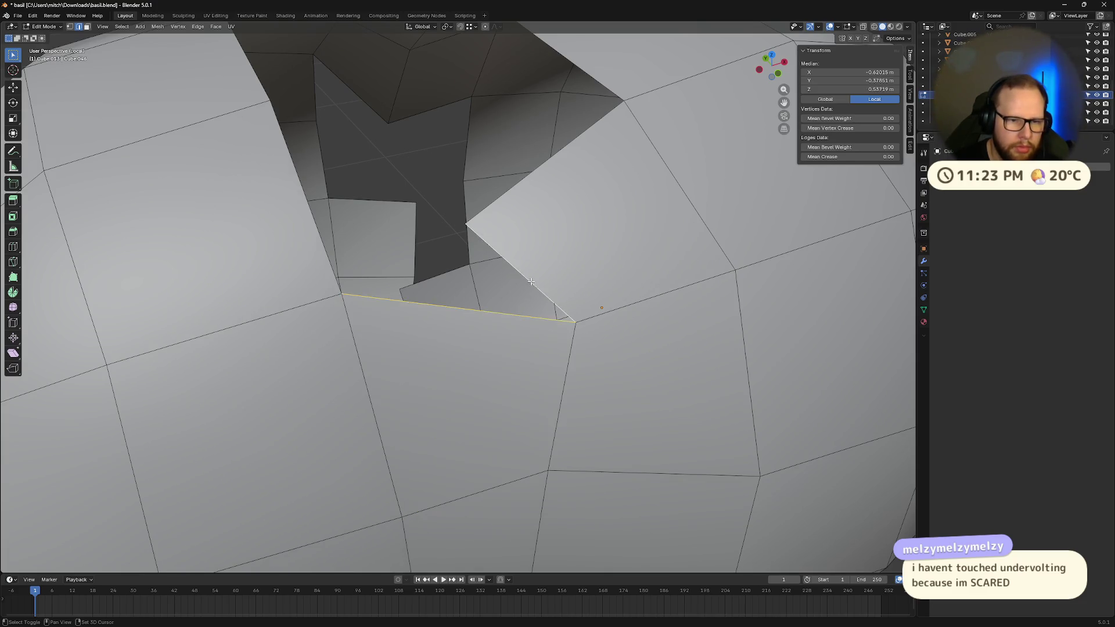
pyautogui.press('f')
# - Undo and redo the triangle fills, then fill a triangle on the hole's left
pyautogui.scroll(-8, 378, 289)
pyautogui.moveTo(379, 288)
pyautogui.mouseDown(button='middle')
pyautogui.moveTo(448, 245)
pyautogui.moveTo(349, 293)
pyautogui.mouseUp(button='middle')
pyautogui.scroll(3, 346, 296)
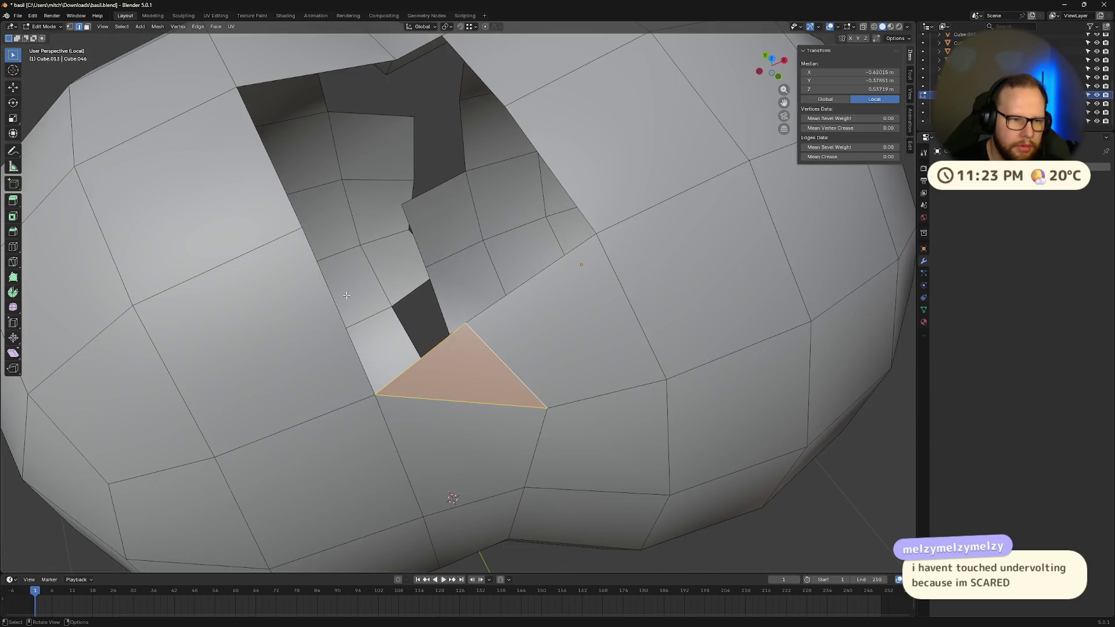
pyautogui.hotkey('ctrl', 'z')
pyautogui.hotkey('ctrl', 'shift', 'z')
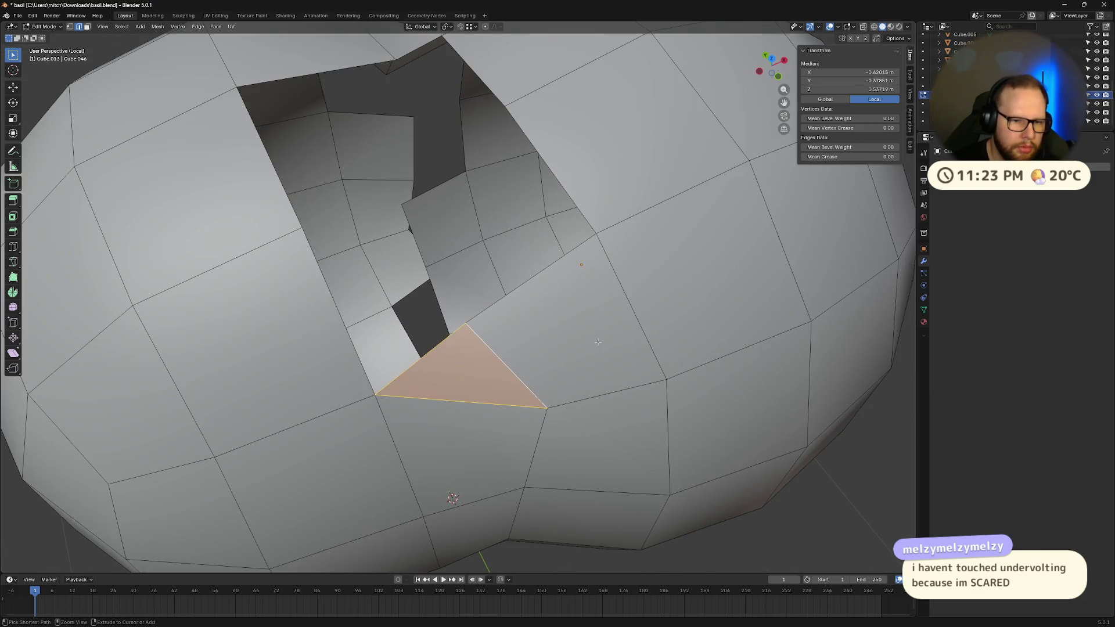
pyautogui.hotkey('ctrl', 'z')
pyautogui.hotkey('ctrl', 'shift', 'z')
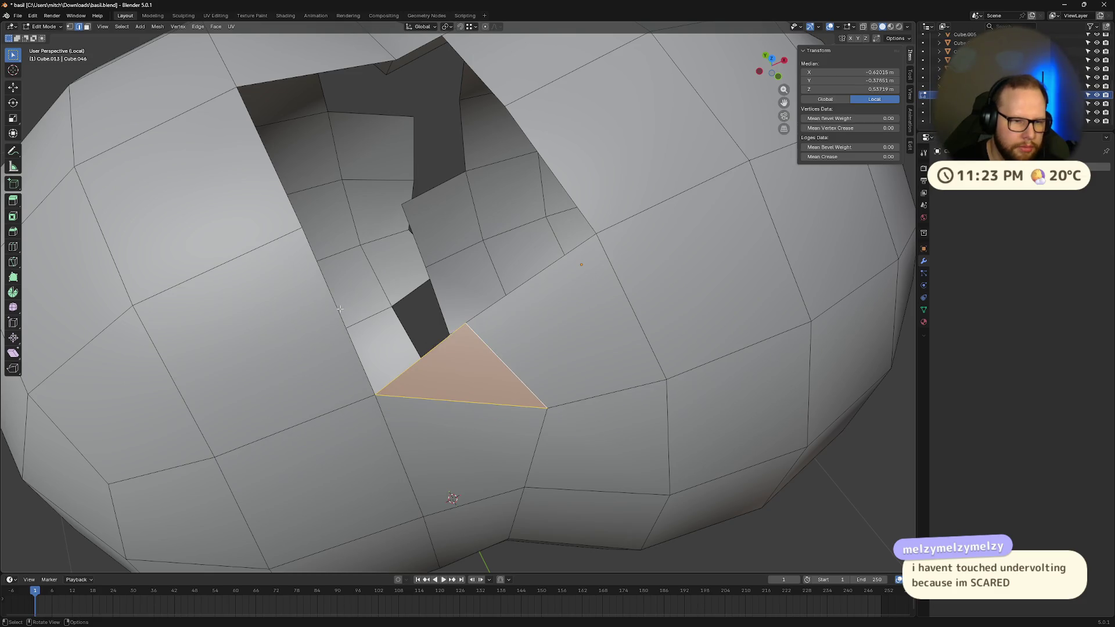
pyautogui.hotkey('ctrl', 'z')
pyautogui.keyDown('shift'); pyautogui.click(340, 308); pyautogui.keyUp('shift')
pyautogui.press('f')
# - Discard a top-left triangle and instead fill a triangle at the hole's left side
pyautogui.moveTo(340, 309)
pyautogui.mouseDown(button='middle')
pyautogui.moveTo(514, 294)
pyautogui.moveTo(276, 127)
pyautogui.mouseUp(button='middle')
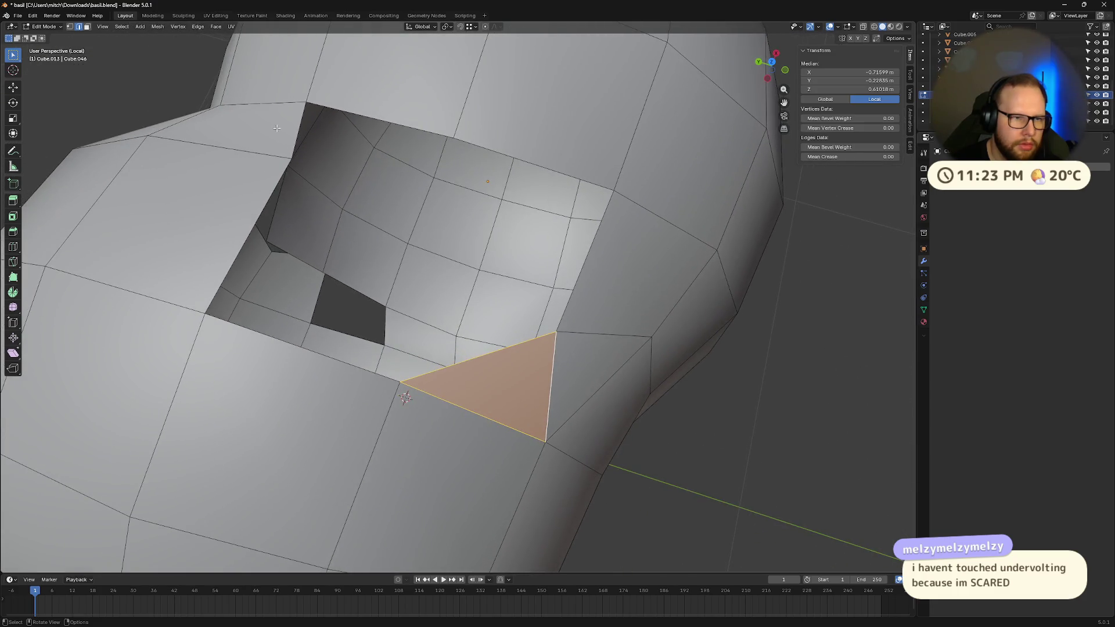
pyautogui.click(297, 142)
pyautogui.keyDown('shift'); pyautogui.click(375, 115); pyautogui.keyUp('shift')
pyautogui.press('f')
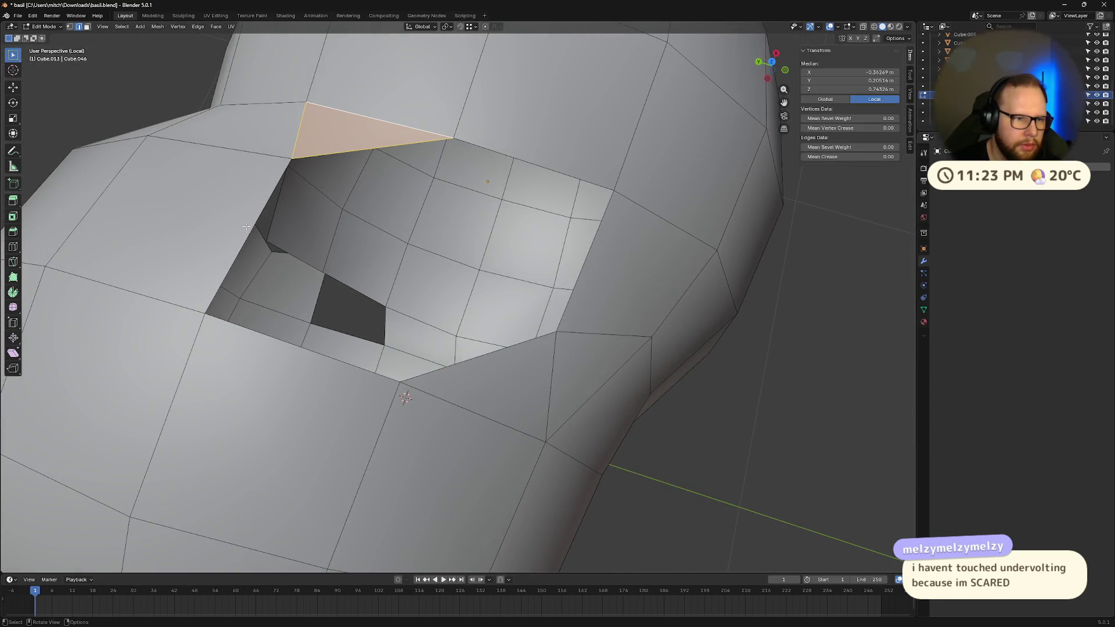
pyautogui.hotkey('ctrl', 'z')
pyautogui.click(248, 227)
pyautogui.keyDown('shift'); pyautogui.click(265, 336); pyautogui.keyUp('shift')
pyautogui.press('f')
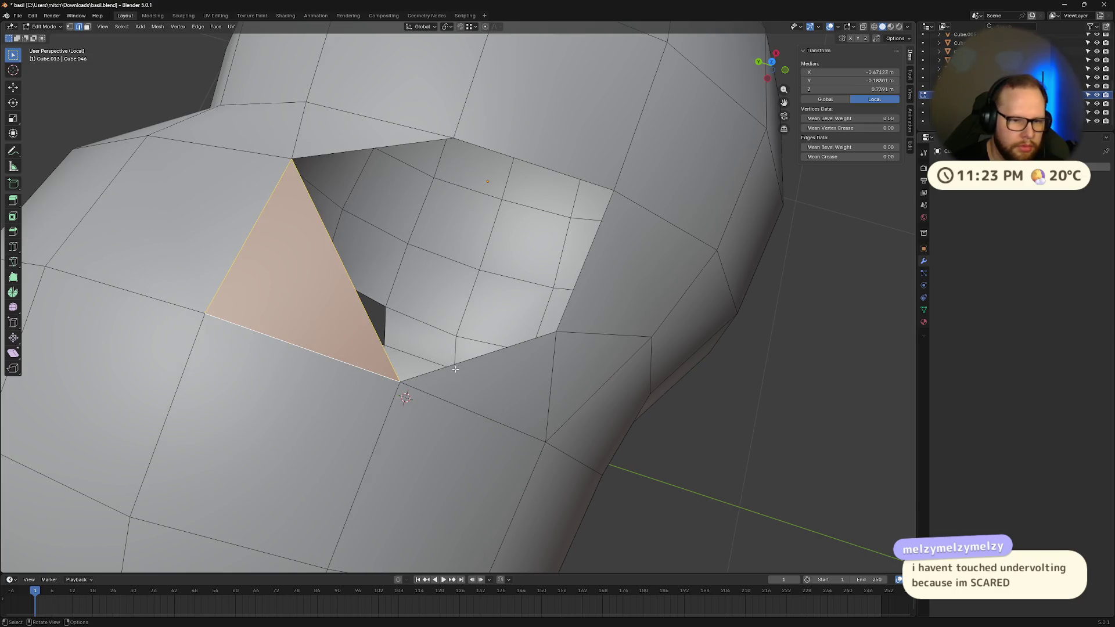
# - Fill two more triangles: bottom-to-right edges, then lower-left to top edges
pyautogui.click(456, 370)
pyautogui.keyDown('shift'); pyautogui.click(589, 250); pyautogui.keyUp('shift')
pyautogui.press('f')
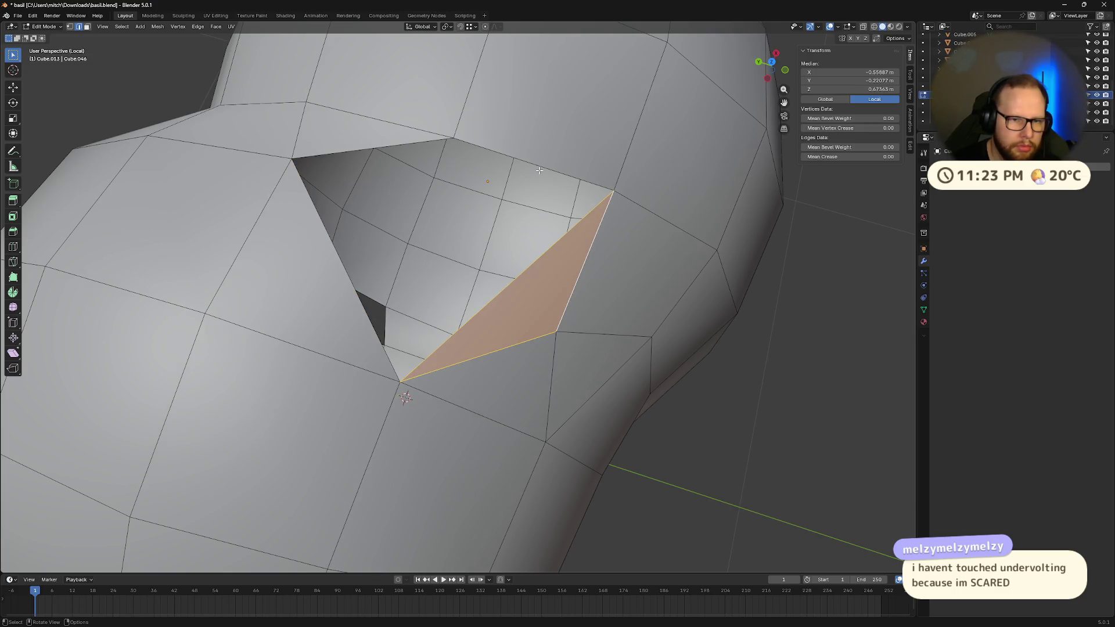
pyautogui.click(539, 170)
pyautogui.moveTo(540, 170)
pyautogui.mouseDown(button='middle')
pyautogui.moveTo(528, 278)
pyautogui.moveTo(500, 267)
pyautogui.mouseUp(button='middle')
pyautogui.keyDown('shift'); pyautogui.click(372, 247); pyautogui.keyUp('shift')
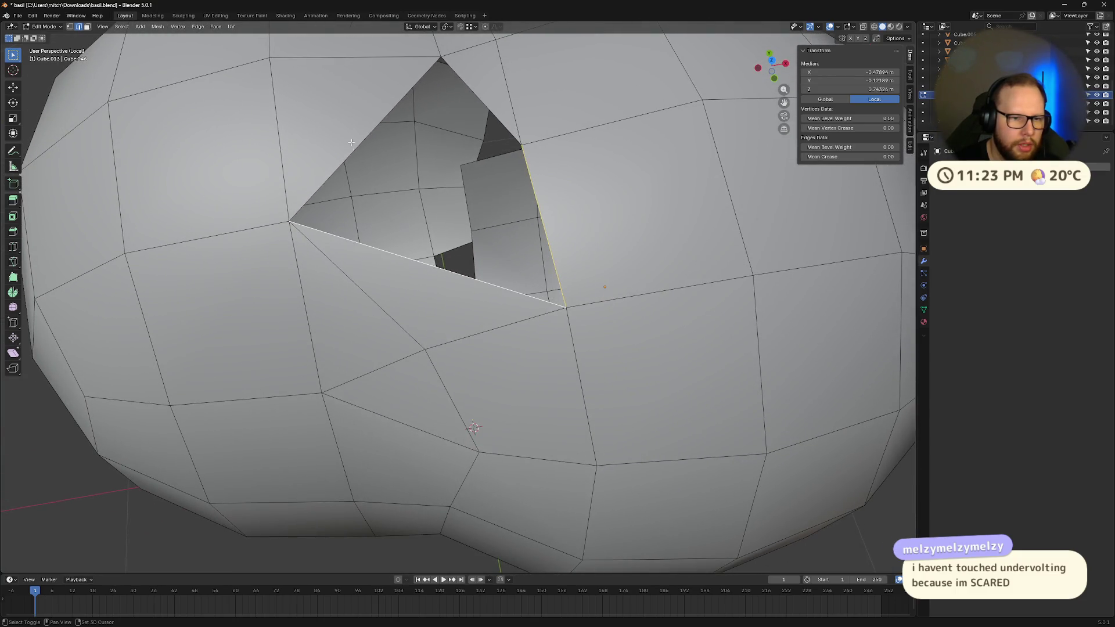
pyautogui.keyDown('shift'); pyautogui.click(491, 113); pyautogui.keyUp('shift')
pyautogui.press('f')
# - Orbit around the merged double-blob hair mesh to inspect the sealed area
pyautogui.moveTo(491, 114); pyautogui.dragTo(558, 294, button='middle')
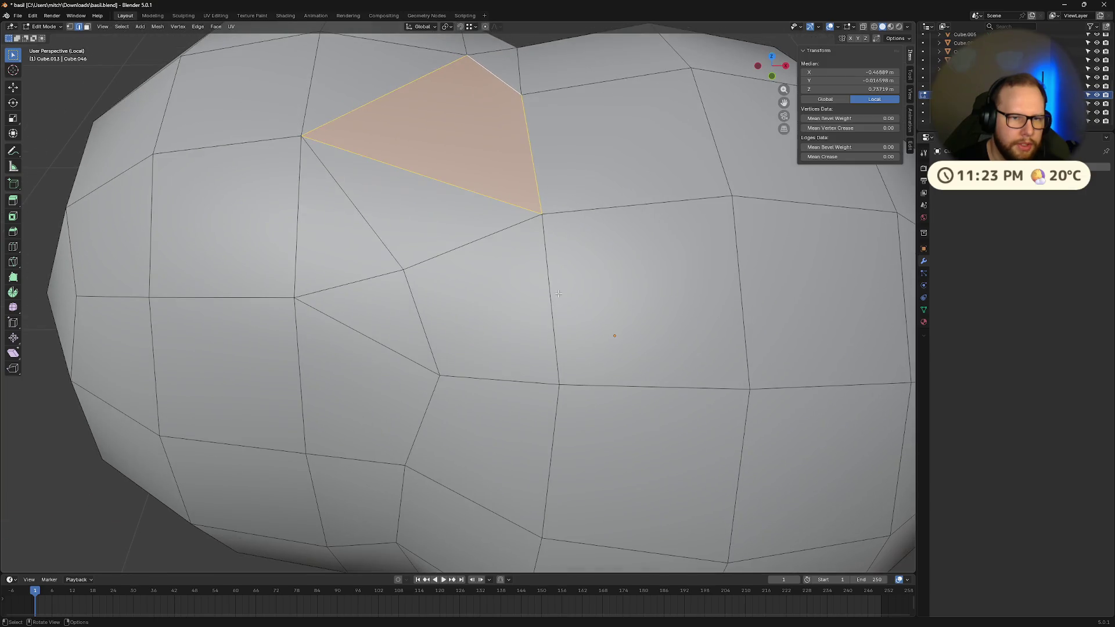
pyautogui.click(558, 294)
pyautogui.scroll(-8, 558, 294)
pyautogui.moveTo(523, 360)
pyautogui.mouseDown(button='middle')
pyautogui.moveTo(502, 402)
pyautogui.moveTo(411, 402)
pyautogui.mouseUp(button='middle')
pyautogui.scroll(3, 409, 421)
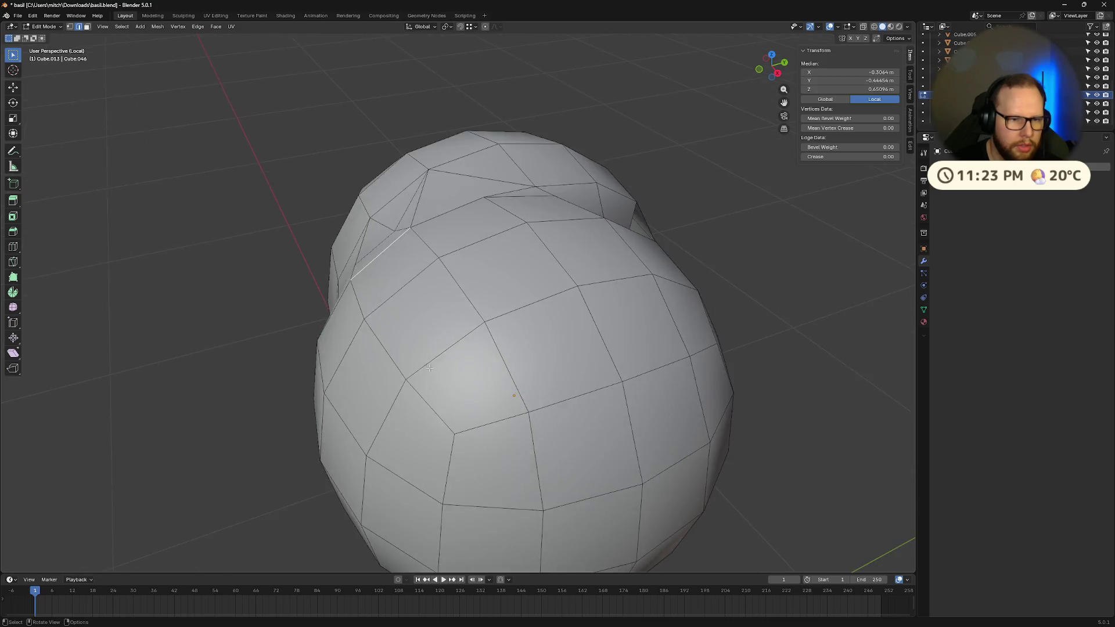
pyautogui.moveTo(409, 421)
pyautogui.mouseDown(button='middle')
pyautogui.moveTo(467, 389)
pyautogui.moveTo(468, 300)
pyautogui.mouseUp(button='middle')
pyautogui.hotkey('ctrl', 'z')
pyautogui.hotkey('ctrl', 'z')
pyautogui.hotkey('ctrl', 'z')
pyautogui.hotkey('ctrl', 'z')
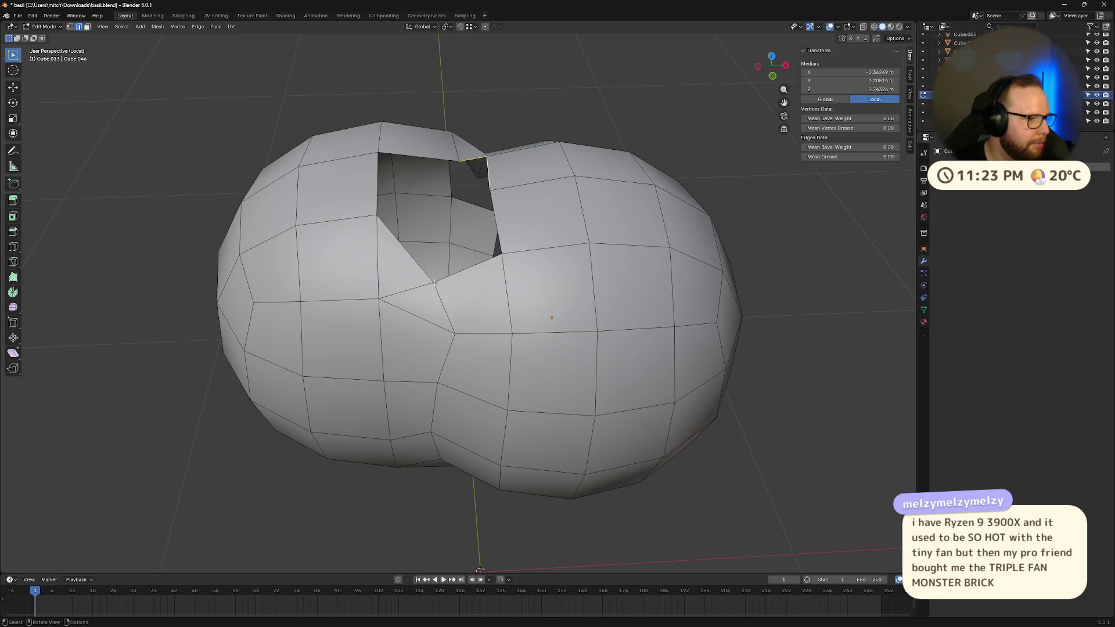
pyautogui.moveTo(440, 285)
pyautogui.mouseDown(button='middle')
pyautogui.moveTo(611, 256)
pyautogui.moveTo(493, 383)
pyautogui.moveTo(521, 352)
pyautogui.mouseUp(button='middle')
pyautogui.press('KP_Decimal')
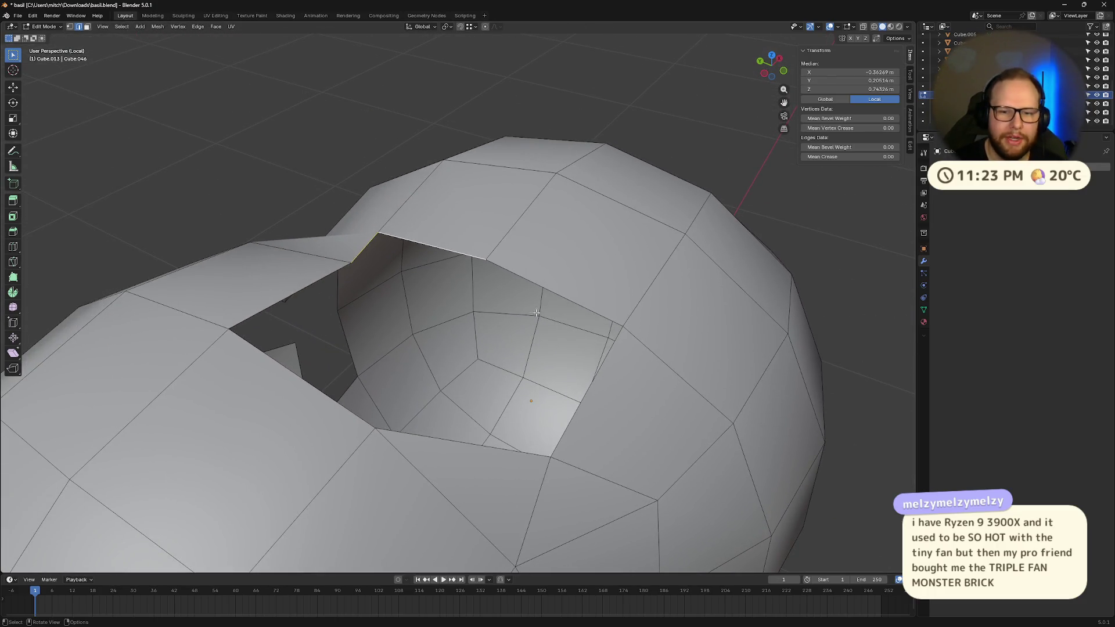
pyautogui.click(346, 267)
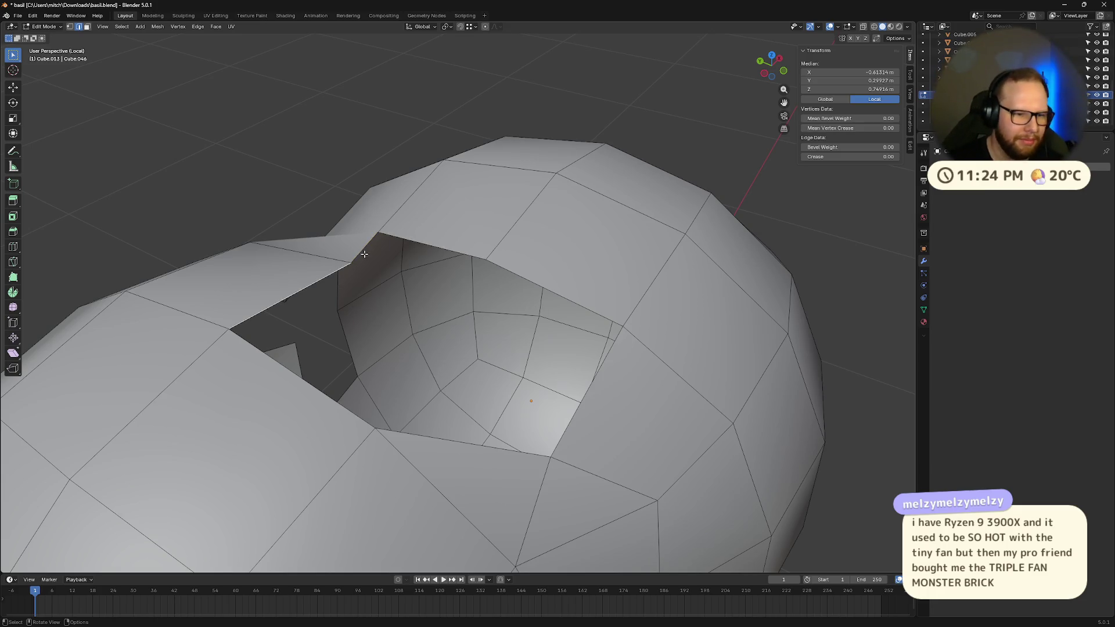
pyautogui.click(434, 248)
pyautogui.moveTo(434, 249)
pyautogui.mouseDown(button='middle')
pyautogui.moveTo(485, 308)
pyautogui.moveTo(474, 298)
pyautogui.moveTo(482, 264)
pyautogui.mouseUp(button='middle')
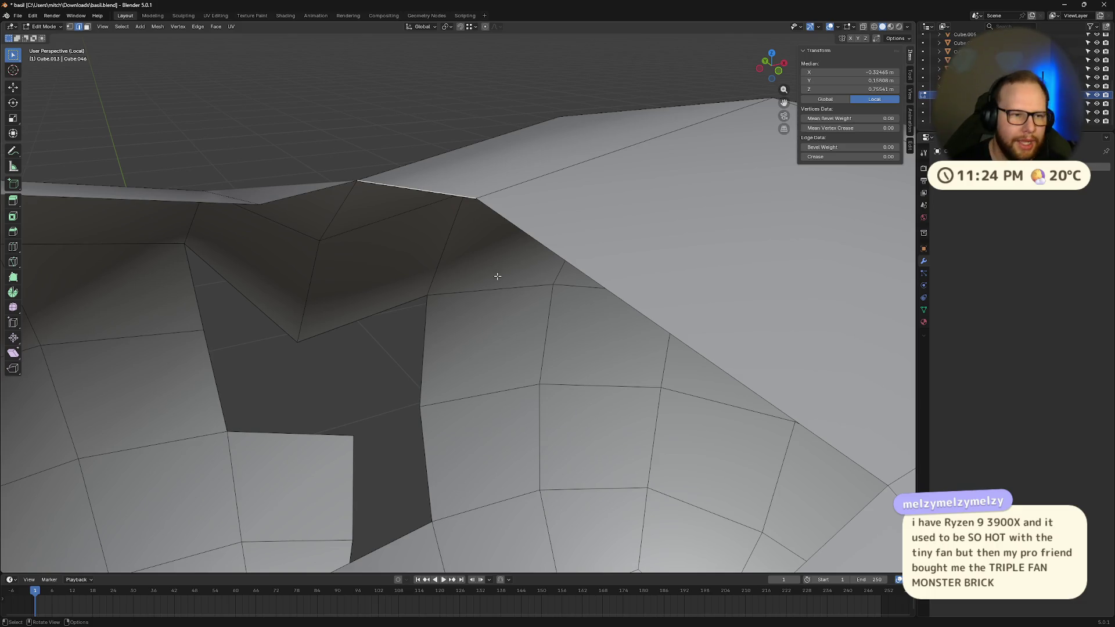
pyautogui.moveTo(174, 337); pyautogui.dragTo(354, 364, button='middle')
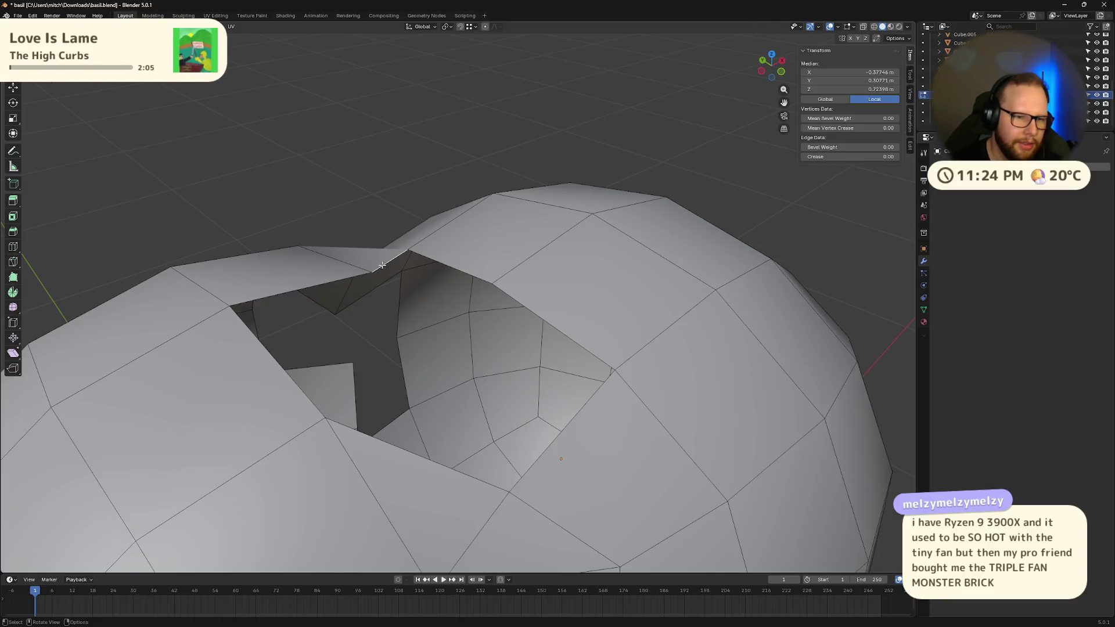
pyautogui.moveTo(382, 266); pyautogui.dragTo(440, 283, button='middle')
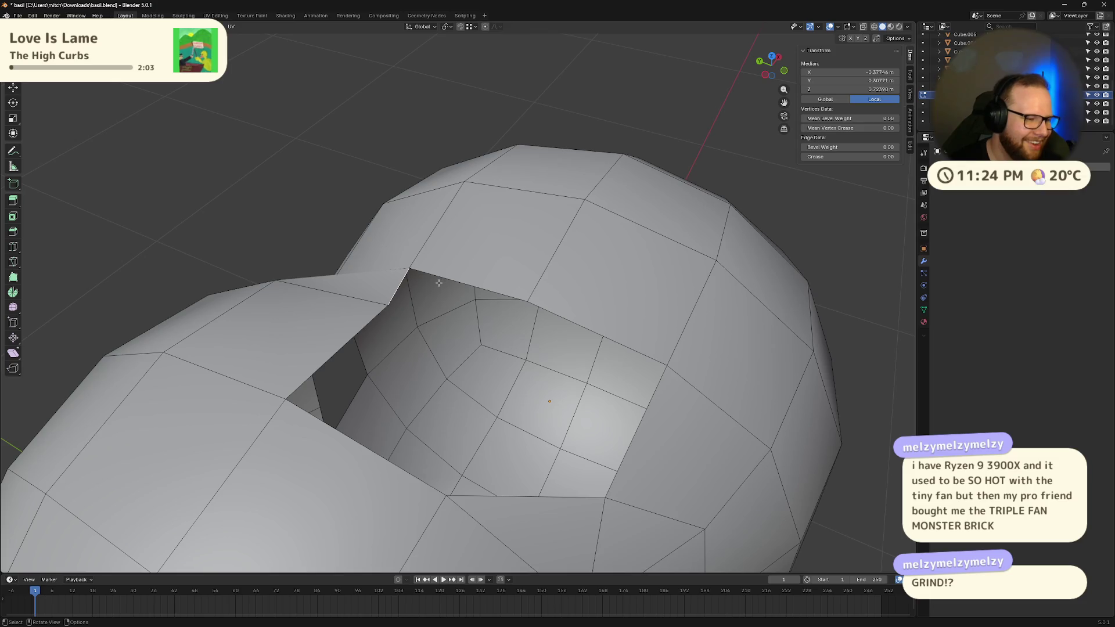
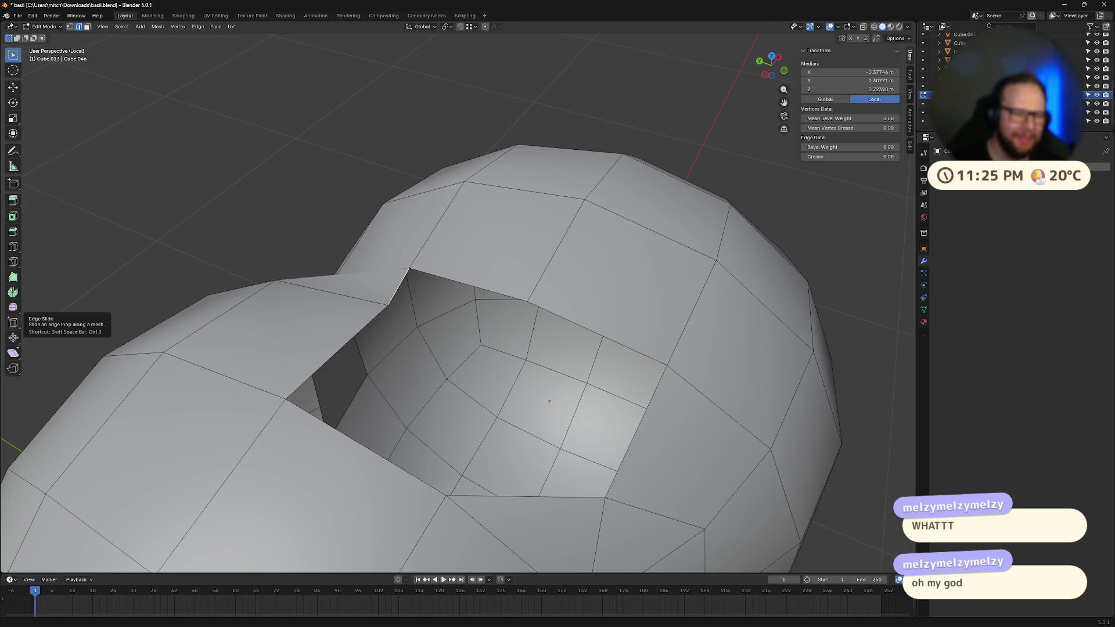
# - Close the first lobe-joint hole by nudging three of its rim edges into place and filling a face
pyautogui.moveTo(465, 407)
pyautogui.mouseDown(button='middle')
pyautogui.moveTo(645, 442)
pyautogui.moveTo(671, 305)
pyautogui.mouseUp(button='middle')
pyautogui.click(643, 442)
pyautogui.keyDown('shift'); pyautogui.click(672, 303); pyautogui.keyUp('shift')
pyautogui.keyDown('shift'); pyautogui.click(686, 348); pyautogui.keyUp('shift')
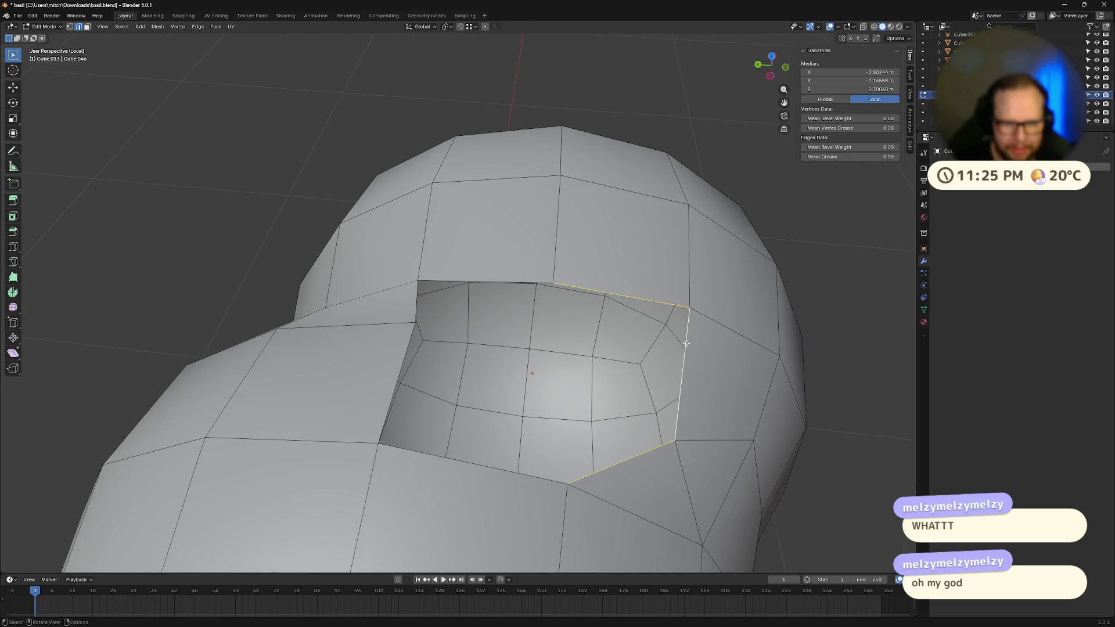
pyautogui.press('g')
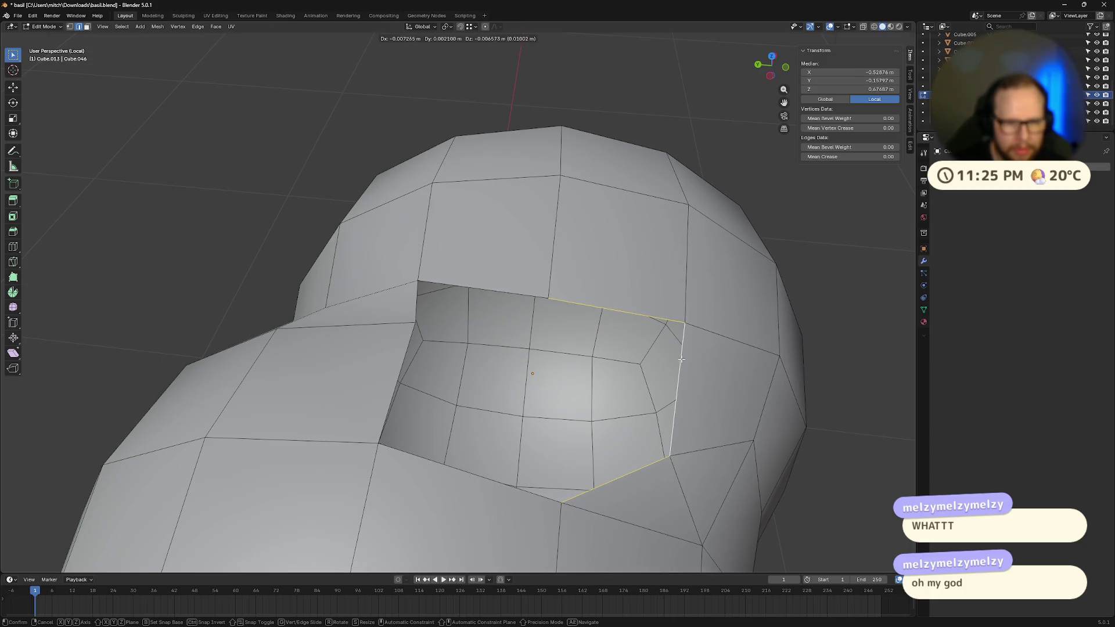
pyautogui.click(688, 357)
pyautogui.moveTo(687, 357)
pyautogui.mouseDown(button='middle')
pyautogui.moveTo(689, 368)
pyautogui.moveTo(458, 276)
pyautogui.moveTo(338, 262)
pyautogui.moveTo(349, 256)
pyautogui.moveTo(378, 323)
pyautogui.mouseUp(button='middle')
pyautogui.press('f')
# - Fill the leftover gap with a triangle and patch the next gap with a face
pyautogui.click(358, 268)
pyautogui.press('f')
pyautogui.click(282, 302)
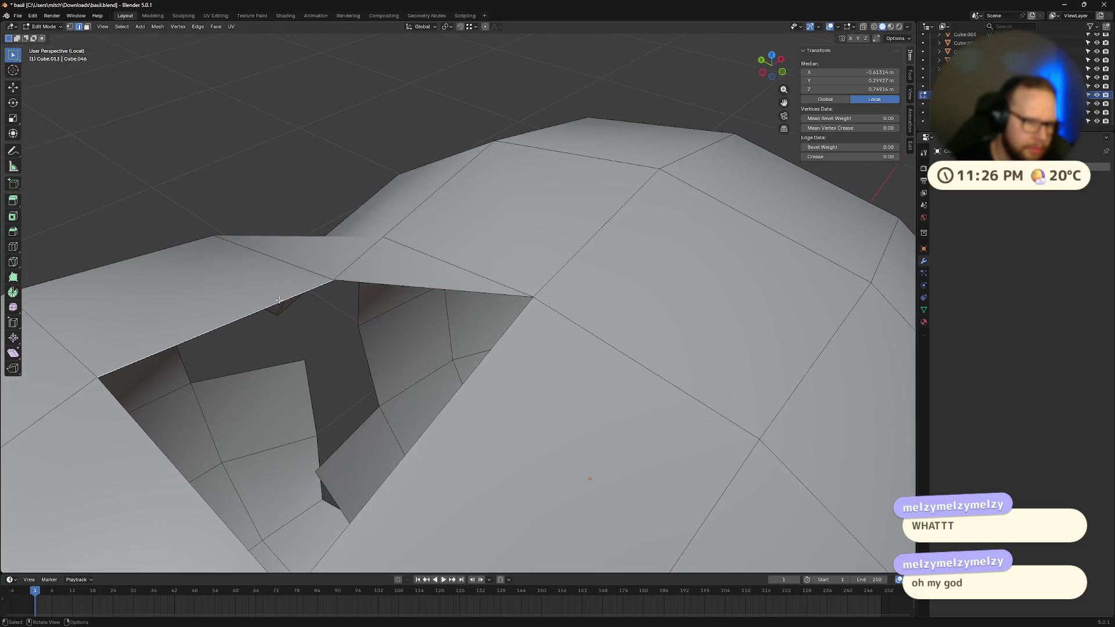
pyautogui.keyDown('shift'); pyautogui.click(395, 291); pyautogui.keyUp('shift')
pyautogui.keyDown('shift'); pyautogui.click(465, 380); pyautogui.keyUp('shift')
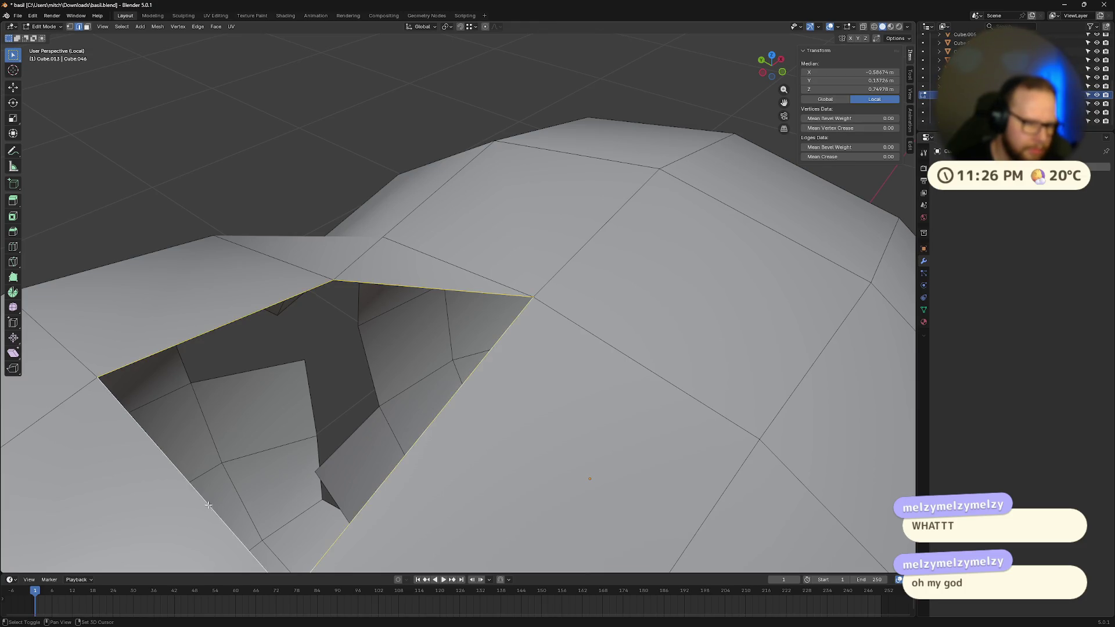
pyautogui.press('f')
# - Leave Edit Mode to inspect the blob all around, then return to editing the gap between lobes
pyautogui.moveTo(466, 381); pyautogui.dragTo(394, 370, button='middle')
pyautogui.press('Tab')
pyautogui.scroll(-5, 395, 370)
pyautogui.moveTo(602, 344)
pyautogui.mouseDown(button='middle')
pyautogui.moveTo(471, 373)
pyautogui.moveTo(531, 396)
pyautogui.moveTo(444, 372)
pyautogui.moveTo(513, 291)
pyautogui.moveTo(496, 204)
pyautogui.moveTo(461, 334)
pyautogui.moveTo(374, 402)
pyautogui.moveTo(521, 374)
pyautogui.moveTo(377, 395)
pyautogui.moveTo(563, 391)
pyautogui.mouseUp(button='middle')
pyautogui.press('Tab')
pyautogui.scroll(5, 446, 381)
pyautogui.moveTo(445, 382)
pyautogui.mouseDown(button='middle')
pyautogui.moveTo(531, 351)
pyautogui.moveTo(571, 420)
pyautogui.moveTo(576, 477)
pyautogui.moveTo(484, 400)
pyautogui.mouseUp(button='middle')
pyautogui.scroll(-6, 572, 420)
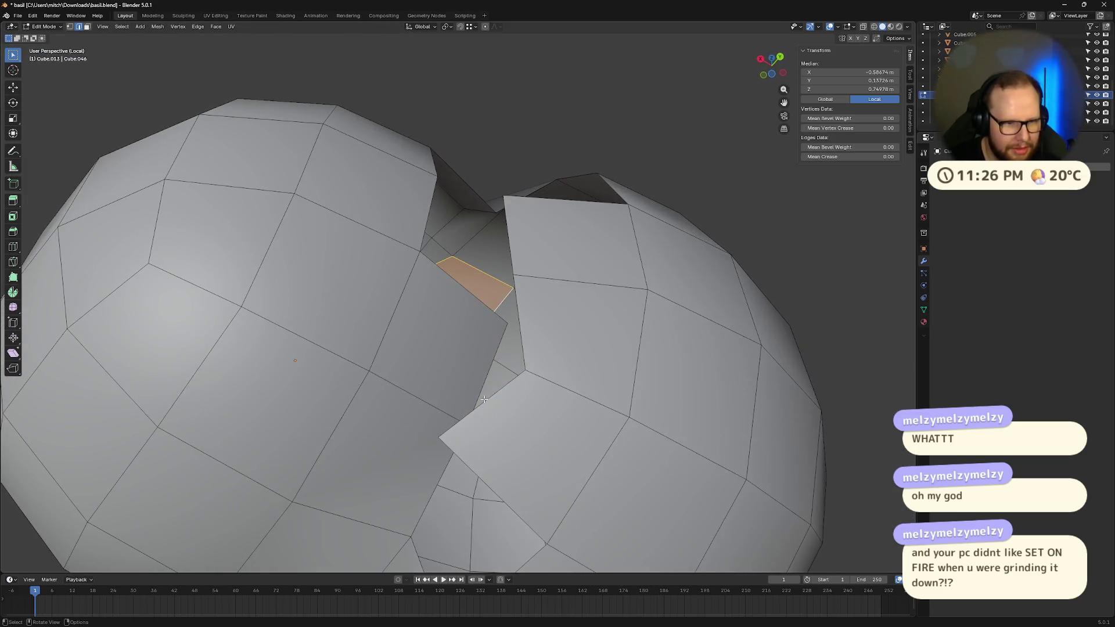
# - In face select mode, delete the two faces poking into the gap between lobes
pyautogui.press('3')
pyautogui.click(429, 338)
pyautogui.keyDown('shift'); pyautogui.click(410, 455); pyautogui.keyUp('shift')
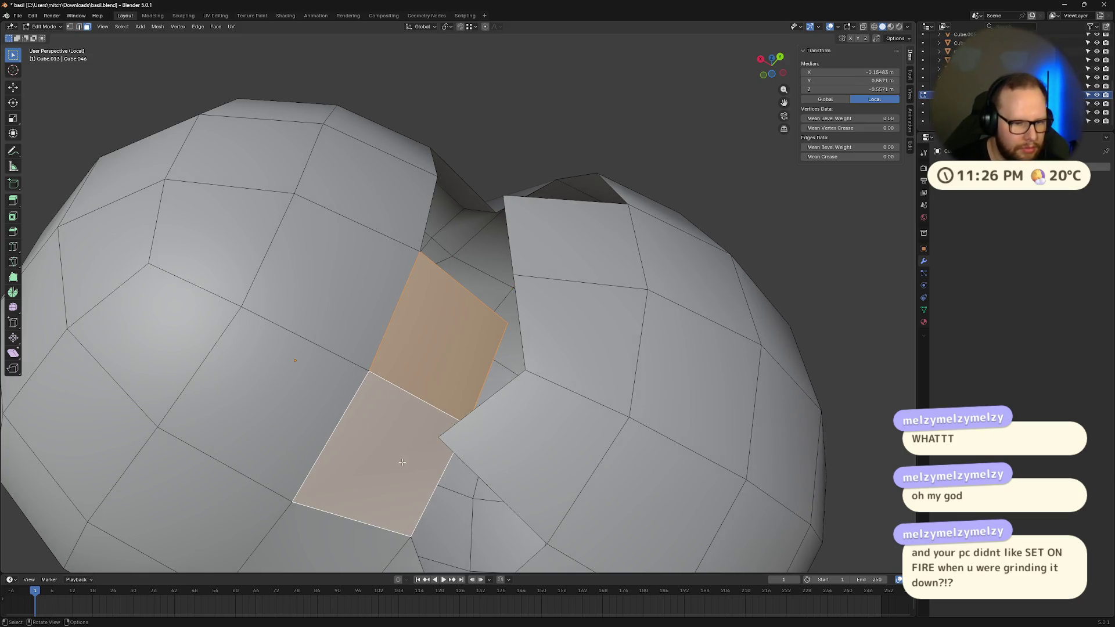
pyautogui.rightClick(410, 455)
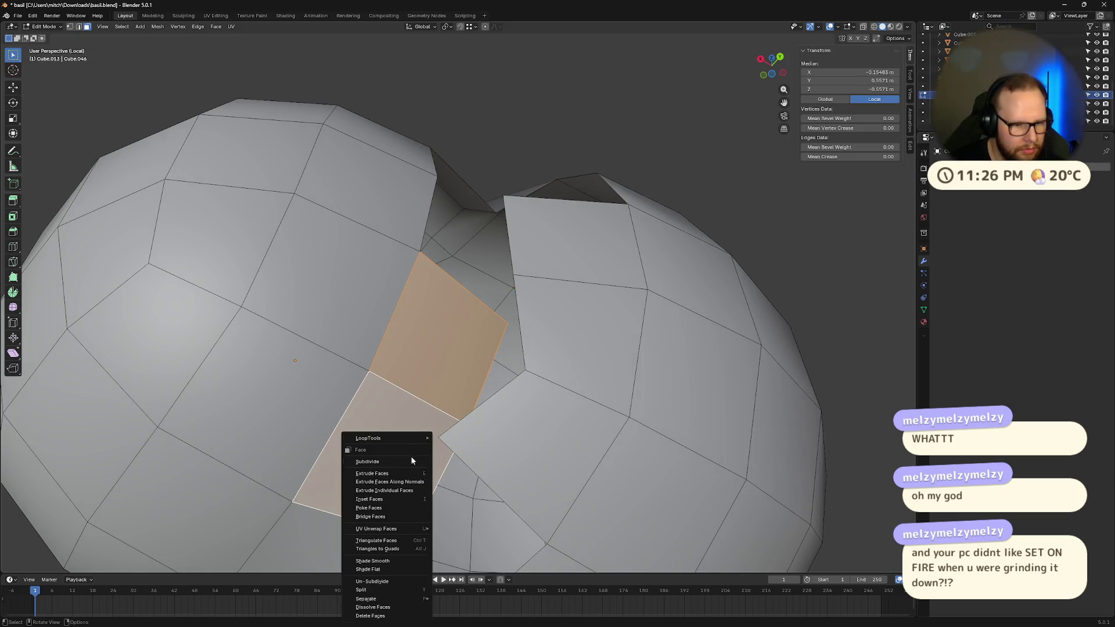
pyautogui.press('x')
pyautogui.click(428, 391)
# - Patch the cavity with a new face spanning its top, left and bottom edges
pyautogui.moveTo(428, 390)
pyautogui.mouseDown(button='middle')
pyautogui.moveTo(484, 451)
pyautogui.moveTo(490, 392)
pyautogui.mouseUp(button='middle')
pyautogui.scroll(3, 490, 392)
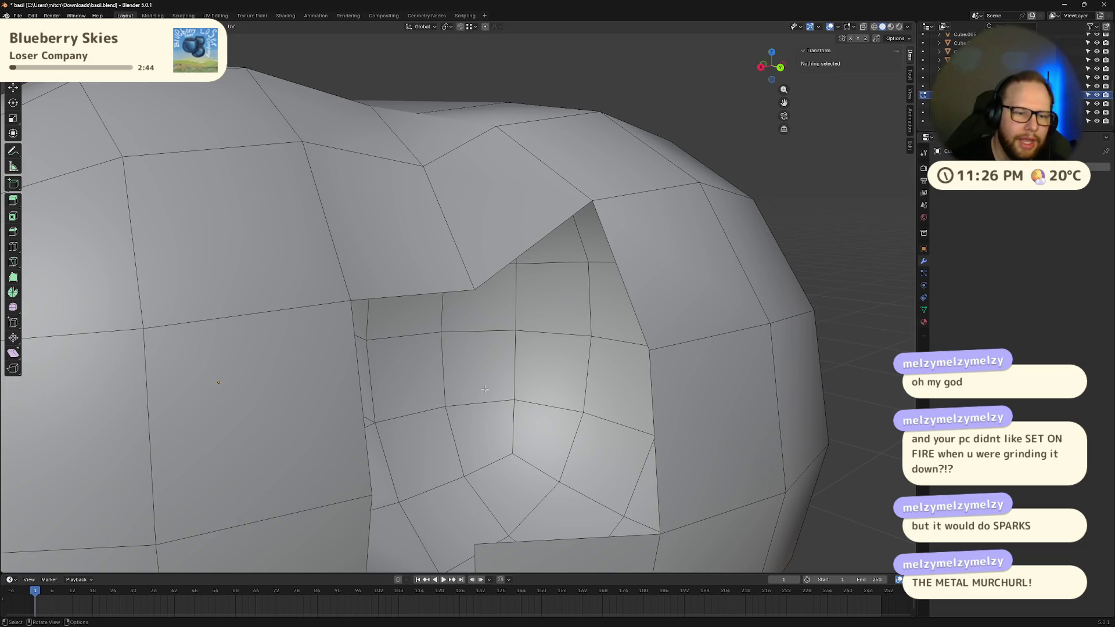
pyautogui.moveTo(485, 389)
pyautogui.mouseDown(button='middle')
pyautogui.moveTo(459, 380)
pyautogui.moveTo(491, 354)
pyautogui.moveTo(497, 382)
pyautogui.mouseUp(button='middle')
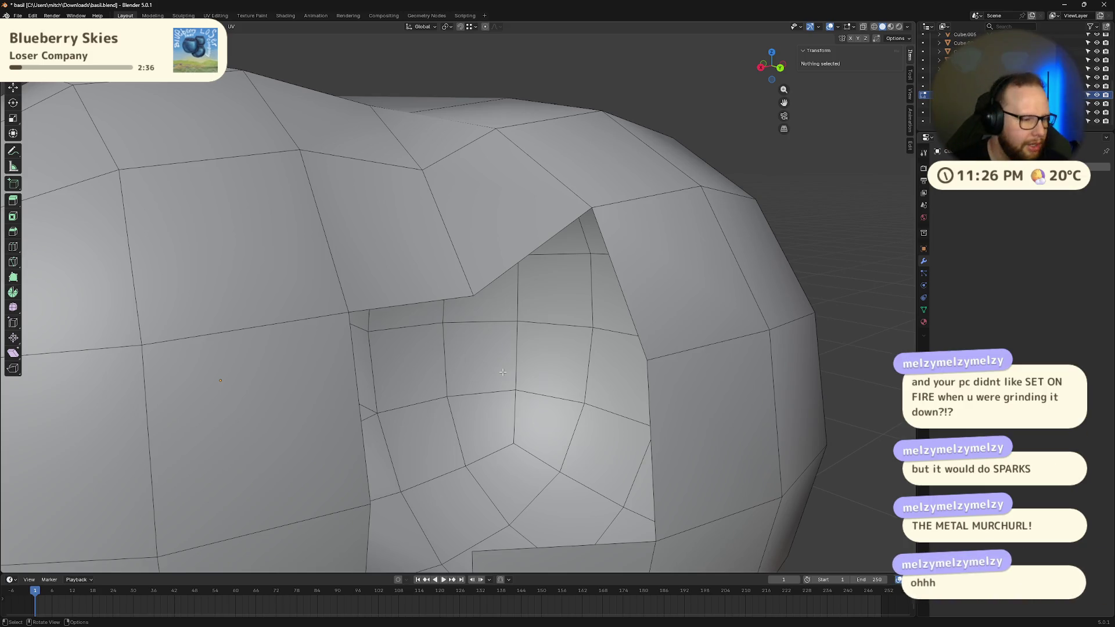
pyautogui.moveTo(503, 373)
pyautogui.mouseDown(button='middle')
pyautogui.moveTo(528, 382)
pyautogui.moveTo(261, 341)
pyautogui.mouseUp(button='middle')
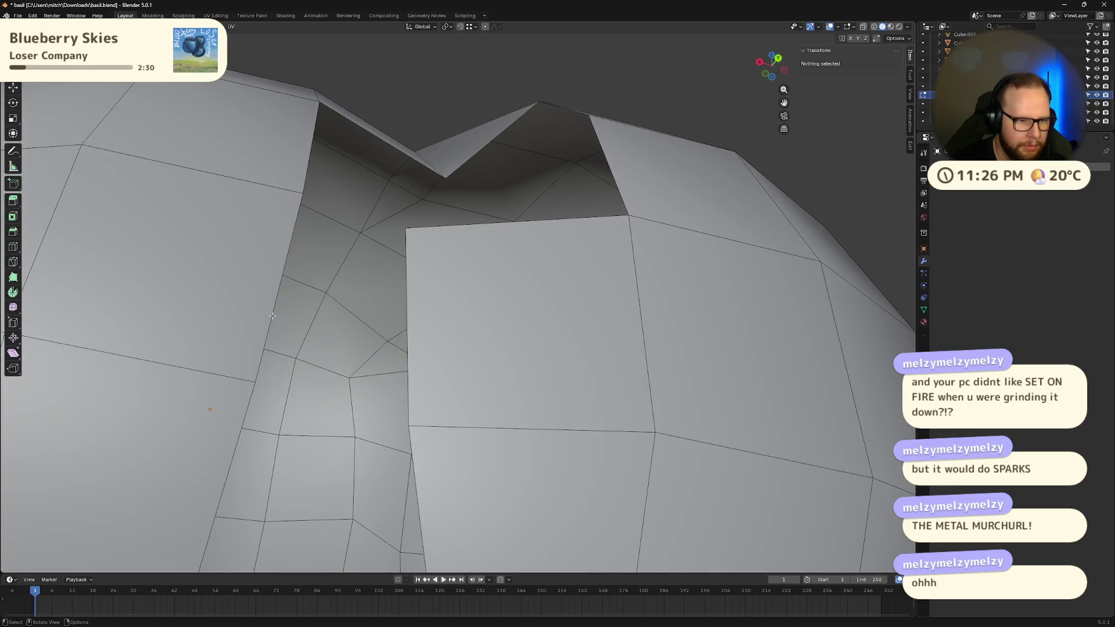
pyautogui.click(270, 317)
pyautogui.moveTo(471, 348); pyautogui.dragTo(466, 393, button='middle')
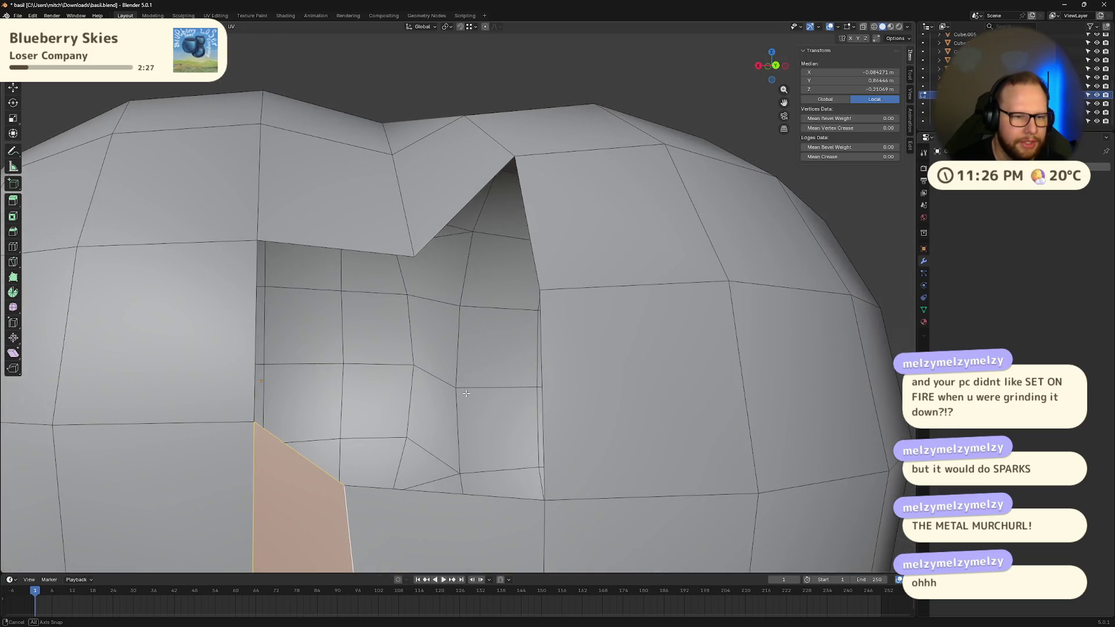
pyautogui.click(295, 245)
pyautogui.keyDown('shift'); pyautogui.click(256, 287); pyautogui.keyUp('shift')
pyautogui.keyDown('shift'); pyautogui.click(287, 443); pyautogui.keyUp('shift')
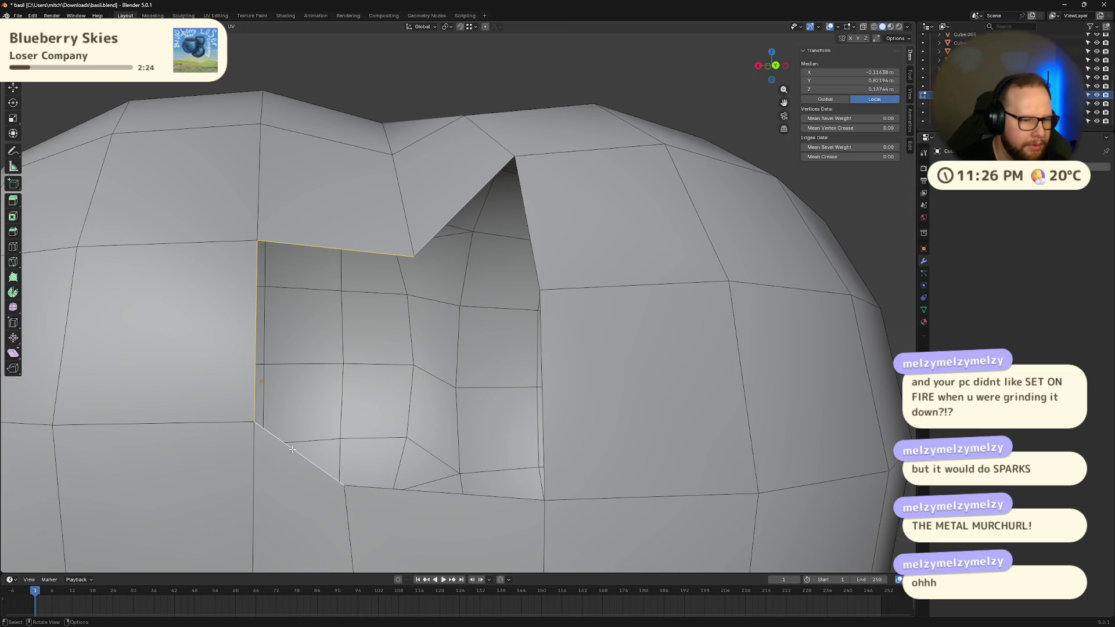
pyautogui.press('f')
# - Fill the remaining hole with a triangle, then select the left, top and right edges of the last hole
pyautogui.moveTo(287, 444); pyautogui.dragTo(465, 445, button='middle')
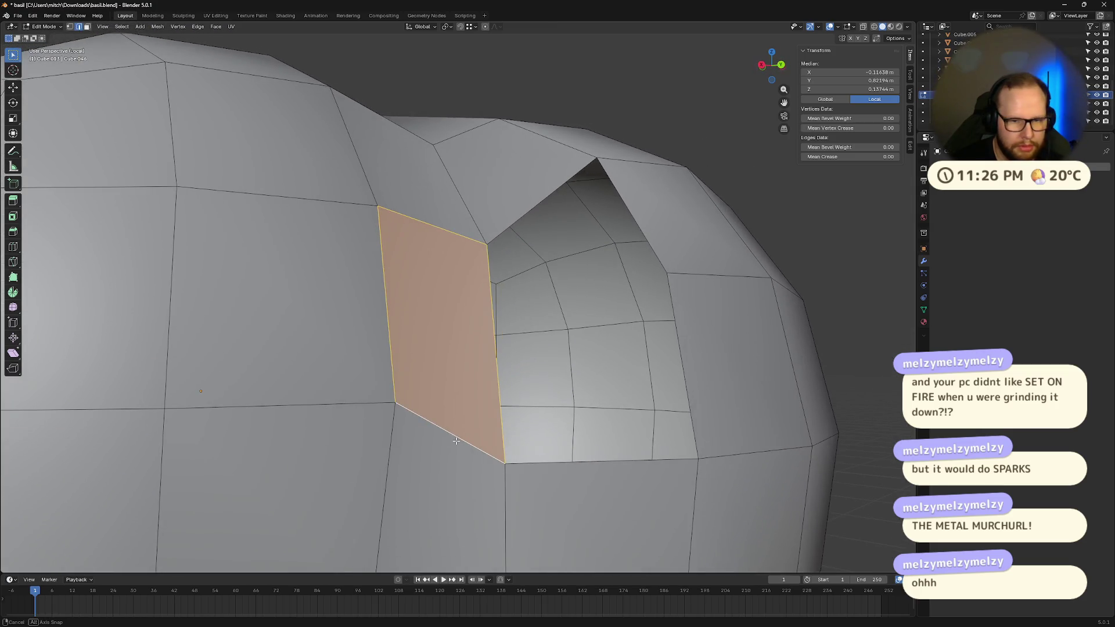
pyautogui.moveTo(621, 460); pyautogui.dragTo(587, 410, button='middle')
pyautogui.click(498, 251)
pyautogui.keyDown('shift'); pyautogui.click(607, 257); pyautogui.keyUp('shift')
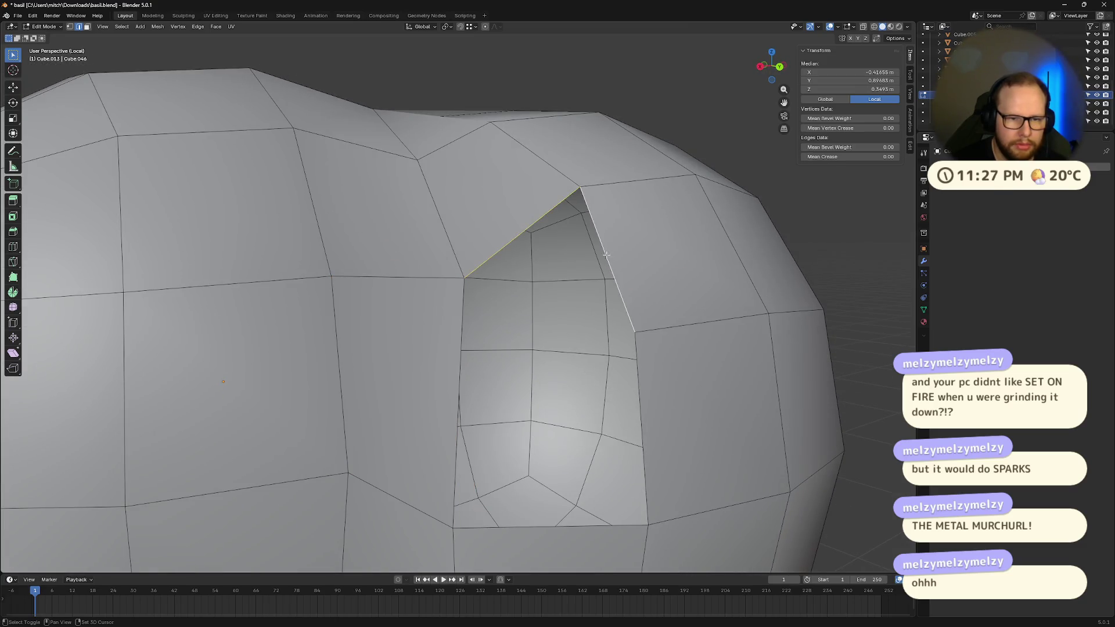
pyautogui.press('f')
pyautogui.click(460, 387)
pyautogui.keyDown('shift'); pyautogui.click(549, 308); pyautogui.keyUp('shift')
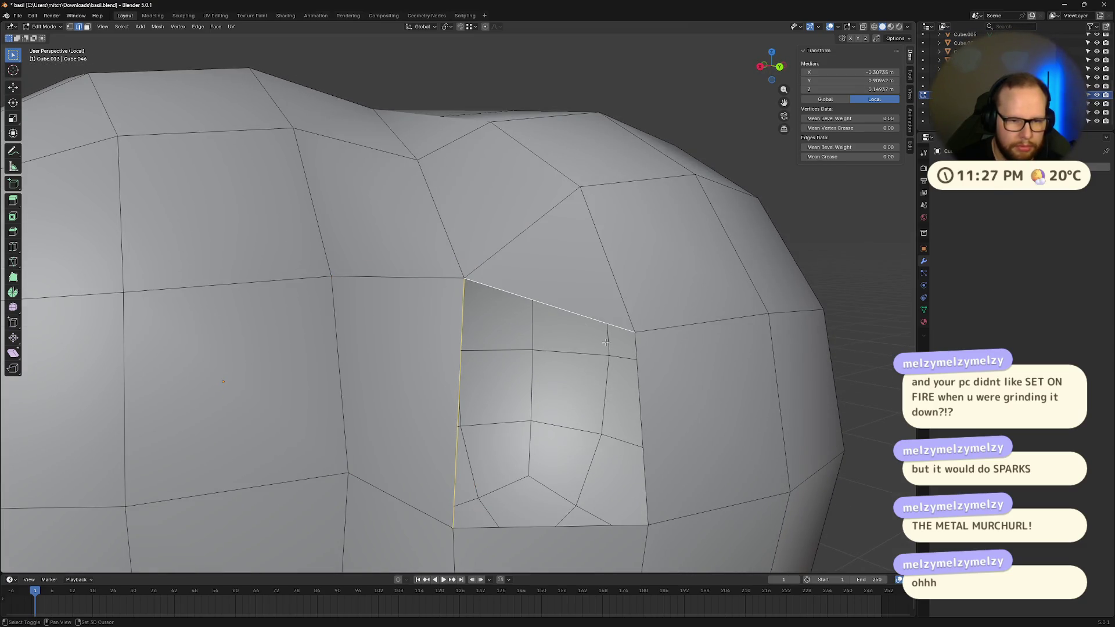
pyautogui.keyDown('shift'); pyautogui.click(640, 390); pyautogui.keyUp('shift')
pyautogui.scroll(-5, 649, 502)
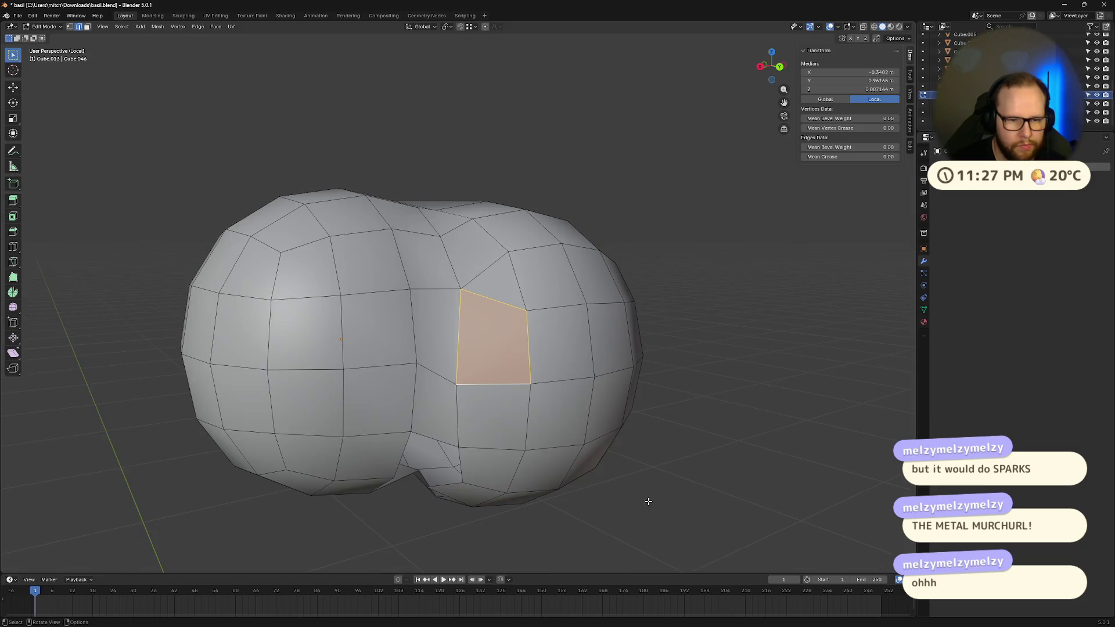
# - Fill the final holes between the hair lobes with new quad and triangle faces
pyautogui.moveTo(624, 488); pyautogui.dragTo(407, 418, button='middle')
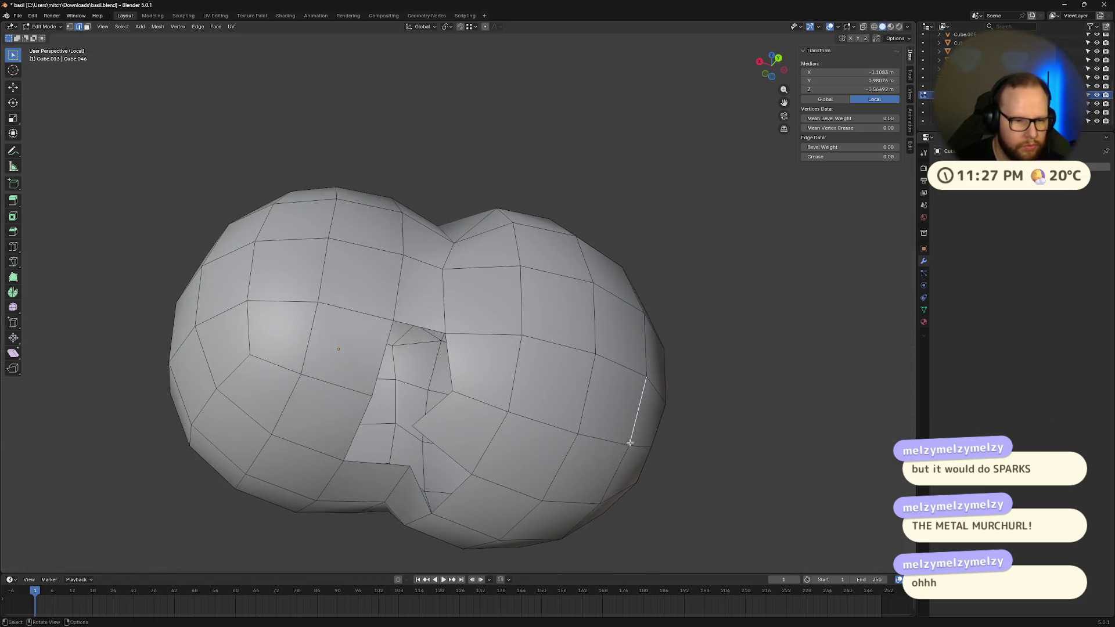
pyautogui.scroll(6, 383, 422)
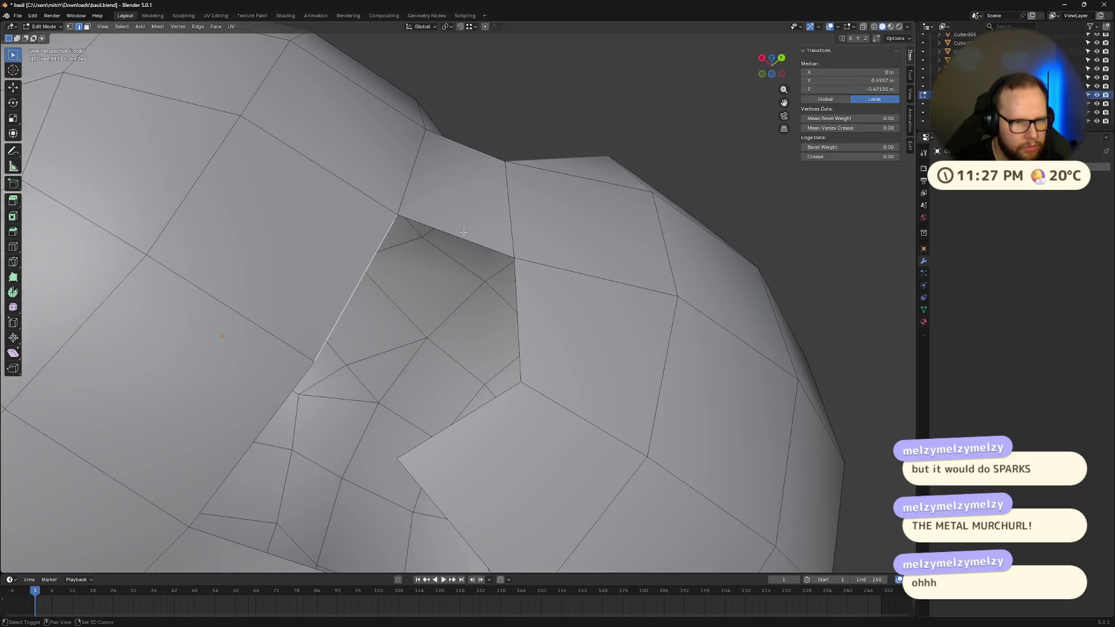
pyautogui.press('f')
pyautogui.moveTo(516, 297); pyautogui.dragTo(447, 371, button='middle')
pyautogui.moveTo(369, 357)
pyautogui.mouseDown(button='middle')
pyautogui.moveTo(459, 278)
pyautogui.moveTo(556, 387)
pyautogui.mouseUp(button='middle')
pyautogui.click(484, 237)
pyautogui.press('f')
pyautogui.click(361, 424)
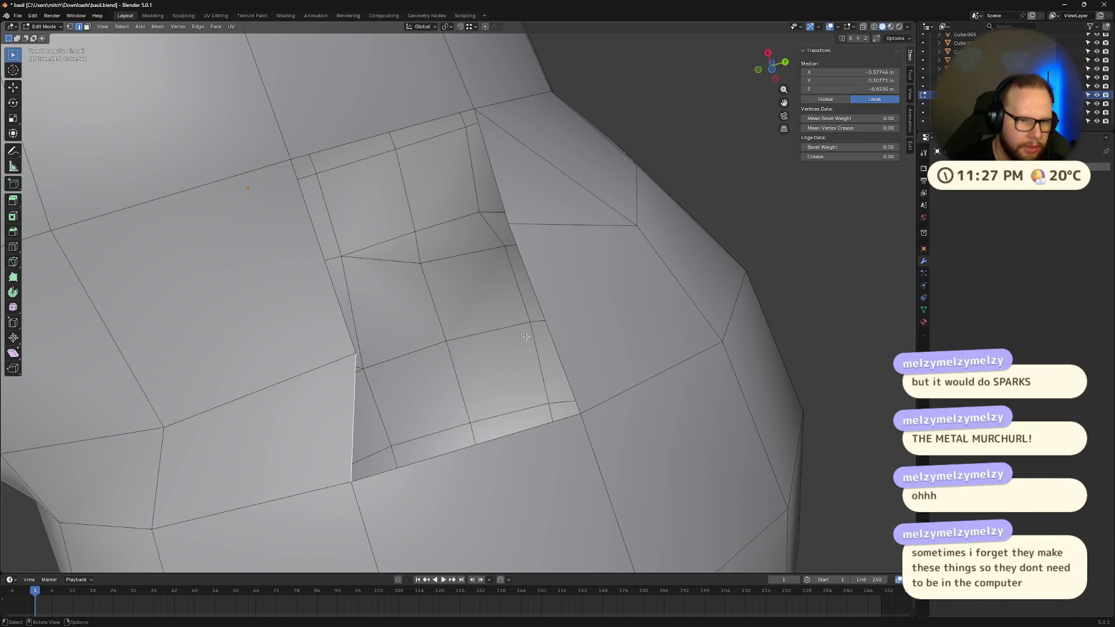
pyautogui.press('f')
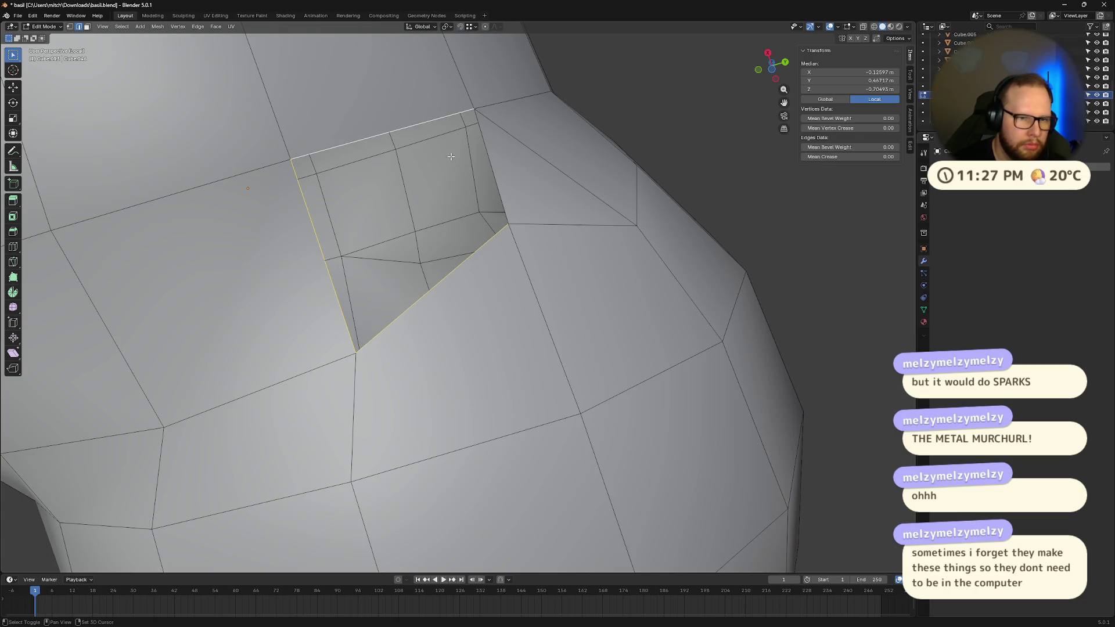
pyautogui.press('f')
# - Deselect all, return to Object Mode, and leave local view to show the whole character
pyautogui.press('Home')
pyautogui.hotkey('alt', 'a')
pyautogui.moveTo(635, 267)
pyautogui.mouseDown(button='middle')
pyautogui.moveTo(571, 380)
pyautogui.moveTo(600, 363)
pyautogui.moveTo(747, 400)
pyautogui.moveTo(572, 399)
pyautogui.moveTo(567, 301)
pyautogui.moveTo(530, 358)
pyautogui.moveTo(508, 330)
pyautogui.moveTo(598, 288)
pyautogui.moveTo(662, 325)
pyautogui.moveTo(585, 359)
pyautogui.moveTo(477, 300)
pyautogui.mouseUp(button='middle')
pyautogui.press('Tab')
pyautogui.press('KP_Divide')
pyautogui.scroll(-5, 553, 333)
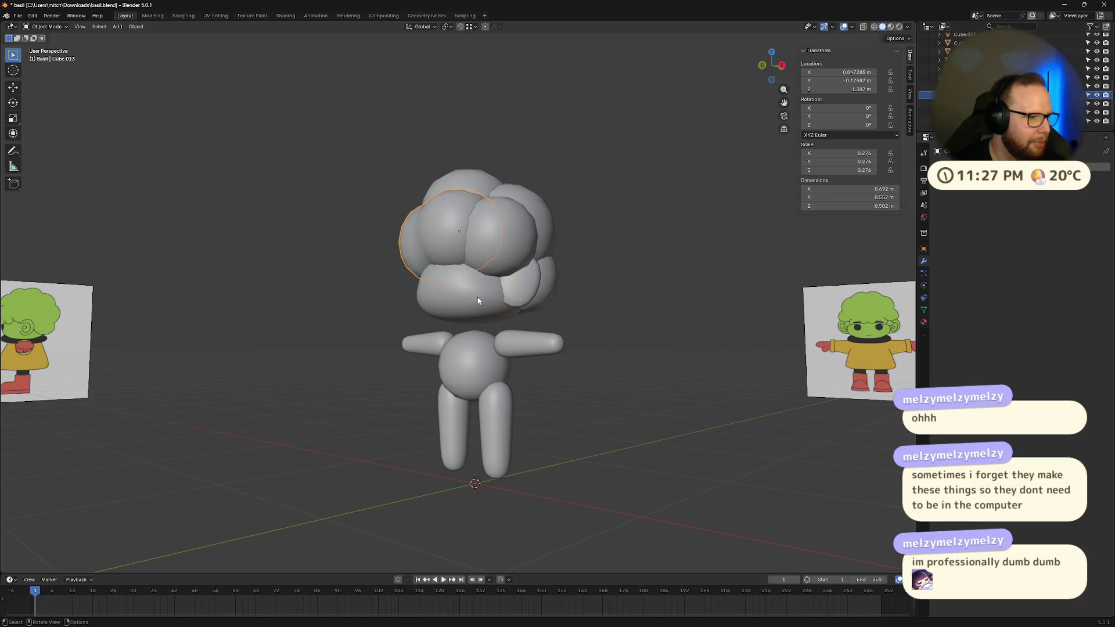
# - Compare against the reference in Right view and slightly shrink and reposition a hair sphere
pyautogui.moveTo(478, 297)
pyautogui.mouseDown(button='middle')
pyautogui.moveTo(522, 308)
pyautogui.moveTo(517, 260)
pyautogui.moveTo(479, 259)
pyautogui.moveTo(494, 236)
pyautogui.moveTo(376, 301)
pyautogui.moveTo(396, 263)
pyautogui.moveTo(479, 263)
pyautogui.moveTo(552, 235)
pyautogui.moveTo(619, 281)
pyautogui.moveTo(455, 267)
pyautogui.mouseUp(button='middle')
pyautogui.press('Tab')
pyautogui.press('Tab')
pyautogui.press('Tab')
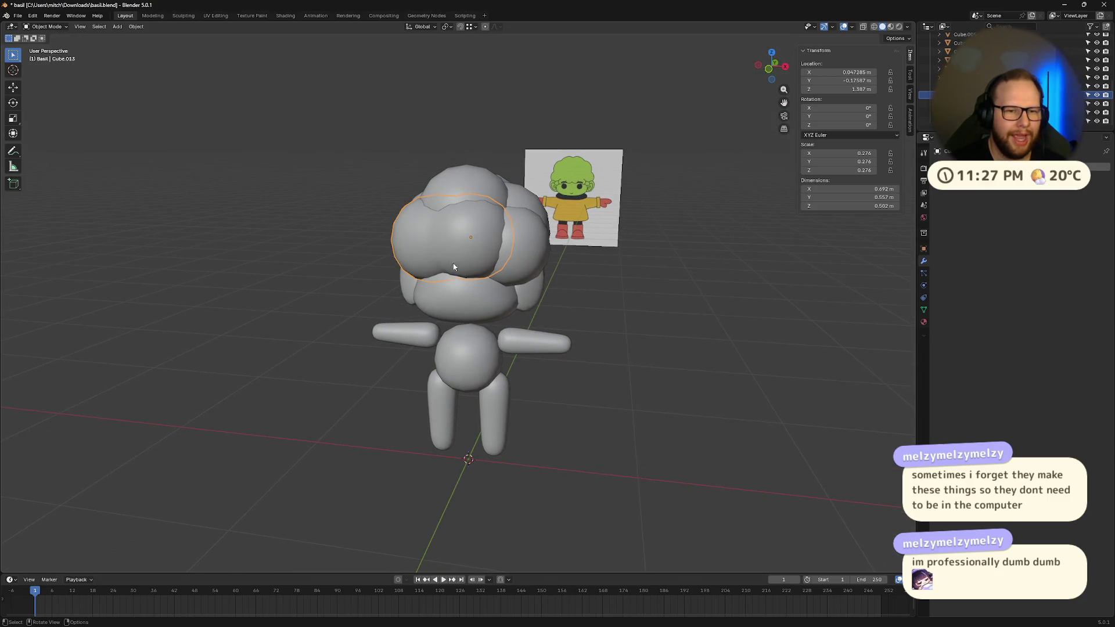
pyautogui.click(770, 73)
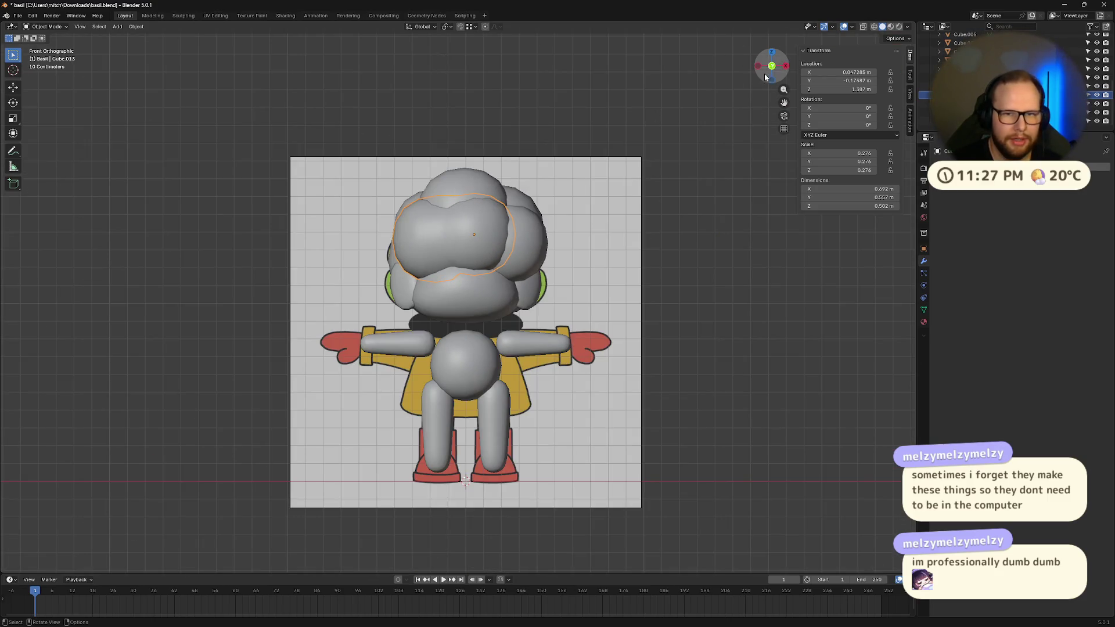
pyautogui.click(786, 65)
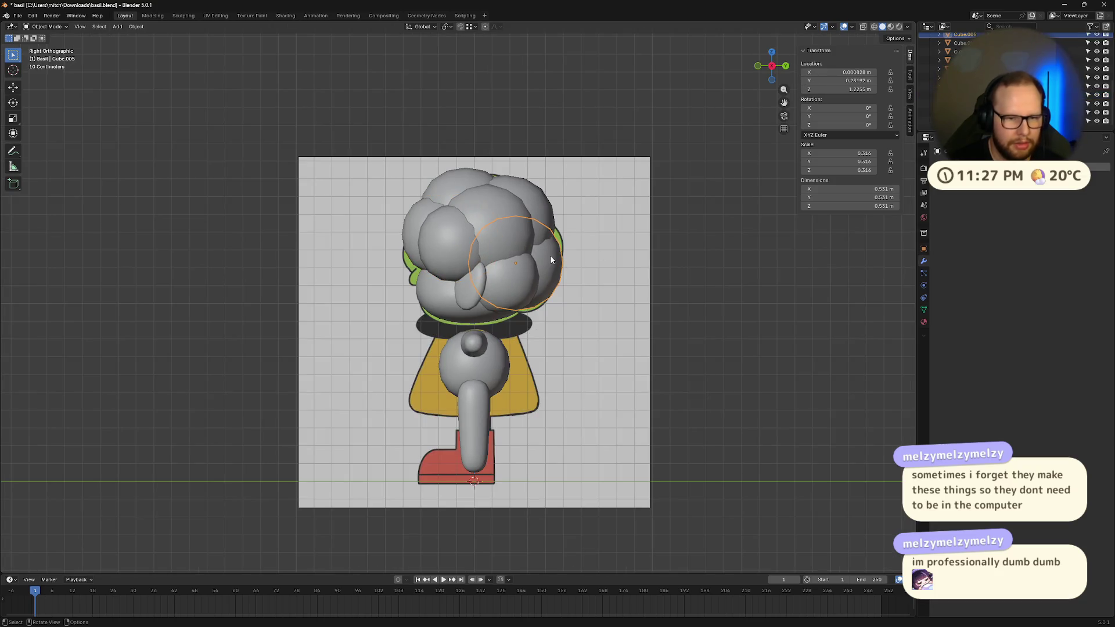
pyautogui.press('g')
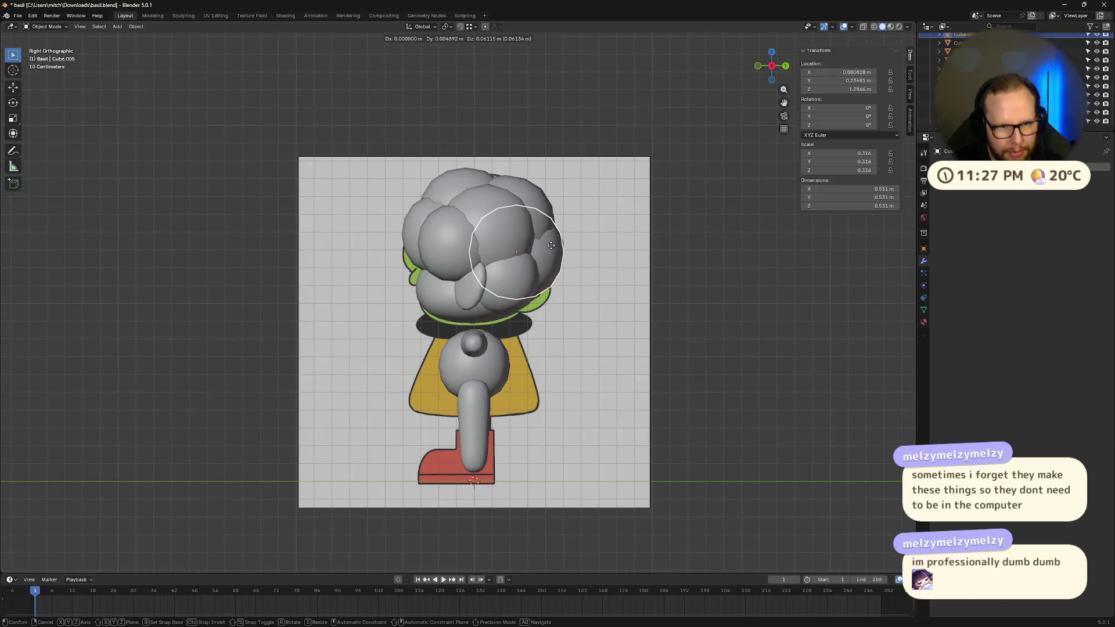
pyautogui.press('s')
pyautogui.click(548, 246)
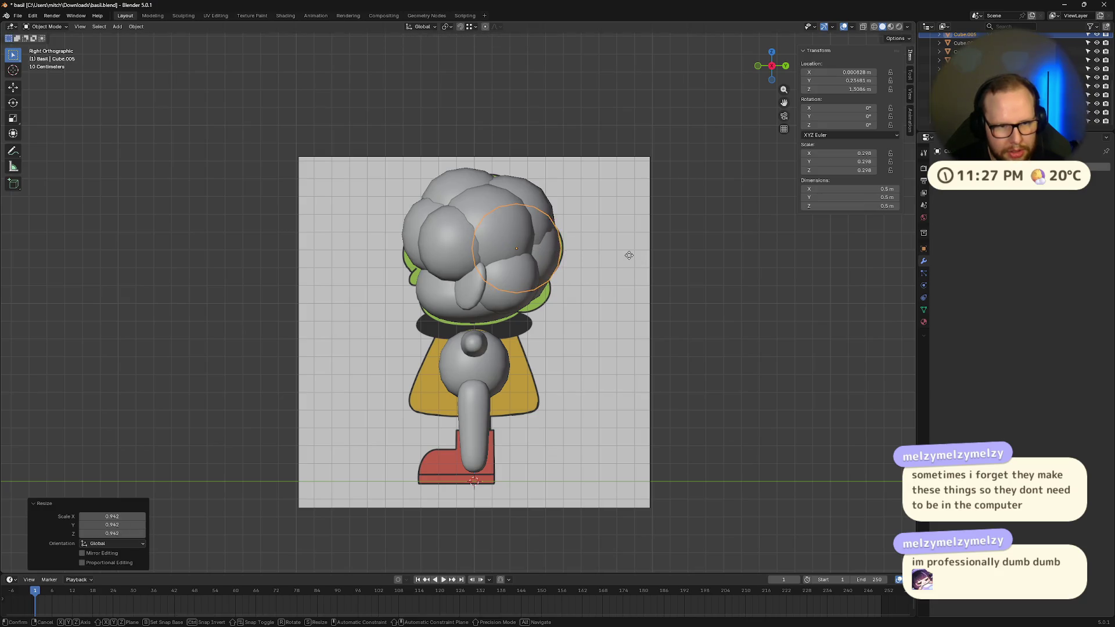
pyautogui.click(632, 256)
# - Duplicate the hair sphere and place a smaller copy beside it
pyautogui.moveTo(632, 256)
pyautogui.mouseDown(button='middle')
pyautogui.moveTo(592, 289)
pyautogui.moveTo(566, 270)
pyautogui.moveTo(576, 283)
pyautogui.moveTo(699, 88)
pyautogui.mouseUp(button='middle')
pyautogui.click(771, 69)
pyautogui.scroll(2, 669, 259)
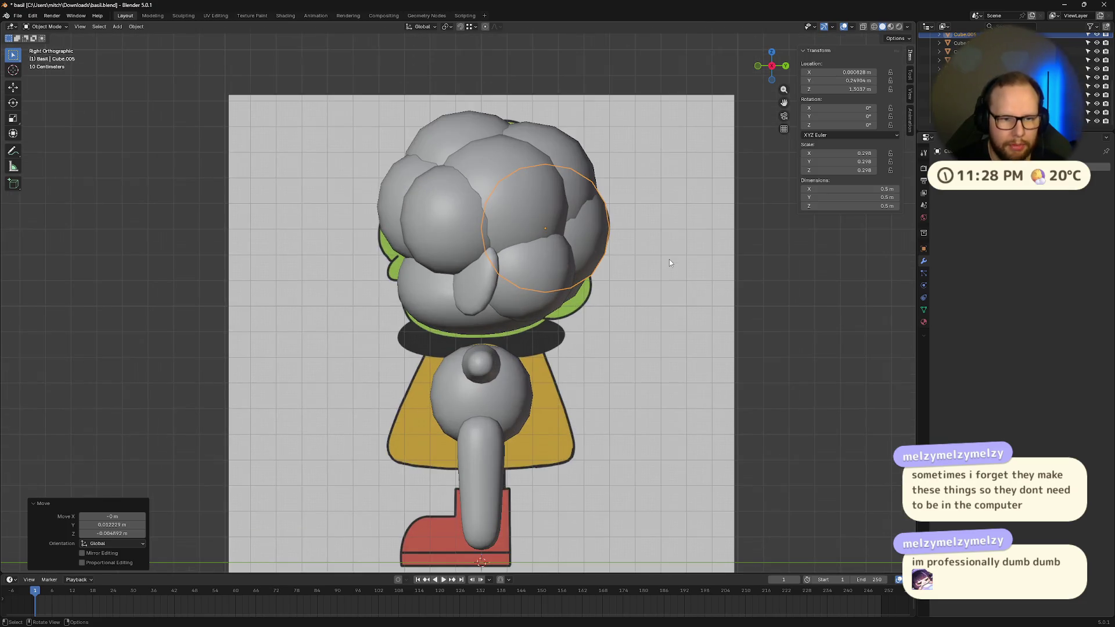
pyautogui.hotkey('shift', 'd')
pyautogui.click(656, 290)
pyautogui.press('s')
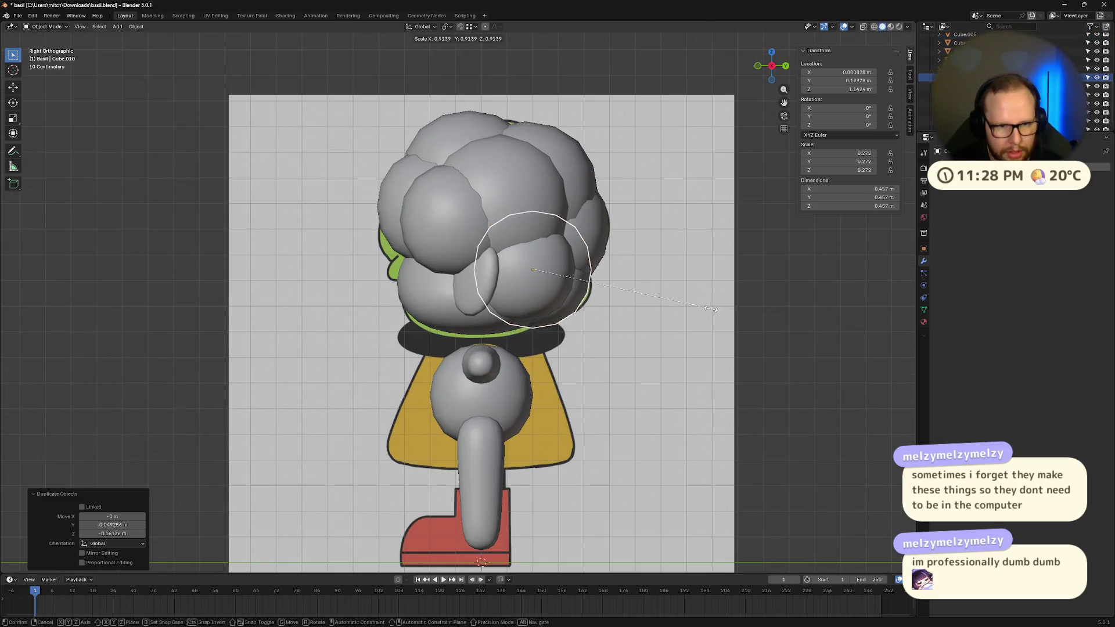
pyautogui.click(694, 305)
pyautogui.press('g')
pyautogui.press('s')
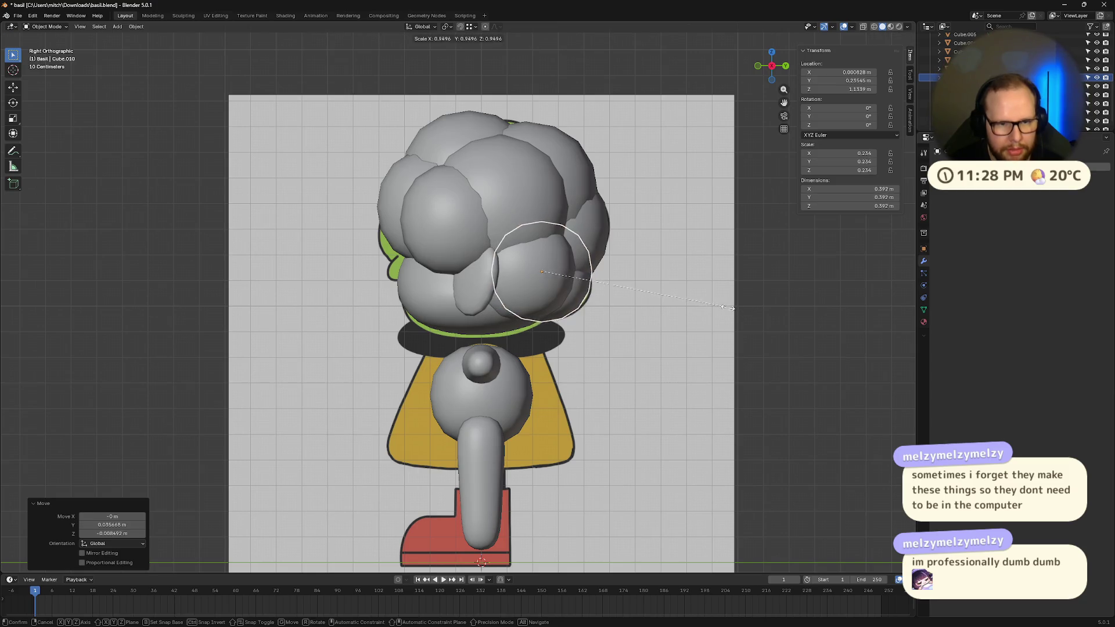
pyautogui.press('g')
pyautogui.click(728, 312)
# - Enlarge and shift a hair sphere, then reposition another sphere in the straight side view
pyautogui.moveTo(754, 341); pyautogui.dragTo(623, 322, button='middle')
pyautogui.press('s')
pyautogui.click(674, 318)
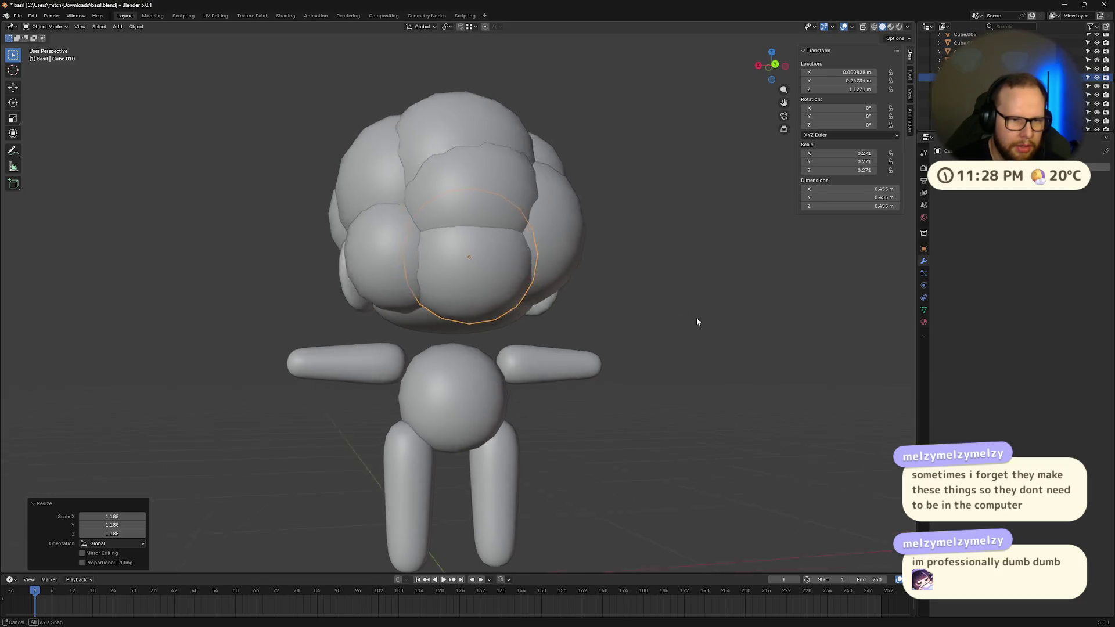
pyautogui.moveTo(697, 319); pyautogui.dragTo(783, 315, button='middle')
pyautogui.press('g')
pyautogui.click(784, 315)
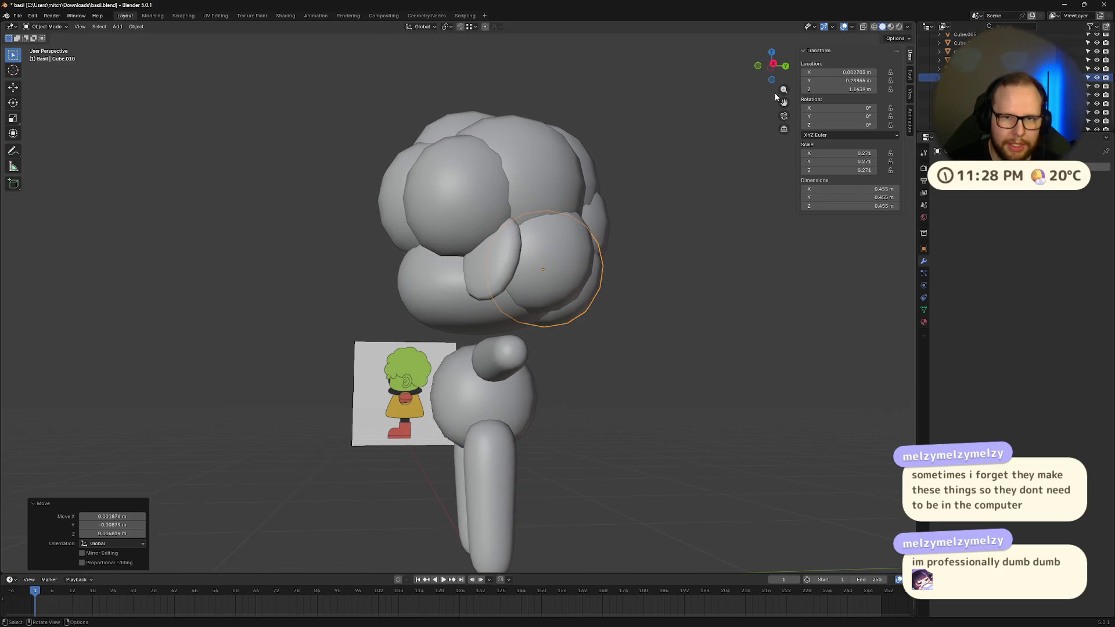
pyautogui.click(773, 66)
pyautogui.click(756, 302)
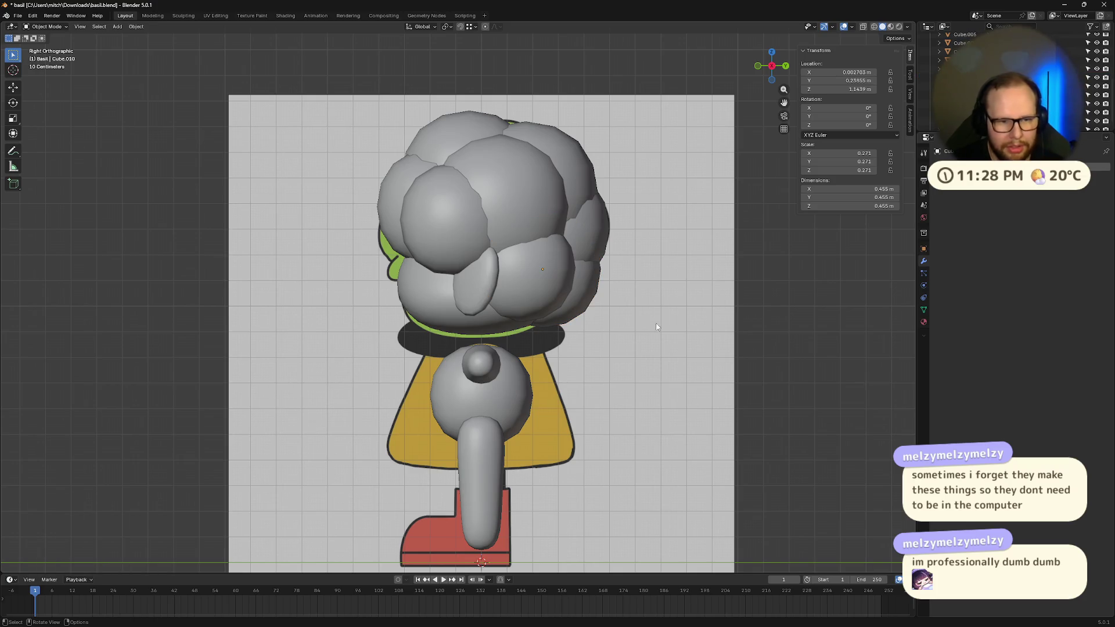
pyautogui.press('g')
pyautogui.click(529, 286)
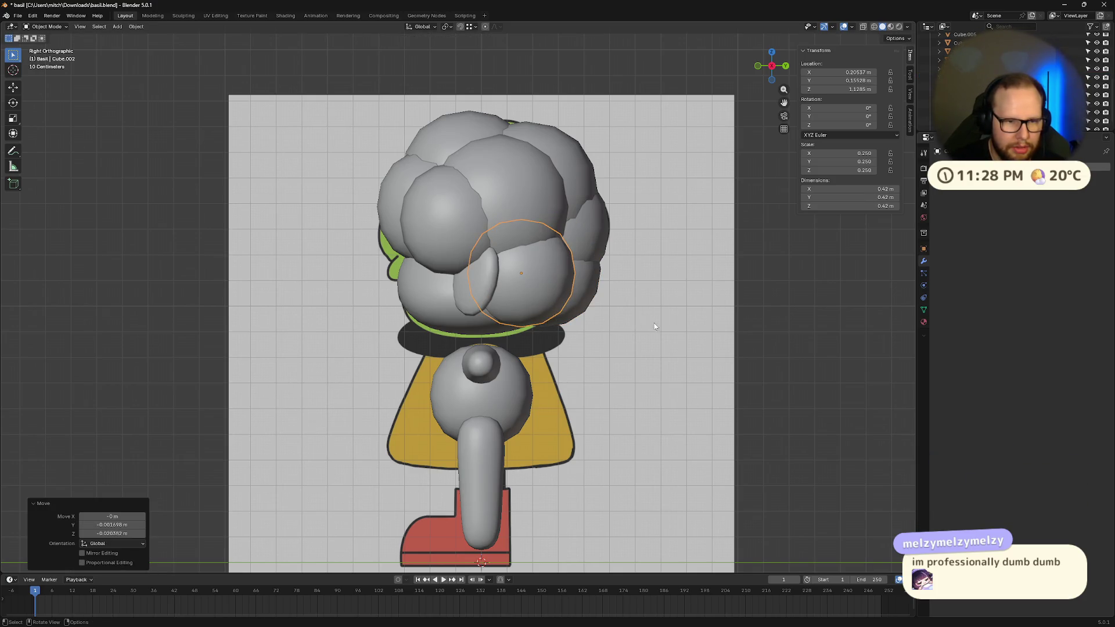
# - Undo a trial resize, then move and enlarge the front hair sphere
pyautogui.moveTo(654, 323)
pyautogui.mouseDown(button='middle')
pyautogui.moveTo(671, 327)
pyautogui.moveTo(552, 304)
pyautogui.moveTo(638, 291)
pyautogui.moveTo(734, 331)
pyautogui.moveTo(681, 345)
pyautogui.mouseUp(button='middle')
pyautogui.press('s')
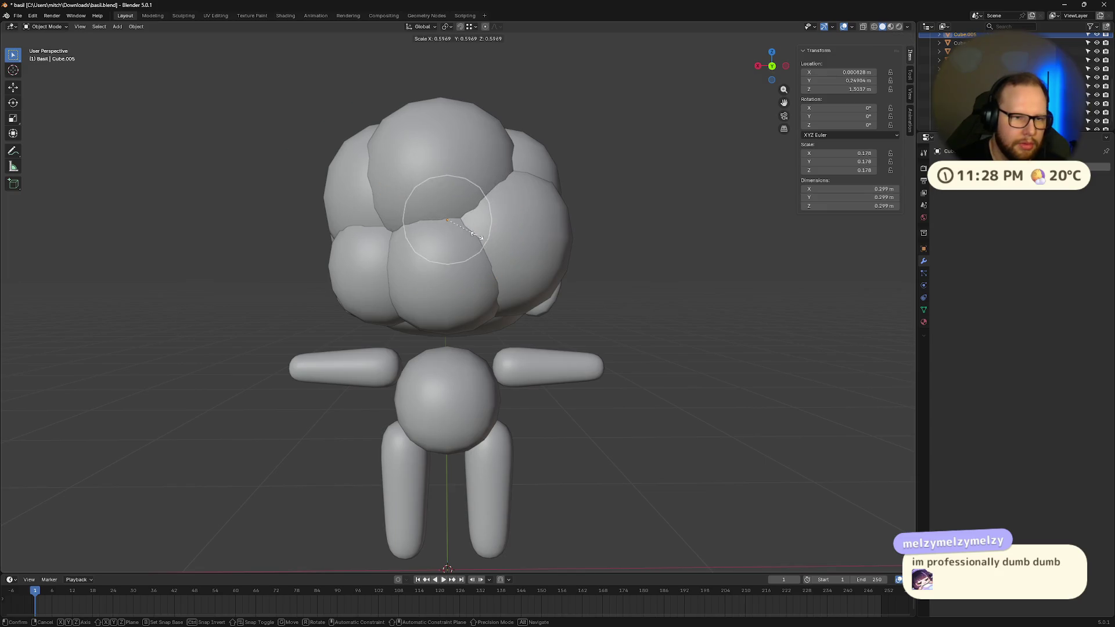
pyautogui.click(500, 236)
pyautogui.hotkey('ctrl', 'z')
pyautogui.moveTo(580, 265); pyautogui.dragTo(541, 246, button='middle')
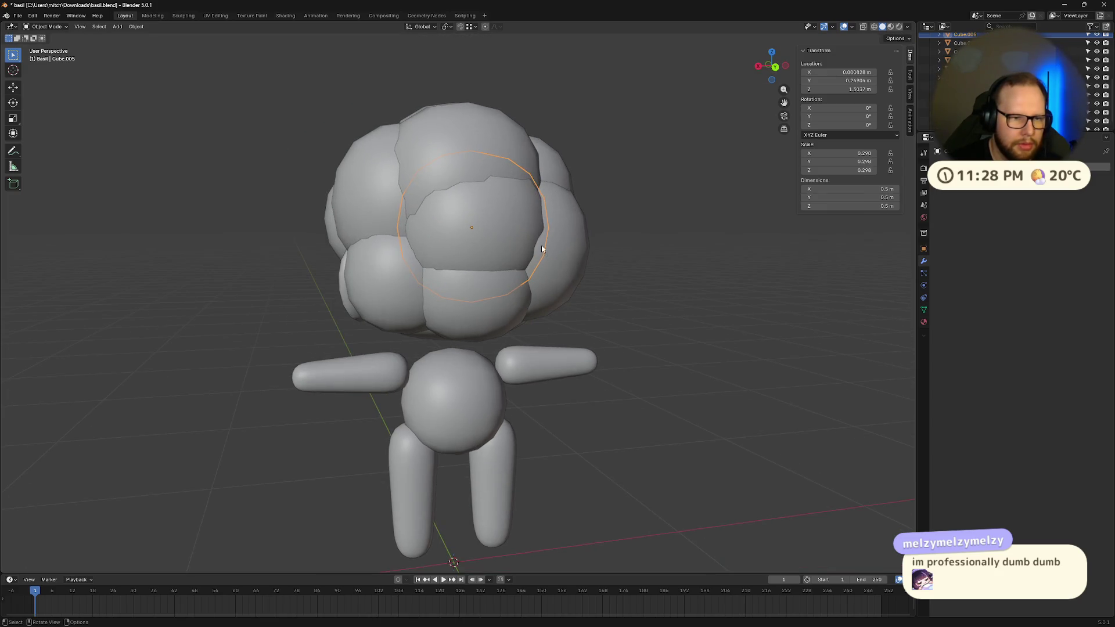
pyautogui.press('g')
pyautogui.click(509, 240)
pyautogui.press('s')
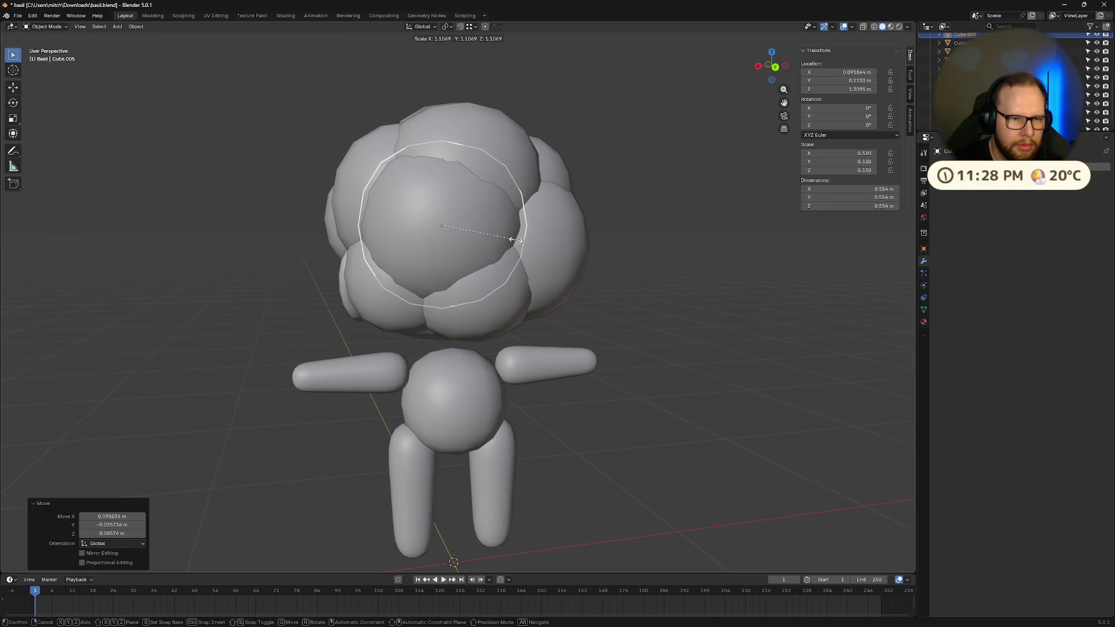
pyautogui.click(525, 242)
pyautogui.press('g')
pyautogui.click(535, 244)
# - Shrink the large front hair sphere slightly to about 0.255 scale, then pick another hair sphere
pyautogui.click(616, 308)
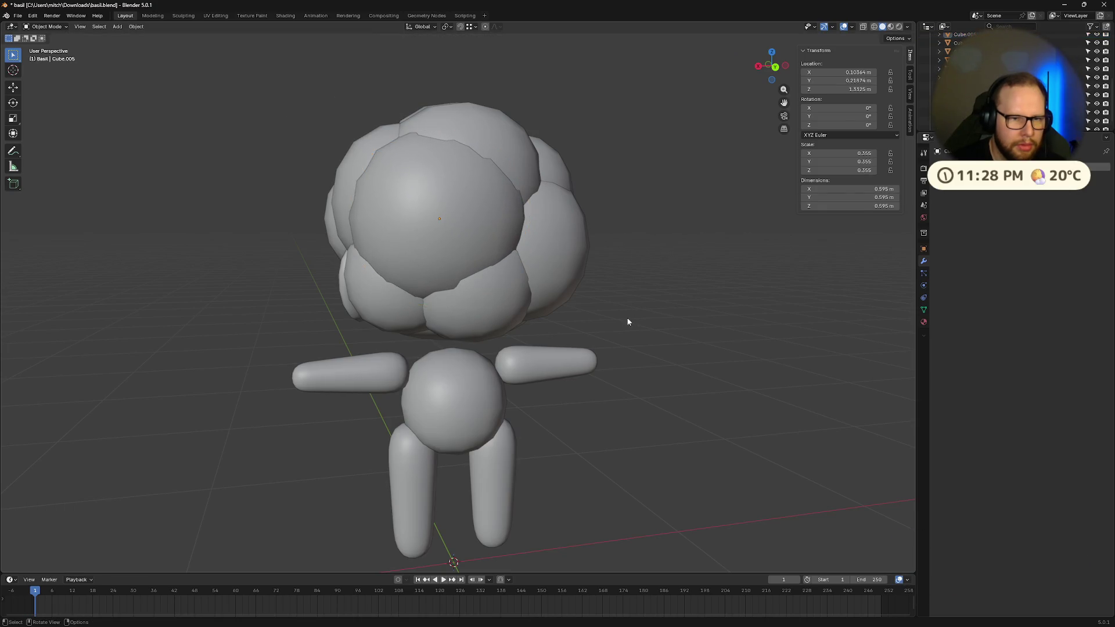
pyautogui.moveTo(627, 319)
pyautogui.mouseDown(button='middle')
pyautogui.moveTo(673, 333)
pyautogui.moveTo(637, 294)
pyautogui.moveTo(543, 259)
pyautogui.mouseUp(button='middle')
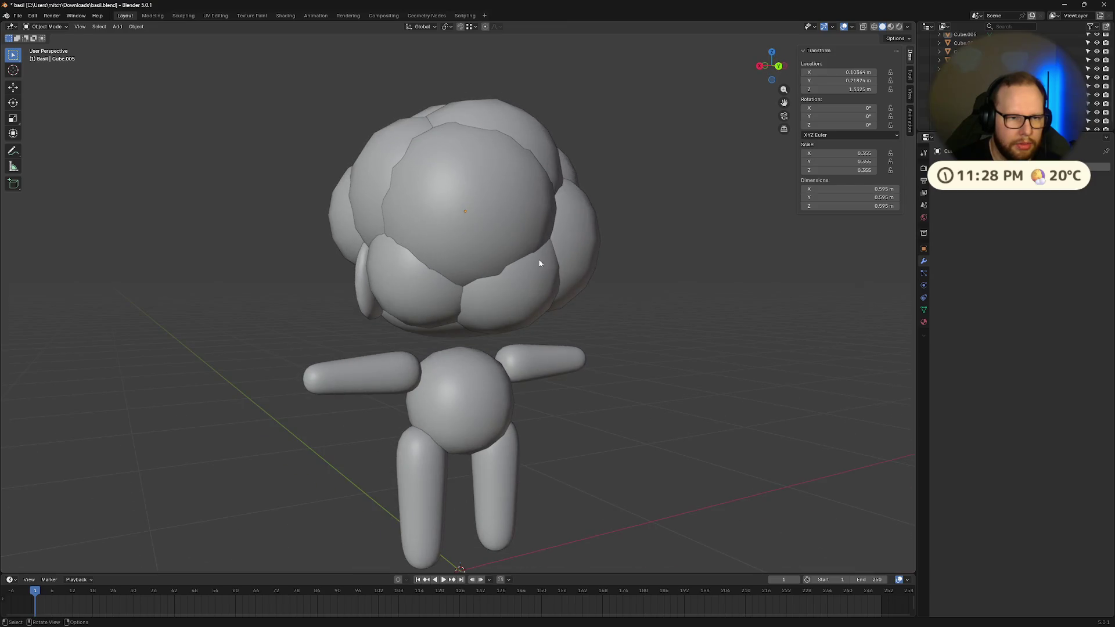
pyautogui.click(542, 259)
pyautogui.press('s')
pyautogui.click(753, 324)
pyautogui.moveTo(754, 323)
pyautogui.mouseDown(button='middle')
pyautogui.moveTo(698, 292)
pyautogui.moveTo(364, 307)
pyautogui.moveTo(357, 277)
pyautogui.moveTo(442, 232)
pyautogui.mouseUp(button='middle')
pyautogui.click(473, 270)
pyautogui.click(462, 190)
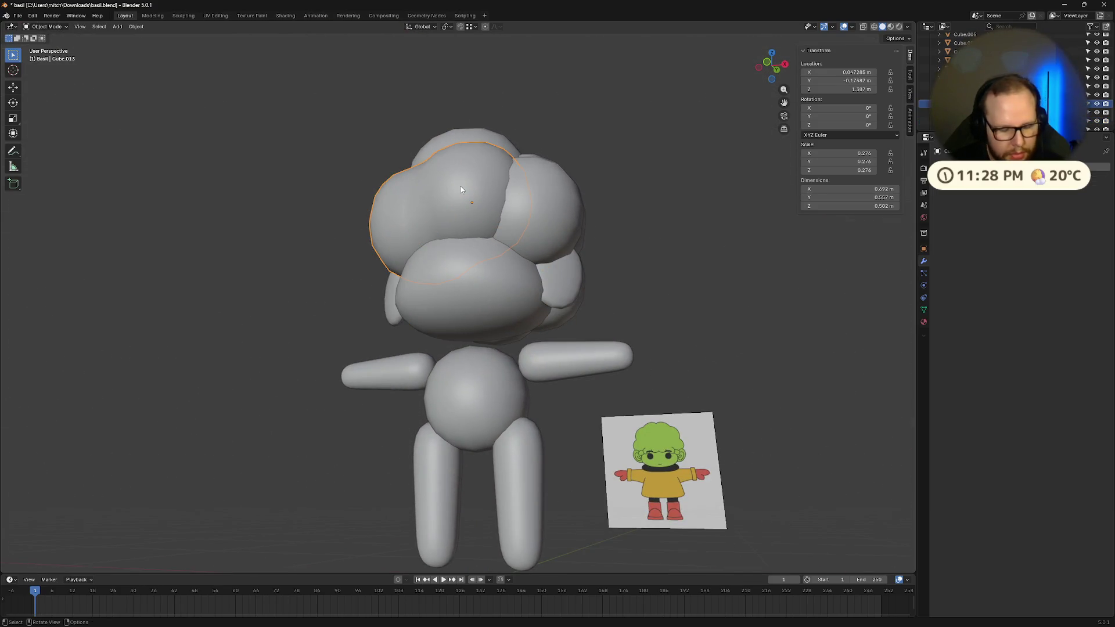
# - Hide a hair sphere to check the reference, unhide everything, deselect, and save basil.blend
pyautogui.press('h')
pyautogui.moveTo(462, 190); pyautogui.dragTo(522, 240, button='middle')
pyautogui.moveTo(455, 196); pyautogui.dragTo(540, 260, button='middle')
pyautogui.hotkey('alt', 'h')
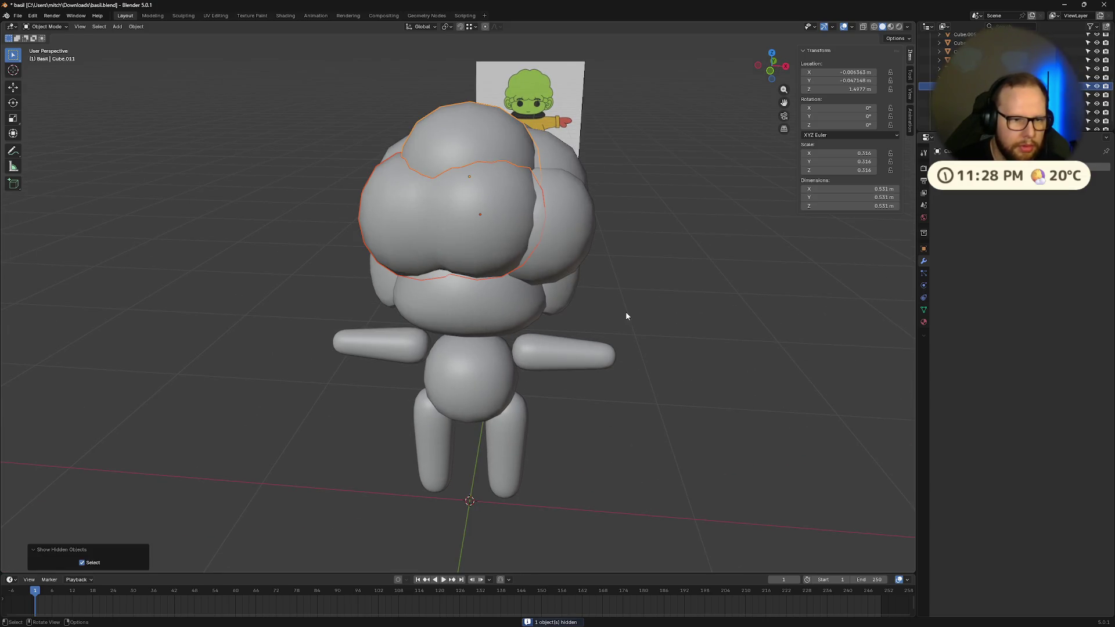
pyautogui.click(644, 315)
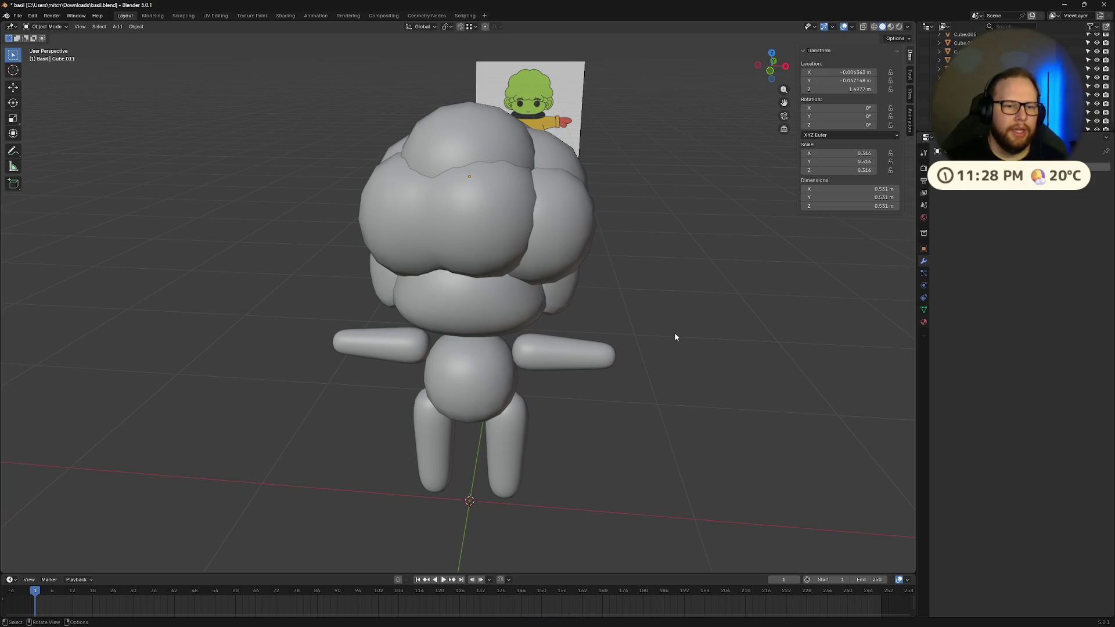
pyautogui.moveTo(424, 176)
pyautogui.mouseDown(button='middle')
pyautogui.moveTo(510, 277)
pyautogui.moveTo(573, 277)
pyautogui.moveTo(566, 326)
pyautogui.moveTo(468, 281)
pyautogui.moveTo(538, 330)
pyautogui.moveTo(495, 290)
pyautogui.mouseUp(button='middle')
pyautogui.hotkey('ctrl', 's')
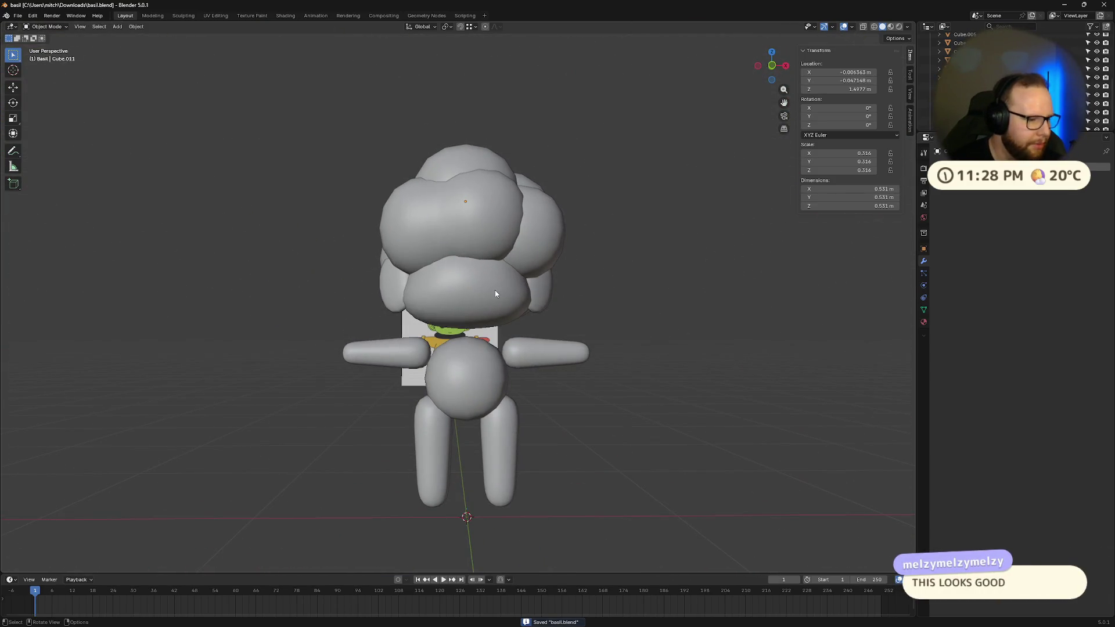
pyautogui.moveTo(421, 199)
pyautogui.mouseDown(button='middle')
pyautogui.moveTo(443, 229)
pyautogui.moveTo(564, 274)
pyautogui.moveTo(553, 229)
pyautogui.moveTo(627, 253)
pyautogui.moveTo(628, 289)
pyautogui.moveTo(598, 324)
pyautogui.moveTo(553, 323)
pyautogui.moveTo(513, 289)
pyautogui.moveTo(428, 295)
pyautogui.moveTo(364, 248)
pyautogui.moveTo(332, 263)
pyautogui.moveTo(383, 249)
pyautogui.mouseUp(button='middle')
# - Enlarge another hair sphere and move it over the head
pyautogui.click(484, 251)
pyautogui.press('s')
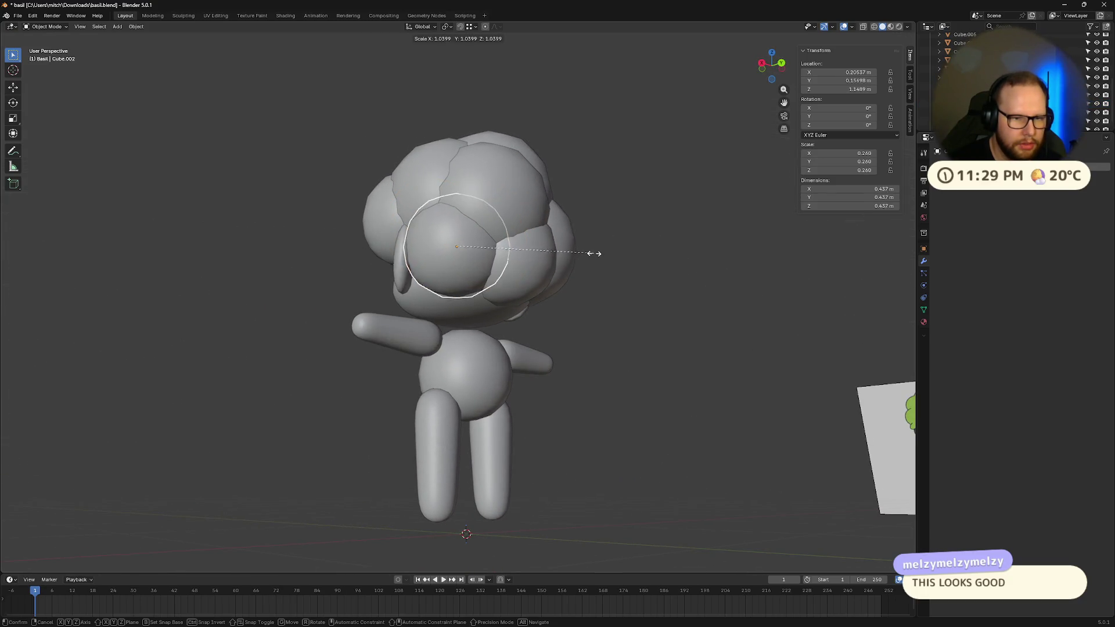
pyautogui.click(605, 254)
pyautogui.moveTo(604, 253)
pyautogui.mouseDown(button='middle')
pyautogui.moveTo(676, 259)
pyautogui.moveTo(628, 234)
pyautogui.moveTo(553, 266)
pyautogui.moveTo(667, 259)
pyautogui.moveTo(647, 266)
pyautogui.moveTo(657, 275)
pyautogui.moveTo(607, 325)
pyautogui.mouseUp(button='middle')
pyautogui.press('g')
pyautogui.click(624, 254)
# - Nudge that same sphere into place with several small moves
pyautogui.press('g')
pyautogui.click(677, 259)
pyautogui.press('g')
pyautogui.click(575, 260)
pyautogui.press('g')
pyautogui.click(665, 269)
pyautogui.press('g')
pyautogui.click(649, 267)
# - Resize a second hair sphere in the head in two passes
pyautogui.click(489, 284)
pyautogui.press('s')
pyautogui.click(630, 287)
pyautogui.moveTo(630, 287)
pyautogui.mouseDown(button='middle')
pyautogui.moveTo(662, 269)
pyautogui.moveTo(652, 289)
pyautogui.moveTo(620, 294)
pyautogui.moveTo(593, 266)
pyautogui.moveTo(451, 223)
pyautogui.moveTo(620, 228)
pyautogui.moveTo(569, 233)
pyautogui.moveTo(590, 261)
pyautogui.moveTo(558, 235)
pyautogui.moveTo(485, 234)
pyautogui.mouseUp(button='middle')
pyautogui.press('s')
pyautogui.click(675, 271)
# - Enlarge a third hair sphere slightly
pyautogui.click(418, 221)
pyautogui.press('s')
pyautogui.click(608, 242)
pyautogui.press('s')
# - Enlarge another hair sphere and shift it into place
pyautogui.click(553, 232)
pyautogui.click(485, 233)
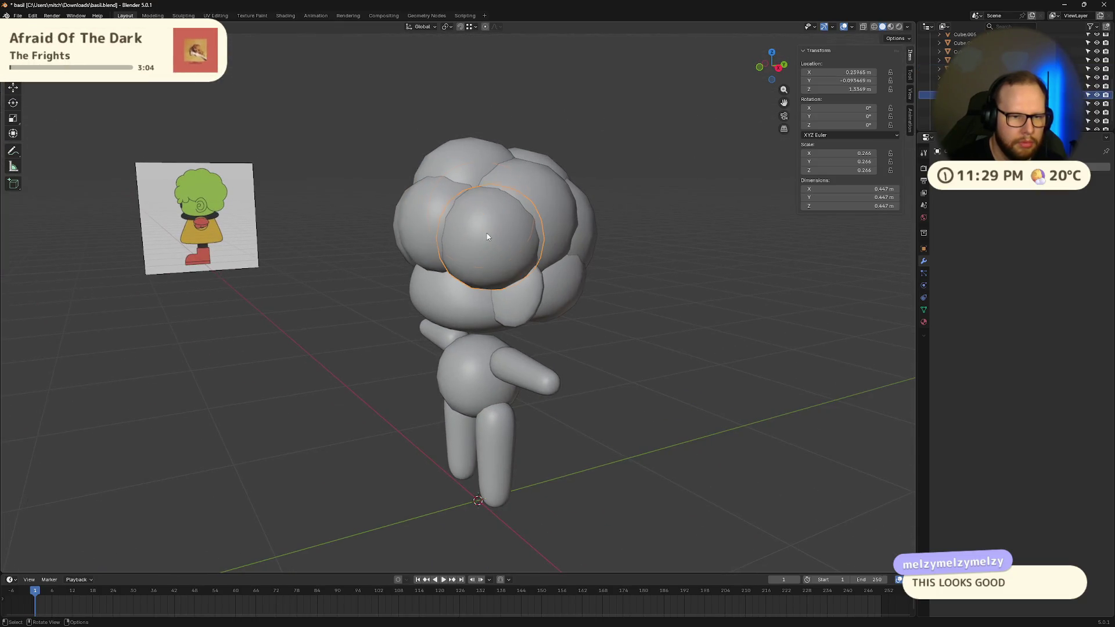
pyautogui.press('s')
pyautogui.click(645, 241)
pyautogui.press('g')
pyautogui.click(645, 237)
pyautogui.moveTo(645, 237)
pyautogui.mouseDown(button='middle')
pyautogui.moveTo(659, 214)
pyautogui.moveTo(688, 239)
pyautogui.moveTo(668, 238)
pyautogui.moveTo(725, 229)
pyautogui.moveTo(659, 224)
pyautogui.mouseUp(button='middle')
pyautogui.click(668, 232)
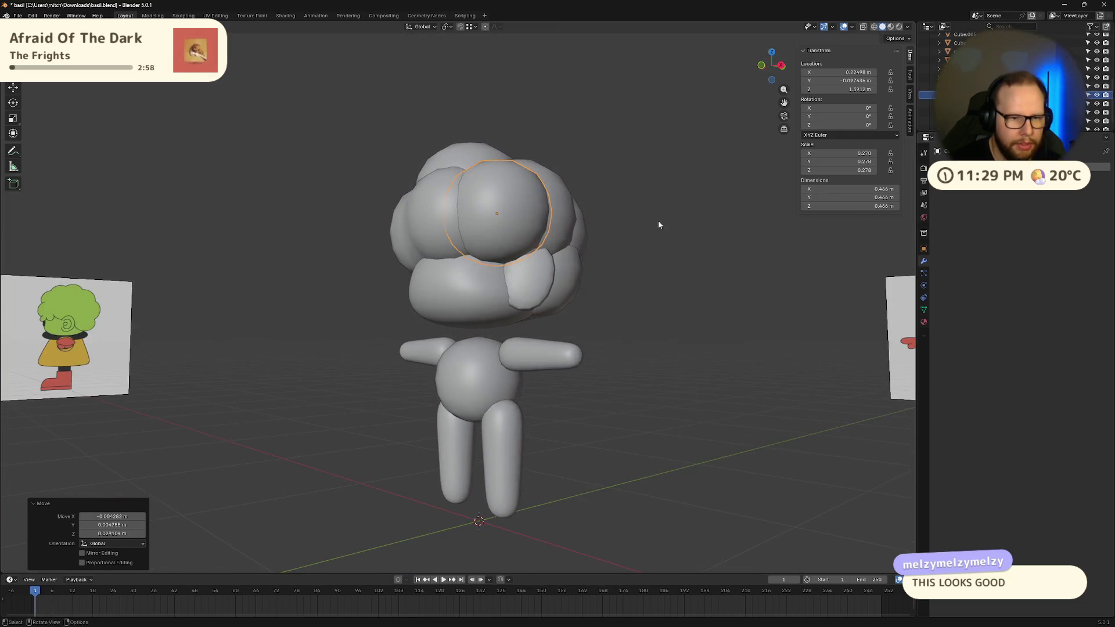
pyautogui.press('g')
pyautogui.click(660, 224)
# - Move the top hair sphere and lower it slightly
pyautogui.click(709, 282)
pyautogui.moveTo(709, 281)
pyautogui.mouseDown(button='middle')
pyautogui.moveTo(744, 324)
pyautogui.moveTo(702, 343)
pyautogui.moveTo(630, 316)
pyautogui.mouseUp(button='middle')
pyautogui.click(496, 237)
pyautogui.press('g')
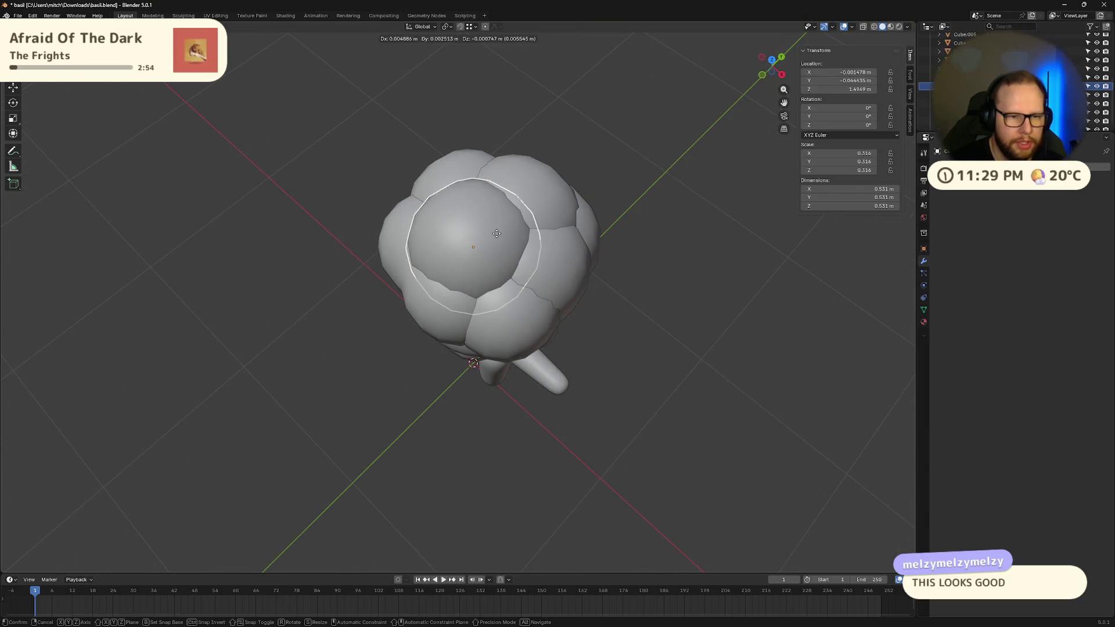
pyautogui.click(498, 237)
pyautogui.moveTo(497, 238)
pyautogui.mouseDown(button='middle')
pyautogui.moveTo(729, 261)
pyautogui.moveTo(700, 251)
pyautogui.moveTo(715, 256)
pyautogui.moveTo(708, 263)
pyautogui.mouseUp(button='middle')
pyautogui.press('g')
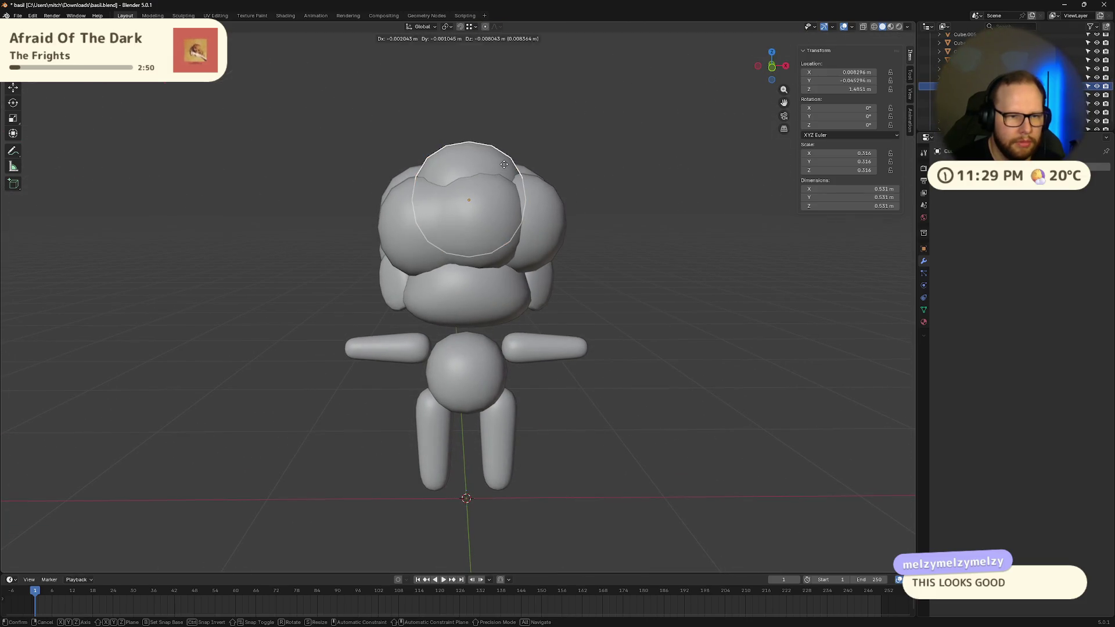
pyautogui.click(506, 169)
# - Shift the sphere right in small moves, cancelling the final move
pyautogui.moveTo(505, 169)
pyautogui.mouseDown(button='middle')
pyautogui.moveTo(567, 214)
pyautogui.moveTo(551, 224)
pyautogui.moveTo(572, 215)
pyautogui.mouseUp(button='middle')
pyautogui.press('g')
pyautogui.click(554, 221)
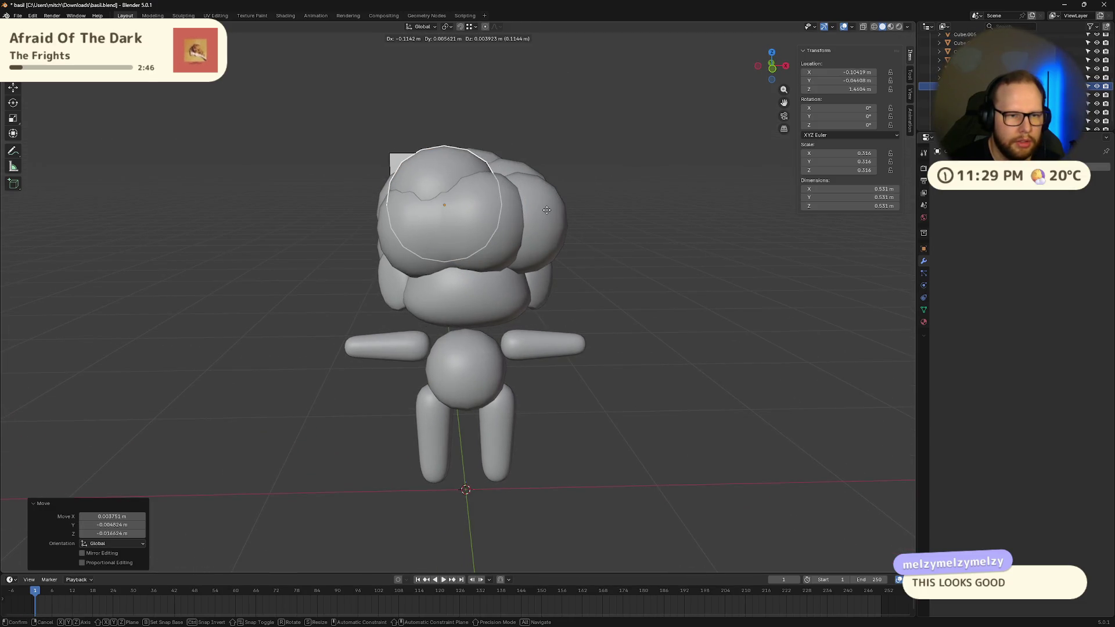
pyautogui.click(560, 210)
pyautogui.moveTo(564, 210)
pyautogui.mouseDown(button='middle')
pyautogui.moveTo(667, 235)
pyautogui.moveTo(623, 239)
pyautogui.moveTo(461, 177)
pyautogui.mouseUp(button='middle')
pyautogui.press('g')
pyautogui.click(539, 183)
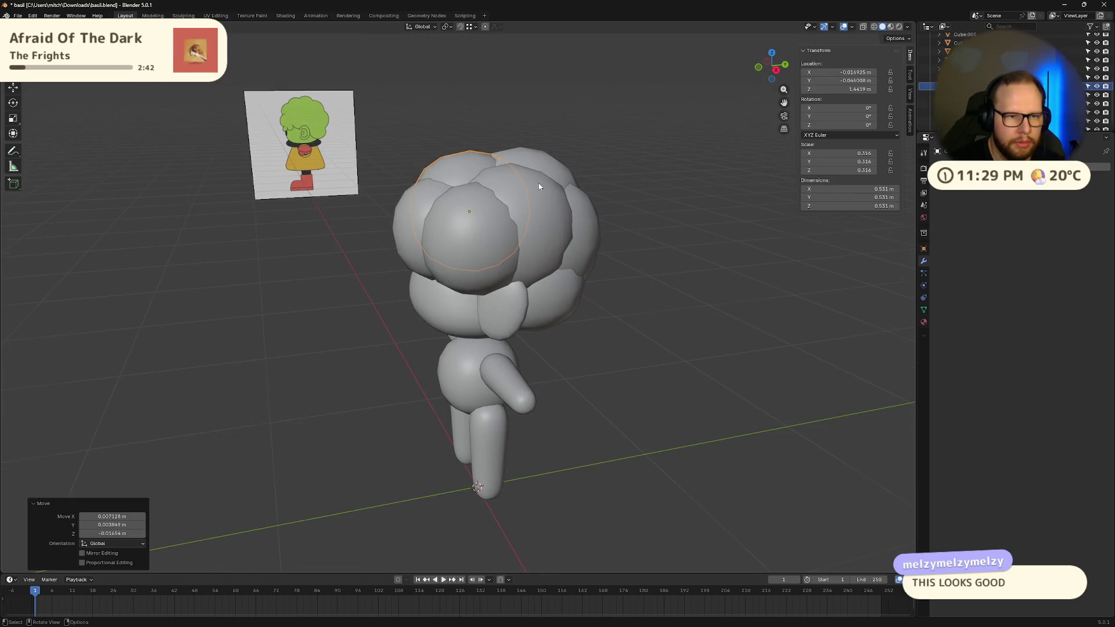
pyautogui.moveTo(539, 183)
pyautogui.mouseDown(button='middle')
pyautogui.moveTo(660, 204)
pyautogui.moveTo(662, 183)
pyautogui.moveTo(570, 206)
pyautogui.moveTo(639, 204)
pyautogui.moveTo(665, 169)
pyautogui.moveTo(769, 186)
pyautogui.moveTo(747, 174)
pyautogui.mouseUp(button='middle')
pyautogui.press('g')
pyautogui.rightClick(623, 198)
pyautogui.scroll(-4, 653, 195)
pyautogui.scroll(8, 730, 222)
pyautogui.moveTo(730, 222); pyautogui.dragTo(745, 85, button='middle')
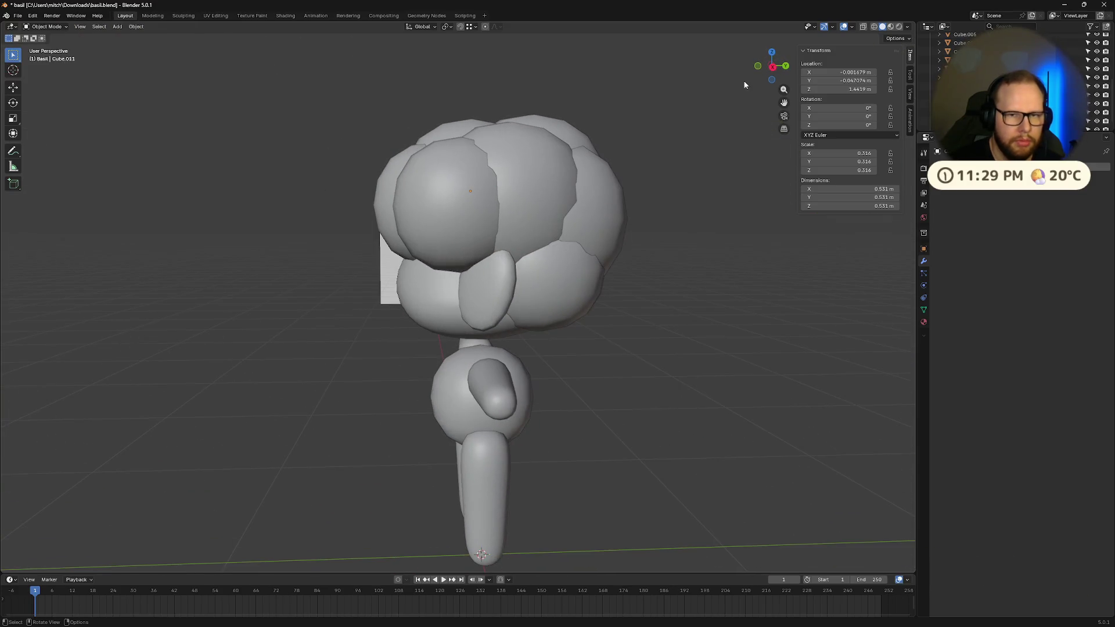
pyautogui.click(772, 68)
pyautogui.hotkey('alt', 'z')
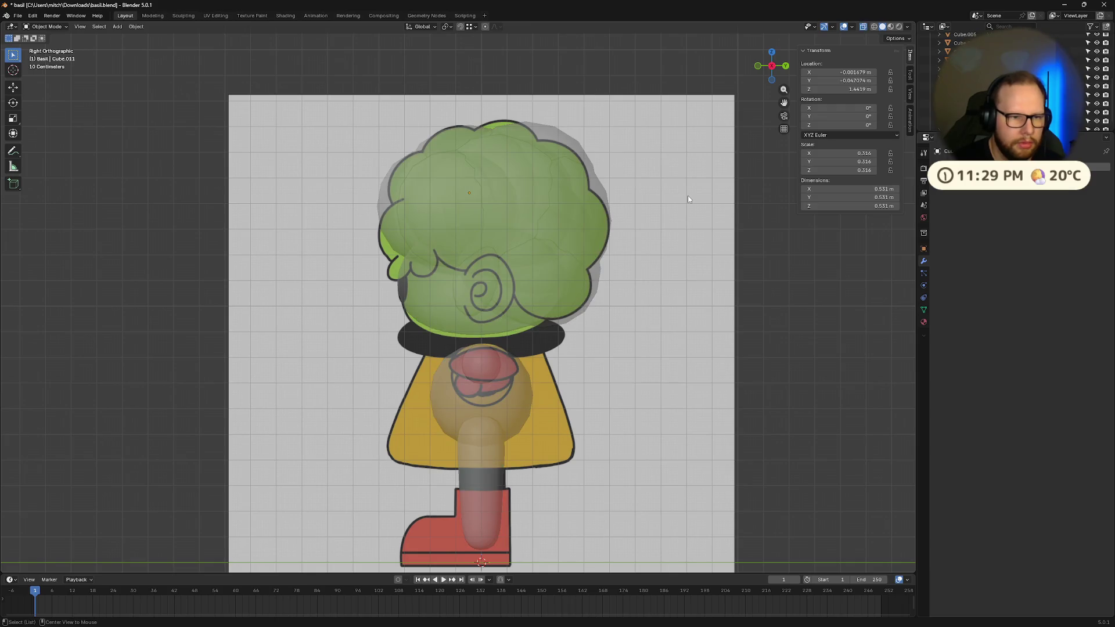
pyautogui.hotkey('alt', 'z')
pyautogui.moveTo(391, 235); pyautogui.dragTo(519, 263, button='middle')
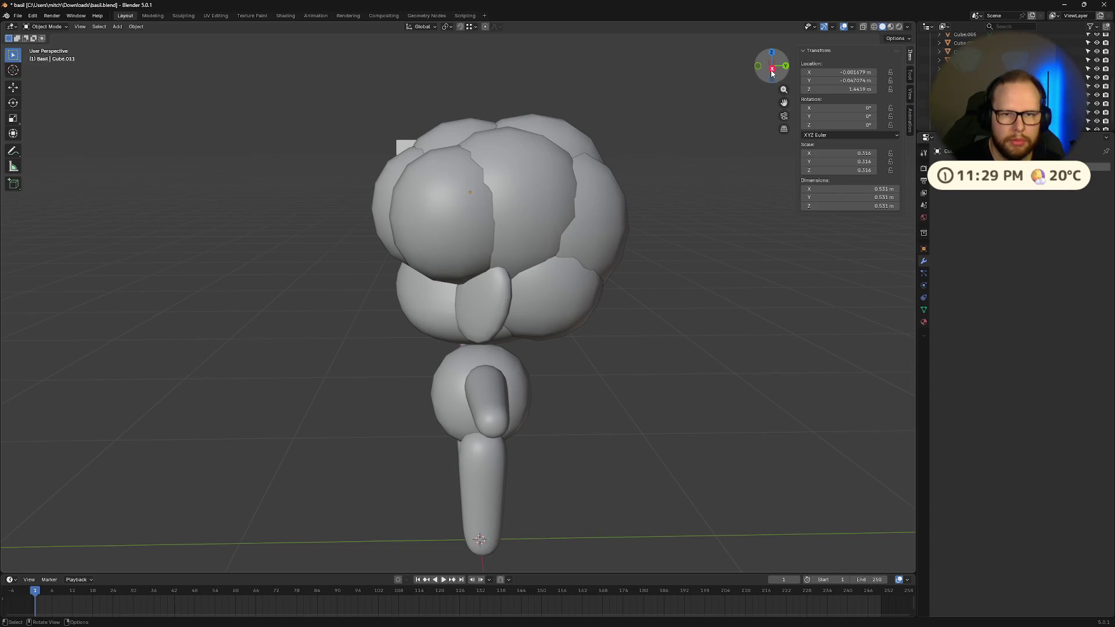
pyautogui.click(772, 70)
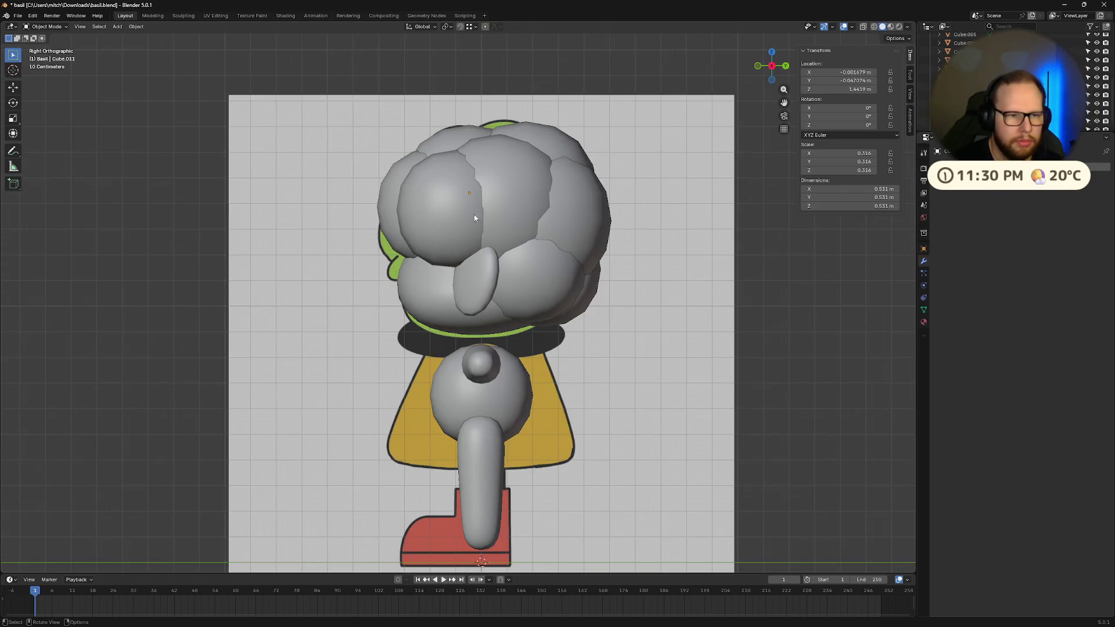
pyautogui.press('g')
pyautogui.click(384, 229)
pyautogui.moveTo(384, 229)
pyautogui.mouseDown(button='middle')
pyautogui.moveTo(516, 242)
pyautogui.moveTo(479, 246)
pyautogui.moveTo(450, 228)
pyautogui.moveTo(505, 230)
pyautogui.mouseUp(button='middle')
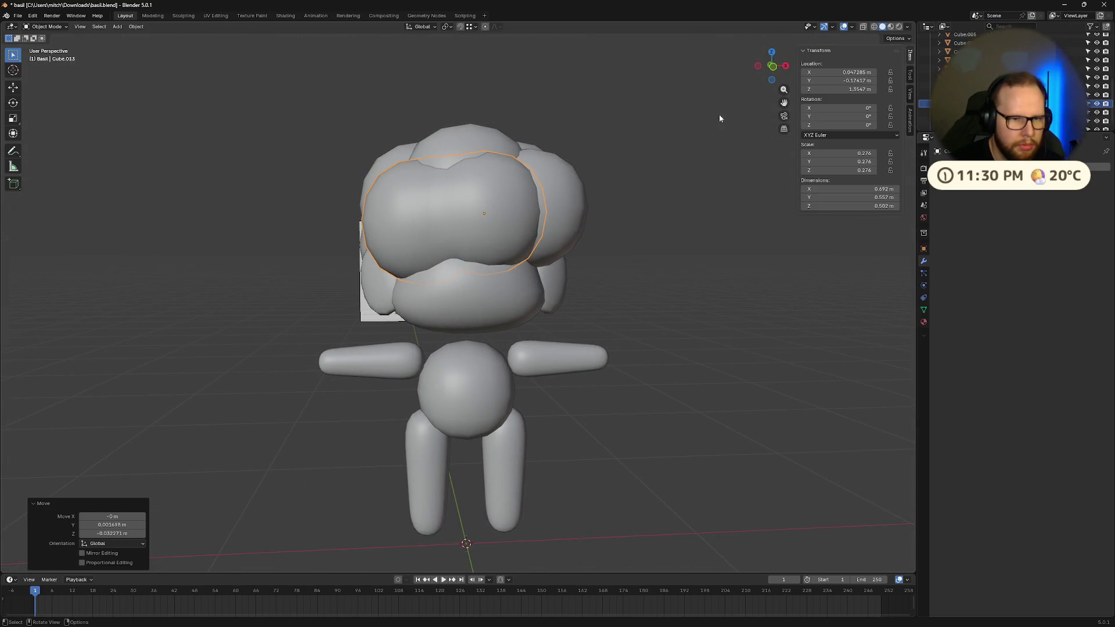
pyautogui.click(773, 67)
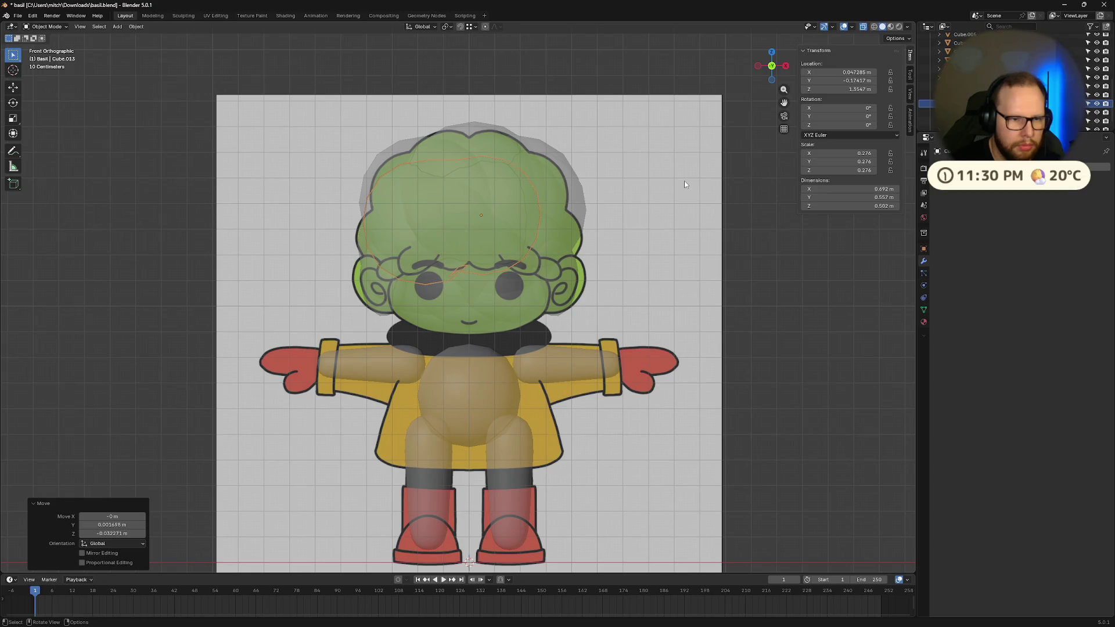
pyautogui.hotkey('ctrl', 'z')
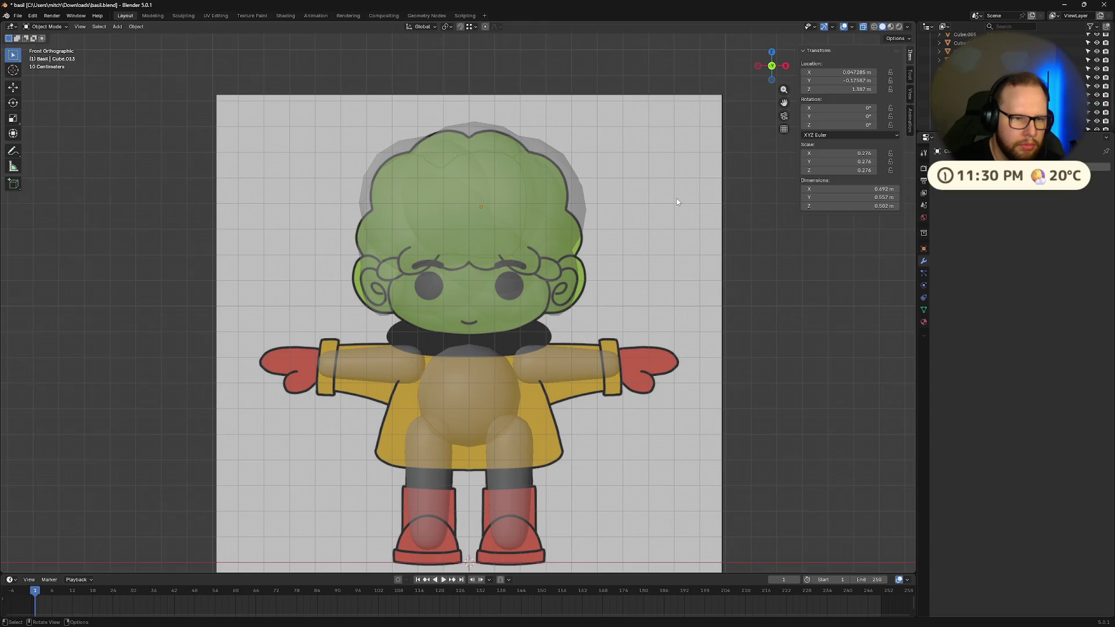
pyautogui.moveTo(678, 200)
pyautogui.mouseDown(button='middle')
pyautogui.moveTo(617, 217)
pyautogui.moveTo(672, 227)
pyautogui.moveTo(656, 234)
pyautogui.mouseUp(button='middle')
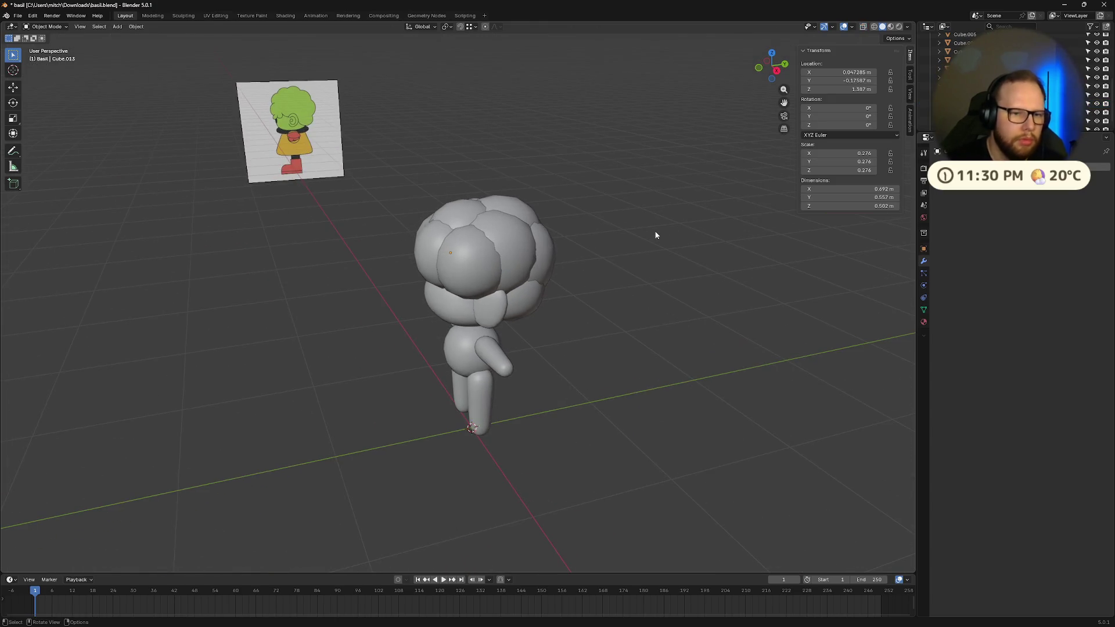
pyautogui.moveTo(644, 191); pyautogui.dragTo(440, 265, button='middle')
pyautogui.scroll(3, 424, 264)
pyautogui.press('Tab')
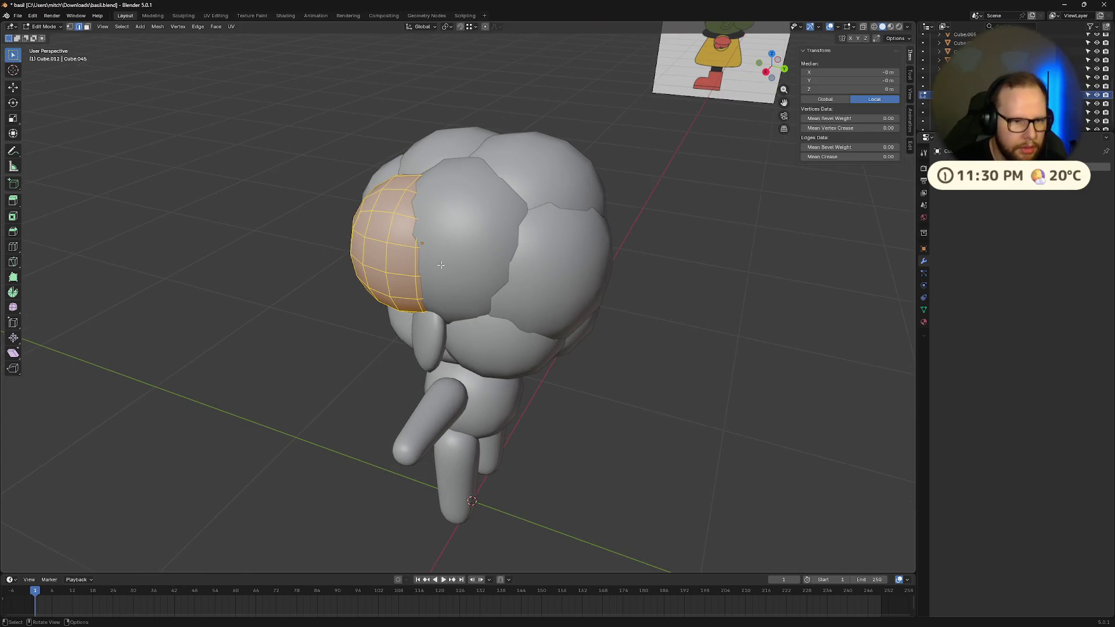
pyautogui.press('/')
pyautogui.scroll(-2, 566, 272)
pyautogui.moveTo(567, 286)
pyautogui.mouseDown(button='middle')
pyautogui.moveTo(595, 297)
pyautogui.moveTo(585, 292)
pyautogui.mouseUp(button='middle')
pyautogui.press('c')
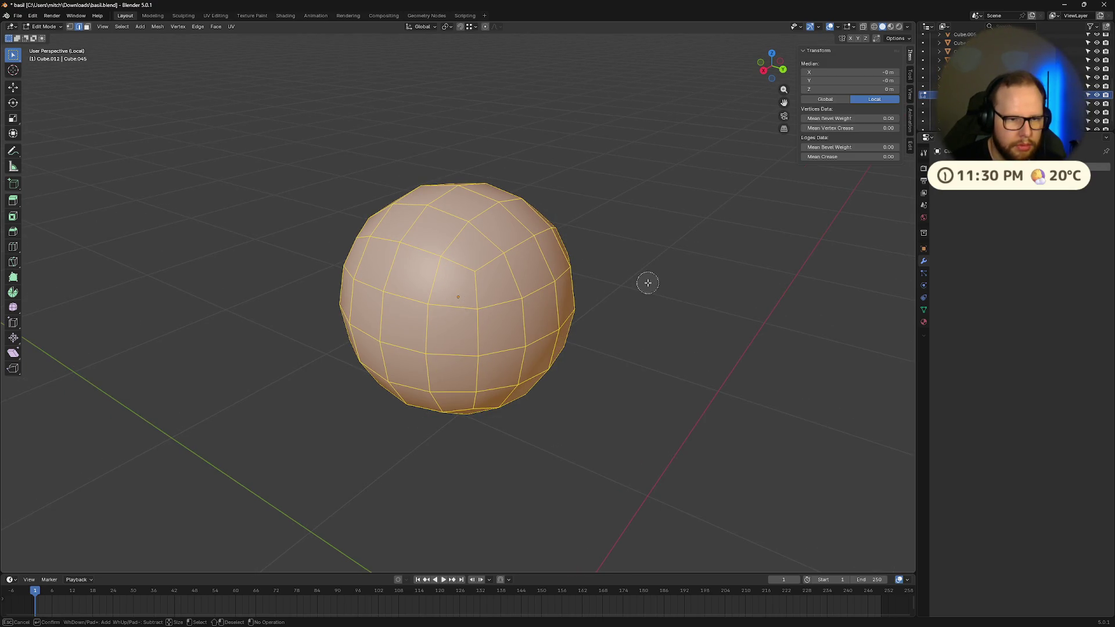
pyautogui.press('Escape')
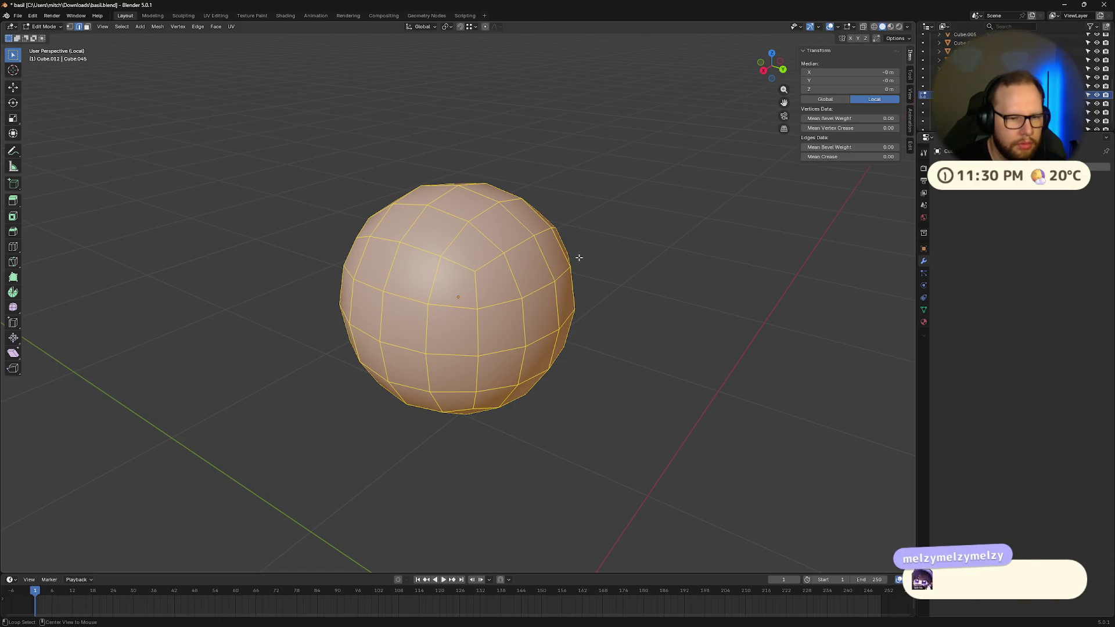
pyautogui.hotkey('alt', 'a')
pyautogui.press('c')
pyautogui.click(476, 265)
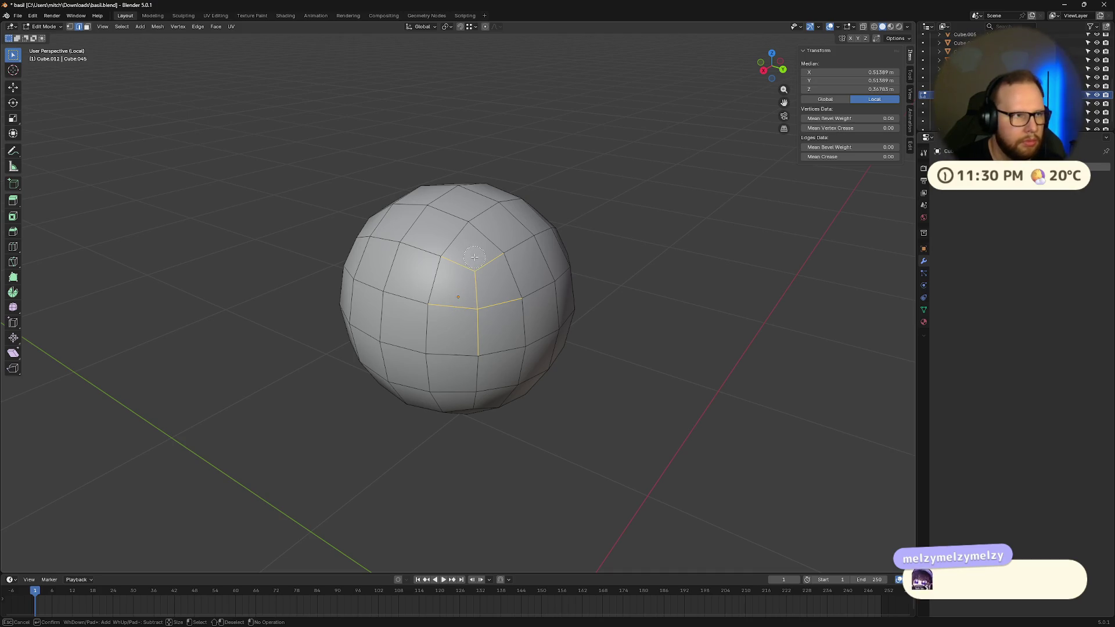
pyautogui.press('Escape')
pyautogui.hotkey('alt', 'a')
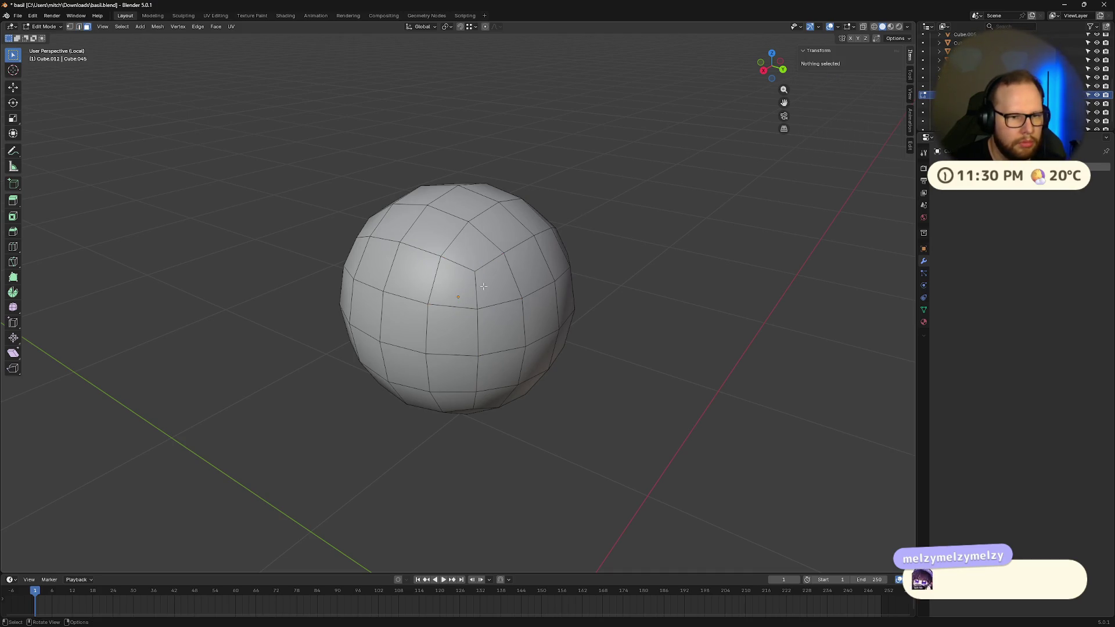
pyautogui.press('c')
pyautogui.moveTo(472, 305)
pyautogui.mouseDown()
pyautogui.moveTo(482, 262)
pyautogui.moveTo(534, 304)
pyautogui.mouseUp()
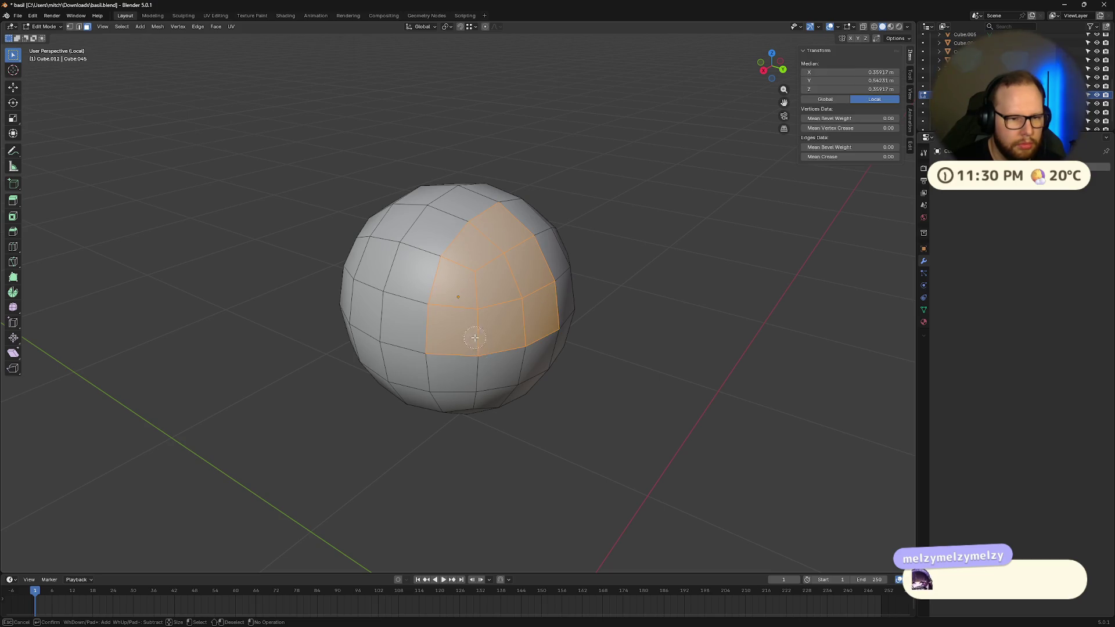
pyautogui.moveTo(475, 338)
pyautogui.mouseDown()
pyautogui.moveTo(464, 380)
pyautogui.moveTo(505, 388)
pyautogui.moveTo(556, 309)
pyautogui.moveTo(577, 344)
pyautogui.mouseUp()
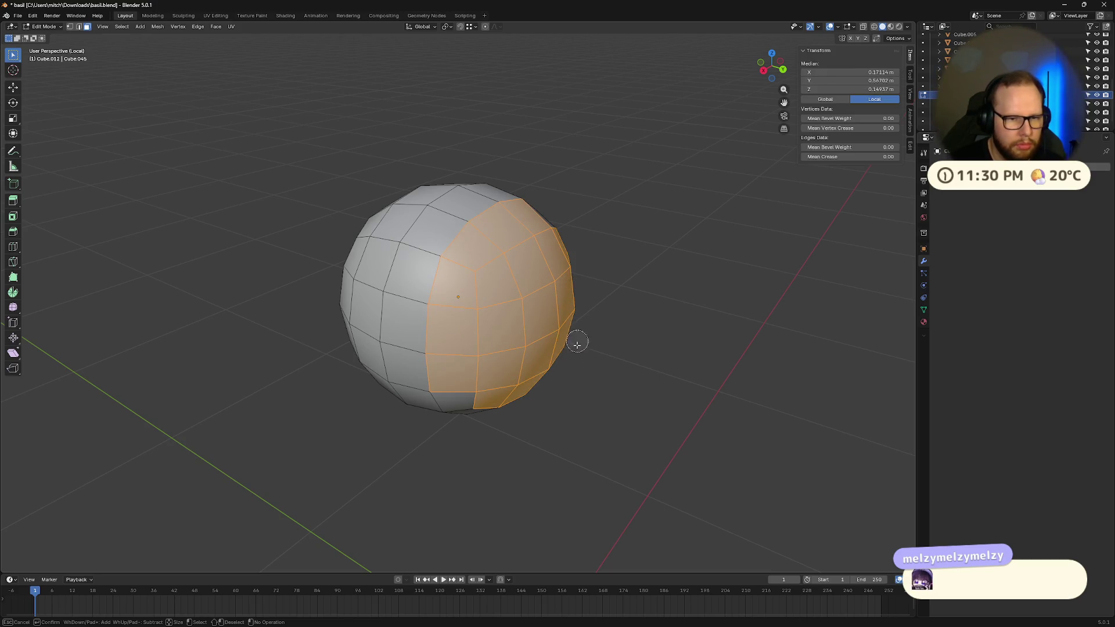
pyautogui.press('Escape')
pyautogui.moveTo(697, 308)
pyautogui.mouseDown(button='middle')
pyautogui.moveTo(647, 256)
pyautogui.moveTo(704, 282)
pyautogui.moveTo(665, 308)
pyautogui.mouseUp(button='middle')
pyautogui.hotkey('alt', 'a')
pyautogui.keyDown('alt'); pyautogui.click(462, 259); pyautogui.keyUp('alt')
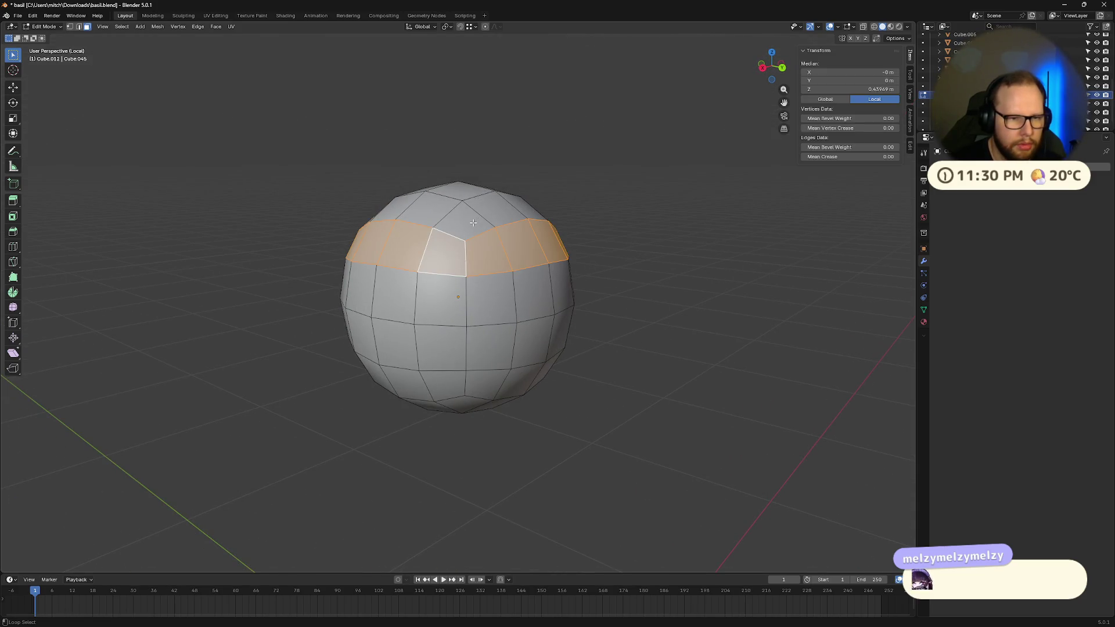
pyautogui.keyDown('alt'); pyautogui.click(440, 324); pyautogui.keyUp('alt')
pyautogui.hotkey('alt', 'a')
pyautogui.keyDown('alt'); pyautogui.click(471, 233); pyautogui.keyUp('alt')
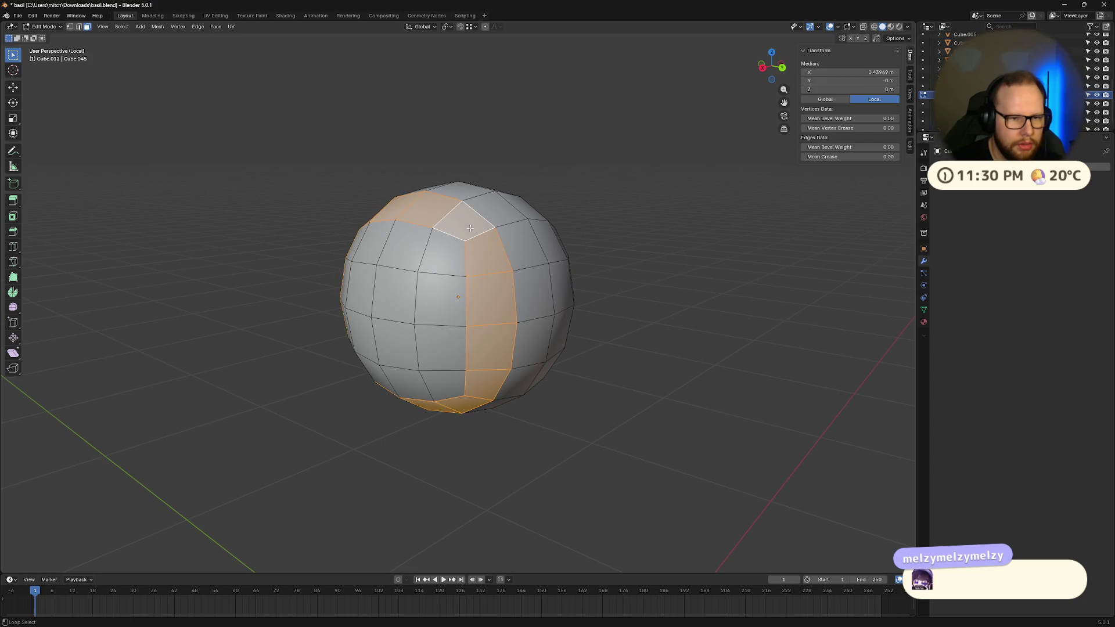
pyautogui.hotkey('alt', 'a')
pyautogui.keyDown('alt'); pyautogui.click(465, 225); pyautogui.keyUp('alt')
pyautogui.hotkey('alt', 'a')
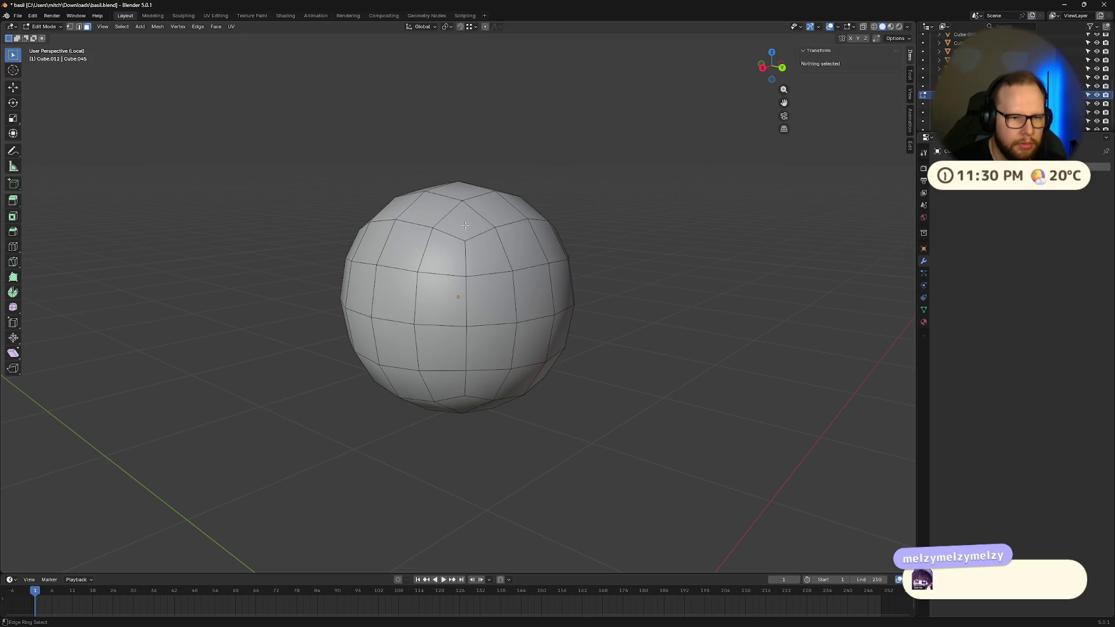
pyautogui.keyDown('alt'); pyautogui.click(466, 225); pyautogui.keyUp('alt')
pyautogui.hotkey('alt', 'a')
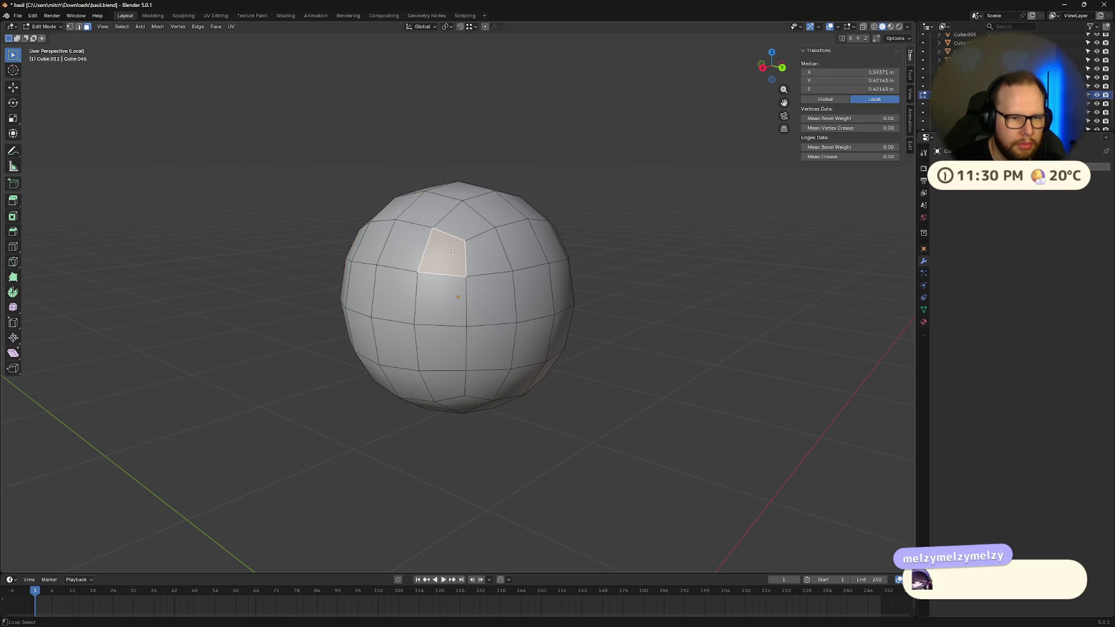
pyautogui.keyDown('alt'); pyautogui.click(442, 259); pyautogui.keyUp('alt')
pyautogui.keyDown('alt'); pyautogui.keyDown('shift'); pyautogui.click(488, 253); pyautogui.keyUp('shift'); pyautogui.keyUp('alt')
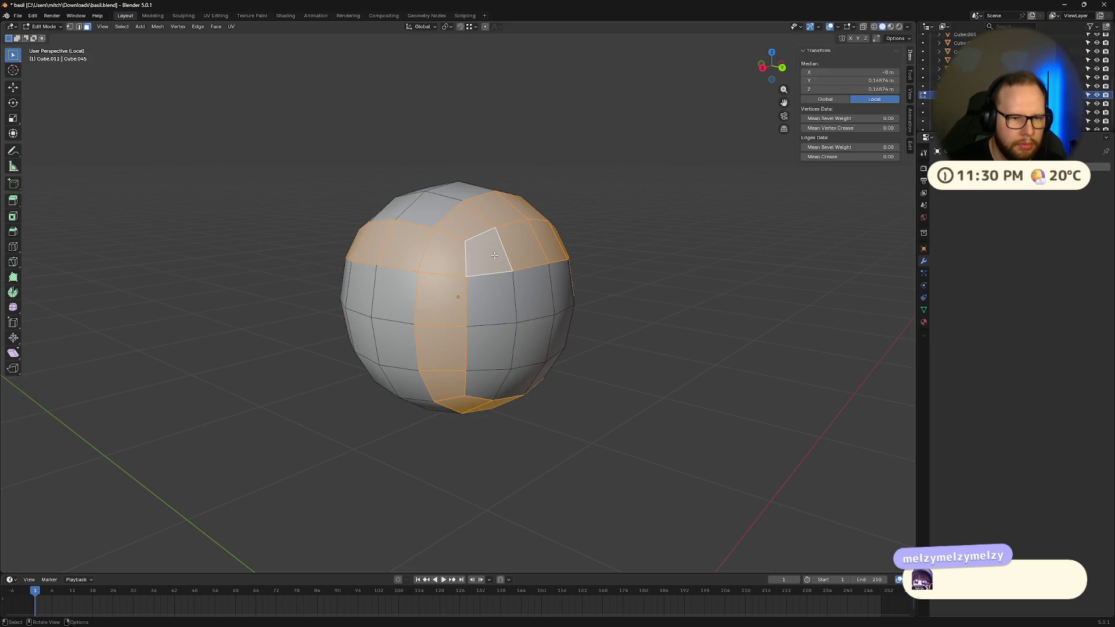
pyautogui.hotkey('alt', 'a')
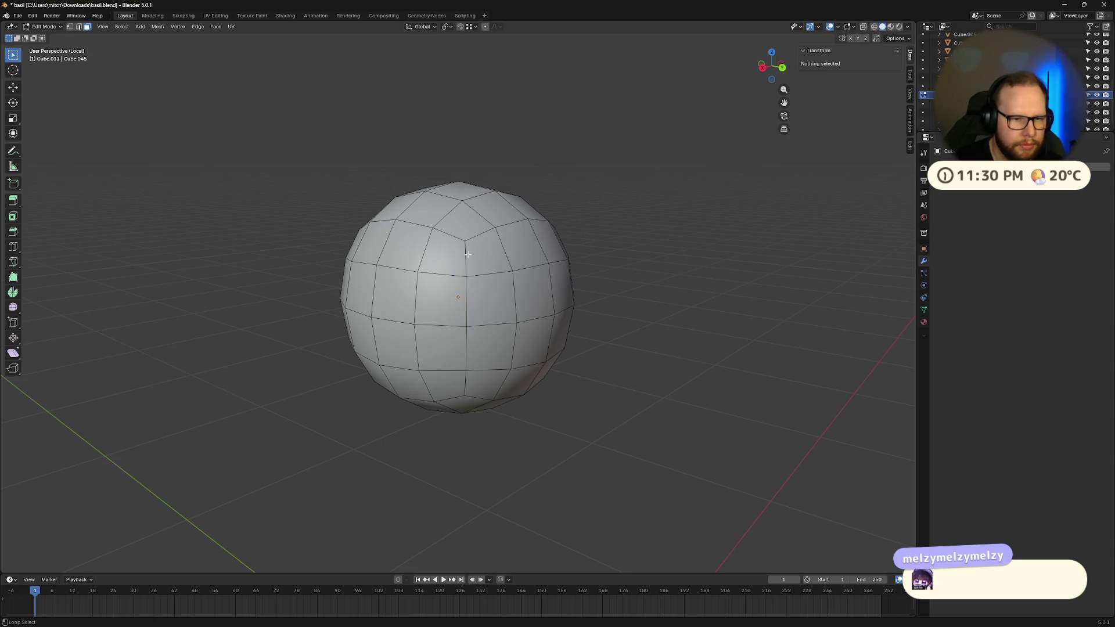
pyautogui.keyDown('alt'); pyautogui.click(467, 254); pyautogui.keyUp('alt')
pyautogui.keyDown('alt'); pyautogui.click(482, 249); pyautogui.keyUp('alt')
pyautogui.keyDown('alt'); pyautogui.click(512, 254); pyautogui.keyUp('alt')
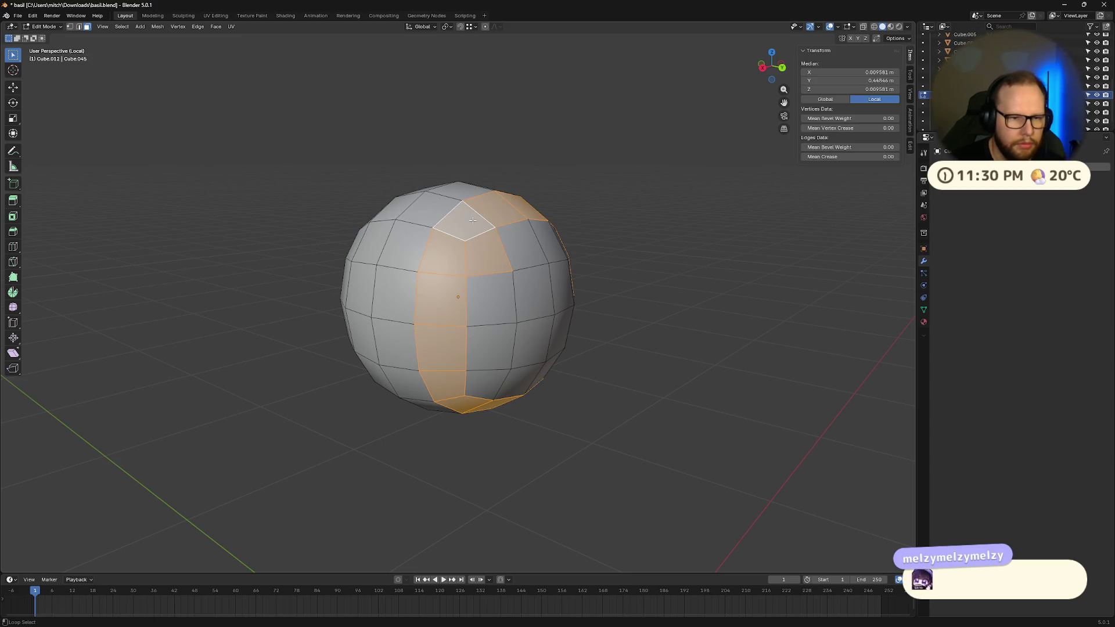
pyautogui.click(520, 254)
pyautogui.keyDown('alt'); pyautogui.click(491, 297); pyautogui.keyUp('alt')
pyautogui.click(491, 298)
pyautogui.keyDown('alt'); pyautogui.keyDown('shift'); pyautogui.click(505, 211); pyautogui.keyUp('shift'); pyautogui.keyUp('alt')
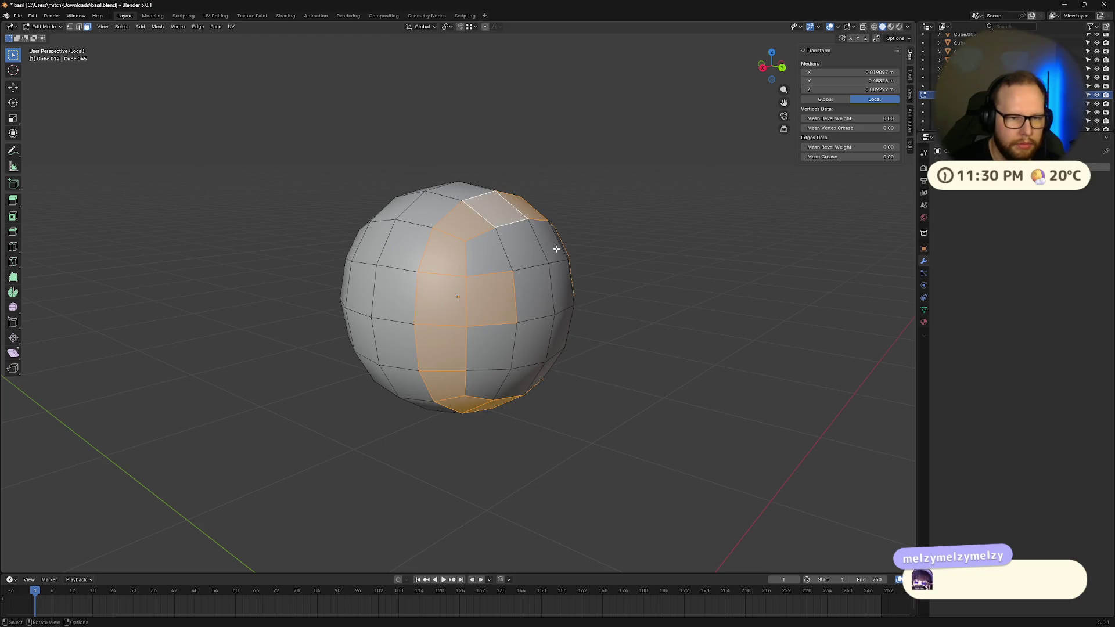
pyautogui.click(557, 249)
pyautogui.keyDown('alt'); pyautogui.click(559, 250); pyautogui.keyUp('alt')
pyautogui.hotkey('alt', 'a')
pyautogui.moveTo(591, 274)
pyautogui.mouseDown(button='middle')
pyautogui.moveTo(543, 291)
pyautogui.moveTo(572, 304)
pyautogui.moveTo(565, 324)
pyautogui.moveTo(592, 342)
pyautogui.mouseUp(button='middle')
pyautogui.click(772, 62)
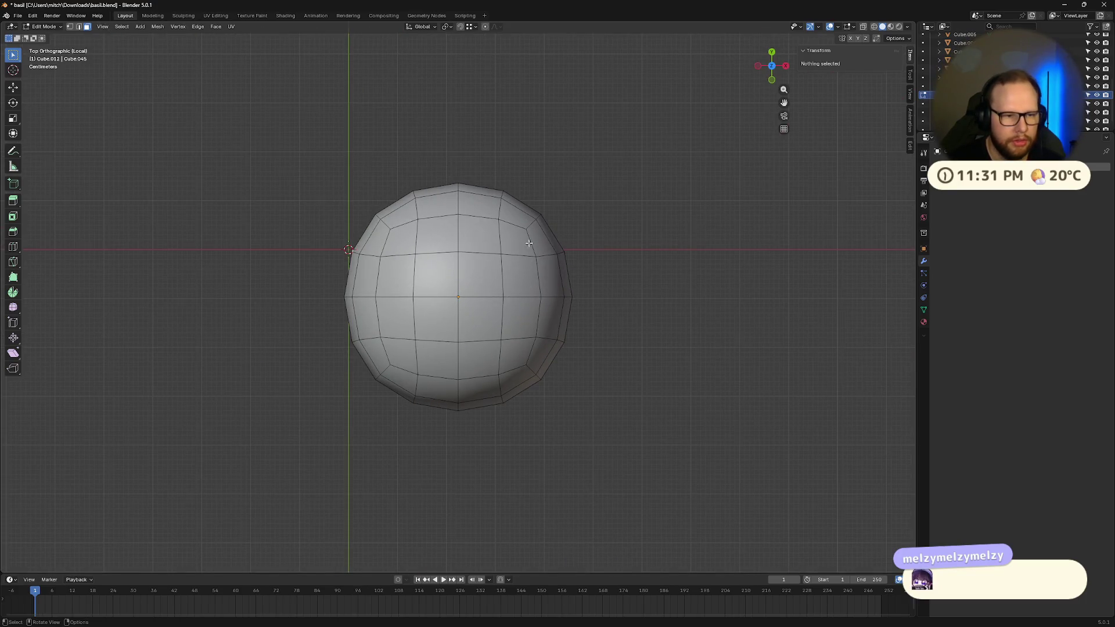
# - Re-isolate the hair sphere in local view and turn on X-ray
pyautogui.scroll(-5, 605, 194)
pyautogui.scroll(3, 605, 194)
pyautogui.press('/')
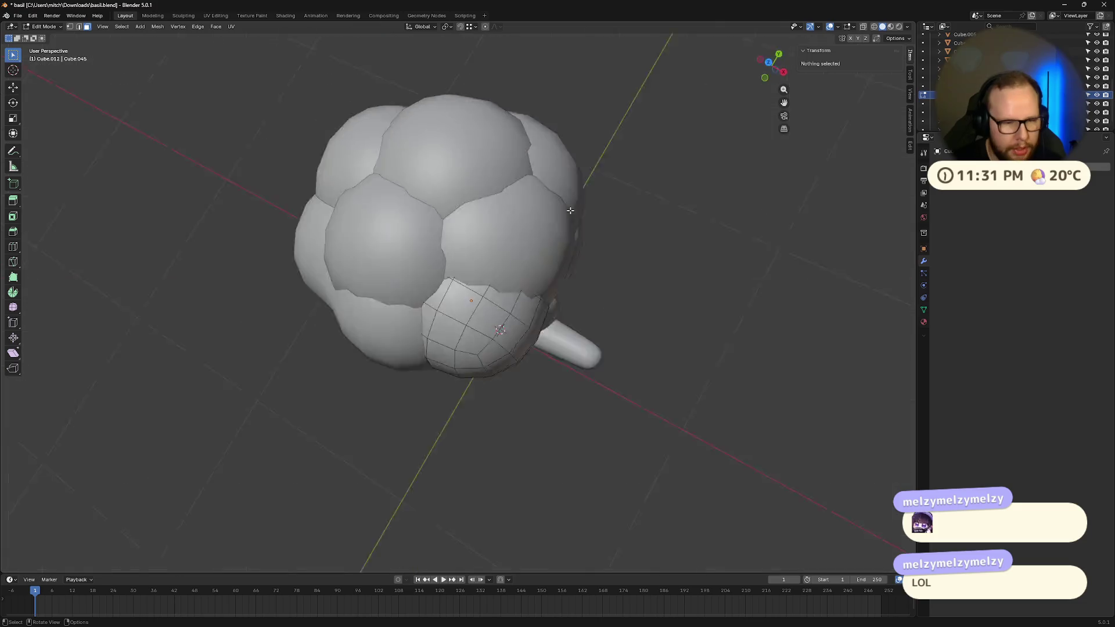
pyautogui.click(771, 64)
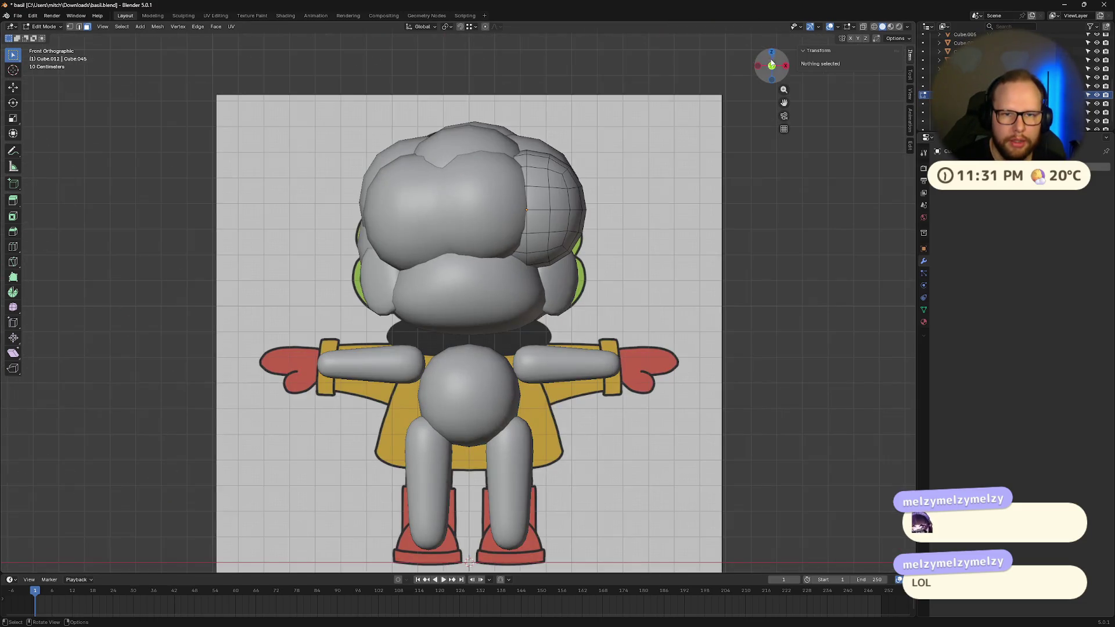
pyautogui.click(772, 53)
pyautogui.scroll(2, 681, 238)
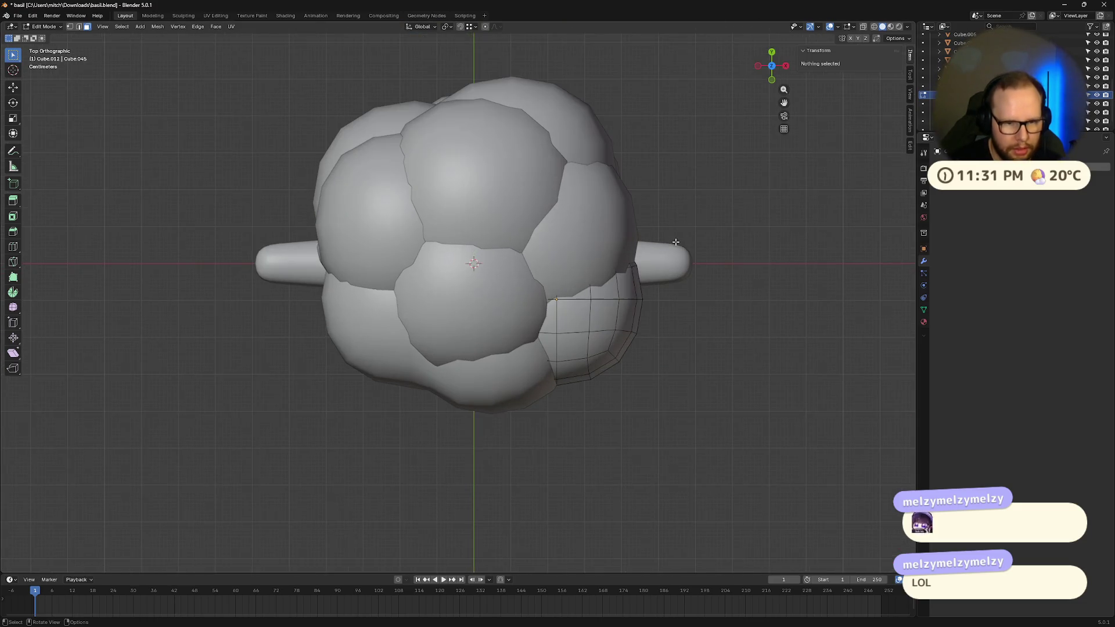
pyautogui.press('KP_Divide')
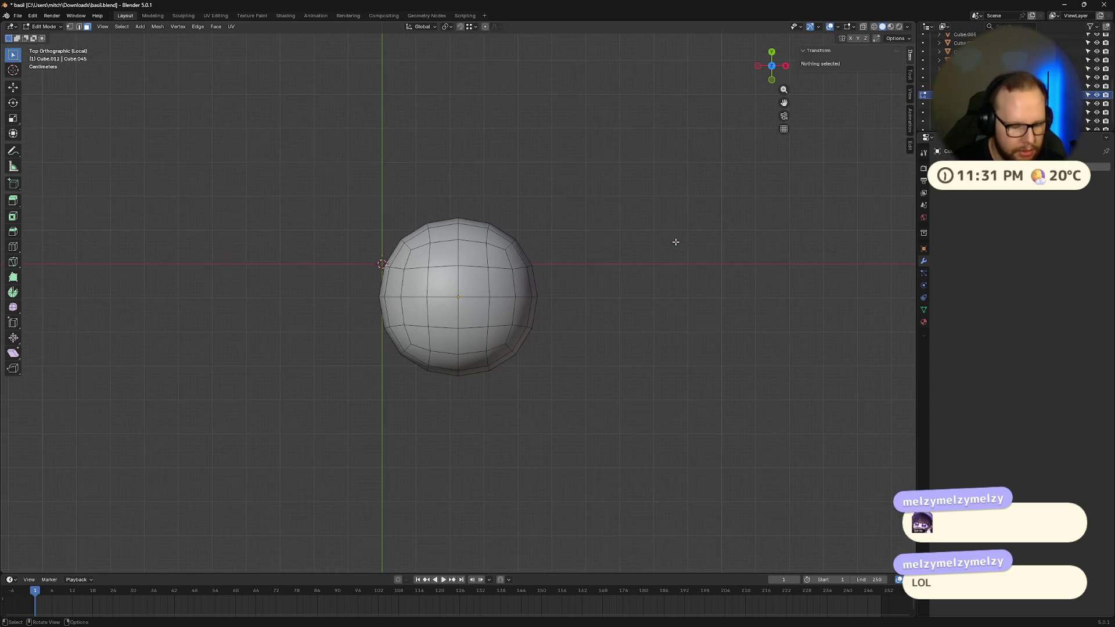
pyautogui.hotkey('alt', 'z')
# - Try a knife cut across the sphere, then cancel it
pyautogui.press('k')
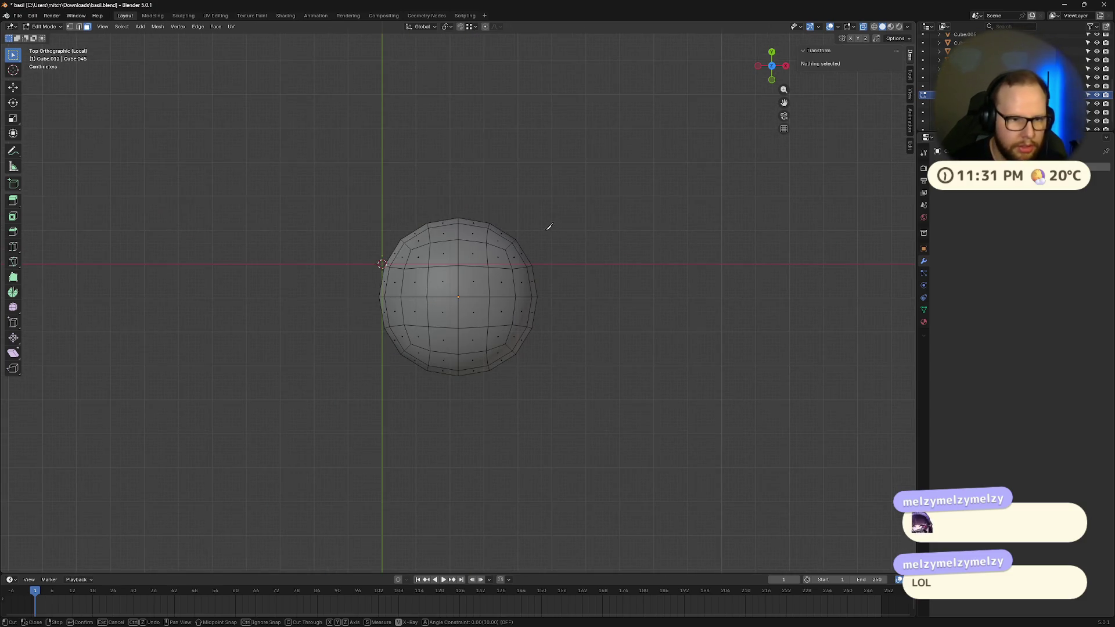
pyautogui.click(506, 250)
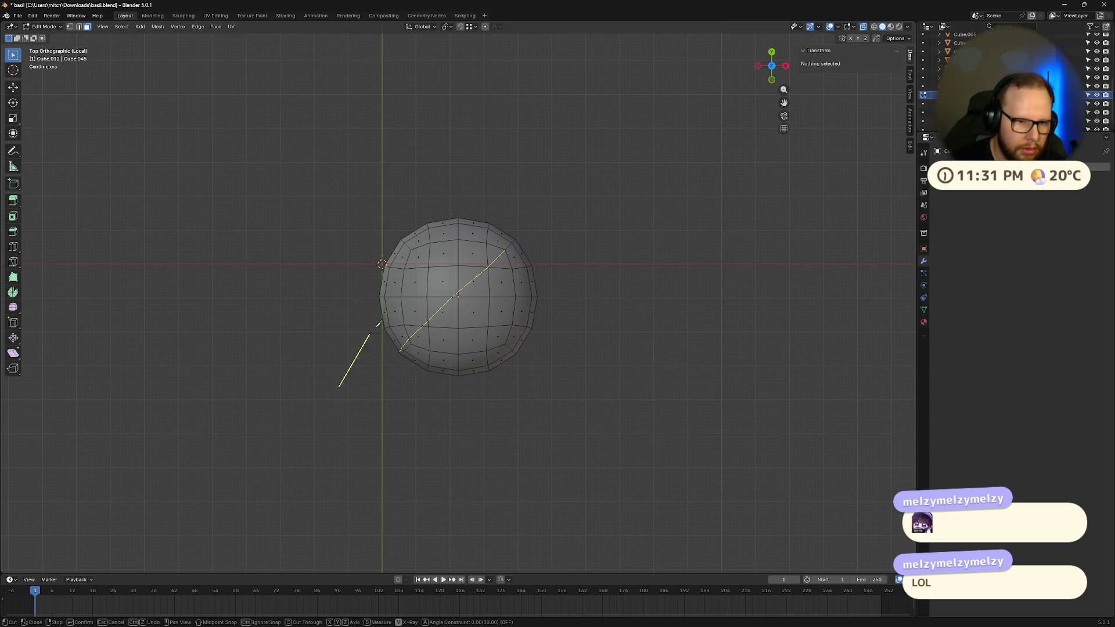
pyautogui.rightClick(319, 273)
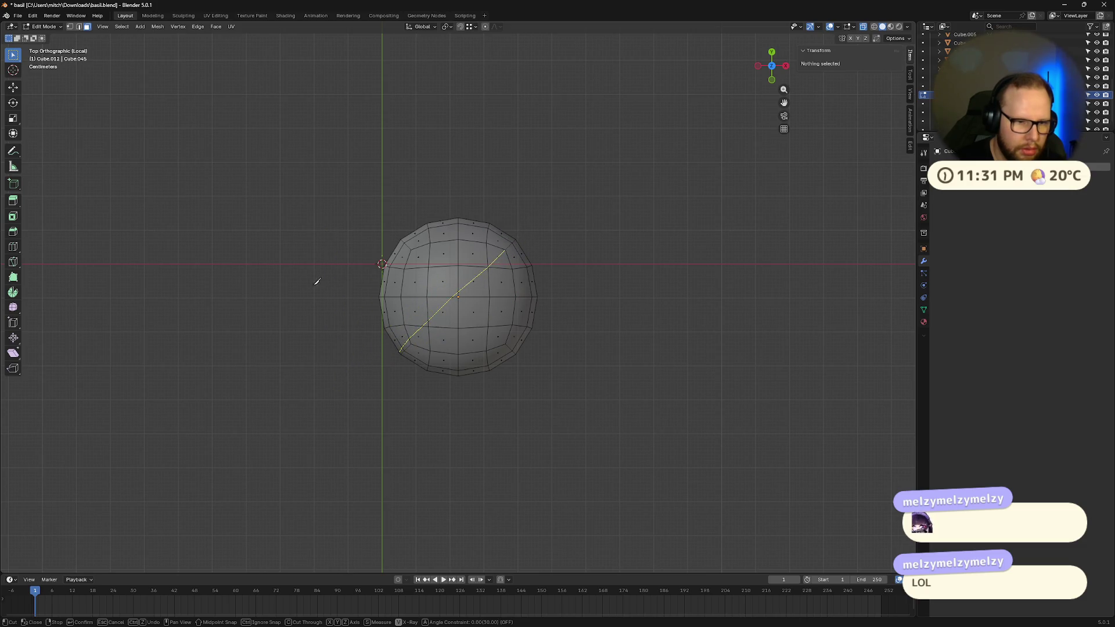
pyautogui.moveTo(318, 313); pyautogui.dragTo(329, 229, button='middle')
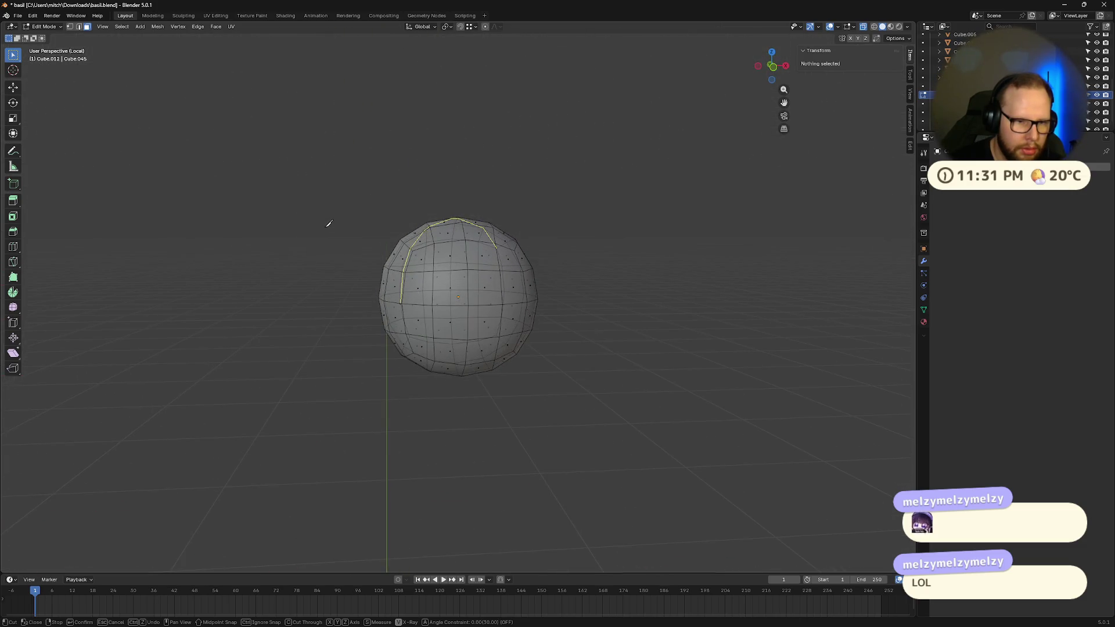
pyautogui.click(326, 228)
pyautogui.moveTo(360, 190); pyautogui.dragTo(344, 281, button='middle')
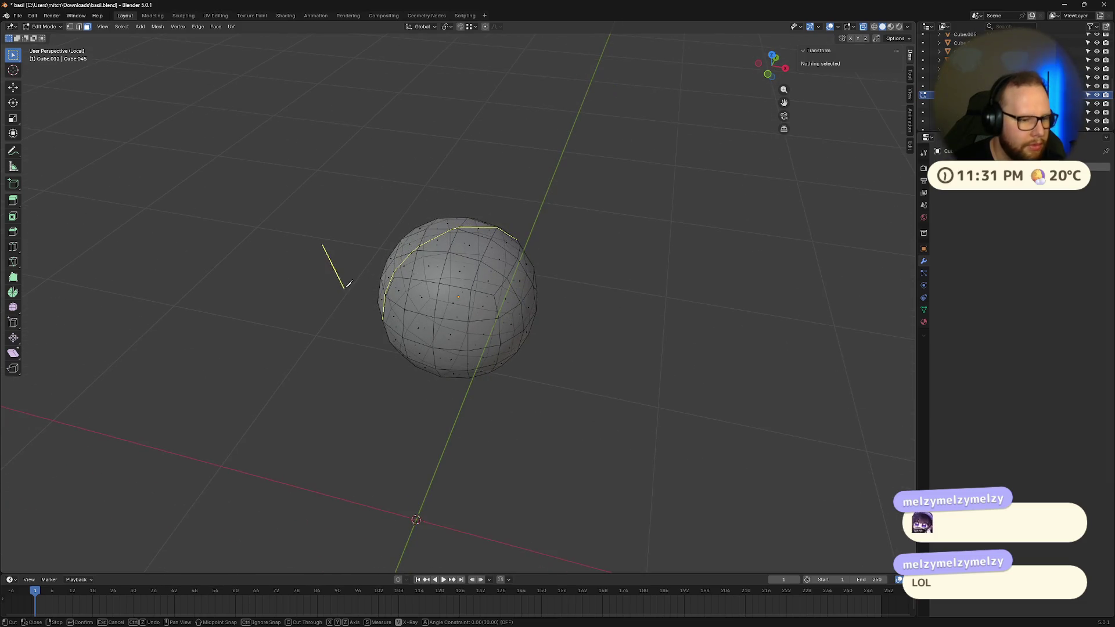
pyautogui.press('Escape')
pyautogui.moveTo(351, 219)
pyautogui.mouseDown(button='middle')
pyautogui.moveTo(424, 214)
pyautogui.moveTo(423, 229)
pyautogui.mouseUp(button='middle')
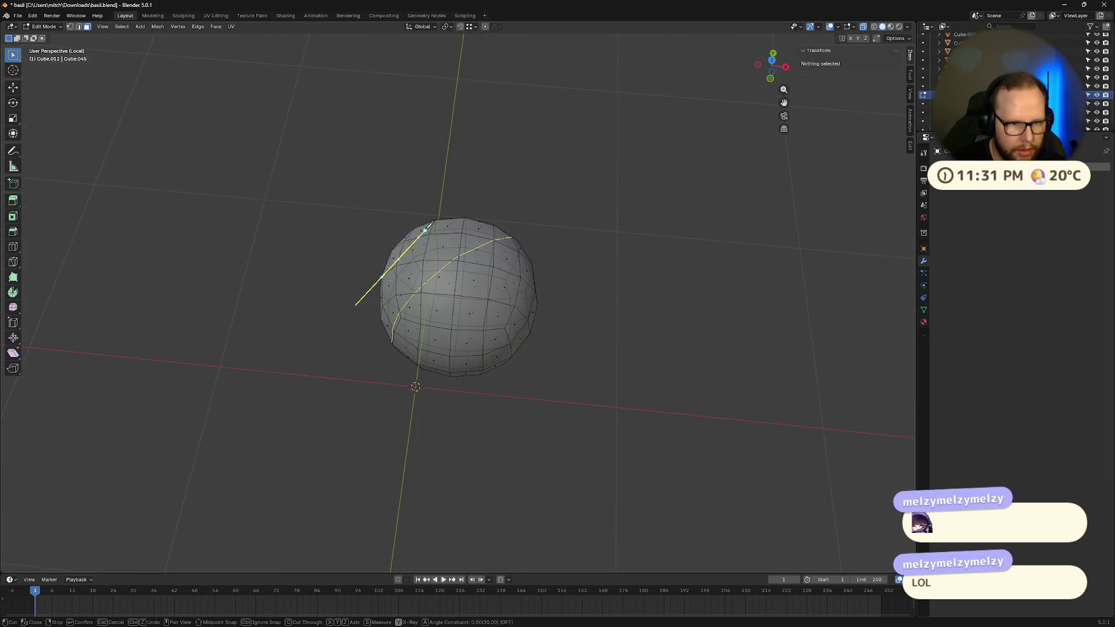
# - From top view, re-isolate the sphere and abandon a diagonal knife cut
pyautogui.press('KP_7')
pyautogui.press('KP_Divide')
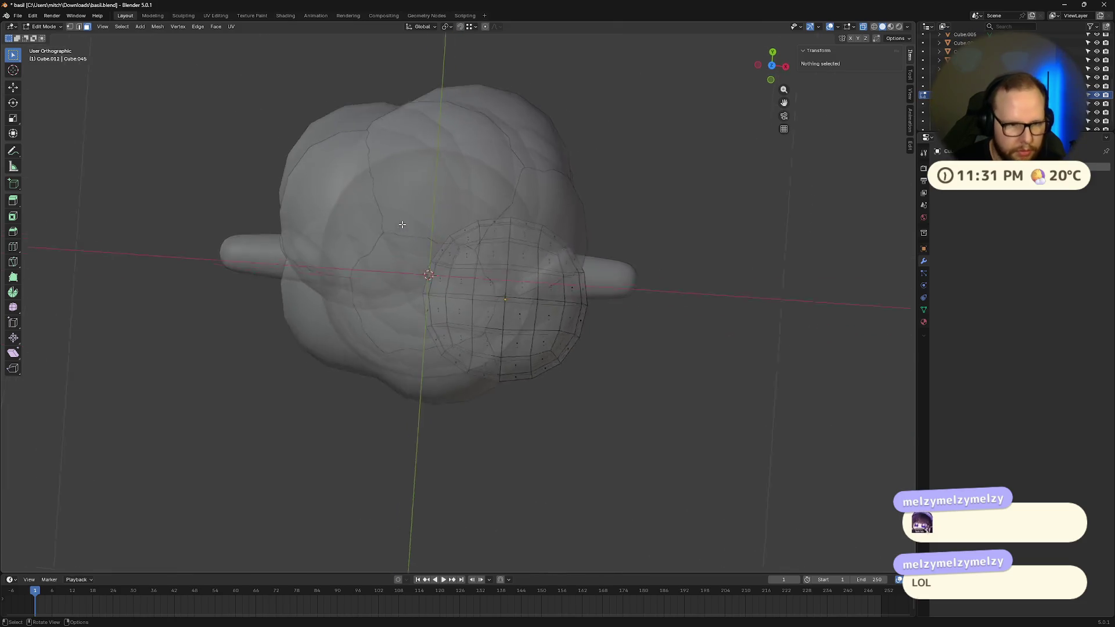
pyautogui.press('KP_Divide')
pyautogui.scroll(-4, 588, 184)
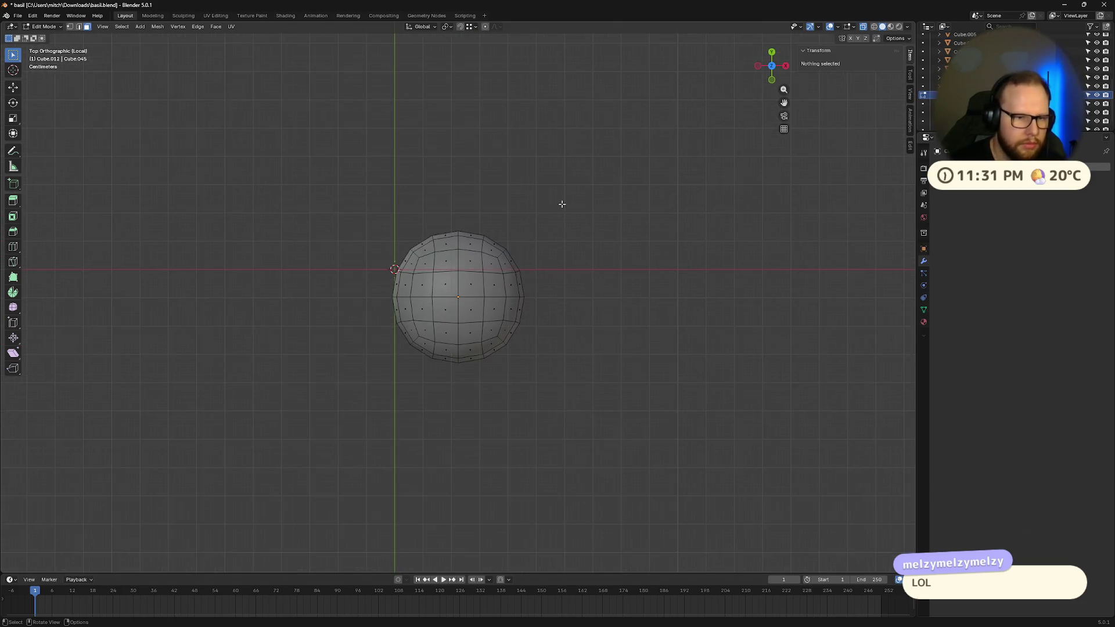
pyautogui.press('k')
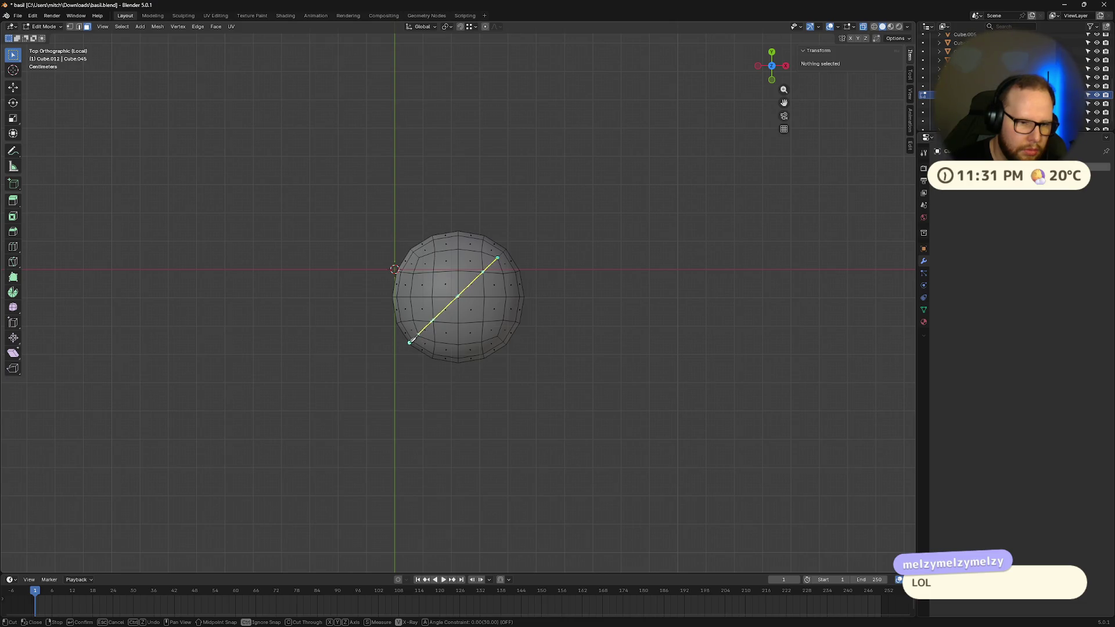
pyautogui.click(412, 343)
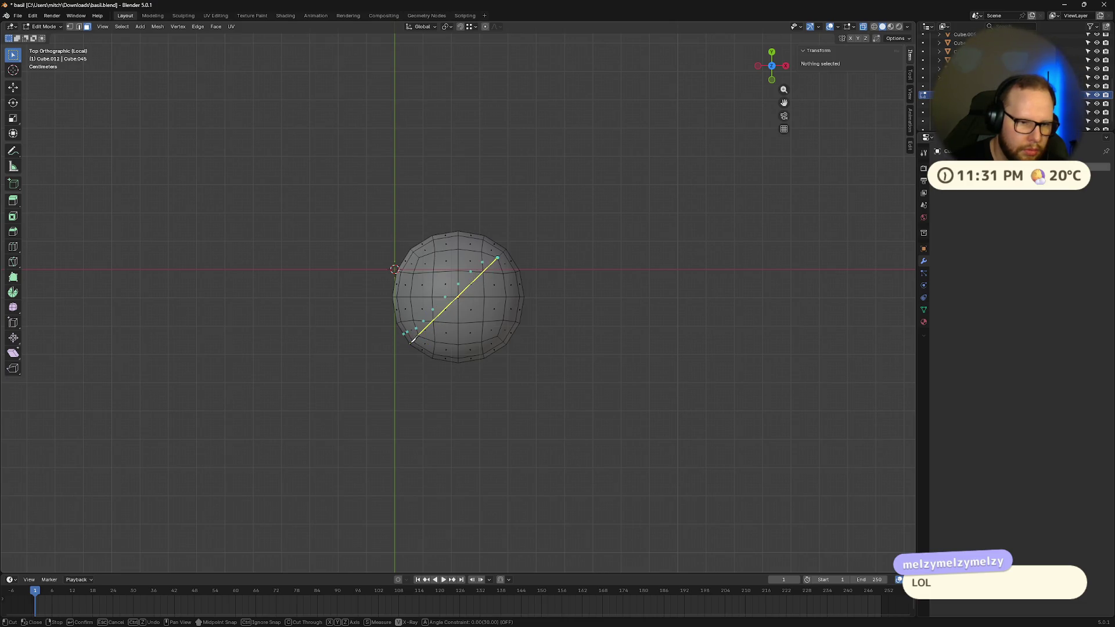
pyautogui.press('Return')
pyautogui.rightClick(356, 335)
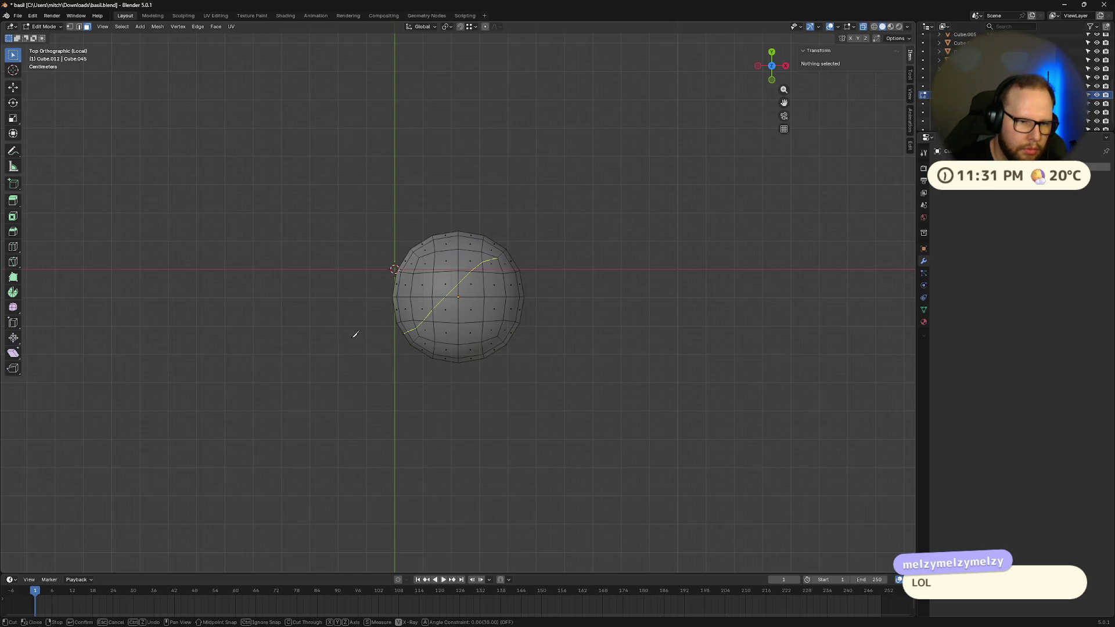
pyautogui.press('Escape')
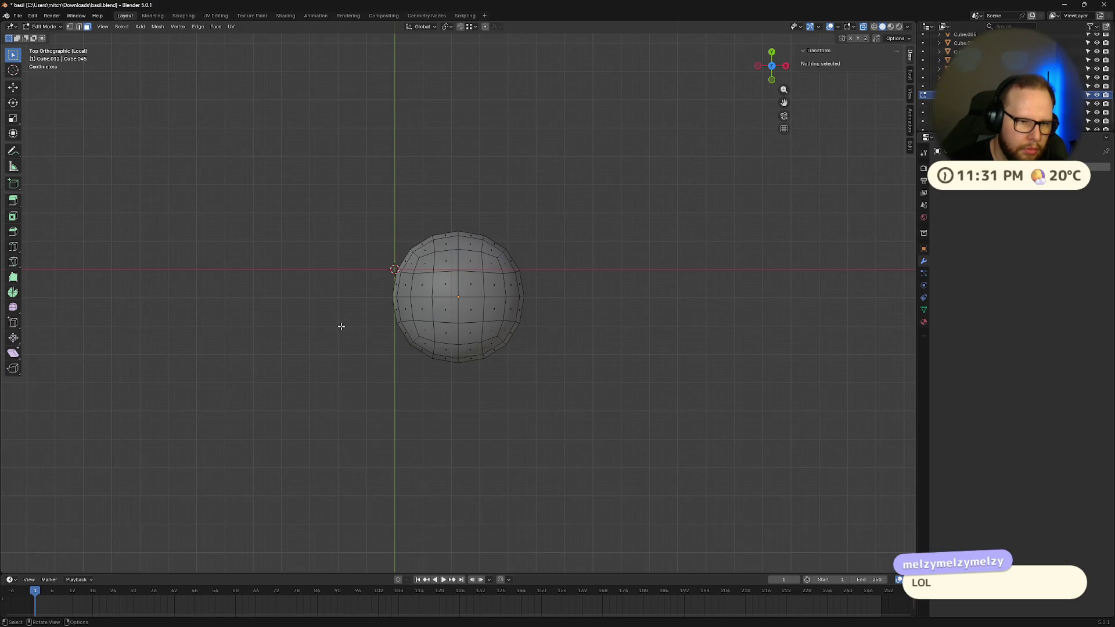
pyautogui.moveTo(341, 326); pyautogui.dragTo(360, 294, button='middle')
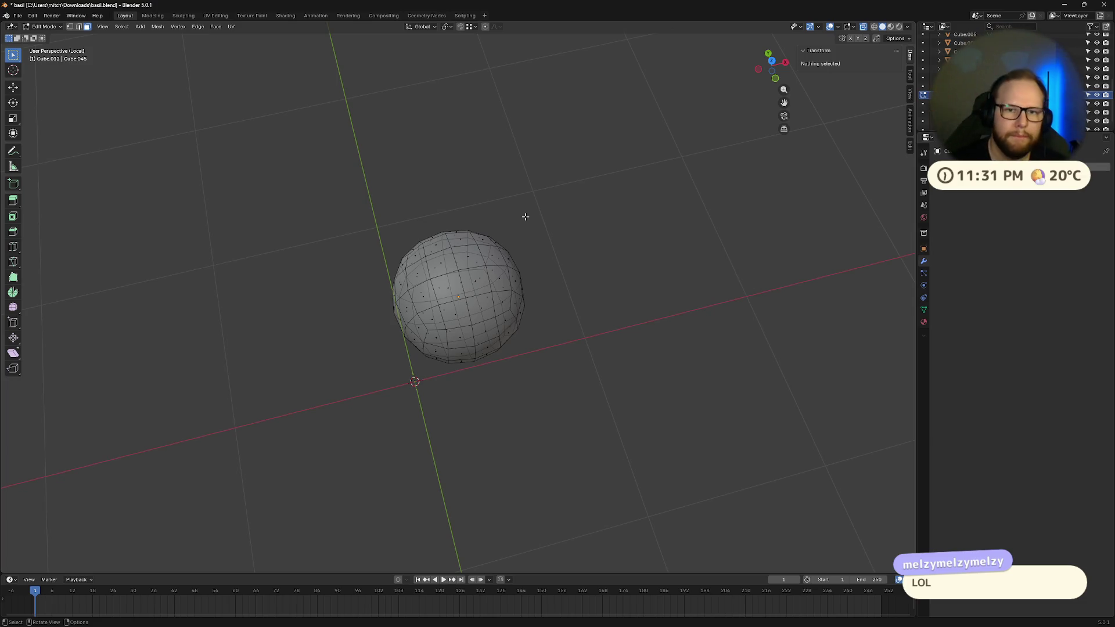
pyautogui.click(772, 63)
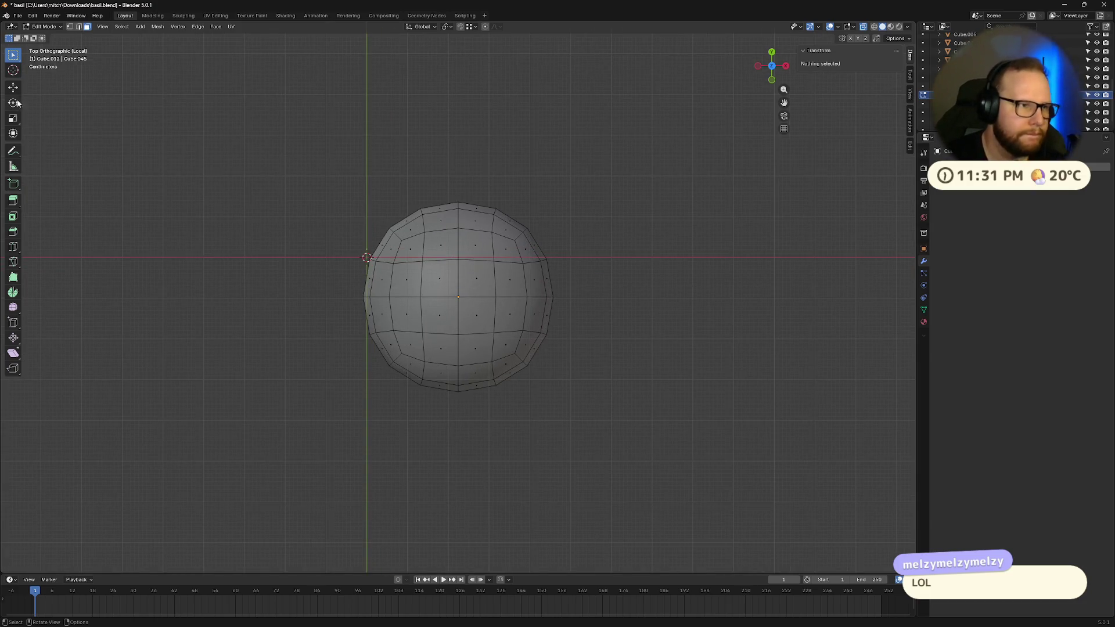
# - Try deleting the upper-left quarter of the sphere, then undo it
pyautogui.moveTo(297, 125)
pyautogui.mouseDown()
pyautogui.moveTo(312, 157)
pyautogui.moveTo(460, 298)
pyautogui.mouseUp()
pyautogui.press('x')
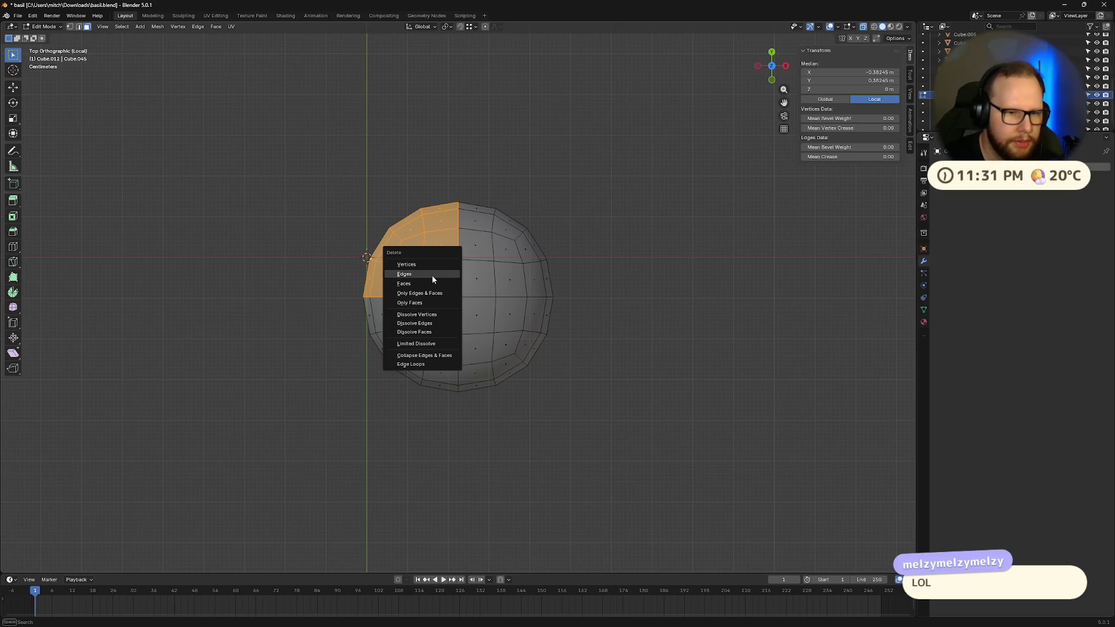
pyautogui.click(432, 277)
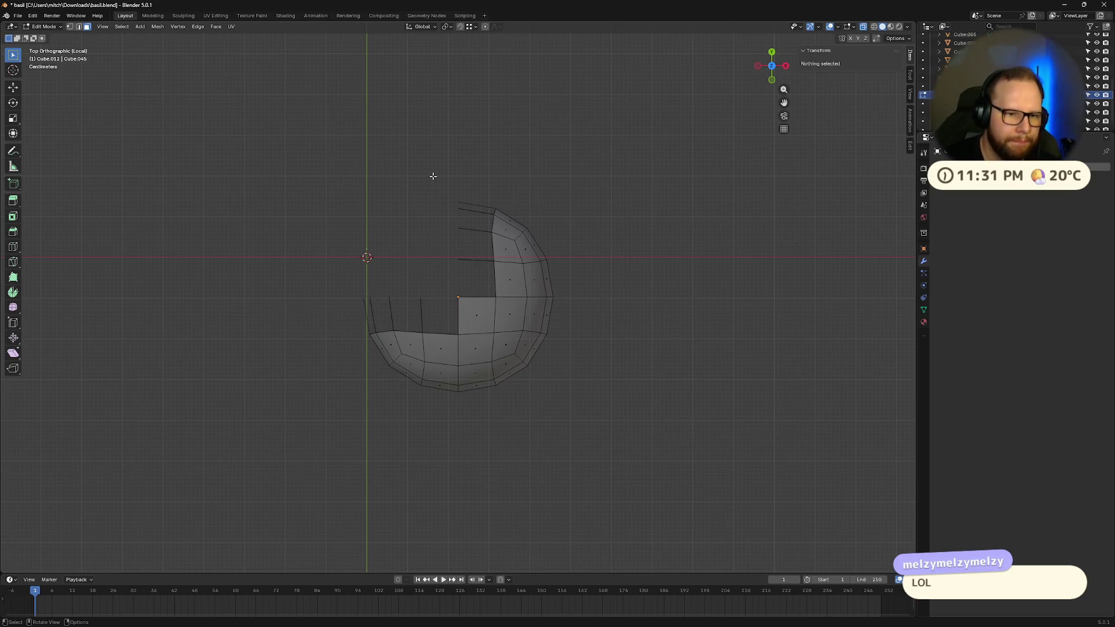
pyautogui.hotkey('ctrl', 'z')
pyautogui.hotkey('ctrl', 'z')
# - Circle-select a patch of the sphere's upper faces
pyautogui.moveTo(282, 179)
pyautogui.mouseDown()
pyautogui.moveTo(377, 250)
pyautogui.moveTo(344, 228)
pyautogui.mouseUp()
pyautogui.press('c')
pyautogui.moveTo(349, 279)
pyautogui.mouseDown()
pyautogui.moveTo(415, 217)
pyautogui.moveTo(435, 209)
pyautogui.moveTo(370, 295)
pyautogui.moveTo(482, 212)
pyautogui.moveTo(373, 330)
pyautogui.moveTo(405, 312)
pyautogui.moveTo(373, 347)
pyautogui.moveTo(380, 317)
pyautogui.mouseUp()
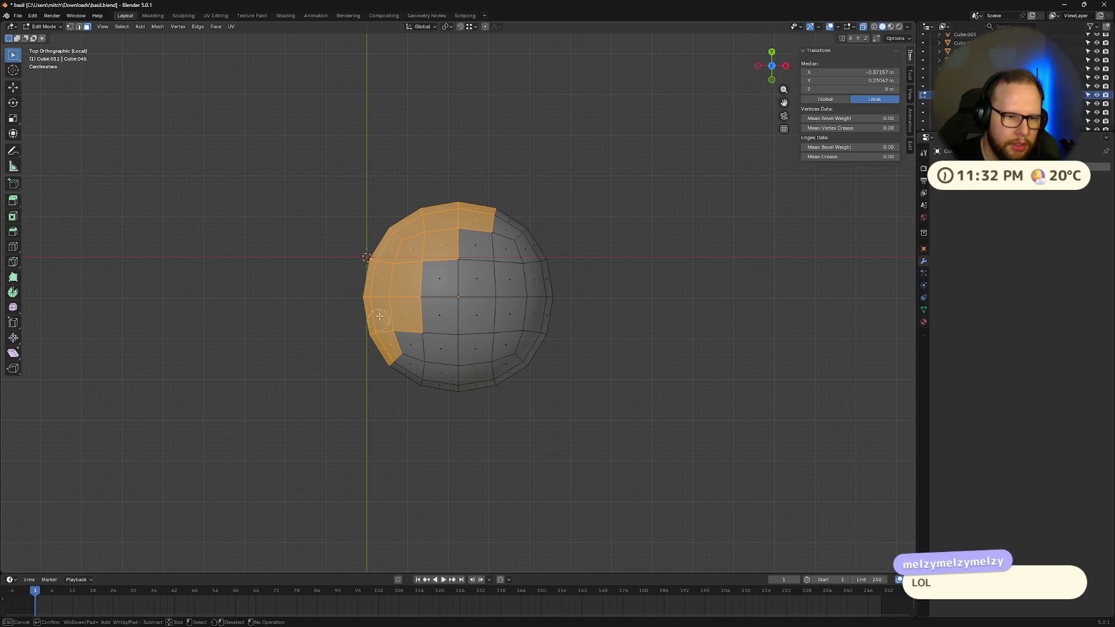
pyautogui.moveTo(465, 220); pyautogui.dragTo(499, 217)
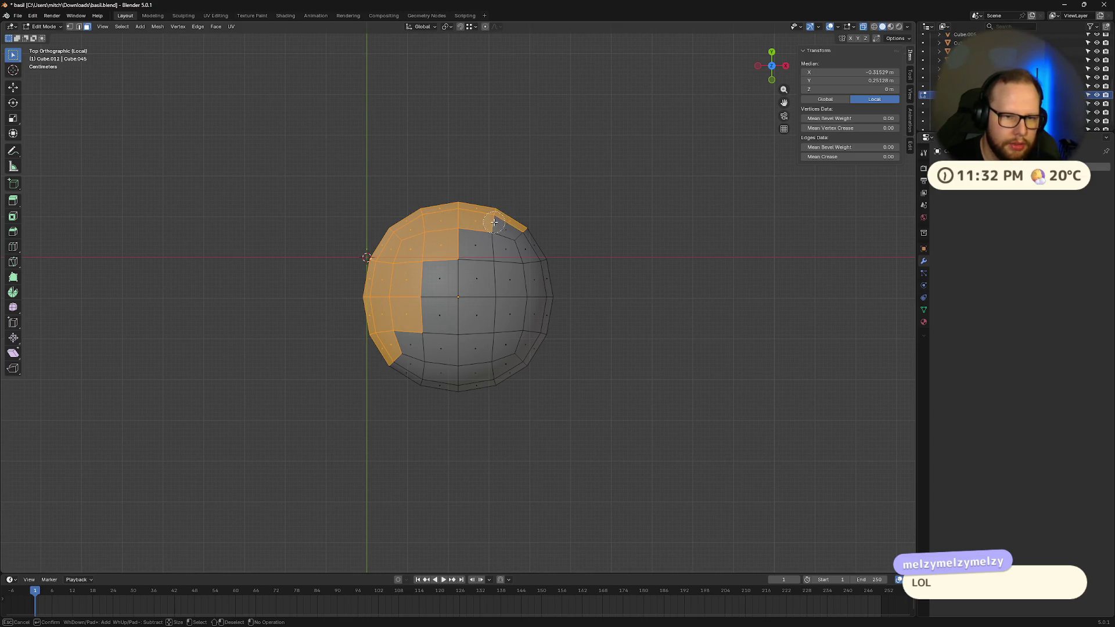
pyautogui.click(494, 222)
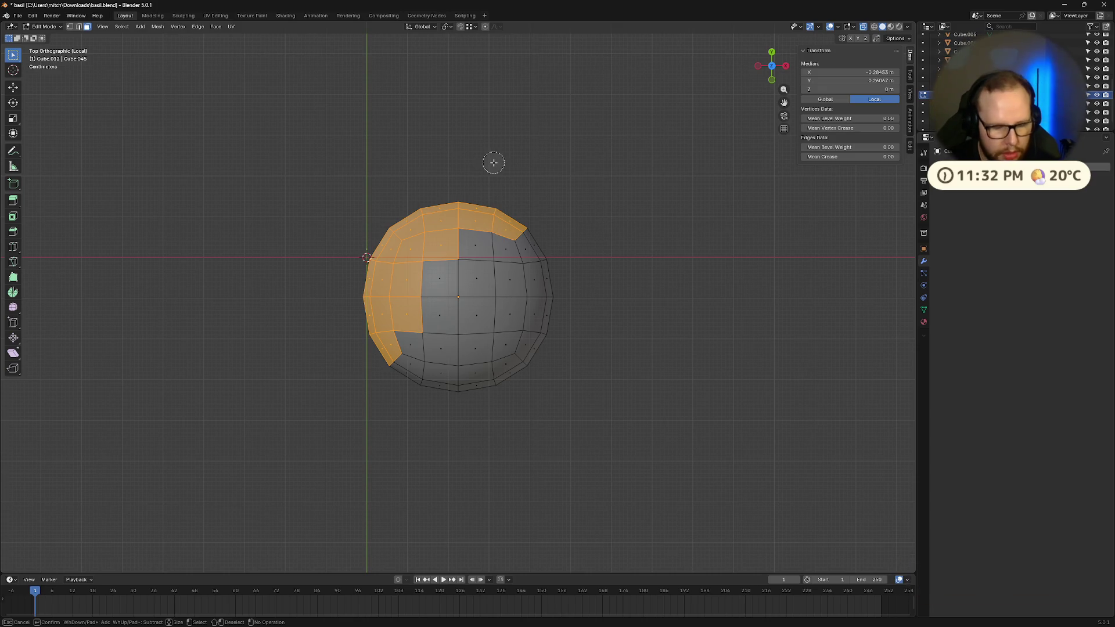
pyautogui.press('Escape')
# - Delete the selected faces to open a hole, after undoing a trial dissolve
pyautogui.press('x')
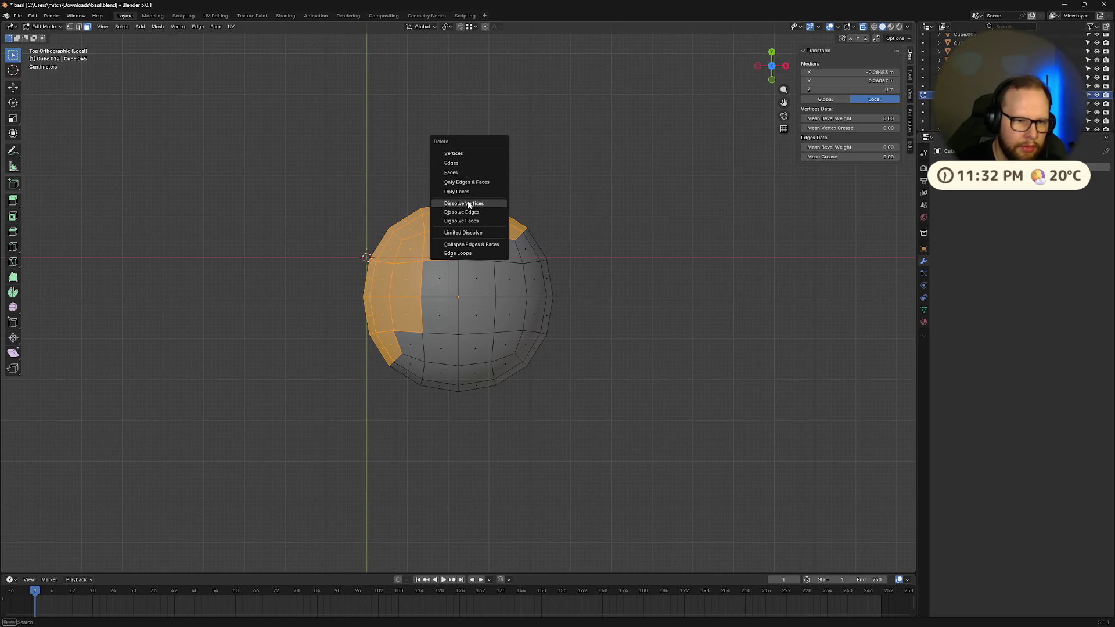
pyautogui.click(468, 204)
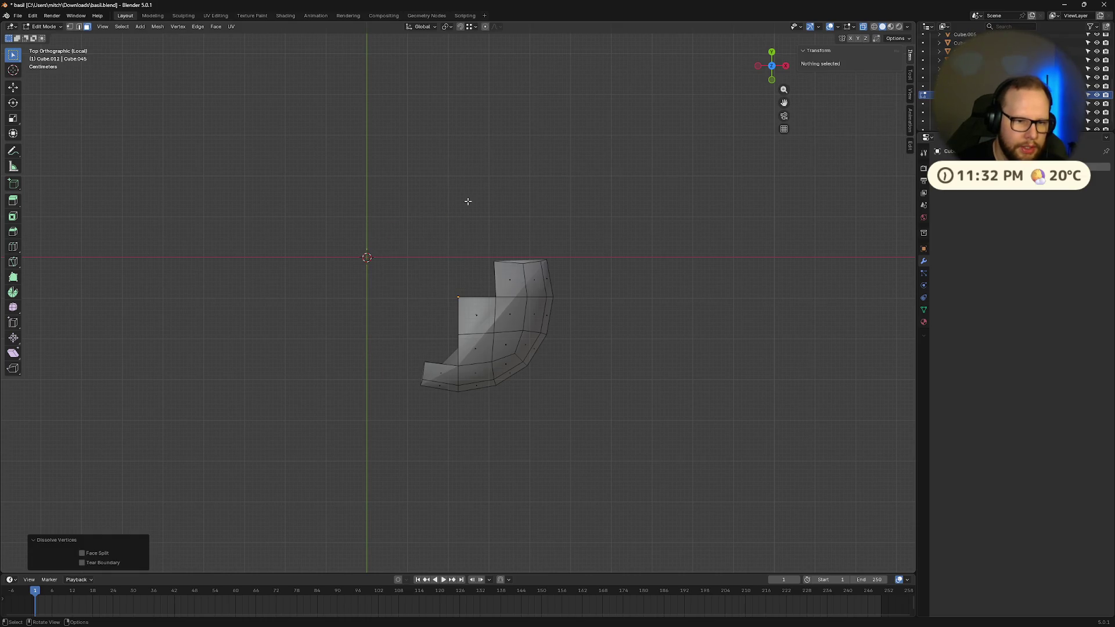
pyautogui.hotkey('ctrl', 'z')
pyautogui.press('x')
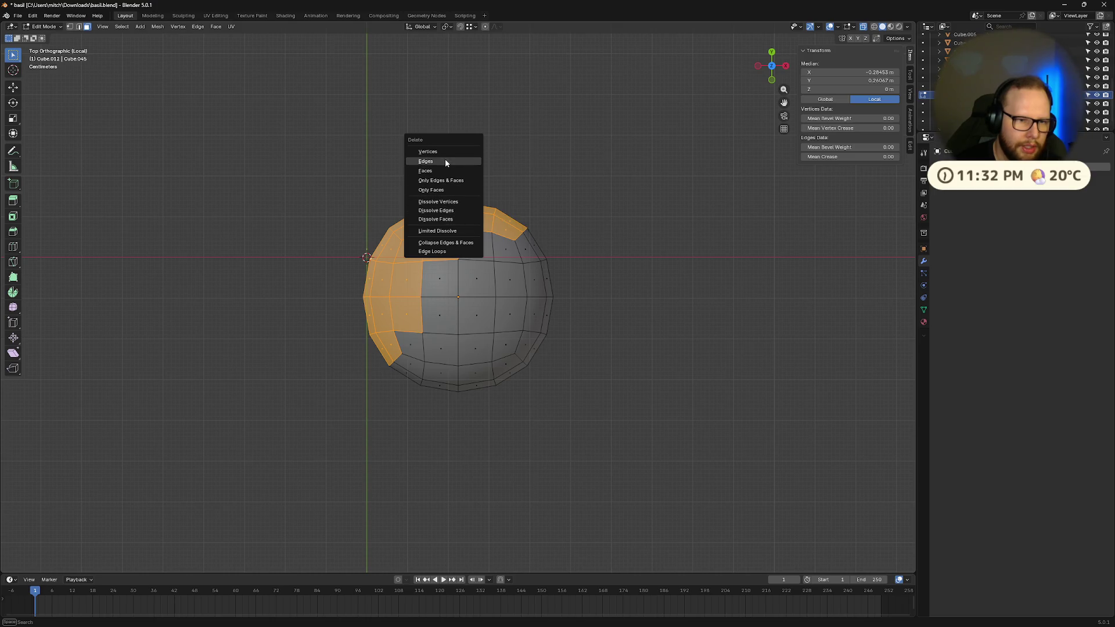
pyautogui.click(448, 171)
pyautogui.moveTo(449, 222)
pyautogui.mouseDown(button='middle')
pyautogui.moveTo(544, 297)
pyautogui.moveTo(590, 256)
pyautogui.moveTo(432, 295)
pyautogui.moveTo(516, 286)
pyautogui.moveTo(583, 372)
pyautogui.moveTo(563, 344)
pyautogui.moveTo(662, 354)
pyautogui.moveTo(571, 362)
pyautogui.moveTo(598, 332)
pyautogui.mouseUp(button='middle')
# - Return to Object Mode and leave local view to show the whole character
pyautogui.press('Tab')
pyautogui.press('KP_Divide')
pyautogui.press('Tab')
pyautogui.press('Tab')
pyautogui.press('Tab')
pyautogui.press('Tab')
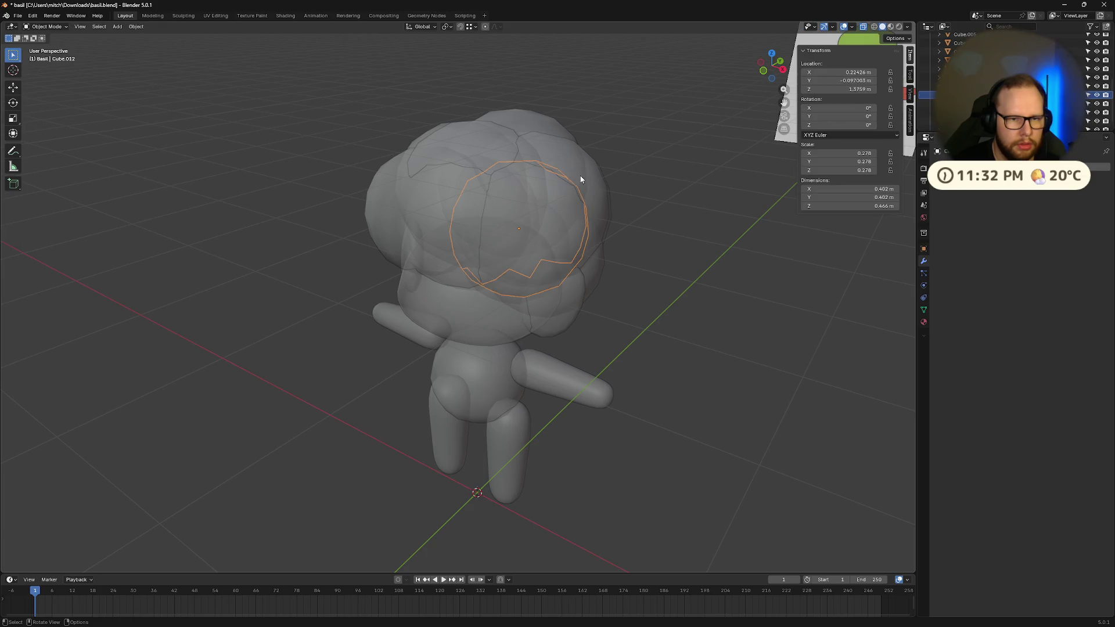
pyautogui.moveTo(580, 179)
pyautogui.mouseDown(button='middle')
pyautogui.moveTo(670, 266)
pyautogui.moveTo(604, 278)
pyautogui.mouseUp(button='middle')
pyautogui.click(604, 278)
pyautogui.moveTo(584, 351)
pyautogui.mouseDown(button='middle')
pyautogui.moveTo(599, 331)
pyautogui.moveTo(668, 382)
pyautogui.moveTo(560, 301)
pyautogui.moveTo(575, 329)
pyautogui.moveTo(439, 328)
pyautogui.moveTo(501, 328)
pyautogui.moveTo(521, 310)
pyautogui.moveTo(470, 368)
pyautogui.moveTo(464, 351)
pyautogui.moveTo(485, 326)
pyautogui.moveTo(685, 278)
pyautogui.moveTo(643, 315)
pyautogui.mouseUp(button='middle')
pyautogui.press('Tab')
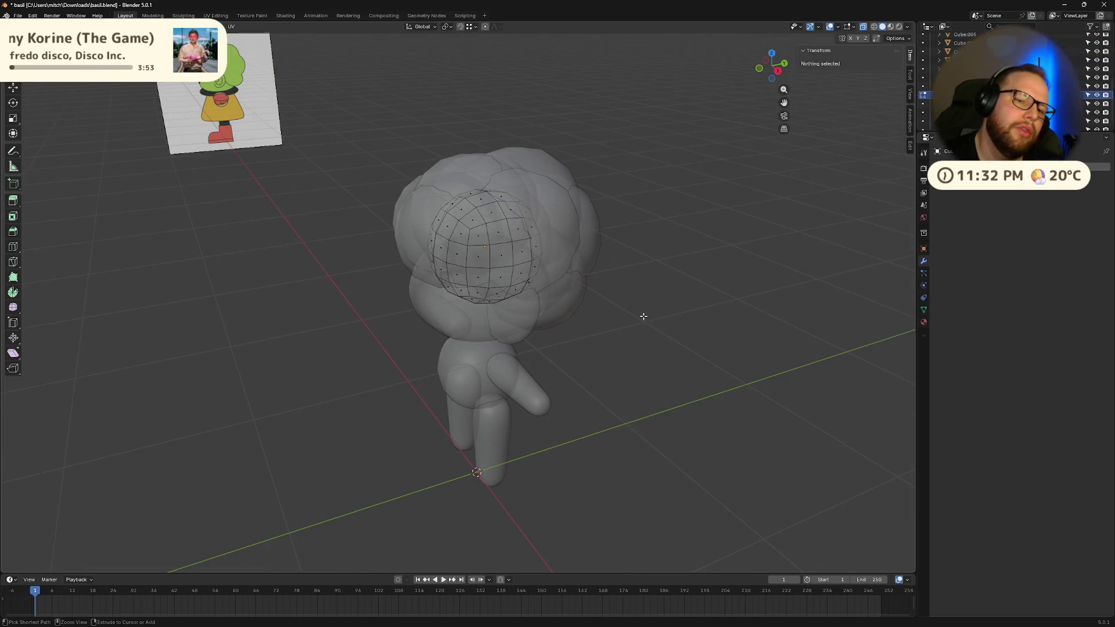
pyautogui.press('Tab')
pyautogui.press('Tab')
pyautogui.press('Tab')
pyautogui.press('Tab')
pyautogui.hotkey('alt', 'a')
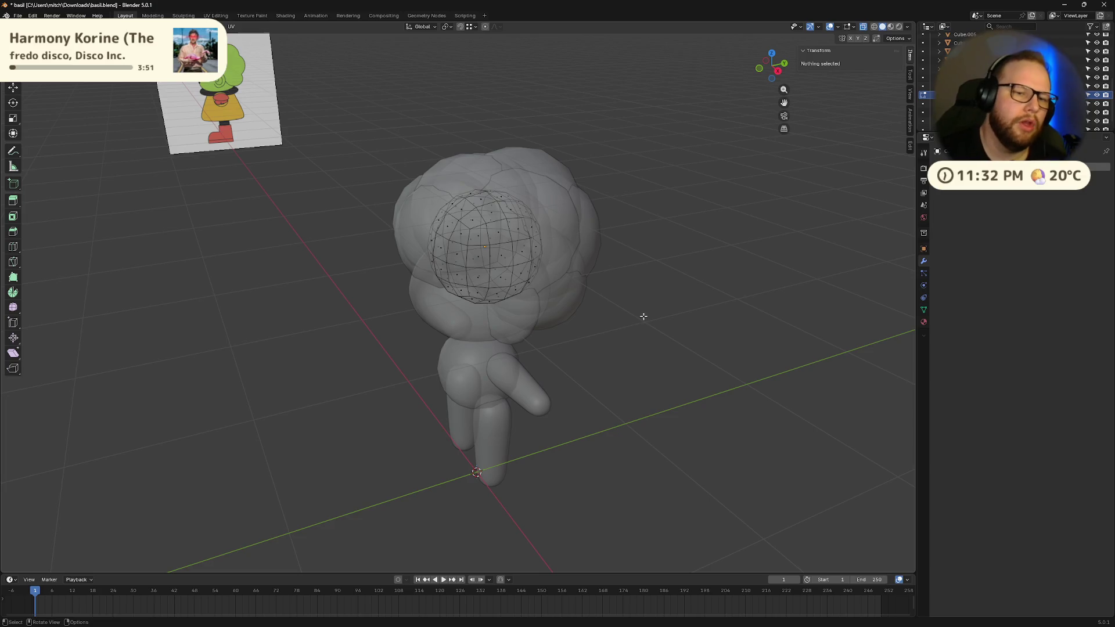
pyautogui.moveTo(642, 316); pyautogui.dragTo(683, 339, button='middle')
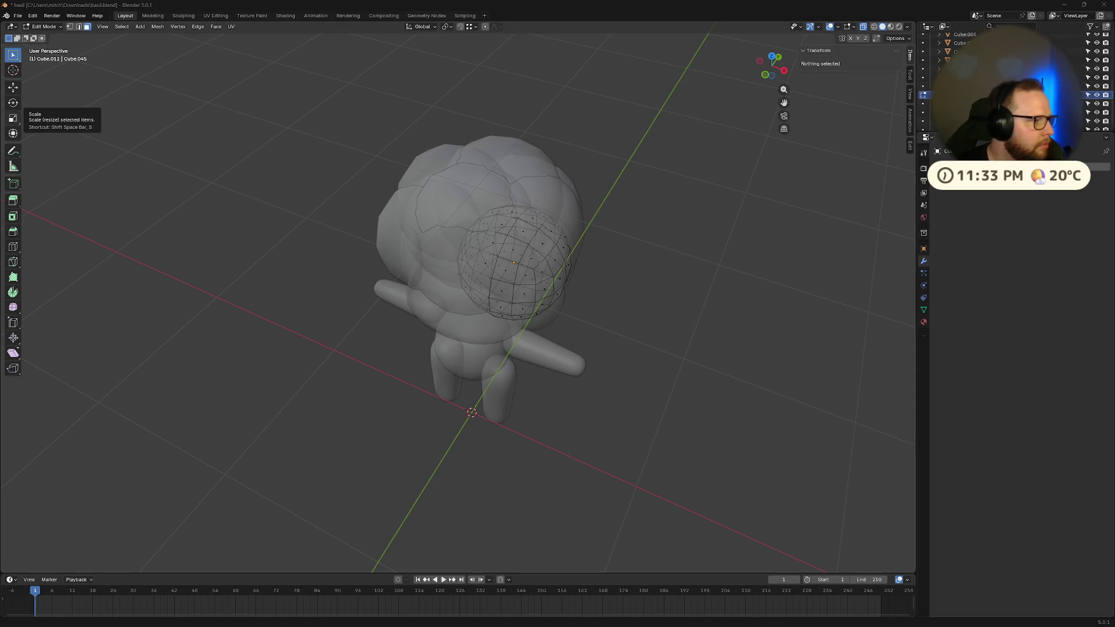
pyautogui.moveTo(640, 229); pyautogui.dragTo(659, 219, button='middle')
pyautogui.press('Tab')
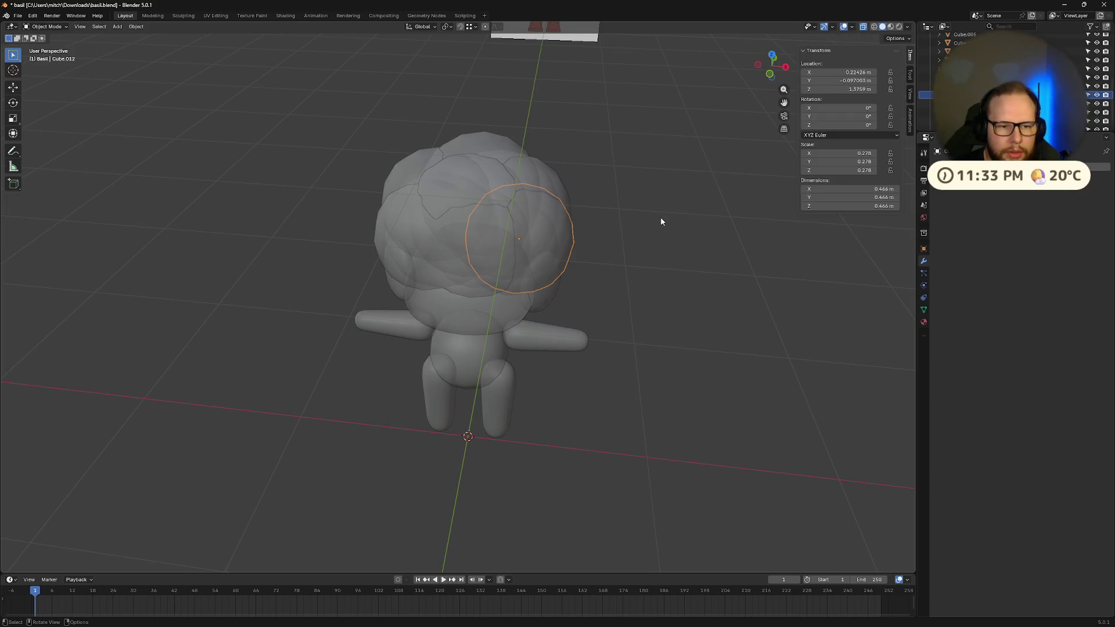
# - Select all the hair spheres and join them into one object
pyautogui.click(407, 244)
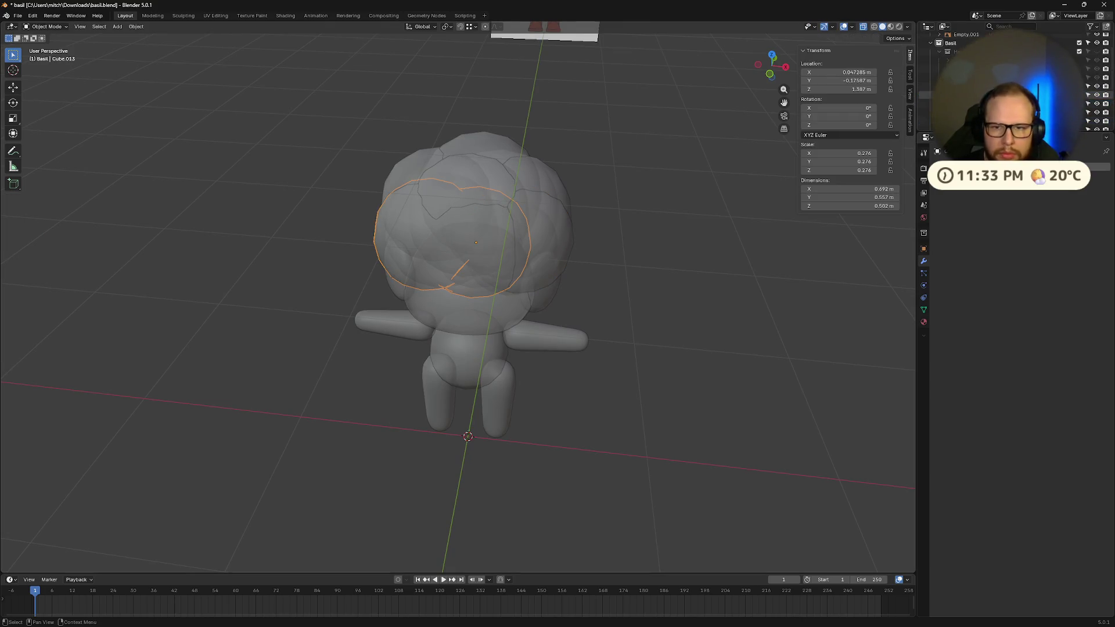
pyautogui.keyDown('shift'); pyautogui.moveTo(372, 139); pyautogui.dragTo(689, 277); pyautogui.keyUp('shift')
pyautogui.moveTo(689, 277); pyautogui.dragTo(570, 232, button='middle')
pyautogui.rightClick(494, 204)
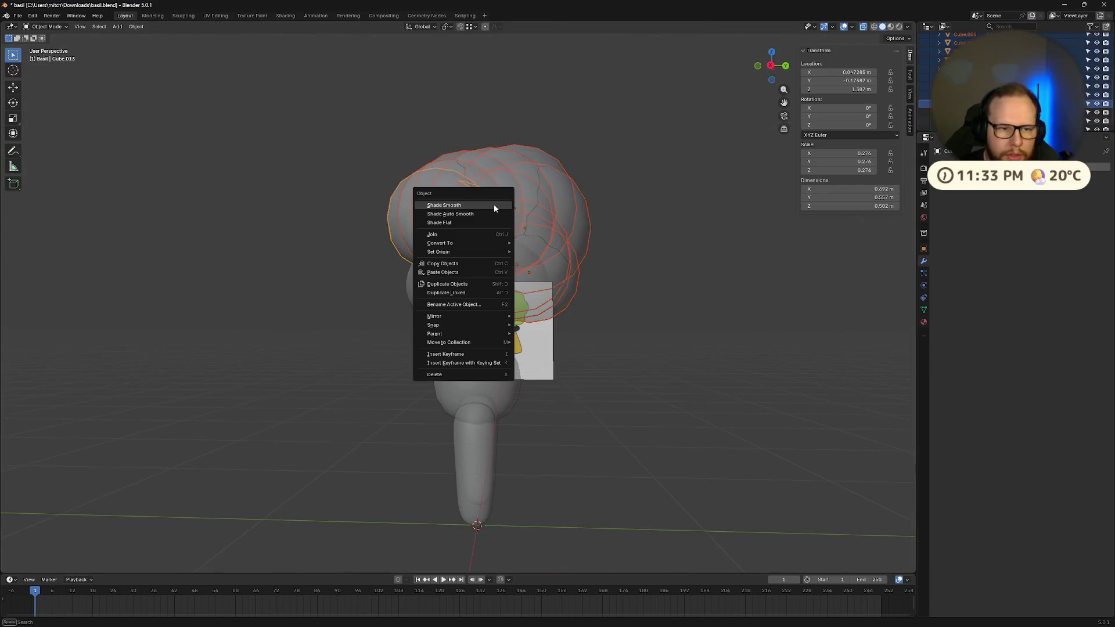
pyautogui.click(469, 233)
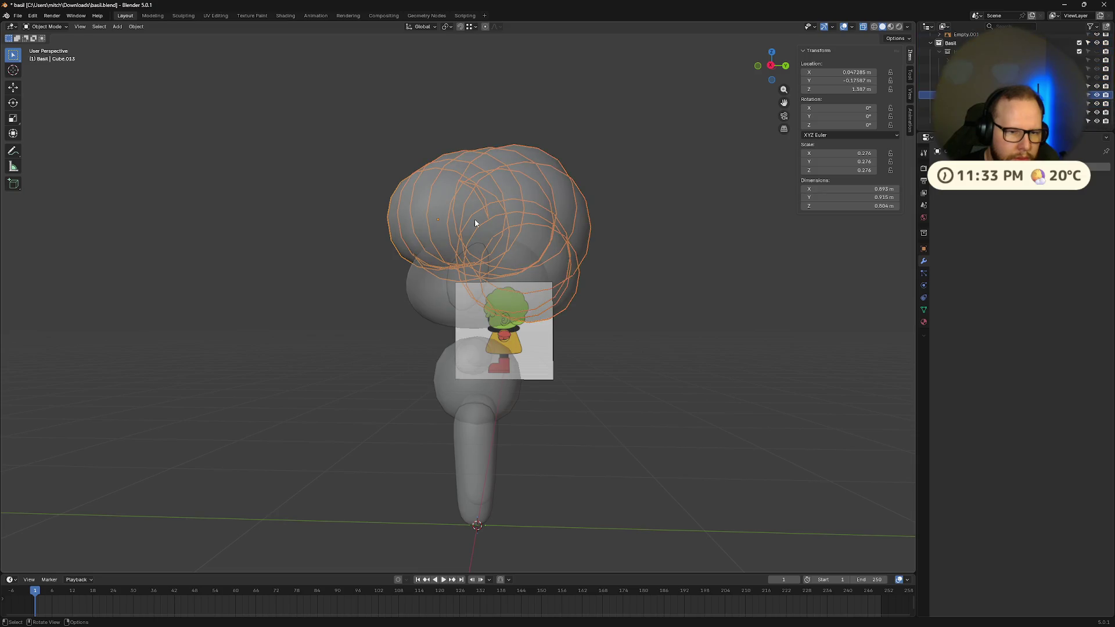
pyautogui.moveTo(475, 218); pyautogui.dragTo(520, 220, button='middle')
# - Convert the joined head object to a mesh
pyautogui.rightClick(521, 218)
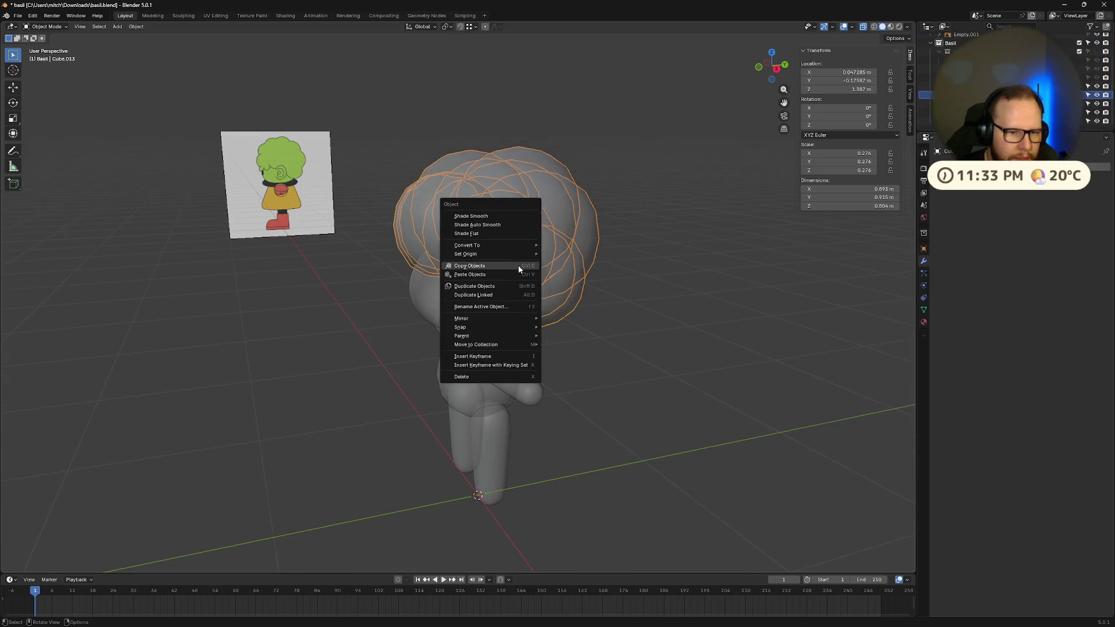
pyautogui.moveTo(520, 320)
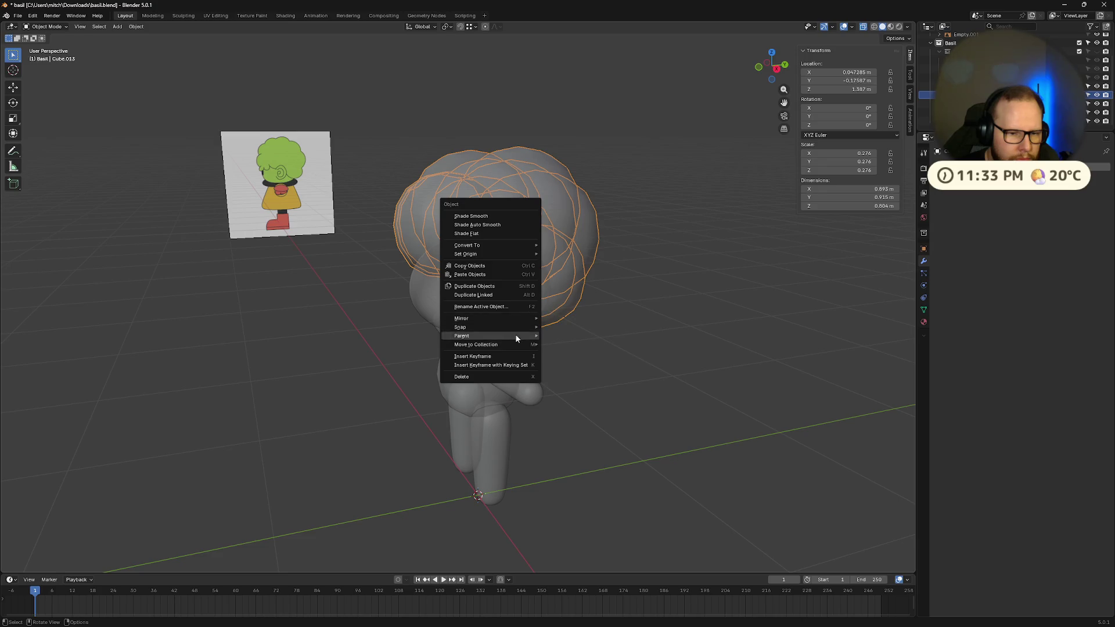
pyautogui.moveTo(501, 254)
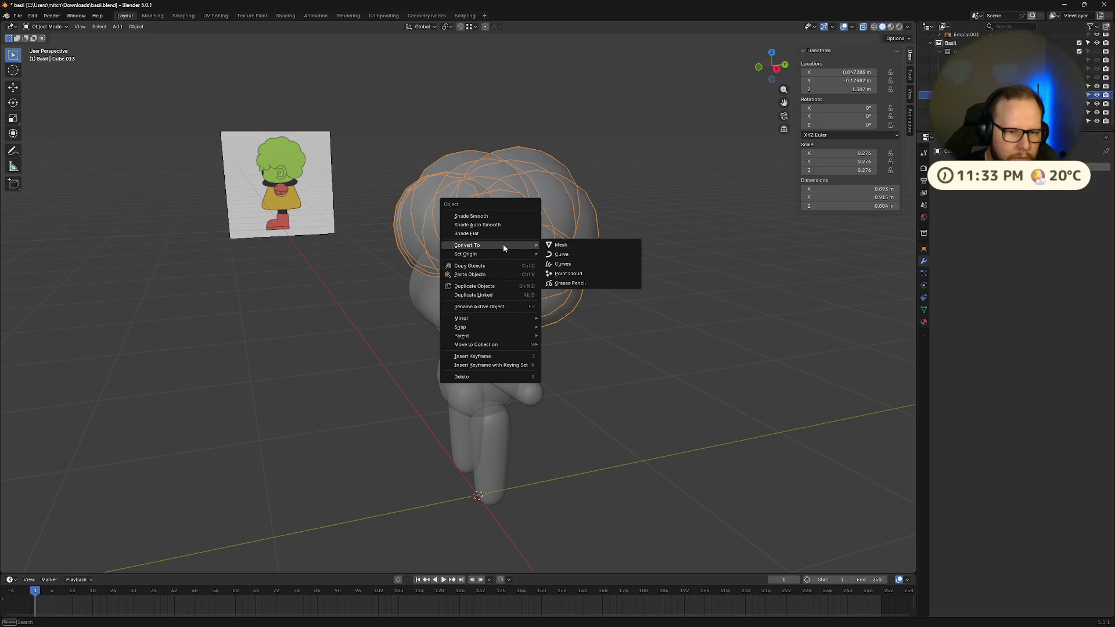
pyautogui.click(559, 244)
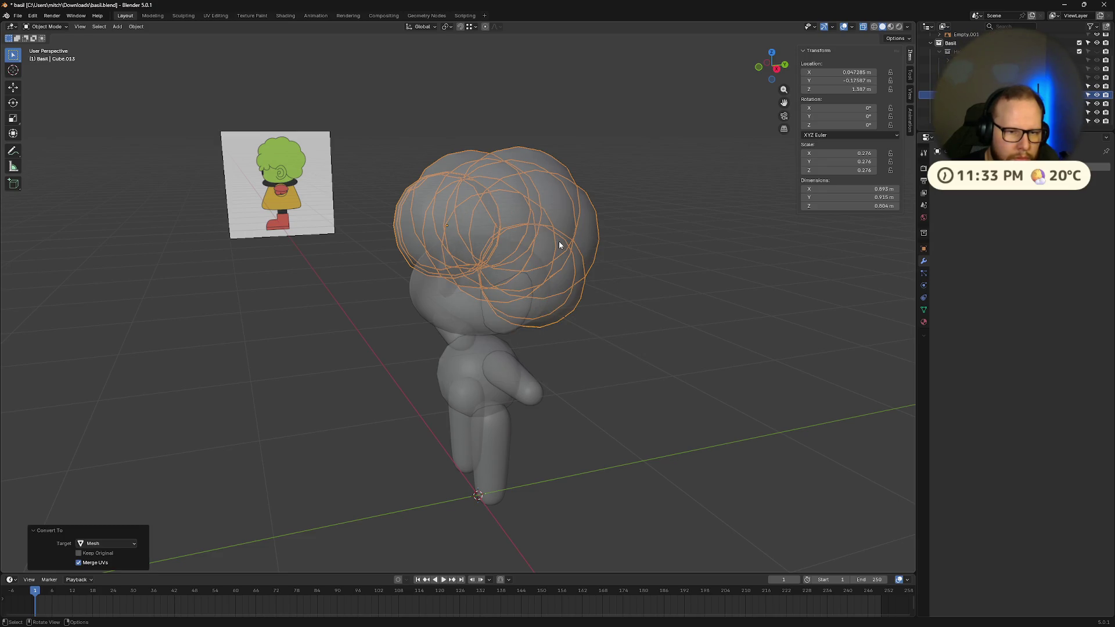
# - Reselect the head and undo back to separate hair spheres
pyautogui.click(648, 219)
pyautogui.click(483, 211)
pyautogui.rightClick(525, 210)
pyautogui.moveTo(526, 211)
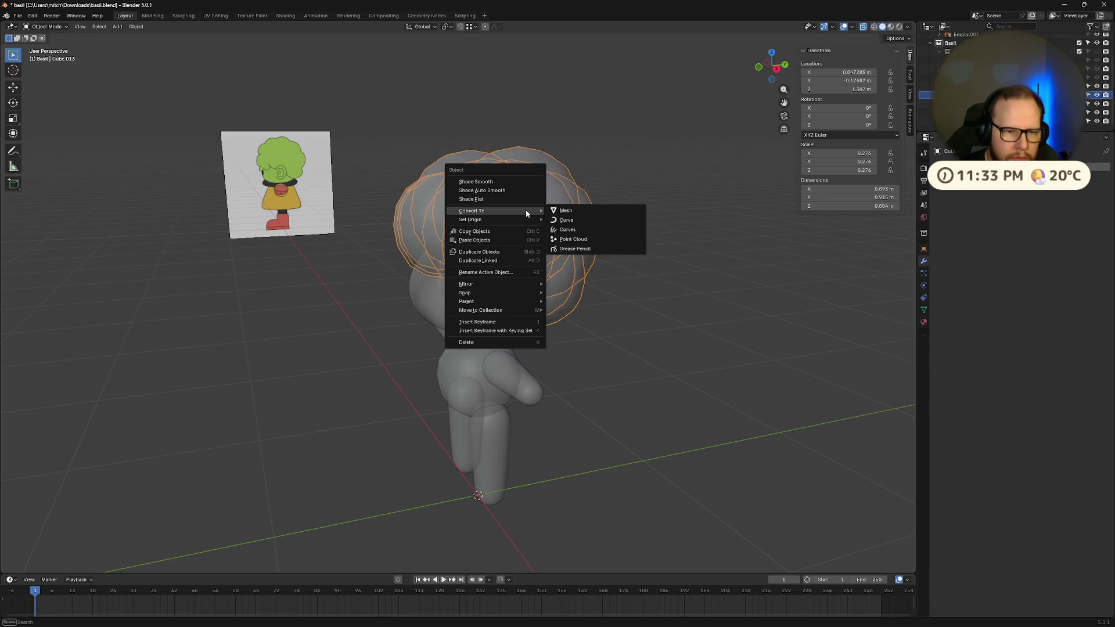
pyautogui.moveTo(639, 162); pyautogui.dragTo(534, 218, button='middle')
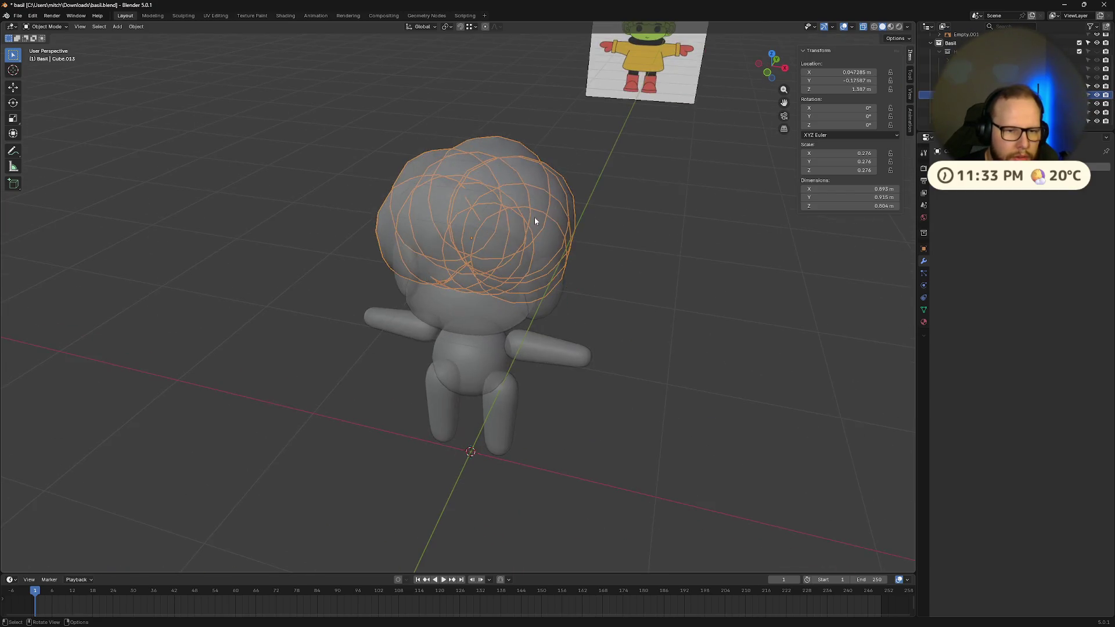
pyautogui.click(617, 239)
pyautogui.moveTo(618, 238); pyautogui.dragTo(587, 212, button='middle')
pyautogui.click(583, 215)
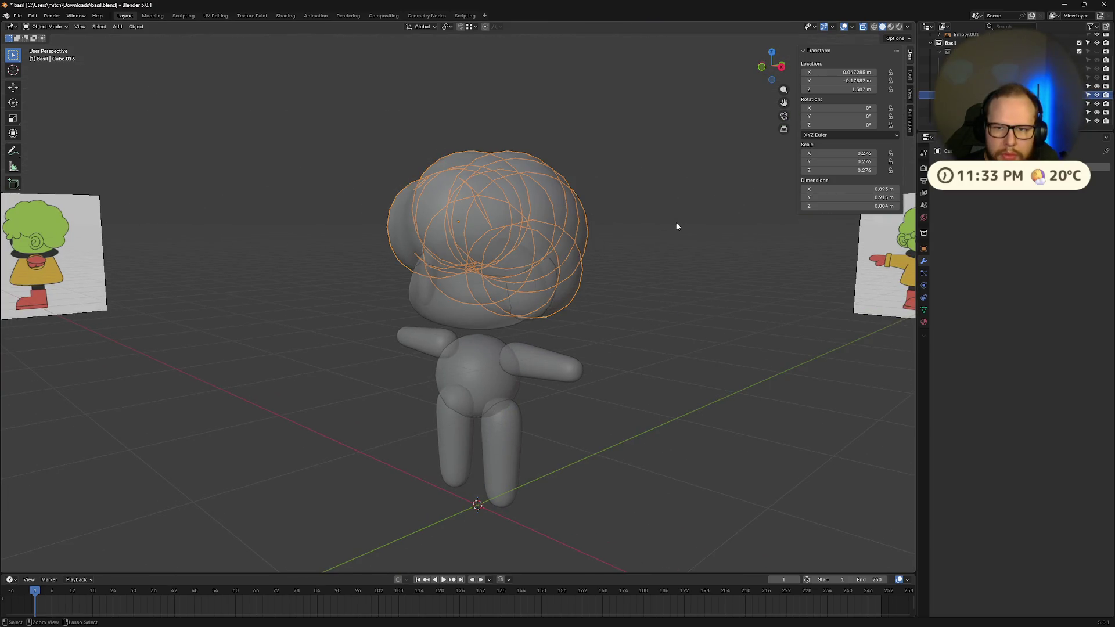
pyautogui.press('Tab')
pyautogui.press('p')
pyautogui.press('l')
pyautogui.press('Tab')
pyautogui.moveTo(670, 226)
pyautogui.mouseDown(button='middle')
pyautogui.moveTo(575, 220)
pyautogui.moveTo(589, 249)
pyautogui.mouseUp(button='middle')
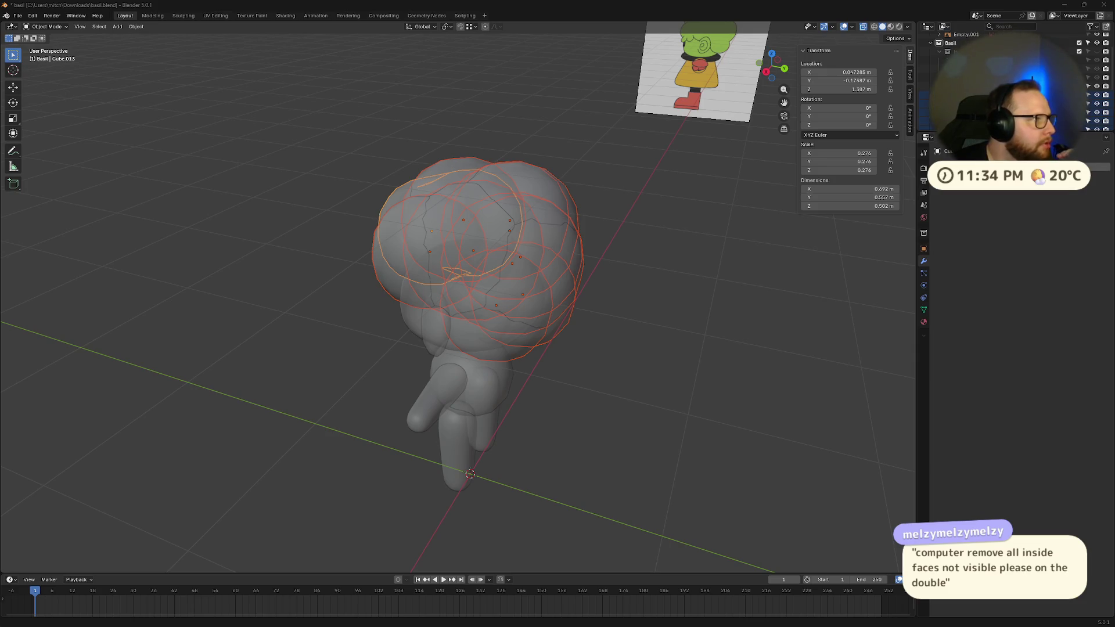
# - Enter Edit Mode from the mode menu, browse the Mesh menu, then return to Object Mode
pyautogui.click(60, 27)
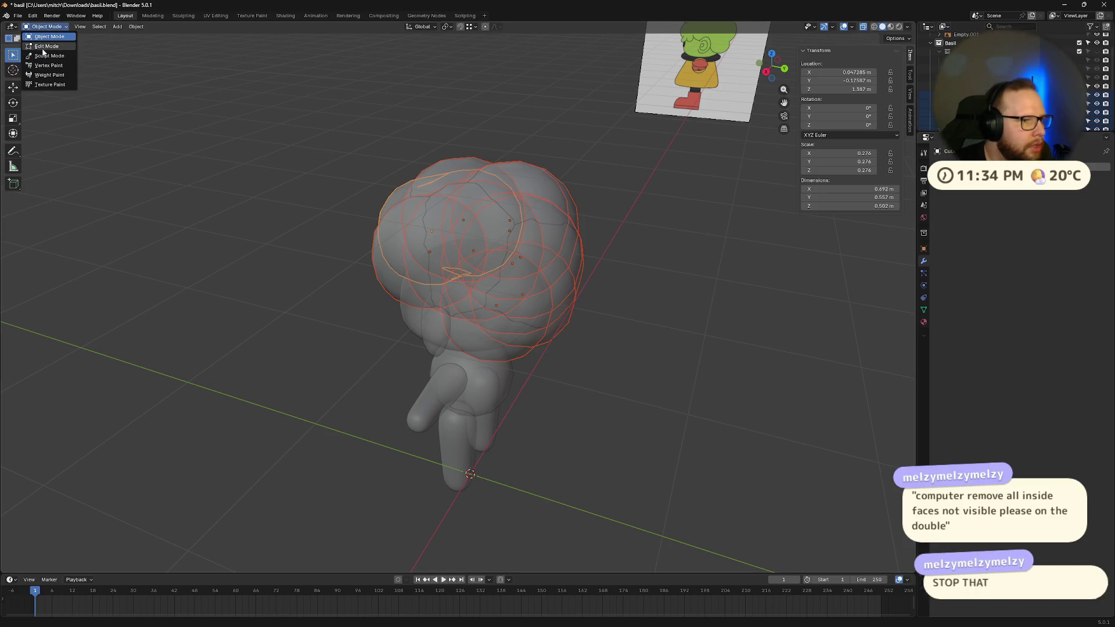
pyautogui.click(43, 49)
pyautogui.click(158, 27)
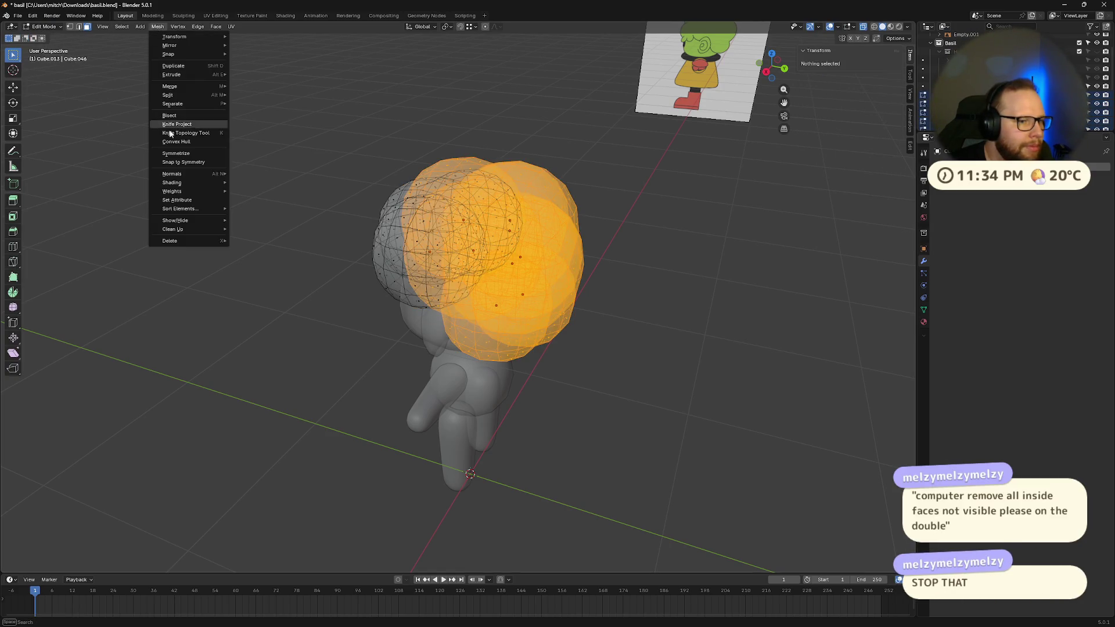
pyautogui.moveTo(192, 230)
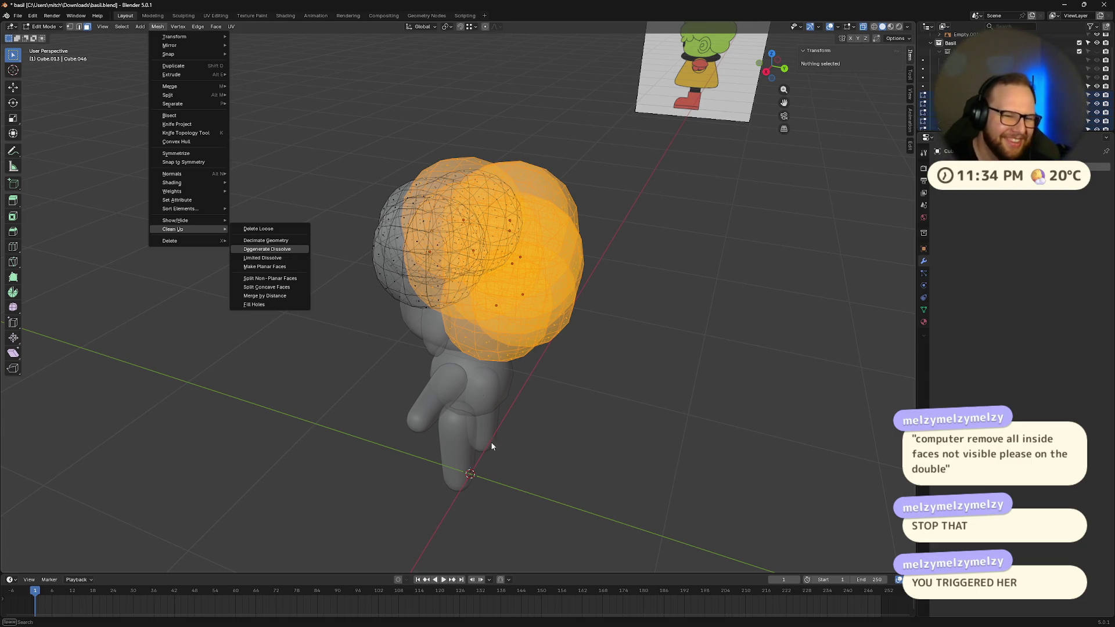
pyautogui.moveTo(555, 426); pyautogui.dragTo(598, 408, button='middle')
pyautogui.press('Tab')
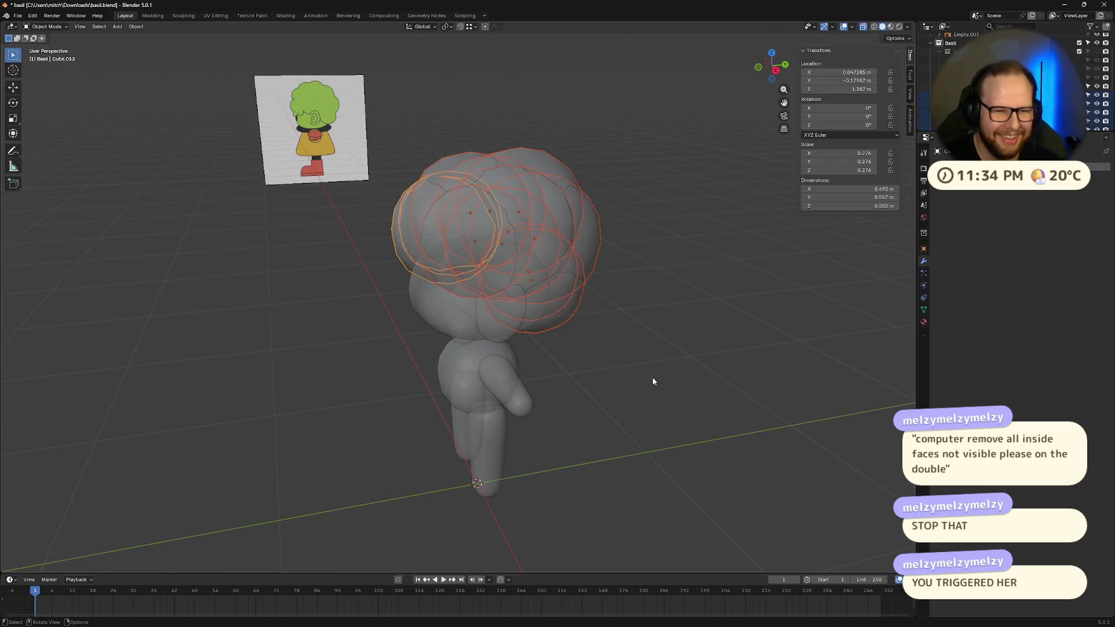
pyautogui.moveTo(653, 382); pyautogui.dragTo(690, 415, button='middle')
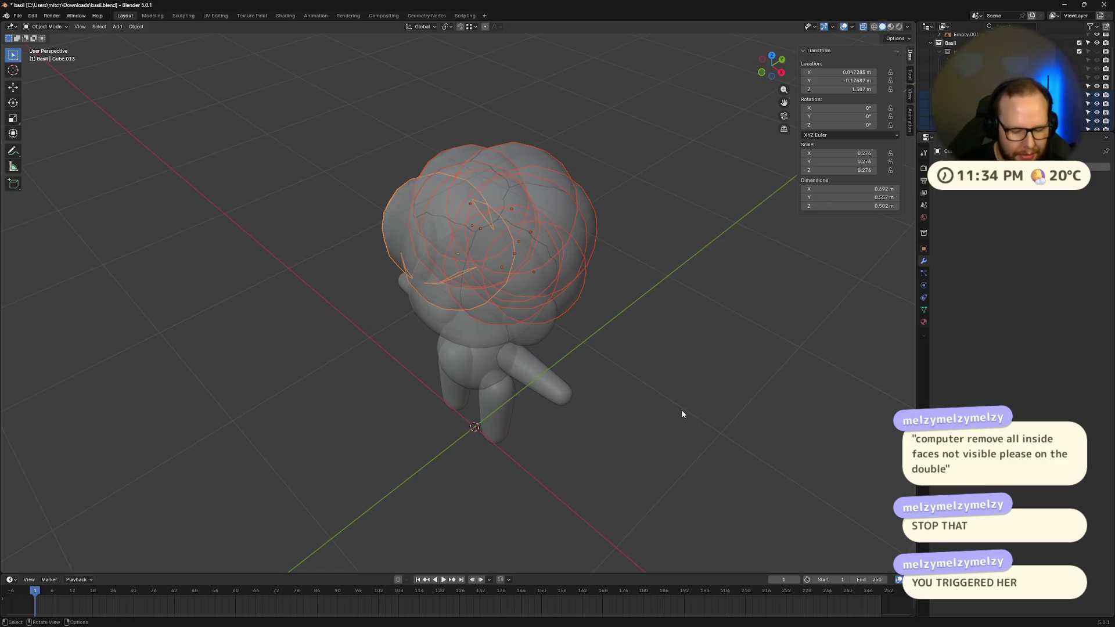
# - Join the spheres with Ctrl+J, select all in Edit Mode, and run Delete Loose
pyautogui.hotkey('ctrl', 'j')
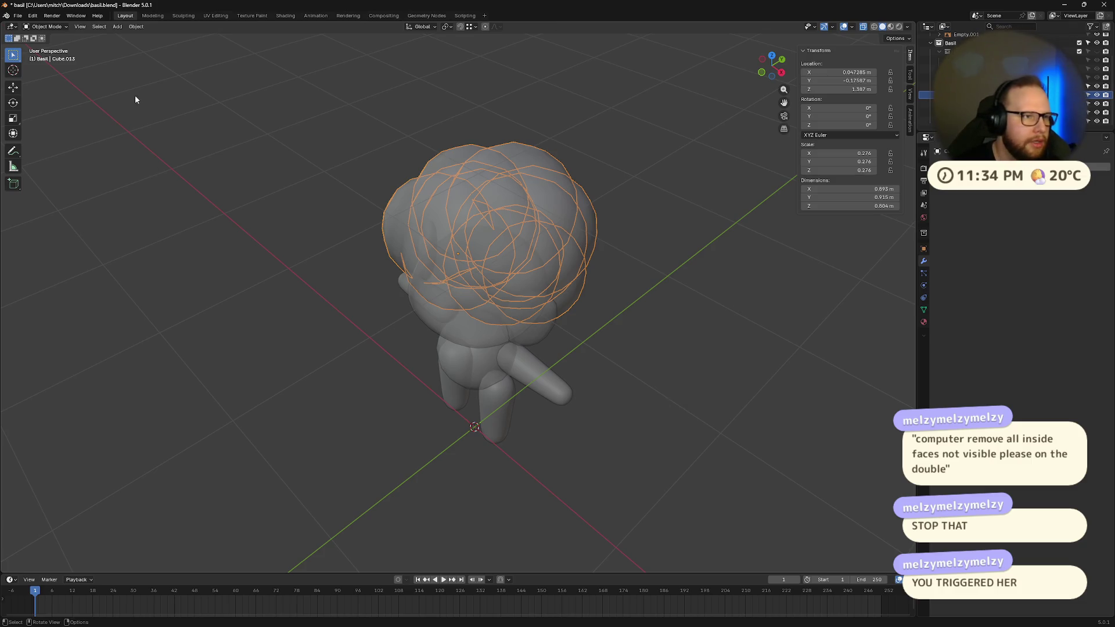
pyautogui.press('Tab')
pyautogui.click(158, 26)
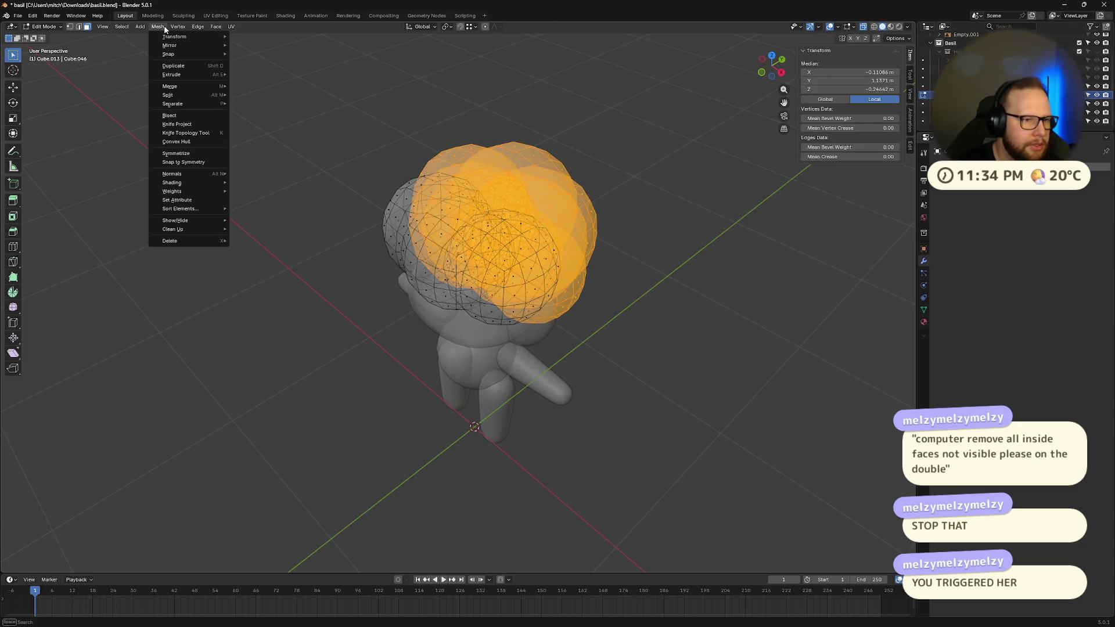
pyautogui.press('a')
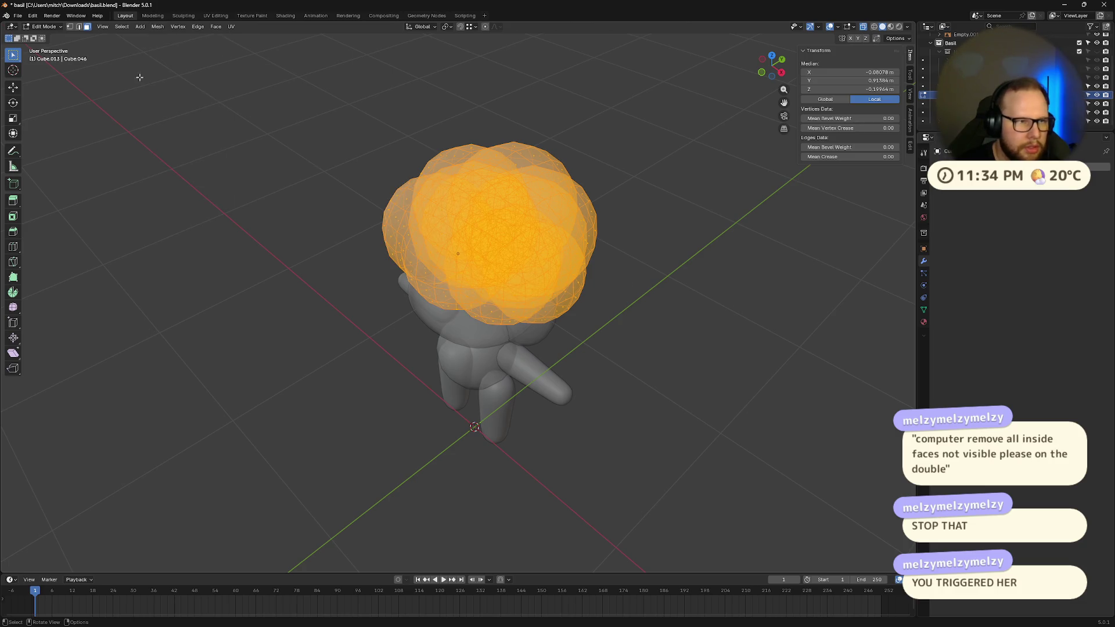
pyautogui.click(158, 26)
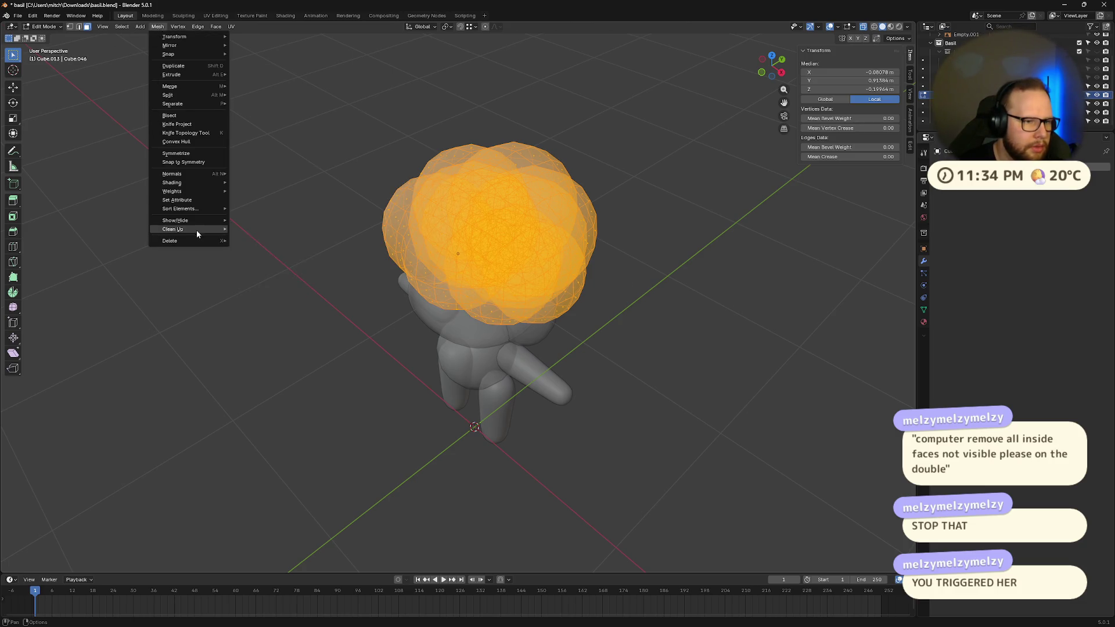
pyautogui.click(288, 231)
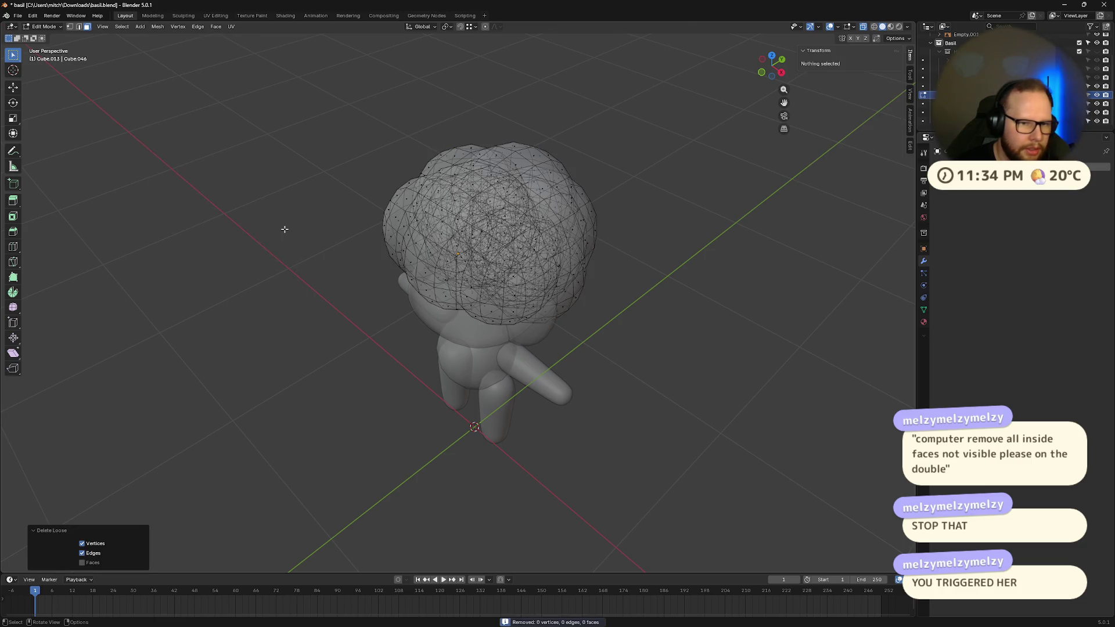
pyautogui.moveTo(285, 230)
pyautogui.mouseDown(button='middle')
pyautogui.moveTo(596, 329)
pyautogui.moveTo(607, 319)
pyautogui.mouseUp(button='middle')
# - Merge overlapping vertices by distance on all the head geometry and return to Object Mode
pyautogui.press('a')
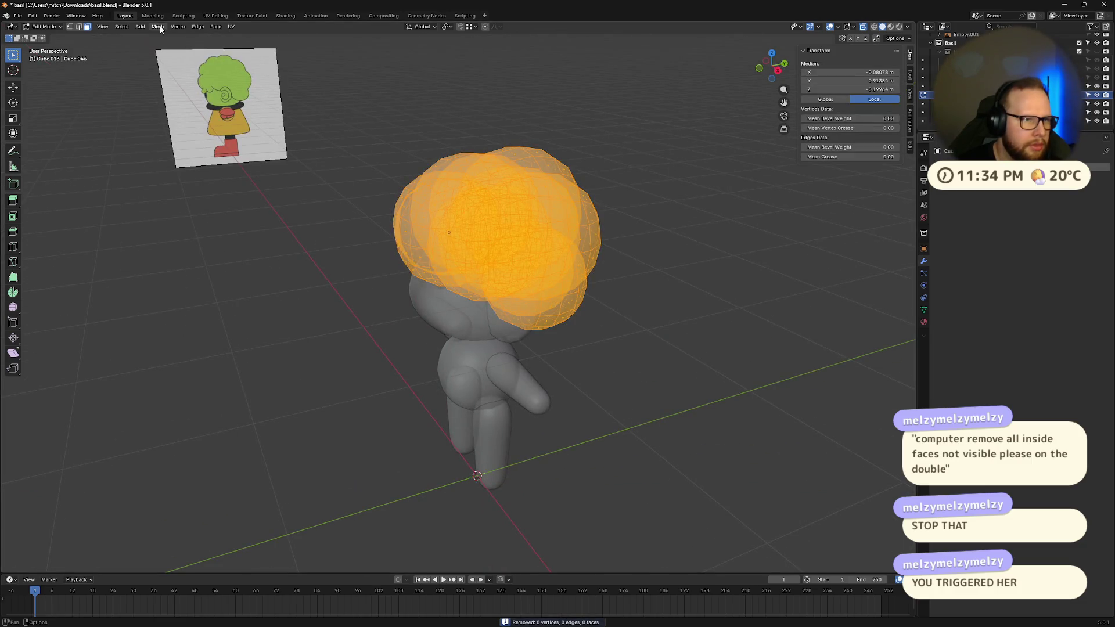
pyautogui.click(158, 27)
pyautogui.moveTo(207, 229)
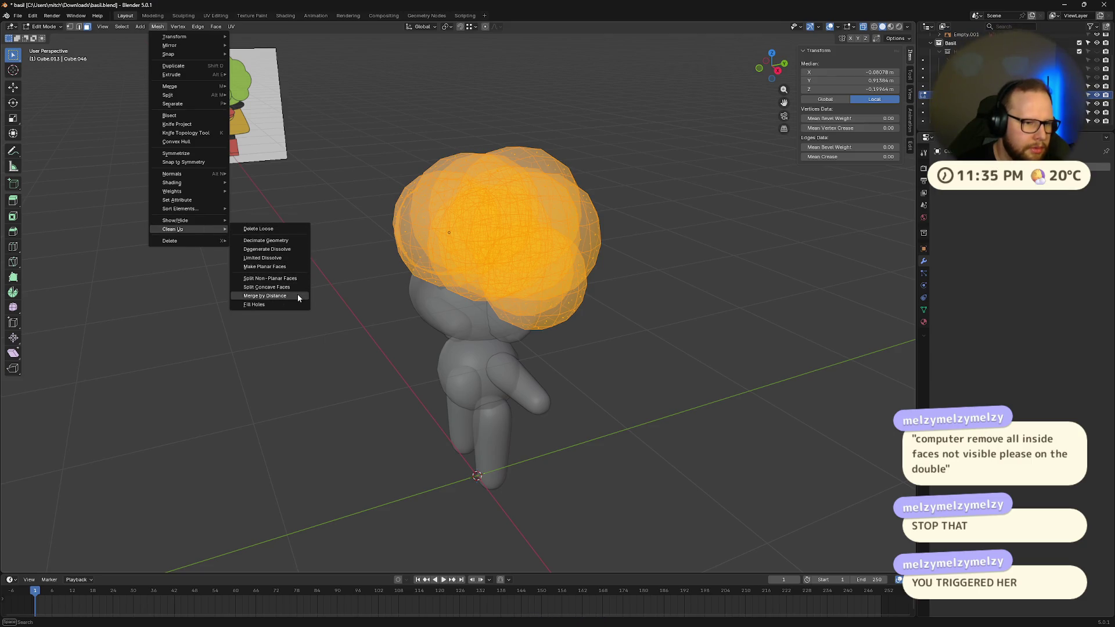
pyautogui.click(293, 296)
pyautogui.moveTo(384, 287)
pyautogui.mouseDown(button='middle')
pyautogui.moveTo(585, 291)
pyautogui.moveTo(552, 229)
pyautogui.moveTo(539, 281)
pyautogui.moveTo(566, 294)
pyautogui.moveTo(498, 322)
pyautogui.moveTo(445, 280)
pyautogui.moveTo(523, 270)
pyautogui.moveTo(635, 291)
pyautogui.moveTo(678, 257)
pyautogui.moveTo(598, 312)
pyautogui.moveTo(577, 372)
pyautogui.moveTo(585, 385)
pyautogui.moveTo(671, 381)
pyautogui.moveTo(590, 398)
pyautogui.moveTo(414, 355)
pyautogui.moveTo(591, 259)
pyautogui.moveTo(581, 225)
pyautogui.moveTo(526, 279)
pyautogui.moveTo(510, 276)
pyautogui.mouseUp(button='middle')
pyautogui.press('Tab')
pyautogui.press('Tab')
pyautogui.press('Tab')
pyautogui.press('Tab')
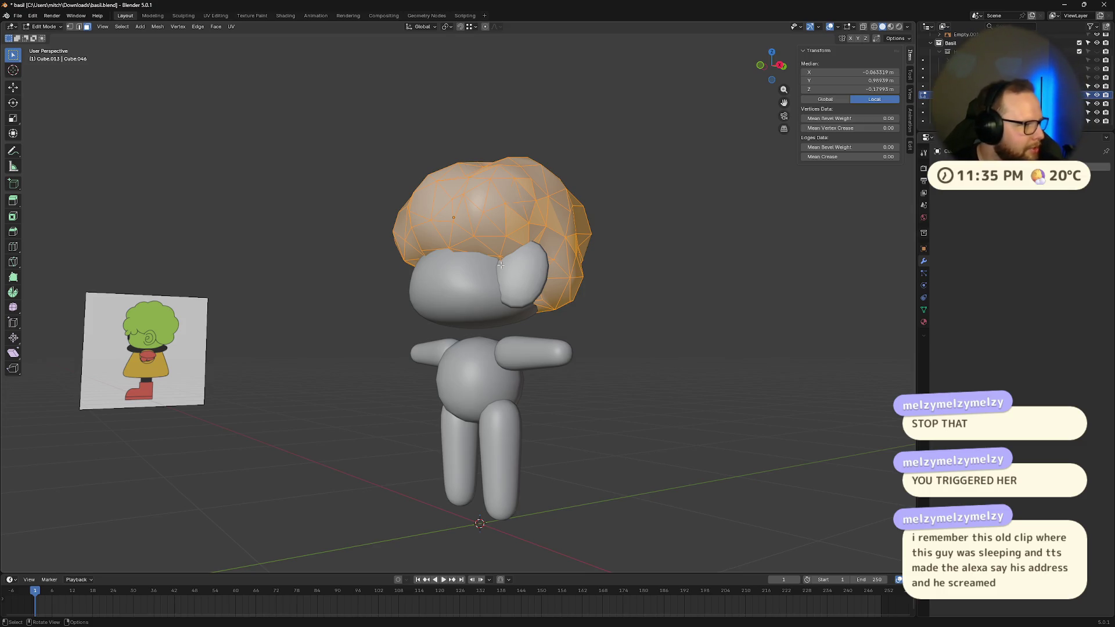
# - From a straight-on front view, give the hair a level 2 subdivision
pyautogui.scroll(1, 500, 263)
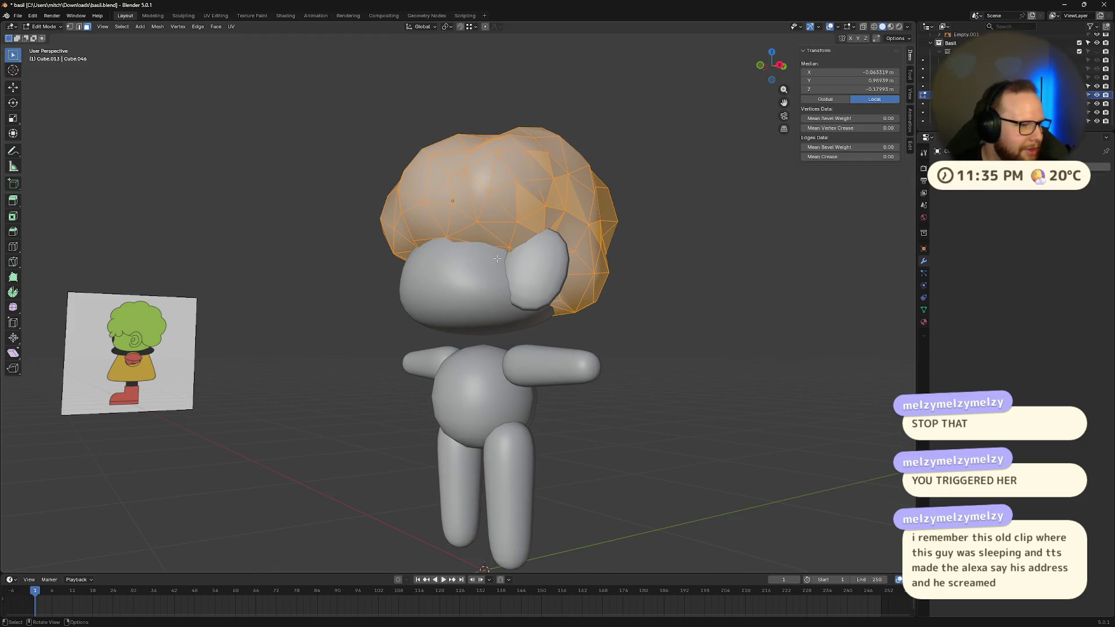
pyautogui.moveTo(432, 271); pyautogui.dragTo(692, 264, button='middle')
pyautogui.press('2')
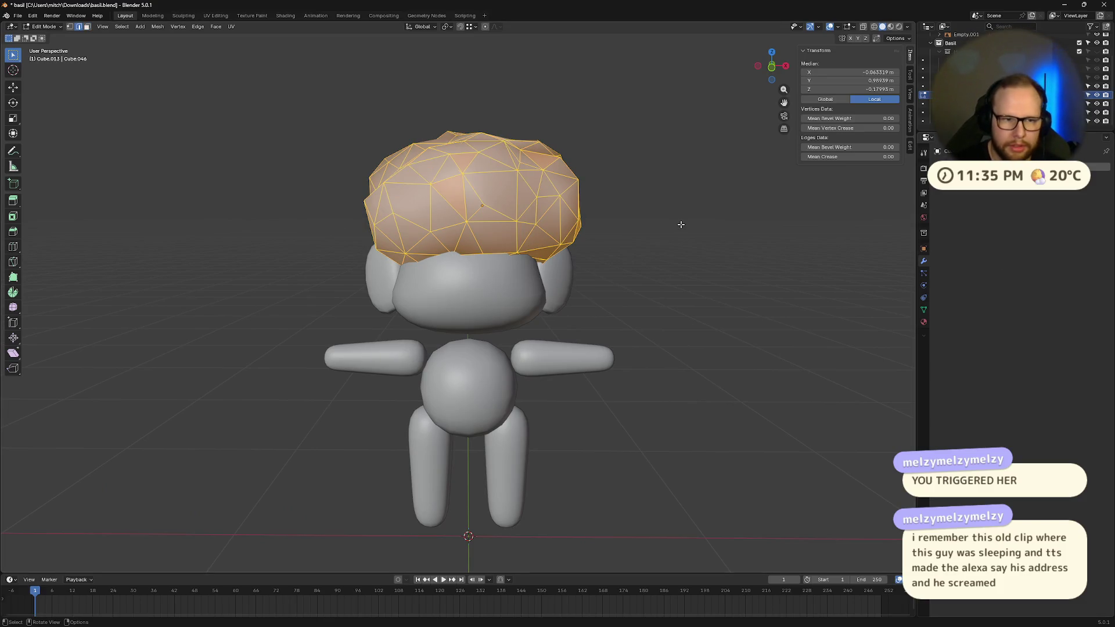
pyautogui.press('Tab')
pyautogui.hotkey('ctrl', '2')
pyautogui.moveTo(682, 229)
pyautogui.mouseDown(button='middle')
pyautogui.moveTo(635, 333)
pyautogui.moveTo(566, 286)
pyautogui.moveTo(667, 274)
pyautogui.mouseUp(button='middle')
# - Undo the subdivision to bring back the smooth overlapping-sphere hair
pyautogui.hotkey('ctrl', 'z')
pyautogui.moveTo(724, 323)
pyautogui.mouseDown(button='middle')
pyautogui.moveTo(662, 316)
pyautogui.moveTo(630, 294)
pyautogui.moveTo(678, 333)
pyautogui.moveTo(610, 317)
pyautogui.mouseUp(button='middle')
pyautogui.press('Tab')
pyautogui.press('a')
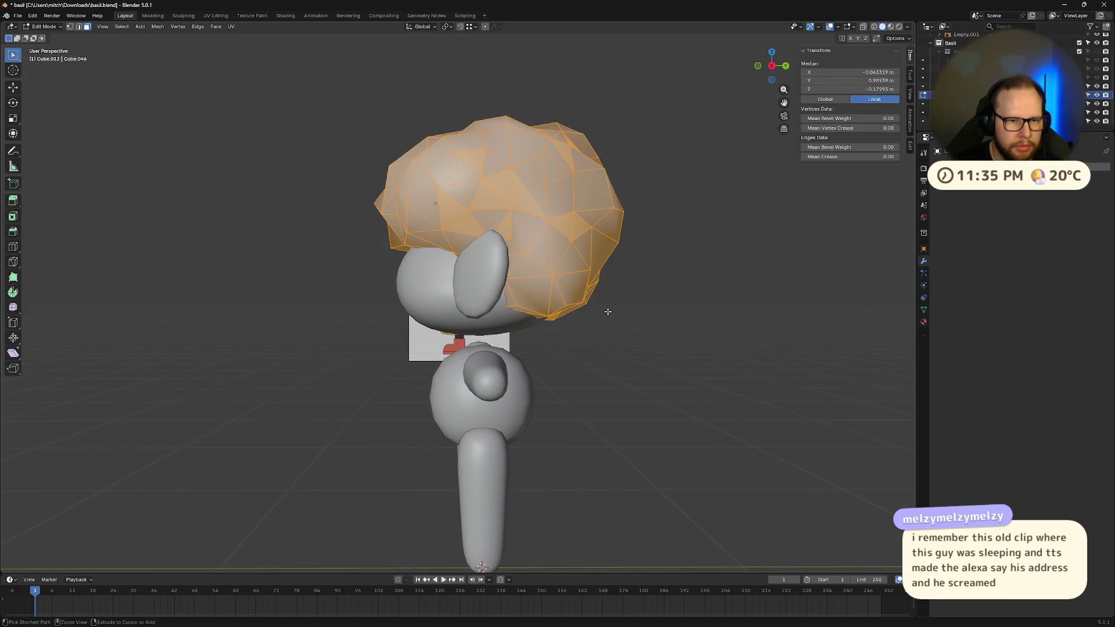
pyautogui.press('Tab')
pyautogui.press('Tab')
pyautogui.press('Tab')
pyautogui.press('Tab')
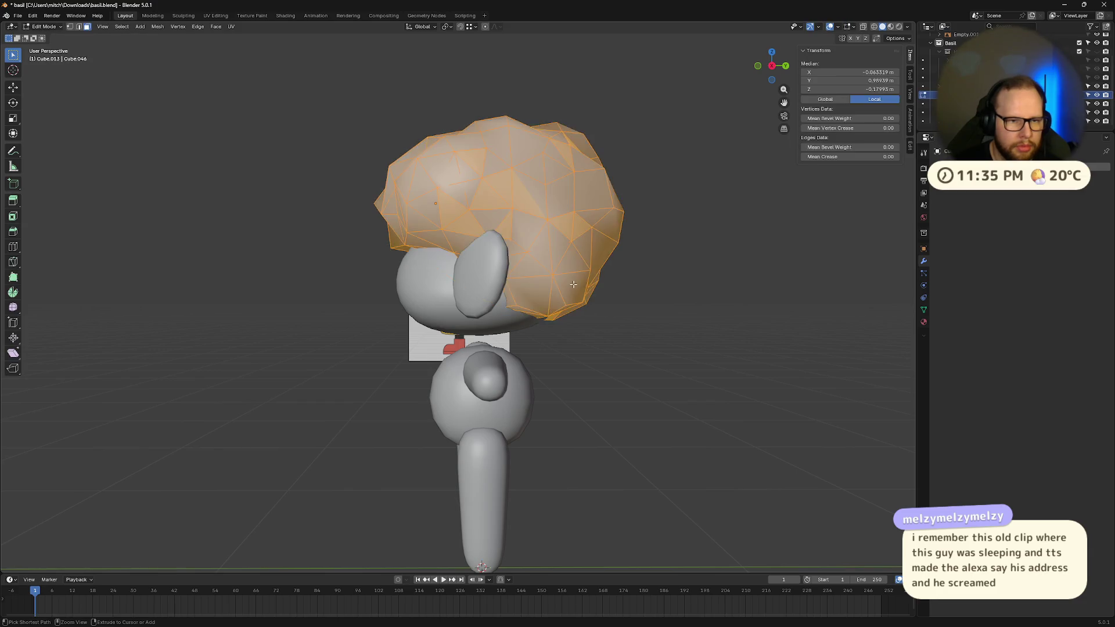
pyautogui.hotkey('ctrl', '2')
pyautogui.moveTo(578, 292)
pyautogui.mouseDown(button='middle')
pyautogui.moveTo(640, 304)
pyautogui.moveTo(561, 298)
pyautogui.moveTo(596, 295)
pyautogui.moveTo(568, 291)
pyautogui.mouseUp(button='middle')
pyautogui.press('Tab')
pyautogui.press('Tab')
# - Undo back past the head scaling changes to the stage of editing one hair sphere
pyautogui.press('Tab')
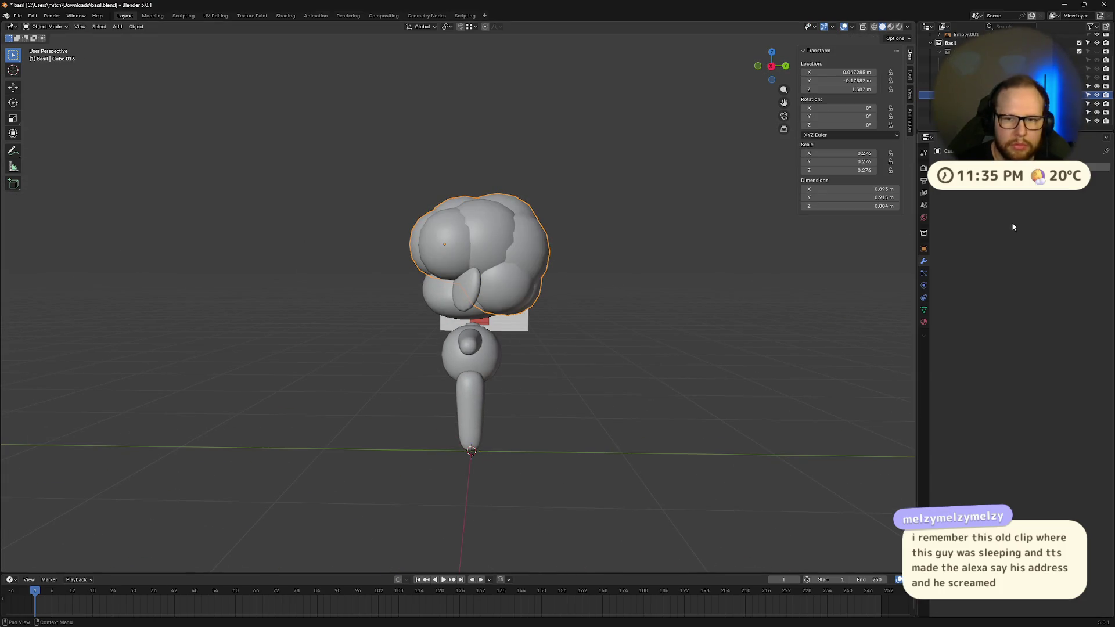
pyautogui.press('Tab')
pyautogui.hotkey('ctrl', 'z')
pyautogui.hotkey('ctrl', 'z')
pyautogui.hotkey('ctrl', 'z')
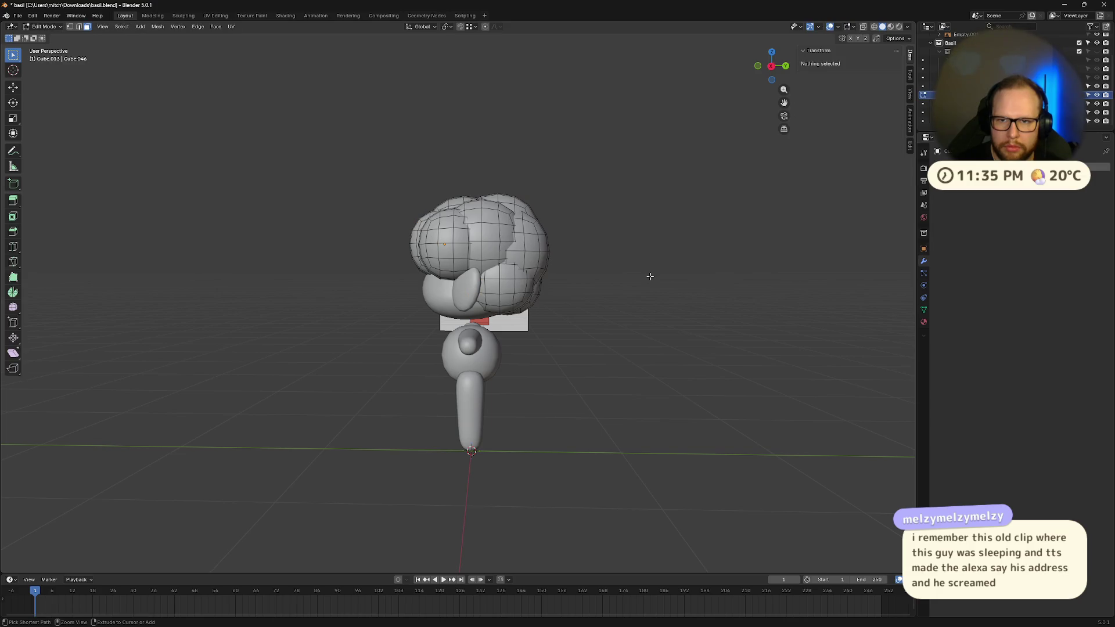
pyautogui.hotkey('ctrl', 'z')
pyautogui.hotkey('ctrl', 'z')
pyautogui.hotkey('ctrl', 'z')
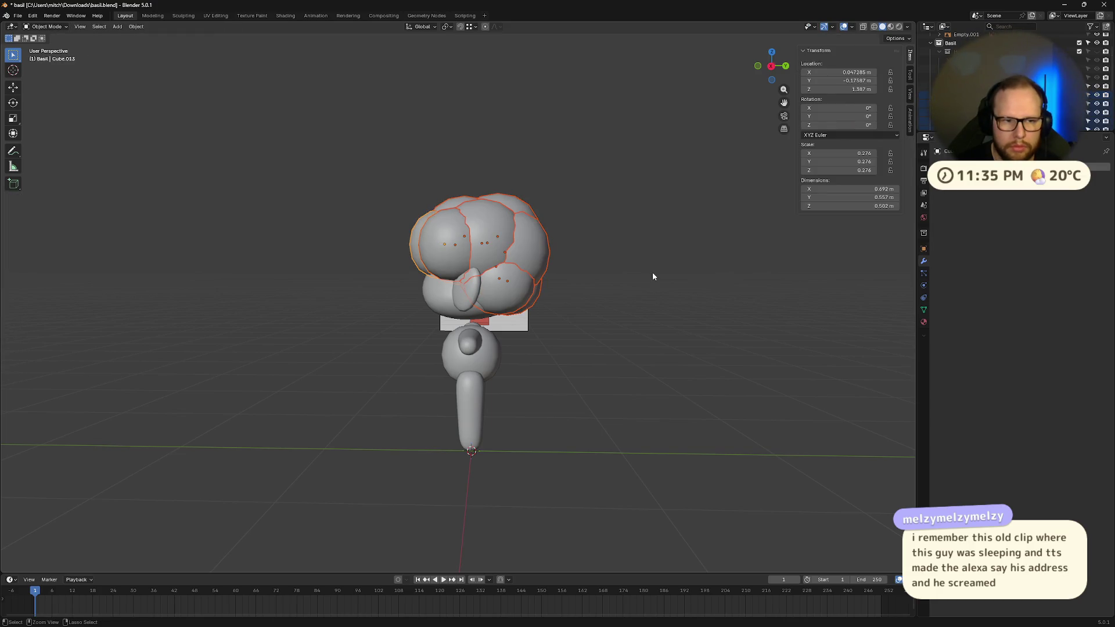
pyautogui.hotkey('ctrl', 'z')
pyautogui.hotkey('ctrl', 'z')
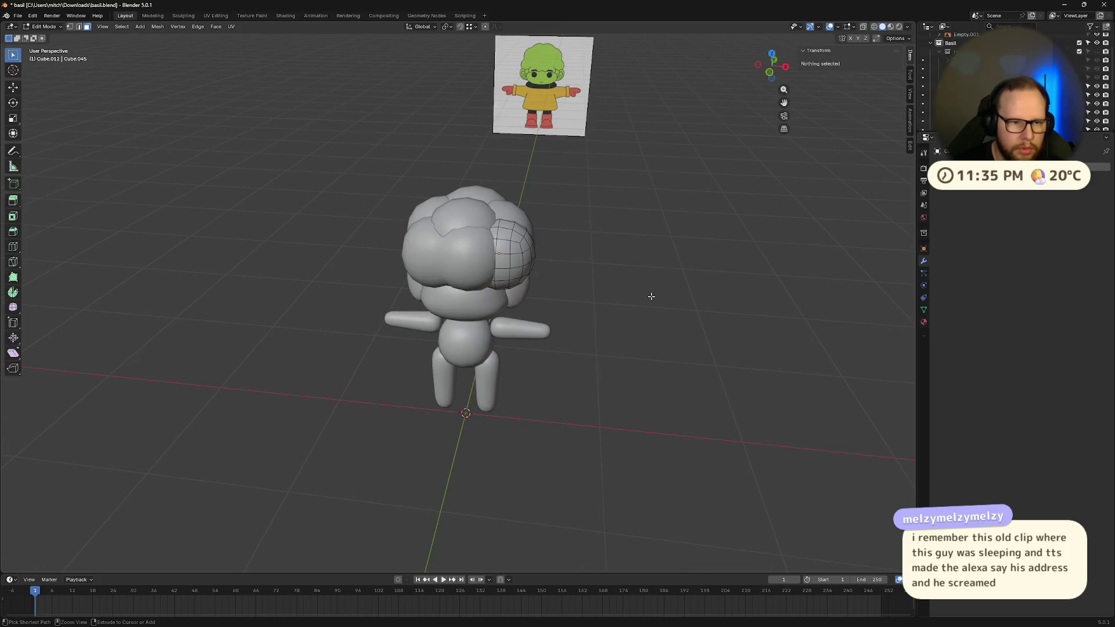
pyautogui.hotkey('ctrl', 'z')
pyautogui.hotkey('ctrl', 'z')
pyautogui.hotkey('ctrl', 'z')
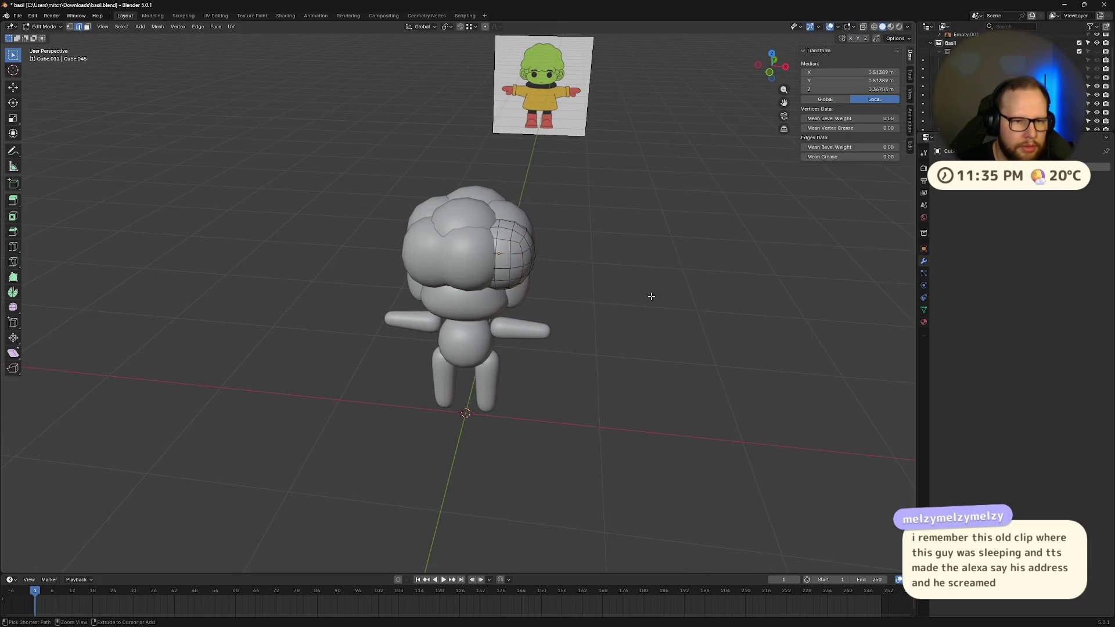
pyautogui.hotkey('ctrl', 'z')
pyautogui.hotkey('ctrl', 'z')
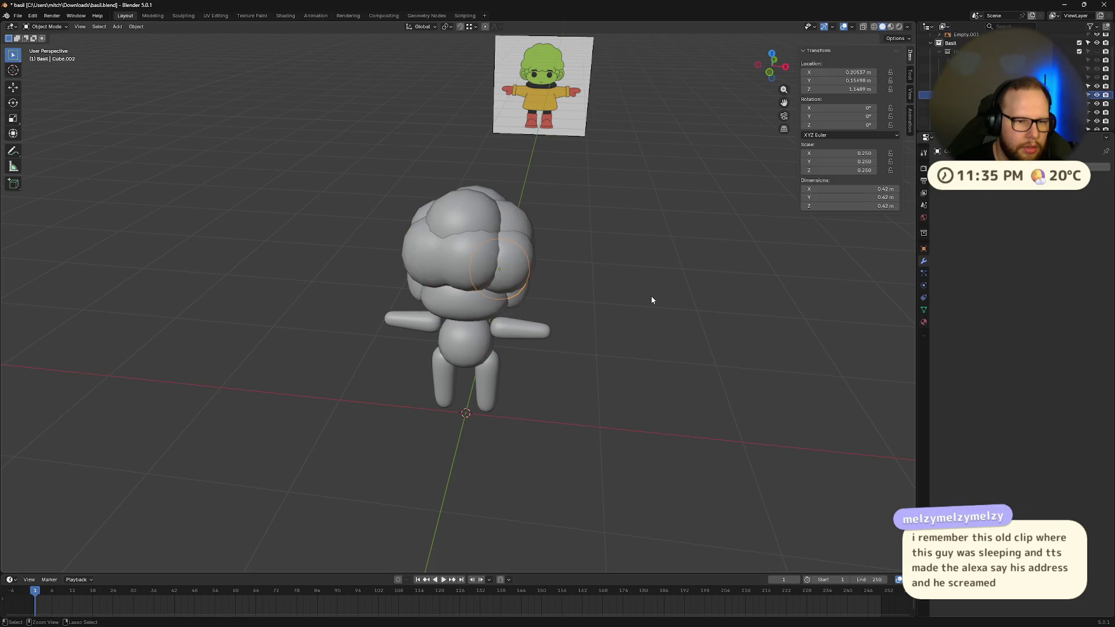
pyautogui.hotkey('ctrl', 'z')
pyautogui.hotkey('ctrl', 'z')
pyautogui.hotkey('ctrl', 'z')
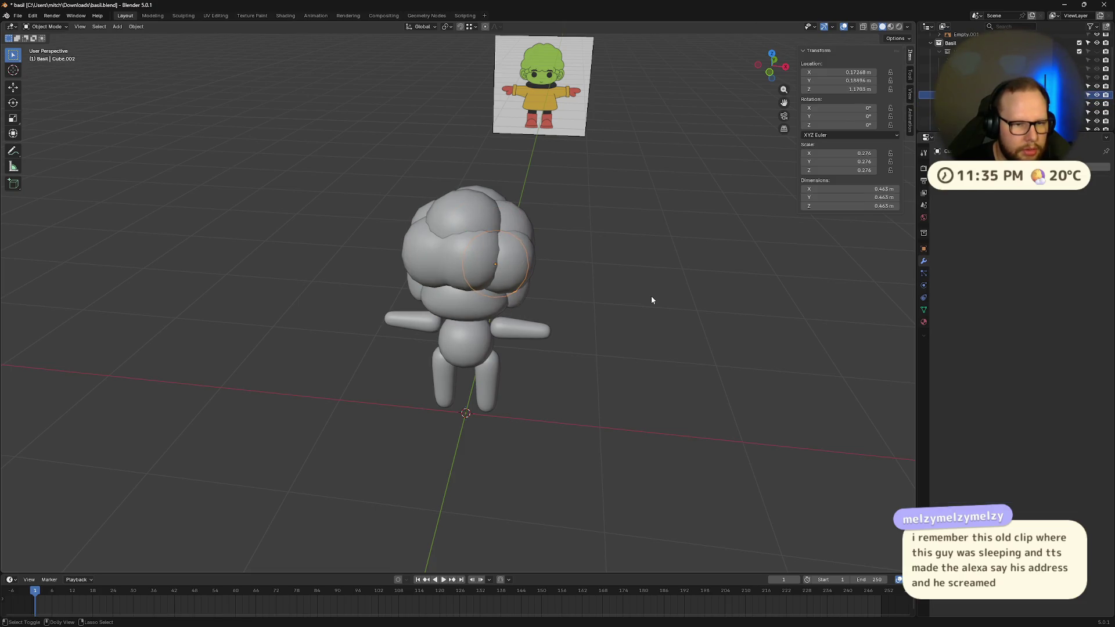
pyautogui.hotkey('ctrl', 'z')
pyautogui.hotkey('ctrl', 'z')
pyautogui.hotkey('ctrl', 'z')
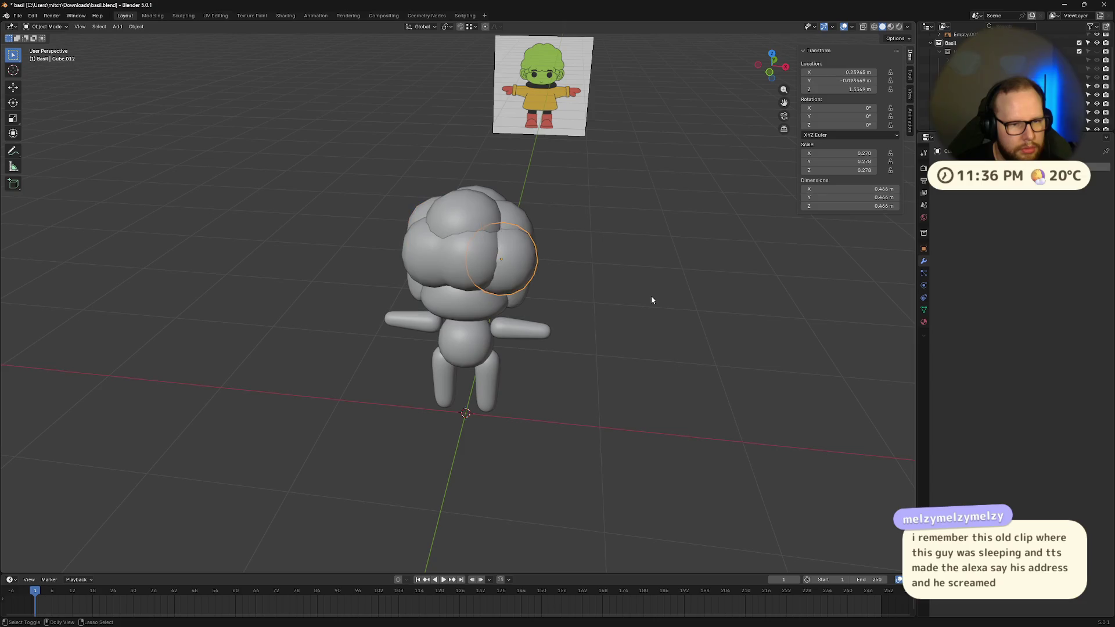
pyautogui.hotkey('ctrl', 'z')
pyautogui.hotkey('ctrl', 'z')
pyautogui.hotkey('ctrl', 'z')
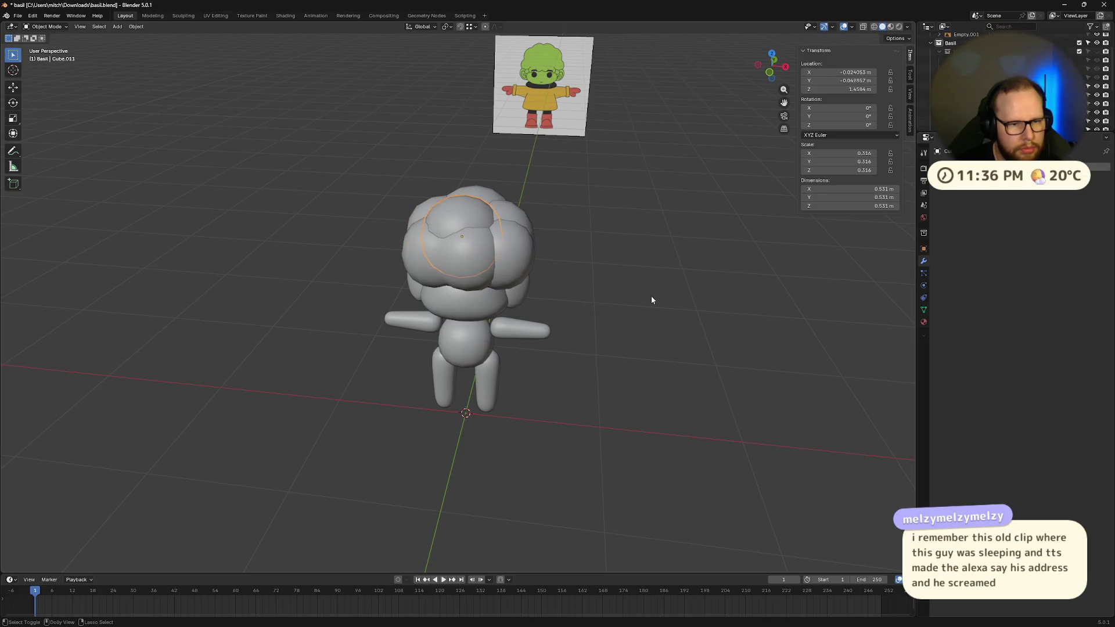
pyautogui.hotkey('ctrl', 'z')
pyautogui.hotkey('ctrl', 'z')
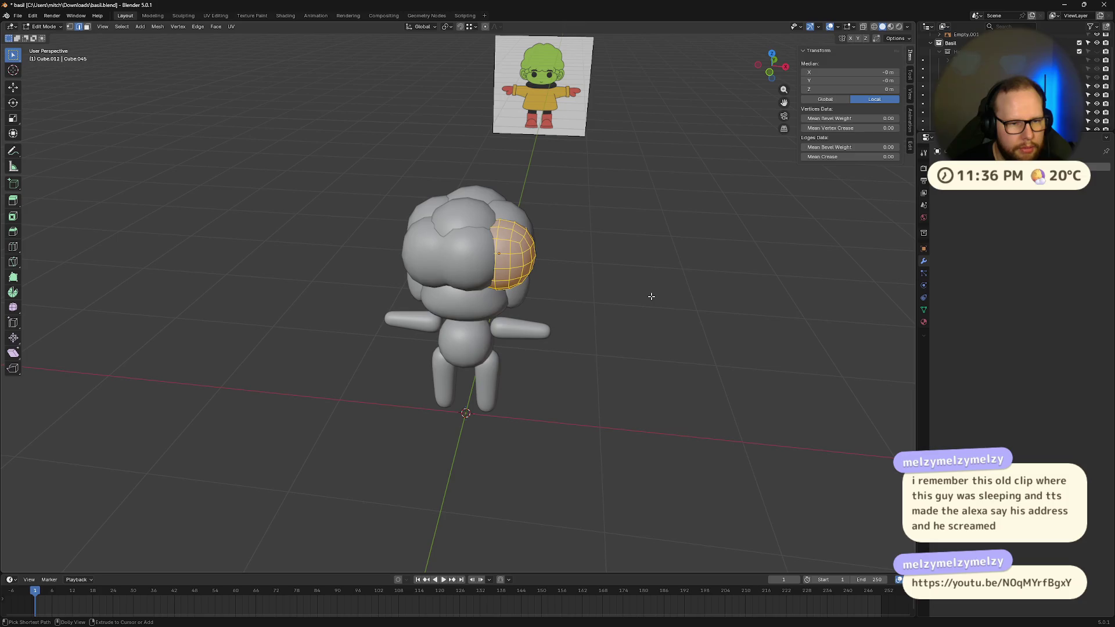
# - In Object Mode, select all the hair spheres together, including Cube.012 and Cube.013, via the outliner
pyautogui.hotkey('alt', 'a')
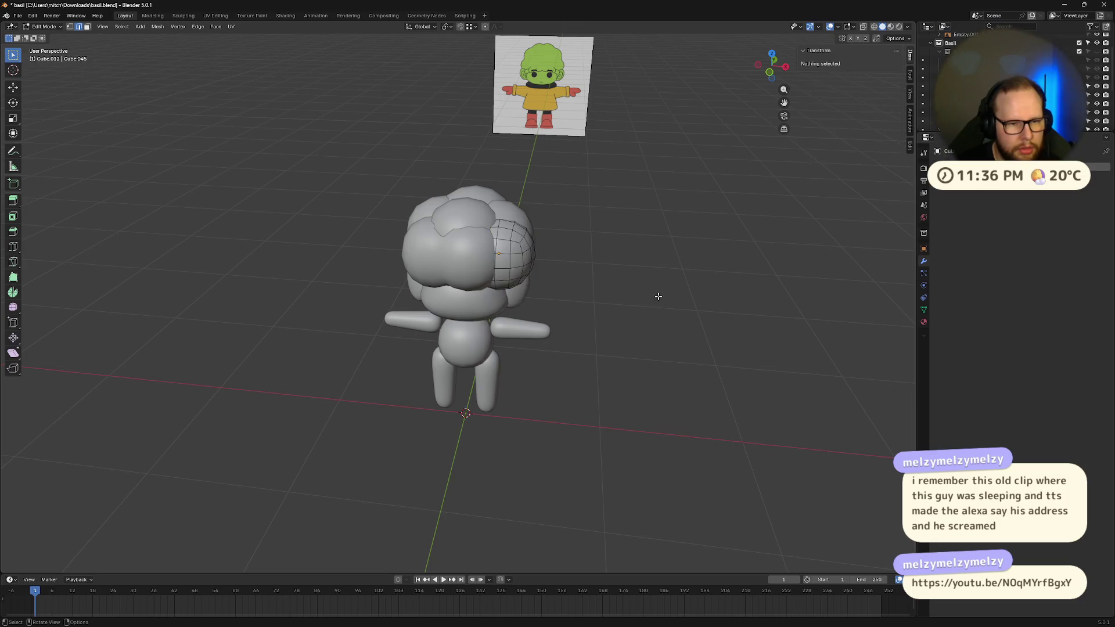
pyautogui.moveTo(659, 296)
pyautogui.mouseDown(button='middle')
pyautogui.moveTo(590, 297)
pyautogui.moveTo(651, 302)
pyautogui.mouseUp(button='middle')
pyautogui.press('Tab')
pyautogui.press('a')
pyautogui.click(652, 303)
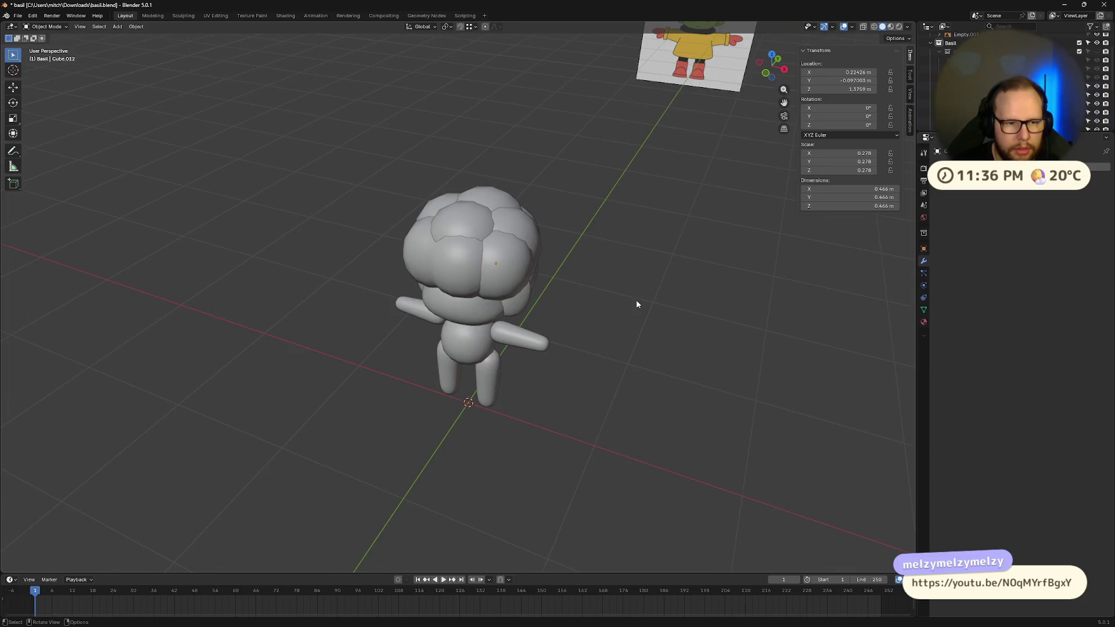
pyautogui.click(988, 56)
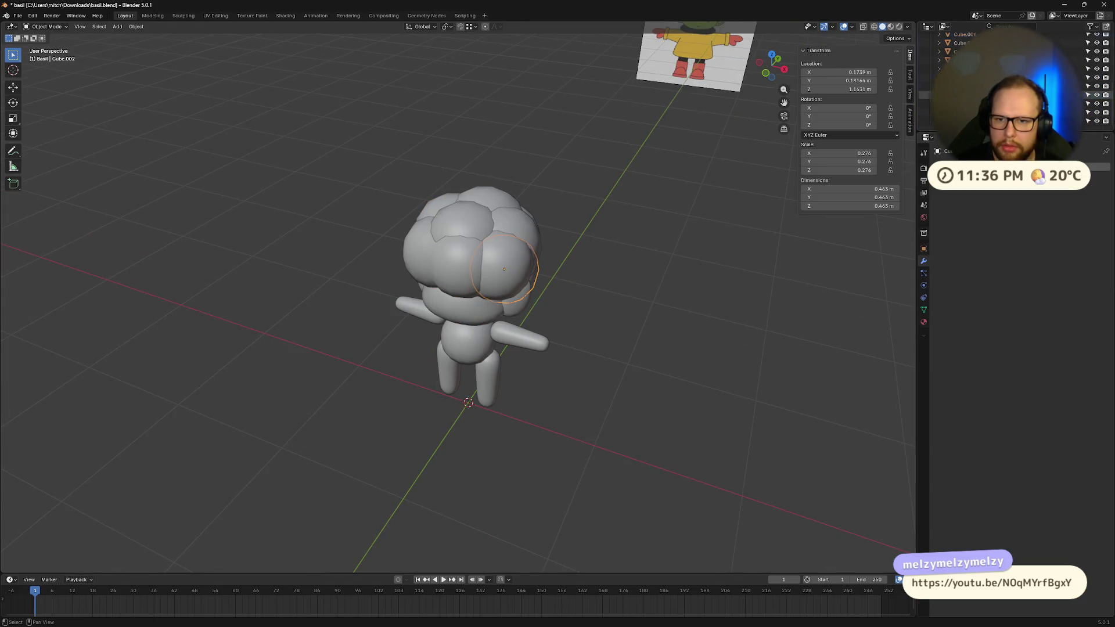
pyautogui.keyDown('shift'); pyautogui.click(987, 120); pyautogui.keyUp('shift')
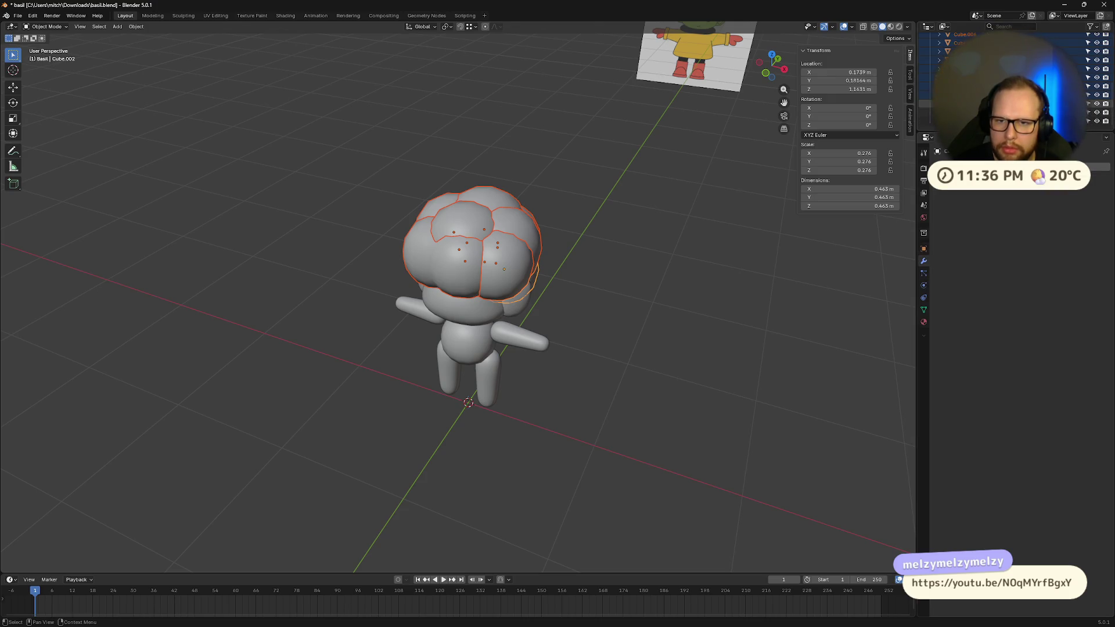
pyautogui.click(987, 86)
pyautogui.moveTo(695, 335); pyautogui.dragTo(639, 325, button='middle')
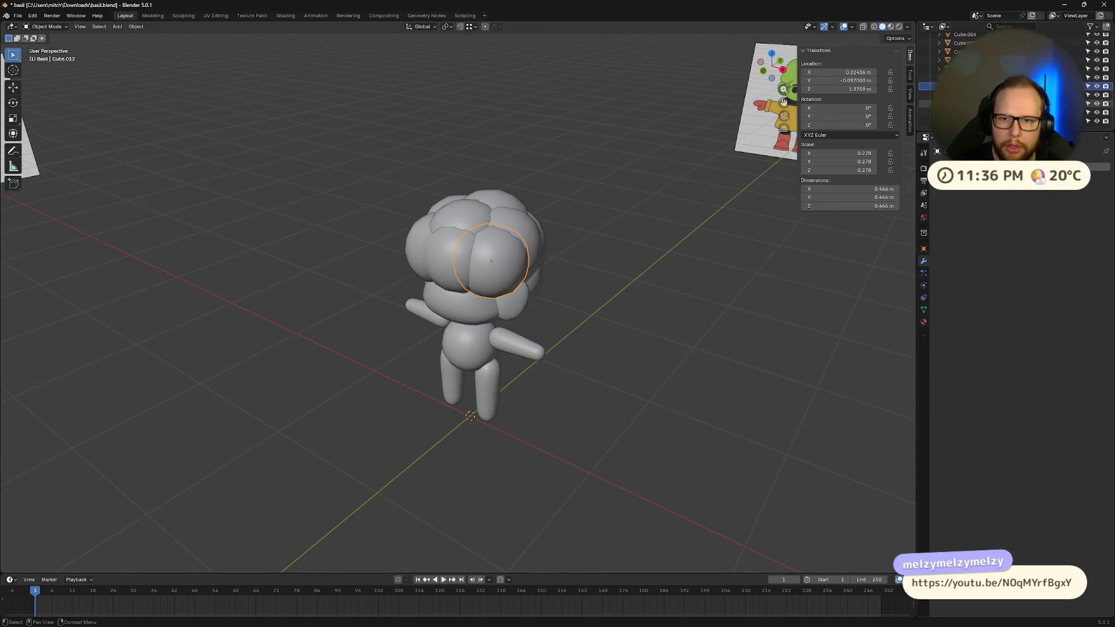
pyautogui.click(988, 94)
pyautogui.keyDown('shift'); pyautogui.click(988, 121); pyautogui.keyUp('shift')
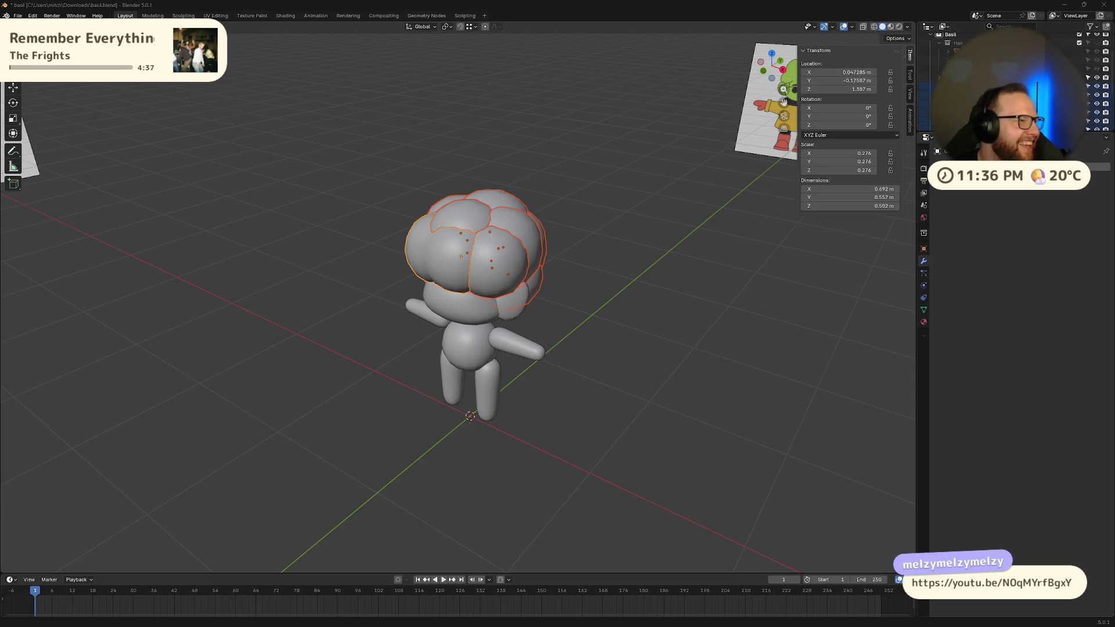
# - Check the object context menu for the selected hair spheres without applying anything
pyautogui.moveTo(192, 173); pyautogui.dragTo(492, 260, button='middle')
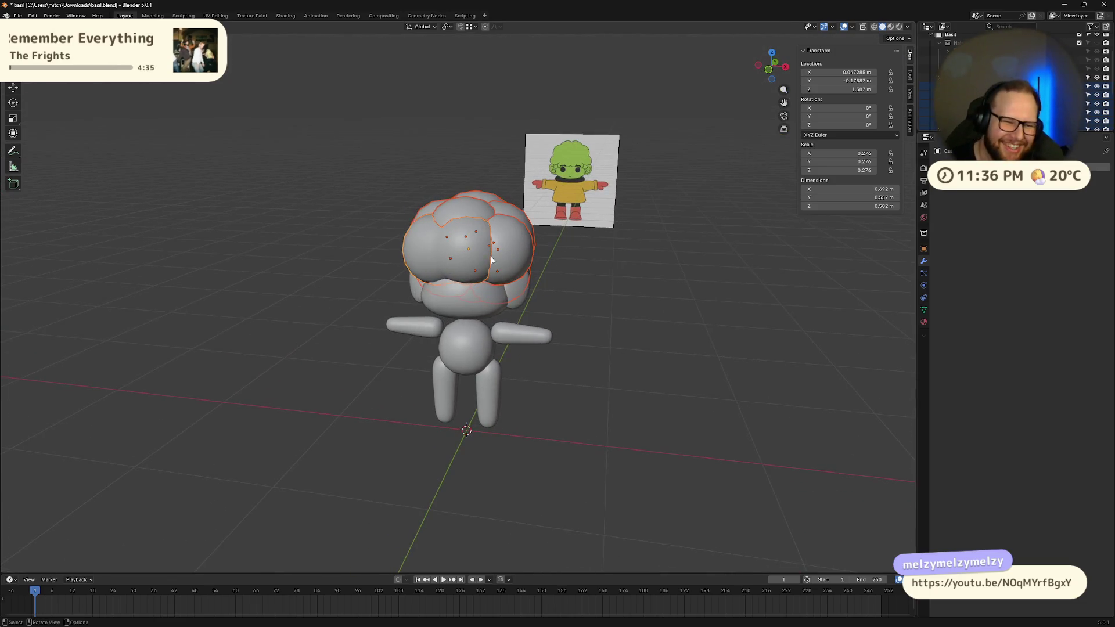
pyautogui.rightClick(492, 260)
pyautogui.moveTo(481, 258)
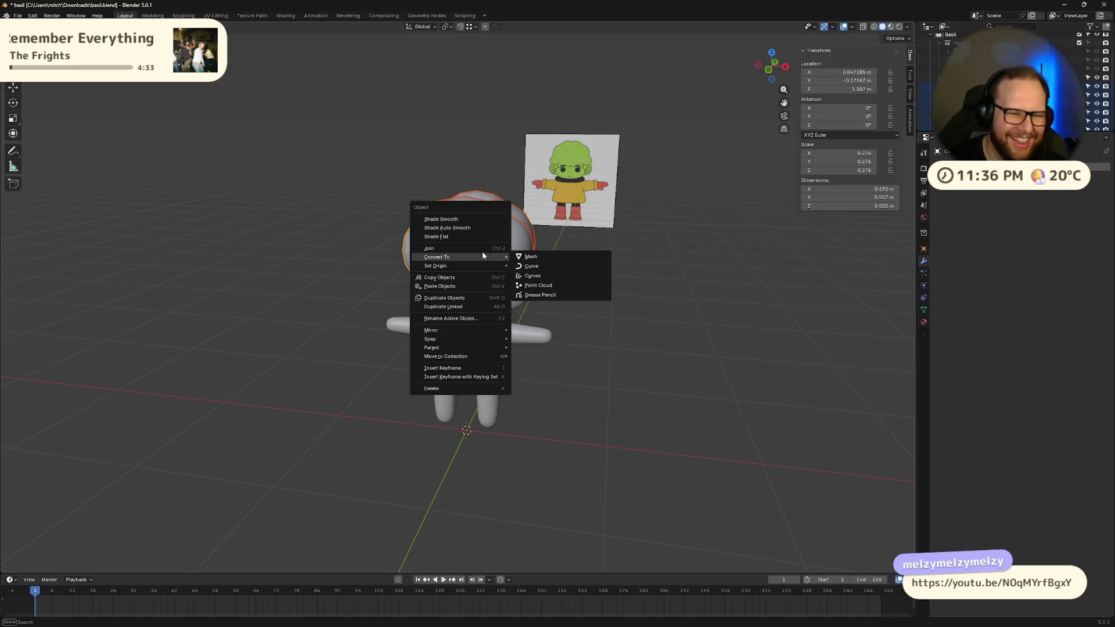
pyautogui.click(642, 354)
pyautogui.moveTo(643, 357)
pyautogui.mouseDown(button='middle')
pyautogui.moveTo(617, 326)
pyautogui.moveTo(623, 312)
pyautogui.moveTo(672, 372)
pyautogui.moveTo(684, 338)
pyautogui.moveTo(699, 349)
pyautogui.moveTo(492, 220)
pyautogui.mouseUp(button='middle')
pyautogui.rightClick(492, 219)
pyautogui.moveTo(492, 220)
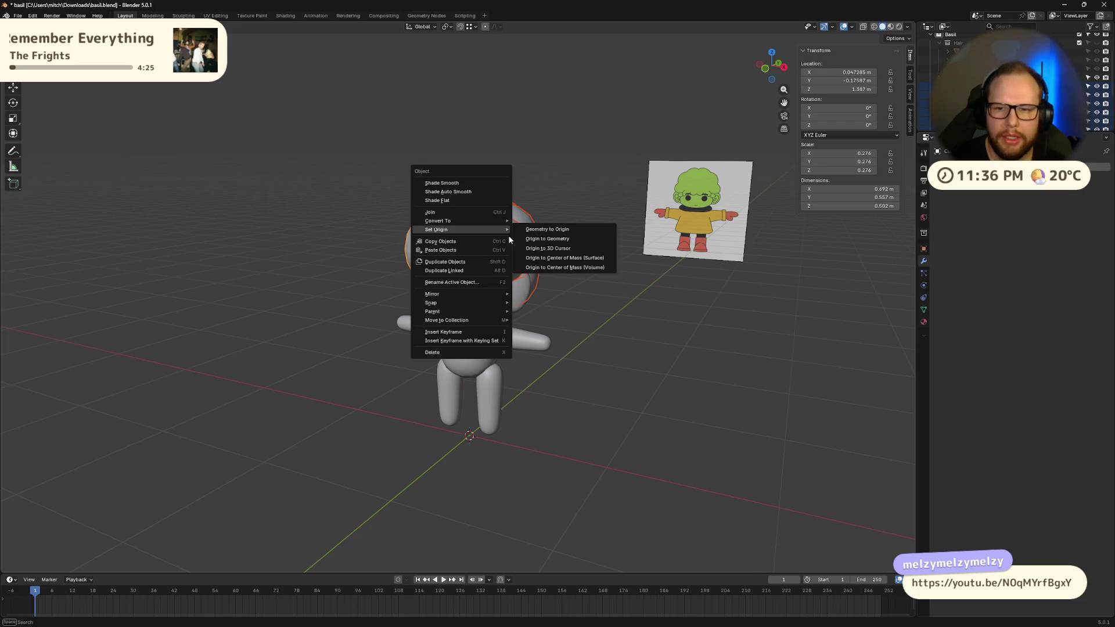
pyautogui.moveTo(662, 328)
pyautogui.mouseDown(button='middle')
pyautogui.moveTo(627, 332)
pyautogui.moveTo(610, 314)
pyautogui.moveTo(680, 304)
pyautogui.moveTo(649, 293)
pyautogui.moveTo(660, 308)
pyautogui.moveTo(805, 300)
pyautogui.moveTo(638, 304)
pyautogui.mouseUp(button='middle')
pyautogui.scroll(5, 638, 304)
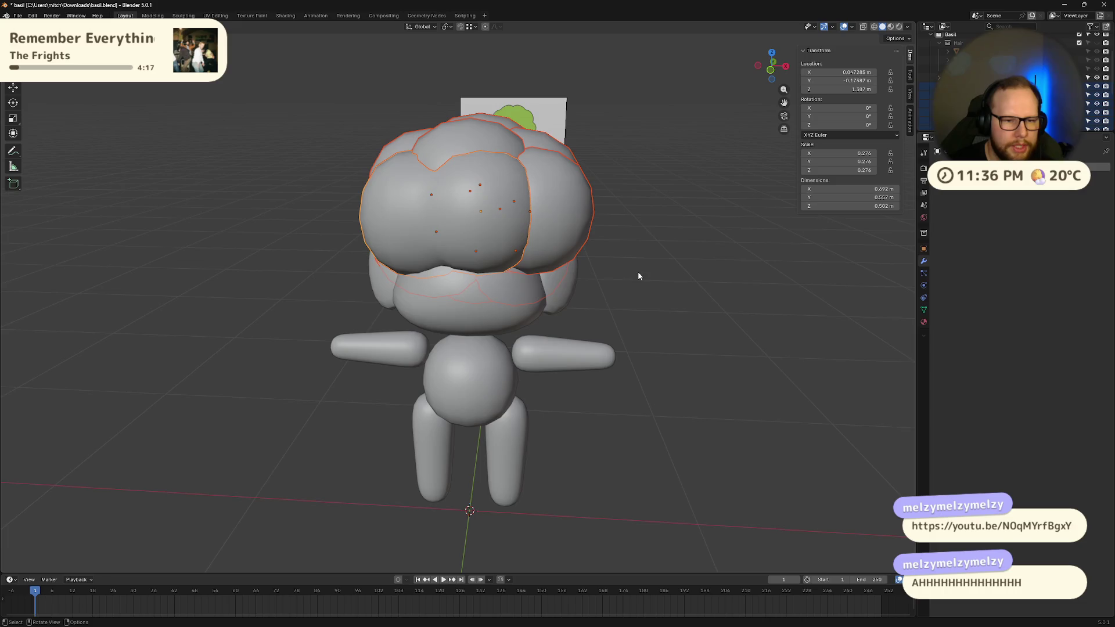
# - Move the hair spheres into the Scene Collection and select all their geometry in Edit Mode
pyautogui.press('m')
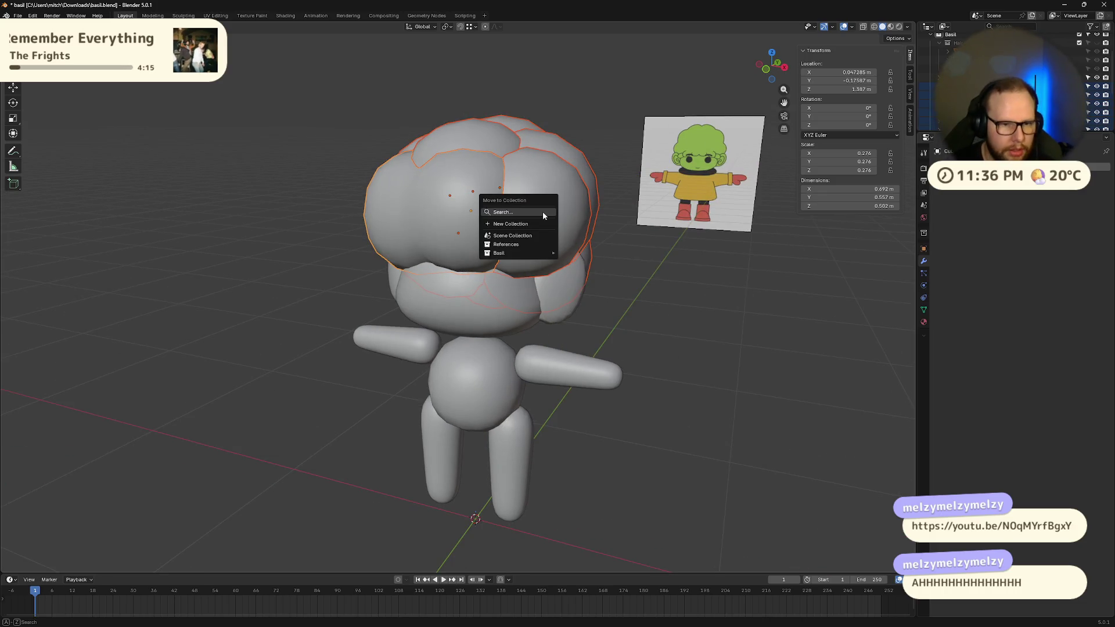
pyautogui.click(540, 235)
pyautogui.press('Tab')
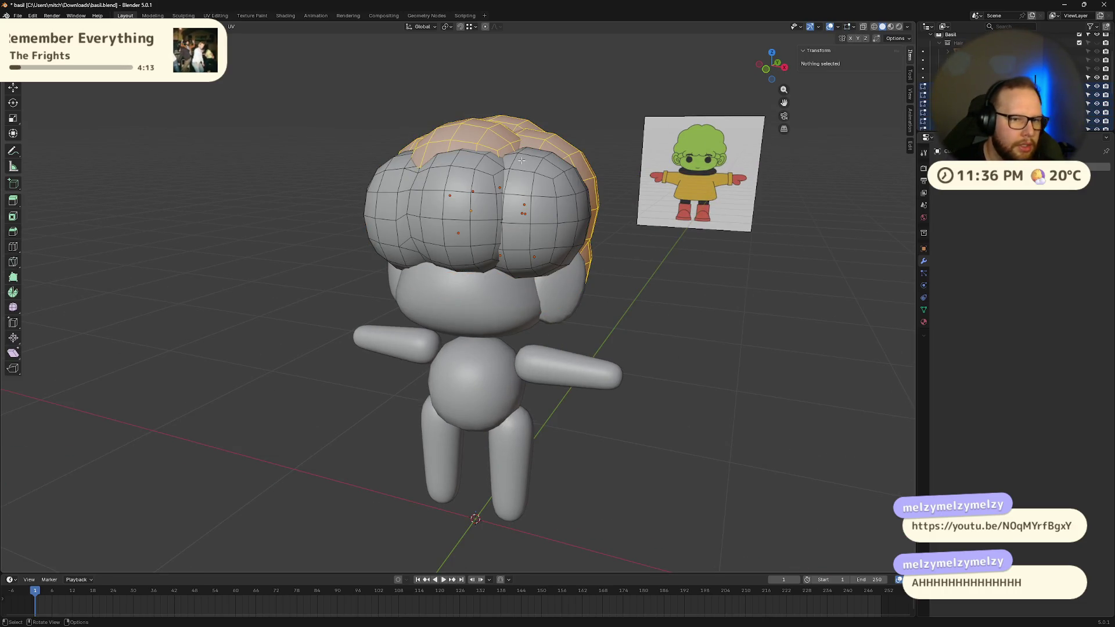
pyautogui.hotkey('alt', 'a')
pyautogui.press('a')
pyautogui.click(165, 26)
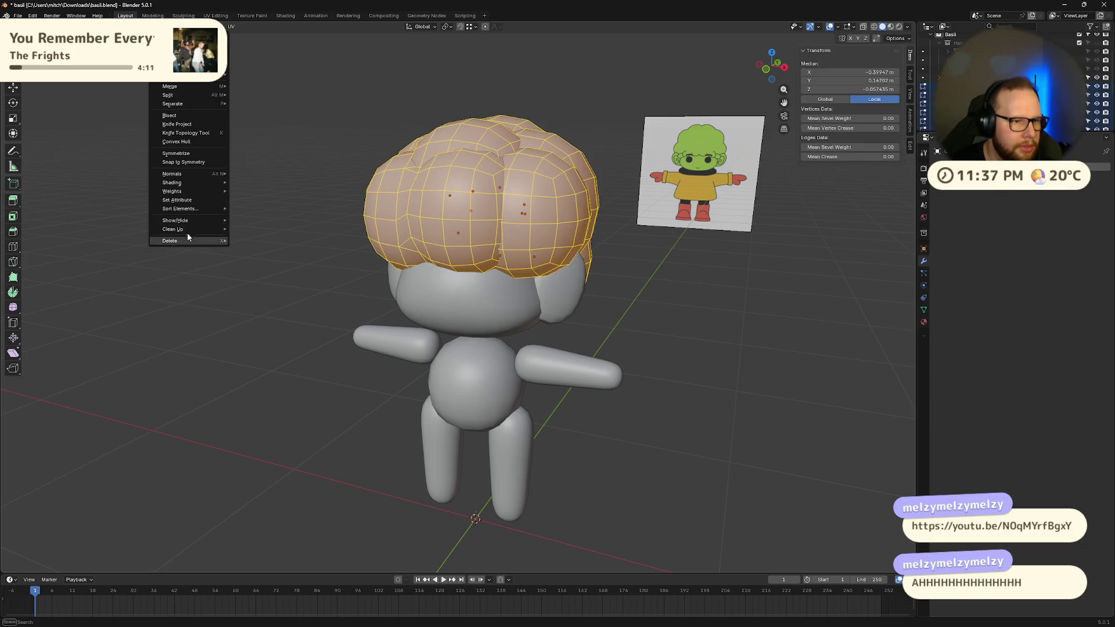
# - Merge the hair's overlapping vertices by distance, removing 667
pyautogui.moveTo(187, 230)
pyautogui.click(265, 295)
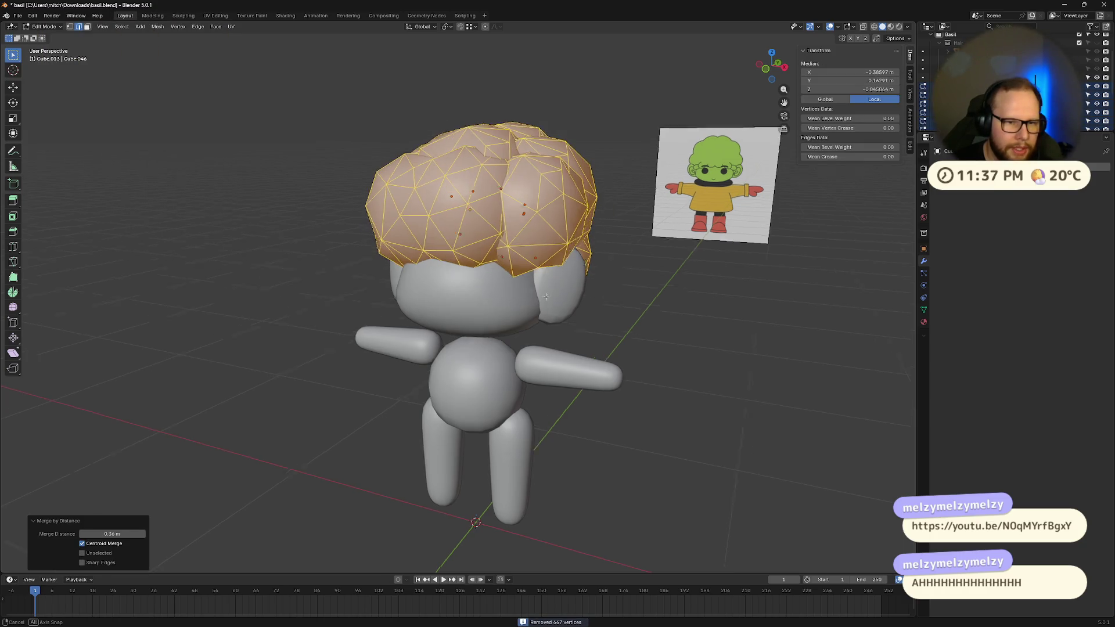
pyautogui.moveTo(511, 273)
pyautogui.mouseDown(button='middle')
pyautogui.moveTo(544, 268)
pyautogui.moveTo(553, 239)
pyautogui.mouseUp(button='middle')
pyautogui.moveTo(537, 242)
pyautogui.mouseDown(button='middle')
pyautogui.moveTo(279, 249)
pyautogui.moveTo(386, 259)
pyautogui.moveTo(528, 246)
pyautogui.mouseUp(button='middle')
pyautogui.press('Tab')
pyautogui.press('Tab')
pyautogui.moveTo(685, 251)
pyautogui.mouseDown(button='middle')
pyautogui.moveTo(616, 261)
pyautogui.moveTo(611, 286)
pyautogui.moveTo(660, 316)
pyautogui.moveTo(700, 284)
pyautogui.moveTo(678, 279)
pyautogui.mouseUp(button='middle')
pyautogui.press('m')
pyautogui.click(615, 273)
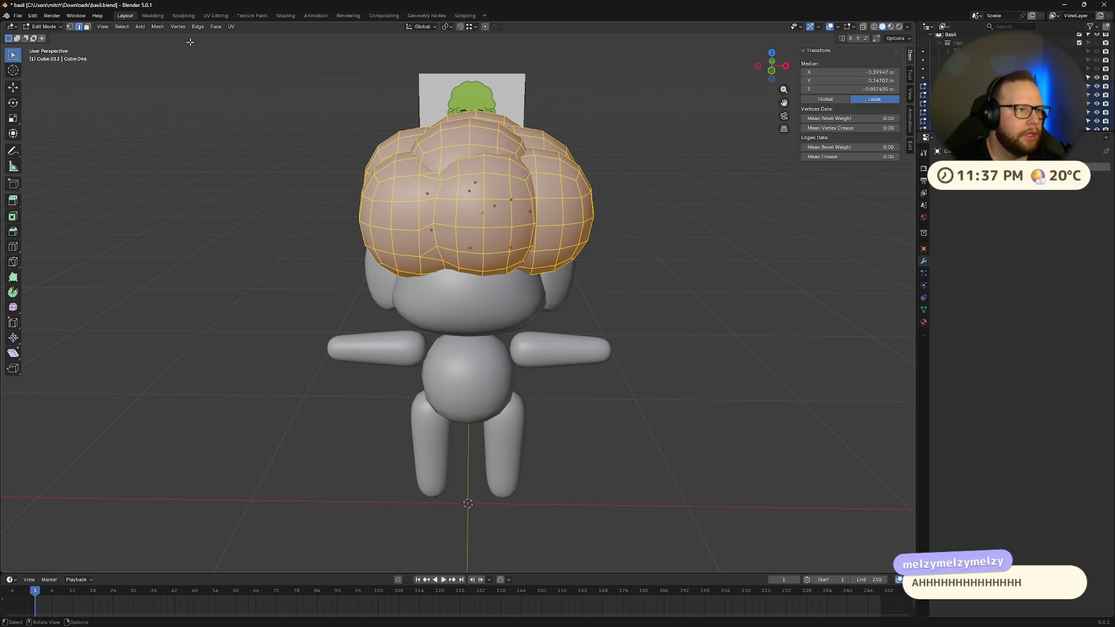
# - Play the animation briefly, stop it and return to frame 1
pyautogui.scroll(5, 523, 233)
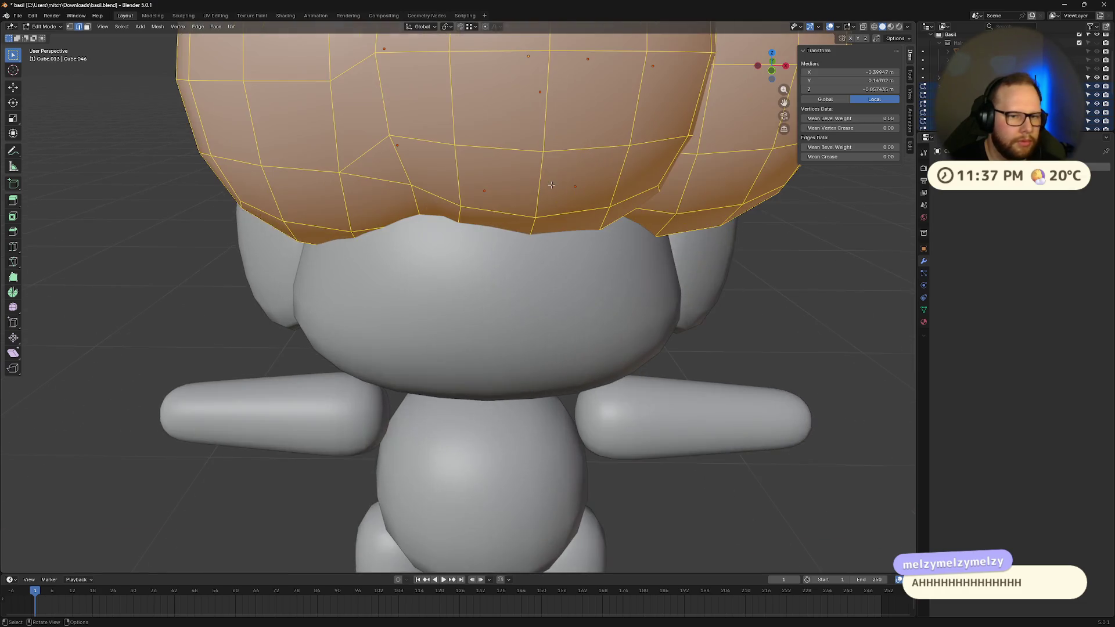
pyautogui.moveTo(586, 174); pyautogui.dragTo(568, 220, button='middle')
pyautogui.moveTo(495, 197); pyautogui.dragTo(482, 169, button='middle')
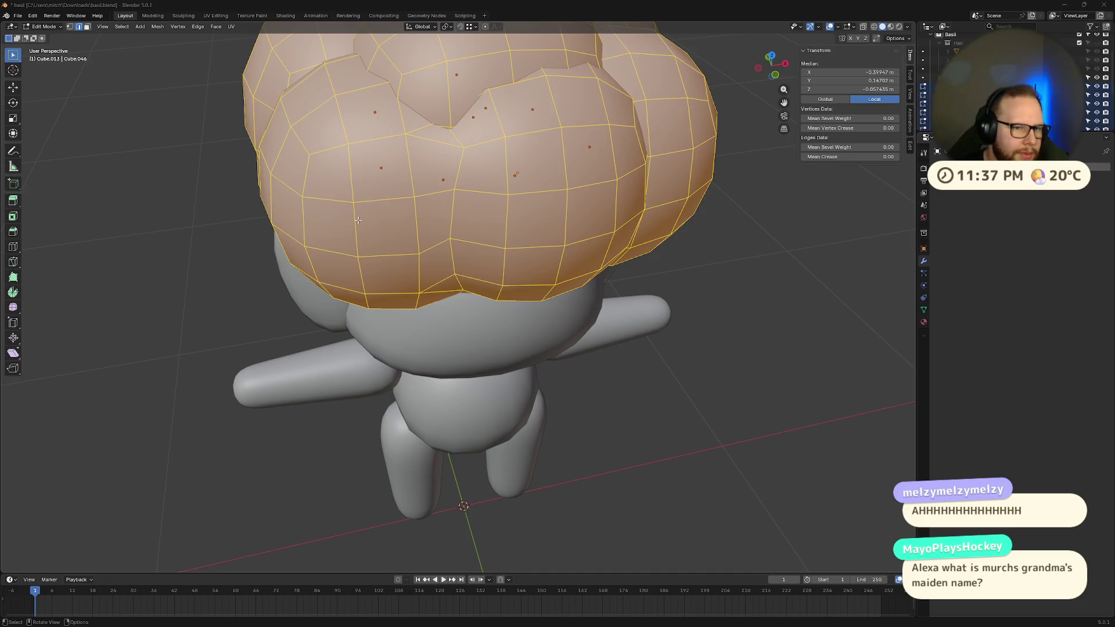
pyautogui.hotkey('alt', 'a')
pyautogui.press('a')
pyautogui.press('space')
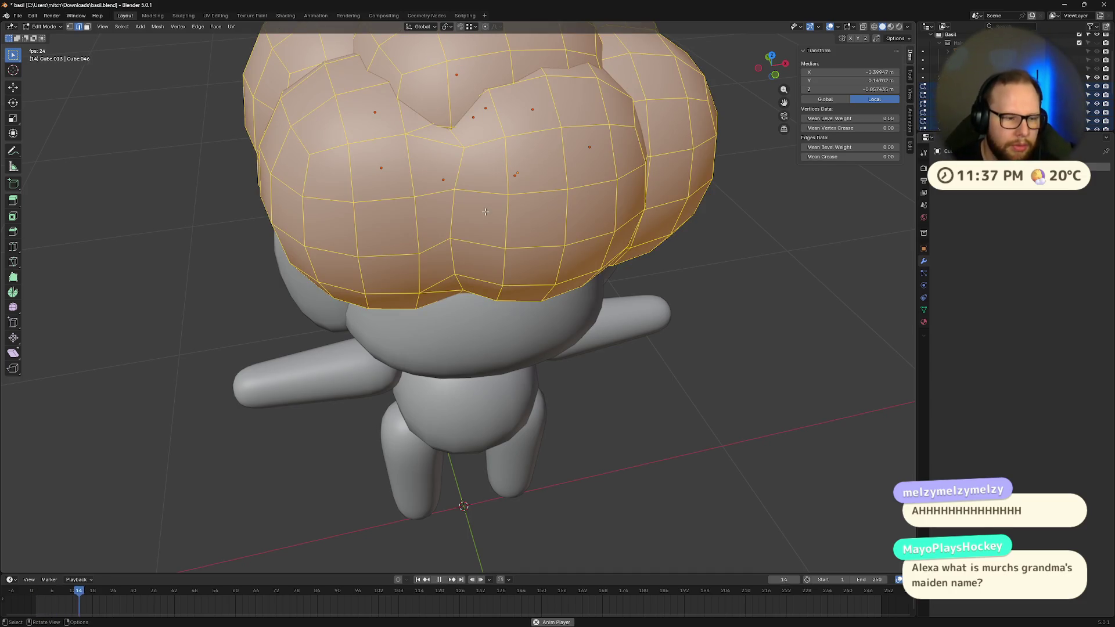
pyautogui.press('space')
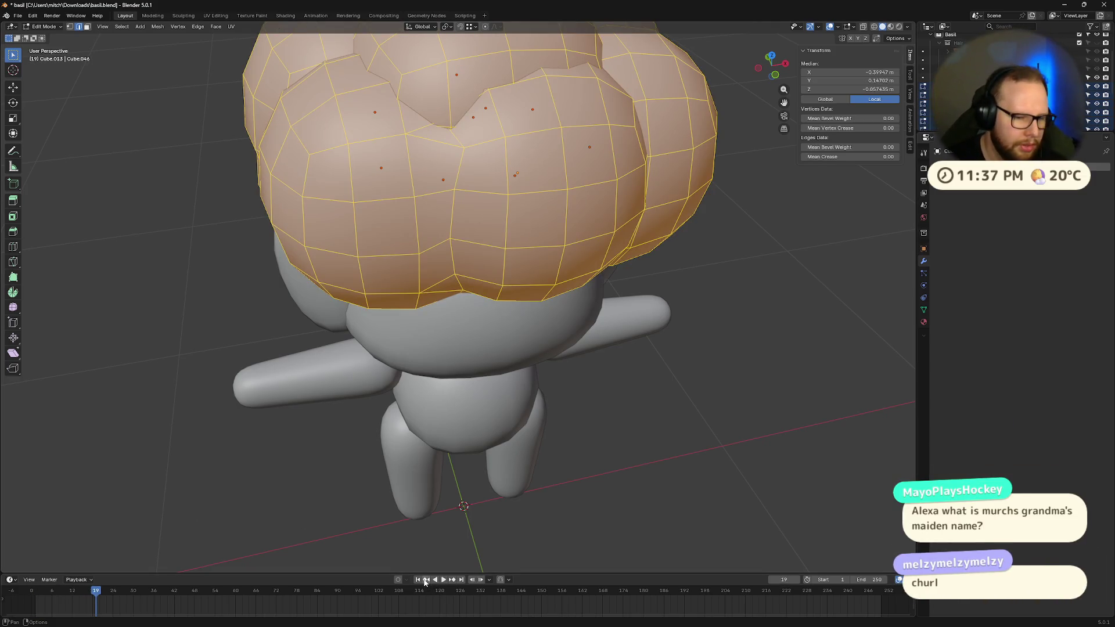
pyautogui.click(426, 581)
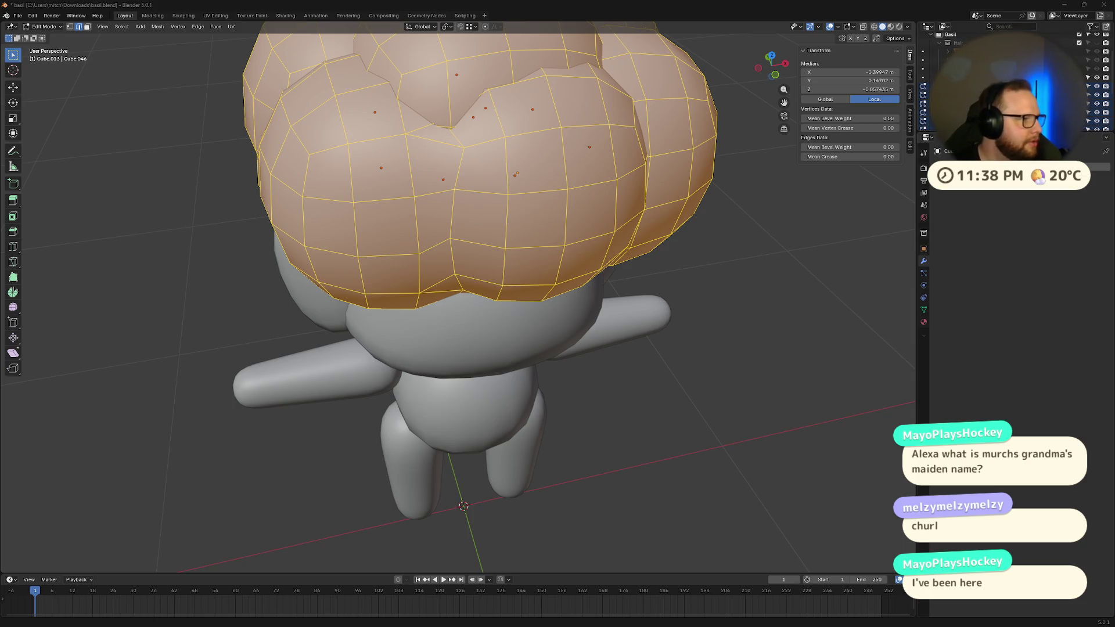
pyautogui.click(432, 95)
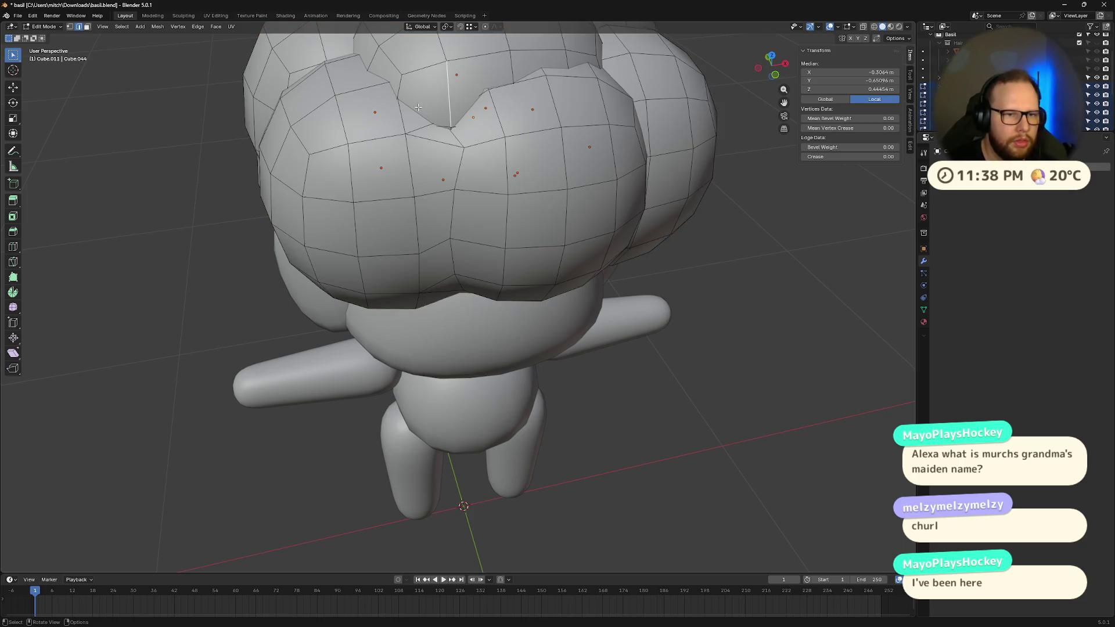
# - Select four crease faces in the hair's top dip and try Merge By Distance, then undo
pyautogui.click(416, 122)
pyautogui.click(415, 121)
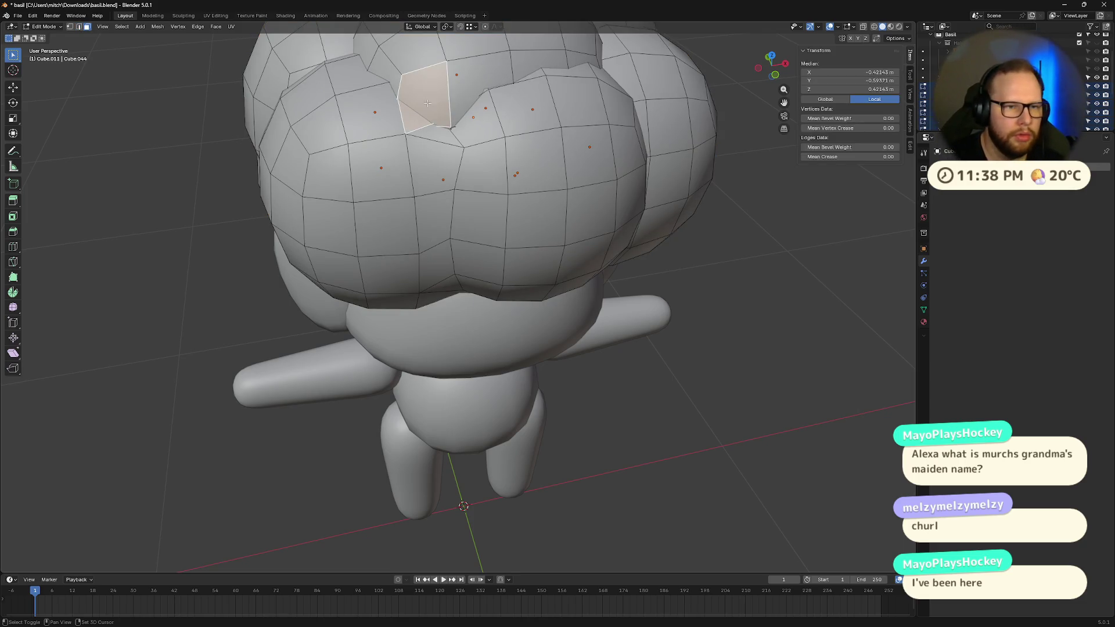
pyautogui.keyDown('shift'); pyautogui.click(480, 70); pyautogui.keyUp('shift')
pyautogui.keyDown('shift'); pyautogui.click(485, 116); pyautogui.keyUp('shift')
pyautogui.keyDown('shift'); pyautogui.click(443, 134); pyautogui.keyUp('shift')
pyautogui.press('m')
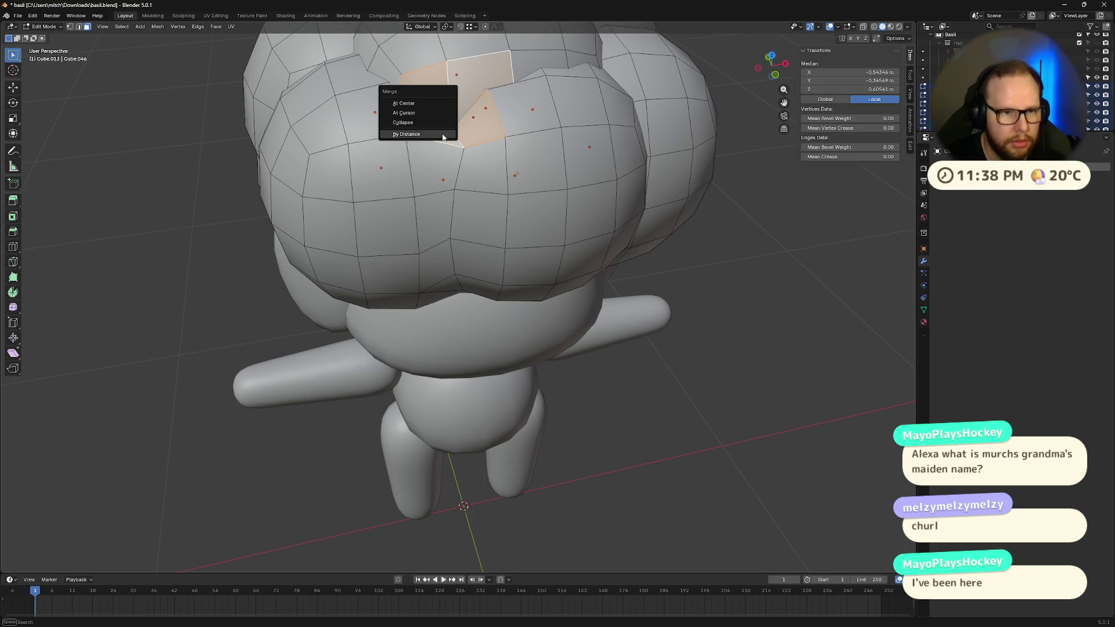
pyautogui.click(442, 134)
pyautogui.moveTo(503, 144); pyautogui.dragTo(526, 150, button='middle')
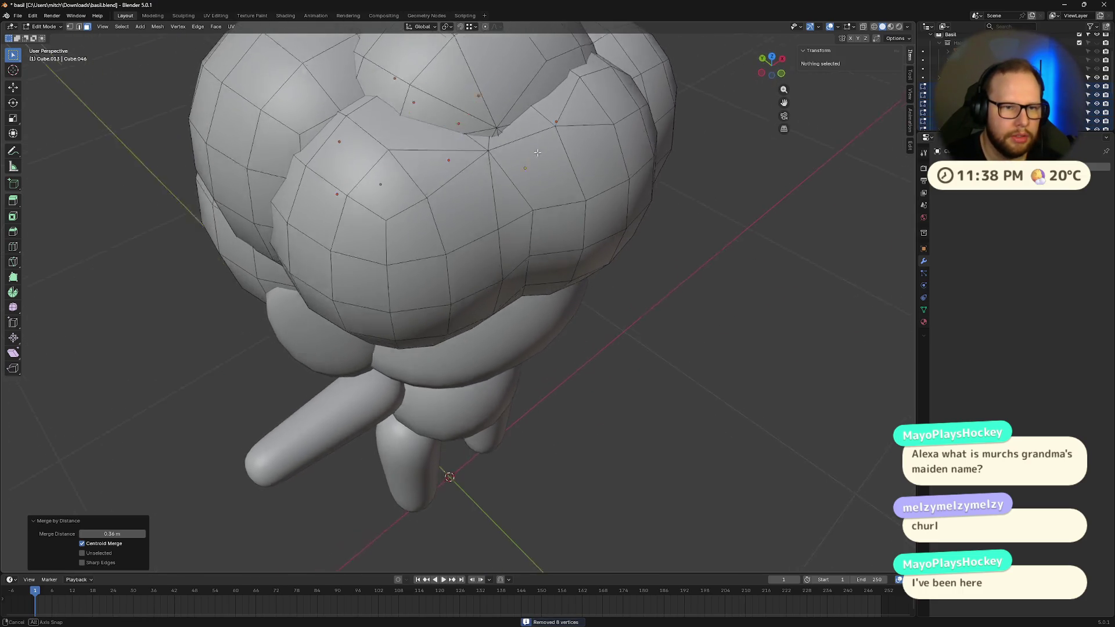
pyautogui.hotkey('ctrl', 'z')
# - Merge the selected crease faces At Center after undoing an At Cursor attempt
pyautogui.press('m')
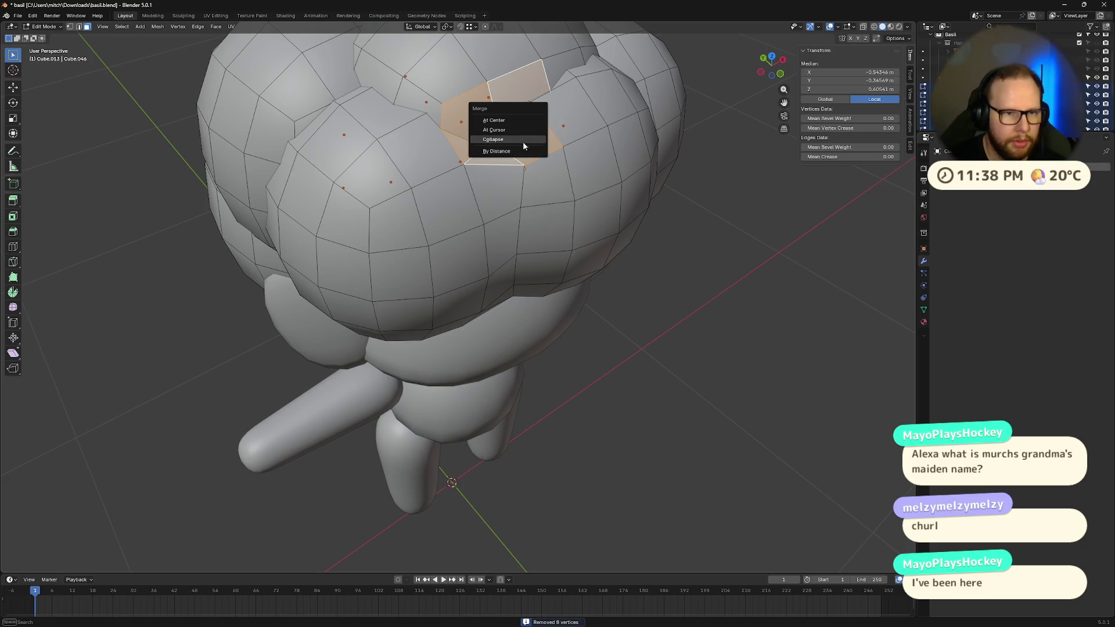
pyautogui.click(517, 126)
pyautogui.hotkey('ctrl', 'z')
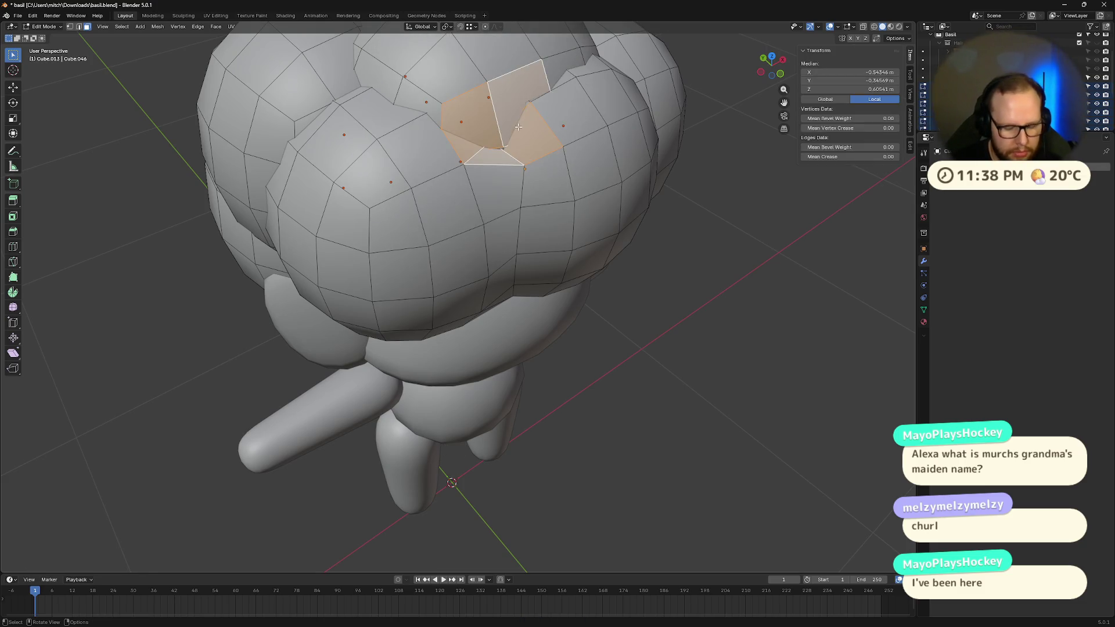
pyautogui.press('m')
pyautogui.click(512, 106)
pyautogui.moveTo(568, 141)
pyautogui.mouseDown(button='middle')
pyautogui.moveTo(586, 116)
pyautogui.moveTo(599, 162)
pyautogui.moveTo(619, 162)
pyautogui.mouseUp(button='middle')
pyautogui.press('Tab')
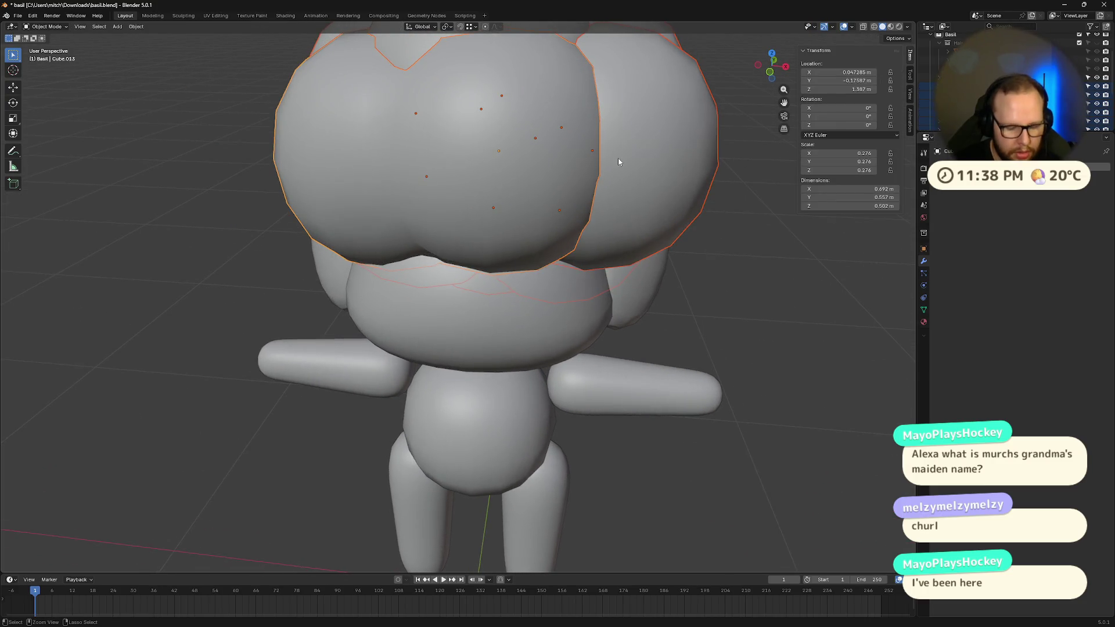
# - Collapse the selected crease faces on the right hair lobe At Center as well
pyautogui.keyDown('shift'); pyautogui.click(618, 158); pyautogui.keyUp('shift')
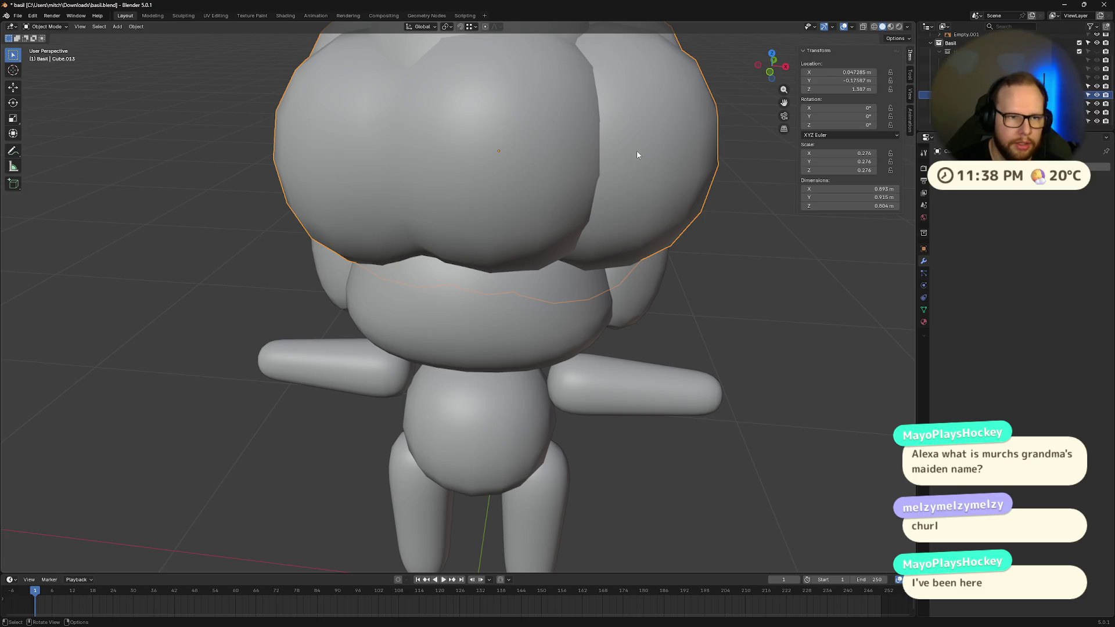
pyautogui.press('Tab')
pyautogui.moveTo(560, 124); pyautogui.dragTo(582, 156, button='middle')
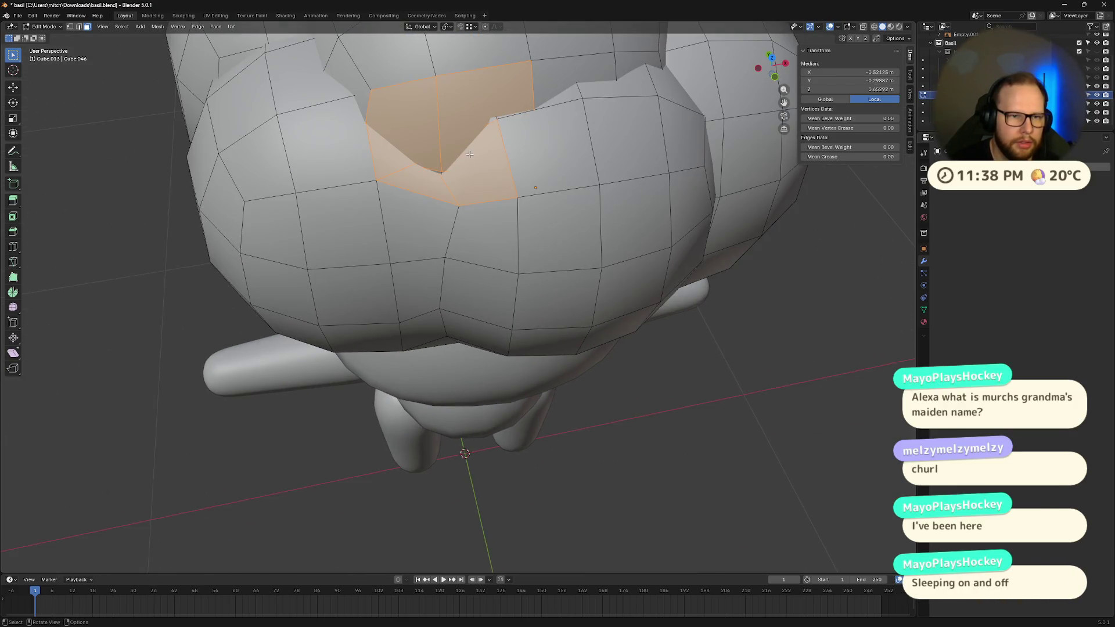
pyautogui.press('m')
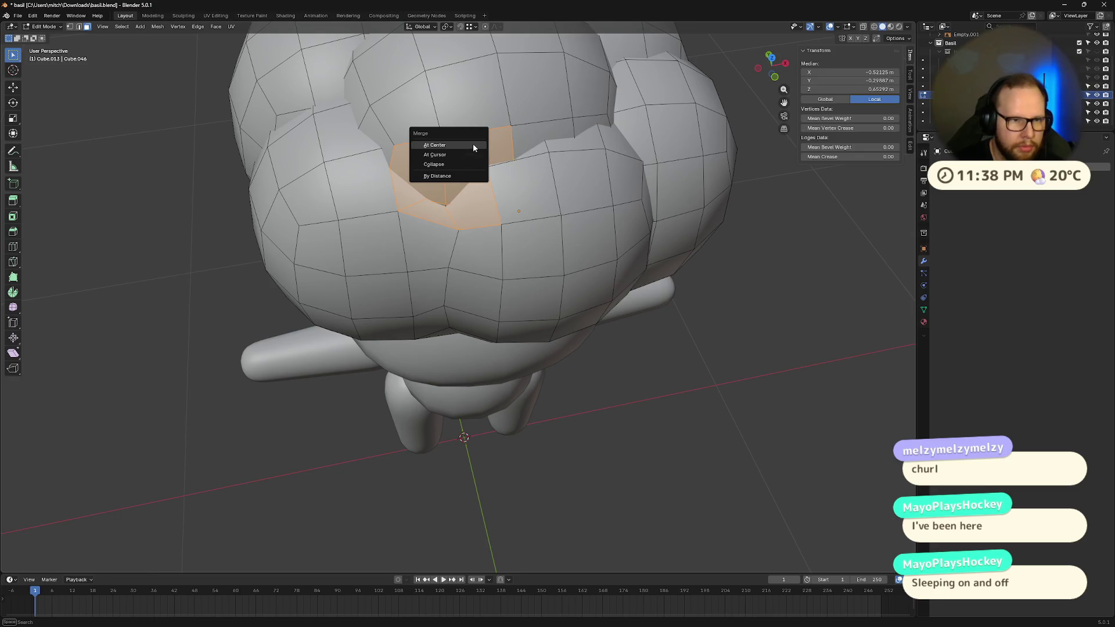
pyautogui.click(473, 144)
pyautogui.moveTo(473, 144); pyautogui.dragTo(494, 132, button='middle')
pyautogui.scroll(8, 524, 275)
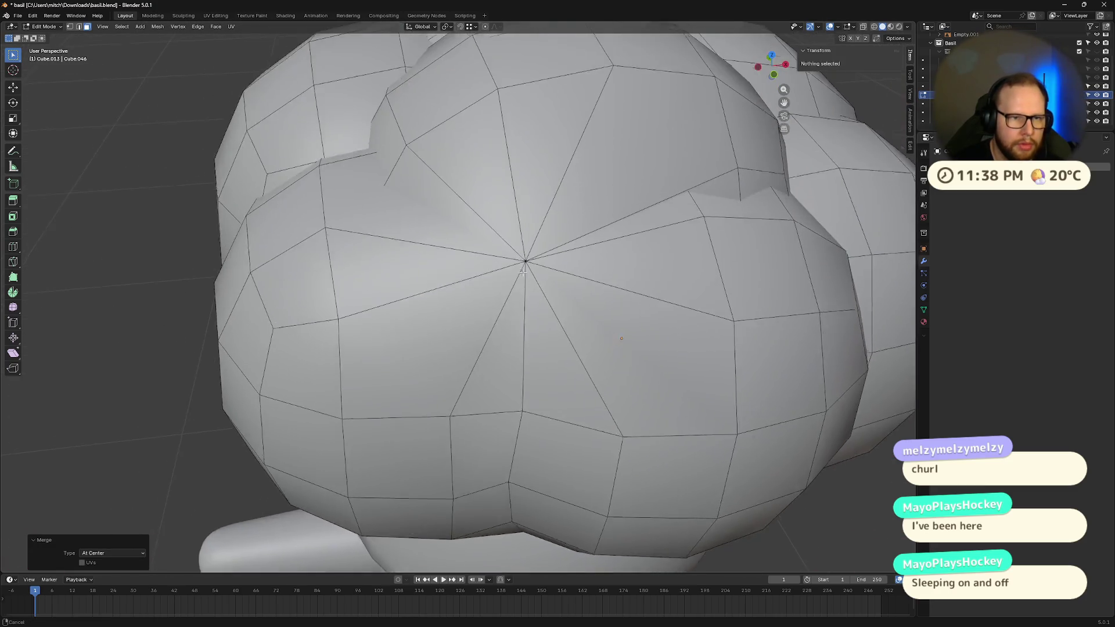
pyautogui.scroll(-8, 595, 265)
pyautogui.press('Tab')
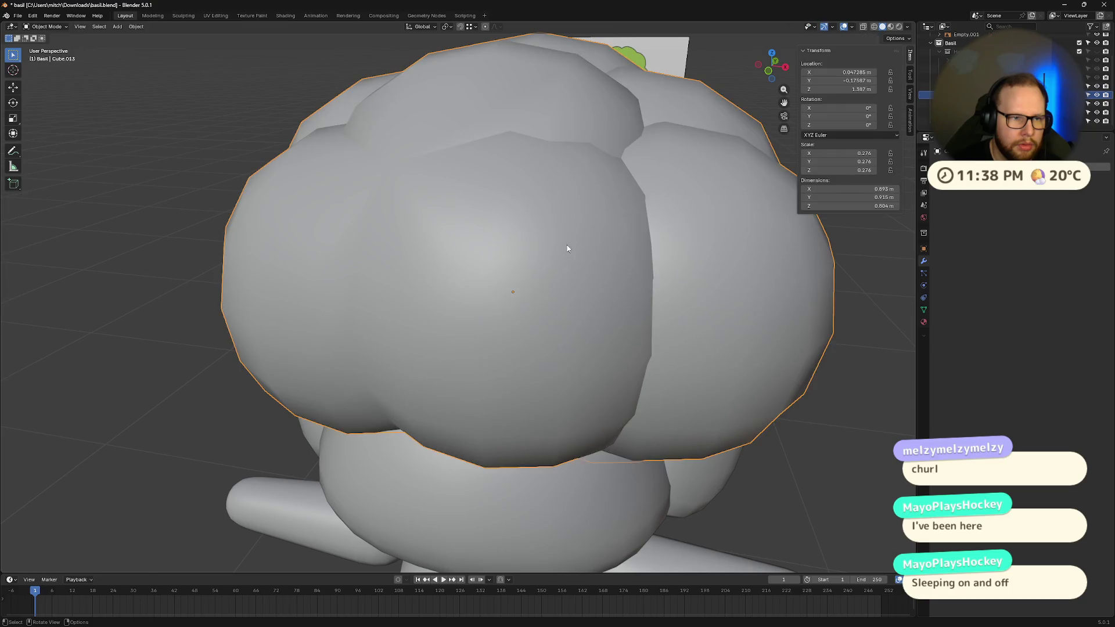
pyautogui.moveTo(567, 247)
pyautogui.mouseDown(button='middle')
pyautogui.moveTo(505, 222)
pyautogui.moveTo(584, 238)
pyautogui.moveTo(502, 193)
pyautogui.moveTo(408, 225)
pyautogui.moveTo(435, 310)
pyautogui.mouseUp(button='middle')
# - In Edit Mode, delete a cluster of overlapping interior faces where the front hair spheres meet
pyautogui.press('Tab')
pyautogui.click(502, 192)
pyautogui.click(409, 255)
pyautogui.keyDown('shift'); pyautogui.click(434, 310); pyautogui.keyUp('shift')
pyautogui.keyDown('shift'); pyautogui.click(439, 323); pyautogui.keyUp('shift')
pyautogui.keyDown('shift'); pyautogui.click(494, 302); pyautogui.keyUp('shift')
pyautogui.keyDown('shift'); pyautogui.click(508, 245); pyautogui.keyUp('shift')
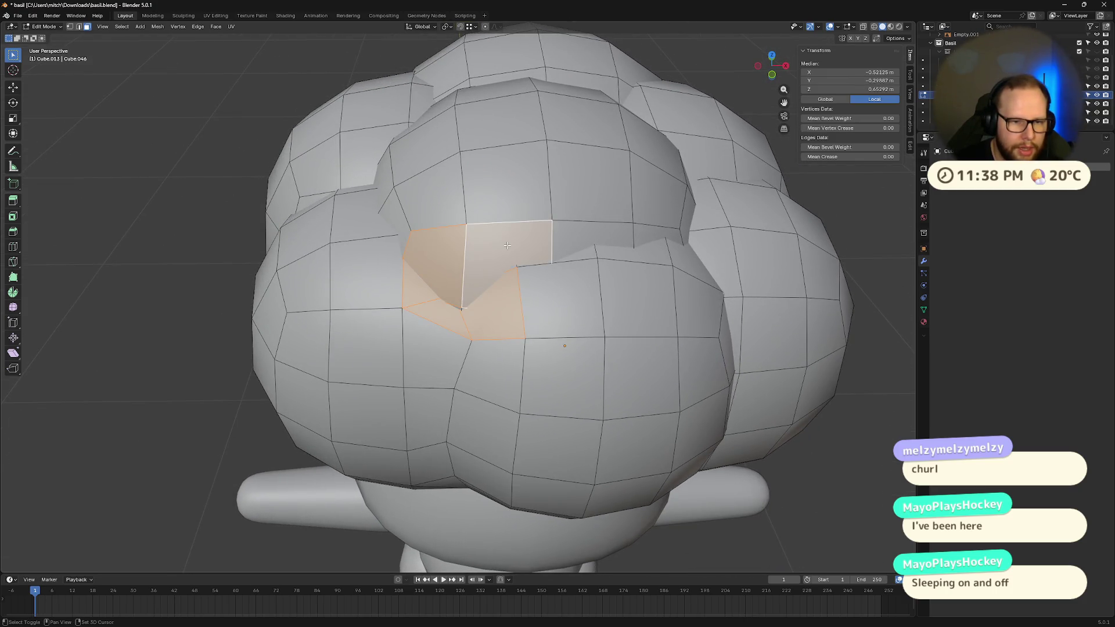
pyautogui.keyDown('shift'); pyautogui.click(512, 269); pyautogui.keyUp('shift')
pyautogui.keyDown('shift'); pyautogui.click(513, 269); pyautogui.keyUp('shift')
pyautogui.keyDown('shift'); pyautogui.click(501, 293); pyautogui.keyUp('shift')
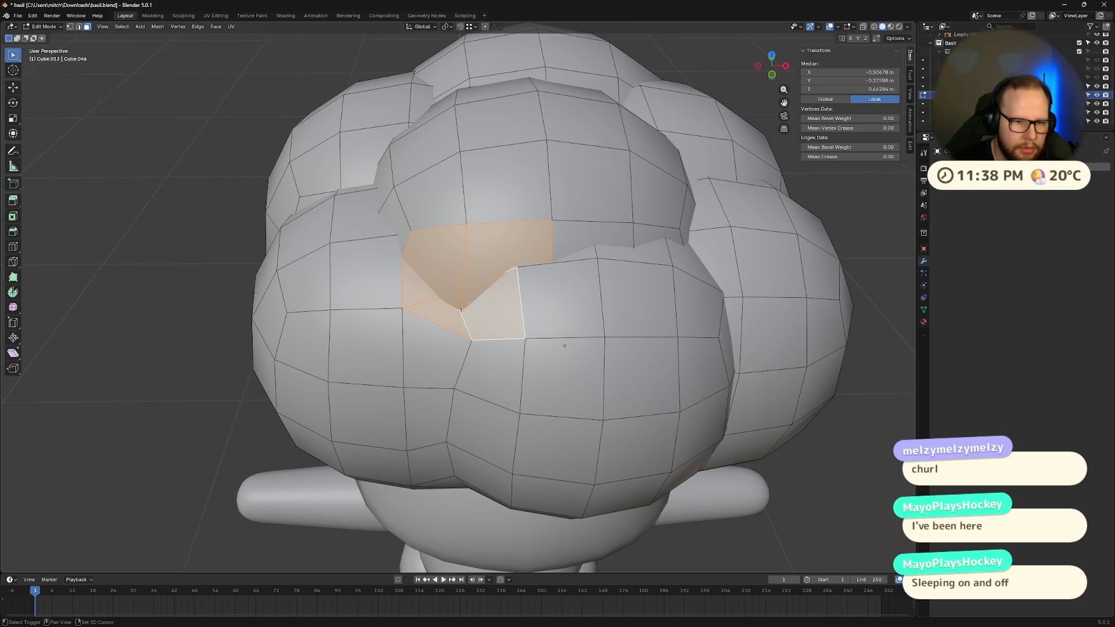
pyautogui.press('x')
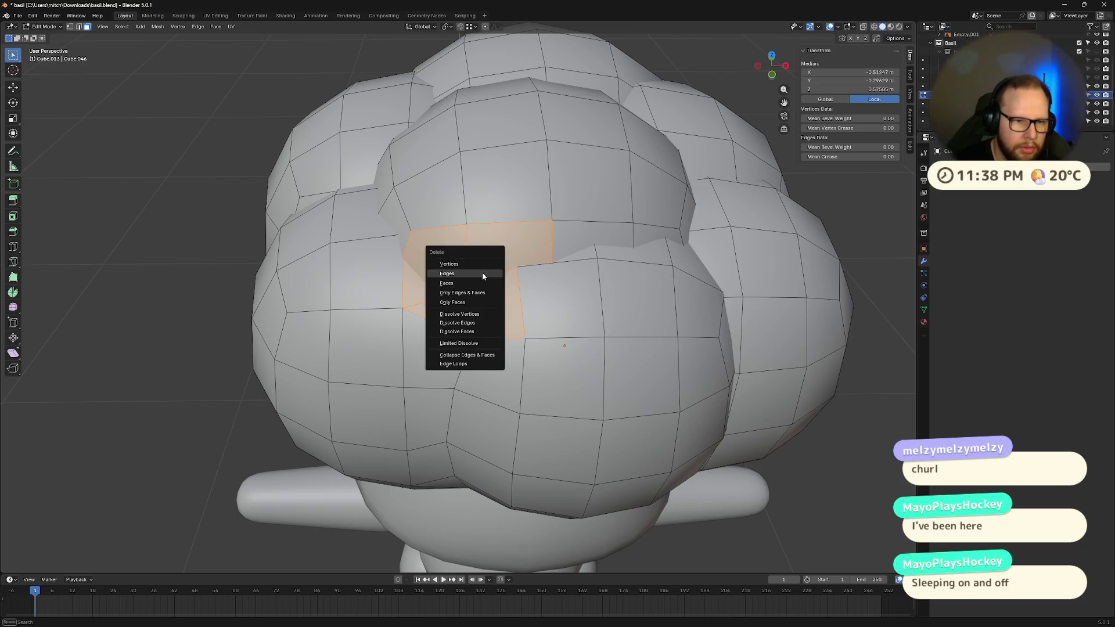
pyautogui.click(480, 282)
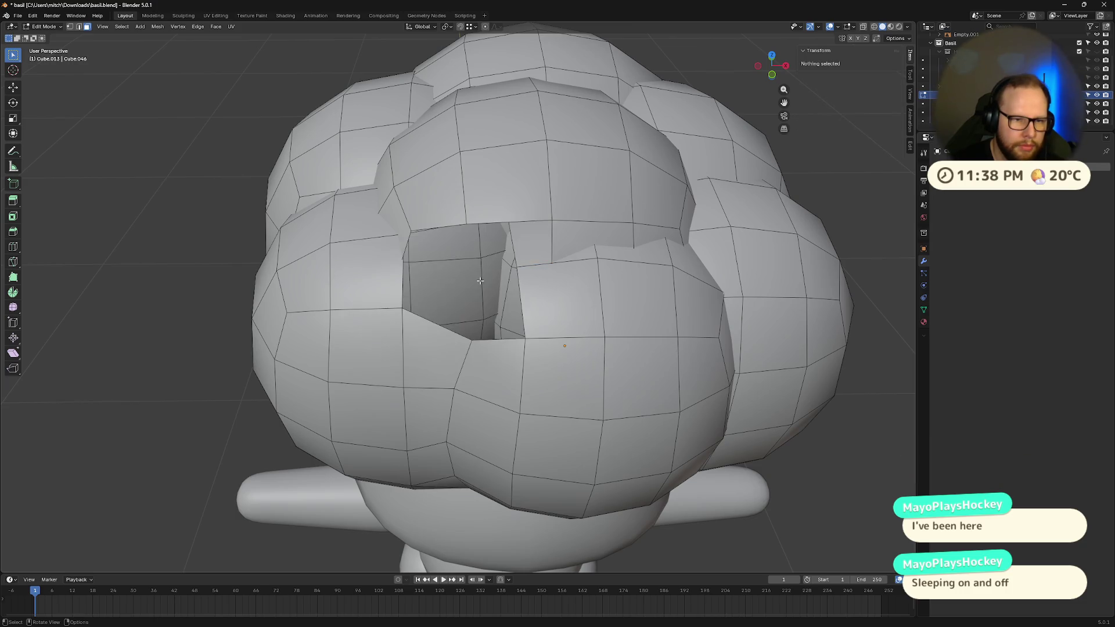
# - Delete the strip of three faces just above the newly opened hole
pyautogui.moveTo(480, 283)
pyautogui.mouseDown(button='middle')
pyautogui.moveTo(472, 271)
pyautogui.moveTo(517, 229)
pyautogui.mouseUp(button='middle')
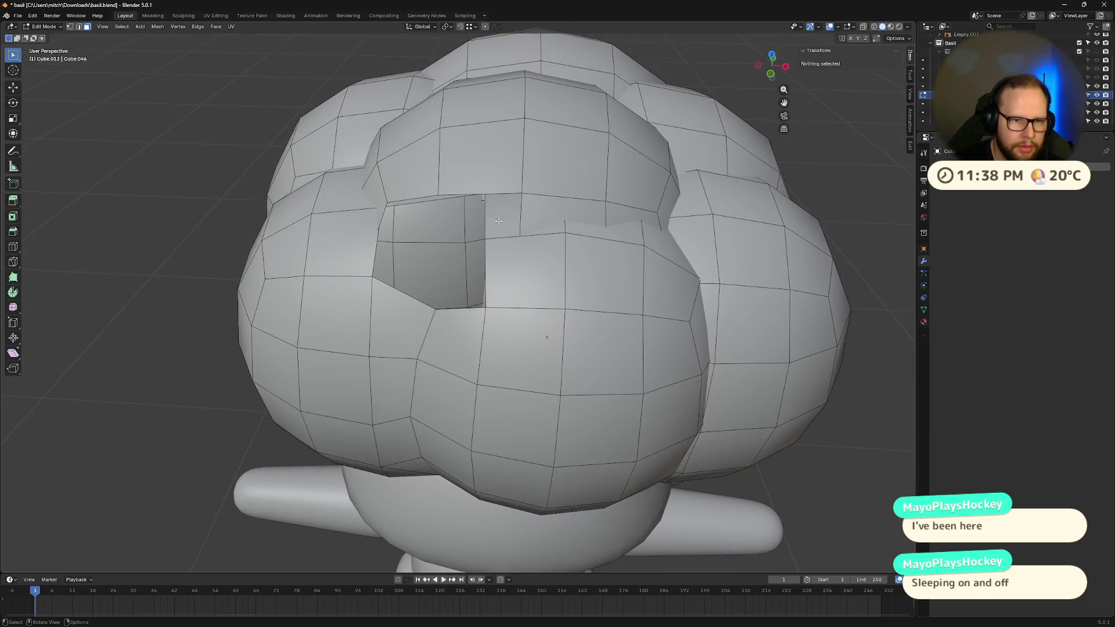
pyautogui.click(526, 222)
pyautogui.keyDown('shift'); pyautogui.click(559, 217); pyautogui.keyUp('shift')
pyautogui.keyDown('shift'); pyautogui.click(628, 216); pyautogui.keyUp('shift')
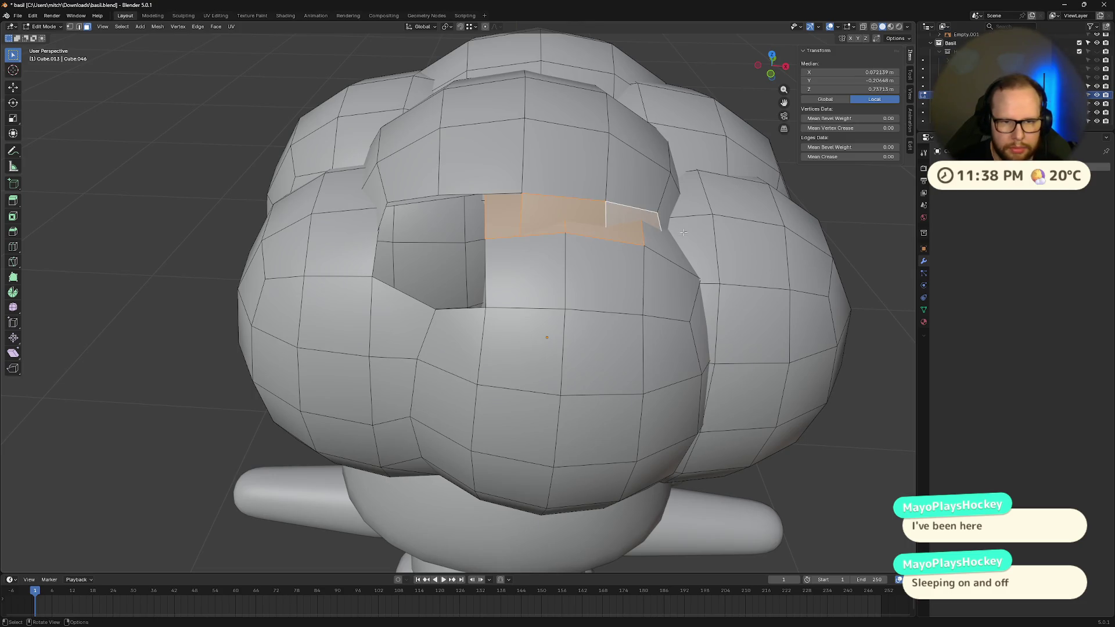
pyautogui.moveTo(627, 216); pyautogui.dragTo(489, 262, button='middle')
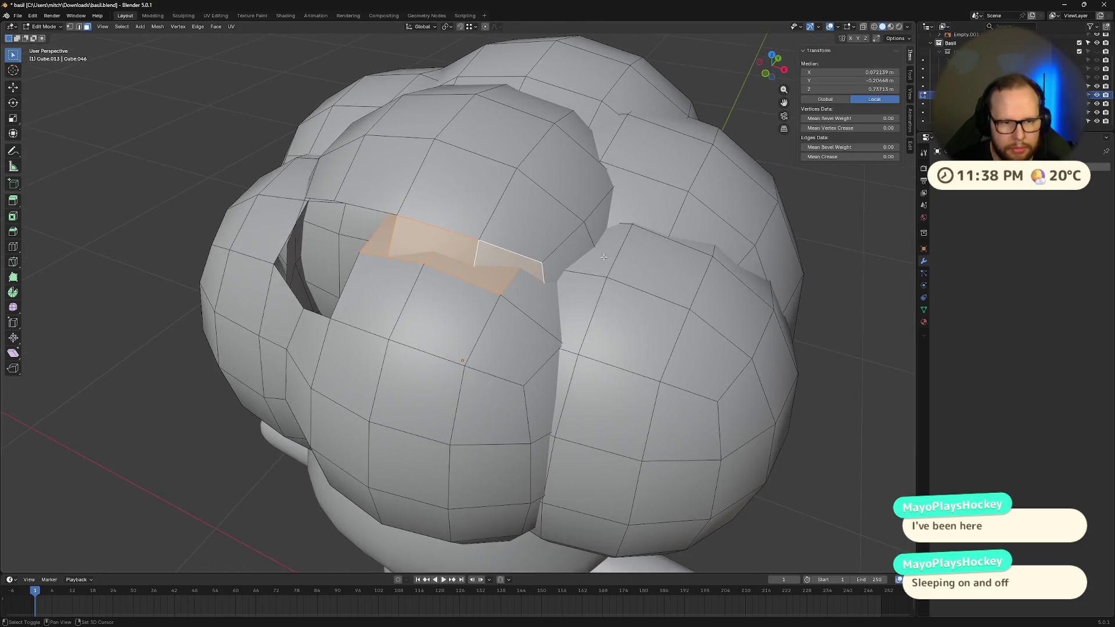
pyautogui.press('x')
pyautogui.click(495, 254)
# - Delete two more pairs of interior faces buried between the hair lobes
pyautogui.click(417, 242)
pyautogui.keyDown('shift'); pyautogui.click(476, 251); pyautogui.keyUp('shift')
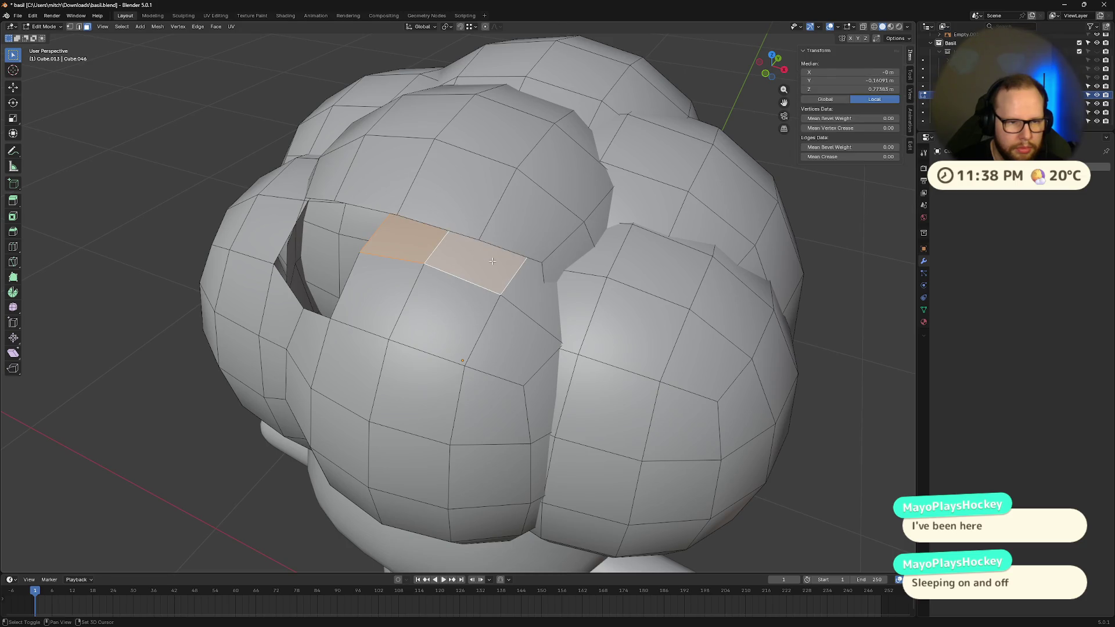
pyautogui.press('x')
pyautogui.click(523, 269)
pyautogui.click(531, 302)
pyautogui.keyDown('shift'); pyautogui.click(555, 270); pyautogui.keyUp('shift')
pyautogui.press('x')
pyautogui.click(555, 270)
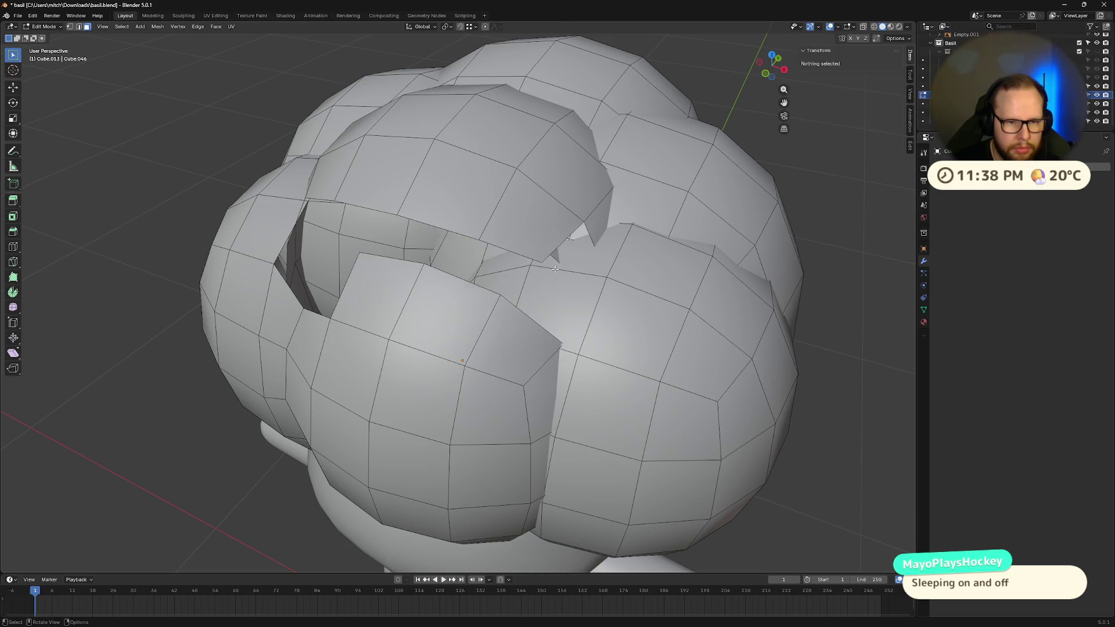
# - Remove the interior faces near the centre of the hair cloud
pyautogui.moveTo(555, 270); pyautogui.dragTo(469, 256, button='middle')
pyautogui.click(448, 287)
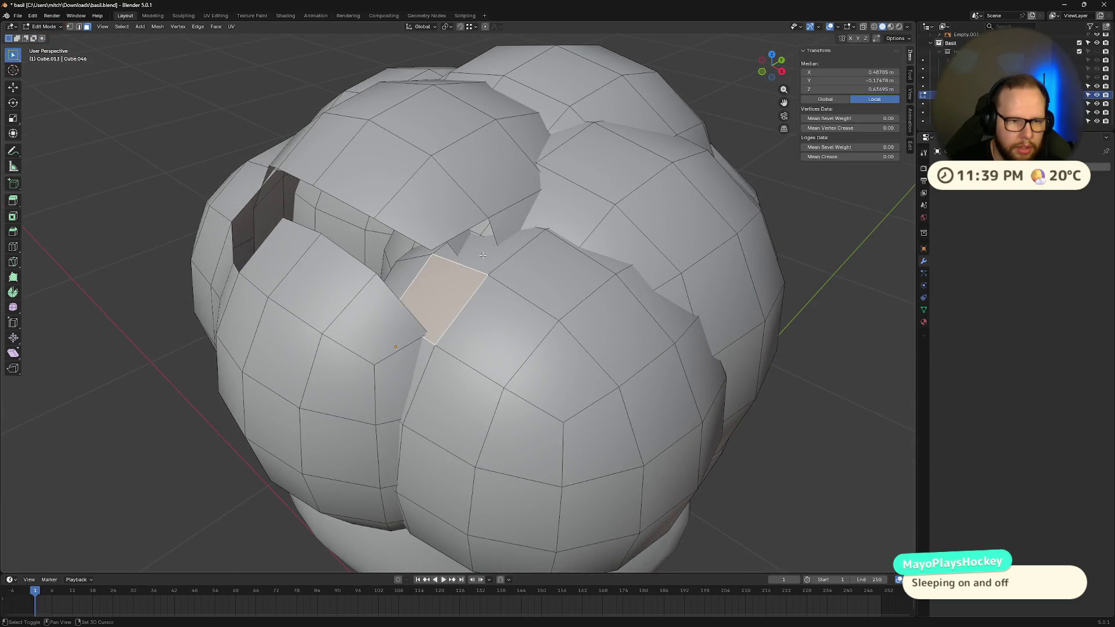
pyautogui.keyDown('shift'); pyautogui.click(430, 331); pyautogui.keyUp('shift')
pyautogui.press('x')
pyautogui.click(433, 341)
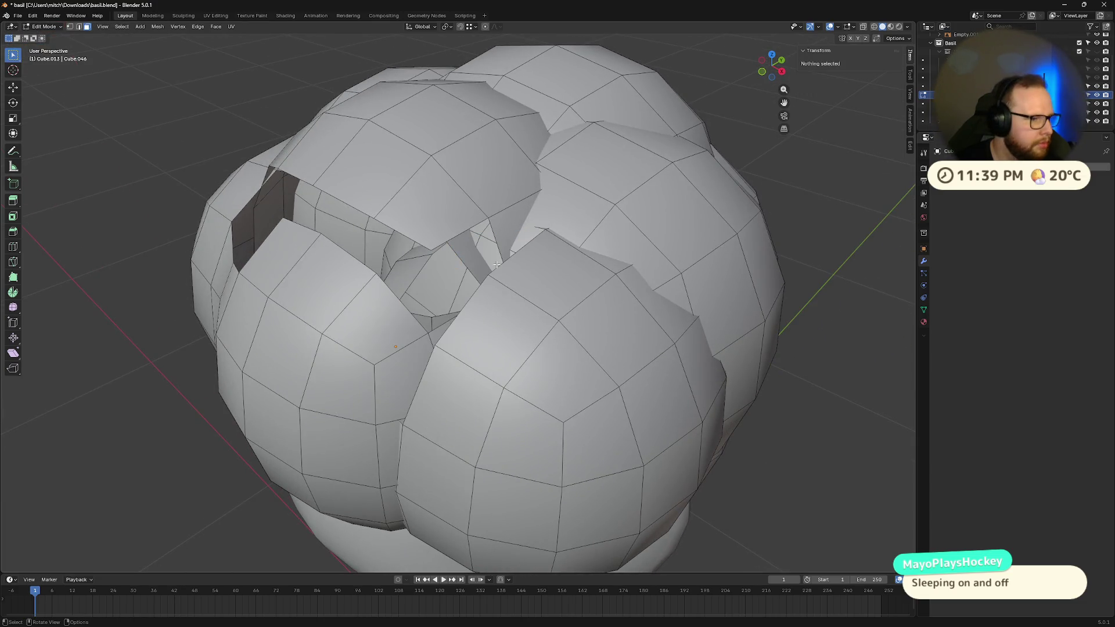
pyautogui.click(526, 233)
pyautogui.press('x')
pyautogui.click(566, 248)
# - Delete two hidden interior faces and a small leftover triangle face
pyautogui.moveTo(607, 259); pyautogui.dragTo(506, 261, button='middle')
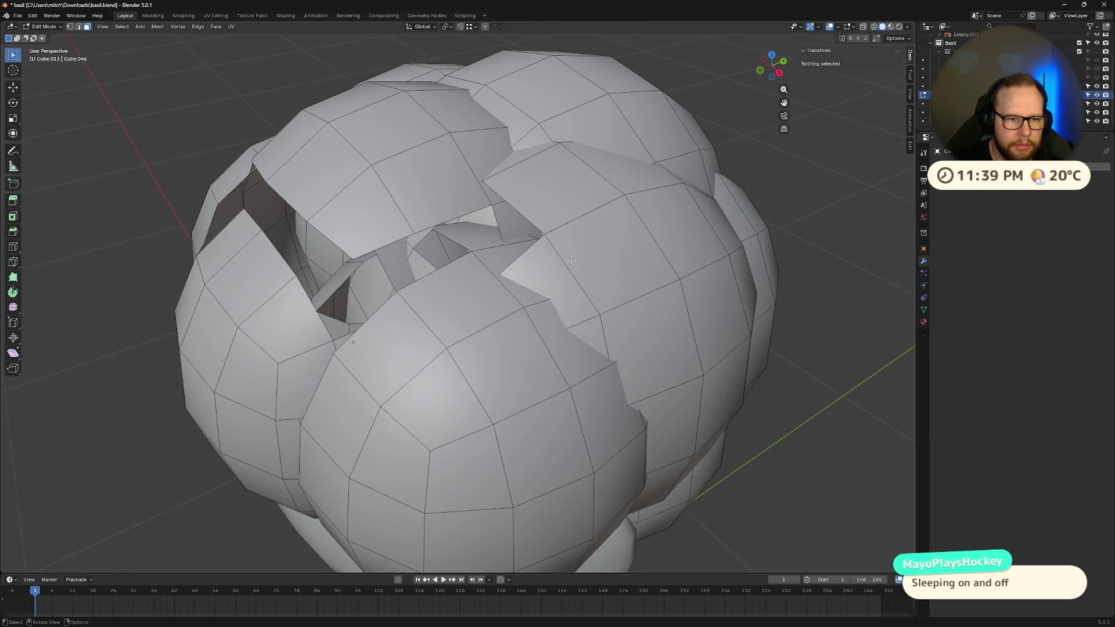
pyautogui.click(505, 262)
pyautogui.press('x')
pyautogui.click(489, 241)
pyautogui.click(522, 275)
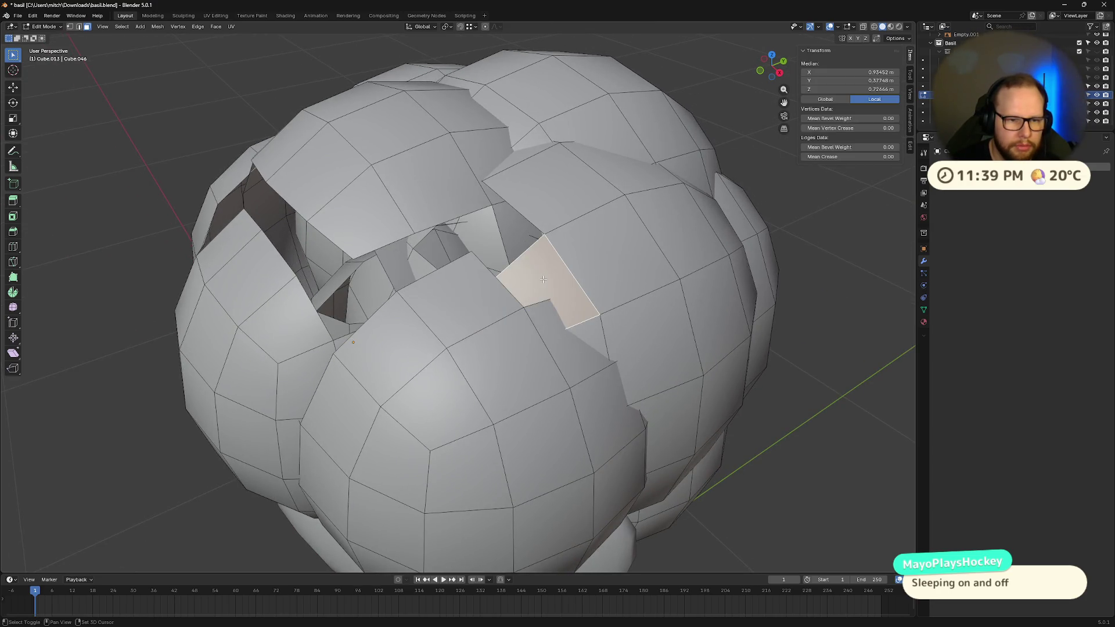
pyautogui.press('x')
pyautogui.click(542, 279)
pyautogui.click(560, 323)
pyautogui.press('x')
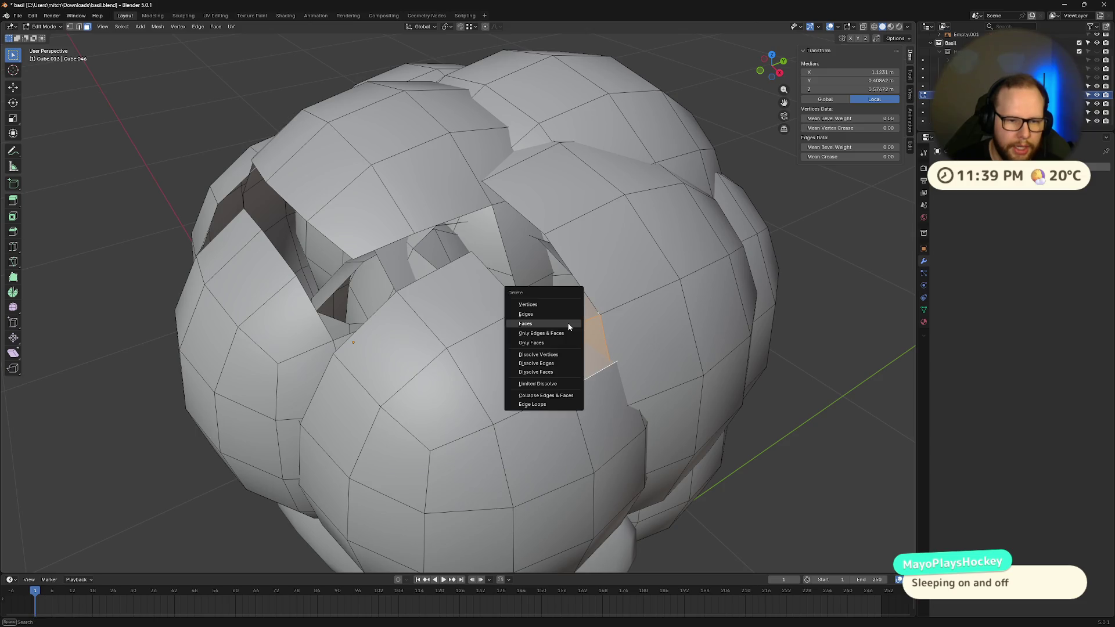
pyautogui.click(567, 324)
# - Delete two further interior faces found by orbiting around the hair
pyautogui.click(523, 314)
pyautogui.moveTo(567, 324)
pyautogui.mouseDown(button='middle')
pyautogui.moveTo(523, 313)
pyautogui.moveTo(619, 366)
pyautogui.moveTo(419, 217)
pyautogui.mouseUp(button='middle')
pyautogui.press('x')
pyautogui.click(619, 366)
pyautogui.click(420, 218)
pyautogui.press('x')
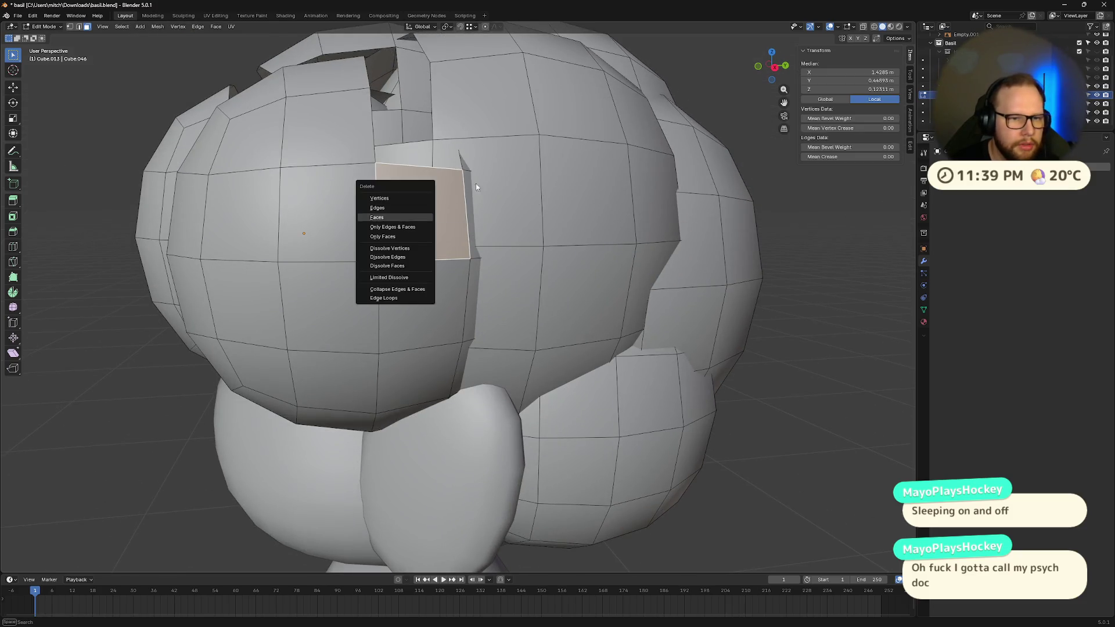
pyautogui.press('Return')
# - Clear away the thin leftover faces on the front of the hair
pyautogui.click(468, 183)
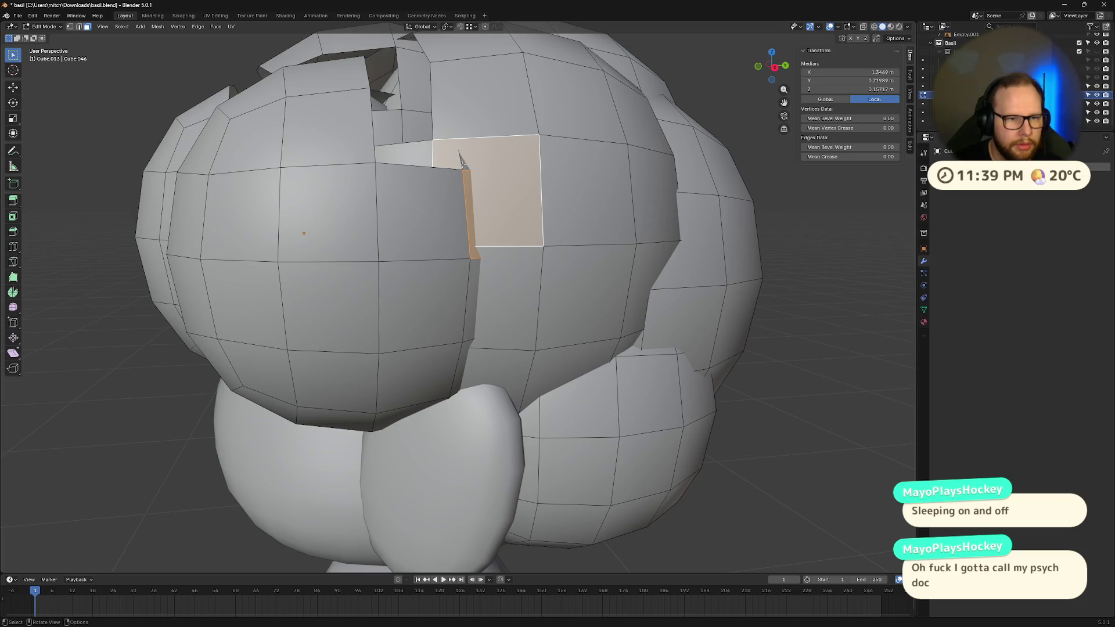
pyautogui.click(467, 189)
pyautogui.press('x')
pyautogui.click(468, 189)
pyautogui.moveTo(470, 276); pyautogui.dragTo(459, 267, button='middle')
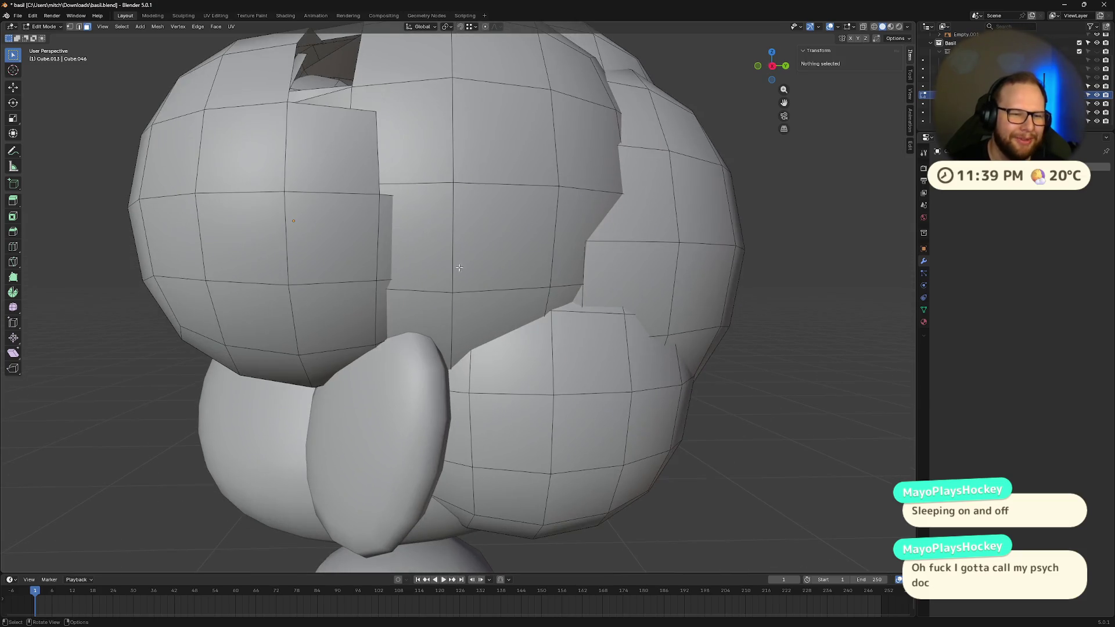
pyautogui.click(383, 227)
pyautogui.press('x')
pyautogui.click(381, 294)
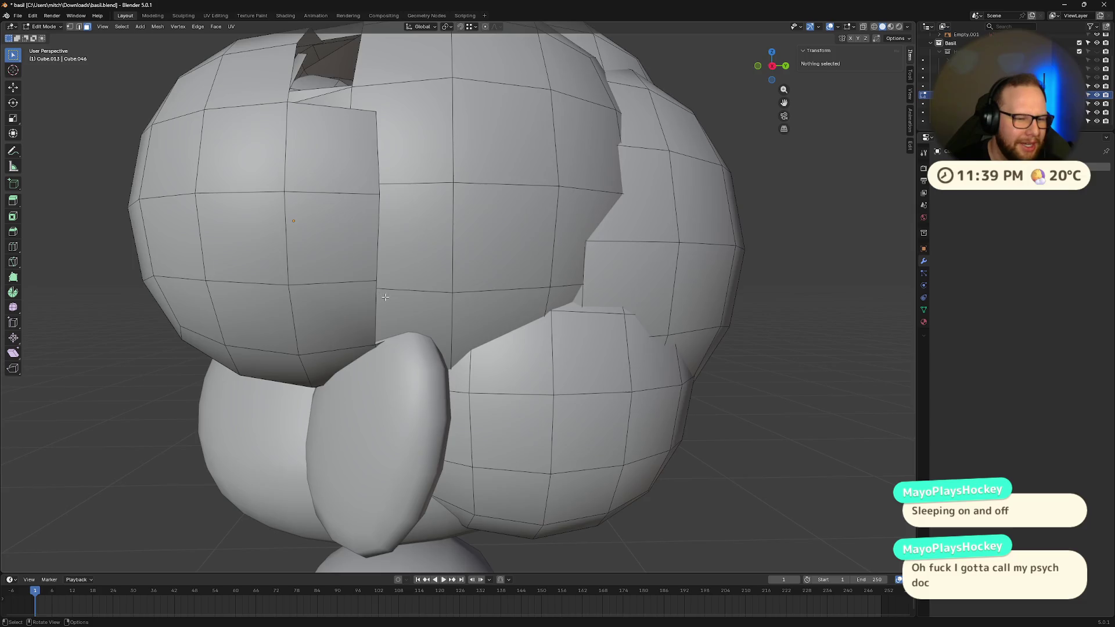
# - Delete one last overlapping face on the left side of the hair
pyautogui.moveTo(381, 294)
pyautogui.mouseDown(button='middle')
pyautogui.moveTo(347, 304)
pyautogui.moveTo(364, 272)
pyautogui.moveTo(256, 283)
pyautogui.moveTo(370, 303)
pyautogui.mouseUp(button='middle')
pyautogui.click(329, 284)
pyautogui.press('x')
pyautogui.click(329, 285)
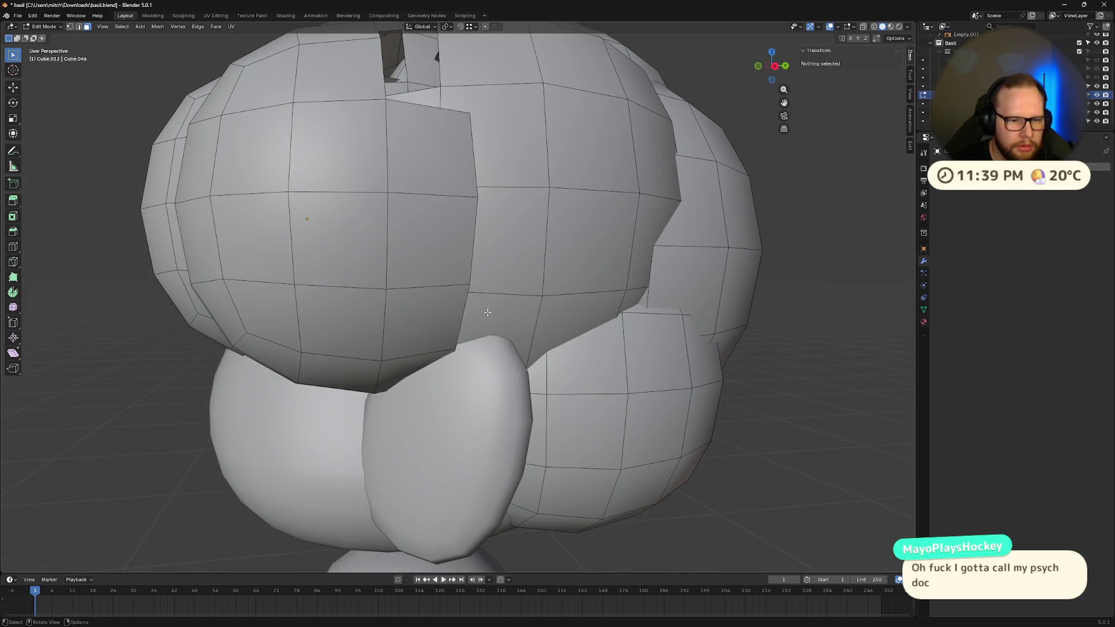
# - Hide three interior hair faces to expose the faces behind them
pyautogui.click(487, 313)
pyautogui.keyDown('shift'); pyautogui.click(506, 241); pyautogui.keyUp('shift')
pyautogui.moveTo(507, 241)
pyautogui.mouseDown(button='middle')
pyautogui.moveTo(389, 259)
pyautogui.moveTo(375, 282)
pyautogui.mouseUp(button='middle')
pyautogui.keyDown('shift'); pyautogui.click(385, 260); pyautogui.keyUp('shift')
pyautogui.press('h')
# - Delete an overlapping face in the lower gap between the hair spheres
pyautogui.click(435, 282)
pyautogui.keyDown('shift'); pyautogui.click(373, 284); pyautogui.keyUp('shift')
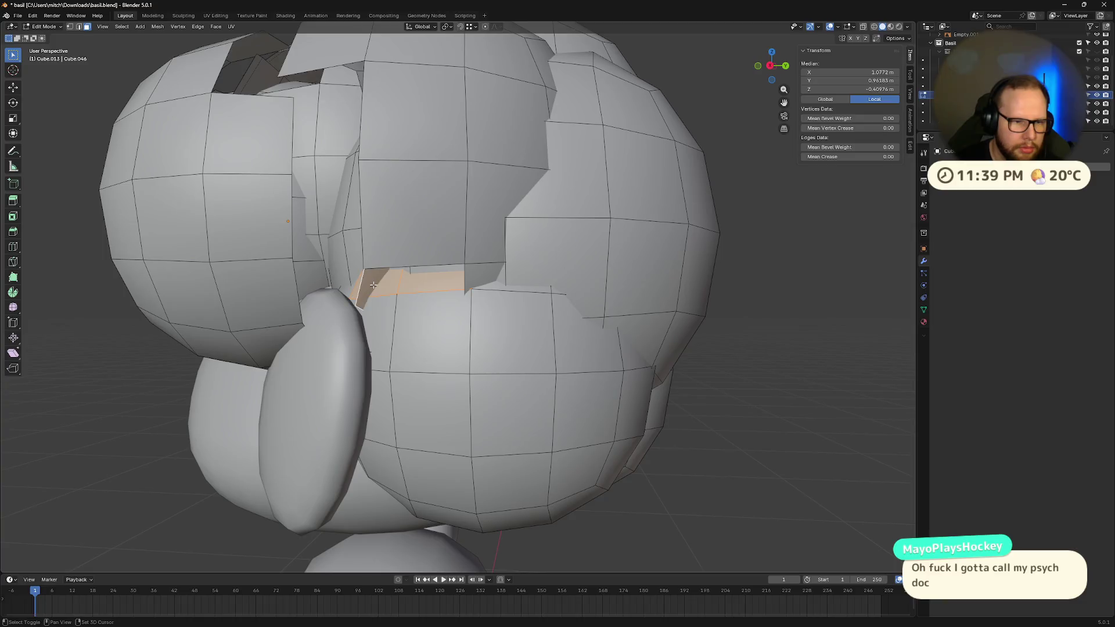
pyautogui.rightClick(373, 284)
pyautogui.click(373, 284)
pyautogui.click(470, 280)
pyautogui.keyDown('shift'); pyautogui.click(469, 280); pyautogui.keyUp('shift')
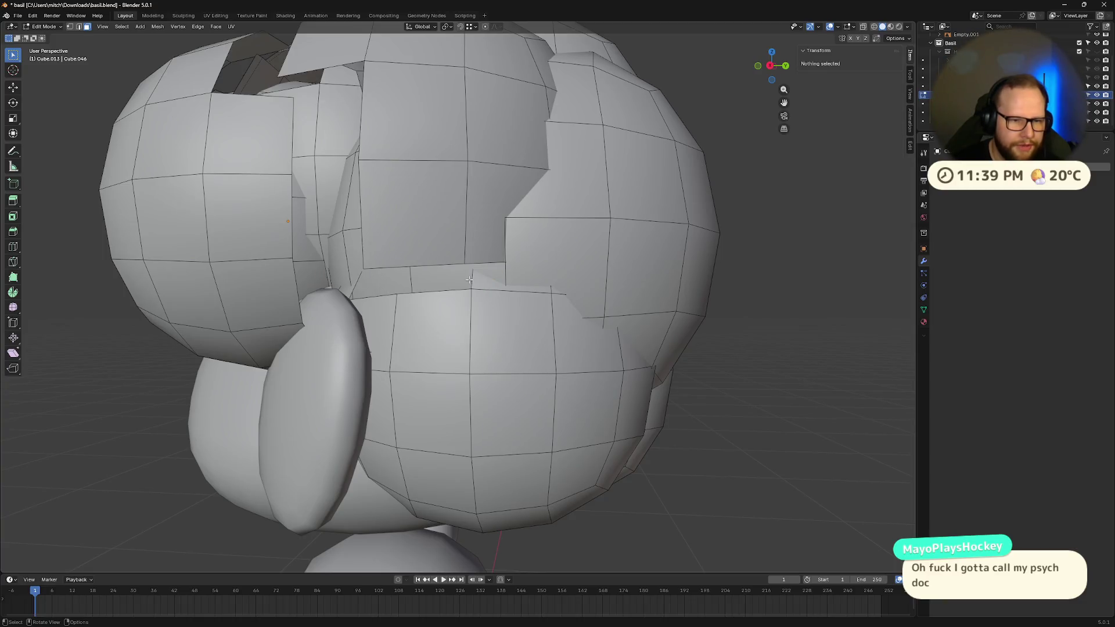
pyautogui.click(469, 280)
pyautogui.rightClick(490, 285)
pyautogui.click(490, 284)
# - Remove a front hair face to open a hole, then delete the inner faces behind it
pyautogui.moveTo(490, 285); pyautogui.dragTo(514, 268, button='middle')
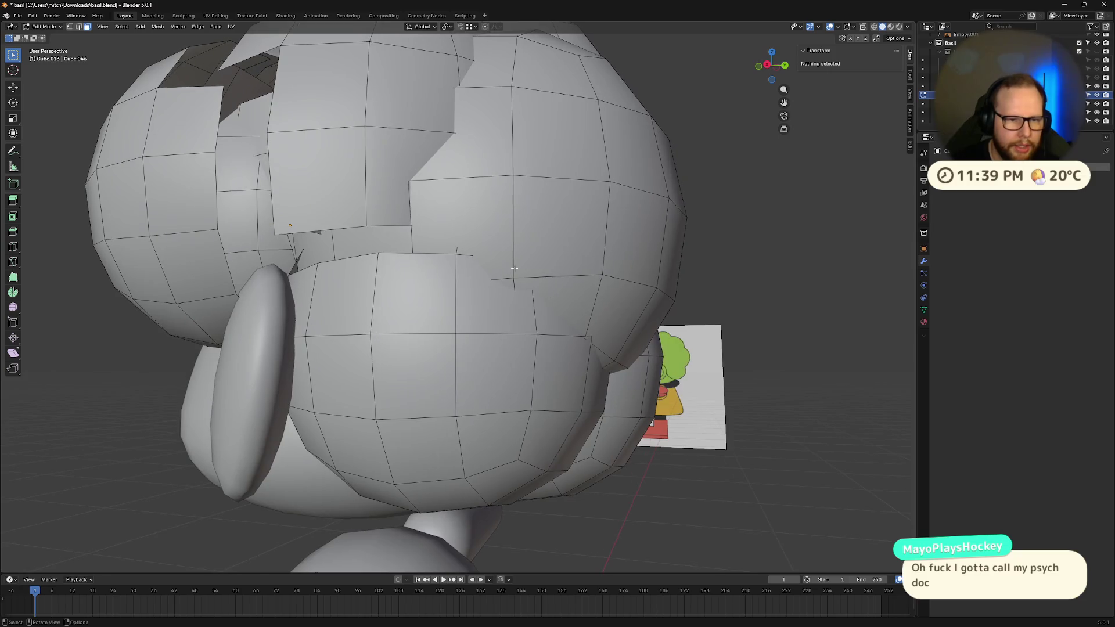
pyautogui.click(494, 258)
pyautogui.rightClick(494, 259)
pyautogui.click(491, 256)
pyautogui.click(488, 251)
pyautogui.press('x')
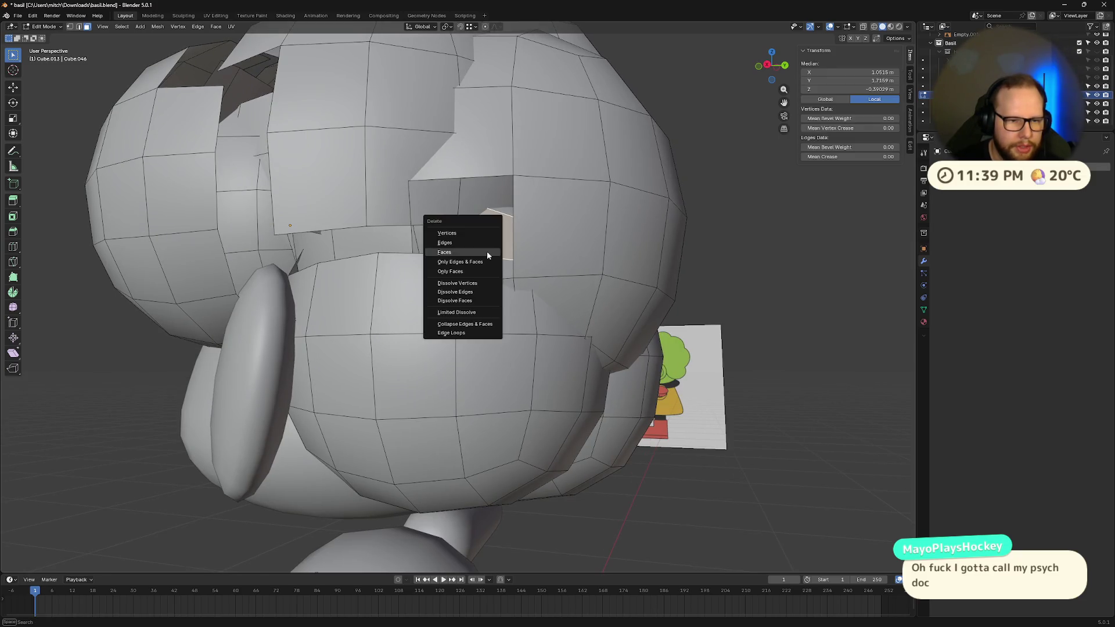
pyautogui.click(487, 252)
pyautogui.click(532, 268)
pyautogui.moveTo(533, 269); pyautogui.dragTo(426, 198, button='middle')
pyautogui.rightClick(427, 197)
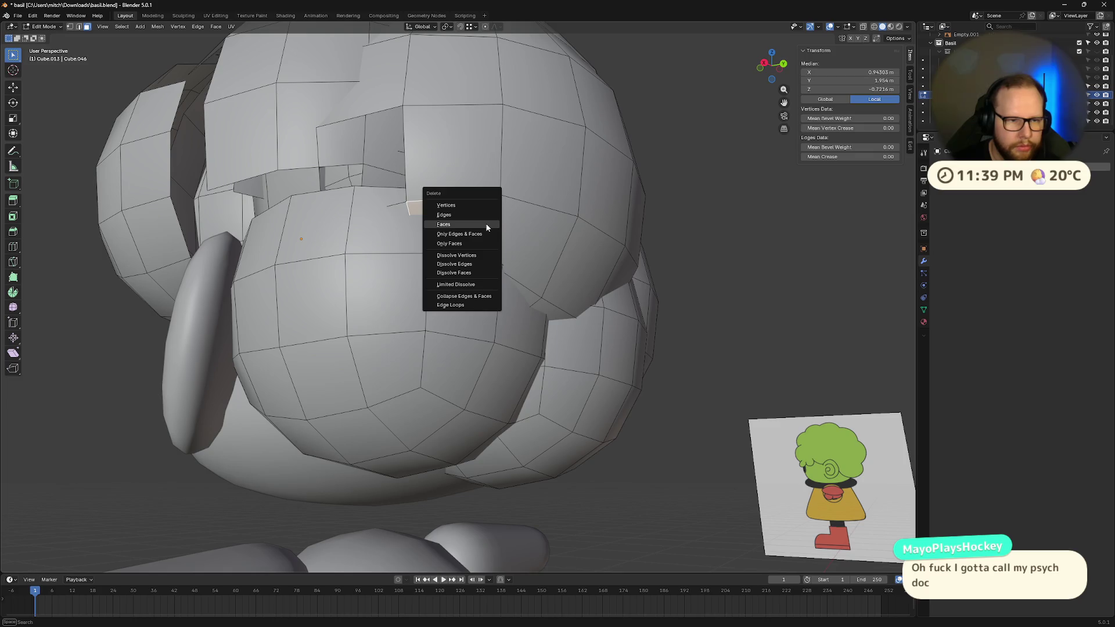
pyautogui.click(433, 221)
# - Delete the top hair face and an inner face visible through the hole
pyautogui.click(400, 215)
pyautogui.click(523, 233)
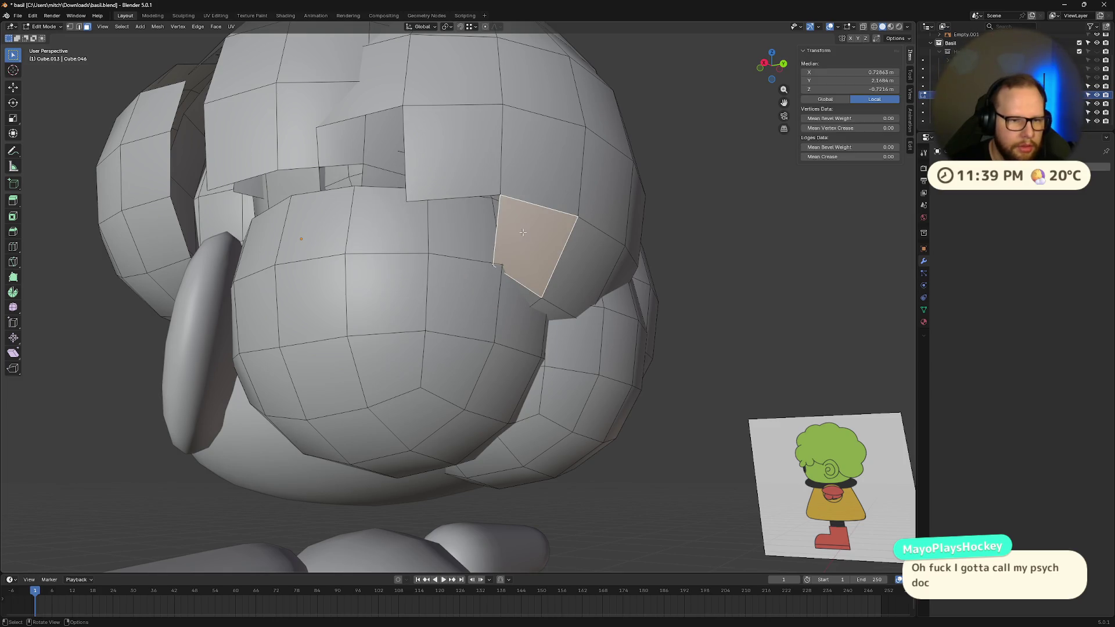
pyautogui.moveTo(526, 292); pyautogui.dragTo(531, 244, button='middle')
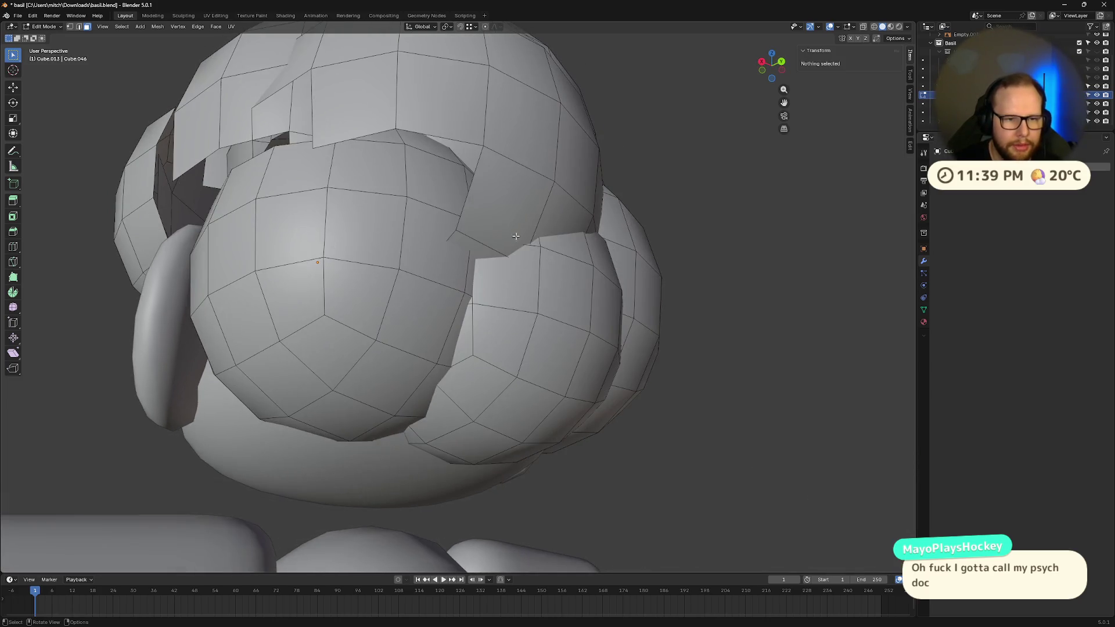
pyautogui.click(532, 244)
pyautogui.click(439, 192)
pyautogui.moveTo(439, 192)
pyautogui.mouseDown(button='middle')
pyautogui.moveTo(546, 254)
pyautogui.moveTo(455, 288)
pyautogui.mouseUp(button='middle')
pyautogui.click(440, 226)
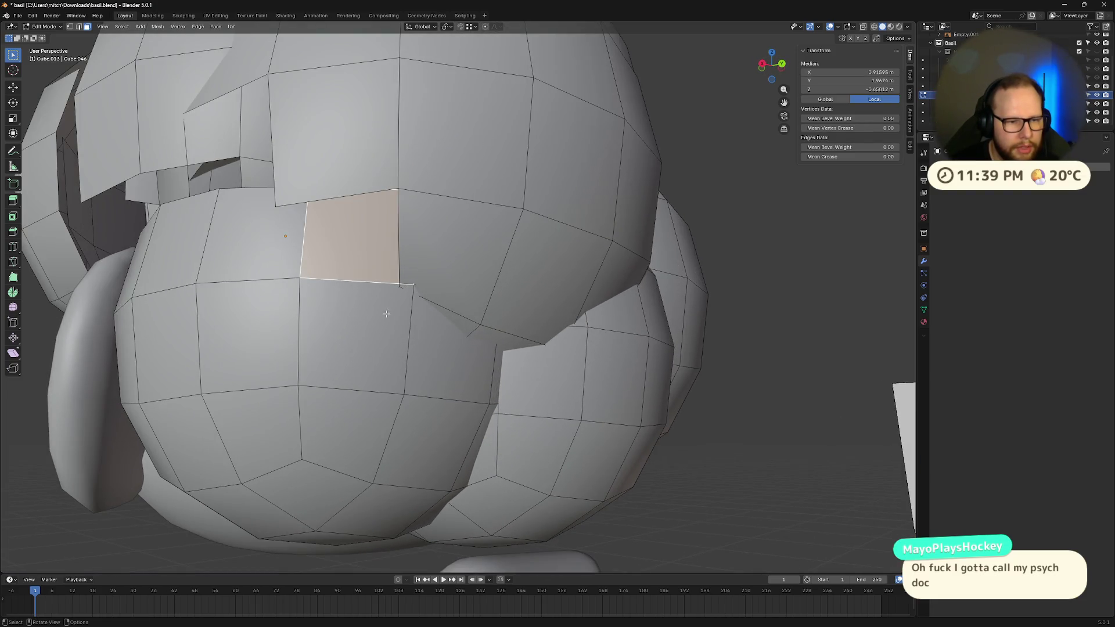
pyautogui.moveTo(396, 311); pyautogui.dragTo(399, 300, button='middle')
pyautogui.press('x')
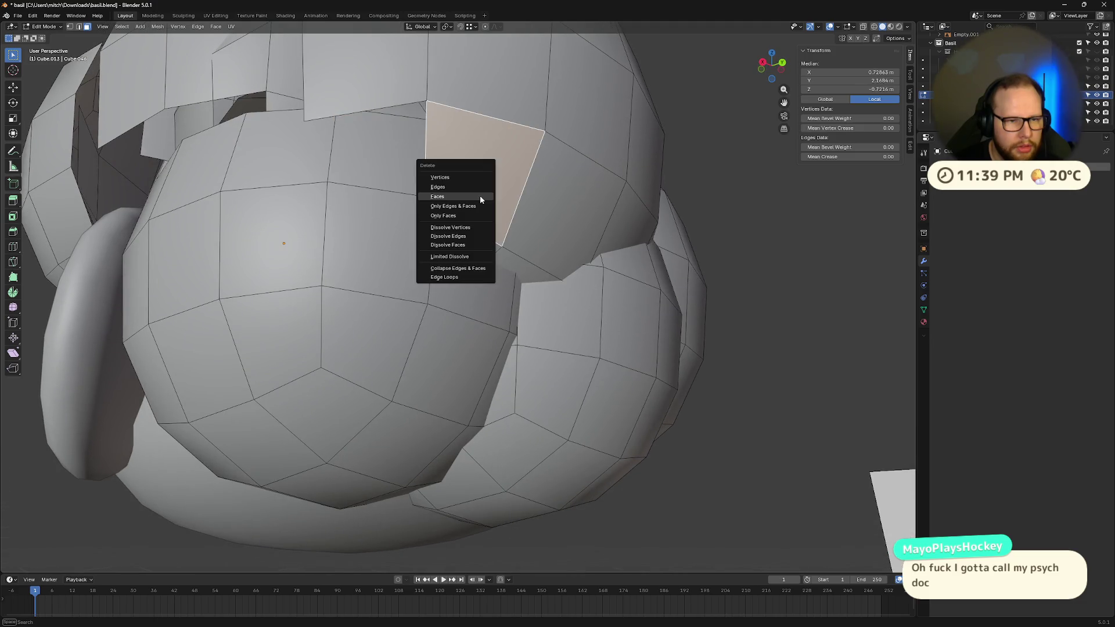
pyautogui.click(479, 195)
pyautogui.click(488, 241)
pyautogui.press('x')
pyautogui.click(504, 257)
# - Widen the hole by deleting adjacent overlapping faces with X > Faces
pyautogui.click(514, 263)
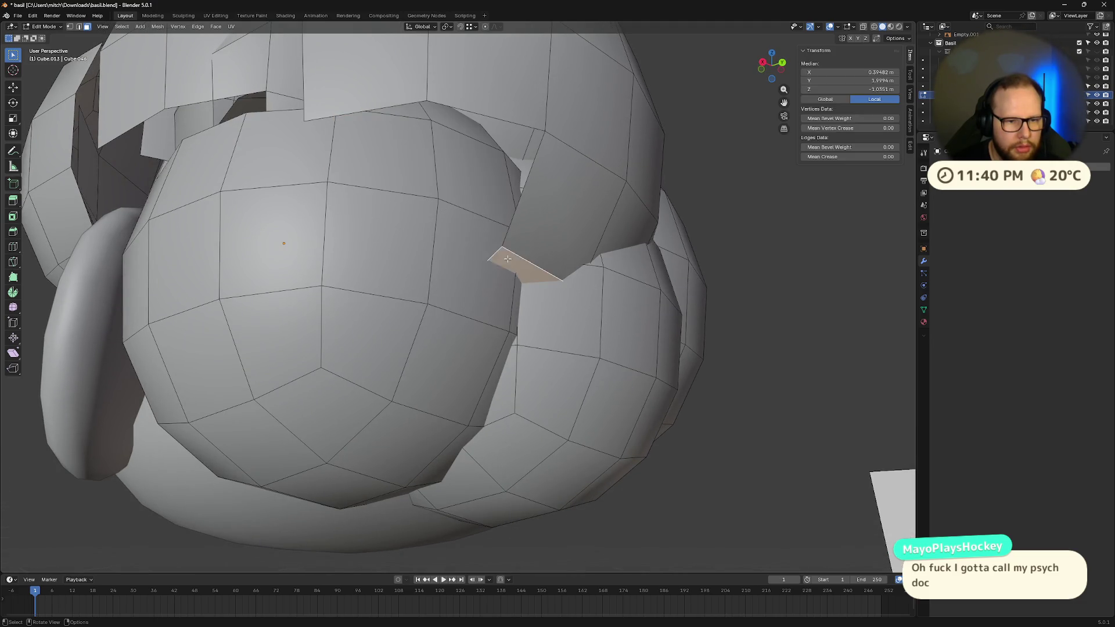
pyautogui.press('x')
pyautogui.click(515, 260)
pyautogui.moveTo(514, 261); pyautogui.dragTo(442, 319, button='middle')
pyautogui.click(441, 319)
pyautogui.press('x')
pyautogui.click(441, 320)
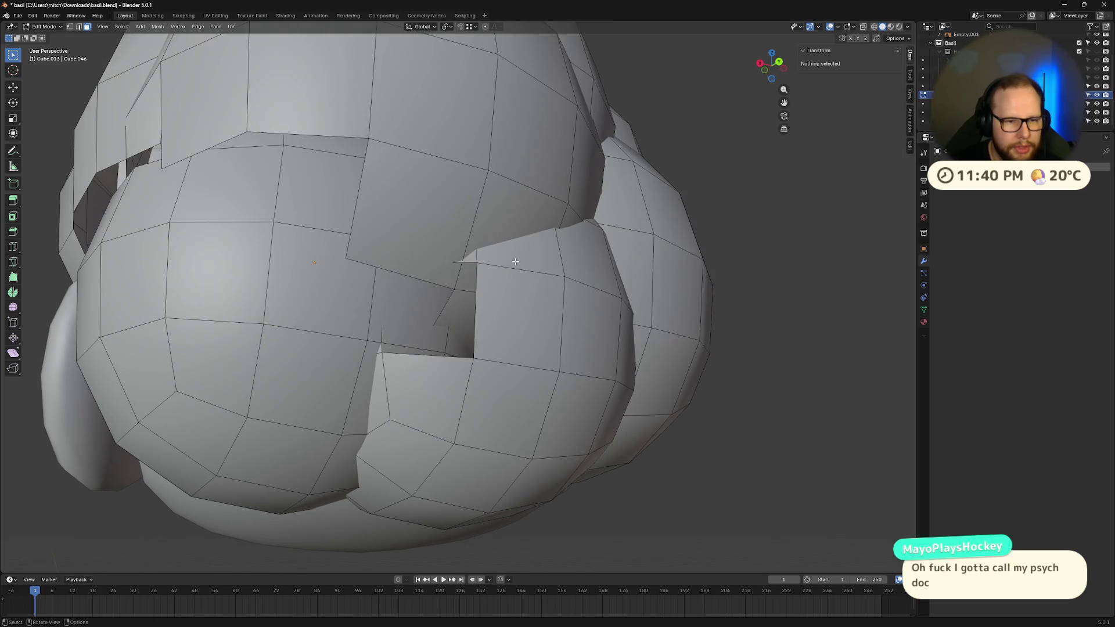
pyautogui.click(515, 260)
pyautogui.press('x')
pyautogui.click(515, 260)
pyautogui.moveTo(450, 312)
pyautogui.mouseDown(button='middle')
pyautogui.moveTo(454, 252)
pyautogui.moveTo(435, 280)
pyautogui.moveTo(454, 219)
pyautogui.mouseUp(button='middle')
pyautogui.click(454, 253)
pyautogui.press('x')
pyautogui.click(454, 252)
# - Delete a quad face beside the hole and undo an unwanted large-face deletion
pyautogui.click(436, 280)
pyautogui.click(454, 219)
pyautogui.press('x')
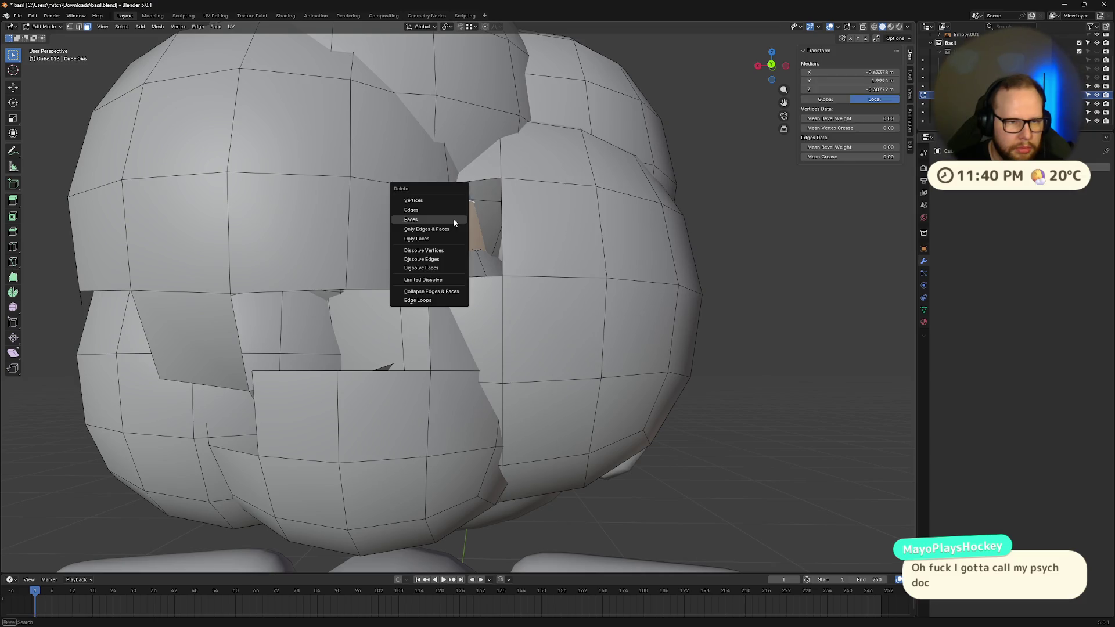
pyautogui.click(453, 218)
pyautogui.click(407, 233)
pyautogui.press('x')
pyautogui.click(407, 233)
pyautogui.moveTo(406, 233)
pyautogui.mouseDown(button='middle')
pyautogui.moveTo(464, 244)
pyautogui.moveTo(440, 249)
pyautogui.moveTo(468, 240)
pyautogui.mouseUp(button='middle')
pyautogui.hotkey('ctrl', 'z')
# - Open a new hole in the hair shell and delete the inner face beneath it
pyautogui.click(468, 239)
pyautogui.press('x')
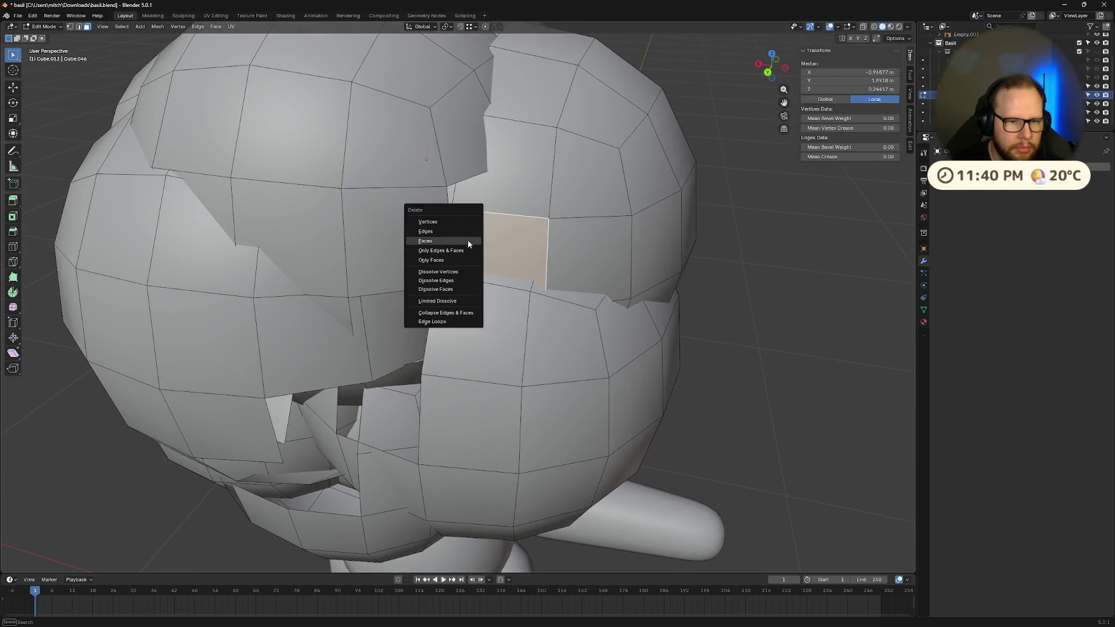
pyautogui.click(470, 244)
pyautogui.click(470, 272)
pyautogui.press('x')
pyautogui.click(458, 287)
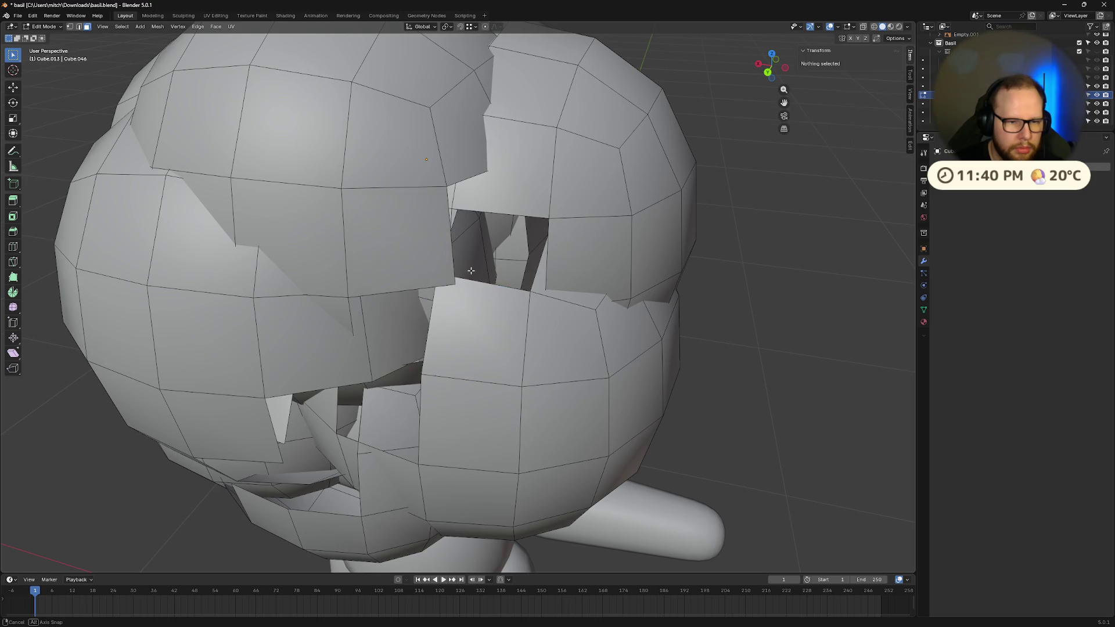
# - Delete a top face and two more faces to enlarge the hole
pyautogui.moveTo(457, 287)
pyautogui.mouseDown(button='middle')
pyautogui.moveTo(494, 177)
pyautogui.moveTo(487, 199)
pyautogui.mouseUp(button='middle')
pyautogui.click(494, 177)
pyautogui.press('x')
pyautogui.click(495, 178)
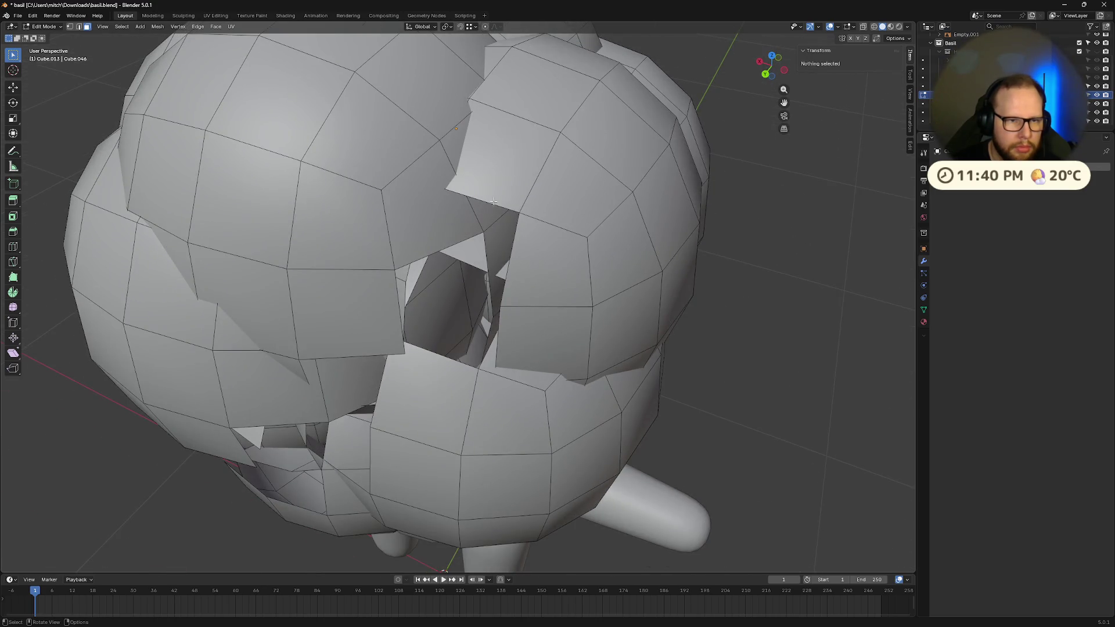
pyautogui.click(447, 227)
pyautogui.press('x')
pyautogui.click(448, 228)
pyautogui.click(452, 145)
pyautogui.press('x')
pyautogui.click(451, 146)
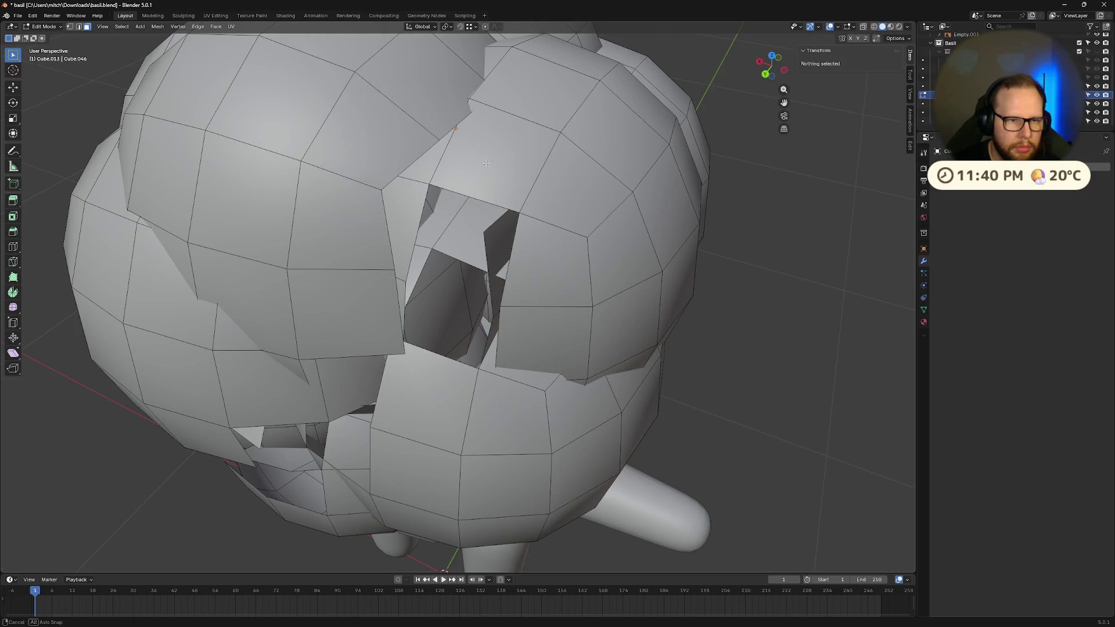
# - Widen the hole further and delete several more inner faces
pyautogui.moveTo(485, 163)
pyautogui.mouseDown(button='middle')
pyautogui.moveTo(454, 184)
pyautogui.moveTo(456, 124)
pyautogui.moveTo(501, 141)
pyautogui.mouseUp(button='middle')
pyautogui.click(456, 124)
pyautogui.press('x')
pyautogui.click(456, 124)
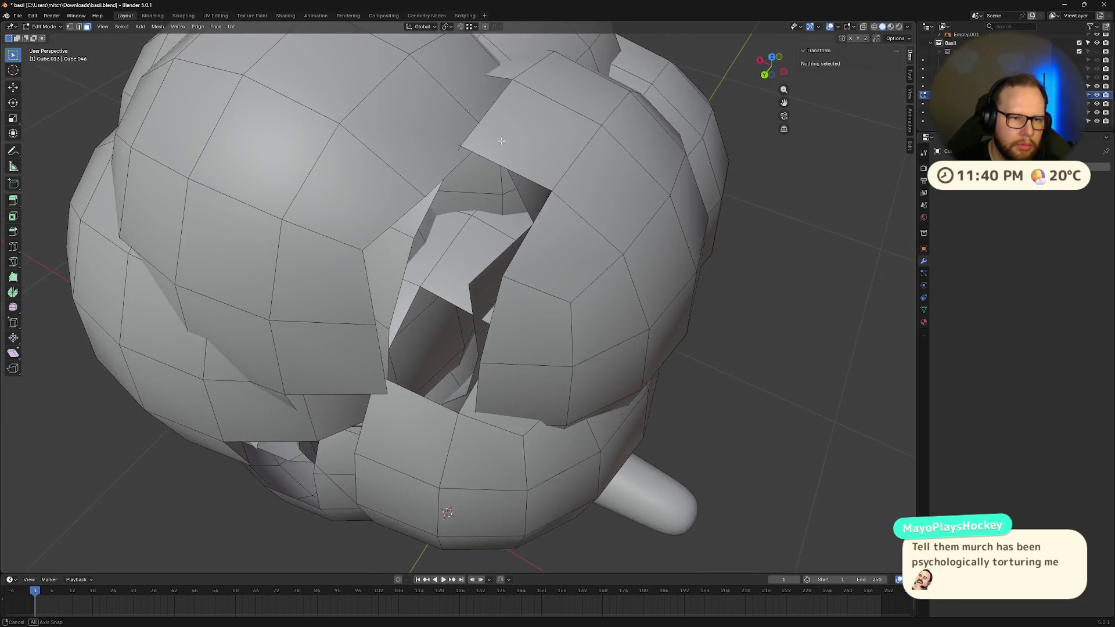
pyautogui.click(419, 220)
pyautogui.press('x')
pyautogui.click(419, 219)
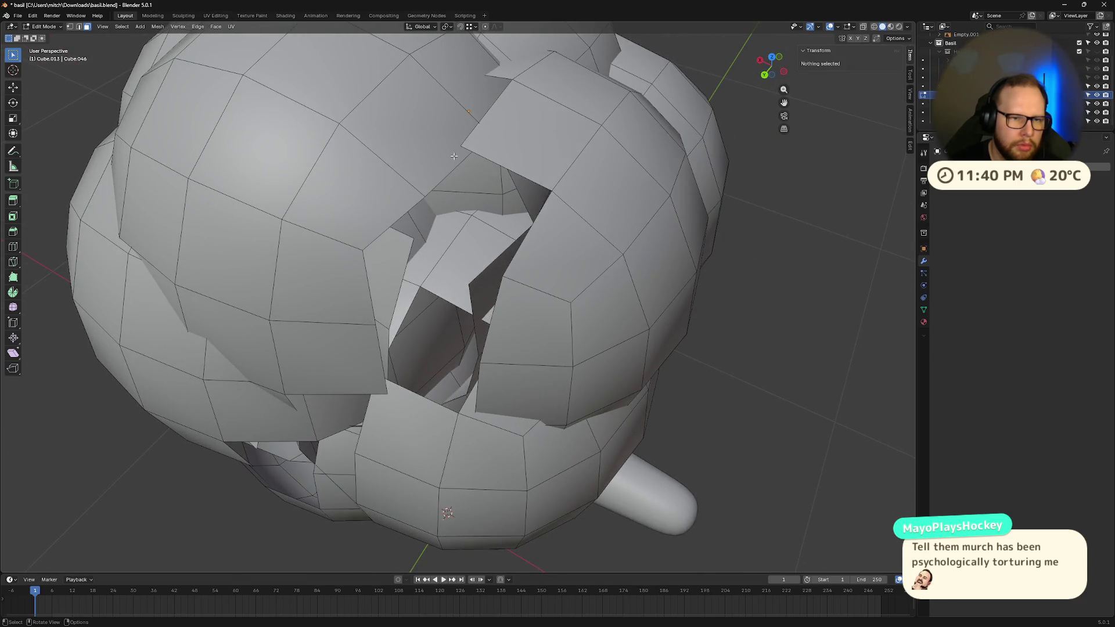
pyautogui.click(454, 156)
pyautogui.press('x')
pyautogui.click(454, 156)
pyautogui.moveTo(461, 146); pyautogui.dragTo(468, 165, button='middle')
pyautogui.click(467, 170)
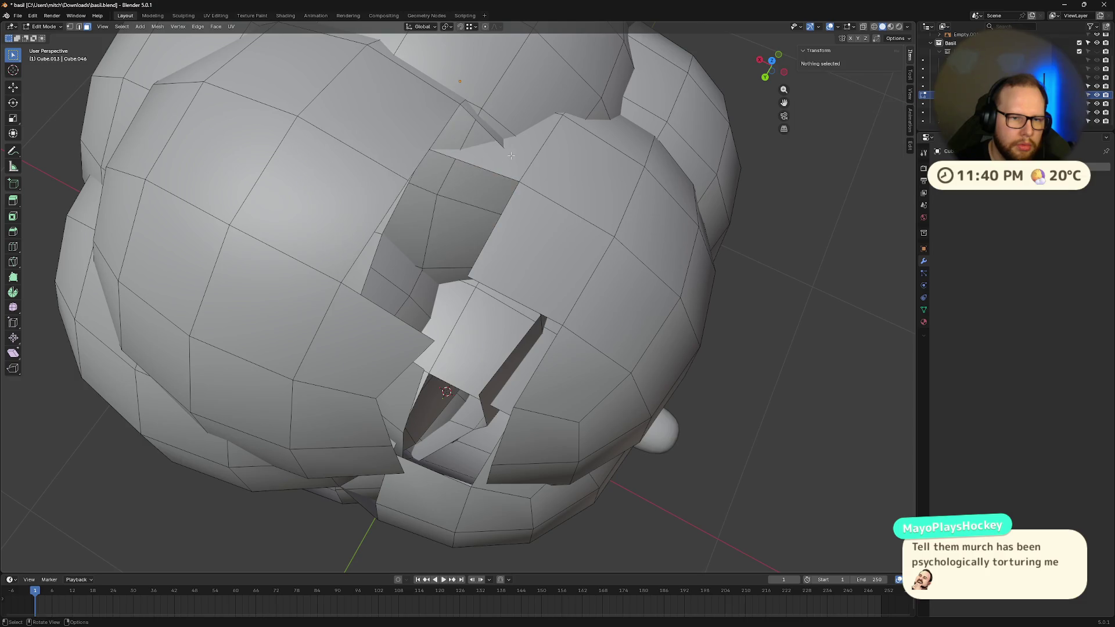
pyautogui.moveTo(498, 139)
pyautogui.mouseDown(button='middle')
pyautogui.moveTo(483, 186)
pyautogui.moveTo(466, 175)
pyautogui.moveTo(497, 136)
pyautogui.moveTo(523, 140)
pyautogui.mouseUp(button='middle')
pyautogui.press('x')
pyautogui.press('Escape')
# - Delete faces near the gap and a sliver face, reverting an accidental hole fill
pyautogui.click(497, 136)
pyautogui.press('x')
pyautogui.press('f')
pyautogui.click(540, 209)
pyautogui.press('x')
pyautogui.press('f')
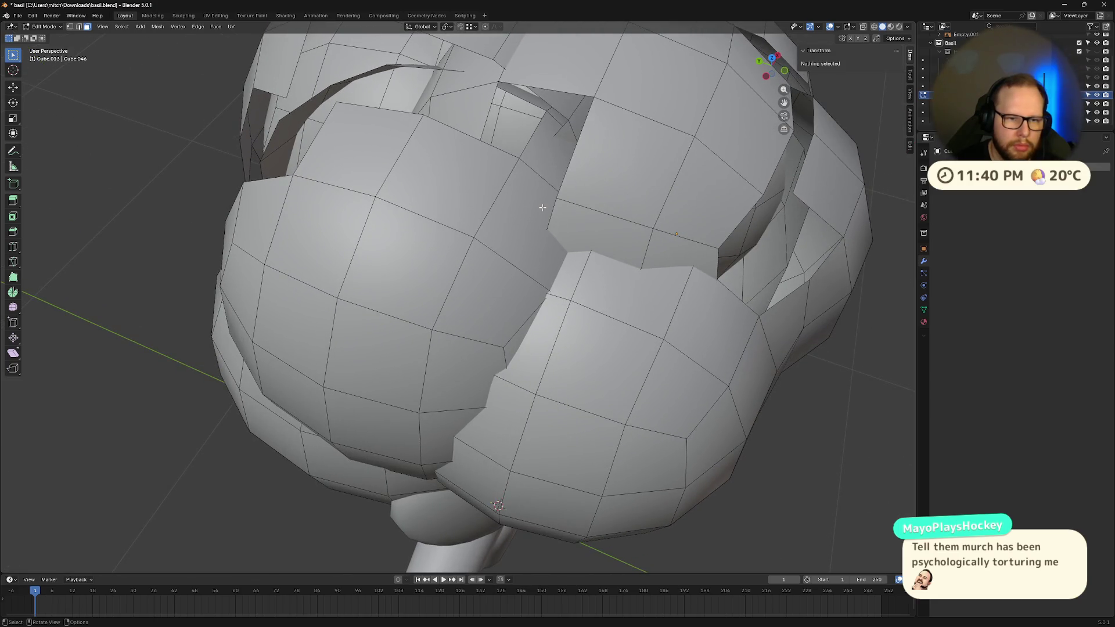
pyautogui.keyDown('alt'); pyautogui.click(567, 214); pyautogui.keyUp('alt')
pyautogui.press('f')
pyautogui.press('x')
pyautogui.press('f')
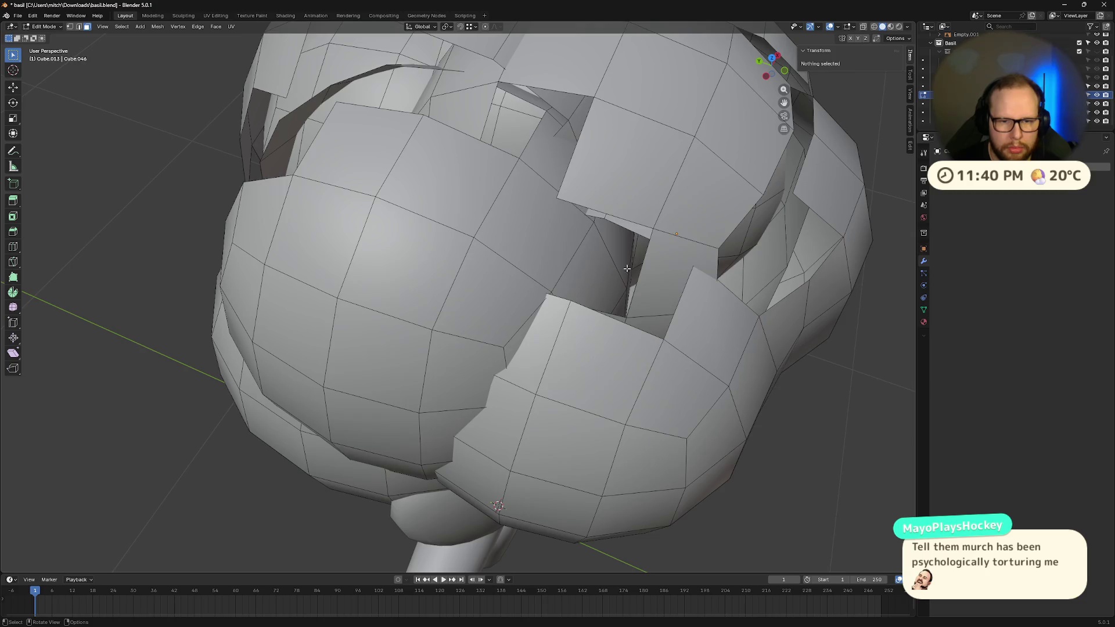
pyautogui.moveTo(571, 258)
pyautogui.mouseDown(button='middle')
pyautogui.moveTo(621, 239)
pyautogui.moveTo(553, 189)
pyautogui.mouseUp(button='middle')
pyautogui.click(553, 188)
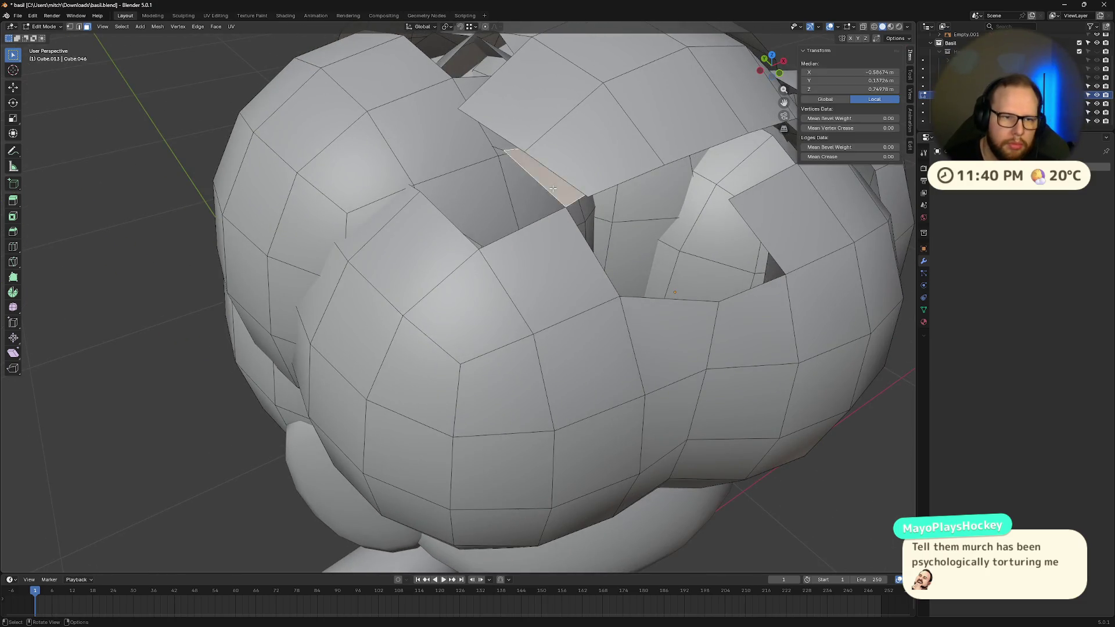
pyautogui.press('x')
pyautogui.press('f')
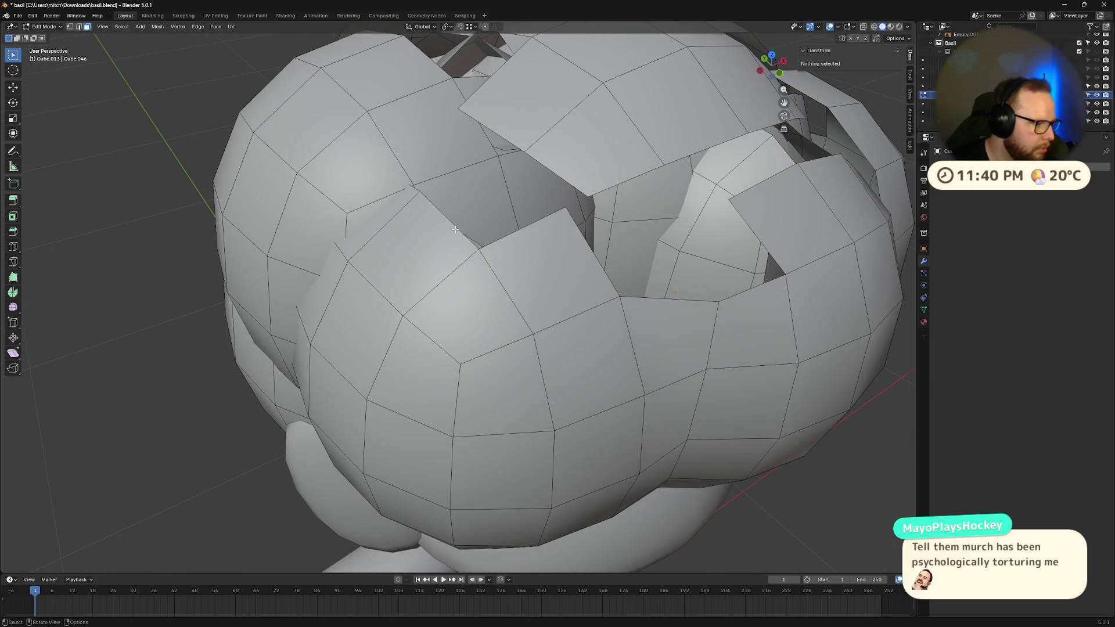
# - Delete three overlapping faces on the lower side of the hair
pyautogui.moveTo(500, 225); pyautogui.dragTo(535, 250, button='middle')
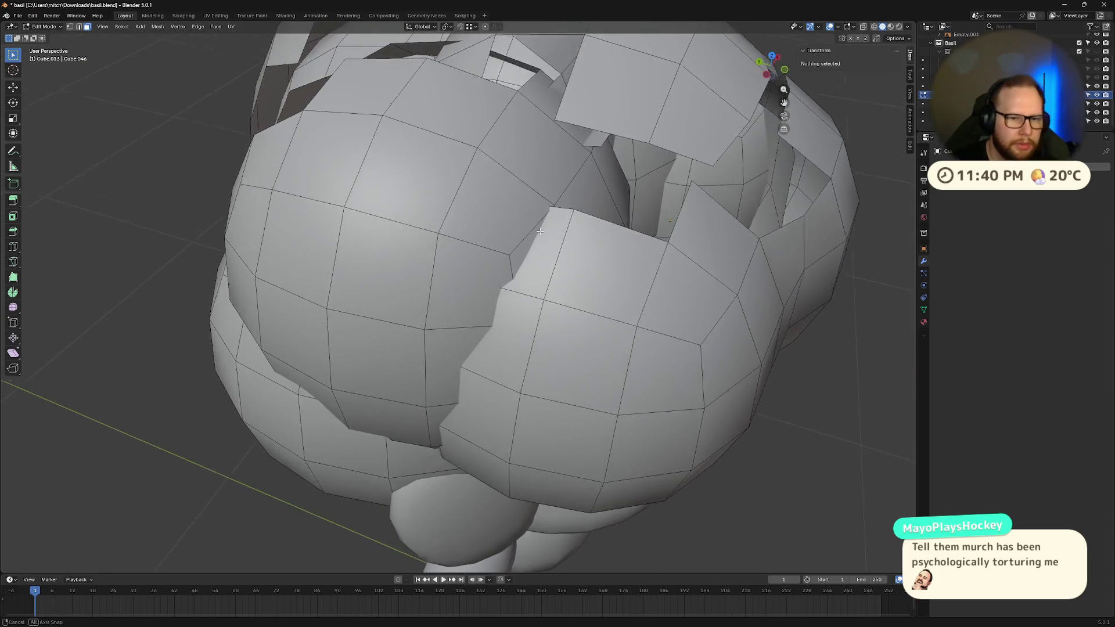
pyautogui.click(540, 250)
pyautogui.click(537, 314)
pyautogui.press('x')
pyautogui.click(521, 324)
pyautogui.moveTo(522, 323)
pyautogui.mouseDown(button='middle')
pyautogui.moveTo(561, 323)
pyautogui.moveTo(583, 340)
pyautogui.mouseUp(button='middle')
pyautogui.click(550, 330)
pyautogui.press('x')
pyautogui.press('f')
pyautogui.click(586, 341)
pyautogui.press('x')
pyautogui.click(585, 342)
# - Delete a thin sliver face and a face near the sphere join
pyautogui.click(536, 352)
pyautogui.click(538, 356)
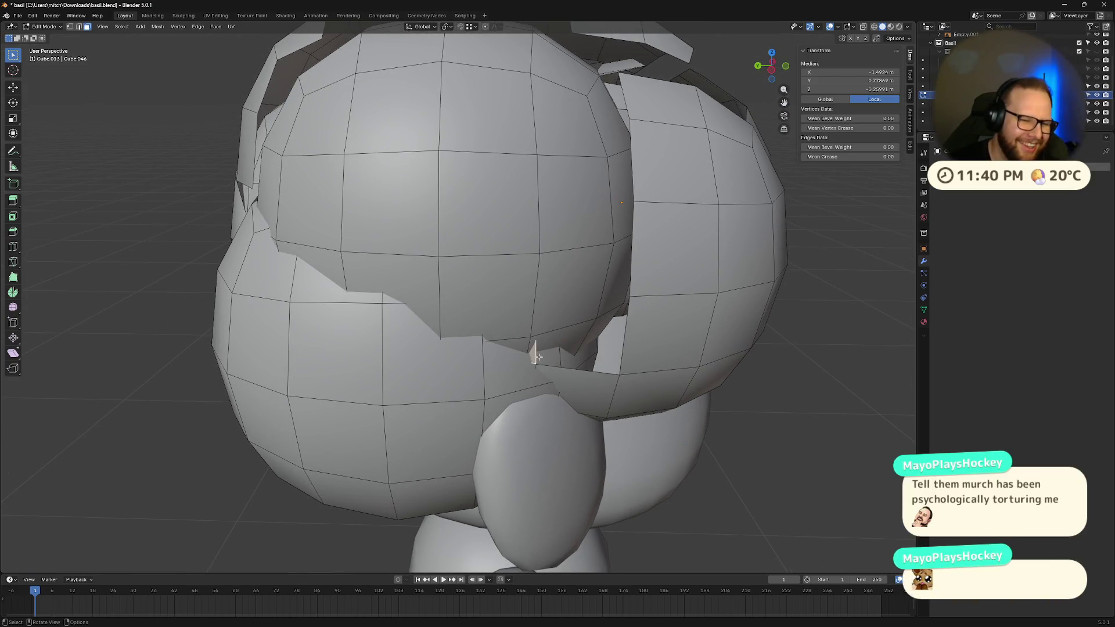
pyautogui.press('x')
pyautogui.click(543, 359)
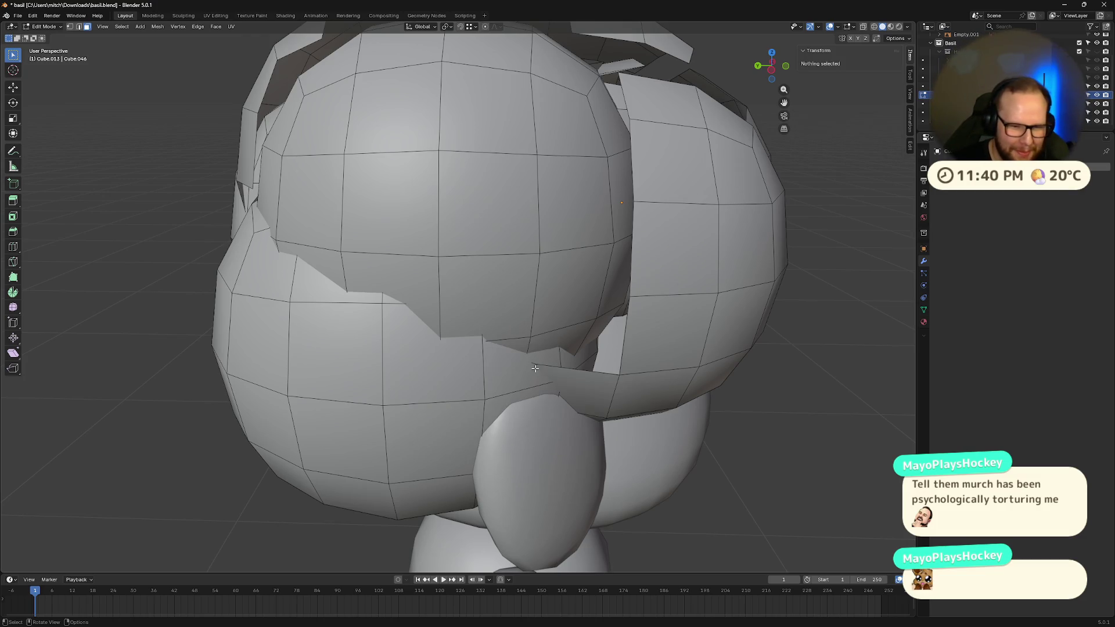
pyautogui.click(535, 368)
pyautogui.press('x')
pyautogui.click(532, 365)
# - Delete a large overlapping face and another face beside it
pyautogui.moveTo(533, 365); pyautogui.dragTo(557, 393, button='middle')
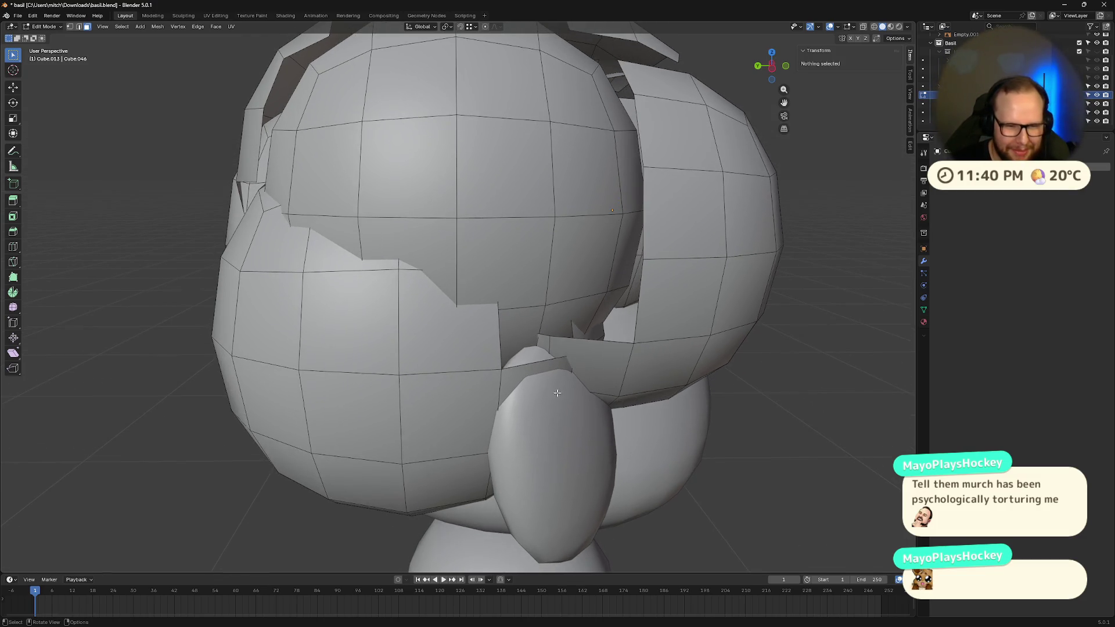
pyautogui.click(548, 352)
pyautogui.click(564, 347)
pyautogui.press('x')
pyautogui.click(564, 347)
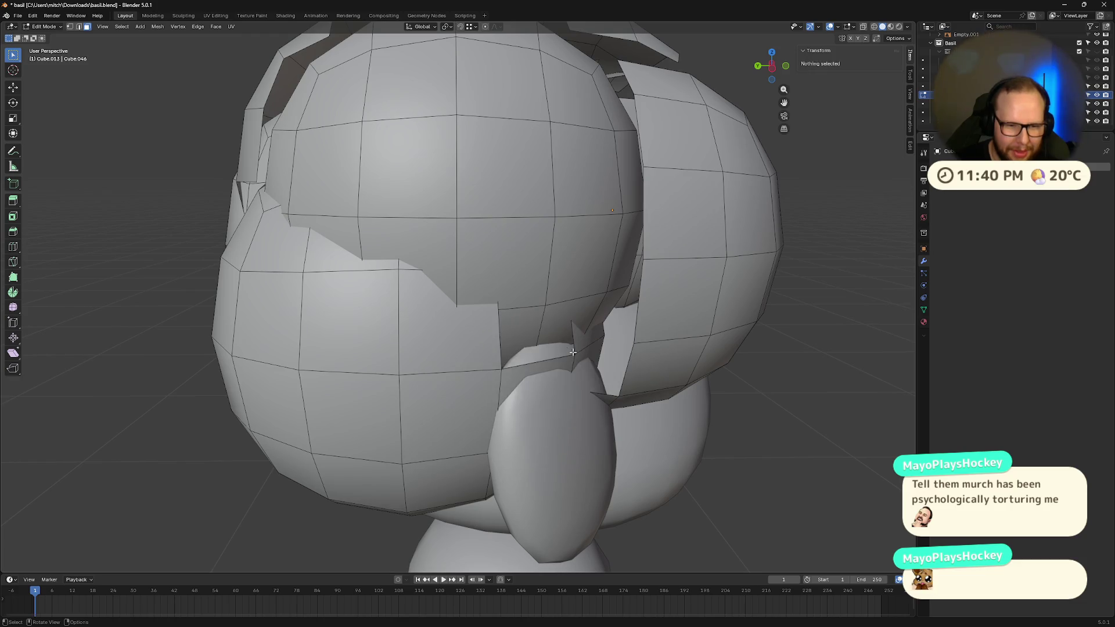
pyautogui.moveTo(573, 352)
pyautogui.mouseDown(button='middle')
pyautogui.moveTo(522, 337)
pyautogui.moveTo(536, 354)
pyautogui.moveTo(608, 319)
pyautogui.mouseUp(button='middle')
pyautogui.click(521, 337)
pyautogui.press('x')
pyautogui.click(539, 338)
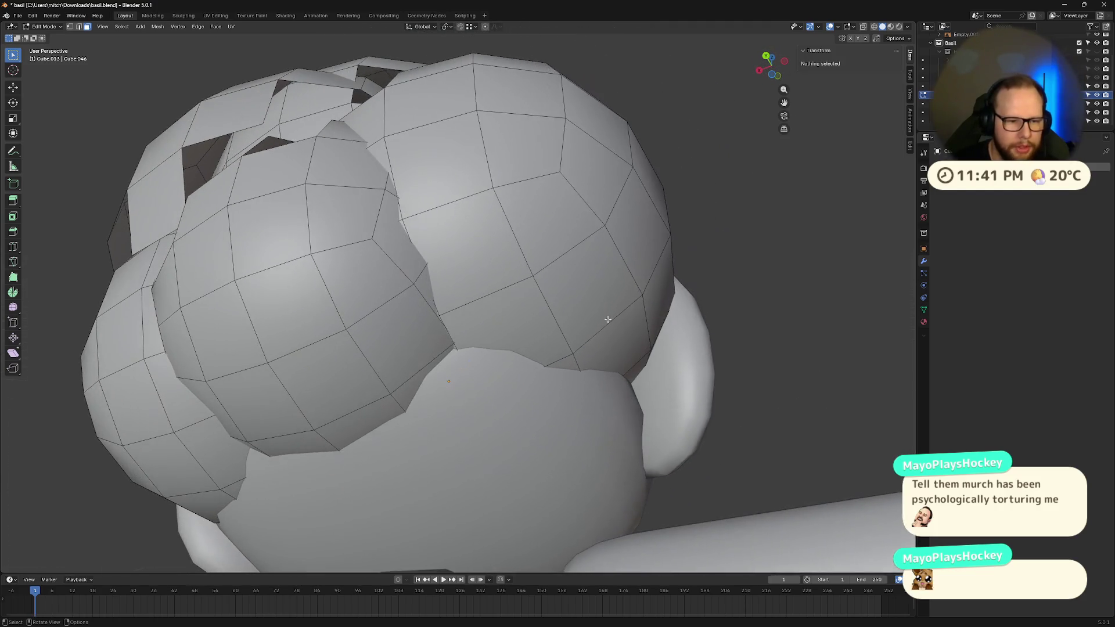
# - Delete the small face at the hair's lower edge and the faces covering the body
pyautogui.click(421, 381)
pyautogui.press('x')
pyautogui.click(421, 381)
pyautogui.click(429, 344)
pyautogui.press('x')
pyautogui.click(429, 344)
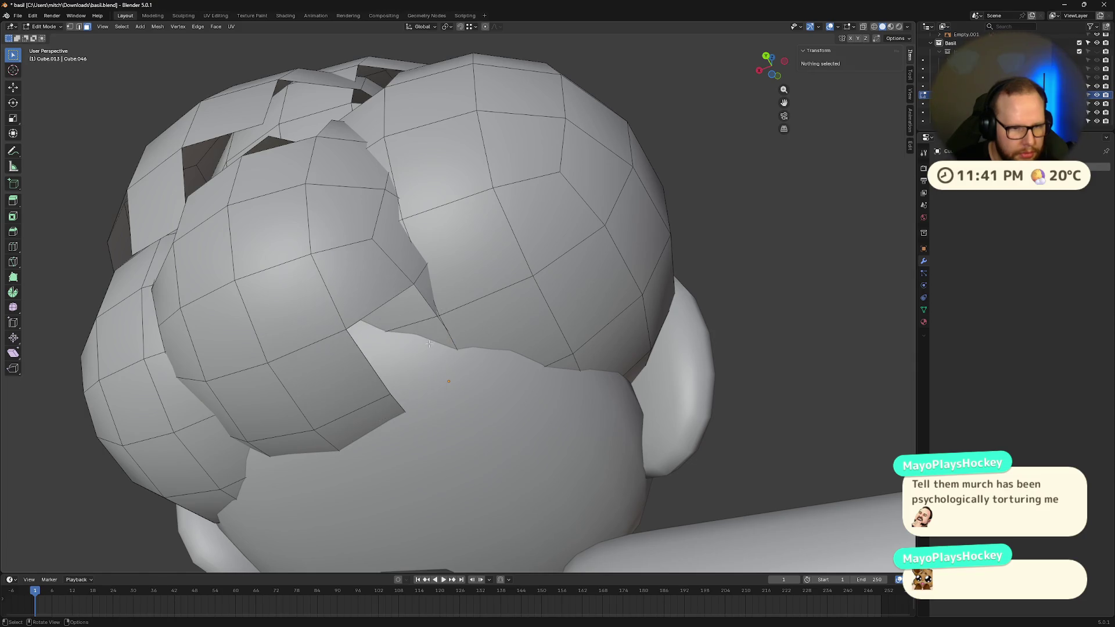
pyautogui.click(433, 336)
pyautogui.press('x')
pyautogui.click(433, 336)
pyautogui.click(429, 294)
pyautogui.press('x')
pyautogui.click(428, 294)
pyautogui.click(420, 306)
pyautogui.press('x')
pyautogui.click(420, 306)
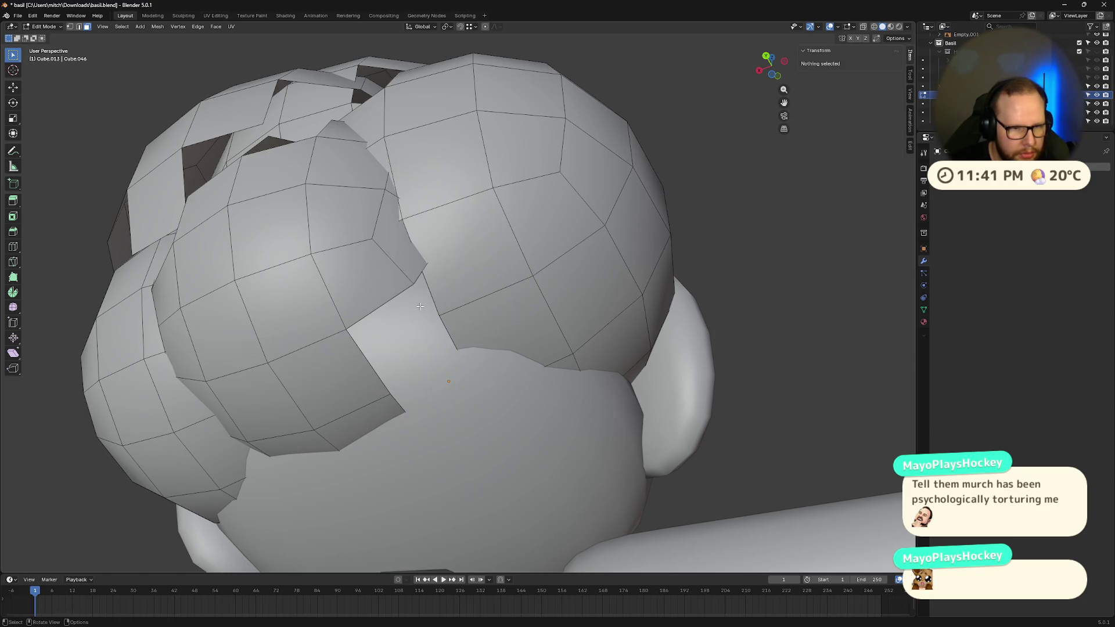
# - Delete interior sliver and overlapping faces inside the hair
pyautogui.moveTo(390, 406); pyautogui.dragTo(427, 325, button='middle')
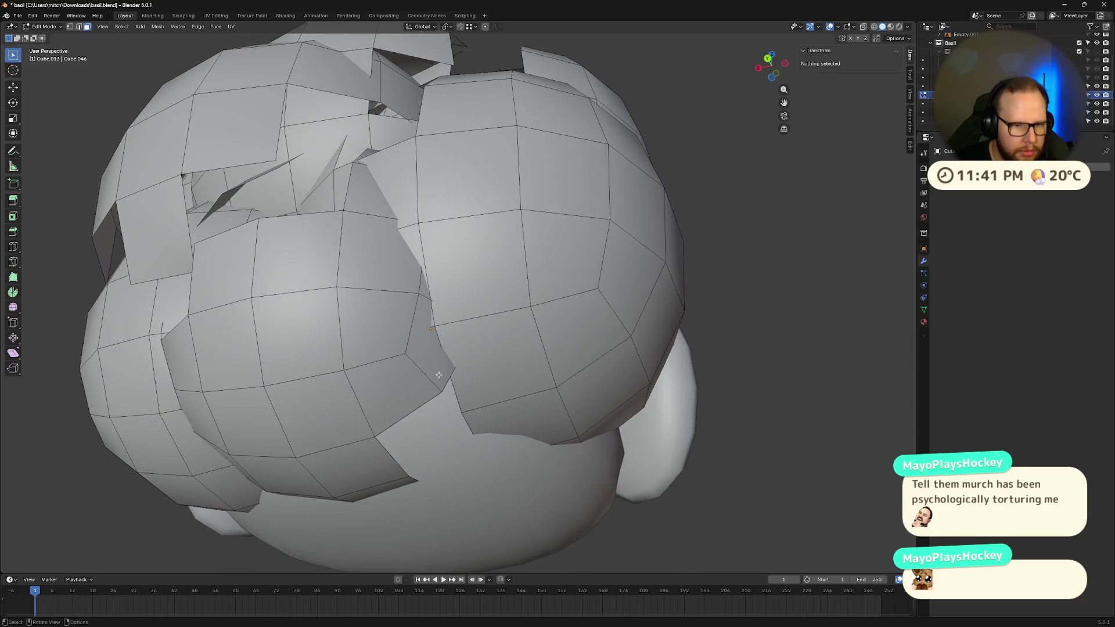
pyautogui.click(427, 321)
pyautogui.press('x')
pyautogui.click(426, 321)
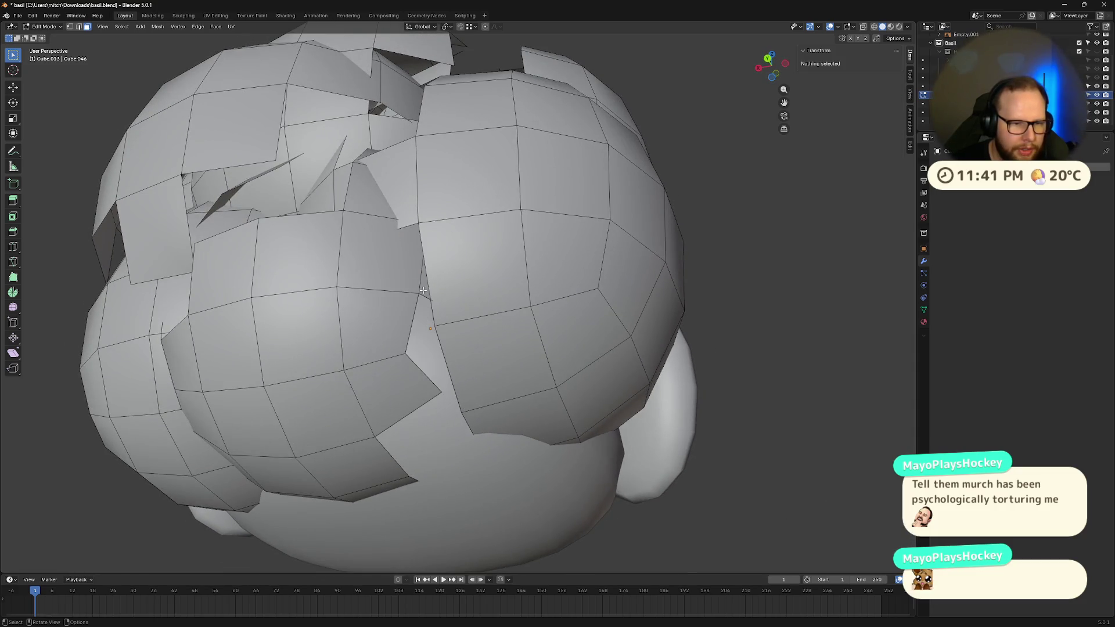
pyautogui.press('x')
pyautogui.click(423, 291)
pyautogui.click(384, 255)
pyautogui.press('x')
pyautogui.click(383, 256)
pyautogui.moveTo(415, 268)
pyautogui.mouseDown(button='middle')
pyautogui.moveTo(440, 256)
pyautogui.moveTo(469, 341)
pyautogui.moveTo(502, 294)
pyautogui.mouseUp(button='middle')
pyautogui.click(440, 256)
pyautogui.press('x')
pyautogui.click(440, 257)
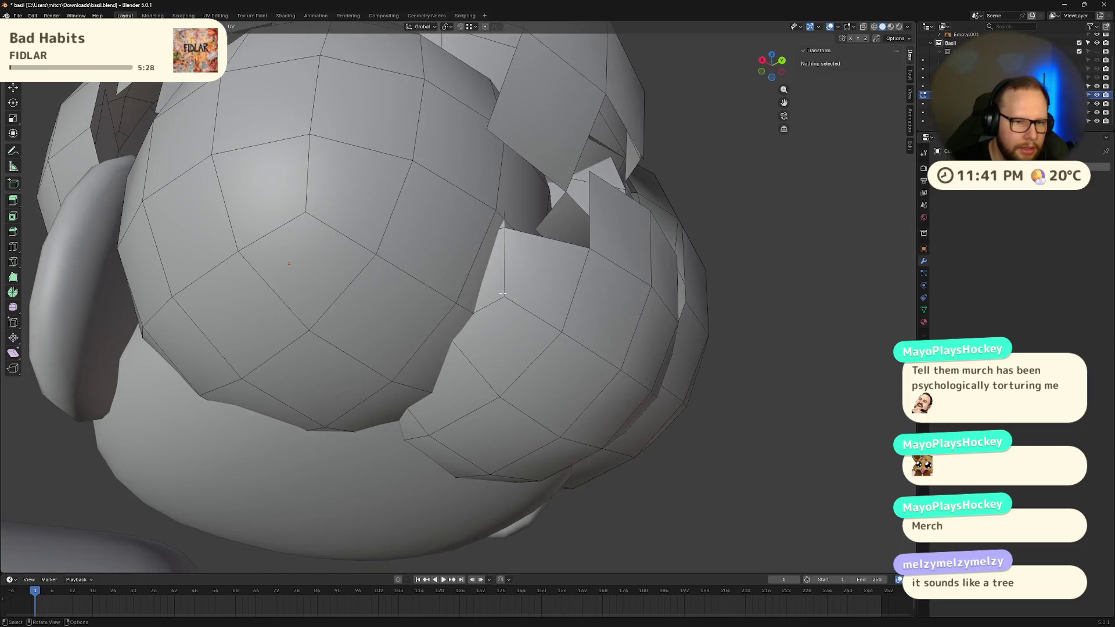
# - Delete faces on the cracked shell and the lower hair shell
pyautogui.click(498, 255)
pyautogui.press('x')
pyautogui.click(498, 256)
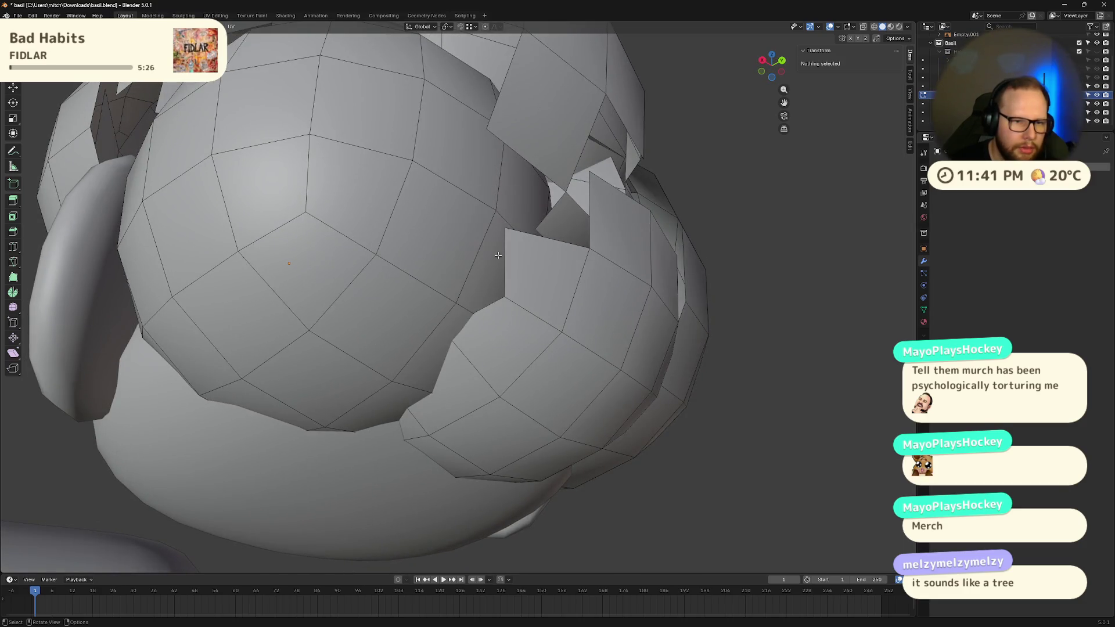
pyautogui.moveTo(498, 256)
pyautogui.mouseDown(button='middle')
pyautogui.moveTo(511, 308)
pyautogui.moveTo(537, 319)
pyautogui.moveTo(523, 334)
pyautogui.moveTo(555, 350)
pyautogui.moveTo(396, 353)
pyautogui.mouseUp(button='middle')
pyautogui.click(517, 321)
pyautogui.press('x')
pyautogui.click(517, 321)
pyautogui.click(553, 286)
pyautogui.press('x')
pyautogui.click(553, 286)
pyautogui.click(556, 350)
pyautogui.press('x')
pyautogui.click(556, 350)
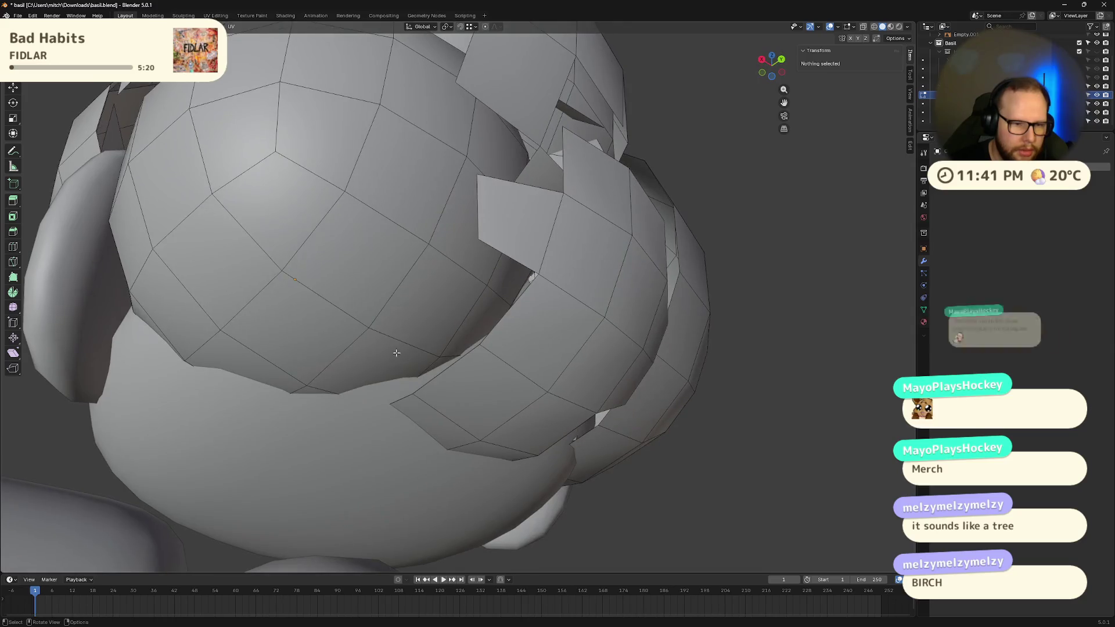
# - Delete the interior faces under the sphere and an overlapping interior face
pyautogui.click(393, 352)
pyautogui.press('x')
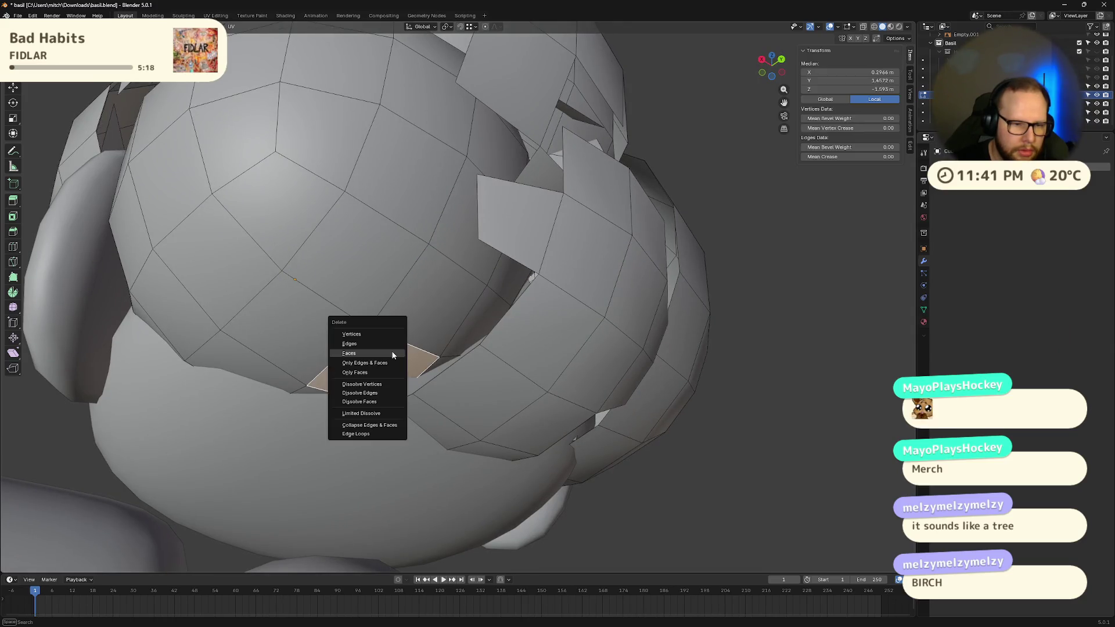
pyautogui.click(393, 351)
pyautogui.click(447, 334)
pyautogui.press('x')
pyautogui.click(469, 327)
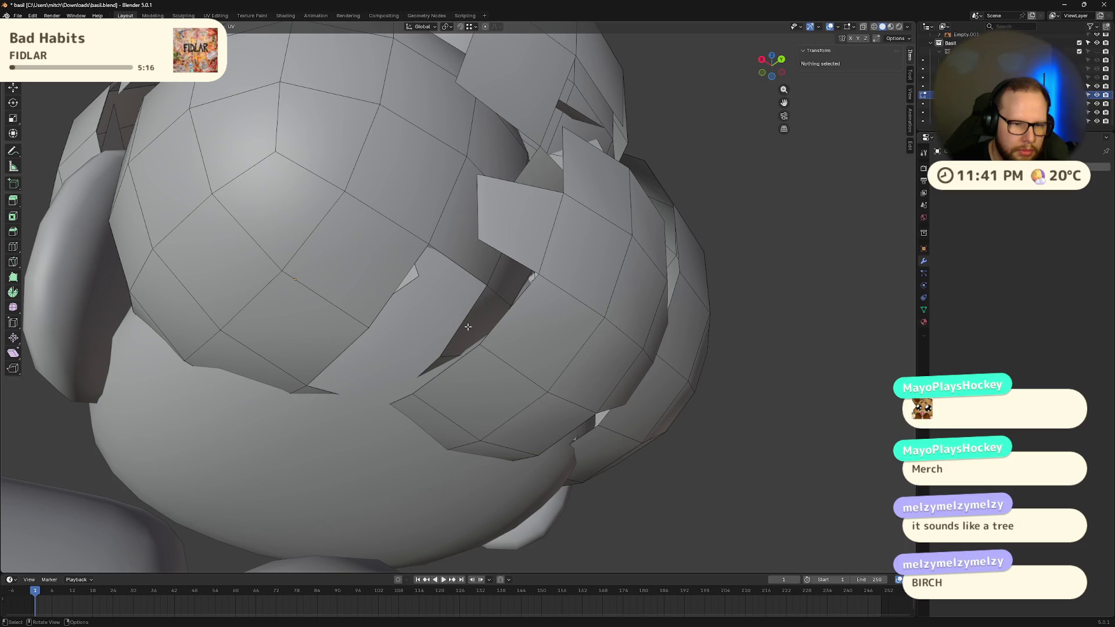
pyautogui.click(463, 256)
pyautogui.press('x')
pyautogui.click(463, 257)
# - Delete the last leftover interior faces and check the head from another side
pyautogui.moveTo(462, 257); pyautogui.dragTo(450, 284, button='middle')
pyautogui.click(395, 317)
pyautogui.press('x')
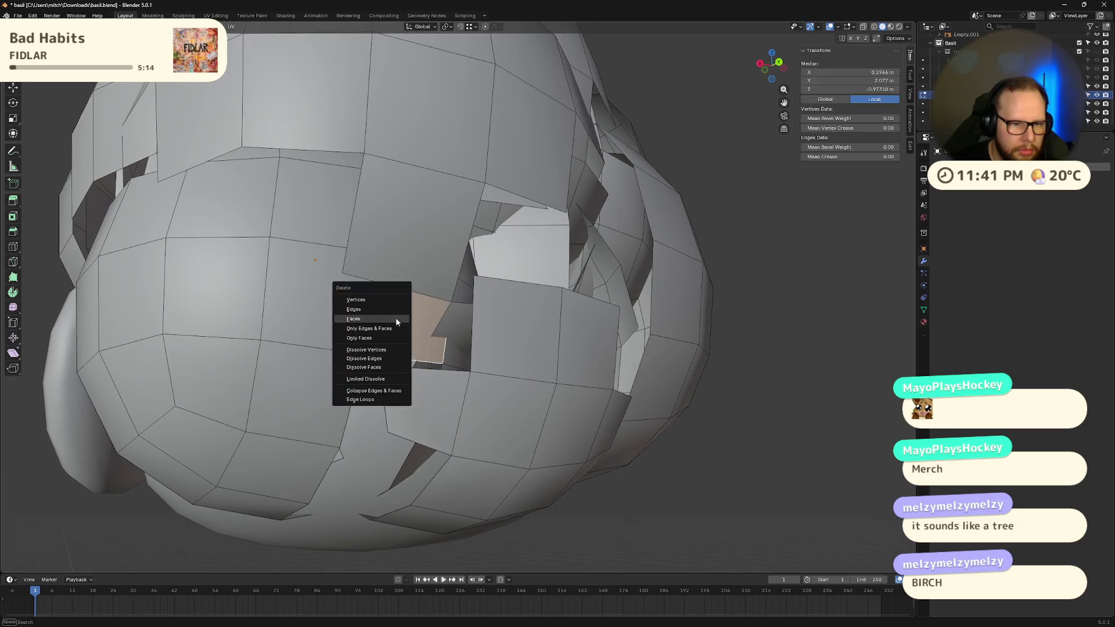
pyautogui.click(395, 318)
pyautogui.click(445, 322)
pyautogui.press('x')
pyautogui.click(445, 323)
pyautogui.moveTo(445, 323)
pyautogui.mouseDown(button='middle')
pyautogui.moveTo(533, 330)
pyautogui.moveTo(614, 367)
pyautogui.mouseUp(button='middle')
pyautogui.moveTo(661, 338); pyautogui.dragTo(594, 397, button='middle')
# - Select two edges along the sphere seam and bring up the edge operations menu
pyautogui.scroll(4, 602, 398)
pyautogui.scroll(-1, 602, 398)
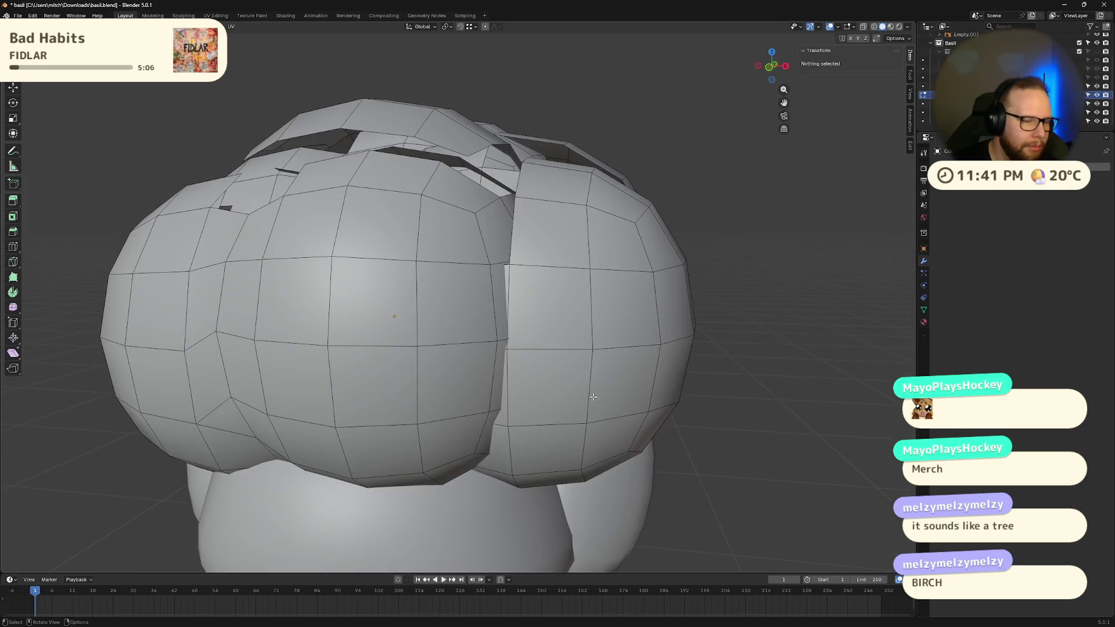
pyautogui.click(507, 262)
pyautogui.keyDown('shift'); pyautogui.click(504, 378); pyautogui.keyUp('shift')
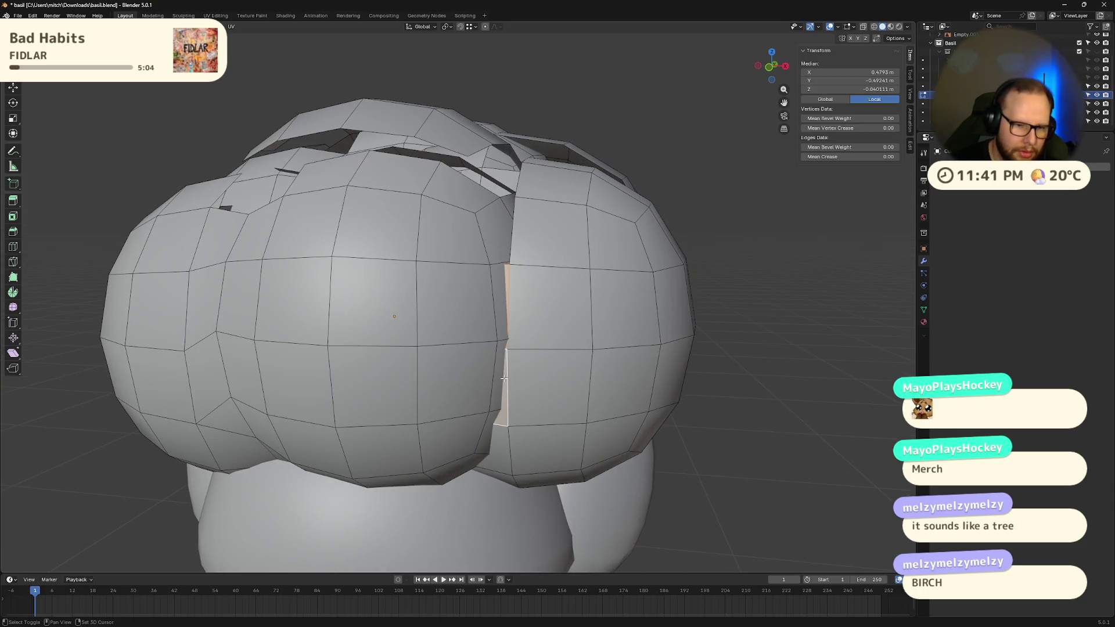
pyautogui.rightClick(501, 451)
pyautogui.click(501, 453)
pyautogui.moveTo(501, 453)
pyautogui.mouseDown(button='middle')
pyautogui.moveTo(558, 301)
pyautogui.moveTo(511, 337)
pyautogui.mouseUp(button='middle')
pyautogui.scroll(6, 471, 393)
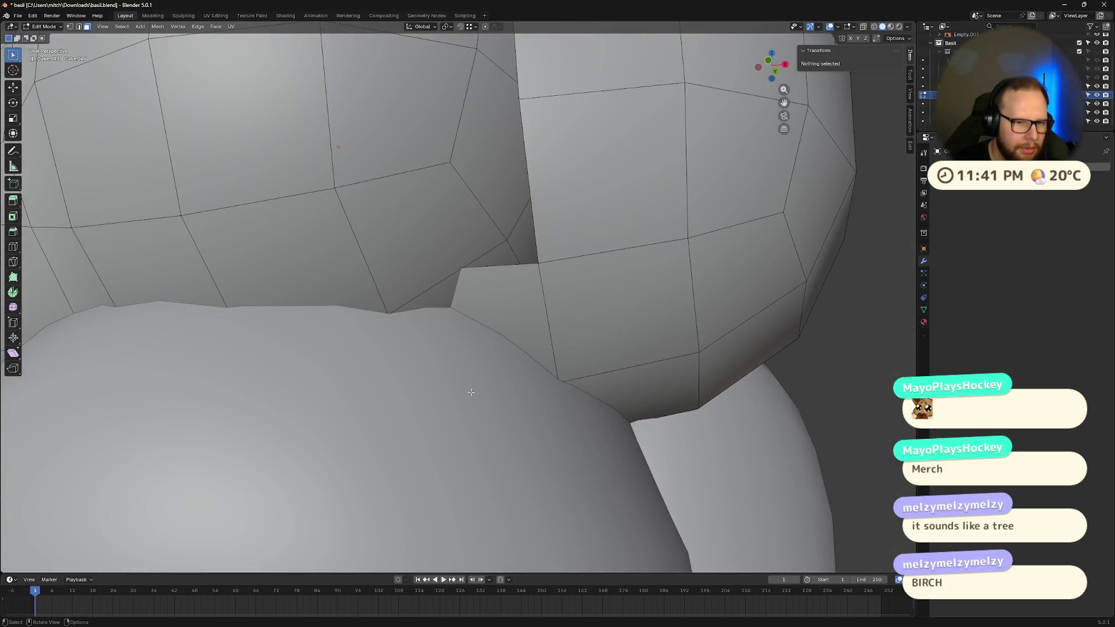
pyautogui.scroll(-5, 471, 393)
# - Delete the seam faces where the hair meets the head with X
pyautogui.click(485, 244)
pyautogui.press('x')
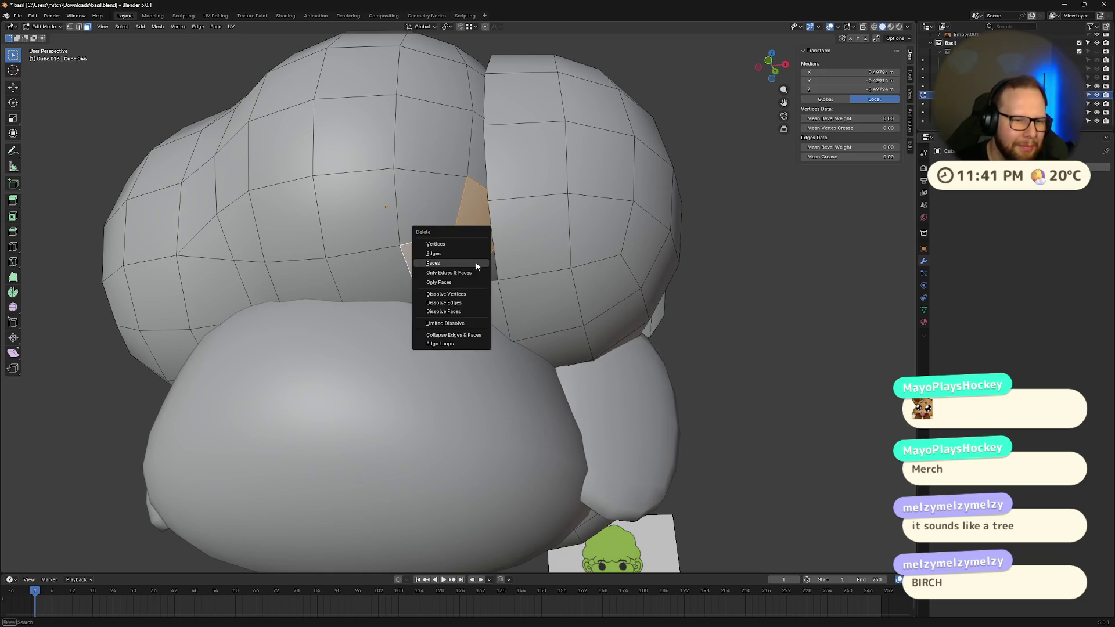
pyautogui.click(464, 249)
pyautogui.click(479, 279)
pyautogui.moveTo(478, 279); pyautogui.dragTo(538, 354, button='middle')
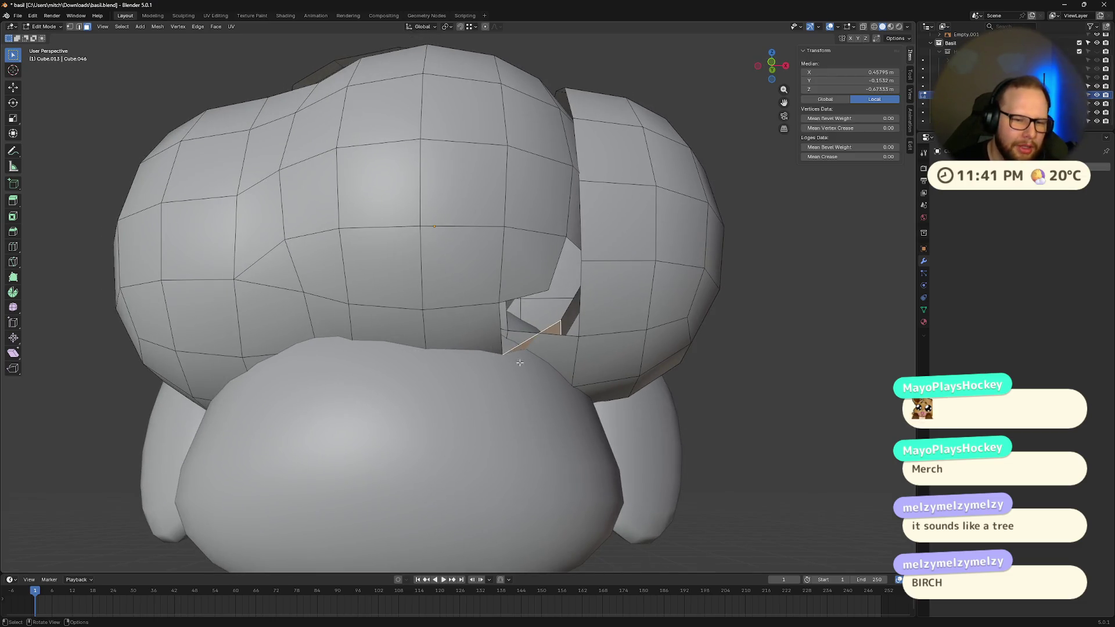
pyautogui.press('x')
pyautogui.click(538, 353)
# - Fill a gap at the seam with F, then delete a leftover side face
pyautogui.scroll(5, 557, 359)
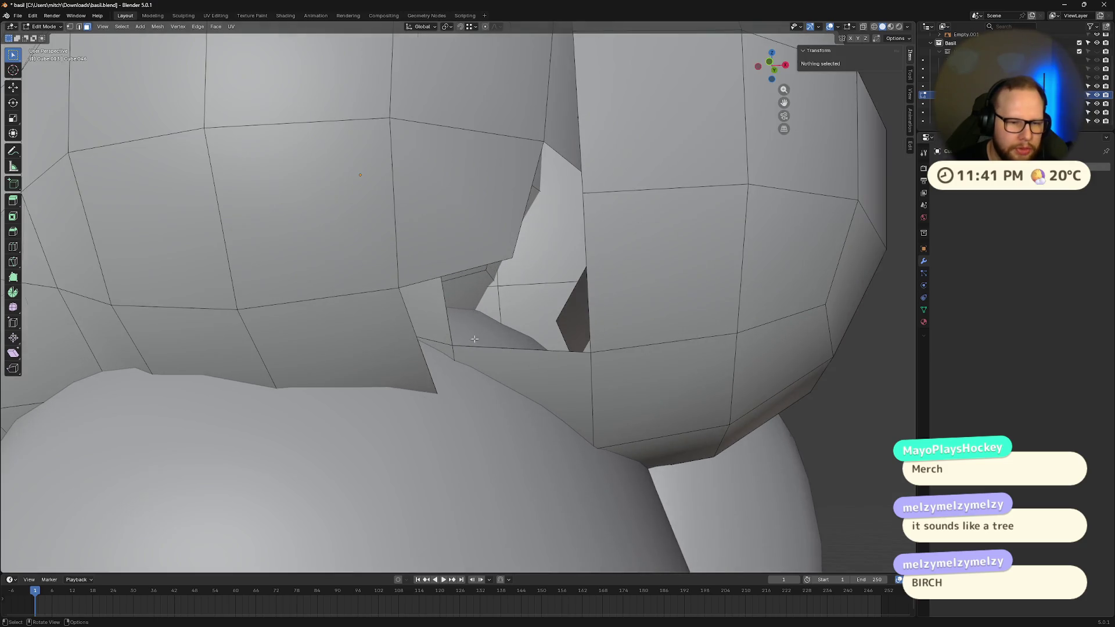
pyautogui.keyDown('alt'); pyautogui.click(530, 362); pyautogui.keyUp('alt')
pyautogui.press('f')
pyautogui.click(529, 362)
pyautogui.scroll(-8, 530, 363)
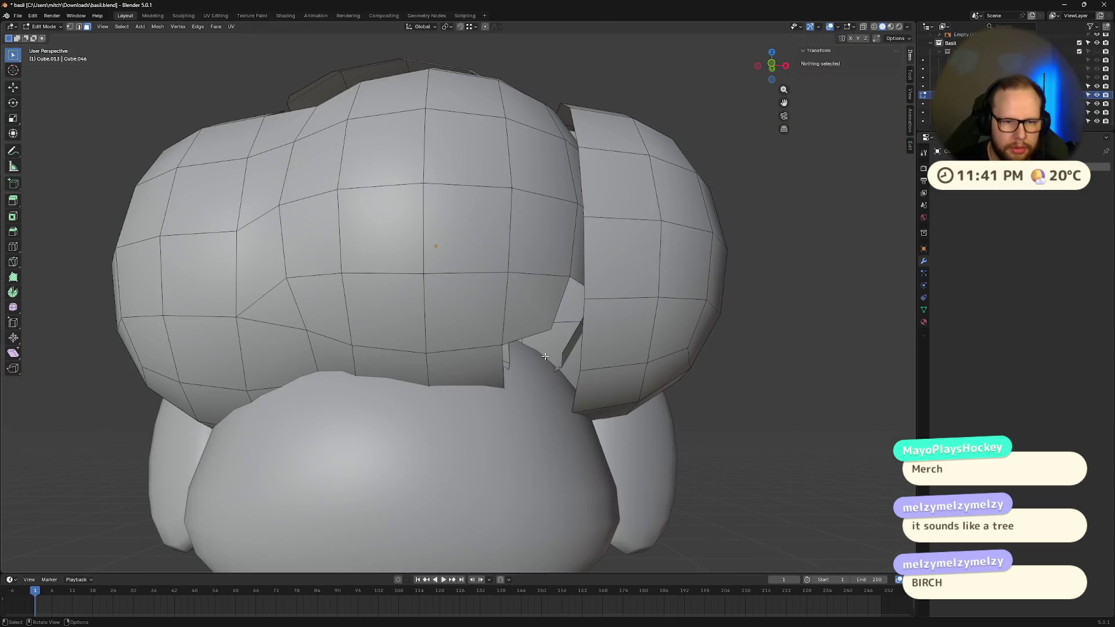
pyautogui.click(580, 309)
pyautogui.moveTo(580, 309)
pyautogui.mouseDown(button='middle')
pyautogui.moveTo(544, 329)
pyautogui.moveTo(489, 312)
pyautogui.mouseUp(button='middle')
pyautogui.press('x')
pyautogui.click(543, 330)
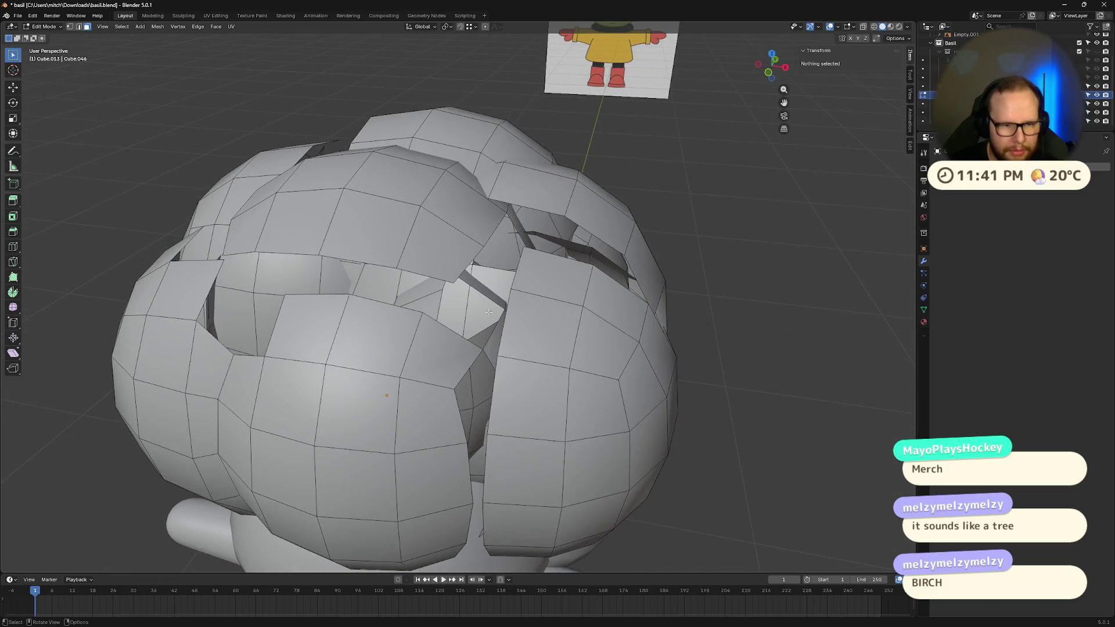
# - Check the connected hair pieces with L, then select a face near the ear
pyautogui.press('l')
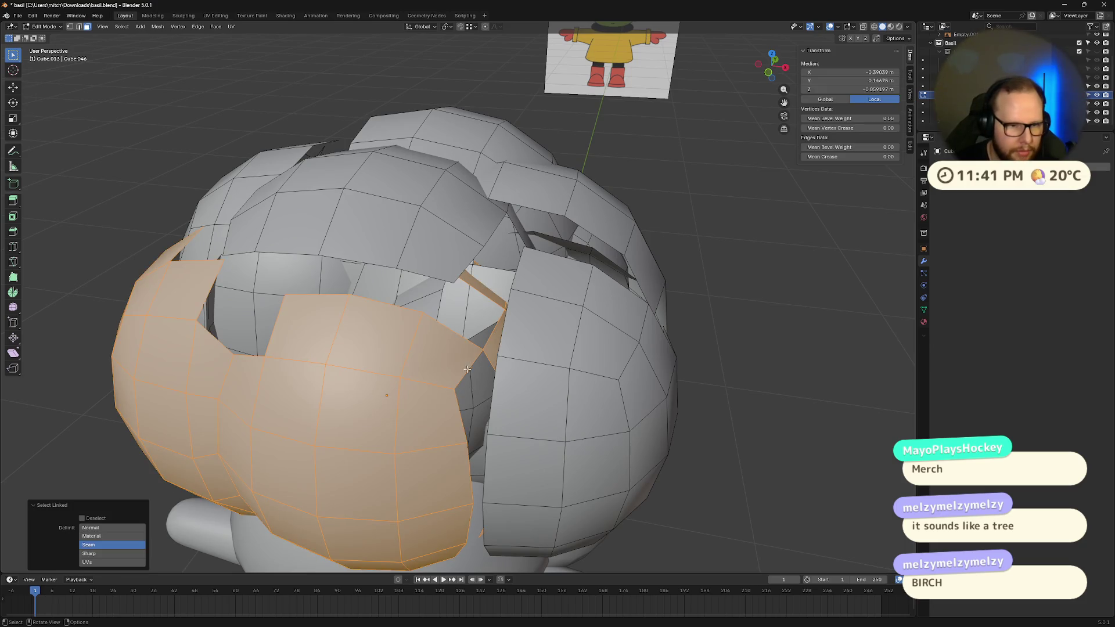
pyautogui.hotkey('alt', 'a')
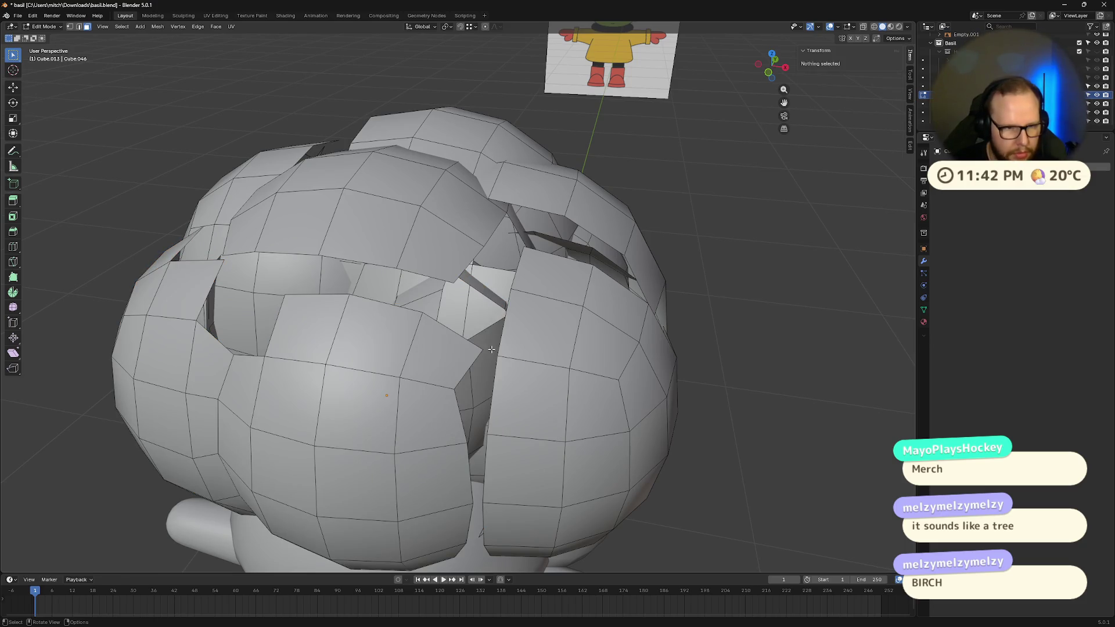
pyautogui.press('l')
pyautogui.moveTo(491, 297)
pyautogui.mouseDown(button='middle')
pyautogui.moveTo(538, 305)
pyautogui.moveTo(567, 370)
pyautogui.moveTo(557, 379)
pyautogui.mouseUp(button='middle')
pyautogui.click(538, 305)
pyautogui.scroll(-4, 557, 378)
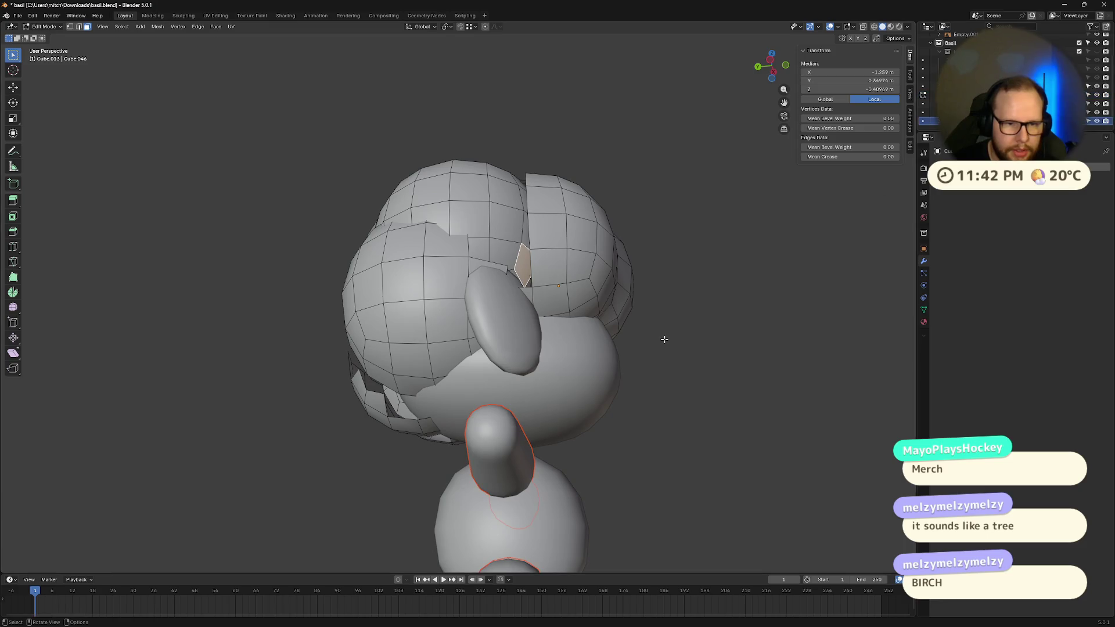
# - Return to Object Mode and isolate the hair object with numpad /
pyautogui.press('Tab')
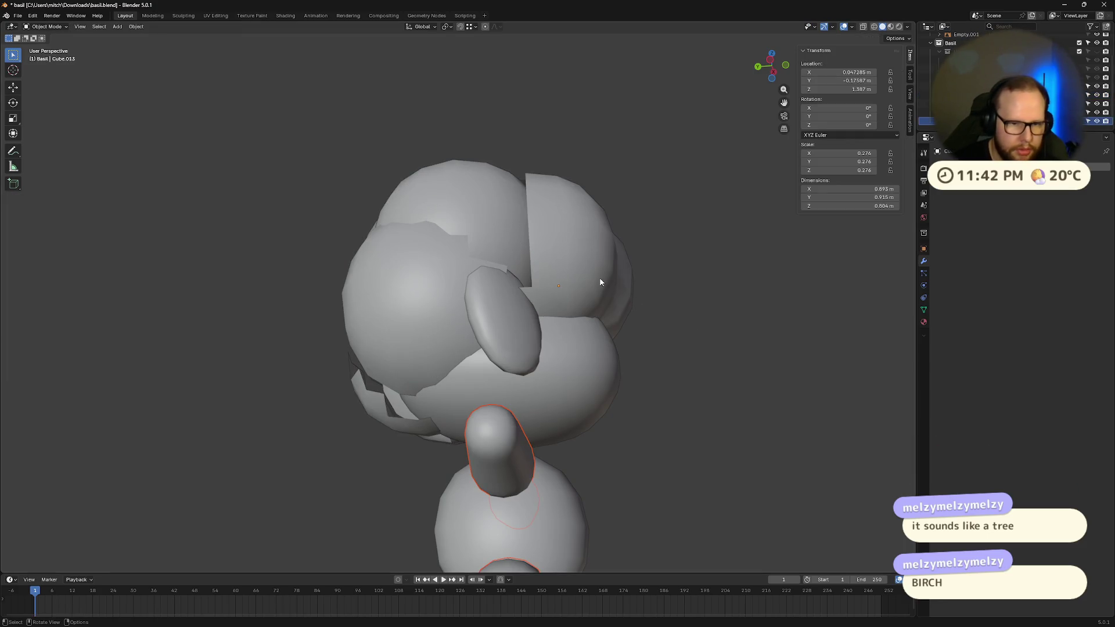
pyautogui.click(600, 279)
pyautogui.press('KP_Divide')
pyautogui.moveTo(556, 379)
pyautogui.mouseDown(button='middle')
pyautogui.moveTo(524, 368)
pyautogui.moveTo(403, 266)
pyautogui.moveTo(431, 274)
pyautogui.mouseUp(button='middle')
# - In Edit Mode, delete a loop of four seam faces on the hair and inspect the result
pyautogui.press('Tab')
pyautogui.click(402, 265)
pyautogui.keyDown('alt'); pyautogui.click(427, 273); pyautogui.keyUp('alt')
pyautogui.keyDown('alt'); pyautogui.click(431, 275); pyautogui.keyUp('alt')
pyautogui.keyDown('alt'); pyautogui.click(447, 272); pyautogui.keyUp('alt')
pyautogui.press('x')
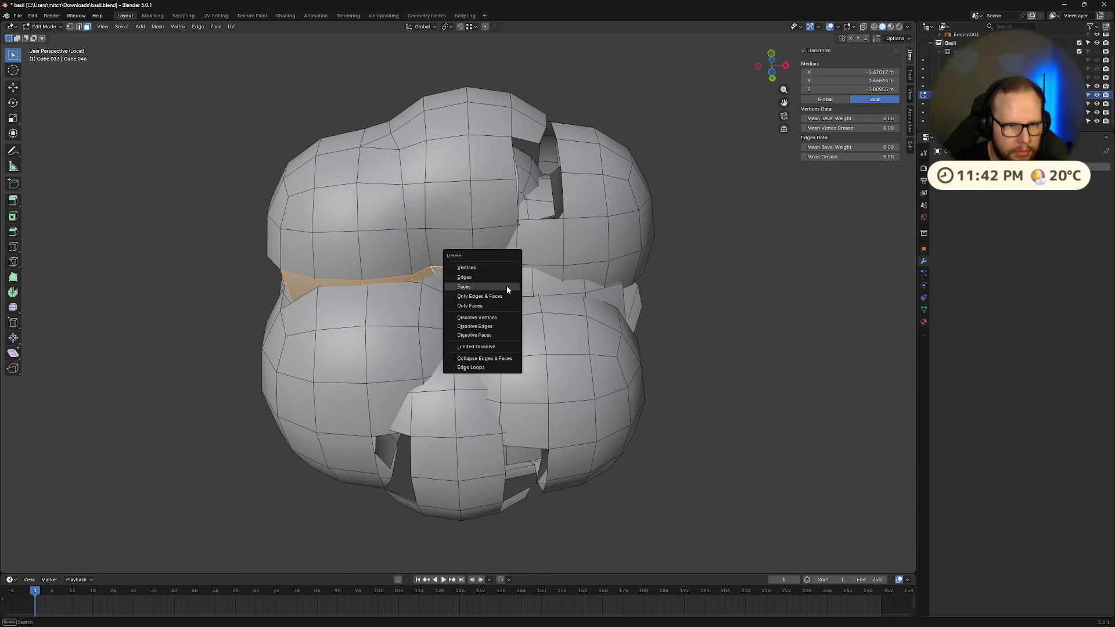
pyautogui.click(506, 286)
pyautogui.scroll(5, 507, 286)
pyautogui.moveTo(507, 285)
pyautogui.mouseDown(button='middle')
pyautogui.moveTo(513, 274)
pyautogui.moveTo(599, 262)
pyautogui.moveTo(652, 236)
pyautogui.moveTo(645, 209)
pyautogui.moveTo(558, 308)
pyautogui.moveTo(595, 360)
pyautogui.moveTo(458, 403)
pyautogui.moveTo(526, 401)
pyautogui.moveTo(409, 331)
pyautogui.moveTo(442, 372)
pyautogui.moveTo(486, 386)
pyautogui.moveTo(558, 353)
pyautogui.moveTo(525, 348)
pyautogui.mouseUp(button='middle')
pyautogui.scroll(-4, 513, 274)
pyautogui.scroll(-5, 594, 360)
pyautogui.scroll(4, 485, 385)
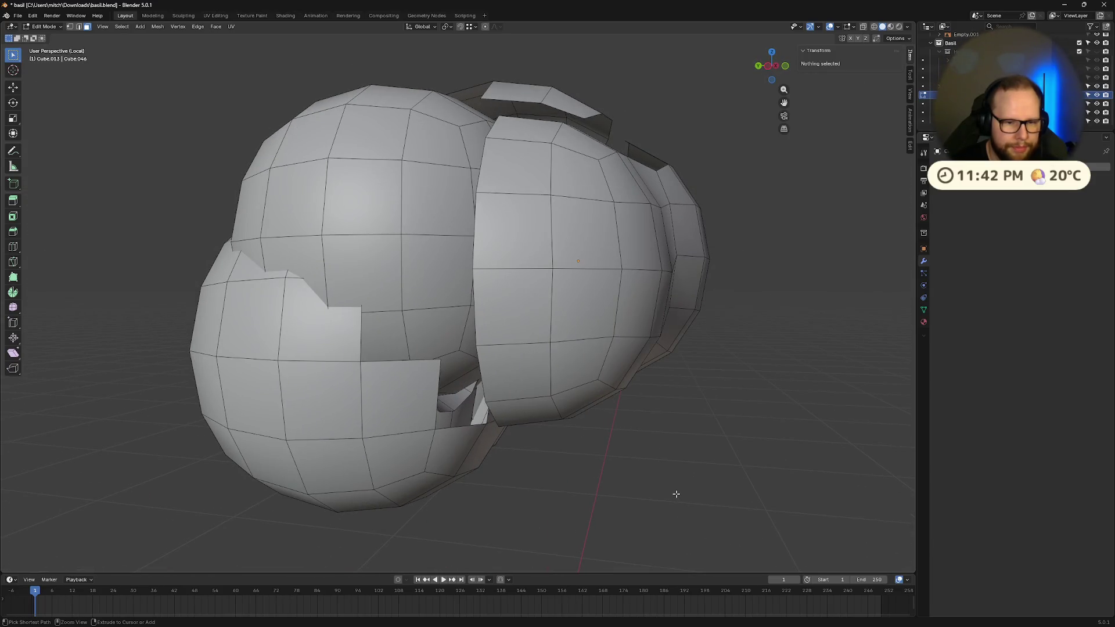
# - Undo the recent deletions with Ctrl+Z and leave the isolated hair view
pyautogui.hotkey('ctrl', 'z')
pyautogui.press('KP_Divide')
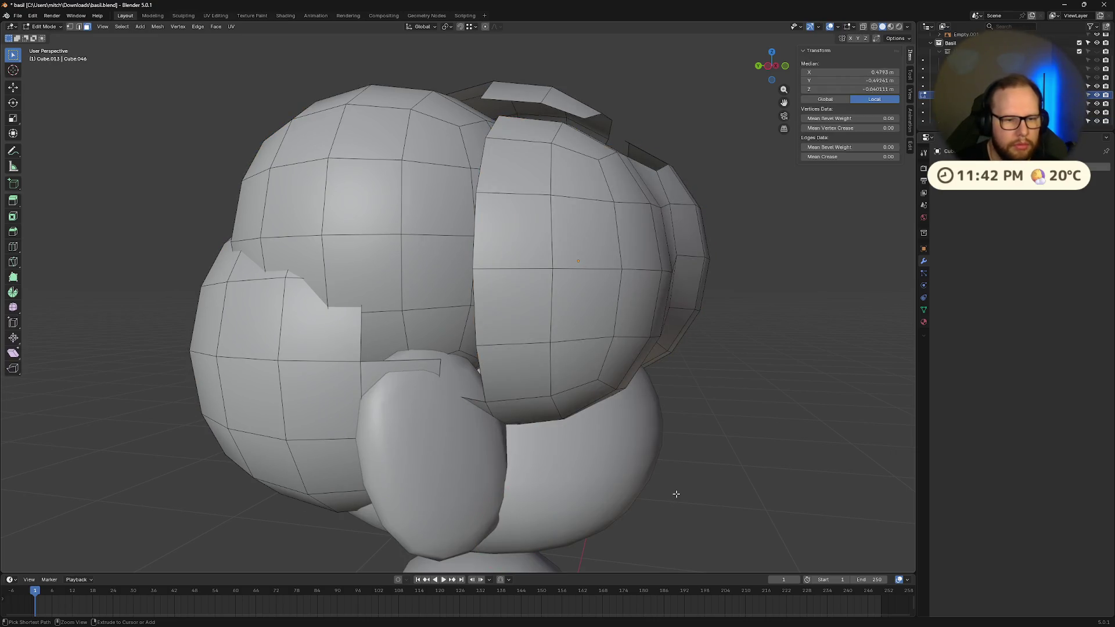
pyautogui.hotkey('ctrl', 'z')
pyautogui.hotkey('ctrl', 'z')
pyautogui.hotkey('ctrl', 'z')
pyautogui.hotkey('ctrl', 'z')
pyautogui.hotkey('ctrl', 'z')
pyautogui.hotkey('ctrl', 'z')
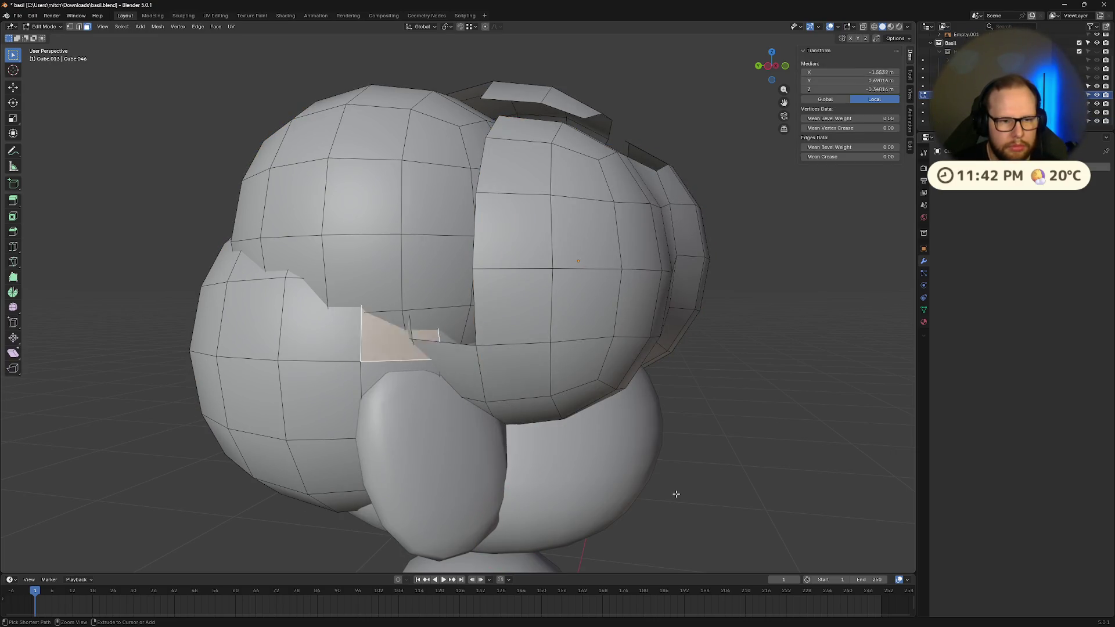
pyautogui.hotkey('ctrl', 'z')
pyautogui.hotkey('ctrl', 'z')
pyautogui.hotkey('ctrl', 'z')
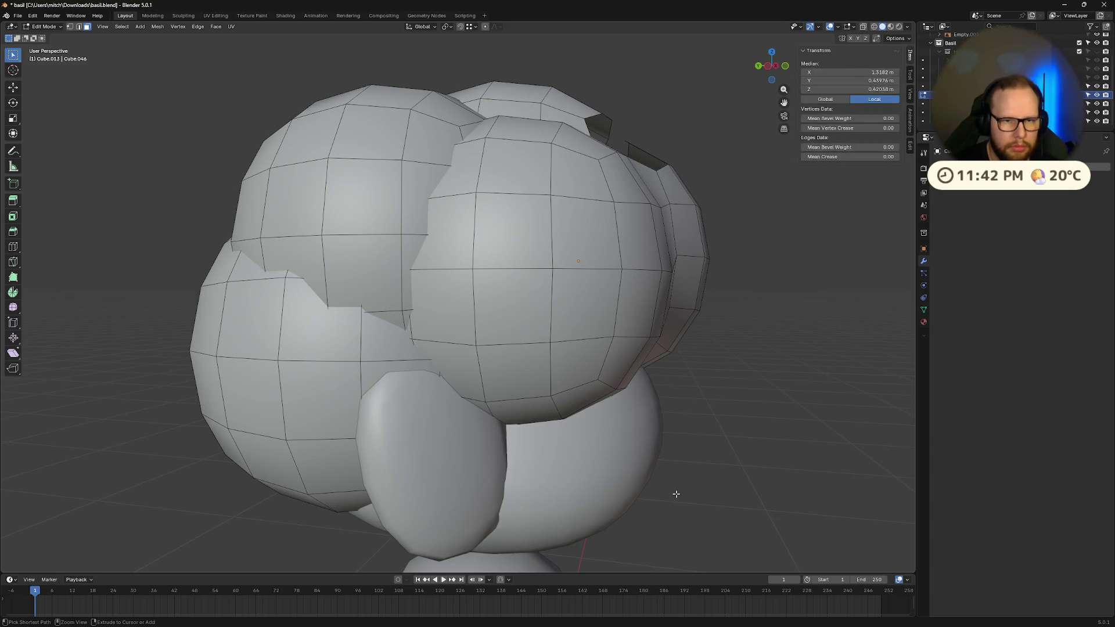
pyautogui.hotkey('ctrl', 'z')
pyautogui.hotkey('ctrl', 'z')
pyautogui.hotkey('ctrl', 'z')
pyautogui.moveTo(692, 391); pyautogui.dragTo(629, 426, button='middle')
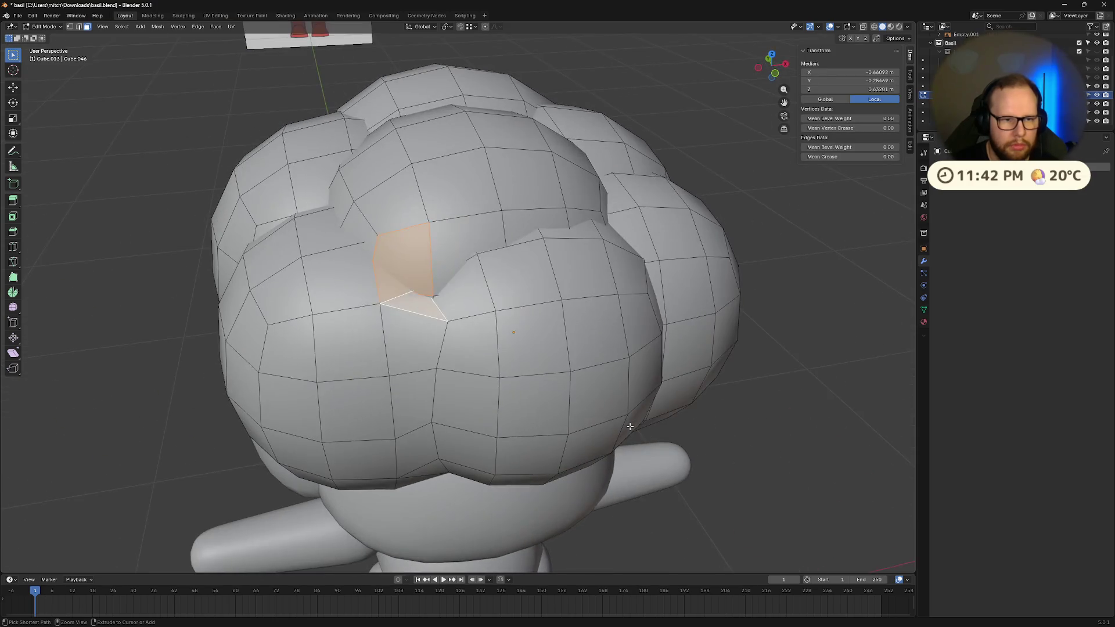
pyautogui.hotkey('ctrl', 'z')
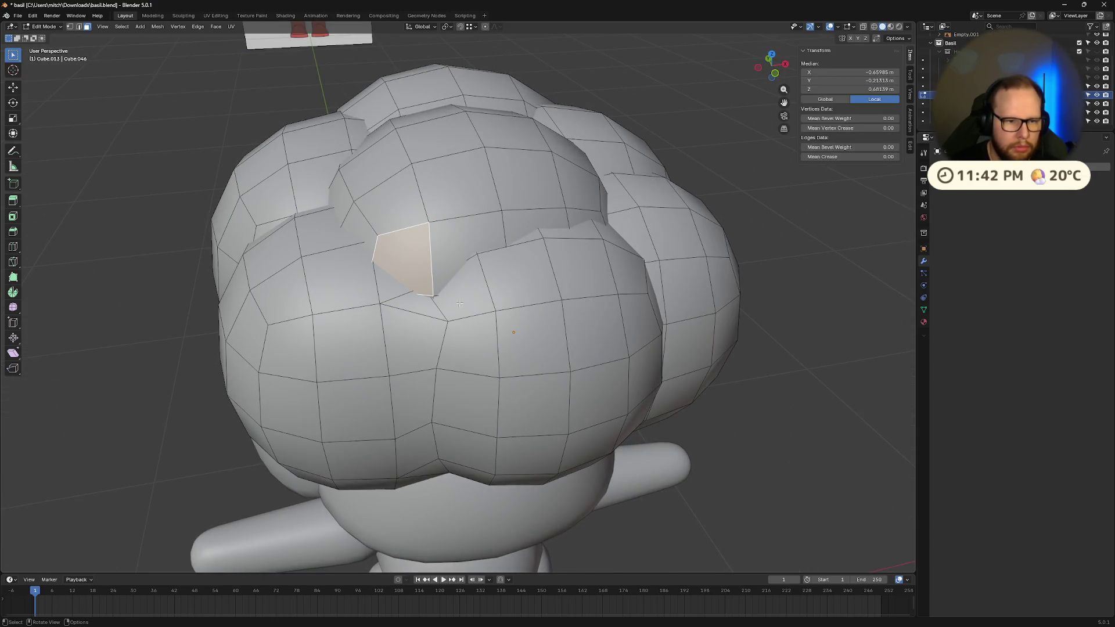
# - Save basil.blend with Ctrl+S and frame the whole character in view
pyautogui.click(462, 299)
pyautogui.scroll(4, 462, 299)
pyautogui.hotkey('ctrl', 's')
pyautogui.press('Home')
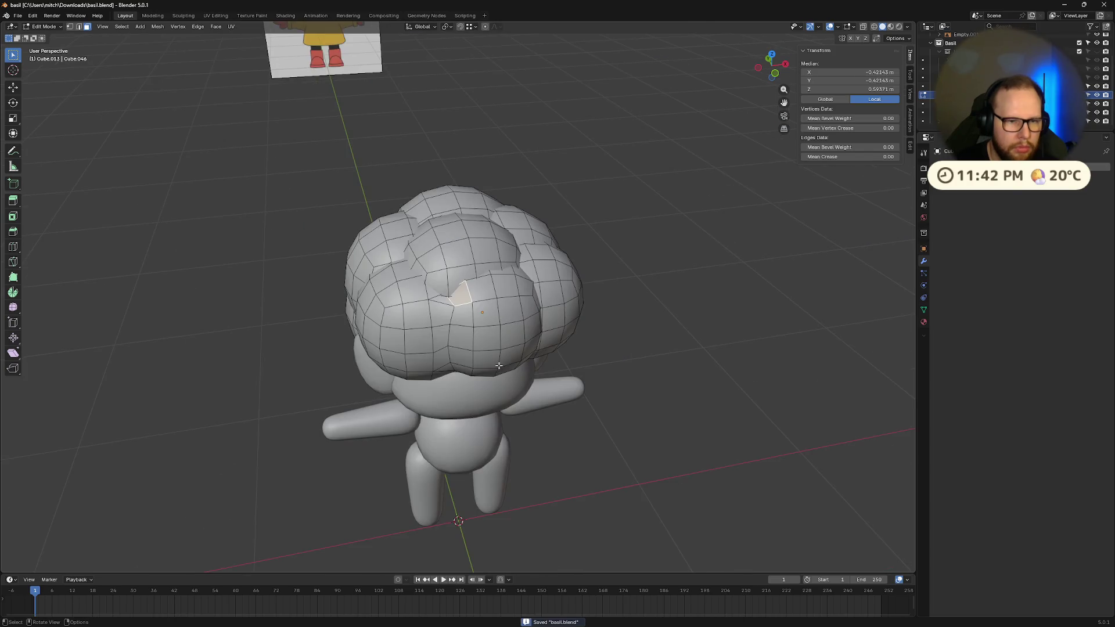
pyautogui.click(552, 448)
pyautogui.moveTo(553, 447); pyautogui.dragTo(635, 398, button='middle')
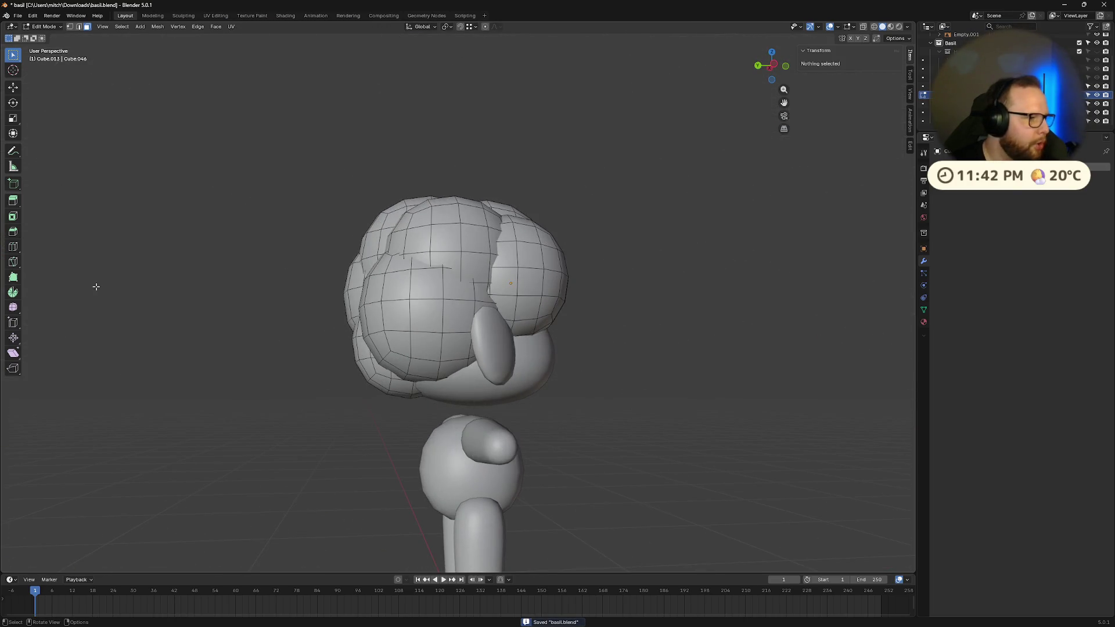
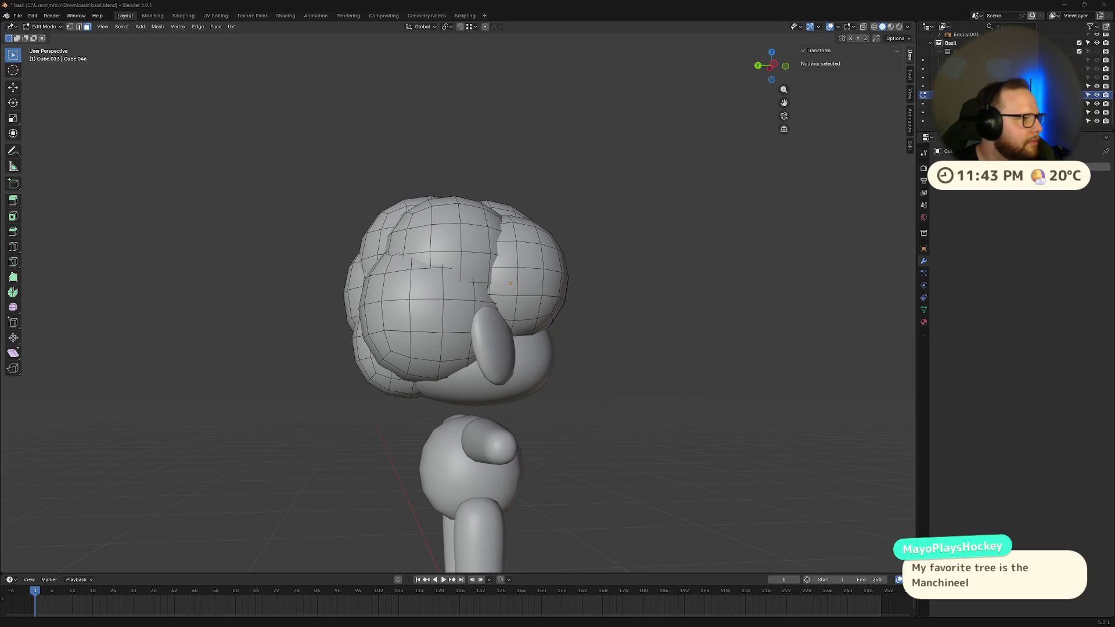
# - Merge all hair spheres with Face > Intersect (Boolean), set to Union with Self Intersection enabled
pyautogui.moveTo(451, 223)
pyautogui.mouseDown(button='middle')
pyautogui.moveTo(662, 239)
pyautogui.moveTo(624, 243)
pyautogui.mouseUp(button='middle')
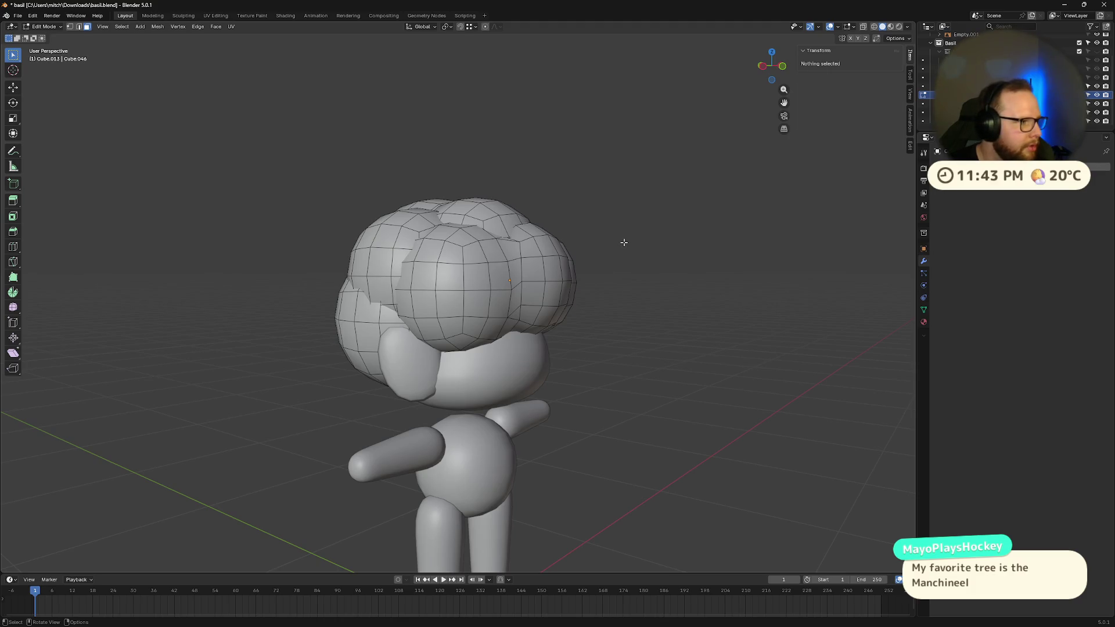
pyautogui.press('a')
pyautogui.click(198, 26)
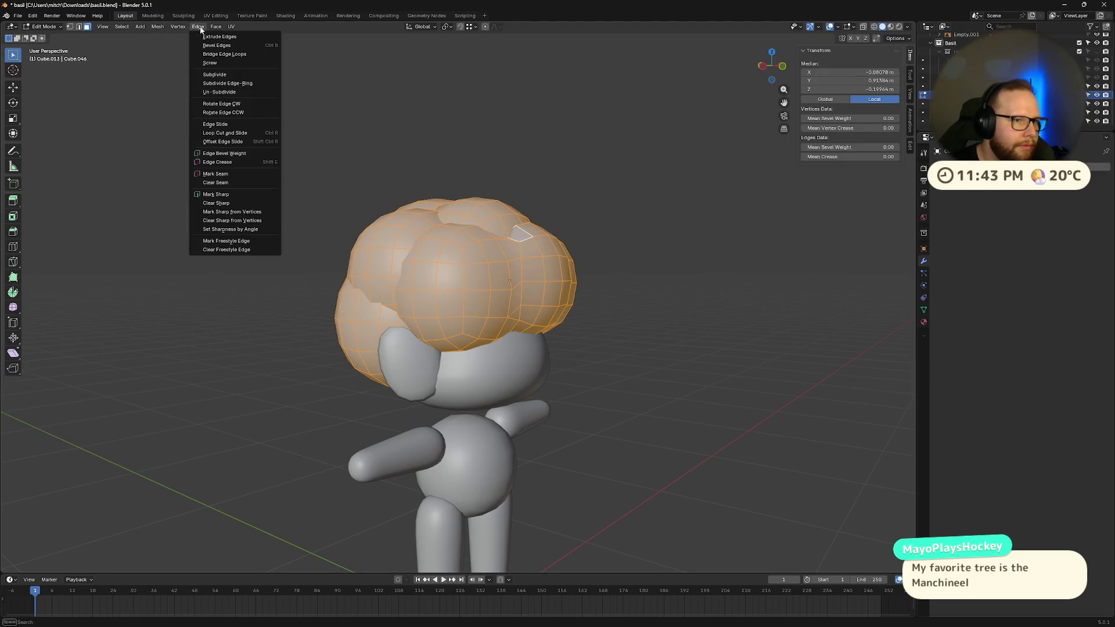
pyautogui.click(218, 28)
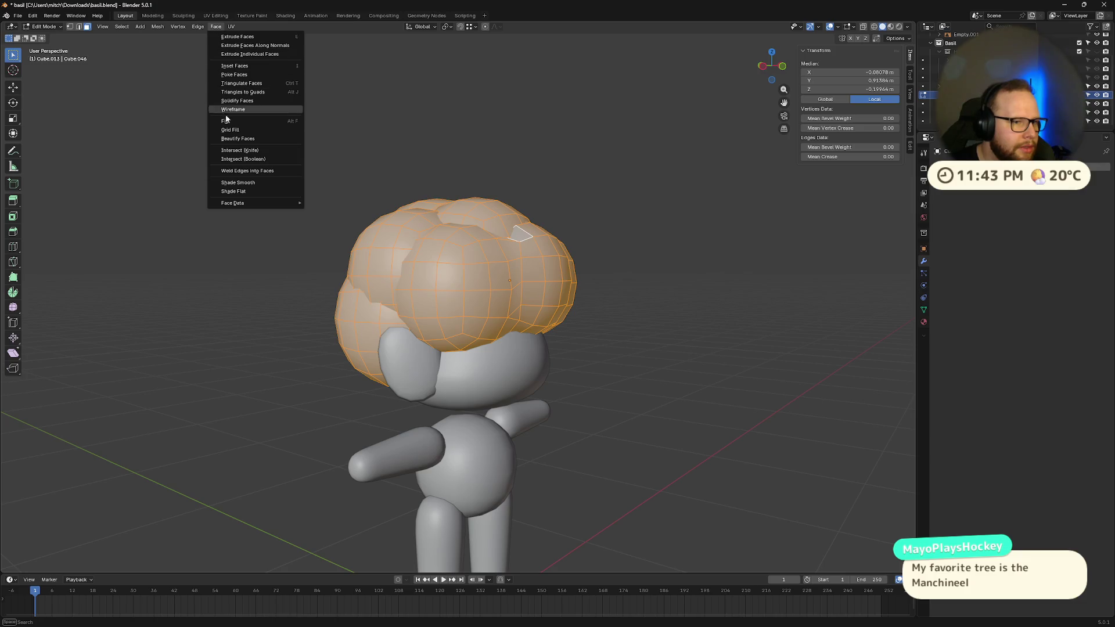
pyautogui.click(255, 160)
pyautogui.moveTo(647, 282); pyautogui.dragTo(610, 300, button='middle')
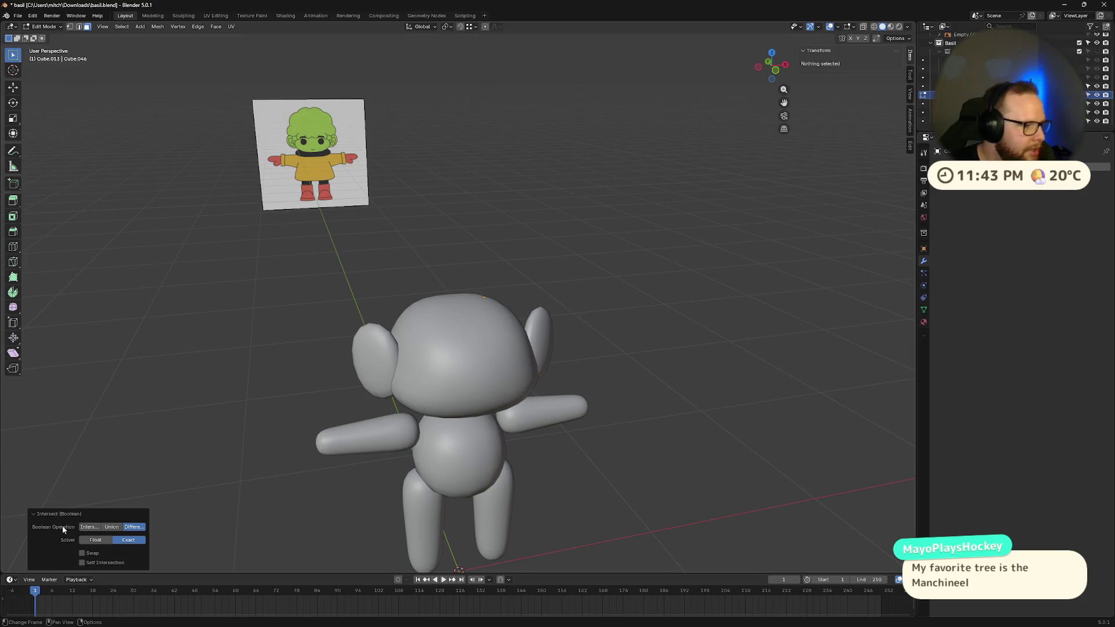
pyautogui.click(110, 529)
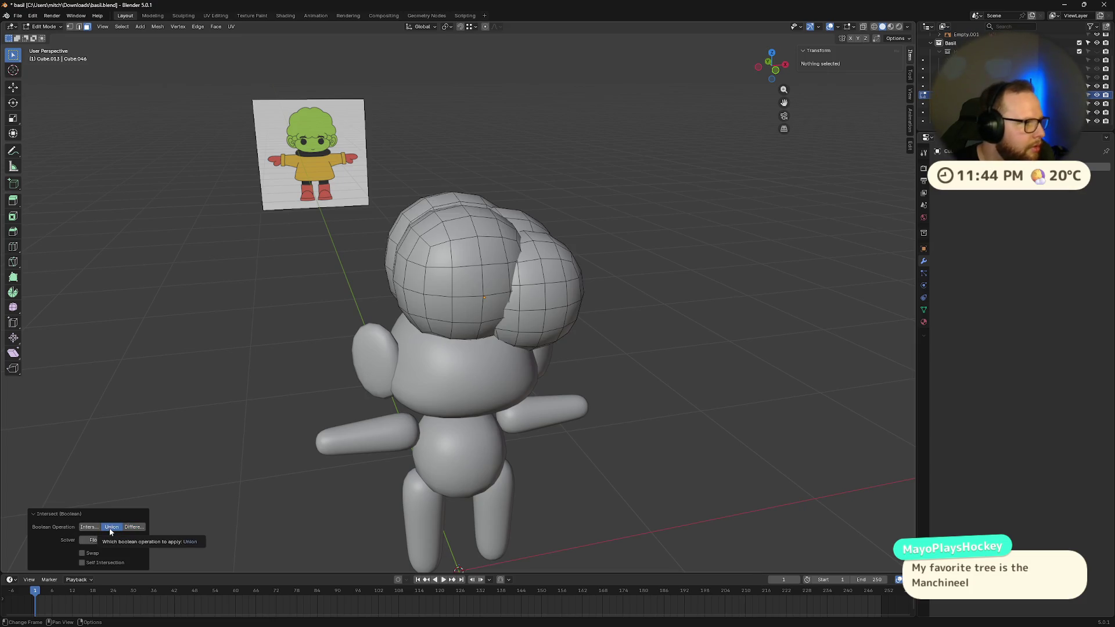
pyautogui.click(82, 564)
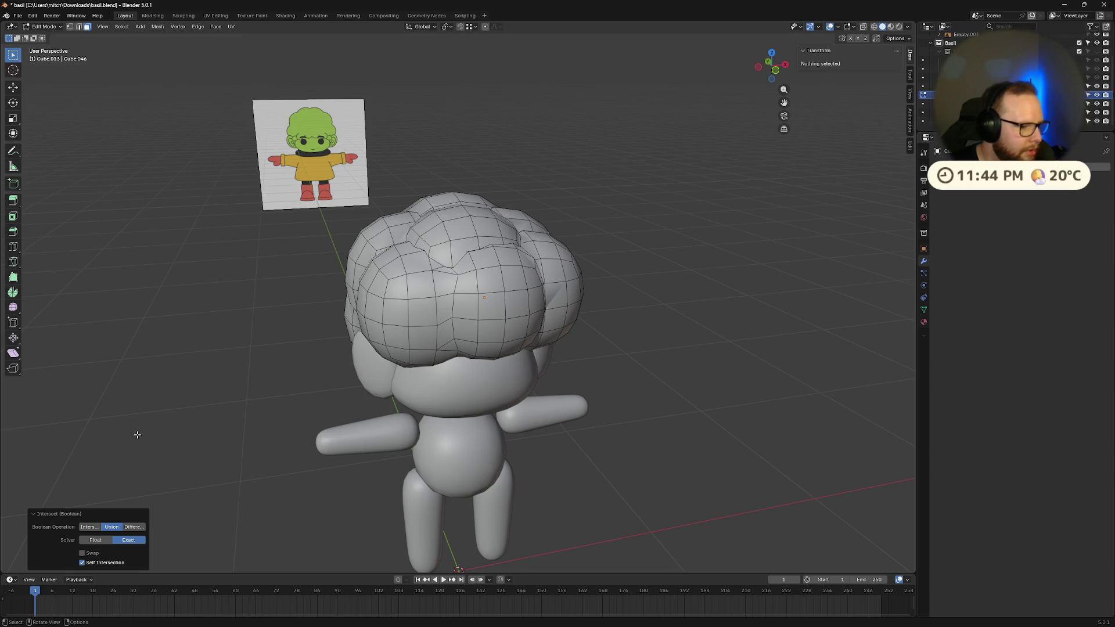
pyautogui.moveTo(363, 455); pyautogui.dragTo(549, 409, button='middle')
# - Apply Limited Dissolve to the whole merged hair mesh and inspect the back of the head
pyautogui.press('a')
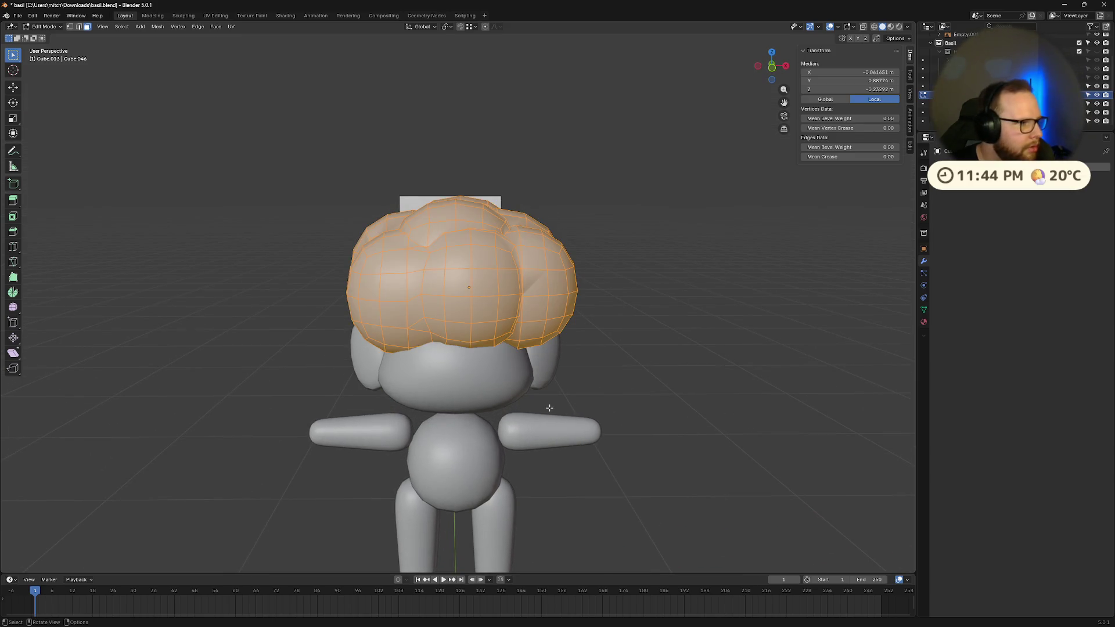
pyautogui.press('x')
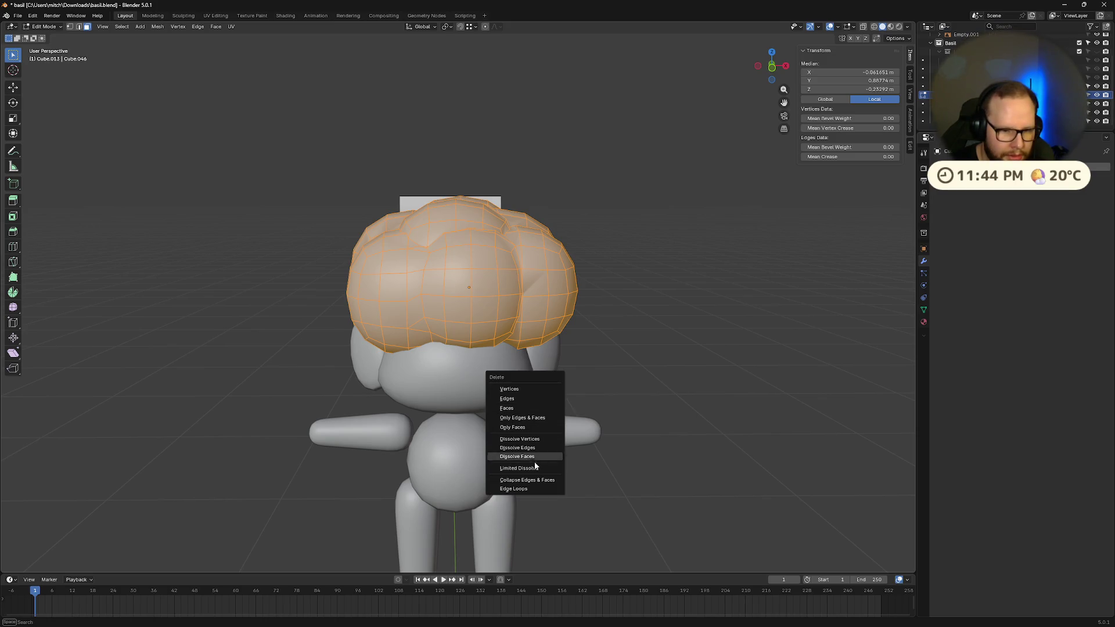
pyautogui.click(530, 460)
pyautogui.moveTo(434, 441)
pyautogui.mouseDown(button='middle')
pyautogui.moveTo(535, 429)
pyautogui.moveTo(580, 354)
pyautogui.moveTo(428, 344)
pyautogui.mouseUp(button='middle')
pyautogui.scroll(10, 534, 429)
pyautogui.scroll(-10, 419, 384)
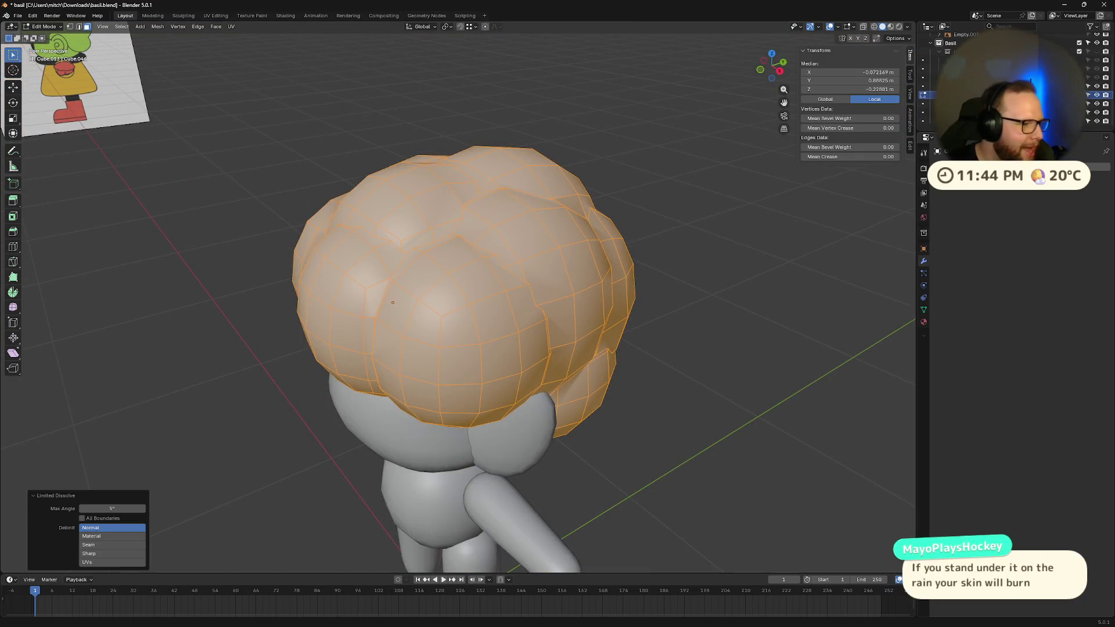
pyautogui.moveTo(419, 384)
pyautogui.mouseDown(button='middle')
pyautogui.moveTo(715, 338)
pyautogui.moveTo(659, 311)
pyautogui.moveTo(692, 299)
pyautogui.moveTo(635, 269)
pyautogui.moveTo(471, 258)
pyautogui.moveTo(567, 251)
pyautogui.mouseUp(button='middle')
# - Return to Object Mode, select only the hair object and isolate it in Local View
pyautogui.click(716, 339)
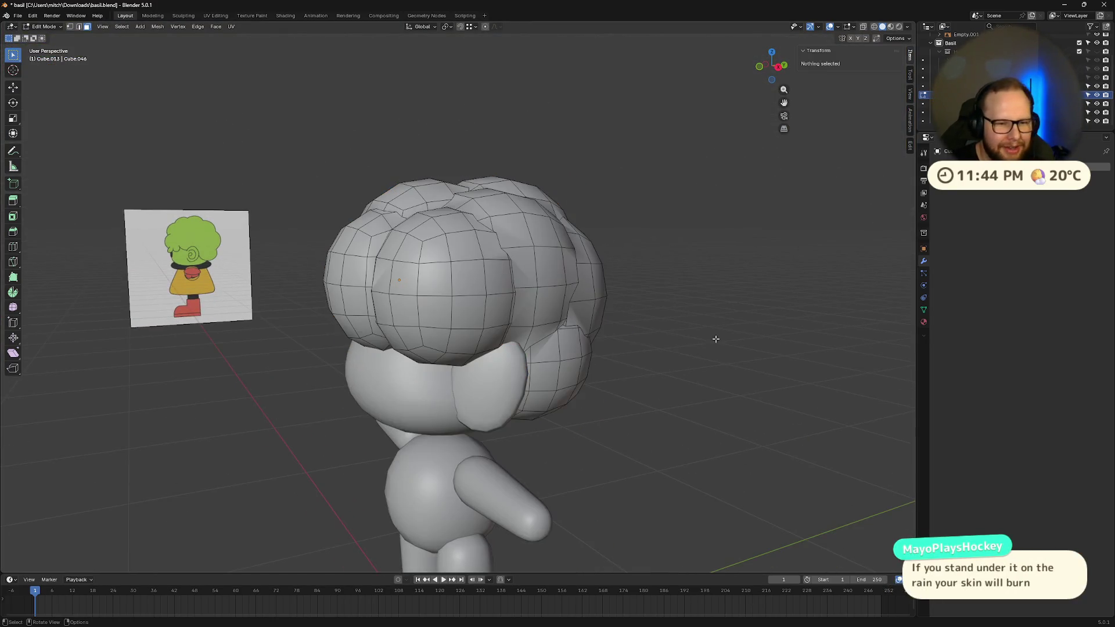
pyautogui.scroll(5, 623, 260)
pyautogui.click(568, 253)
pyautogui.press('Tab')
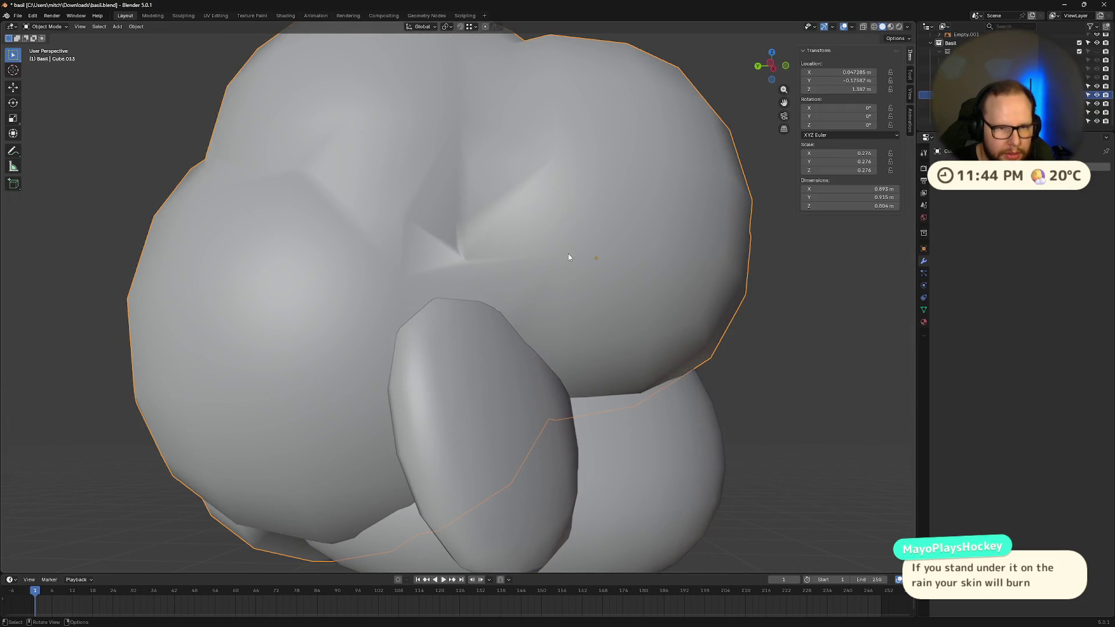
pyautogui.press('a')
pyautogui.scroll(-5, 686, 272)
pyautogui.moveTo(685, 272); pyautogui.dragTo(582, 302, button='middle')
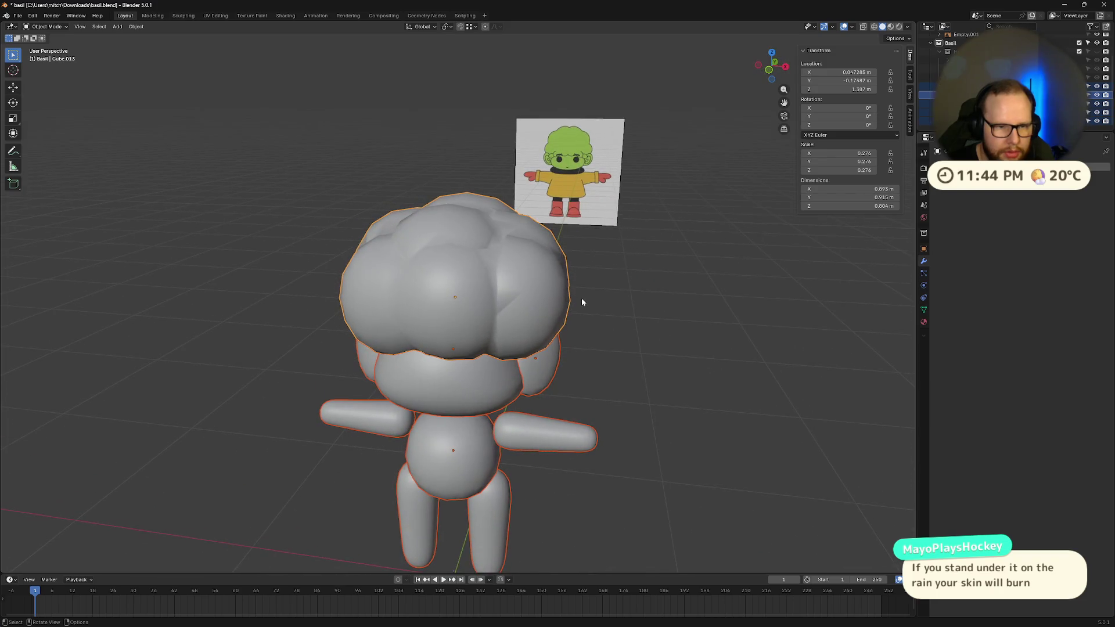
pyautogui.click(582, 303)
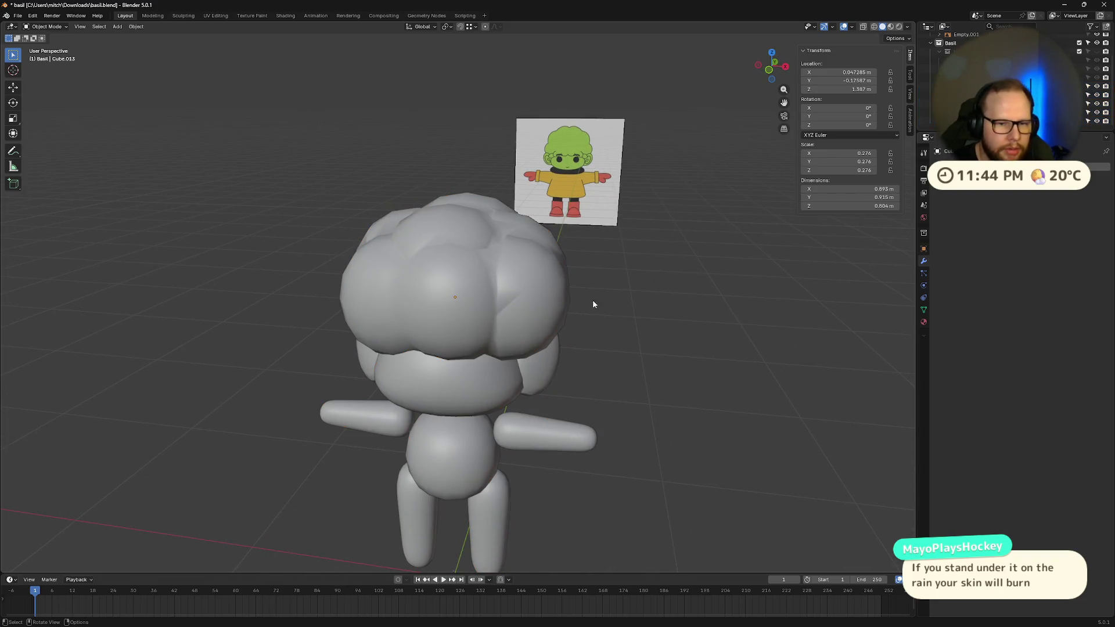
pyautogui.click(525, 290)
pyautogui.press('KP_Divide')
# - Enter Edit Mode on the isolated hair and close in on the seam between spheres
pyautogui.press('Tab')
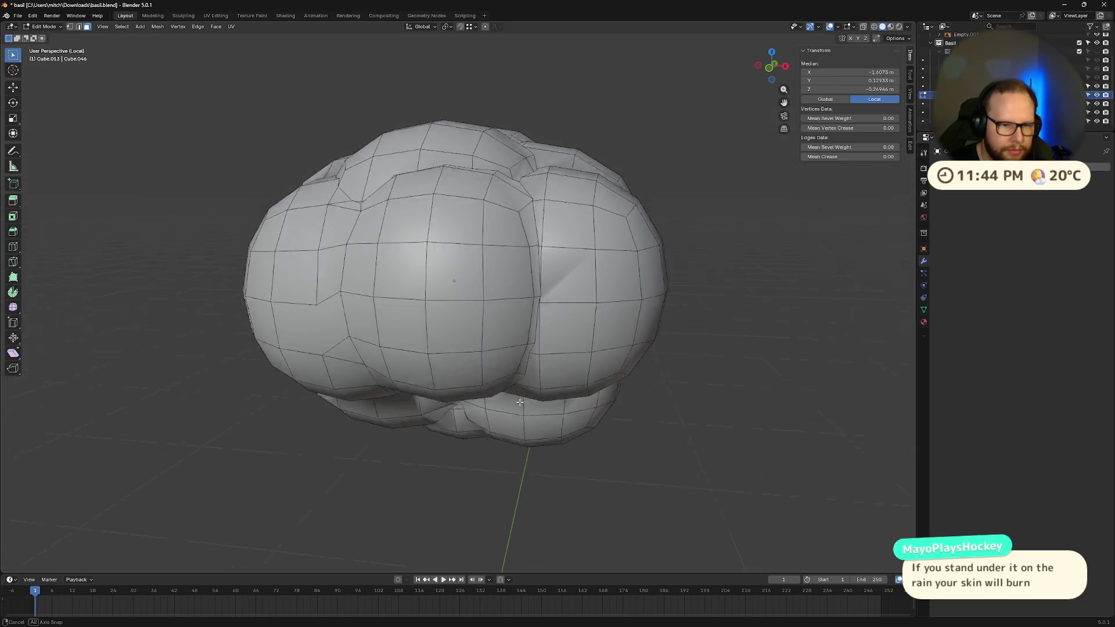
pyautogui.moveTo(525, 293)
pyautogui.mouseDown(button='middle')
pyautogui.moveTo(495, 282)
pyautogui.moveTo(507, 301)
pyautogui.moveTo(607, 319)
pyautogui.moveTo(549, 332)
pyautogui.mouseUp(button='middle')
pyautogui.scroll(8, 495, 282)
pyautogui.scroll(-8, 495, 282)
pyautogui.scroll(4, 500, 305)
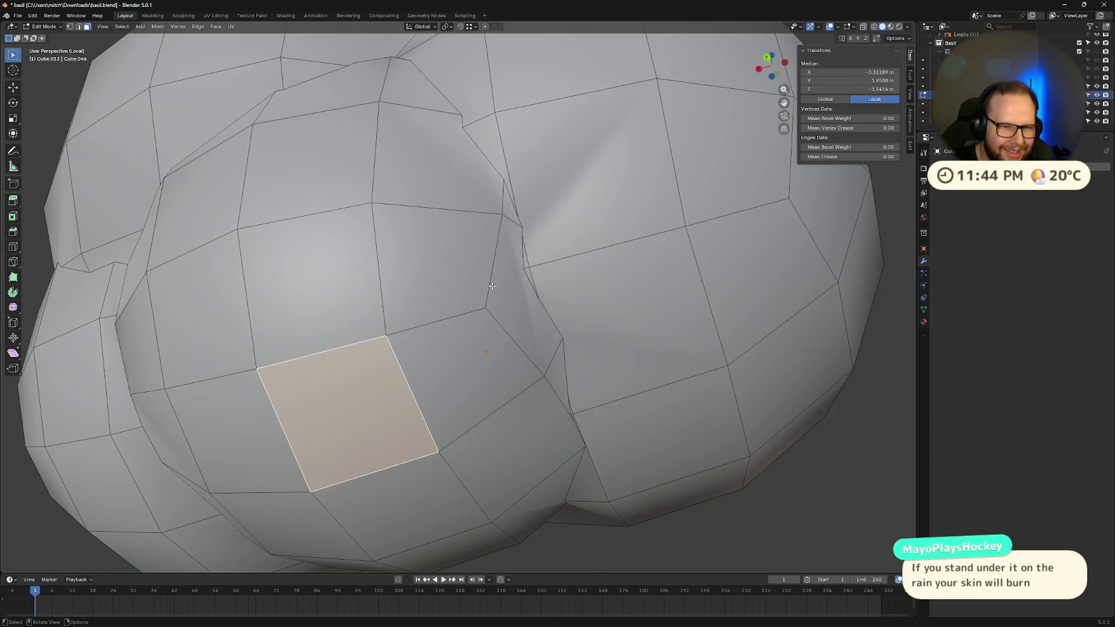
pyautogui.scroll(-3, 500, 305)
pyautogui.moveTo(500, 305)
pyautogui.mouseDown(button='middle')
pyautogui.moveTo(349, 352)
pyautogui.moveTo(456, 259)
pyautogui.moveTo(459, 190)
pyautogui.mouseUp(button='middle')
pyautogui.scroll(4, 403, 306)
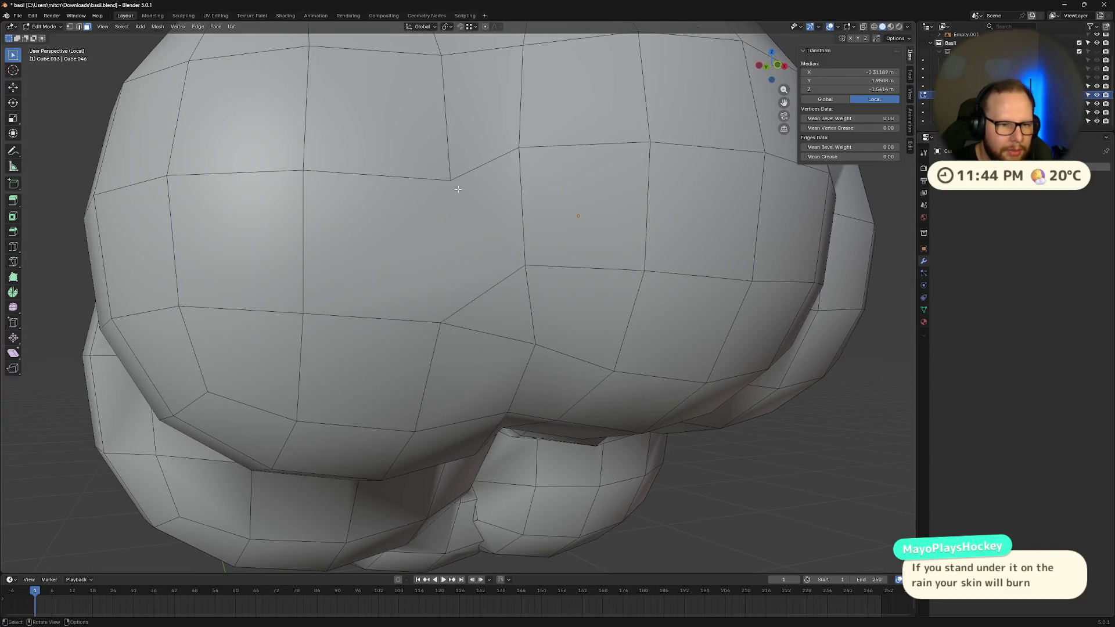
pyautogui.click(452, 185)
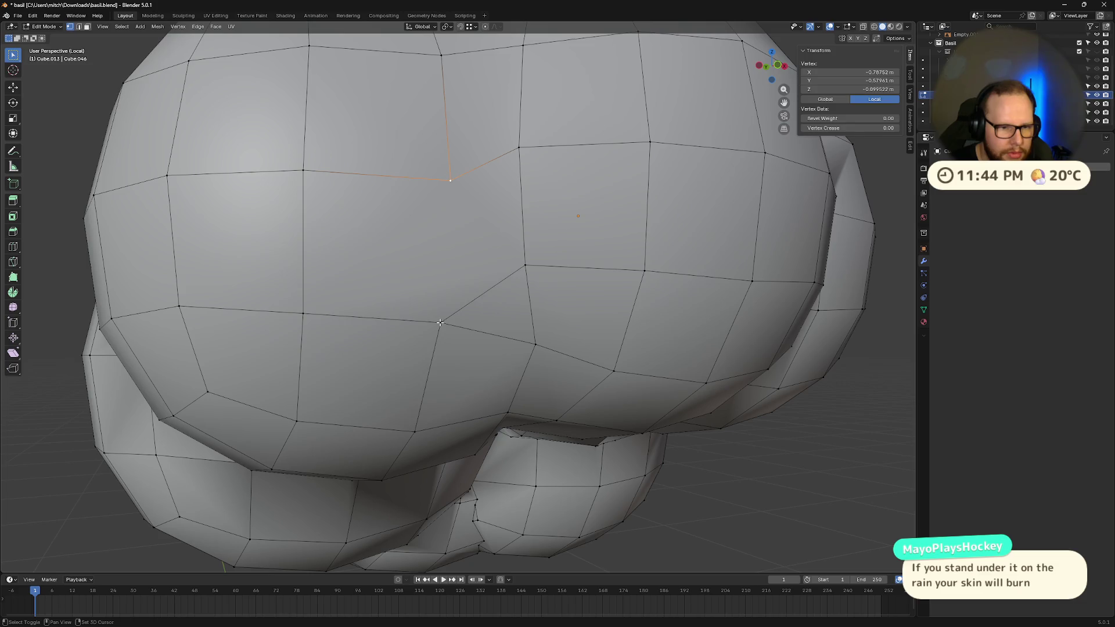
pyautogui.hotkey('alt', 'a')
pyautogui.moveTo(475, 273)
pyautogui.mouseDown(button='middle')
pyautogui.moveTo(570, 277)
pyautogui.moveTo(467, 265)
pyautogui.moveTo(558, 324)
pyautogui.moveTo(394, 277)
pyautogui.mouseUp(button='middle')
pyautogui.scroll(2, 394, 277)
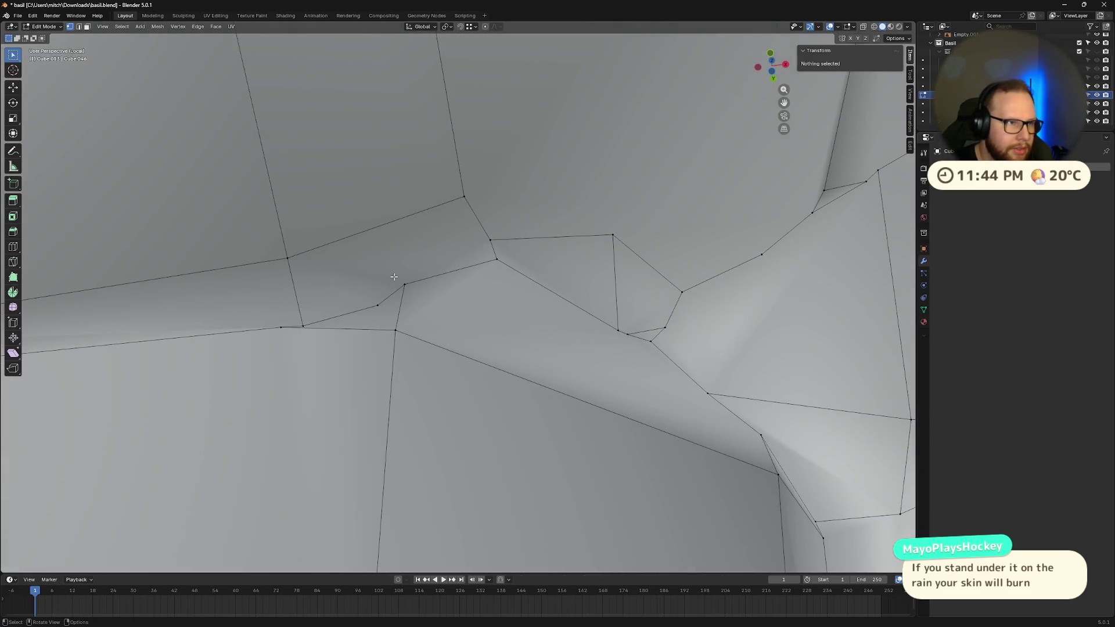
# - Select two adjacent seam faces, Limited Dissolve them, then delete them
pyautogui.click(394, 277)
pyautogui.keyDown('shift'); pyautogui.click(540, 343); pyautogui.keyUp('shift')
pyautogui.scroll(-3, 636, 327)
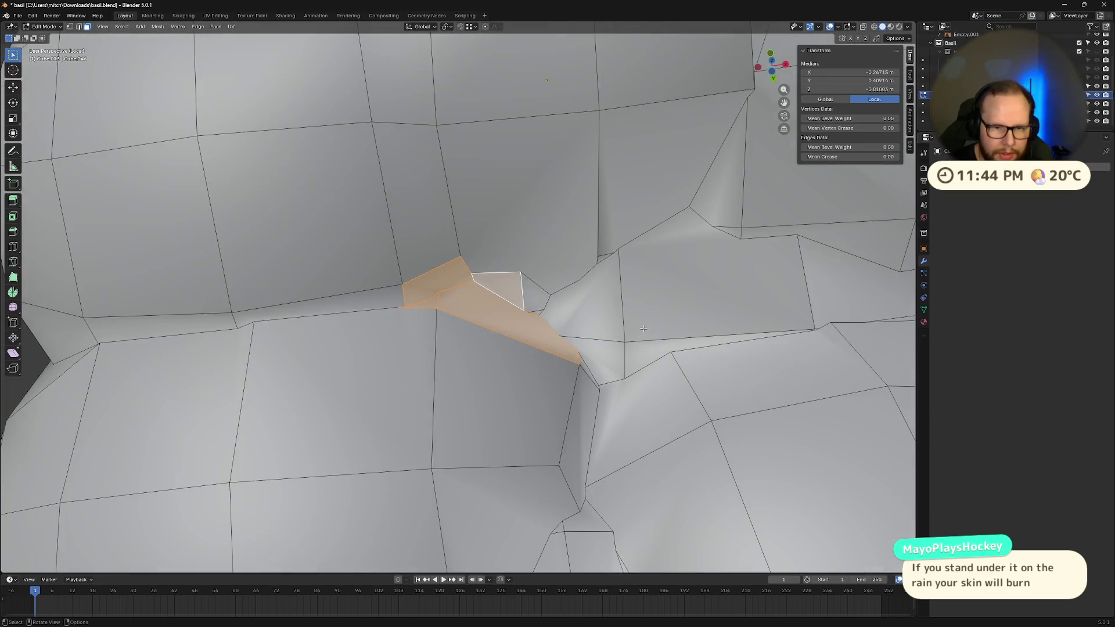
pyautogui.moveTo(637, 327); pyautogui.dragTo(588, 325, button='middle')
pyautogui.press('x')
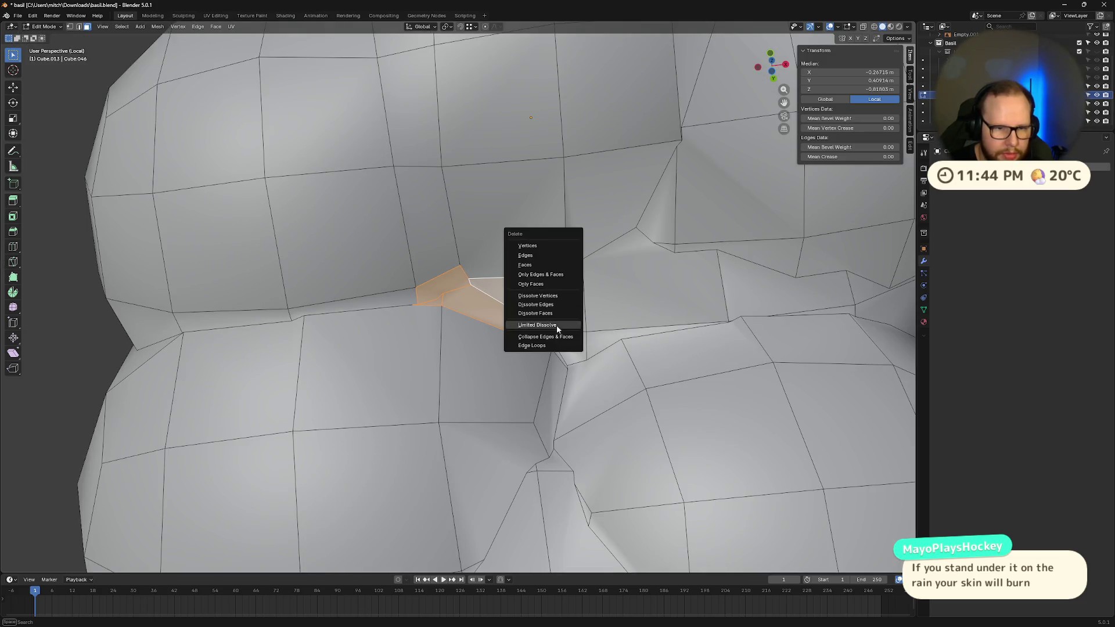
pyautogui.click(559, 327)
pyautogui.scroll(4, 540, 318)
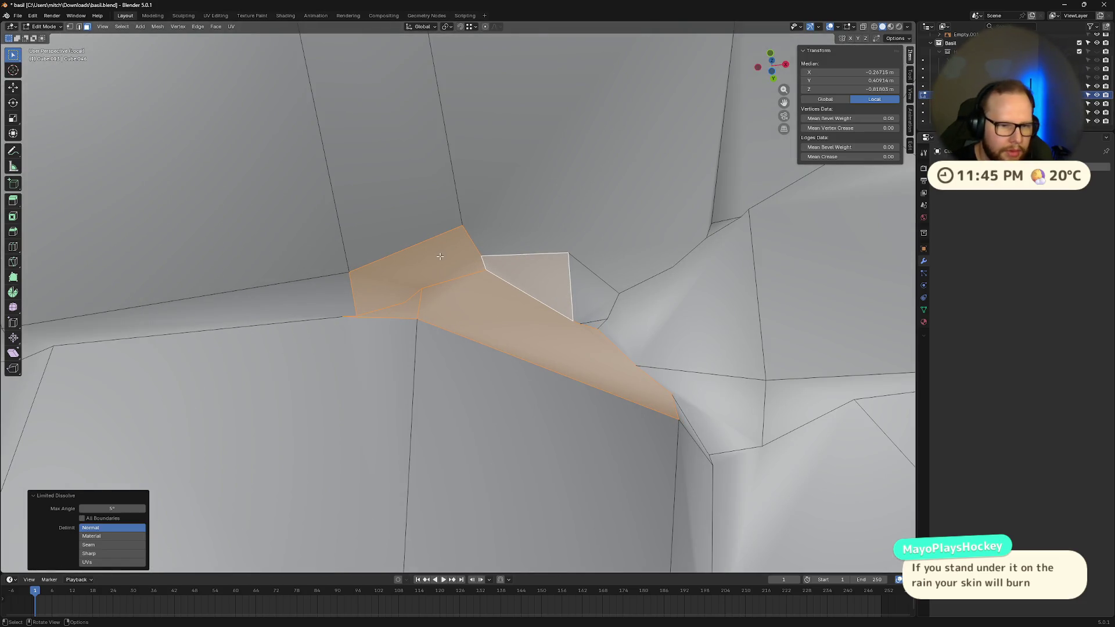
pyautogui.press('x')
pyautogui.click(447, 208)
# - Delete the small leftover face in the opened seam
pyautogui.scroll(-3, 448, 232)
pyautogui.moveTo(459, 261); pyautogui.dragTo(480, 305, button='middle')
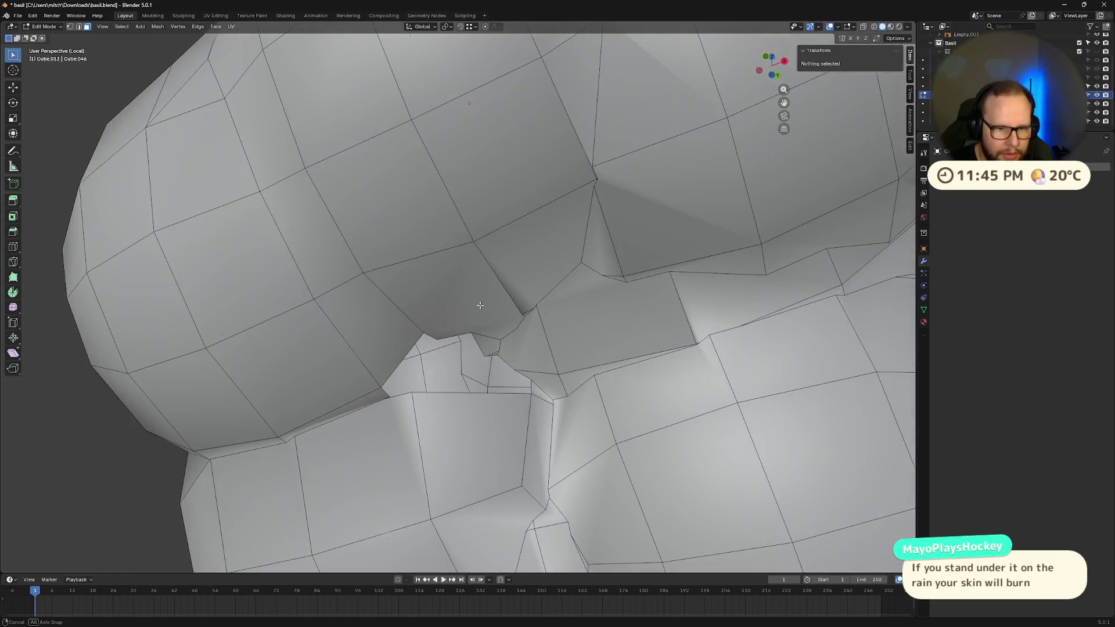
pyautogui.click(487, 347)
pyautogui.press('x')
pyautogui.click(496, 353)
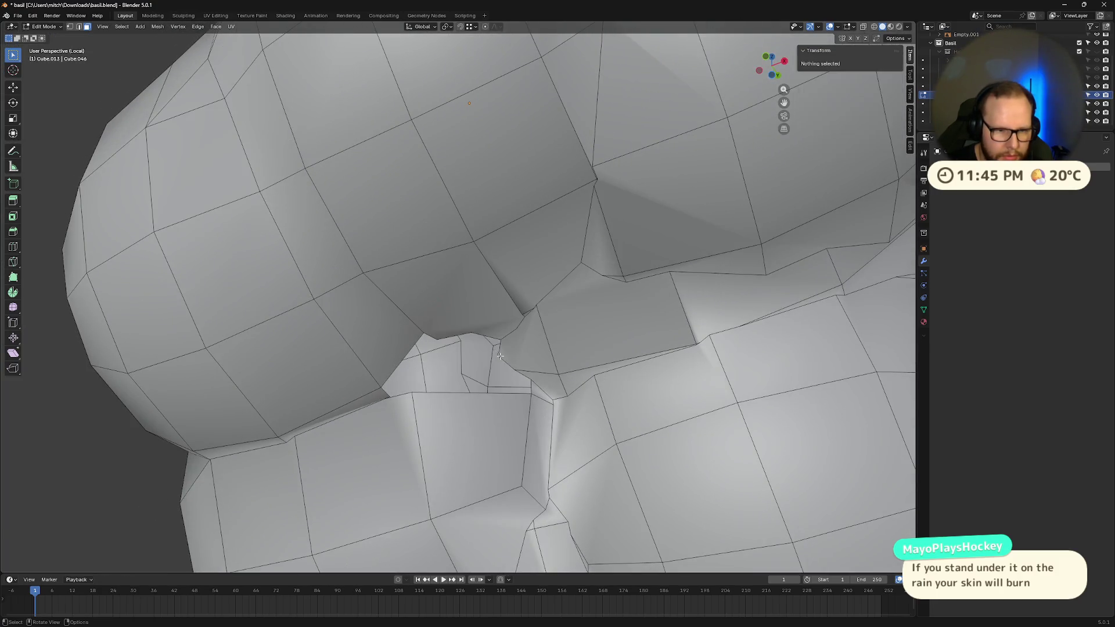
# - Delete two faces beside the hole and another at its edge to widen it
pyautogui.moveTo(496, 354); pyautogui.dragTo(541, 348, button='middle')
pyautogui.scroll(-2, 461, 256)
pyautogui.click(459, 260)
pyautogui.keyDown('shift'); pyautogui.click(406, 266); pyautogui.keyUp('shift')
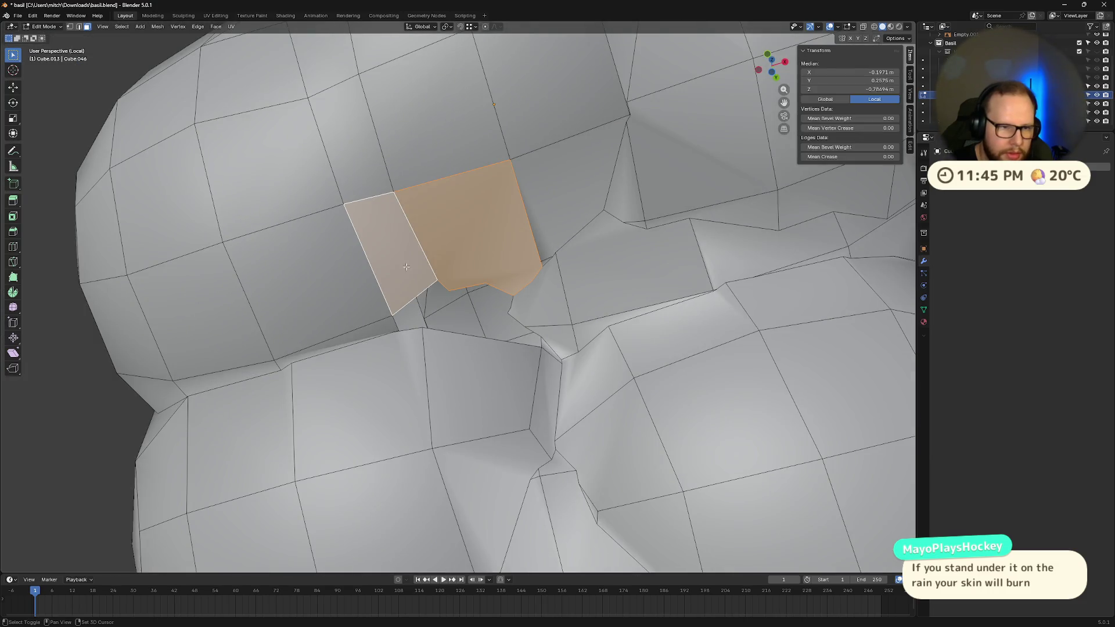
pyautogui.press('x')
pyautogui.click(475, 270)
pyautogui.click(543, 293)
pyautogui.press('x')
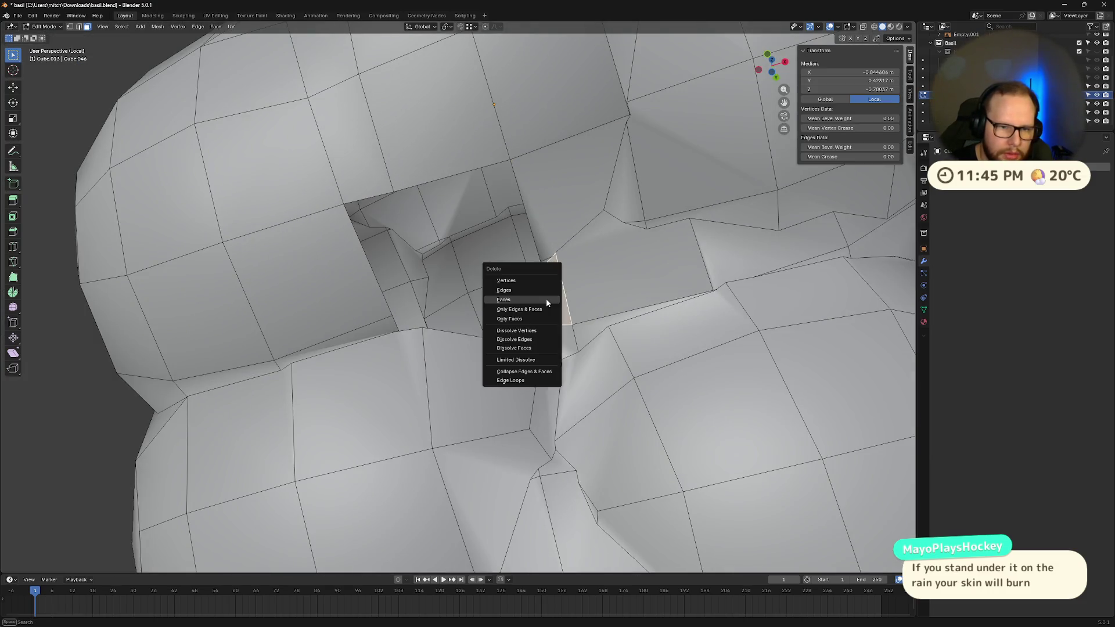
pyautogui.click(546, 298)
# - Delete the face at the hole's upper edge and a nearby triangular face
pyautogui.moveTo(588, 306); pyautogui.dragTo(646, 345, button='middle')
pyautogui.click(608, 189)
pyautogui.press('x')
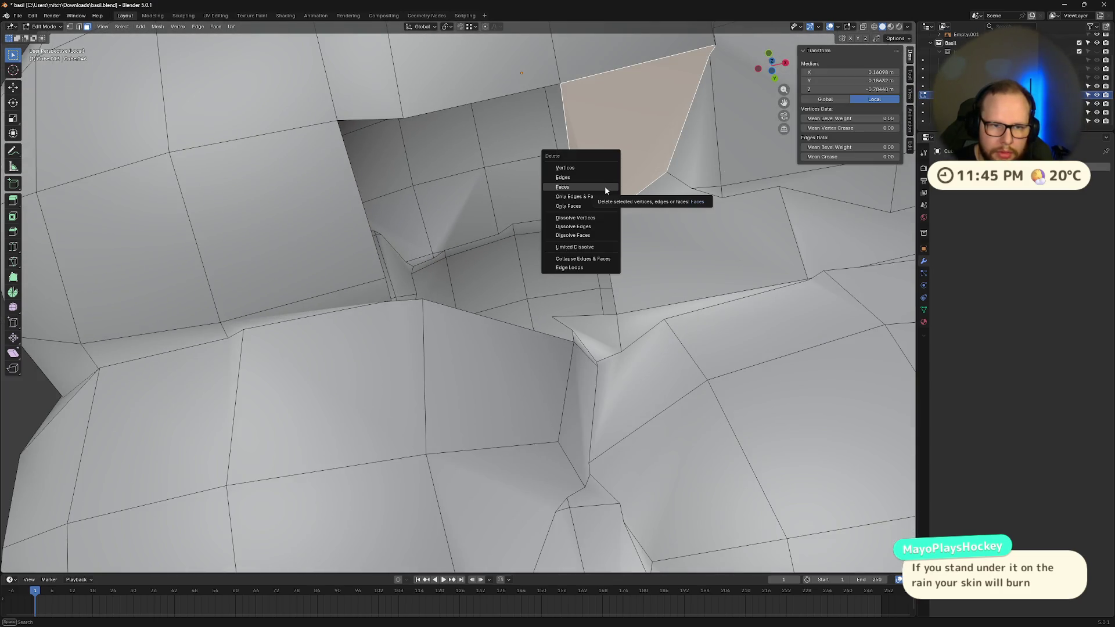
pyautogui.click(605, 186)
pyautogui.moveTo(604, 186); pyautogui.dragTo(687, 254, button='middle')
pyautogui.click(735, 232)
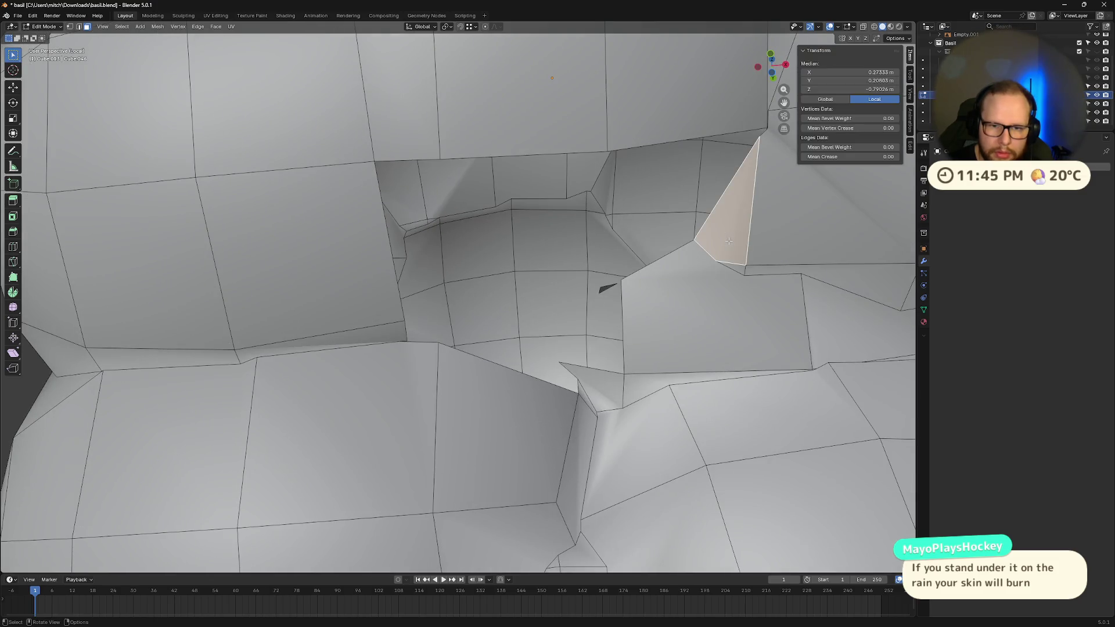
pyautogui.moveTo(747, 280)
pyautogui.mouseDown(button='middle')
pyautogui.moveTo(762, 294)
pyautogui.moveTo(762, 270)
pyautogui.mouseUp(button='middle')
pyautogui.press('x')
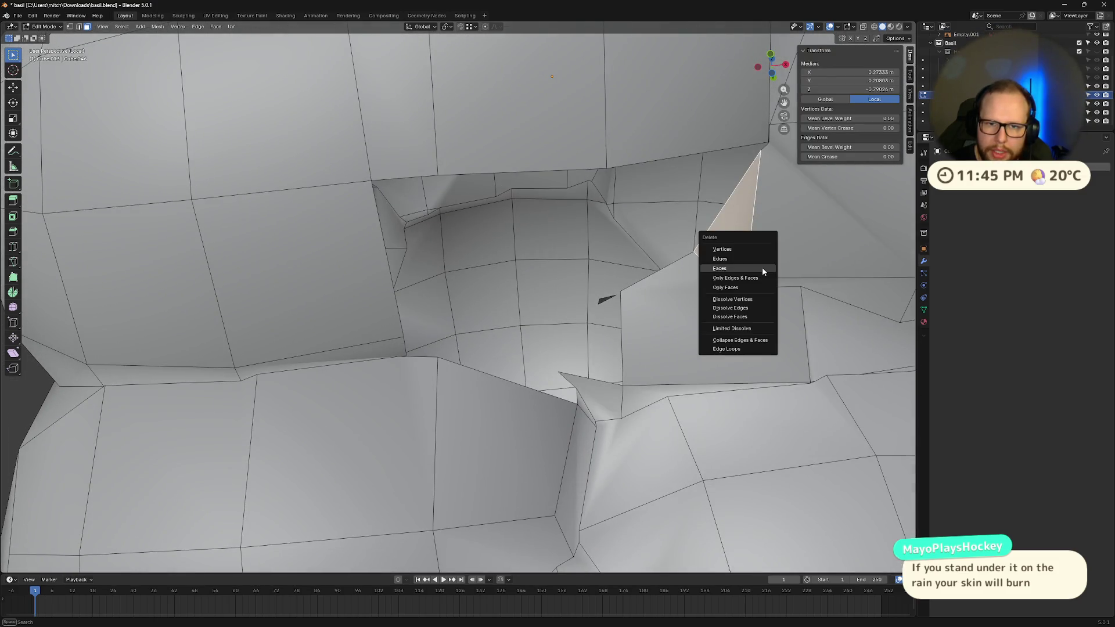
pyautogui.click(751, 267)
pyautogui.scroll(-6, 750, 267)
pyautogui.moveTo(692, 303)
pyautogui.mouseDown(button='middle')
pyautogui.moveTo(686, 335)
pyautogui.moveTo(668, 343)
pyautogui.moveTo(523, 326)
pyautogui.mouseUp(button='middle')
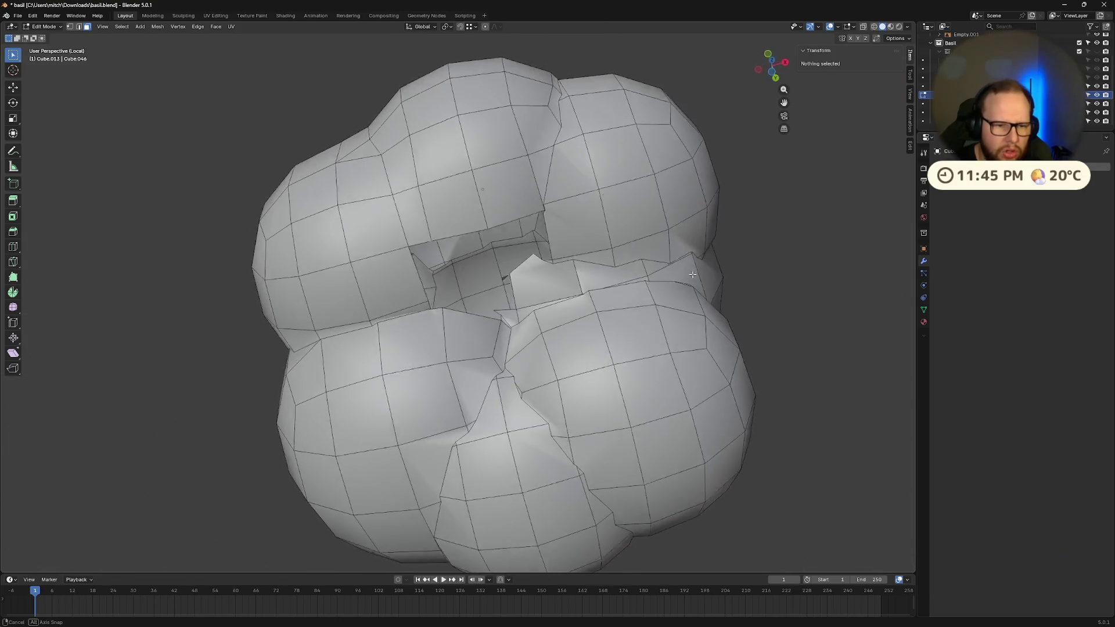
# - Select a face near the hole, then undo twice to restore the deleted hole faces
pyautogui.scroll(8, 496, 320)
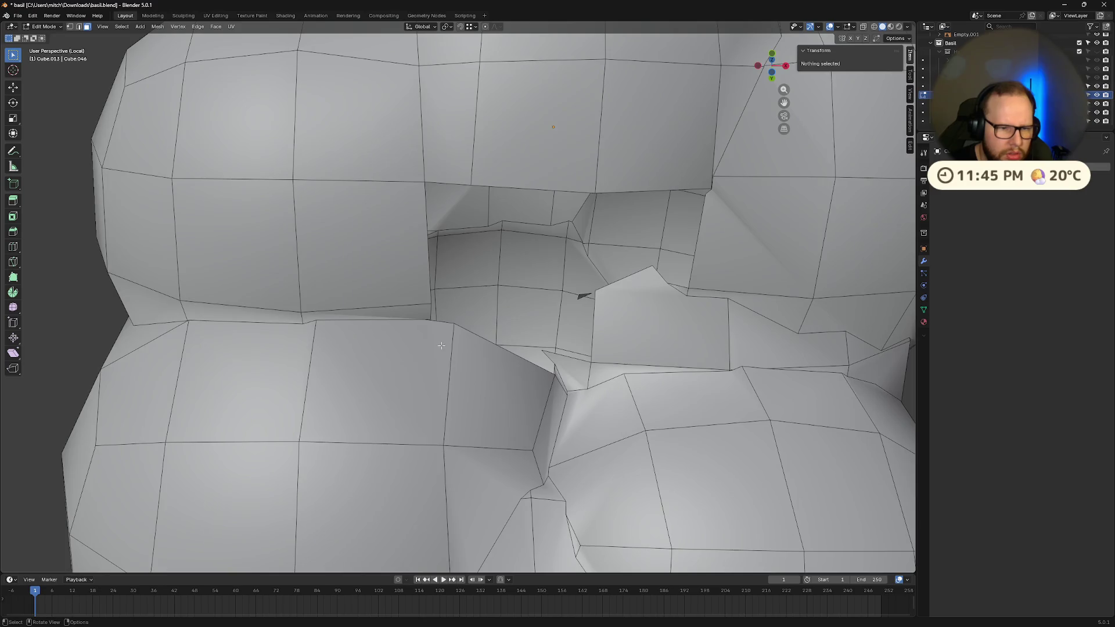
pyautogui.click(430, 355)
pyautogui.scroll(3, 443, 347)
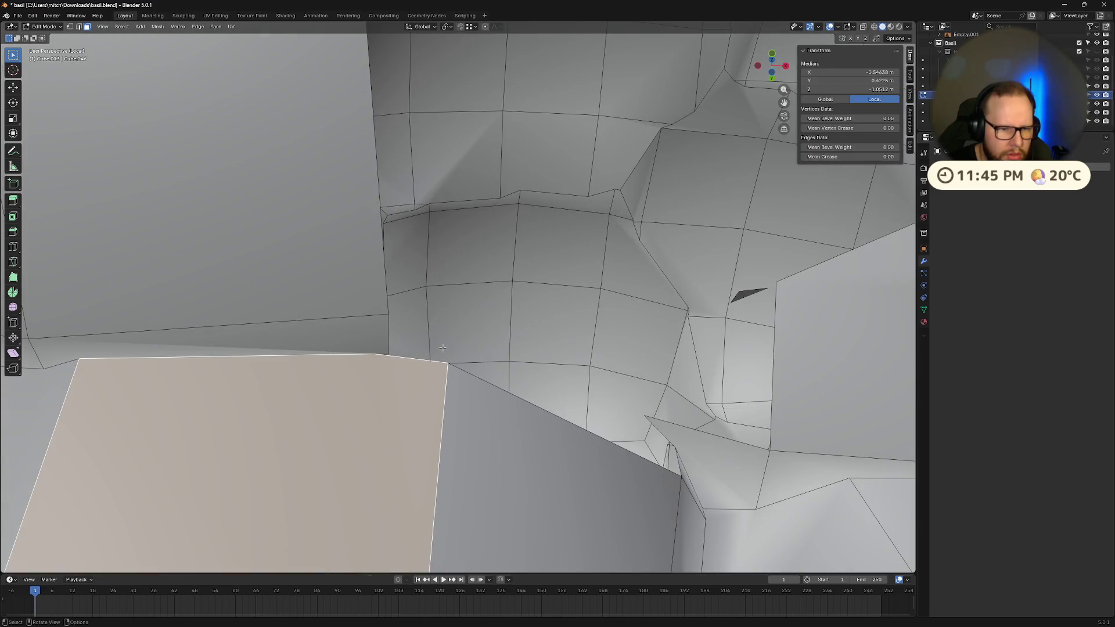
pyautogui.scroll(-3, 443, 349)
pyautogui.moveTo(443, 349); pyautogui.dragTo(494, 333, button='middle')
pyautogui.hotkey('ctrl', 'z')
pyautogui.hotkey('ctrl', 'z')
pyautogui.hotkey('ctrl', 'z')
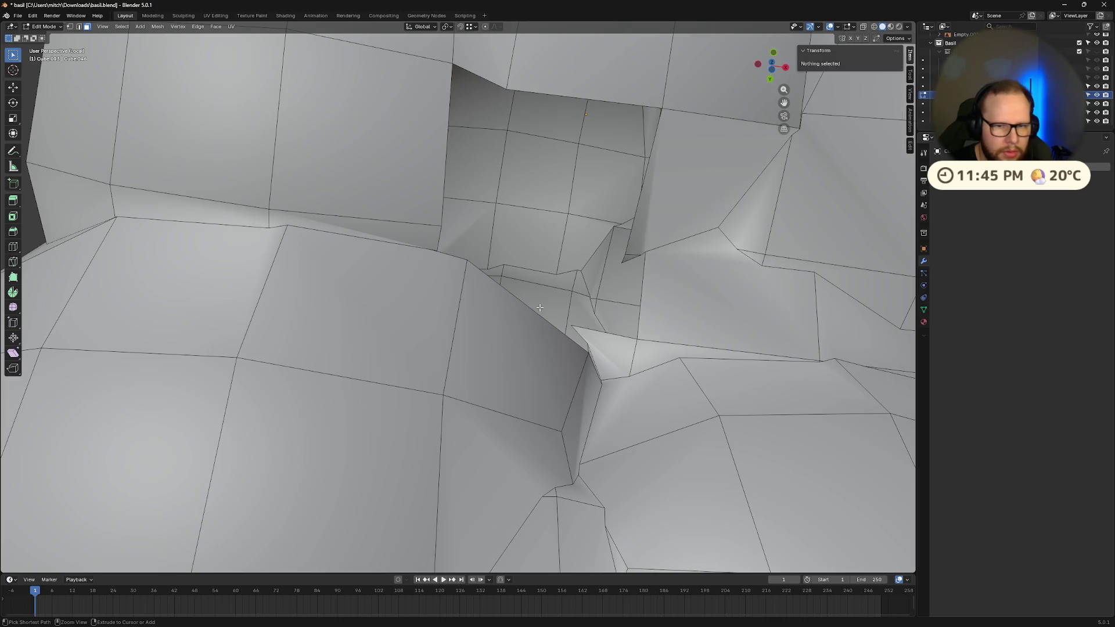
pyautogui.hotkey('ctrl', 'z')
pyautogui.hotkey('ctrl', 'z')
pyautogui.hotkey('ctrl', 'z')
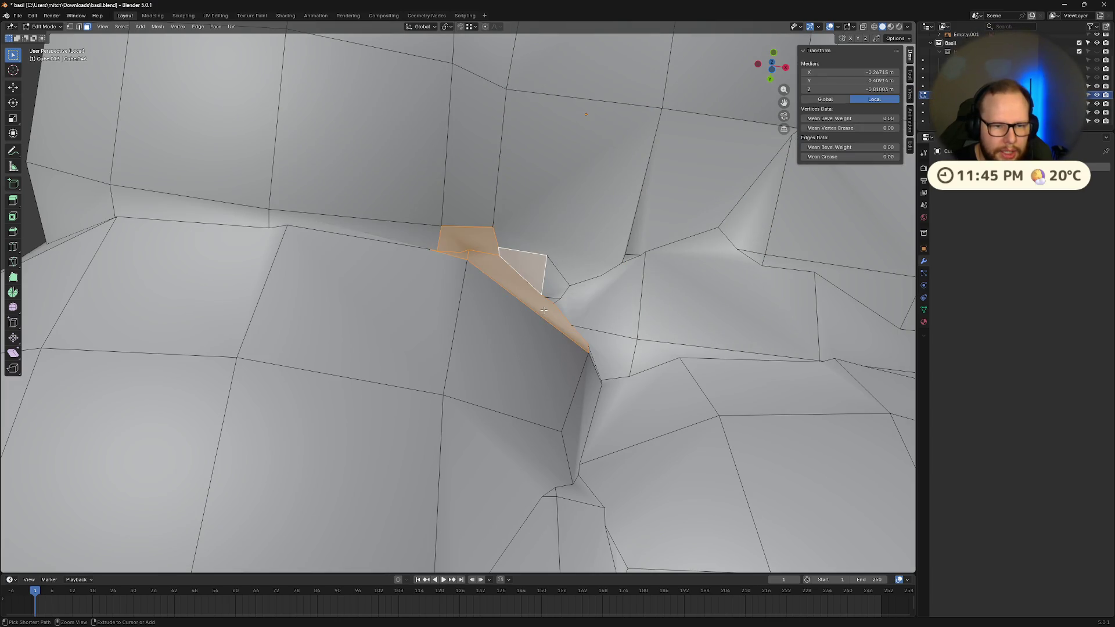
# - Orbit and zoom around the hair mesh, centring the view on the selected face
pyautogui.scroll(-5, 590, 429)
pyautogui.moveTo(590, 430)
pyautogui.mouseDown(button='middle')
pyautogui.moveTo(589, 367)
pyautogui.moveTo(435, 420)
pyautogui.moveTo(528, 422)
pyautogui.mouseUp(button='middle')
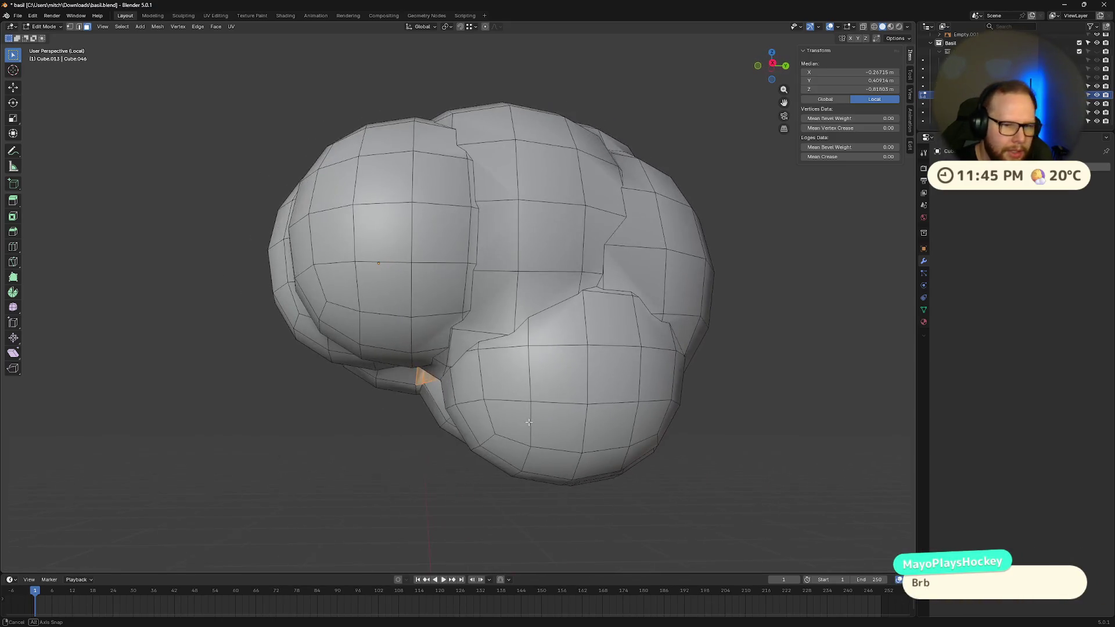
pyautogui.moveTo(453, 248)
pyautogui.mouseDown(button='middle')
pyautogui.moveTo(566, 295)
pyautogui.moveTo(488, 309)
pyautogui.mouseUp(button='middle')
pyautogui.scroll(4, 482, 305)
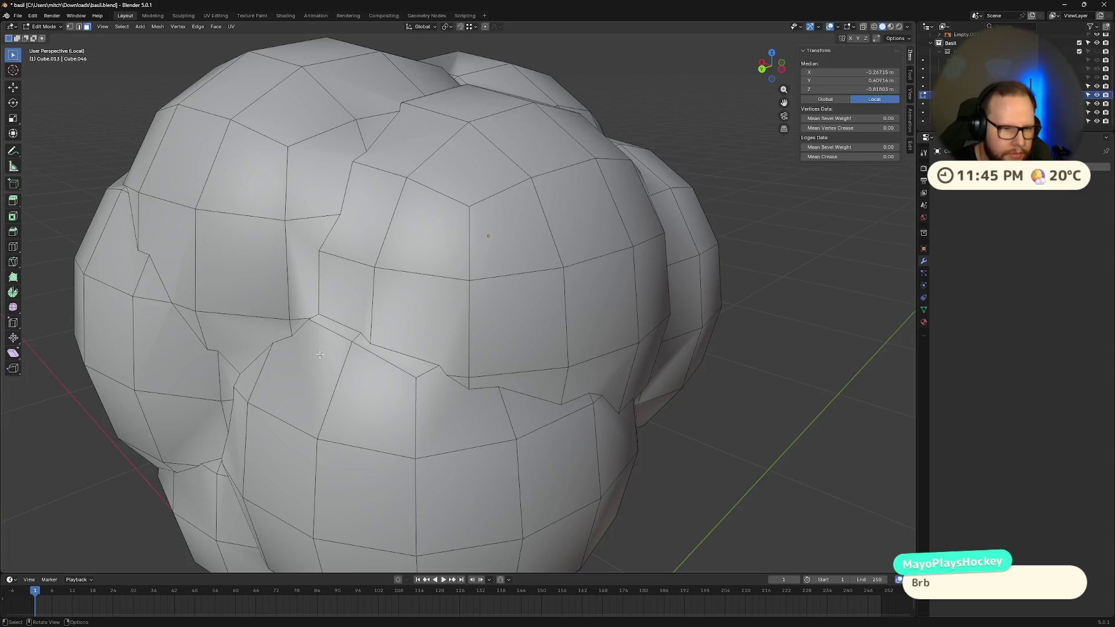
pyautogui.scroll(-4, 320, 354)
pyautogui.scroll(6, 505, 356)
pyautogui.moveTo(511, 356); pyautogui.dragTo(501, 355, button='middle')
pyautogui.scroll(-5, 501, 355)
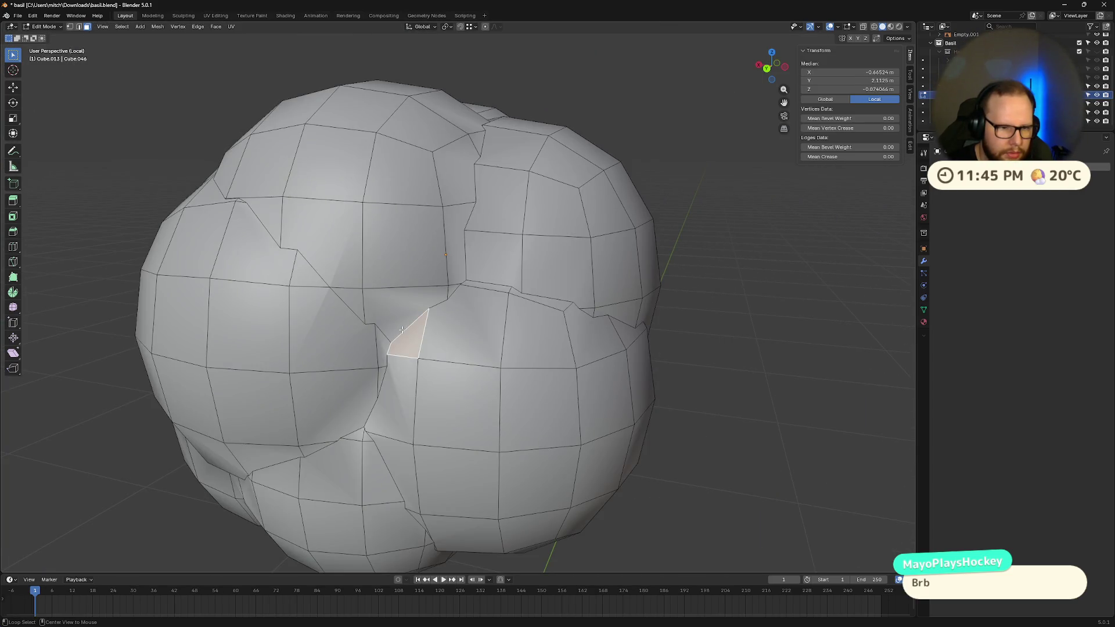
pyautogui.keyDown('alt'); pyautogui.middleClick(402, 329); pyautogui.keyUp('alt')
pyautogui.scroll(5, 476, 341)
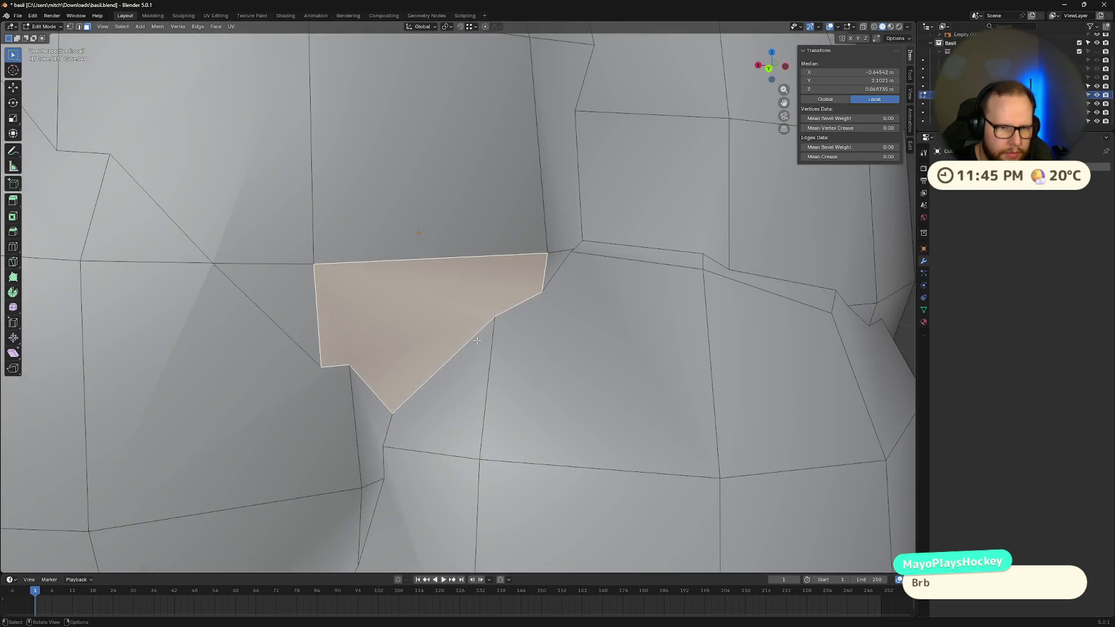
pyautogui.scroll(-6, 477, 341)
pyautogui.moveTo(481, 328)
pyautogui.mouseDown(button='middle')
pyautogui.moveTo(487, 315)
pyautogui.moveTo(454, 343)
pyautogui.mouseUp(button='middle')
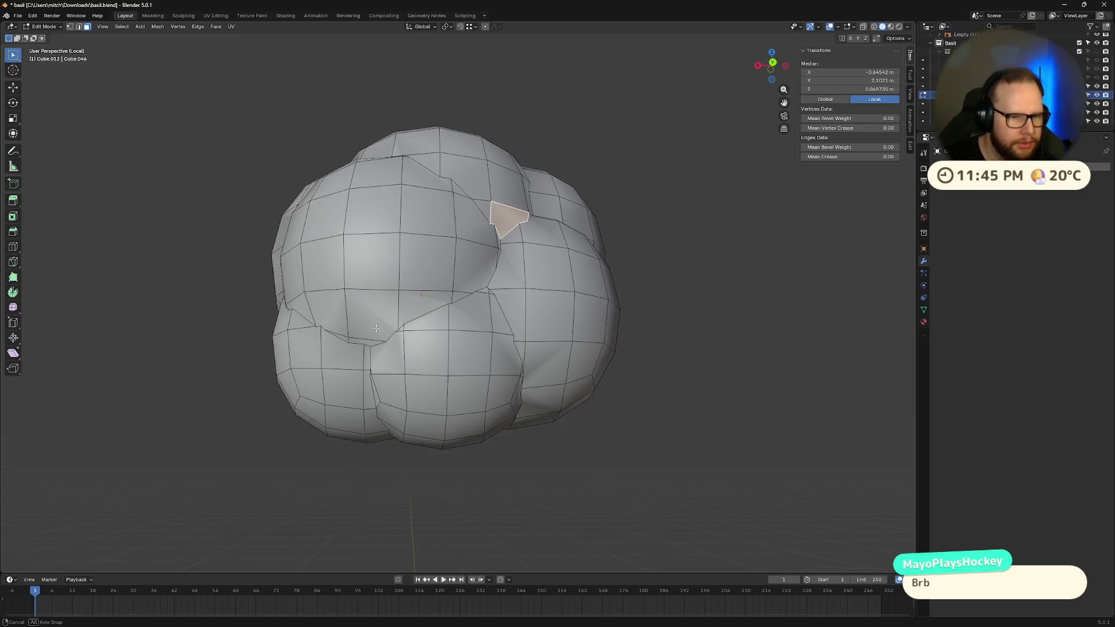
pyautogui.scroll(6, 453, 343)
pyautogui.scroll(-2, 418, 366)
# - Add four gap faces, including a triangular one, to the selection and delete them
pyautogui.keyDown('shift'); pyautogui.click(345, 337); pyautogui.keyUp('shift')
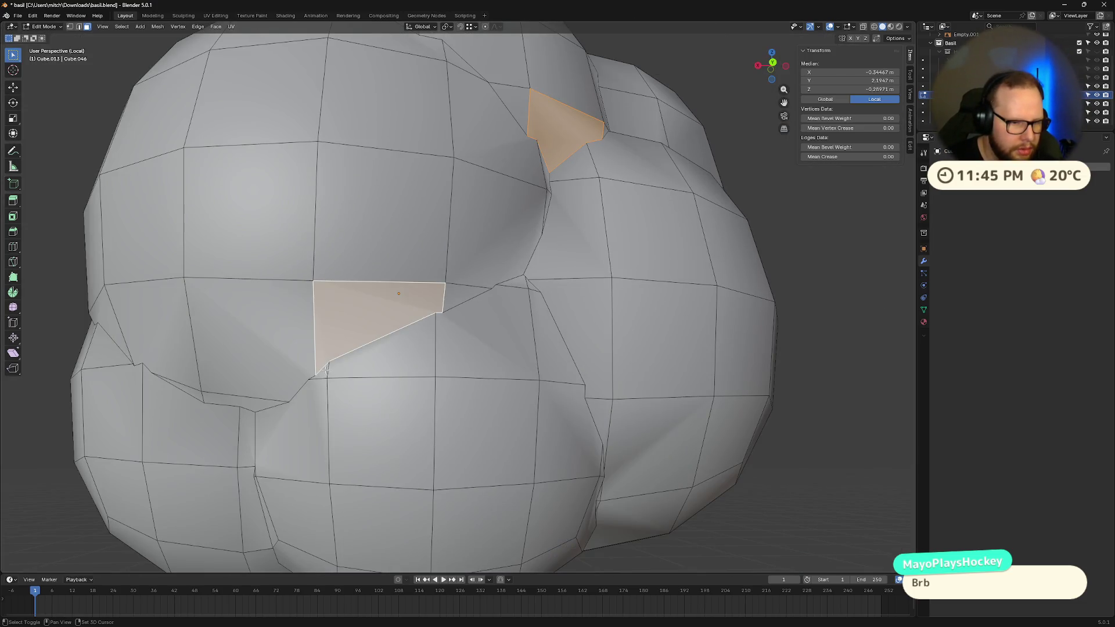
pyautogui.keyDown('shift'); pyautogui.click(407, 354); pyautogui.keyUp('shift')
pyautogui.keyDown('shift'); pyautogui.click(488, 349); pyautogui.keyUp('shift')
pyautogui.keyDown('shift'); pyautogui.click(462, 296); pyautogui.keyUp('shift')
pyautogui.moveTo(523, 334)
pyautogui.mouseDown(button='middle')
pyautogui.moveTo(357, 366)
pyautogui.moveTo(250, 317)
pyautogui.moveTo(414, 211)
pyautogui.moveTo(435, 290)
pyautogui.moveTo(450, 286)
pyautogui.moveTo(478, 316)
pyautogui.mouseUp(button='middle')
pyautogui.press('x')
pyautogui.click(494, 332)
# - Delete the small face remaining at the seam
pyautogui.scroll(8, 414, 211)
pyautogui.scroll(-3, 414, 211)
pyautogui.scroll(8, 430, 273)
pyautogui.scroll(-2, 417, 297)
pyautogui.click(450, 286)
pyautogui.press('x')
pyautogui.click(455, 285)
# - Try selecting faces around the hole, ending on the lower-right triangular face
pyautogui.click(372, 221)
pyautogui.keyDown('shift'); pyautogui.click(522, 174); pyautogui.keyUp('shift')
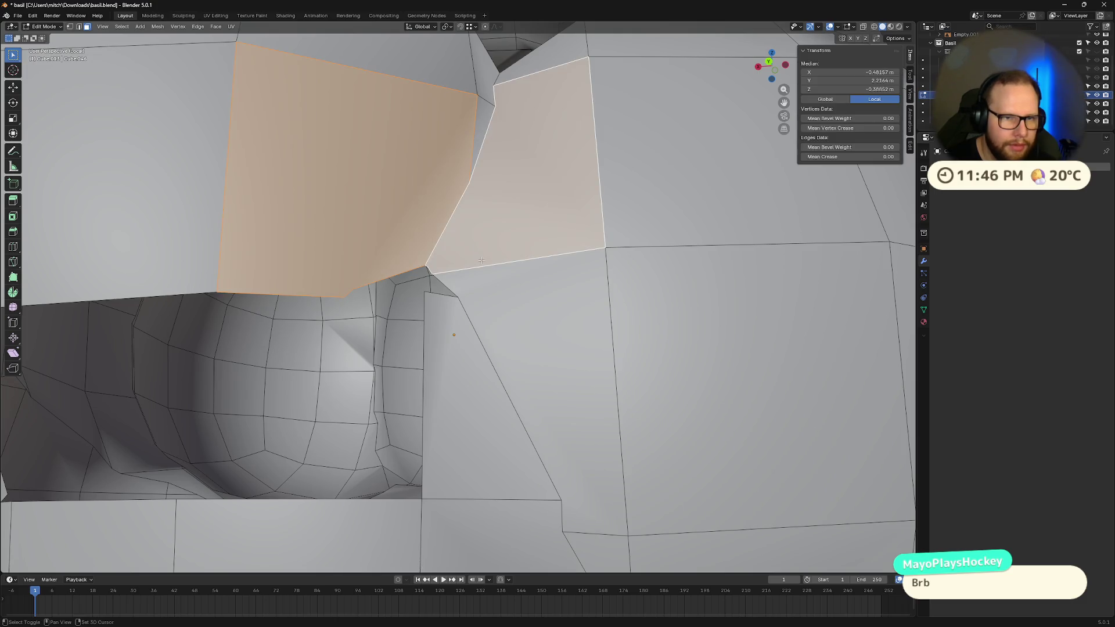
pyautogui.scroll(-5, 449, 308)
pyautogui.scroll(5, 449, 308)
pyautogui.click(400, 265)
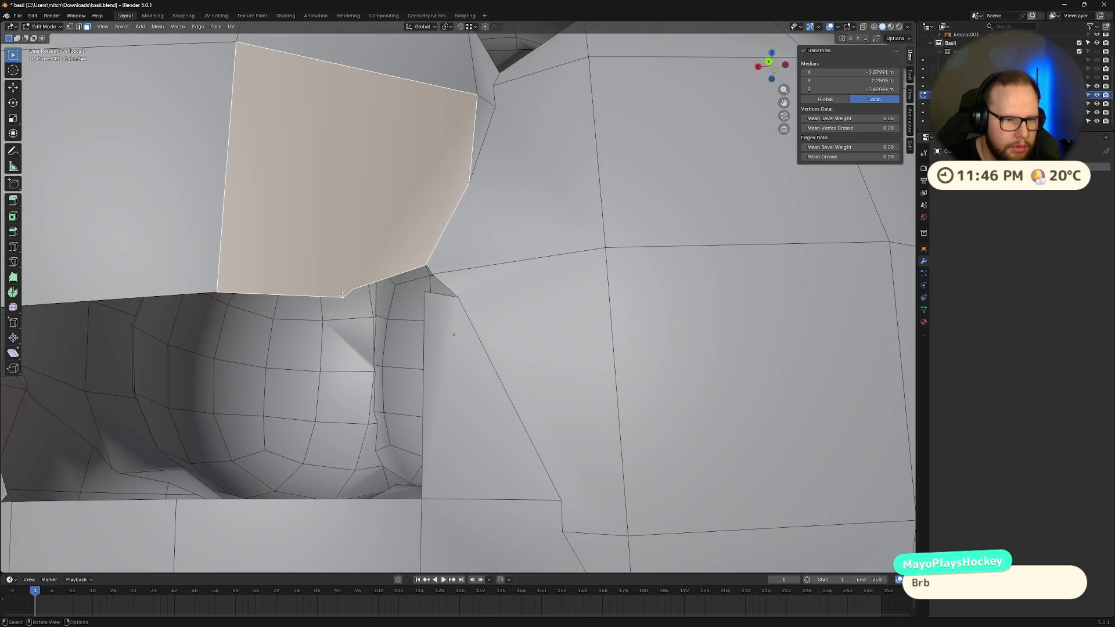
pyautogui.click(446, 306)
pyautogui.moveTo(447, 309)
pyautogui.mouseDown(button='middle')
pyautogui.moveTo(429, 306)
pyautogui.moveTo(472, 309)
pyautogui.mouseUp(button='middle')
# - Undo repeatedly to restore the deleted gap geometry
pyautogui.hotkey('ctrl', 'z')
pyautogui.hotkey('ctrl', 'z')
pyautogui.scroll(-3, 472, 309)
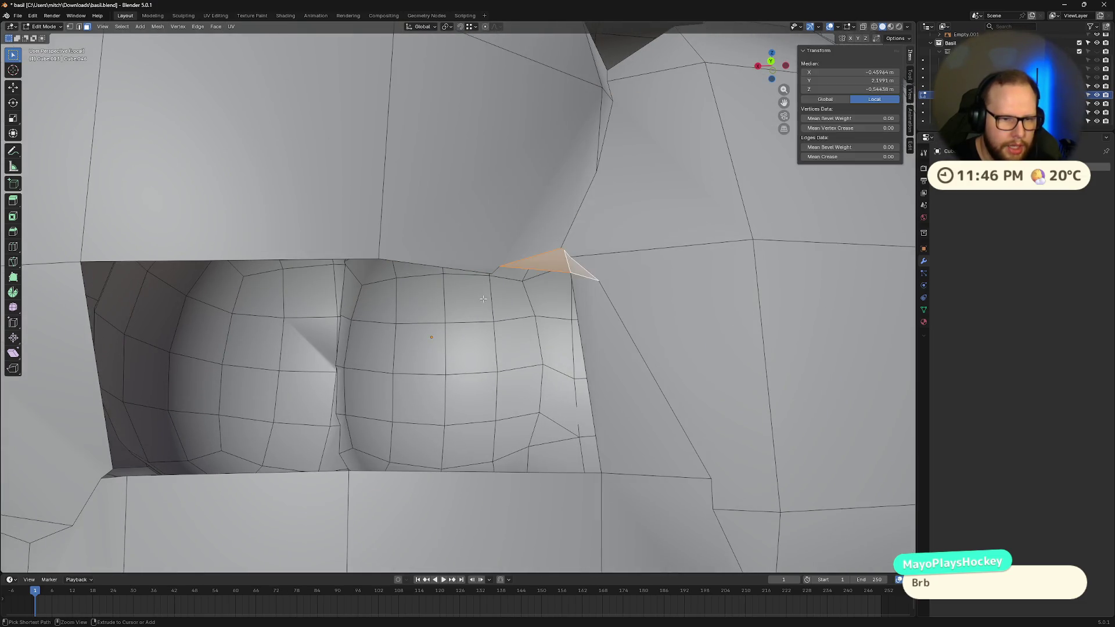
pyautogui.hotkey('ctrl', 'z')
pyautogui.hotkey('ctrl', 'z')
pyautogui.scroll(-5, 737, 311)
pyautogui.moveTo(737, 311); pyautogui.dragTo(680, 325, button='middle')
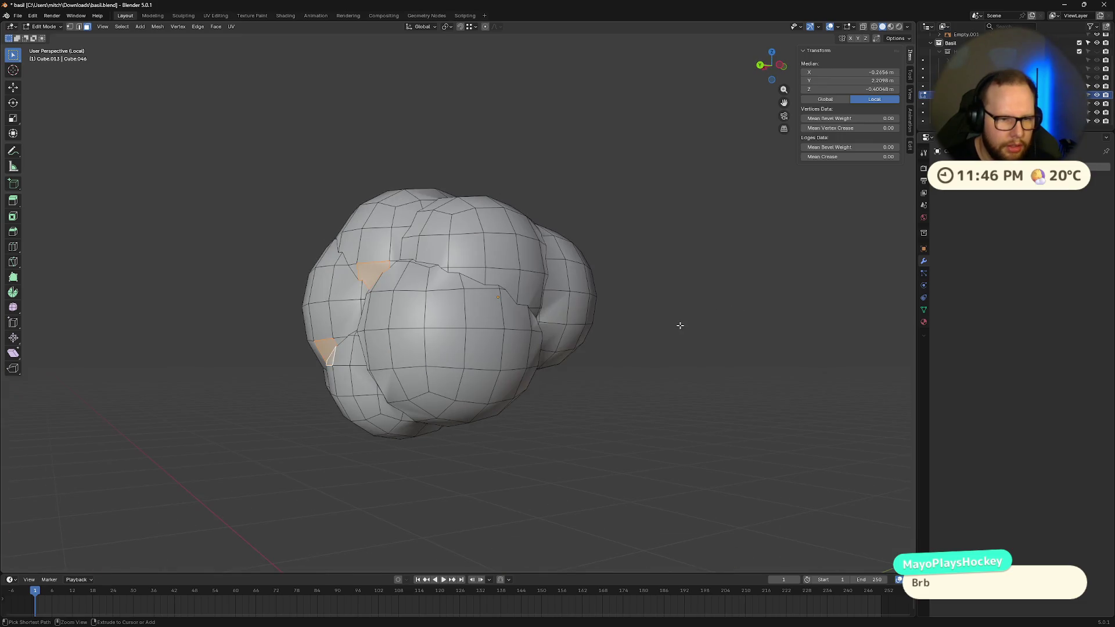
pyautogui.hotkey('ctrl', 'z')
pyautogui.hotkey('ctrl', 'z')
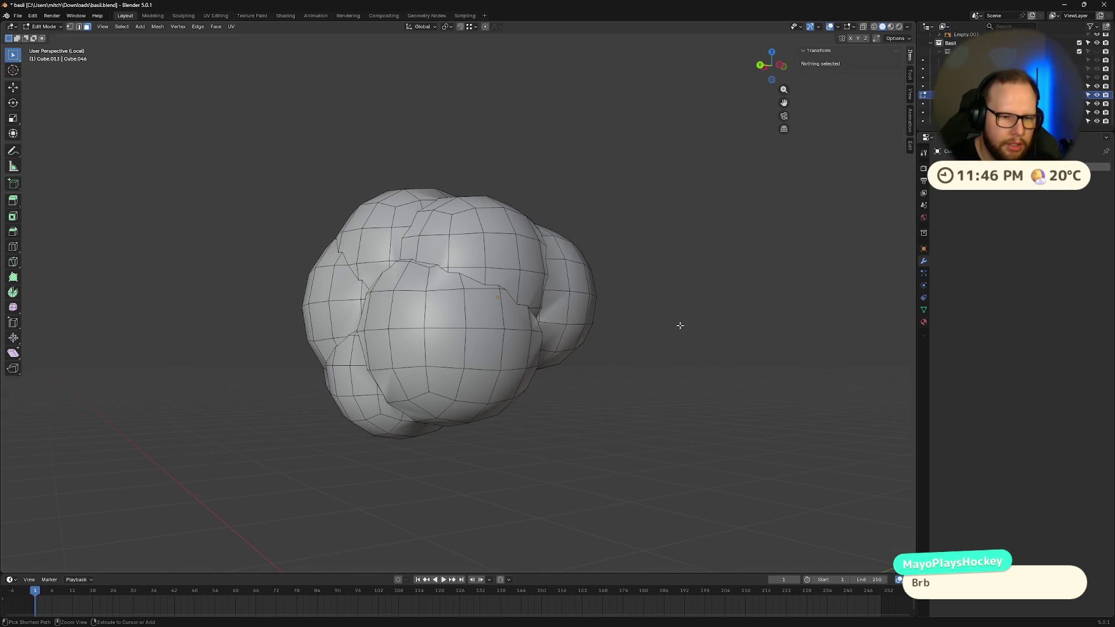
pyautogui.moveTo(670, 346)
pyautogui.mouseDown(button='middle')
pyautogui.moveTo(611, 351)
pyautogui.moveTo(586, 379)
pyautogui.mouseUp(button='middle')
pyautogui.hotkey('ctrl', 'z')
pyautogui.hotkey('ctrl', 'z')
# - Exit Local View to show the whole character and re-enter Edit Mode on the hair
pyautogui.press('Tab')
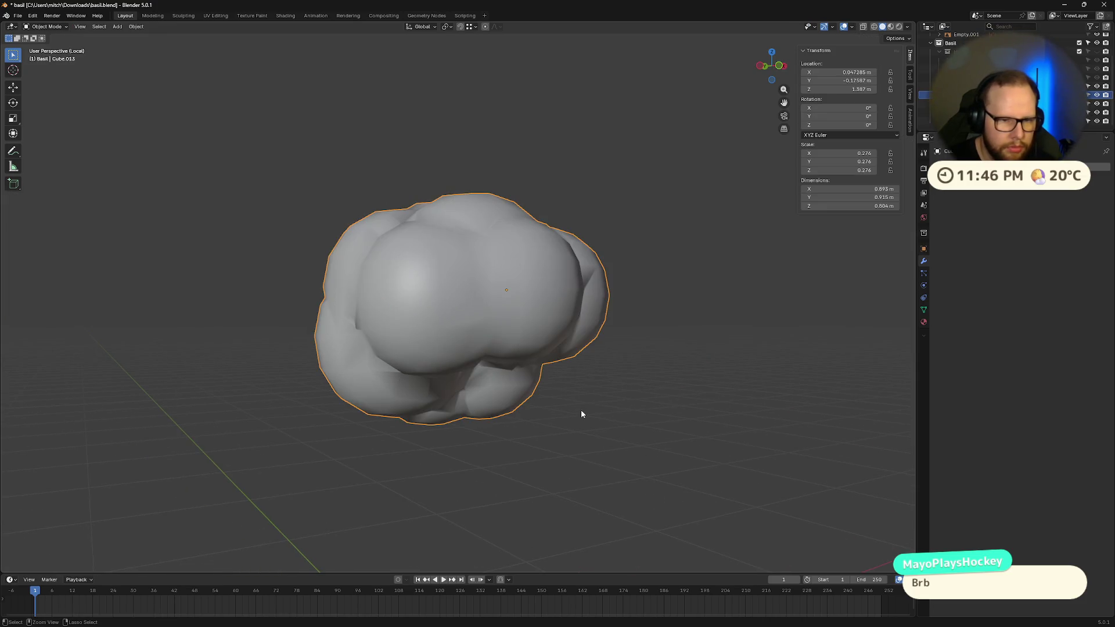
pyautogui.press('KP_Divide')
pyautogui.click(640, 393)
pyautogui.hotkey('ctrl', 'z')
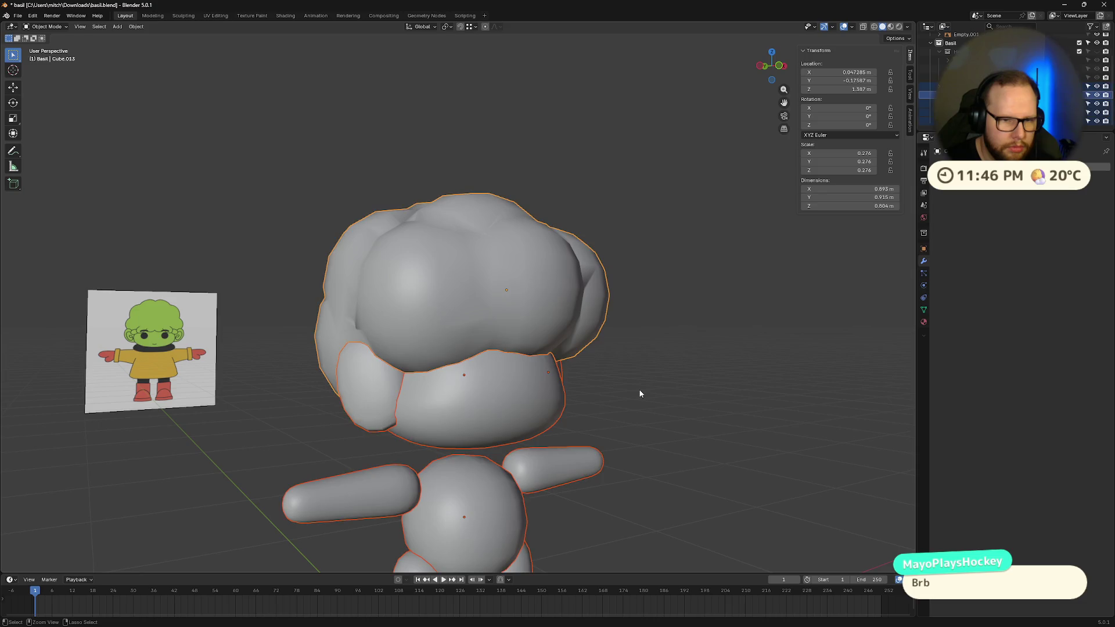
pyautogui.press('Tab')
# - Toggle selection of all hair geometry and orbit to view the hair from behind
pyautogui.press('a')
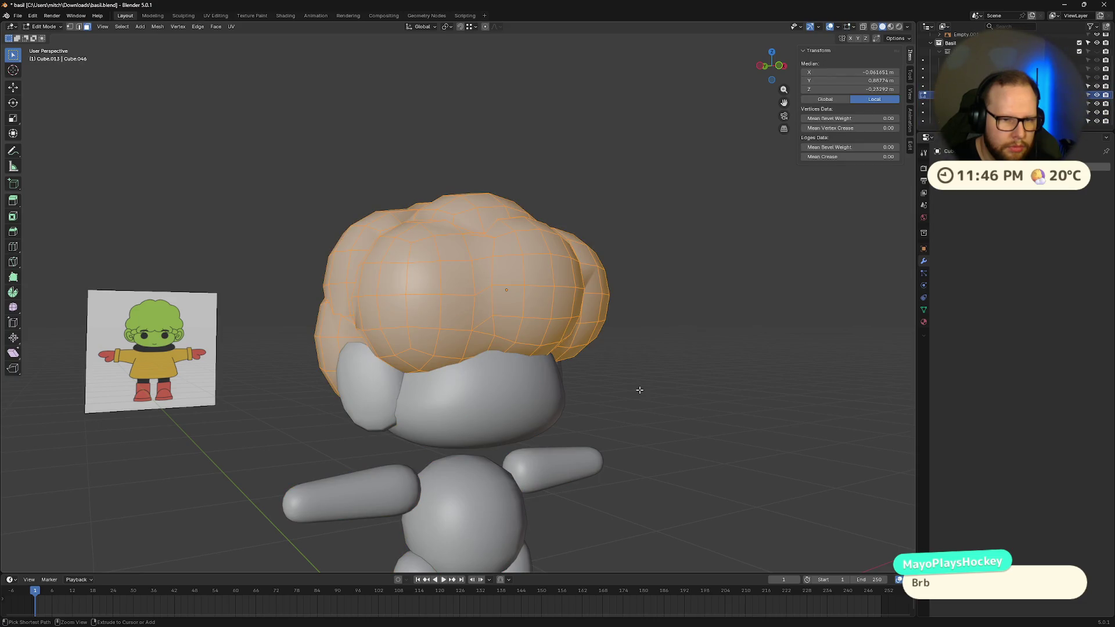
pyautogui.hotkey('alt', 'a')
pyautogui.press('a')
pyautogui.hotkey('alt', 'a')
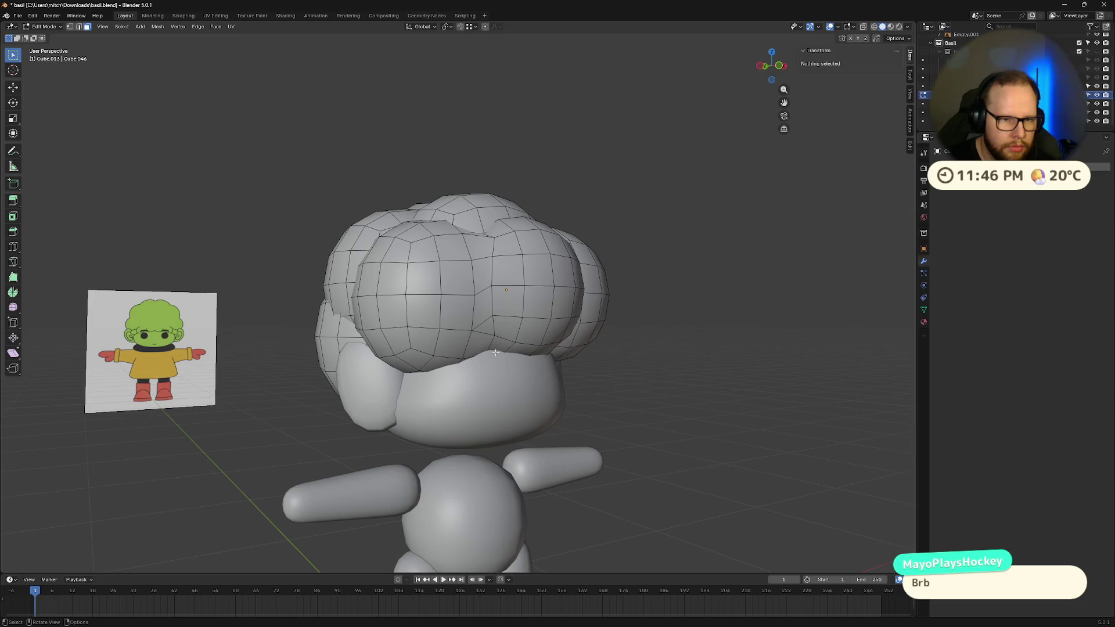
pyautogui.scroll(6, 496, 353)
pyautogui.scroll(-4, 561, 369)
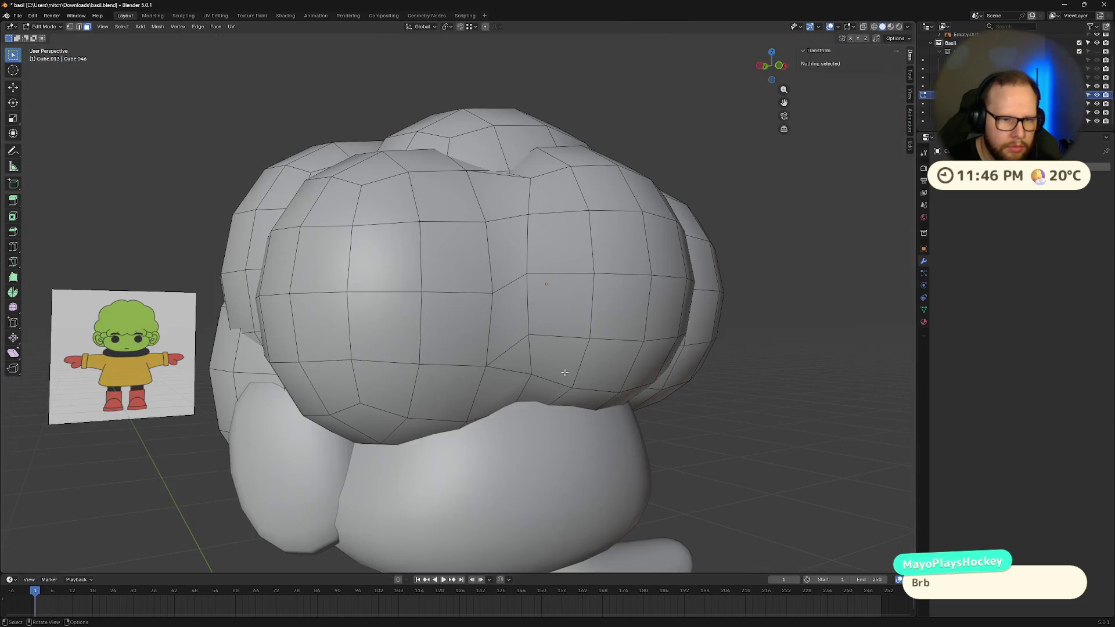
pyautogui.moveTo(556, 375); pyautogui.dragTo(526, 405, button='middle')
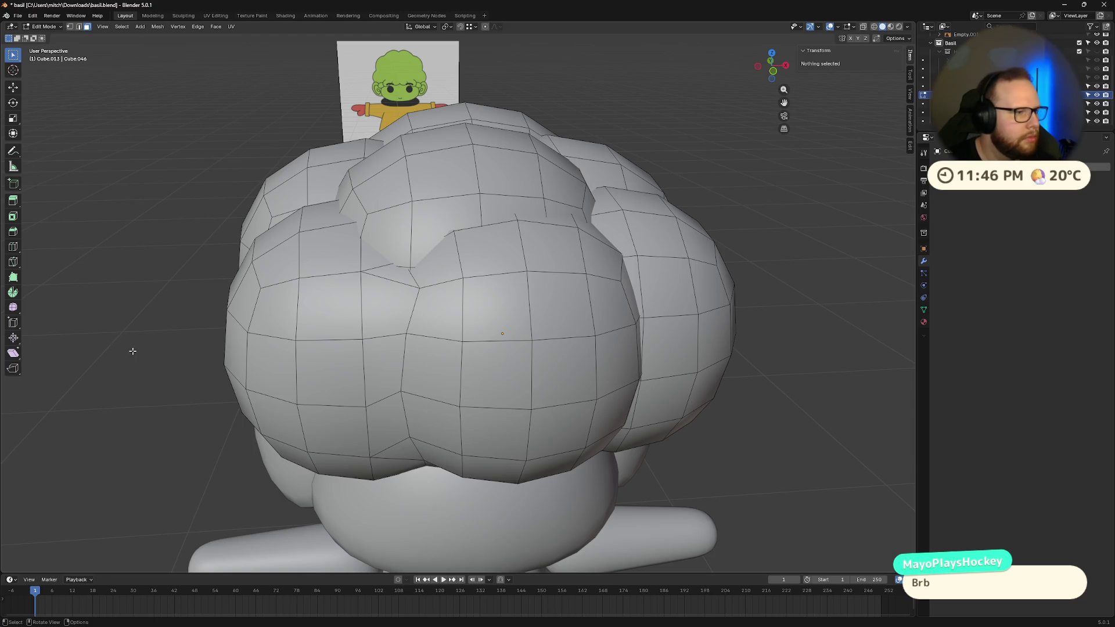
pyautogui.scroll(-1, 215, 310)
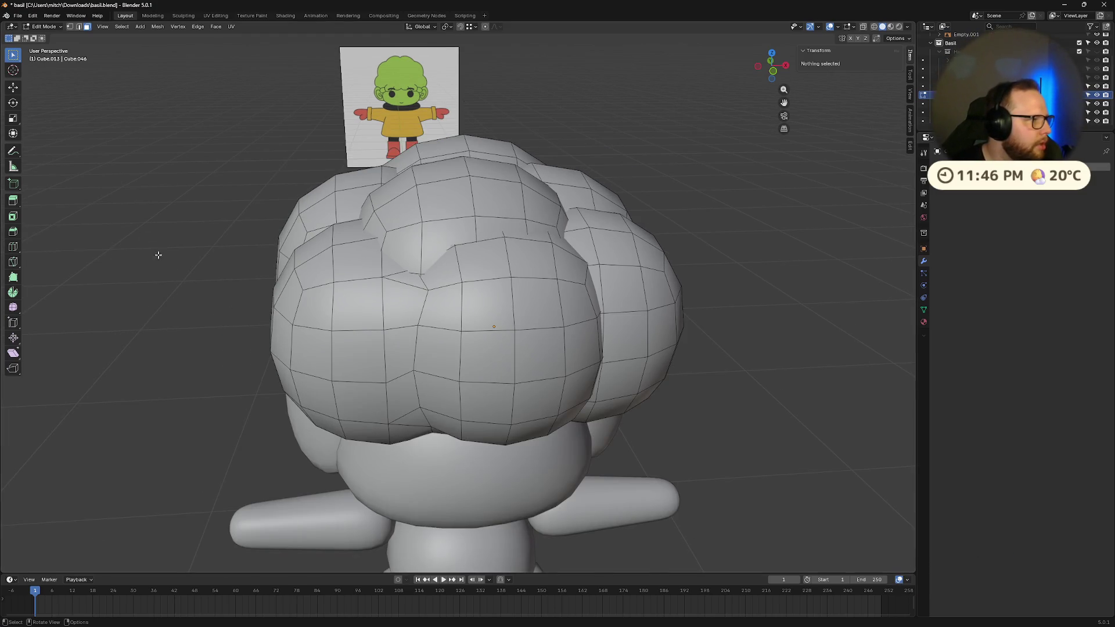
pyautogui.moveTo(155, 248)
pyautogui.mouseDown(button='middle')
pyautogui.moveTo(194, 256)
pyautogui.moveTo(212, 231)
pyautogui.mouseUp(button='middle')
# - Select all the hair geometry and run a Boolean on the overlapping spheres
pyautogui.press('a')
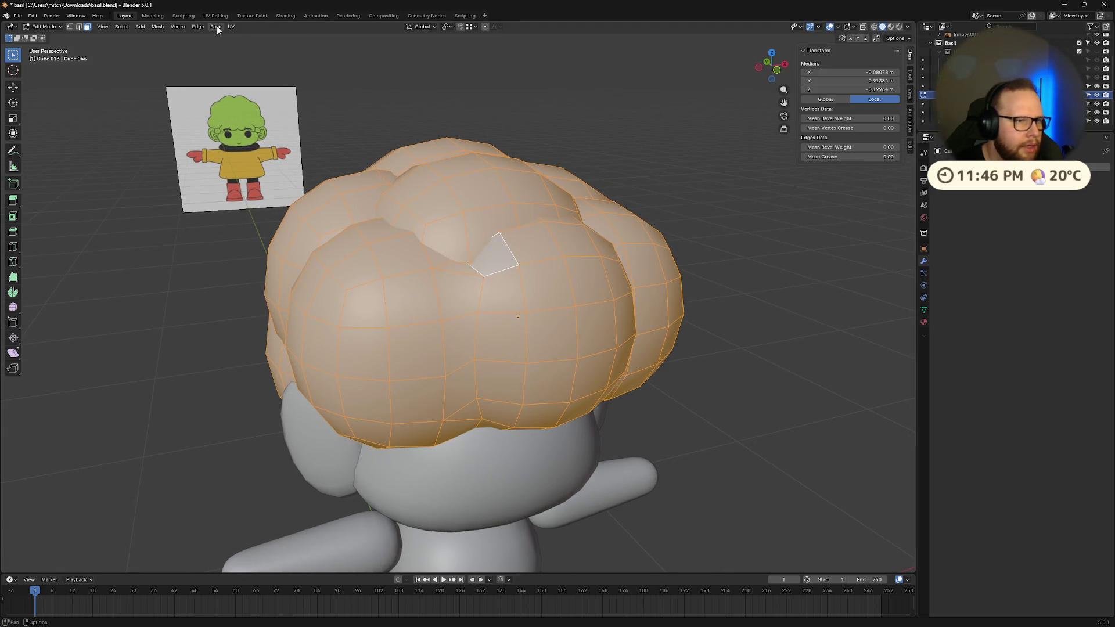
pyautogui.click(216, 27)
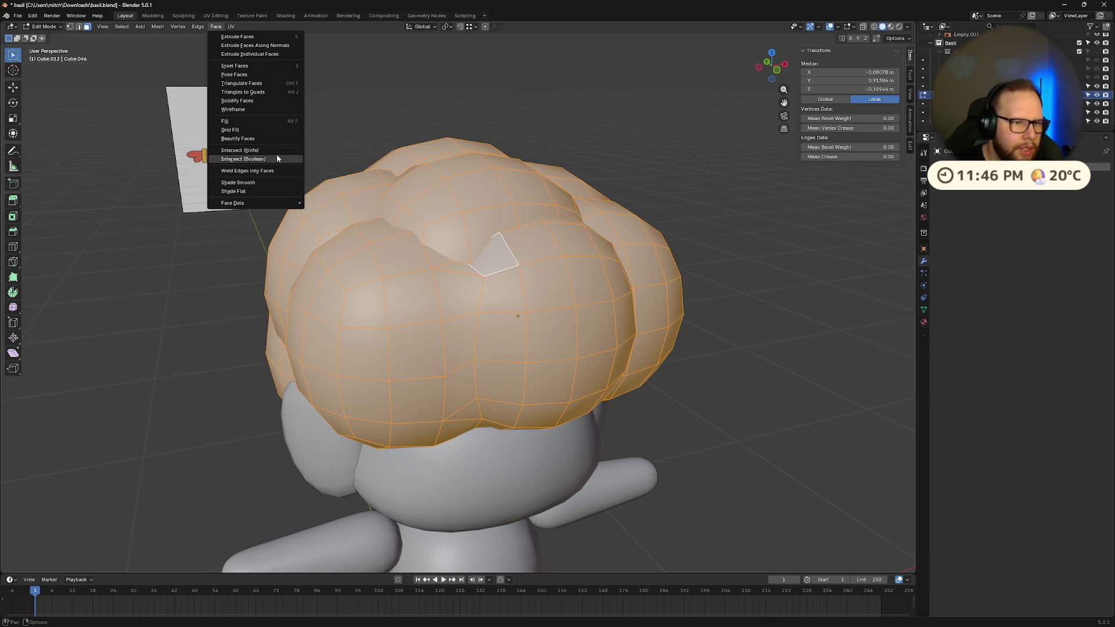
pyautogui.click(277, 157)
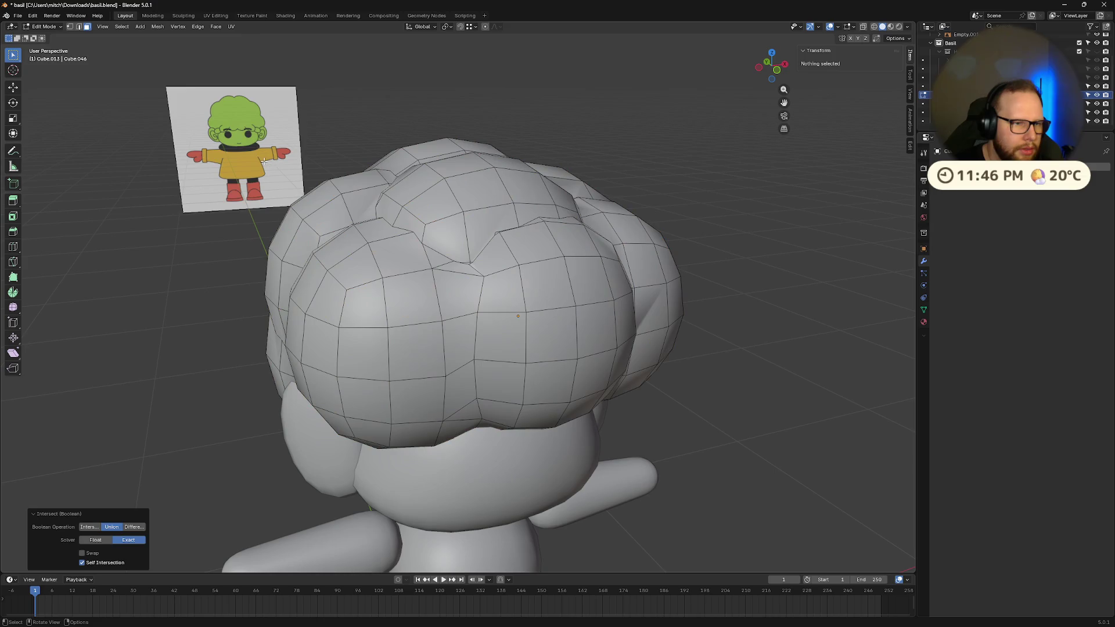
# - Set the boolean operation to Union and try the Float solver
pyautogui.click(89, 527)
pyautogui.moveTo(46, 554)
pyautogui.mouseDown(button='middle')
pyautogui.moveTo(550, 430)
pyautogui.moveTo(241, 581)
pyautogui.mouseUp(button='middle')
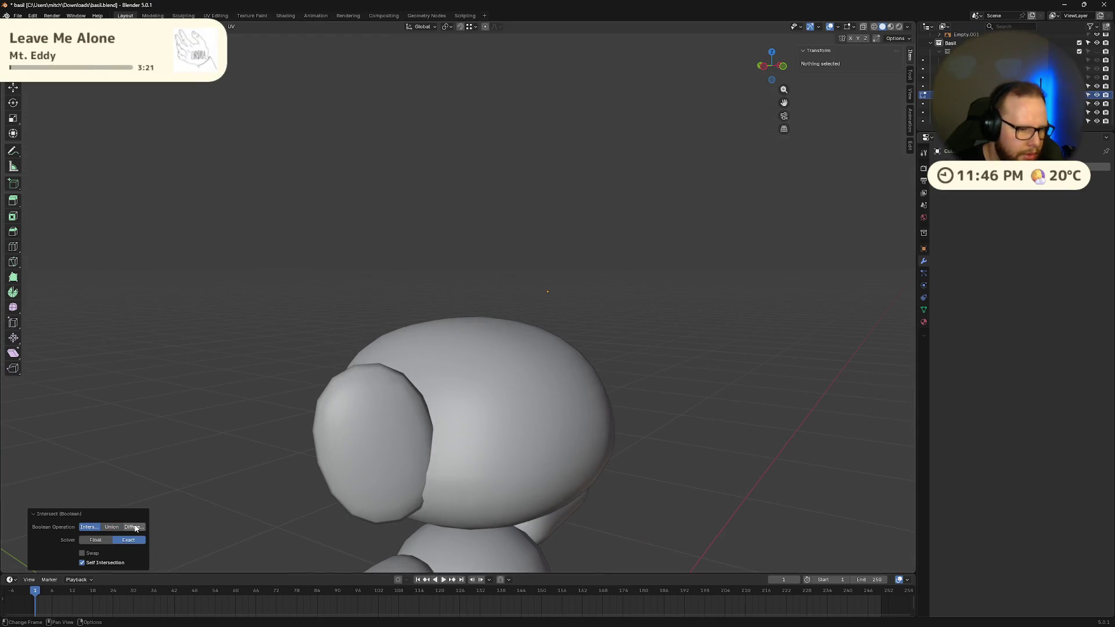
pyautogui.moveTo(682, 420); pyautogui.dragTo(543, 447, button='middle')
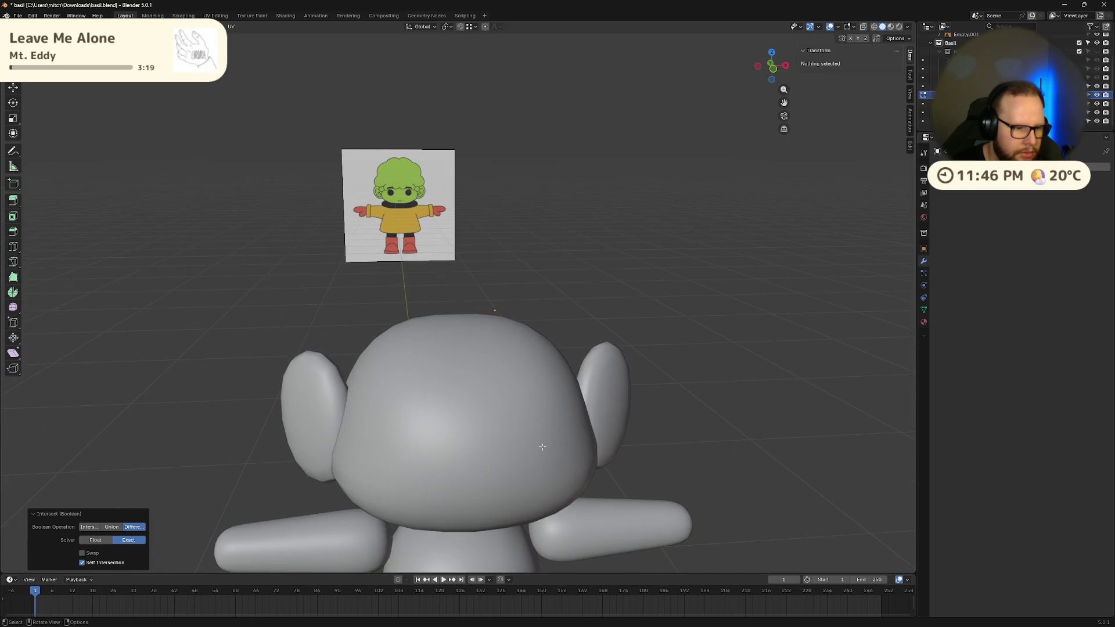
pyautogui.click(112, 527)
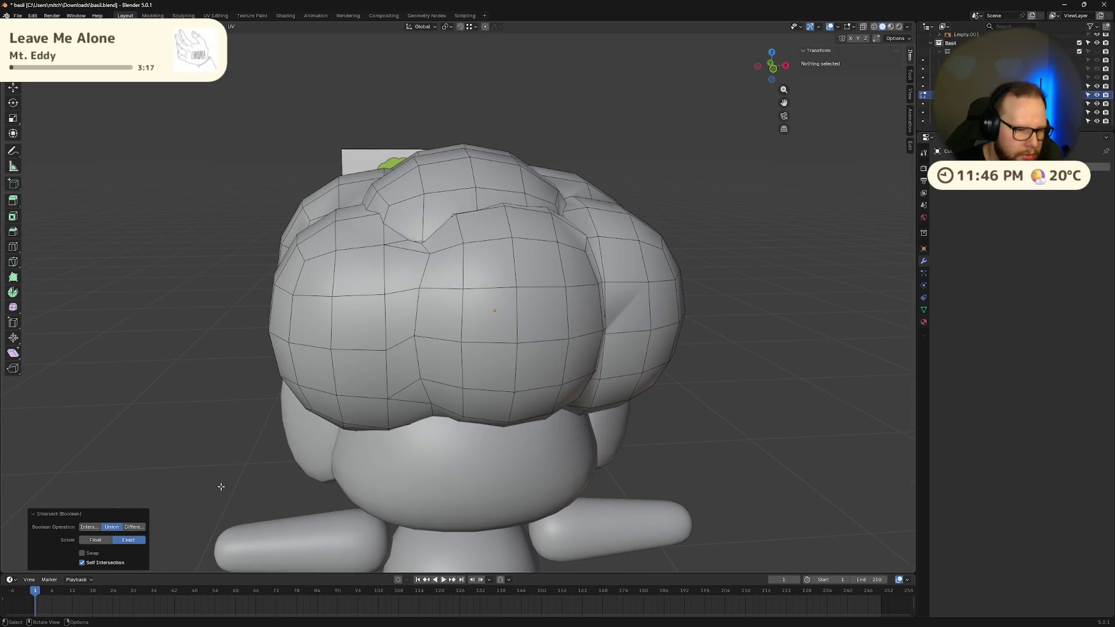
pyautogui.click(90, 543)
pyautogui.moveTo(306, 412); pyautogui.dragTo(467, 415, button='middle')
pyautogui.scroll(10, 463, 415)
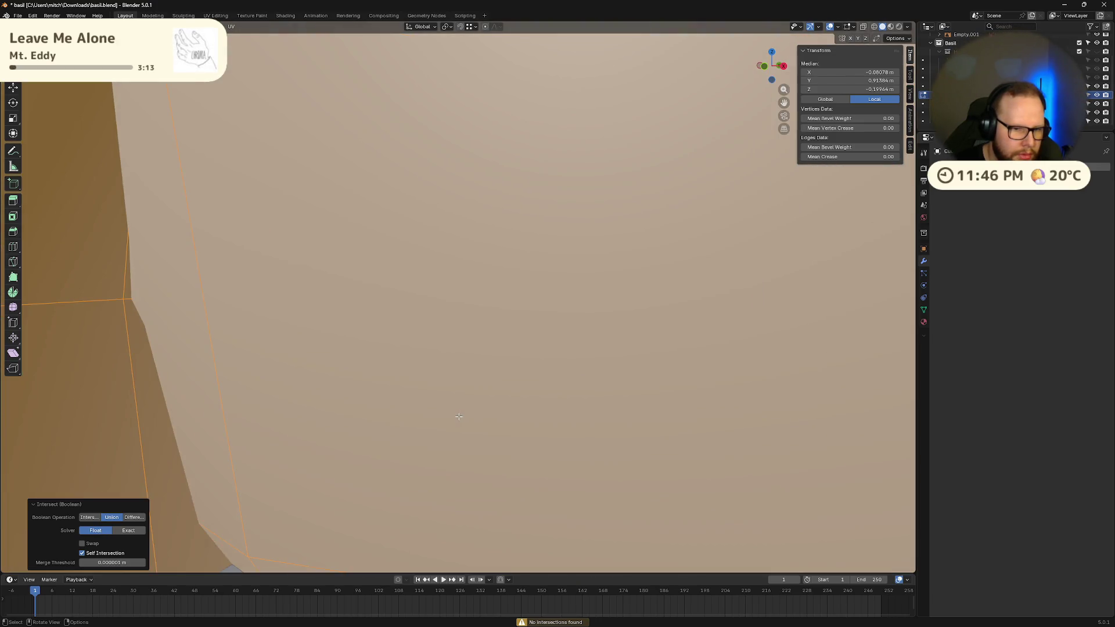
pyautogui.scroll(-8, 459, 416)
pyautogui.scroll(3, 330, 430)
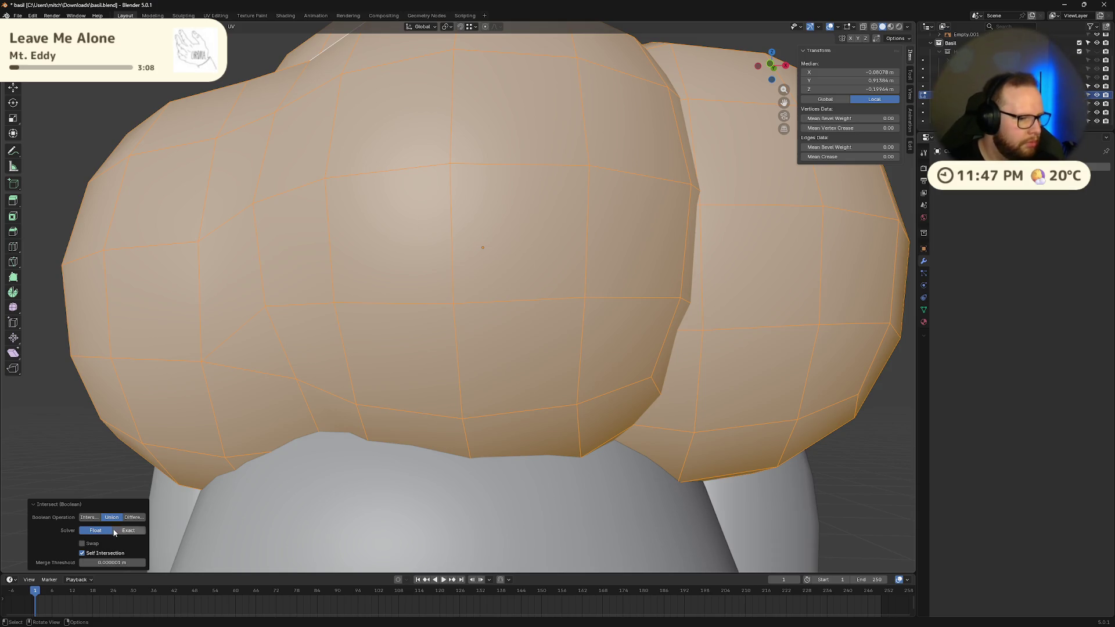
pyautogui.scroll(2, 140, 491)
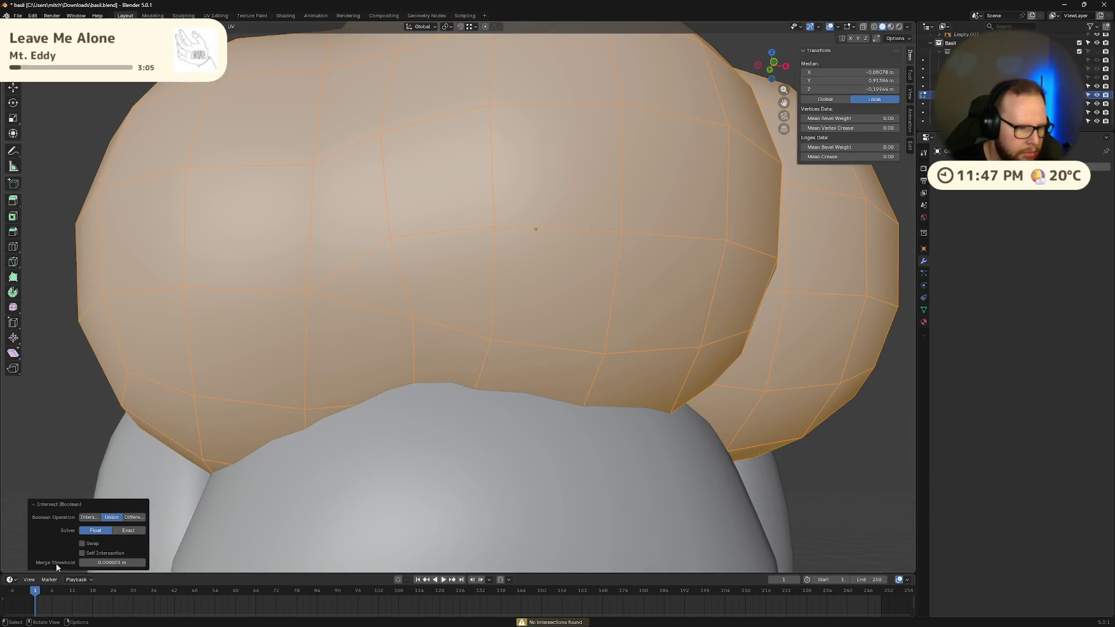
# - Compare the Exact and Float solvers, raising the merge threshold to 0.001 m and back to 0 m
pyautogui.click(132, 535)
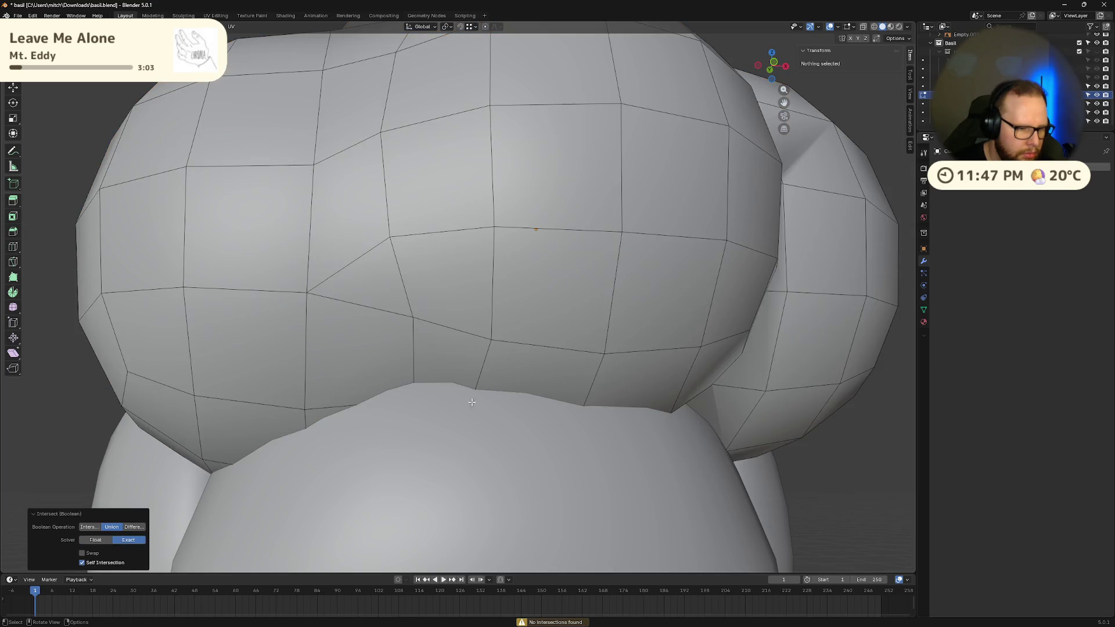
pyautogui.moveTo(661, 386); pyautogui.dragTo(603, 391, button='middle')
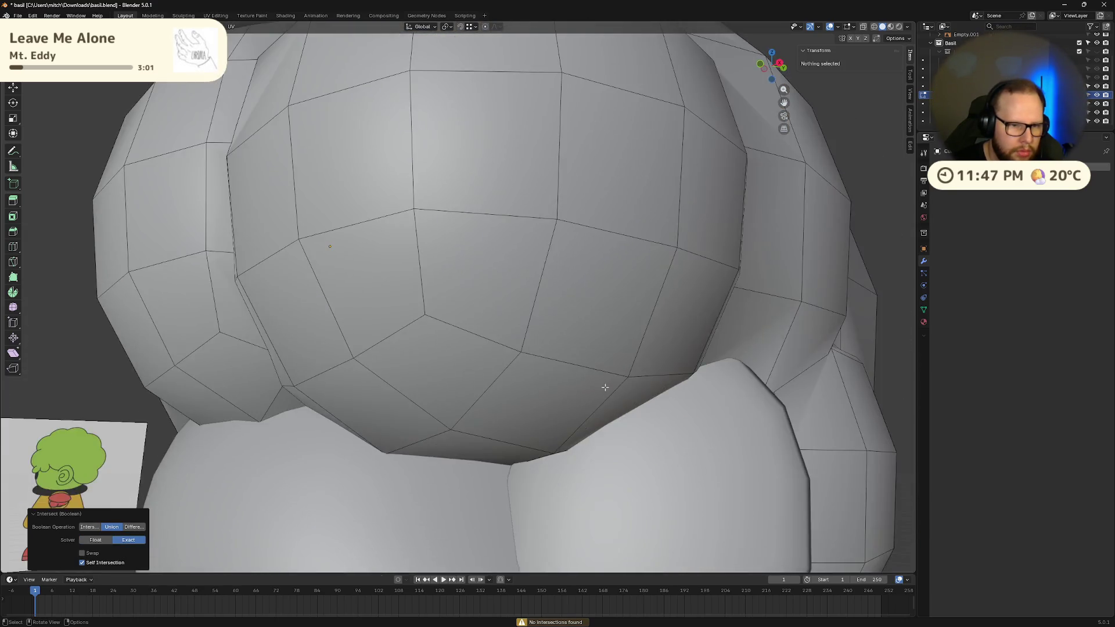
pyautogui.scroll(3, 604, 389)
pyautogui.click(95, 541)
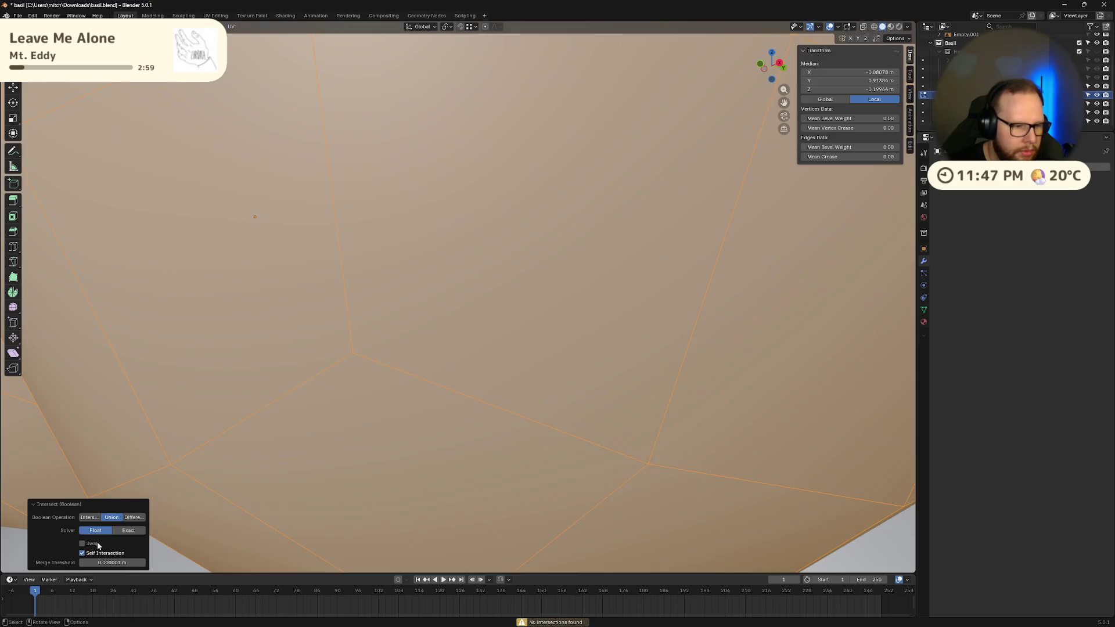
pyautogui.moveTo(174, 407)
pyautogui.mouseDown(button='middle')
pyautogui.moveTo(219, 267)
pyautogui.moveTo(351, 462)
pyautogui.moveTo(398, 446)
pyautogui.moveTo(371, 406)
pyautogui.mouseUp(button='middle')
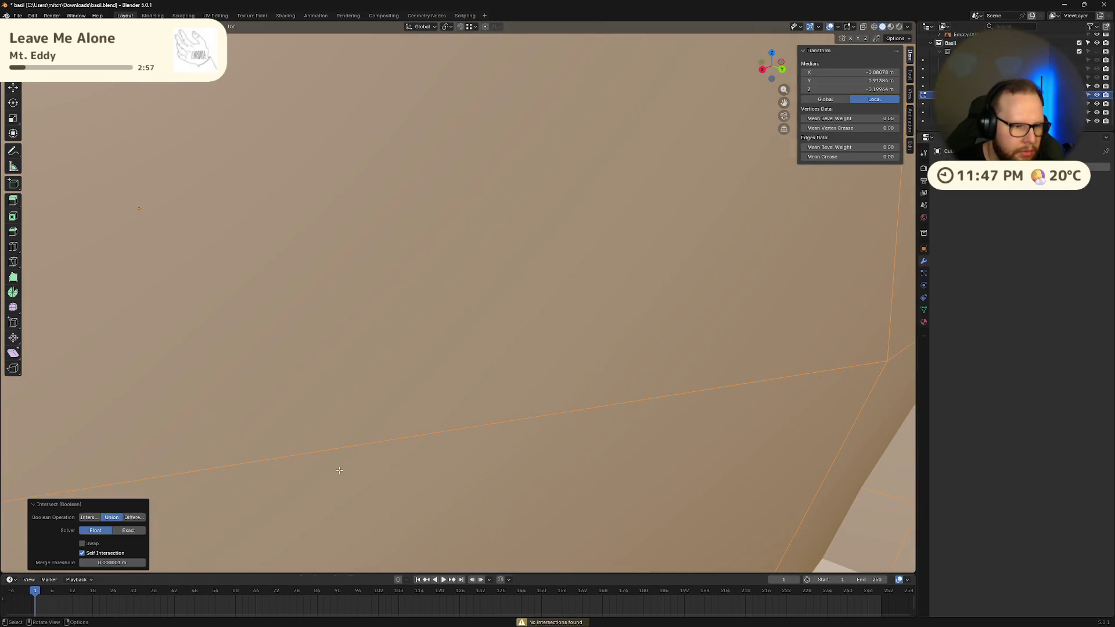
pyautogui.moveTo(112, 563); pyautogui.dragTo(145, 563)
pyautogui.scroll(-10, 307, 252)
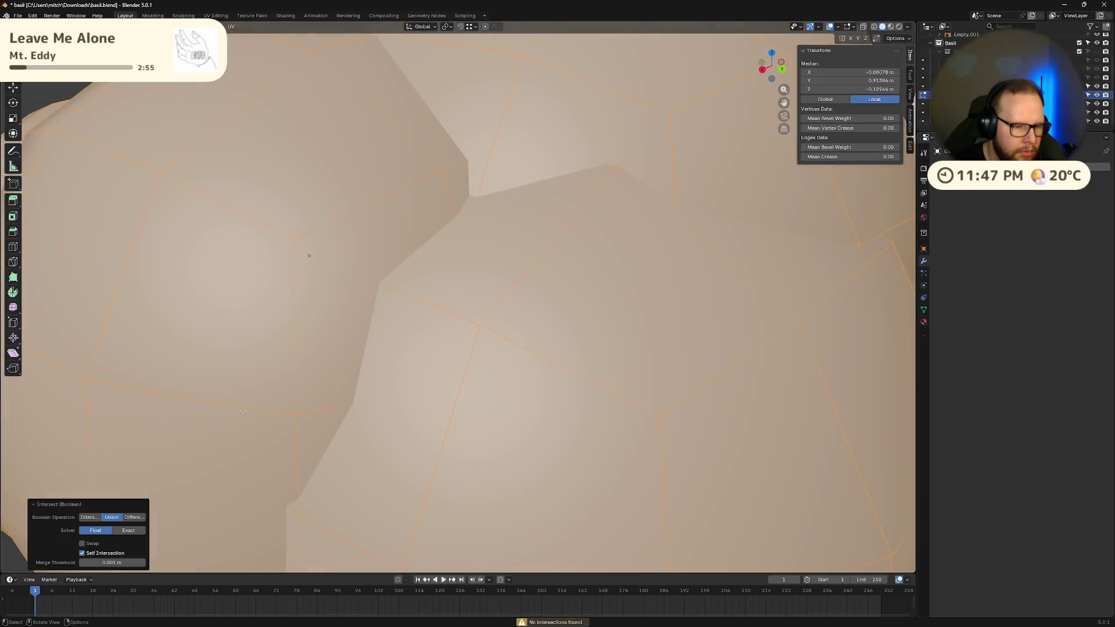
pyautogui.moveTo(337, 388); pyautogui.dragTo(197, 537, button='middle')
pyautogui.moveTo(97, 561); pyautogui.dragTo(81, 561)
# - Turn off Self Intersection and return the boolean solver to Exact
pyautogui.click(82, 554)
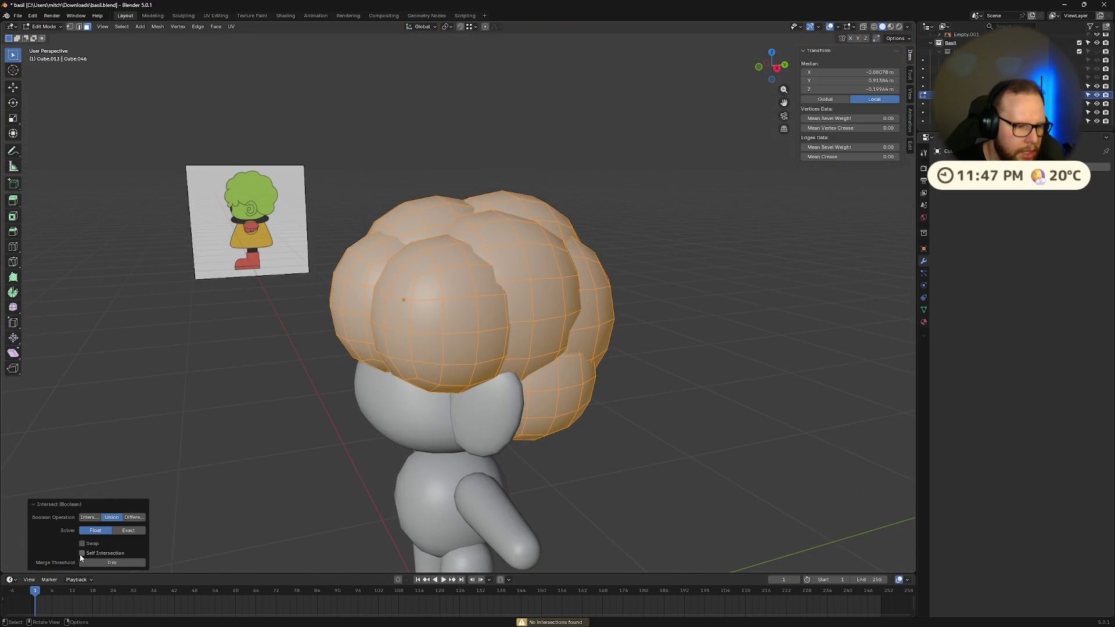
pyautogui.click(128, 531)
pyautogui.scroll(5, 405, 422)
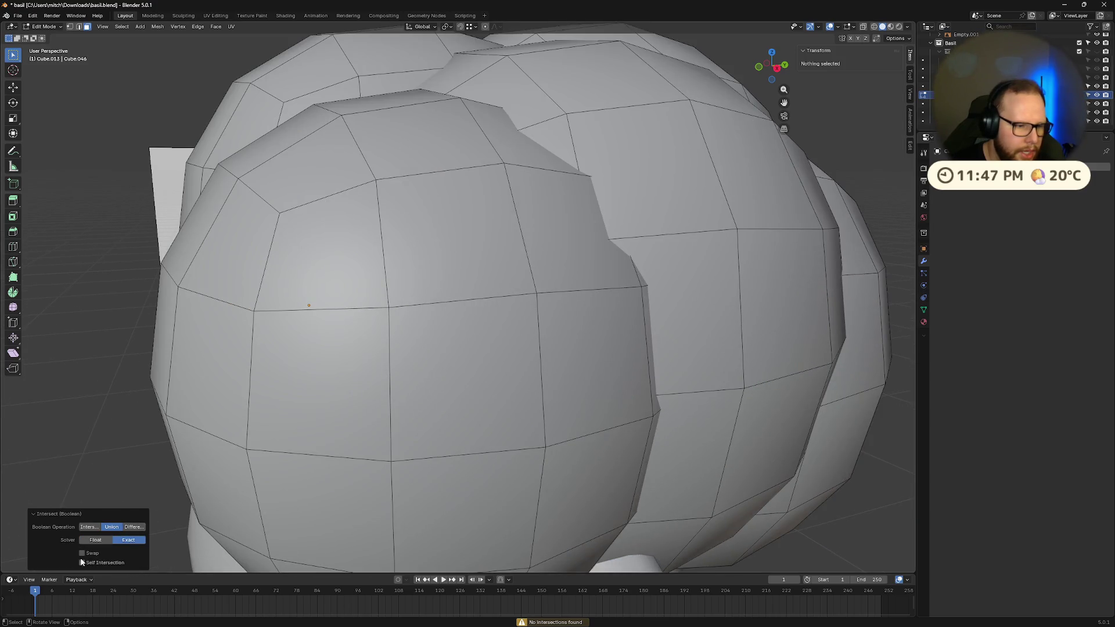
pyautogui.moveTo(388, 443)
pyautogui.mouseDown(button='middle')
pyautogui.moveTo(490, 408)
pyautogui.moveTo(443, 465)
pyautogui.moveTo(253, 465)
pyautogui.moveTo(207, 423)
pyautogui.moveTo(279, 453)
pyautogui.moveTo(210, 461)
pyautogui.moveTo(249, 455)
pyautogui.mouseUp(button='middle')
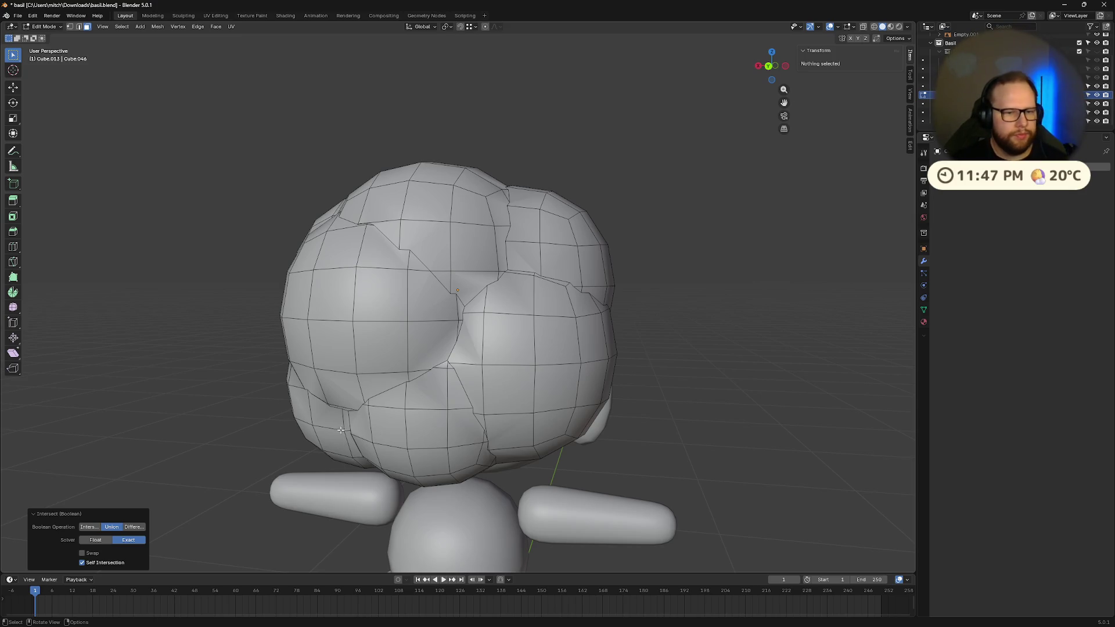
# - Inspect the merged hair from several angles, frame the head, and zoom into a crease in Edit Mode
pyautogui.moveTo(438, 373)
pyautogui.mouseDown(button='middle')
pyautogui.moveTo(532, 327)
pyautogui.moveTo(621, 352)
pyautogui.moveTo(624, 378)
pyautogui.mouseUp(button='middle')
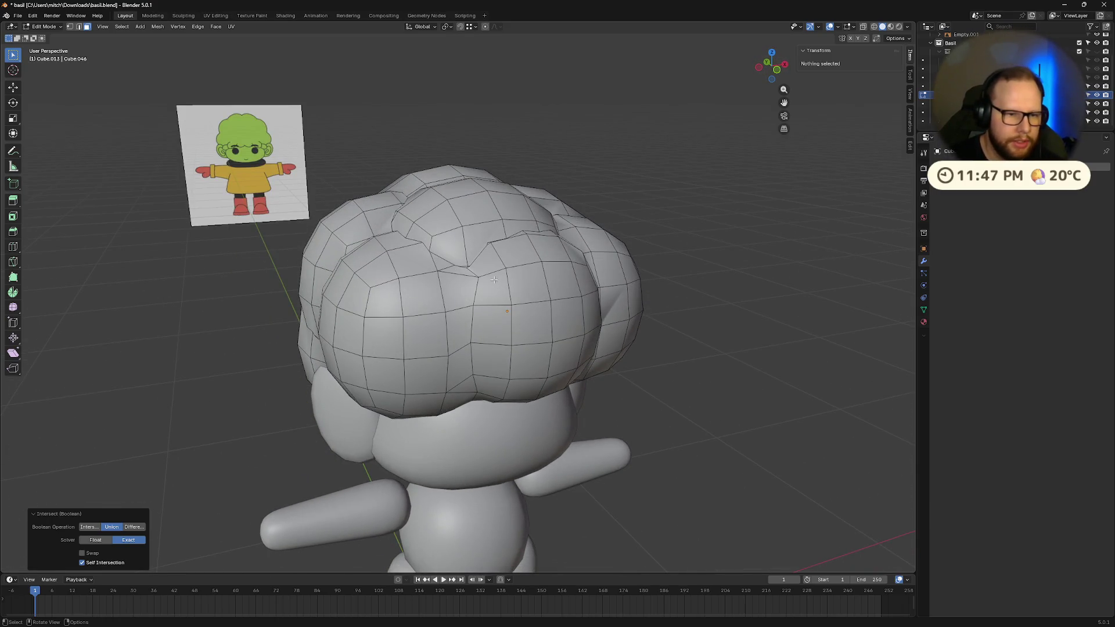
pyautogui.moveTo(493, 317)
pyautogui.mouseDown(button='middle')
pyautogui.moveTo(523, 325)
pyautogui.moveTo(574, 293)
pyautogui.moveTo(534, 302)
pyautogui.mouseUp(button='middle')
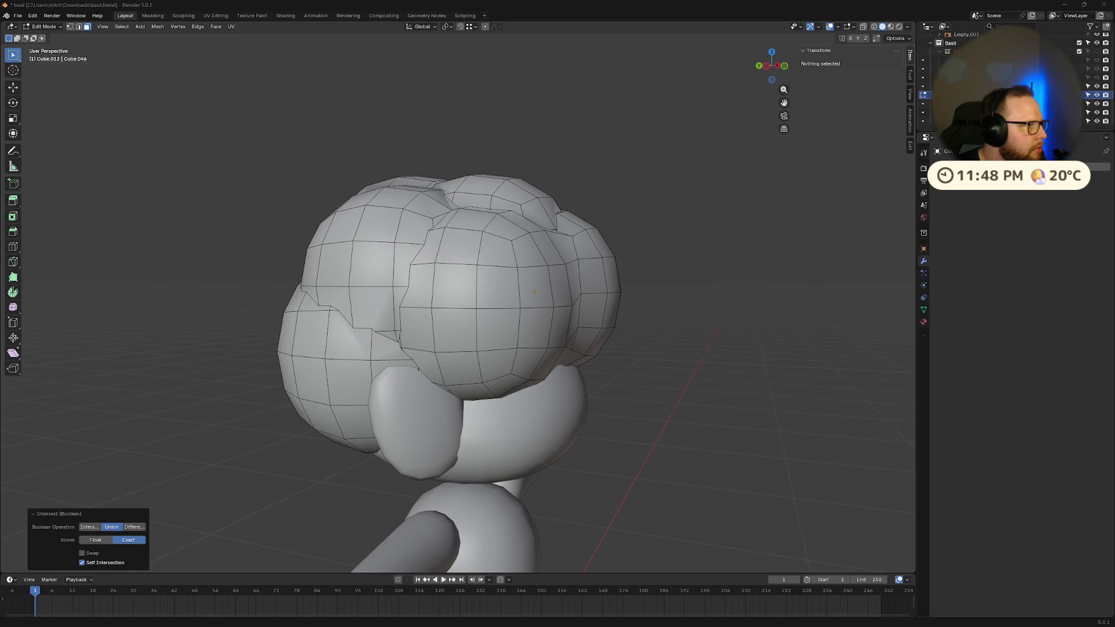
pyautogui.moveTo(465, 290); pyautogui.dragTo(383, 290, button='middle')
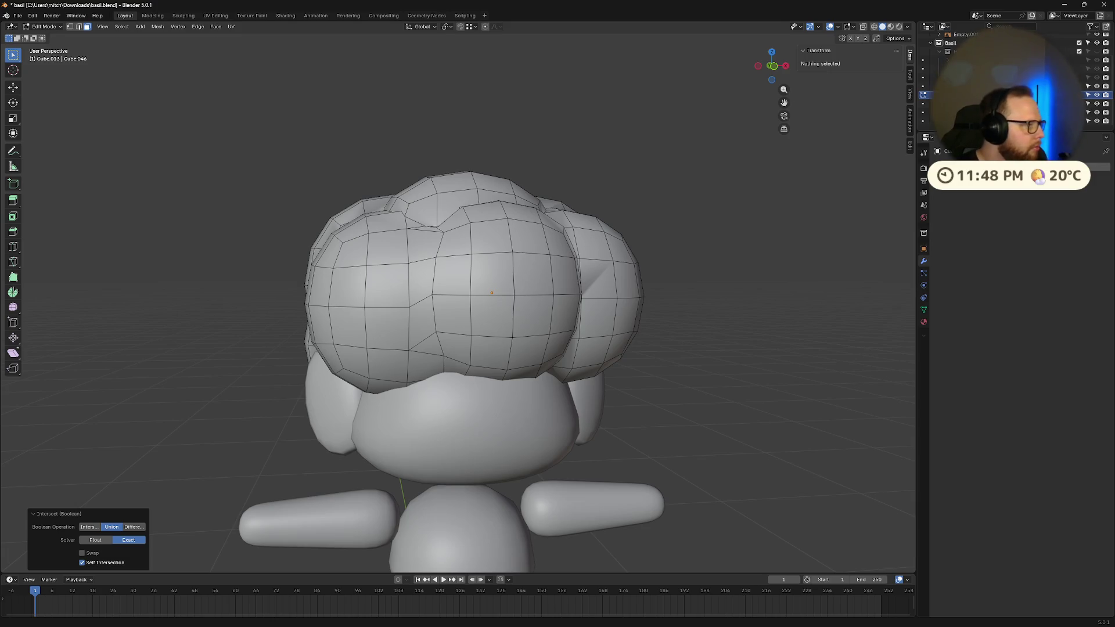
pyautogui.moveTo(470, 255)
pyautogui.mouseDown(button='middle')
pyautogui.moveTo(472, 280)
pyautogui.moveTo(474, 224)
pyautogui.moveTo(582, 278)
pyautogui.mouseUp(button='middle')
pyautogui.press('Home')
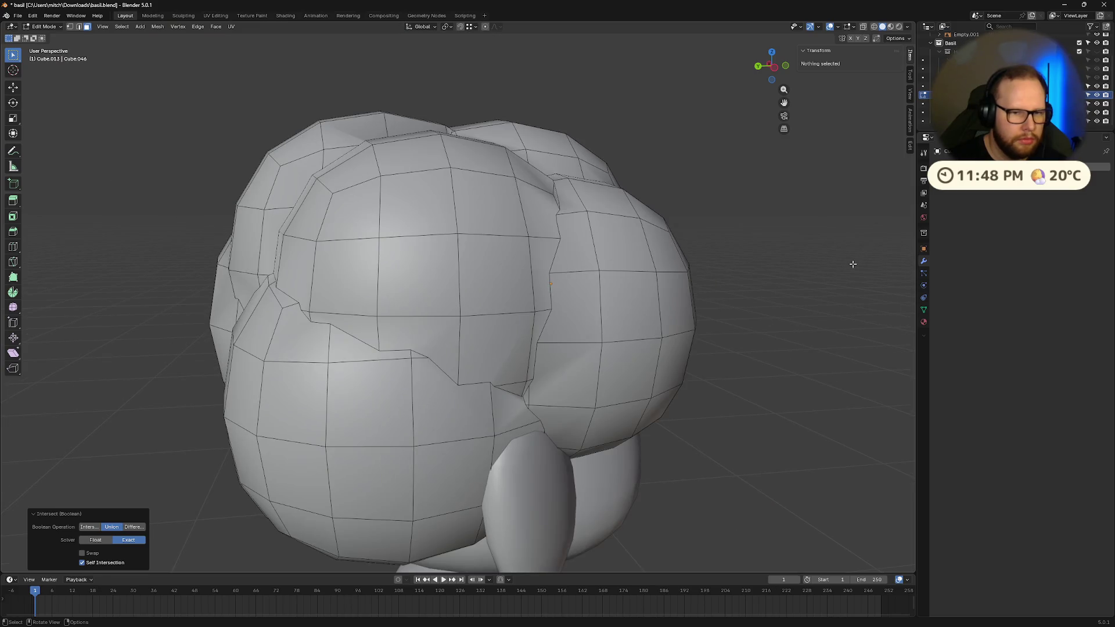
pyautogui.press('Tab')
pyautogui.press('Tab')
pyautogui.moveTo(737, 289)
pyautogui.mouseDown(button='middle')
pyautogui.moveTo(772, 285)
pyautogui.moveTo(585, 268)
pyautogui.moveTo(564, 281)
pyautogui.moveTo(579, 269)
pyautogui.mouseUp(button='middle')
pyautogui.scroll(7, 581, 270)
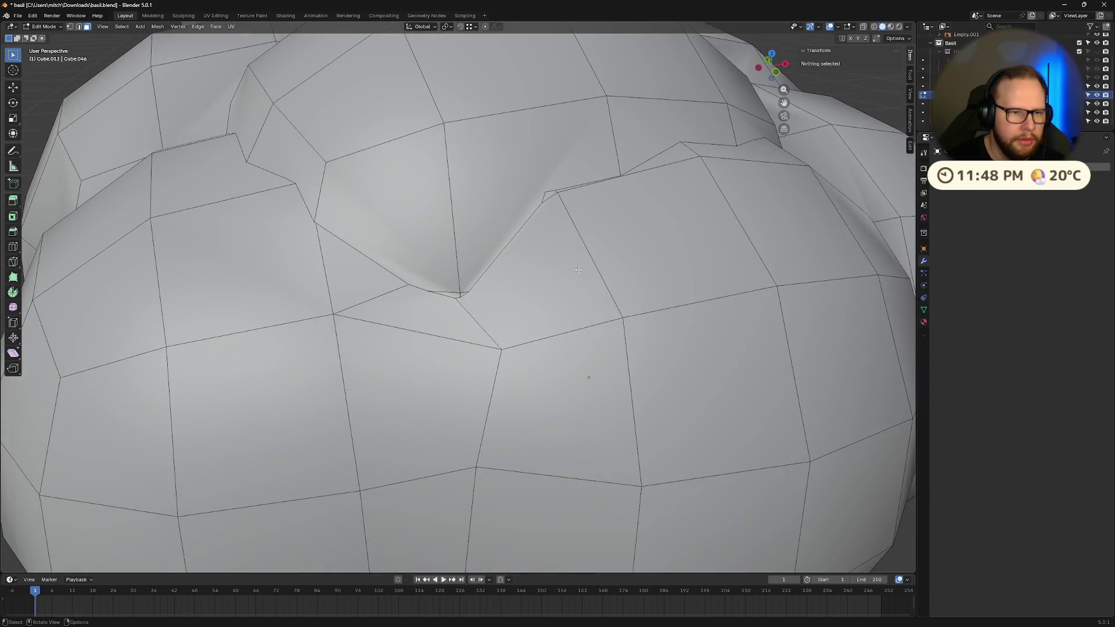
# - Delete the pinched triangle face at the crease
pyautogui.click(419, 206)
pyautogui.moveTo(418, 205); pyautogui.dragTo(399, 256, button='middle')
pyautogui.rightClick(456, 355)
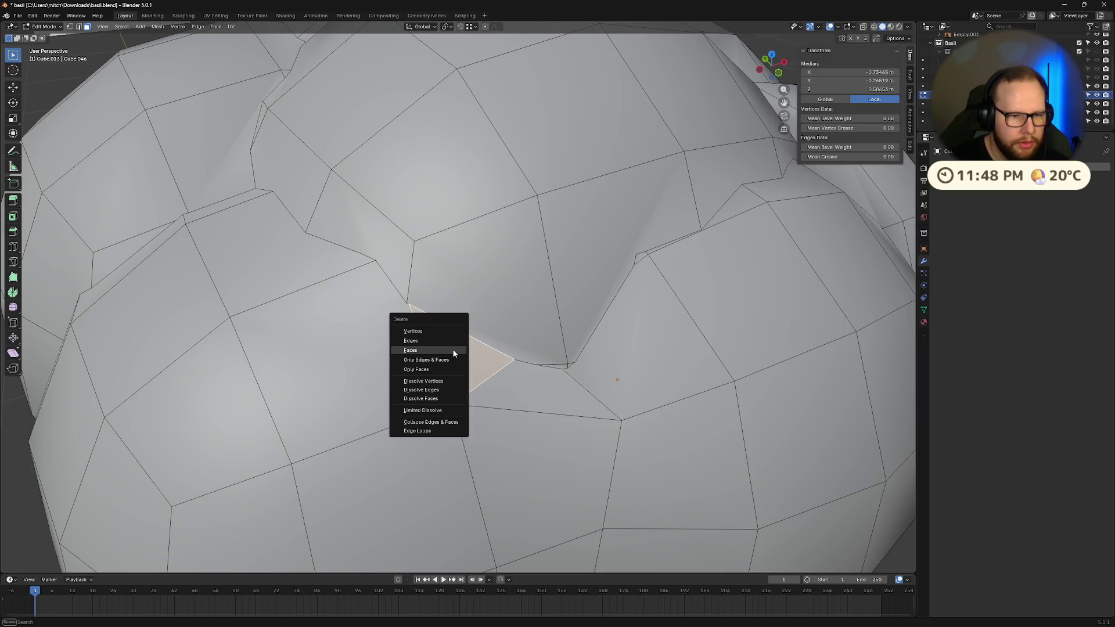
pyautogui.click(455, 356)
pyautogui.scroll(2, 453, 350)
pyautogui.scroll(-6, 453, 350)
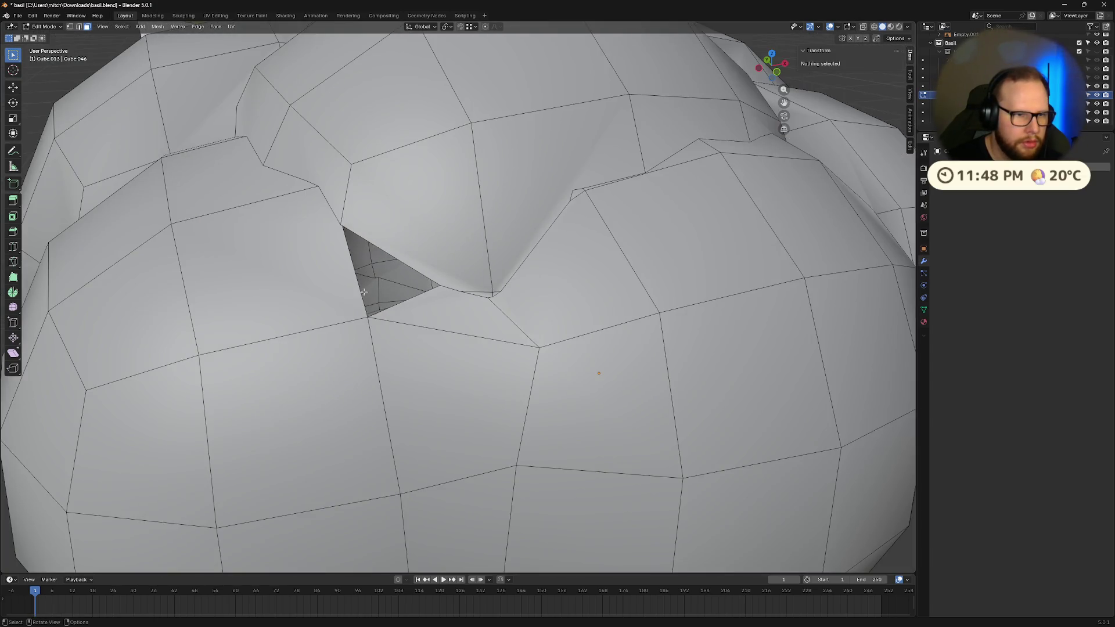
# - In edge select mode, delete the faces beside a hole-border edge
pyautogui.click(357, 282)
pyautogui.press('2')
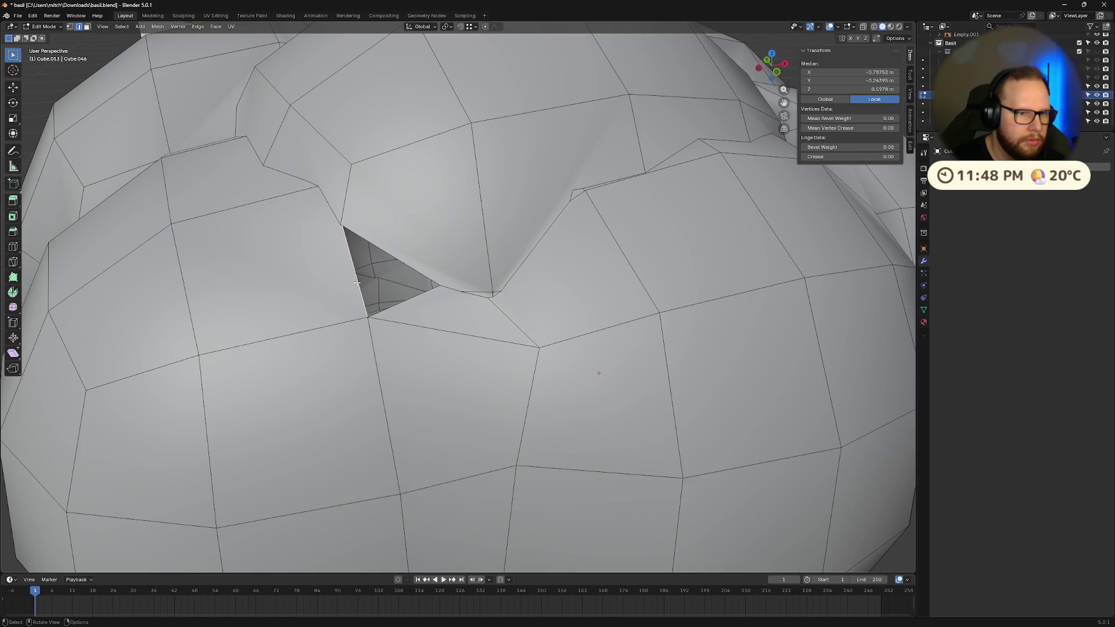
pyautogui.rightClick(357, 281)
pyautogui.press('Escape')
pyautogui.click(357, 282)
pyautogui.moveTo(356, 282)
pyautogui.mouseDown(button='middle')
pyautogui.moveTo(438, 285)
pyautogui.moveTo(427, 282)
pyautogui.mouseUp(button='middle')
pyautogui.press('x')
pyautogui.click(367, 281)
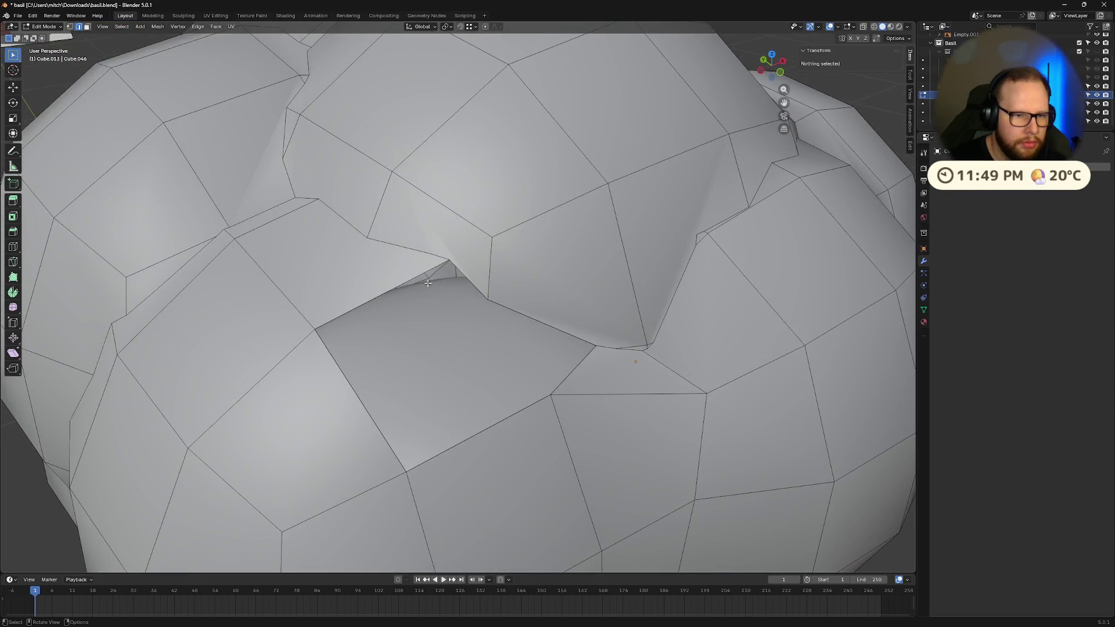
# - Fill new faces across the hole between selected border edges with F
pyautogui.click(465, 278)
pyautogui.keyDown('shift'); pyautogui.click(399, 281); pyautogui.keyUp('shift')
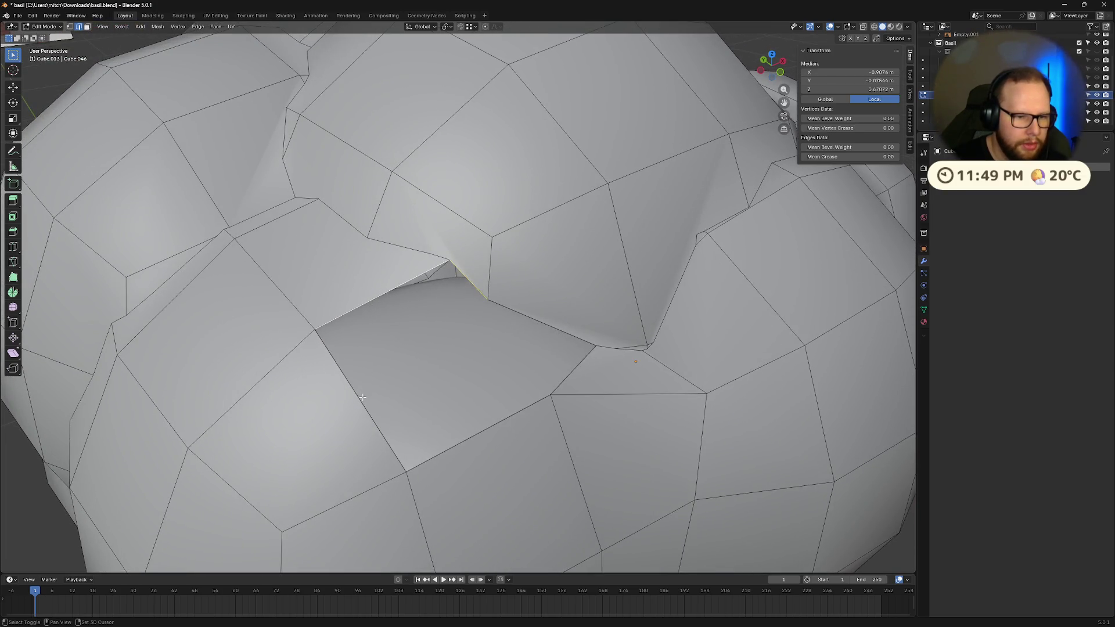
pyautogui.press('f')
pyautogui.moveTo(371, 359)
pyautogui.mouseDown(button='middle')
pyautogui.moveTo(455, 316)
pyautogui.moveTo(448, 323)
pyautogui.mouseUp(button='middle')
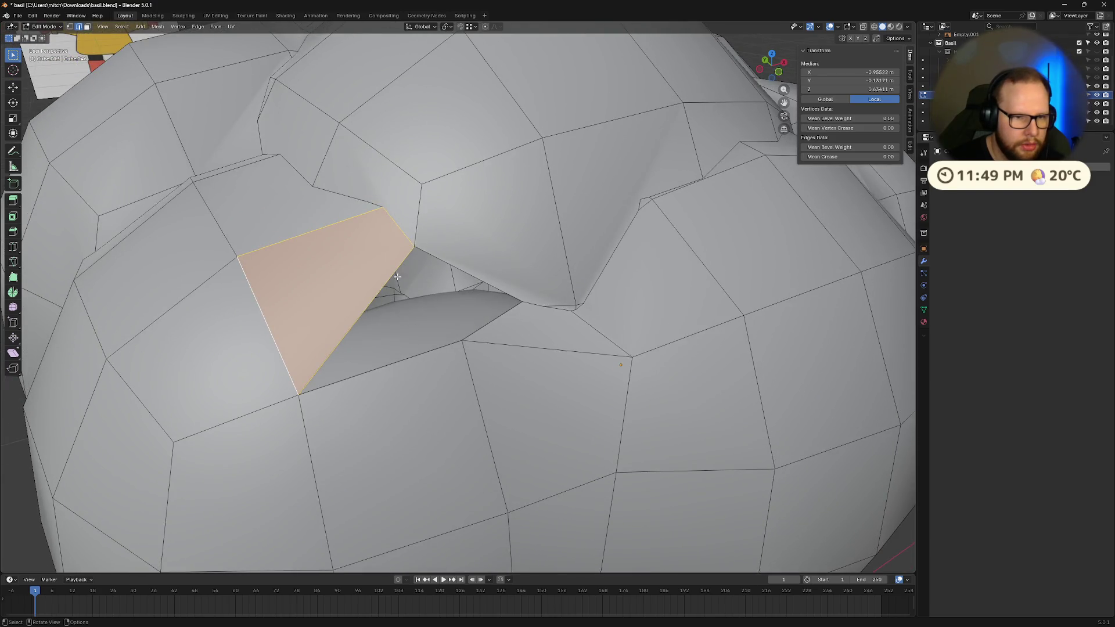
pyautogui.hotkey('ctrl', 'z')
pyautogui.keyDown('shift'); pyautogui.click(417, 353); pyautogui.keyUp('shift')
pyautogui.press('f')
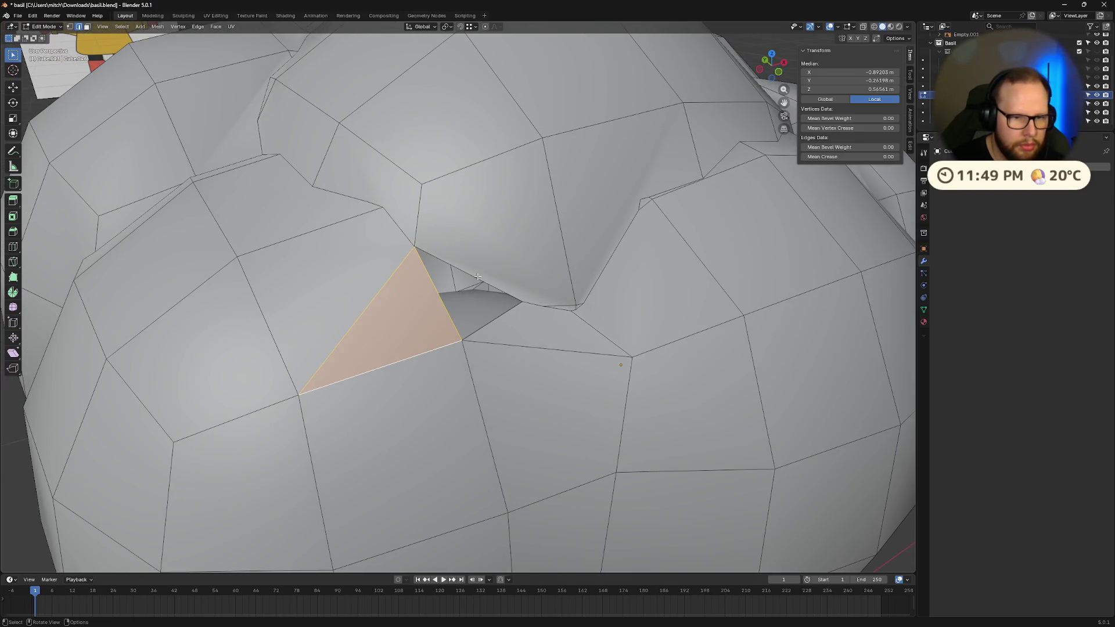
pyautogui.click(498, 312)
pyautogui.keyDown('shift'); pyautogui.click(438, 297); pyautogui.keyUp('shift')
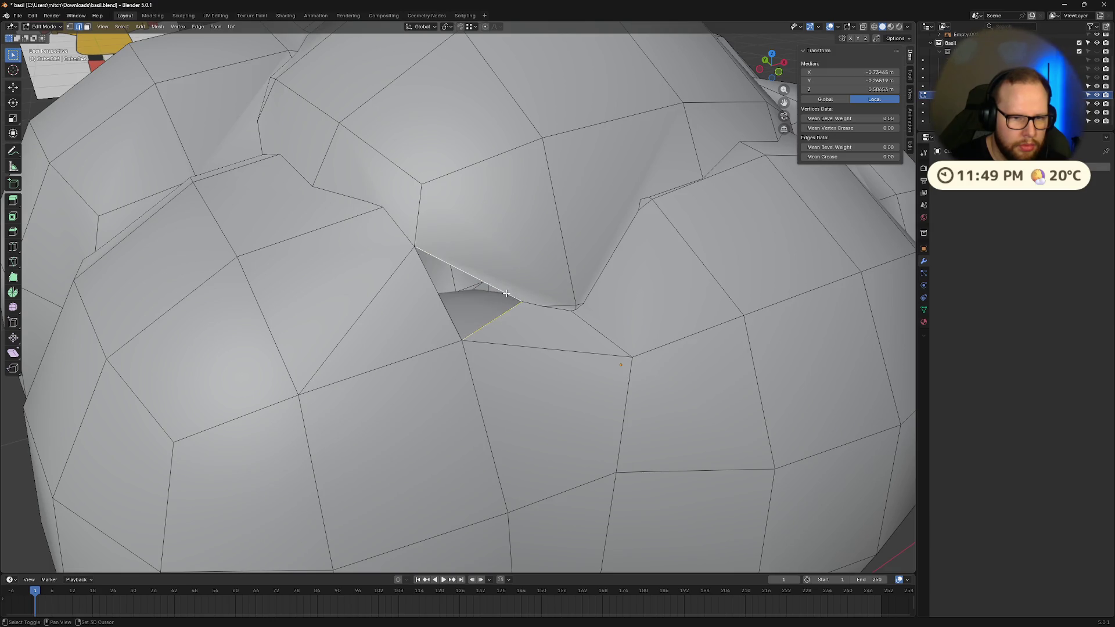
pyautogui.press('f')
pyautogui.hotkey('ctrl', 'z')
pyautogui.click(438, 297)
# - Dissolve the edges around the hole's corner vertex
pyautogui.scroll(8, 438, 297)
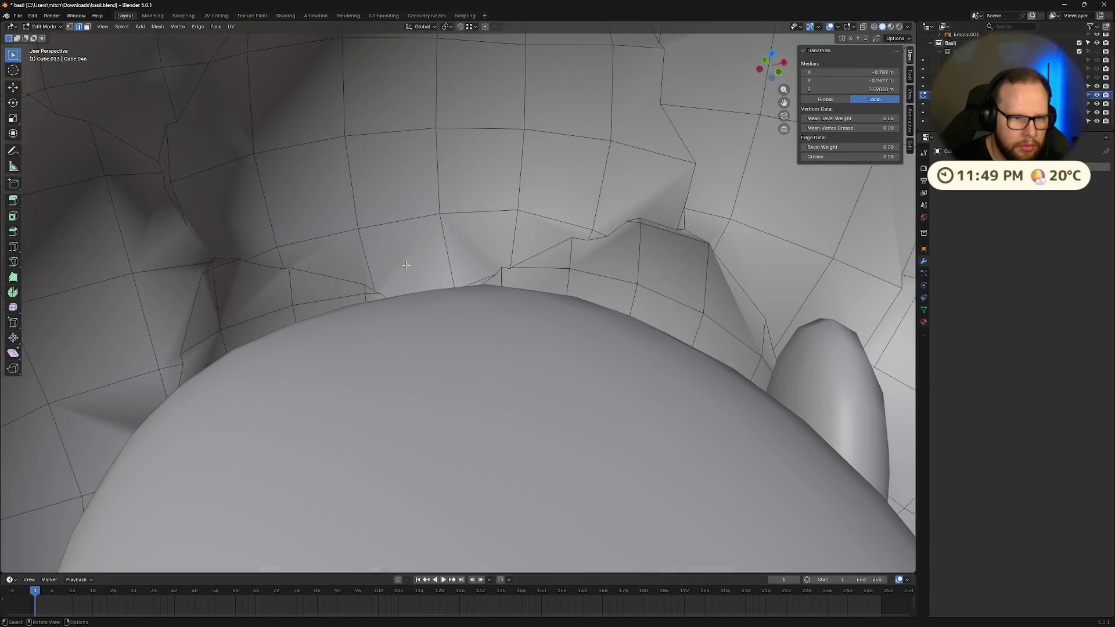
pyautogui.scroll(-3, 346, 176)
pyautogui.scroll(3, 375, 193)
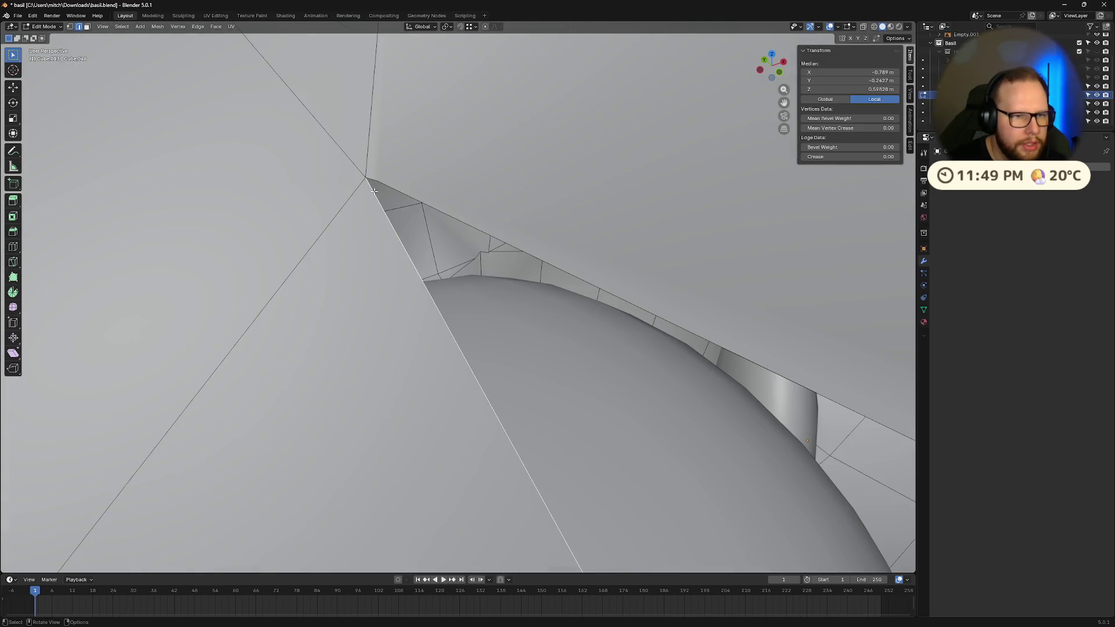
pyautogui.click(372, 179)
pyautogui.press('x')
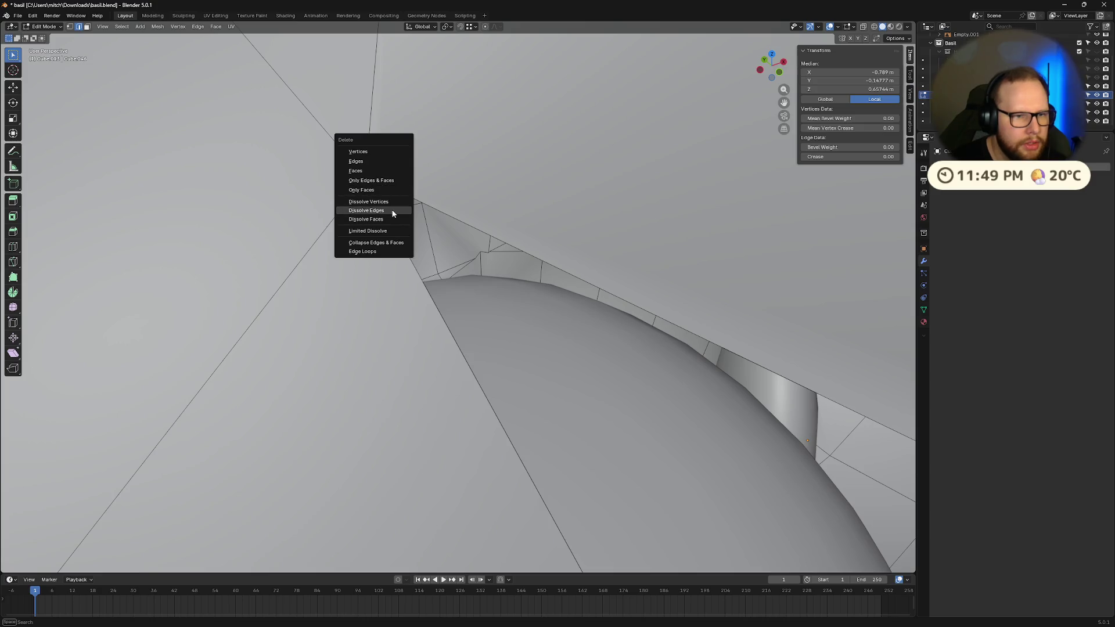
pyautogui.click(389, 210)
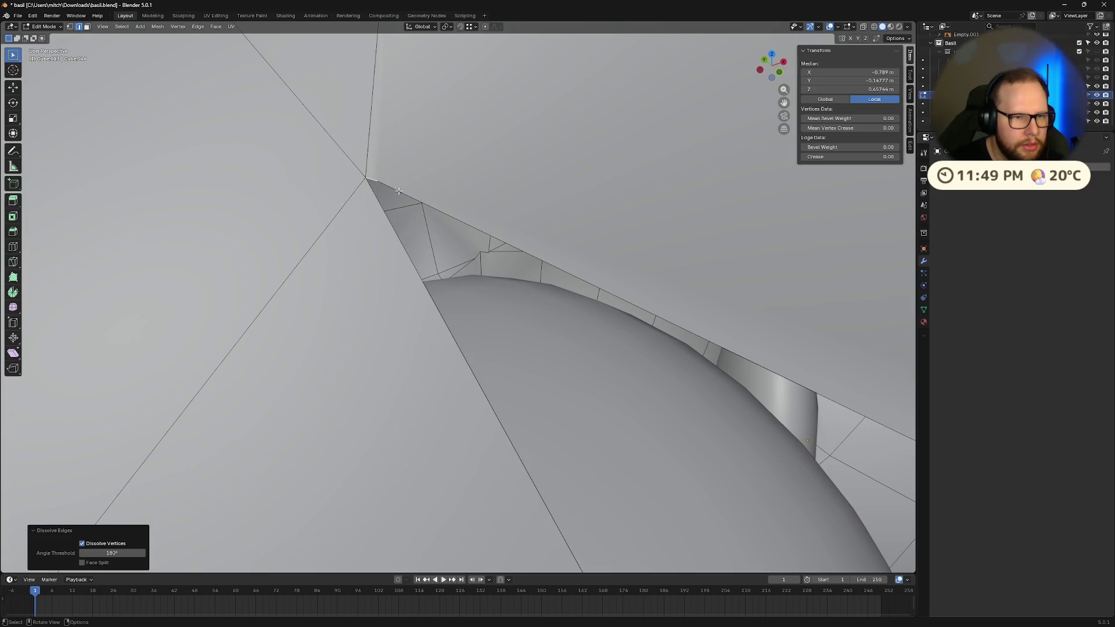
pyautogui.hotkey('ctrl', 'z')
pyautogui.press('x')
pyautogui.click(397, 188)
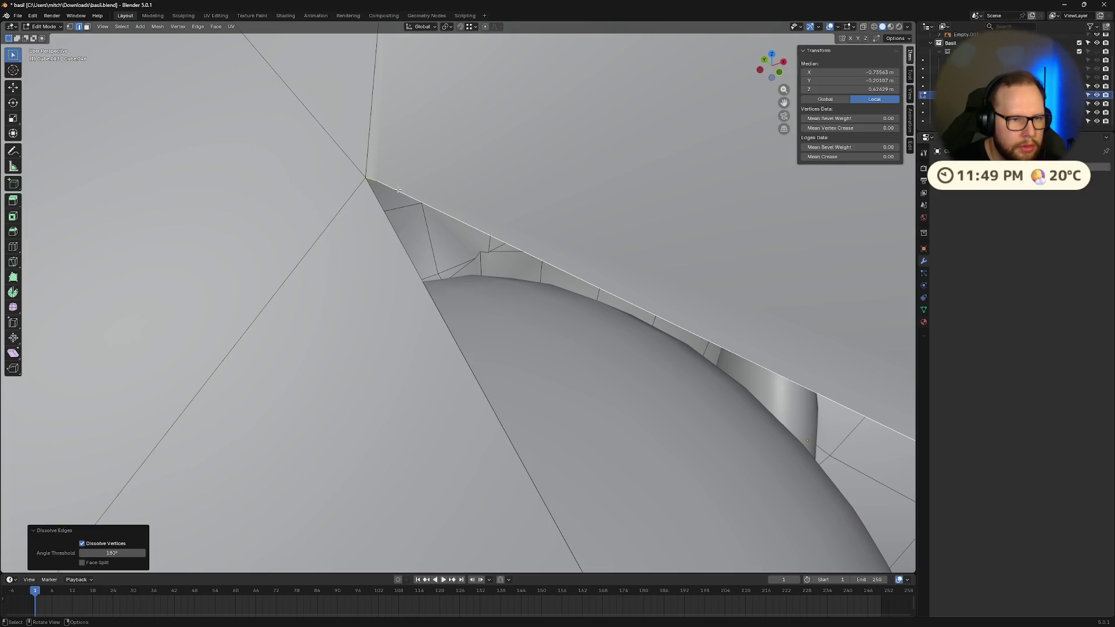
pyautogui.scroll(-5, 428, 204)
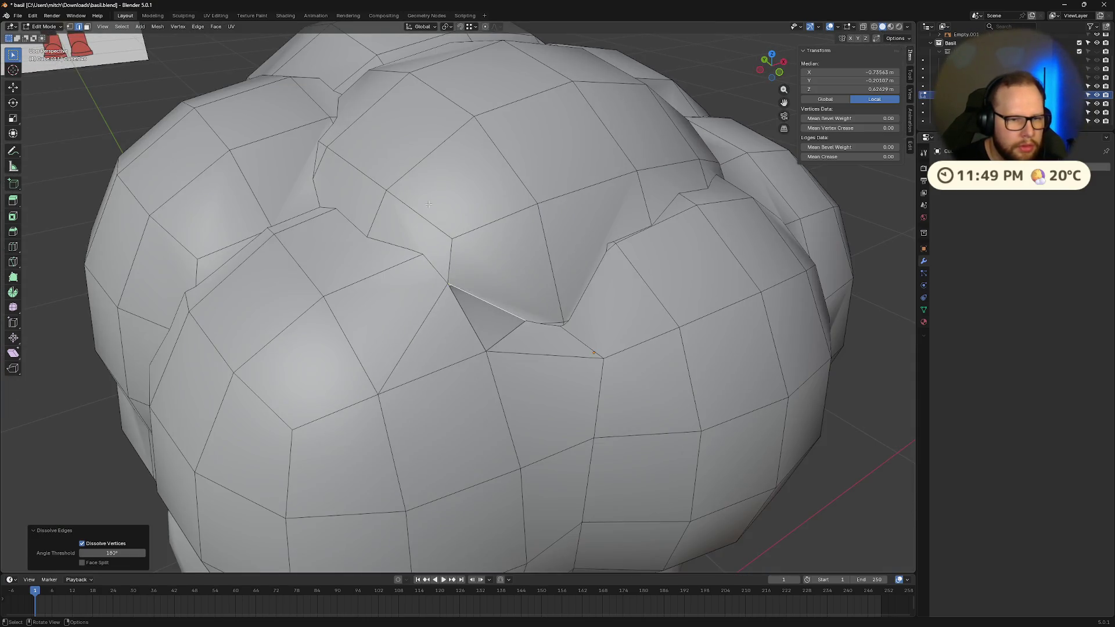
pyautogui.scroll(5, 428, 204)
# - Restore the hole-filling edits via undo and redo, then return to Object Mode
pyautogui.click(580, 324)
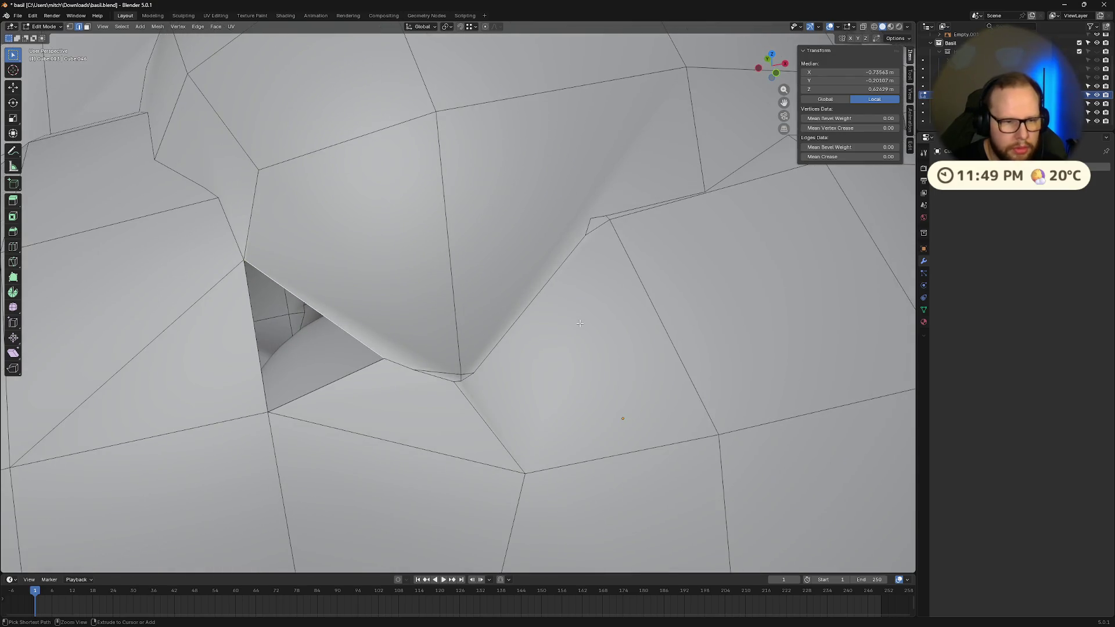
pyautogui.hotkey('ctrl', 'z')
pyautogui.hotkey('ctrl', 'z')
pyautogui.hotkey('ctrl', 'z')
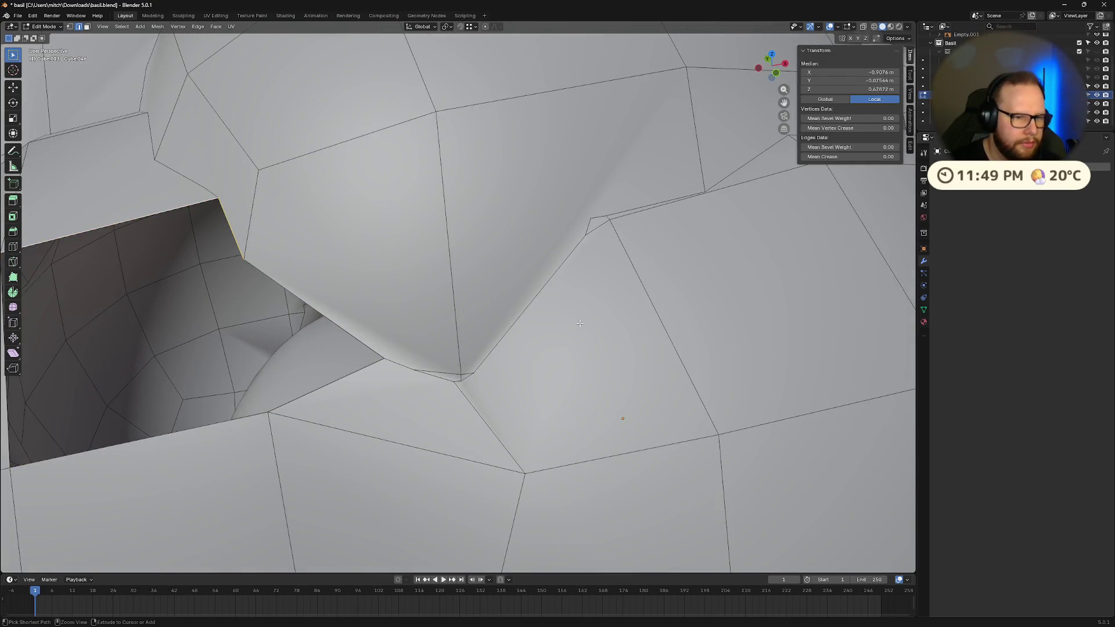
pyautogui.hotkey('ctrl', 'shift', 'z')
pyautogui.hotkey('ctrl', 'shift', 'z')
pyautogui.hotkey('ctrl', 'shift', 'z')
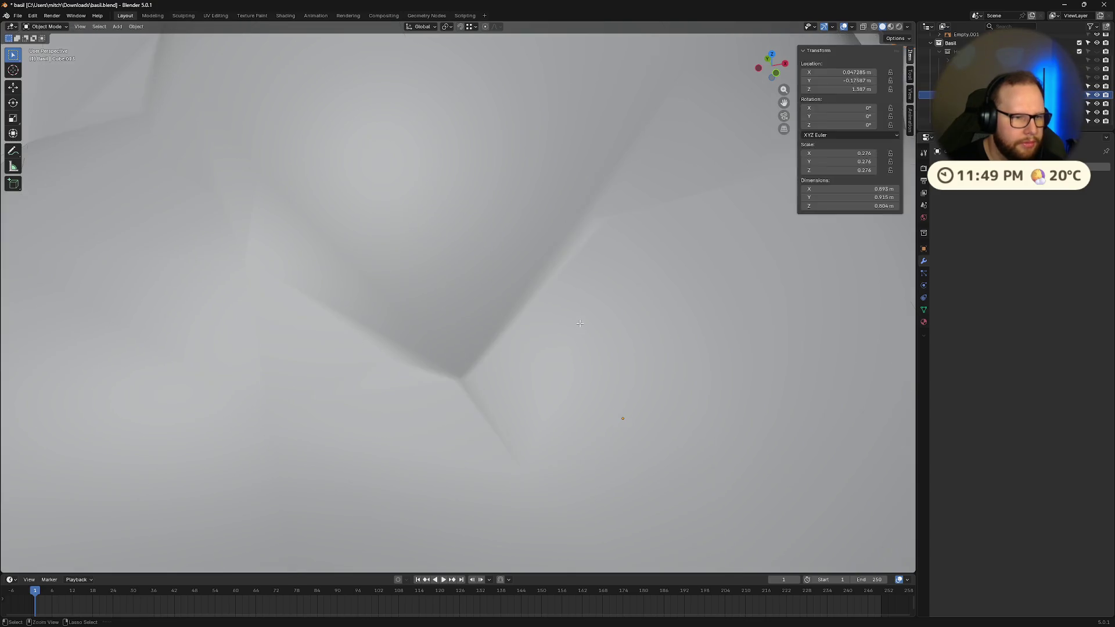
pyautogui.hotkey('ctrl', 'shift', 'z')
pyautogui.hotkey('ctrl', 'shift', 'z')
pyautogui.hotkey('ctrl', 'shift', 'z')
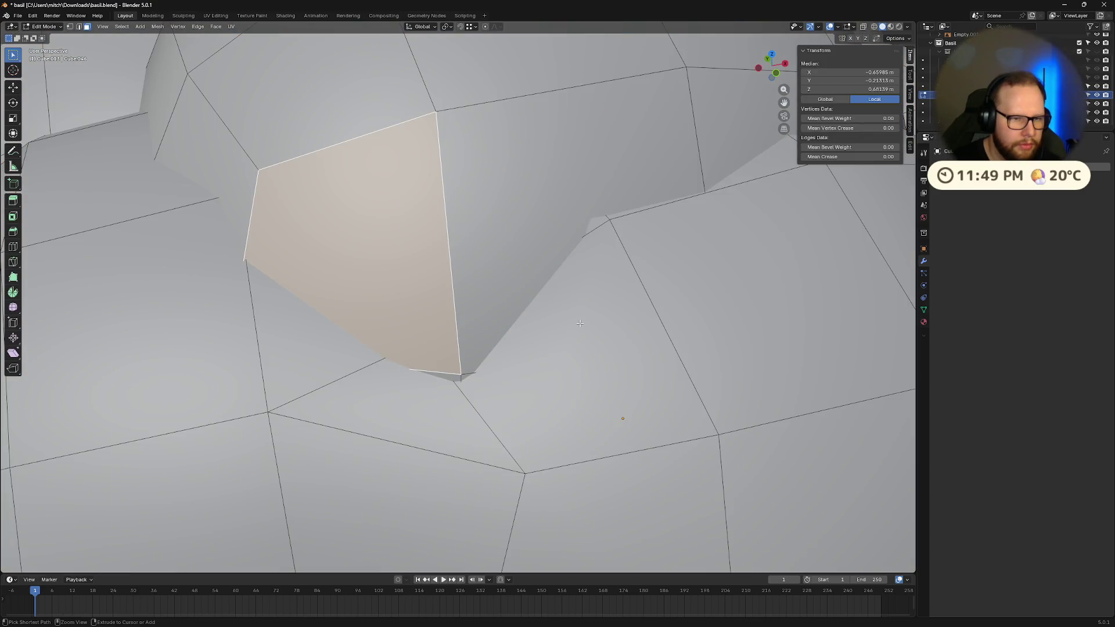
pyautogui.scroll(-10, 579, 324)
pyautogui.press('Tab')
pyautogui.scroll(15, 600, 301)
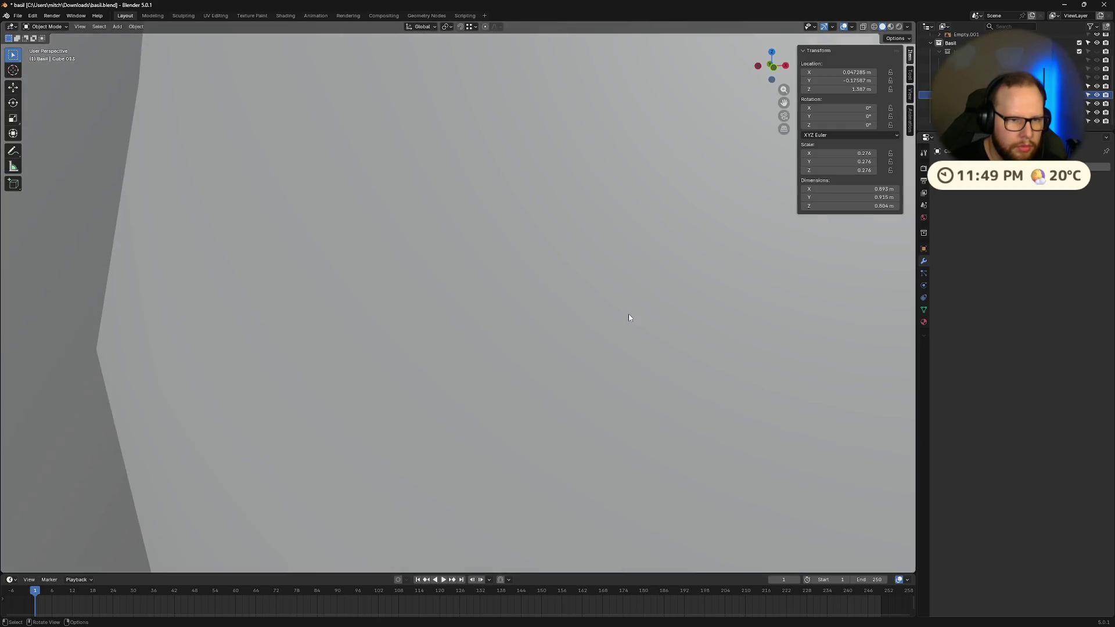
pyautogui.scroll(-8, 628, 318)
pyautogui.moveTo(535, 316)
pyautogui.mouseDown(button='middle')
pyautogui.moveTo(560, 323)
pyautogui.moveTo(562, 306)
pyautogui.moveTo(619, 279)
pyautogui.mouseUp(button='middle')
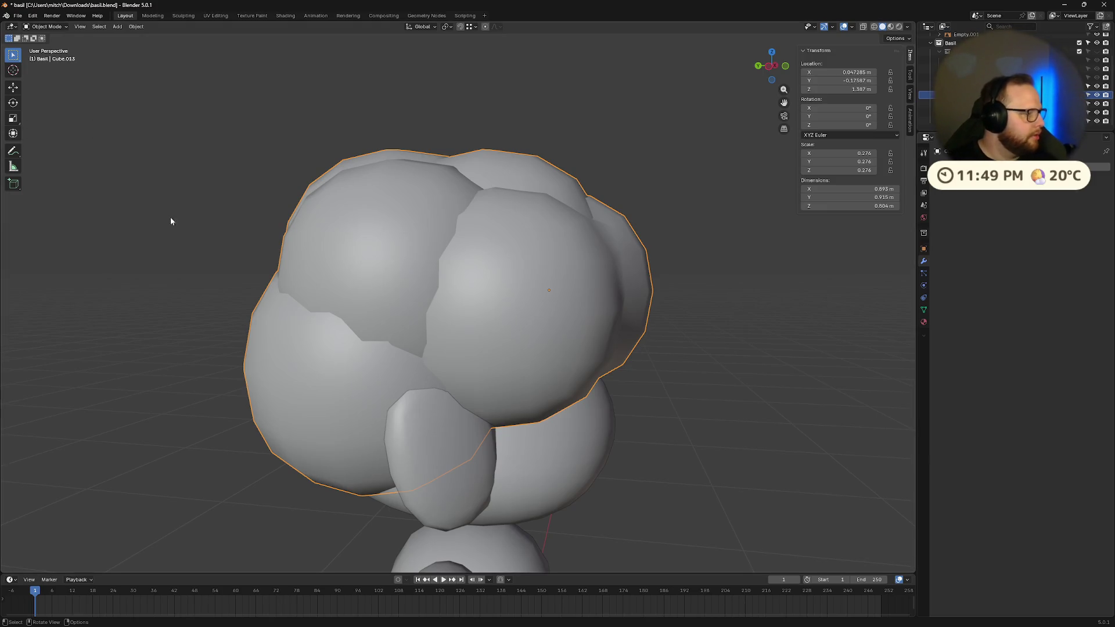
pyautogui.moveTo(169, 218)
pyautogui.mouseDown(button='middle')
pyautogui.moveTo(329, 259)
pyautogui.moveTo(301, 266)
pyautogui.moveTo(312, 267)
pyautogui.mouseUp(button='middle')
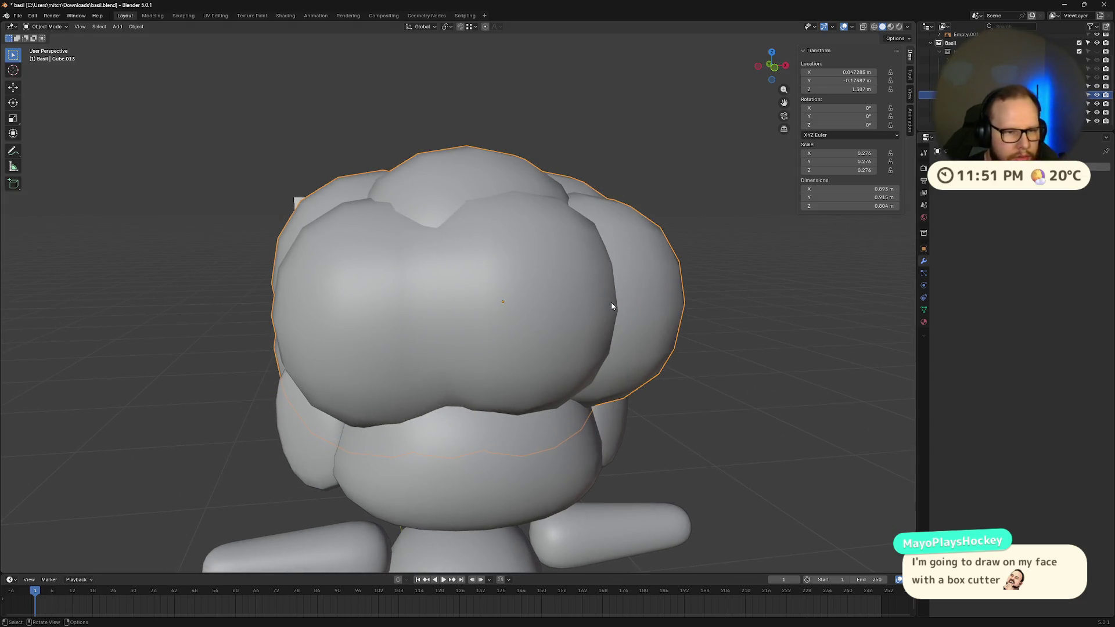
# - Enter Edit Mode and pick out face loops and seam faces on the hair
pyautogui.press('Tab')
pyautogui.scroll(3, 421, 261)
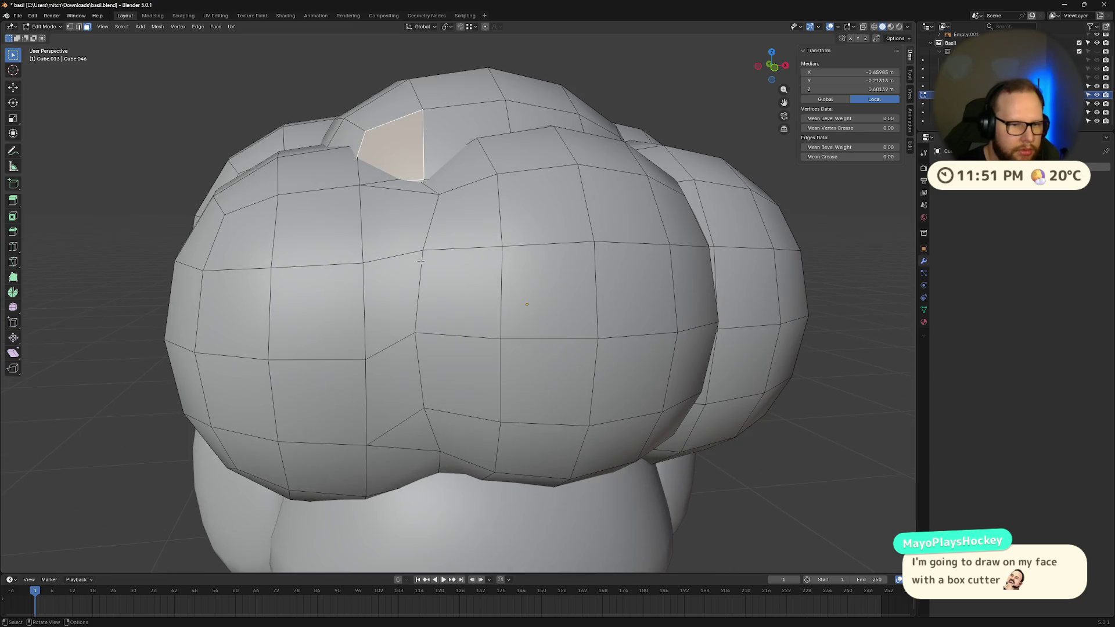
pyautogui.keyDown('alt'); pyautogui.keyDown('shift'); pyautogui.click(422, 181); pyautogui.keyUp('shift'); pyautogui.keyUp('alt')
pyautogui.scroll(-3, 452, 209)
pyautogui.moveTo(453, 209)
pyautogui.mouseDown(button='middle')
pyautogui.moveTo(386, 326)
pyautogui.moveTo(284, 324)
pyautogui.moveTo(374, 291)
pyautogui.mouseUp(button='middle')
pyautogui.scroll(5, 401, 282)
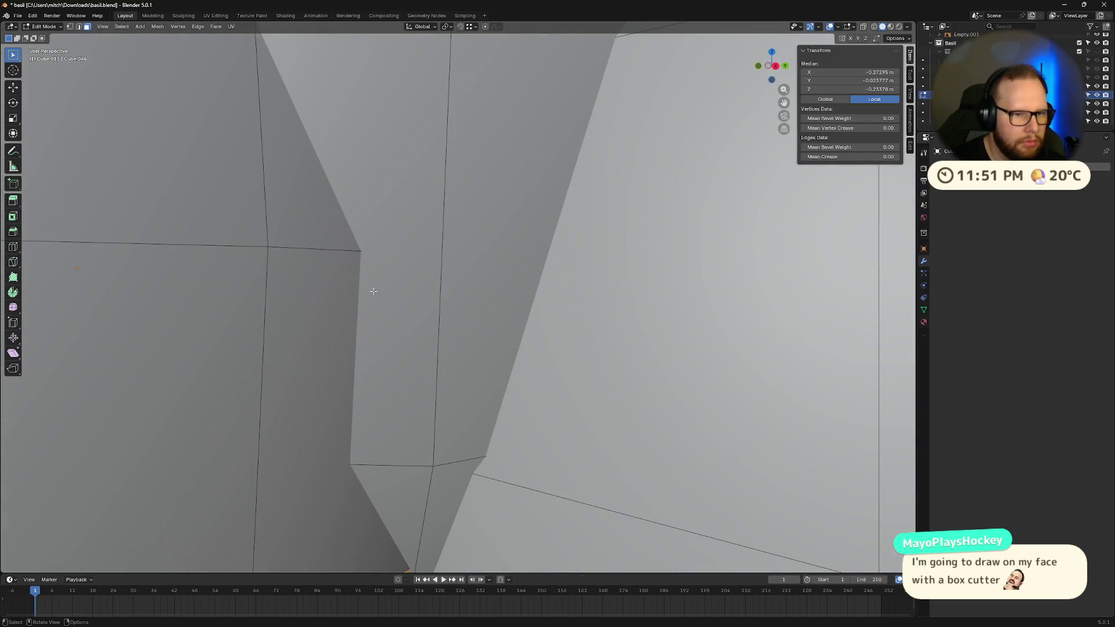
pyautogui.keyDown('alt'); pyautogui.click(256, 311); pyautogui.keyUp('alt')
pyautogui.scroll(-8, 256, 310)
pyautogui.moveTo(256, 310); pyautogui.dragTo(425, 274, button='middle')
pyautogui.click(400, 318)
pyautogui.moveTo(400, 318); pyautogui.dragTo(532, 305, button='middle')
# - Select the strip of overlapping seam faces, including the thin sliver, and delete them
pyautogui.click(445, 291)
pyautogui.click(473, 268)
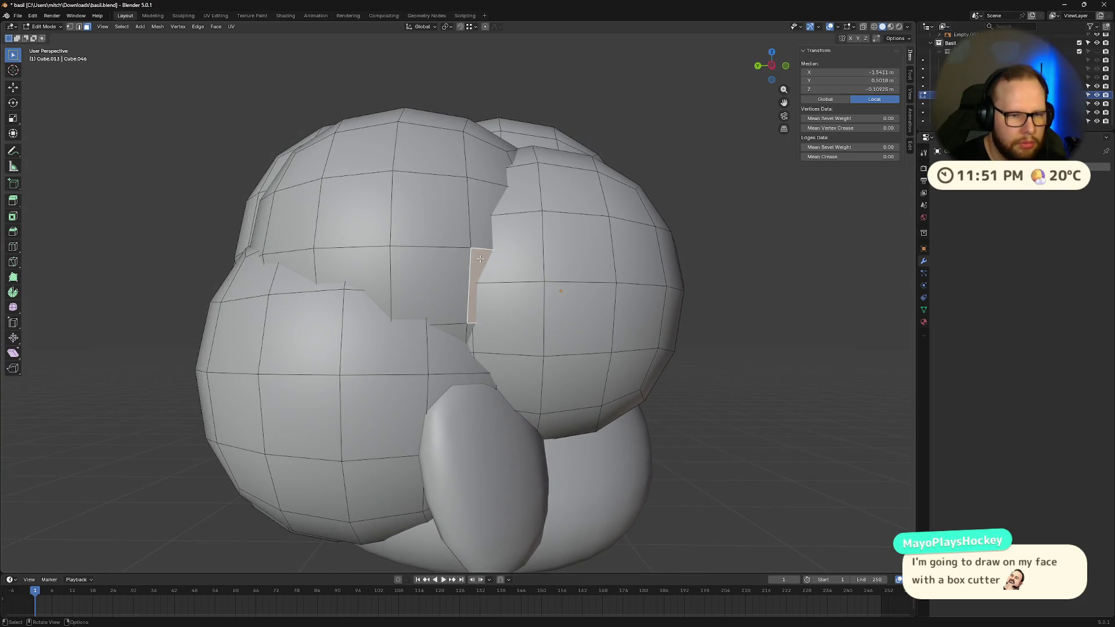
pyautogui.moveTo(473, 267)
pyautogui.mouseDown(button='middle')
pyautogui.moveTo(449, 313)
pyautogui.moveTo(478, 280)
pyautogui.mouseUp(button='middle')
pyautogui.scroll(3, 478, 280)
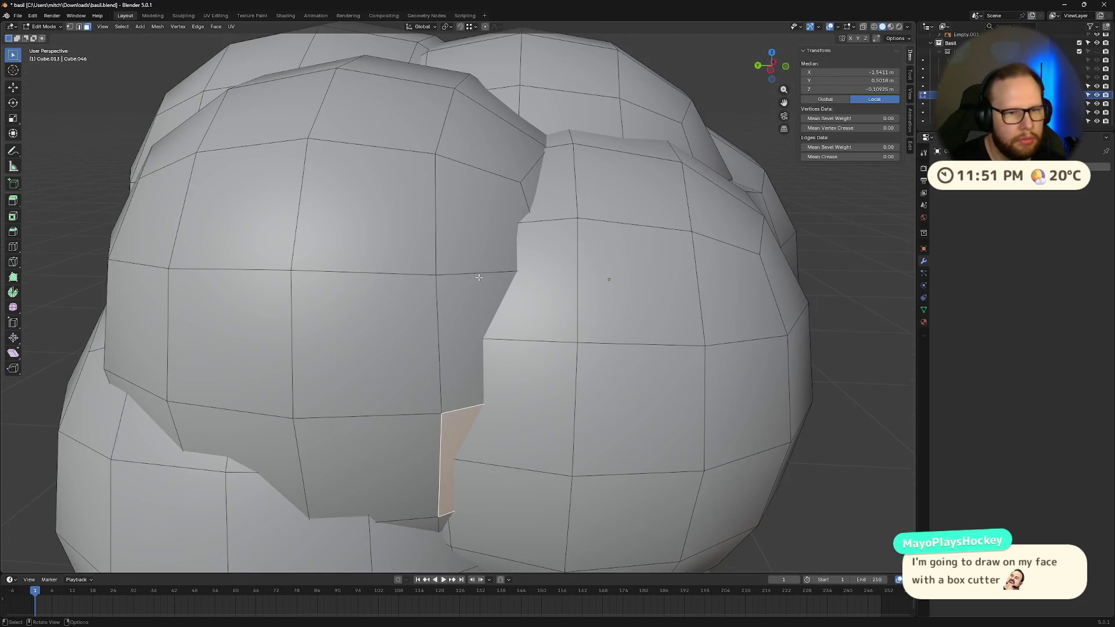
pyautogui.keyDown('shift'); pyautogui.click(473, 334); pyautogui.keyUp('shift')
pyautogui.keyDown('shift'); pyautogui.click(526, 407); pyautogui.keyUp('shift')
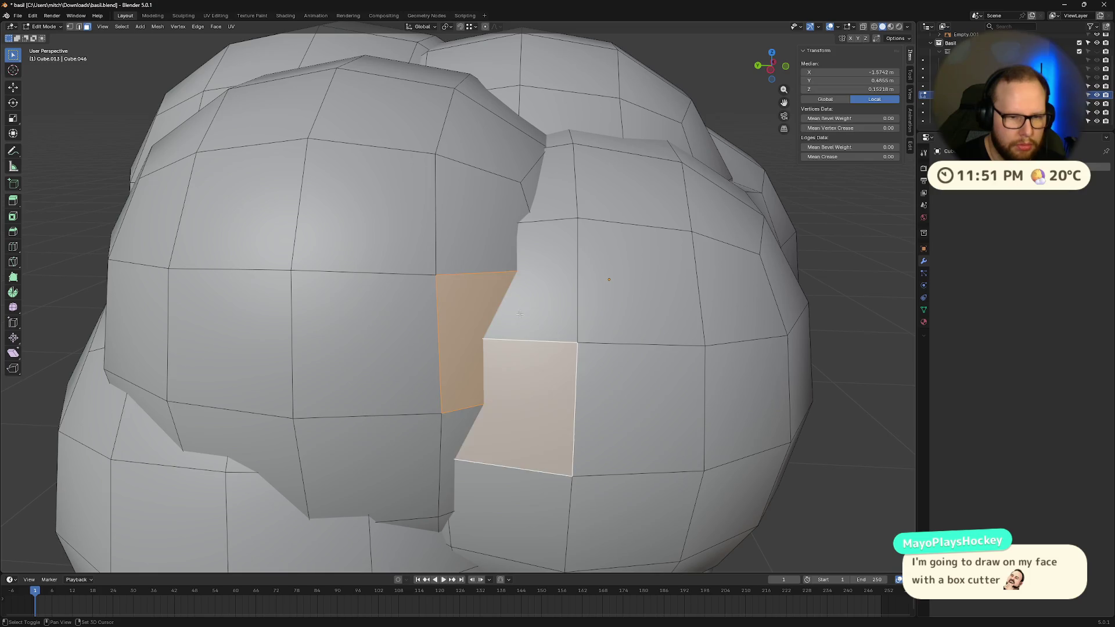
pyautogui.keyDown('shift'); pyautogui.click(547, 279); pyautogui.keyUp('shift')
pyautogui.keyDown('shift'); pyautogui.click(482, 215); pyautogui.keyUp('shift')
pyautogui.keyDown('shift'); pyautogui.click(558, 180); pyautogui.keyUp('shift')
pyautogui.keyDown('shift'); pyautogui.click(516, 168); pyautogui.keyUp('shift')
pyautogui.moveTo(516, 168)
pyautogui.mouseDown(button='middle')
pyautogui.moveTo(533, 286)
pyautogui.moveTo(486, 235)
pyautogui.mouseUp(button='middle')
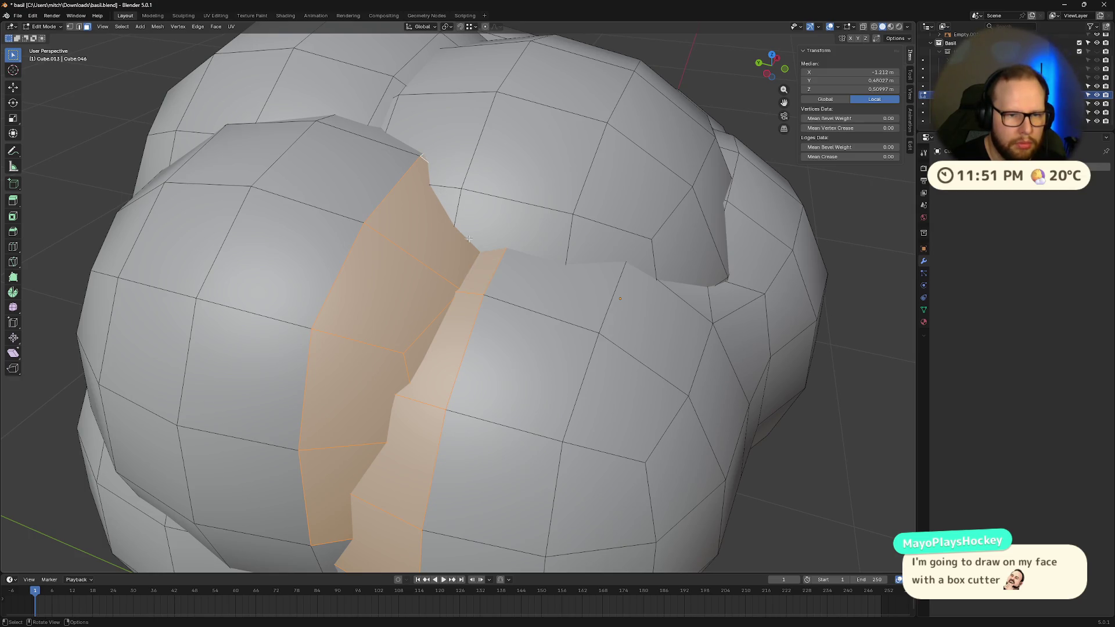
pyautogui.press('x')
pyautogui.click(483, 201)
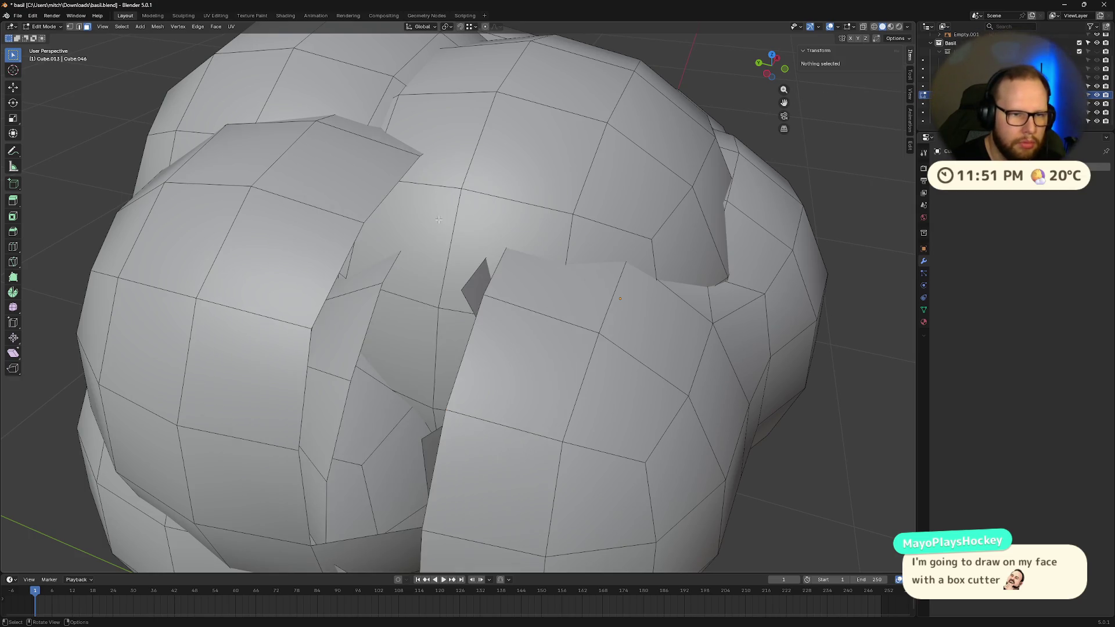
# - Delete four more seam faces beside the gap and leave Edit Mode
pyautogui.moveTo(482, 200)
pyautogui.mouseDown(button='middle')
pyautogui.moveTo(438, 326)
pyautogui.moveTo(514, 250)
pyautogui.mouseUp(button='middle')
pyautogui.click(517, 244)
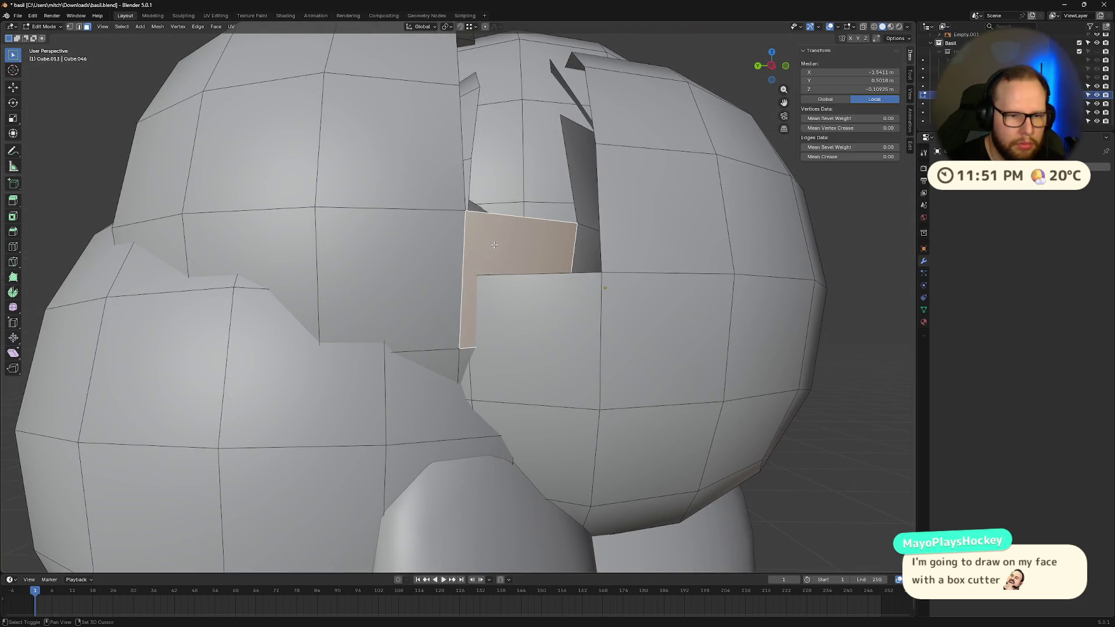
pyautogui.keyDown('shift'); pyautogui.click(513, 324); pyautogui.keyUp('shift')
pyautogui.keyDown('shift'); pyautogui.click(518, 427); pyautogui.keyUp('shift')
pyautogui.keyDown('shift'); pyautogui.click(468, 357); pyautogui.keyUp('shift')
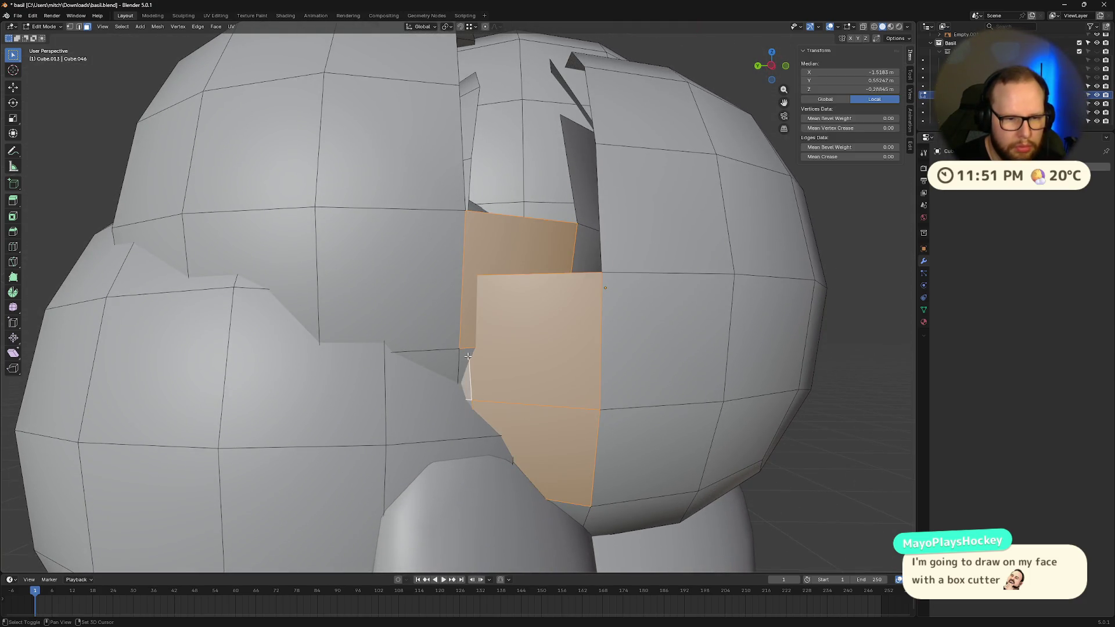
pyautogui.press('x')
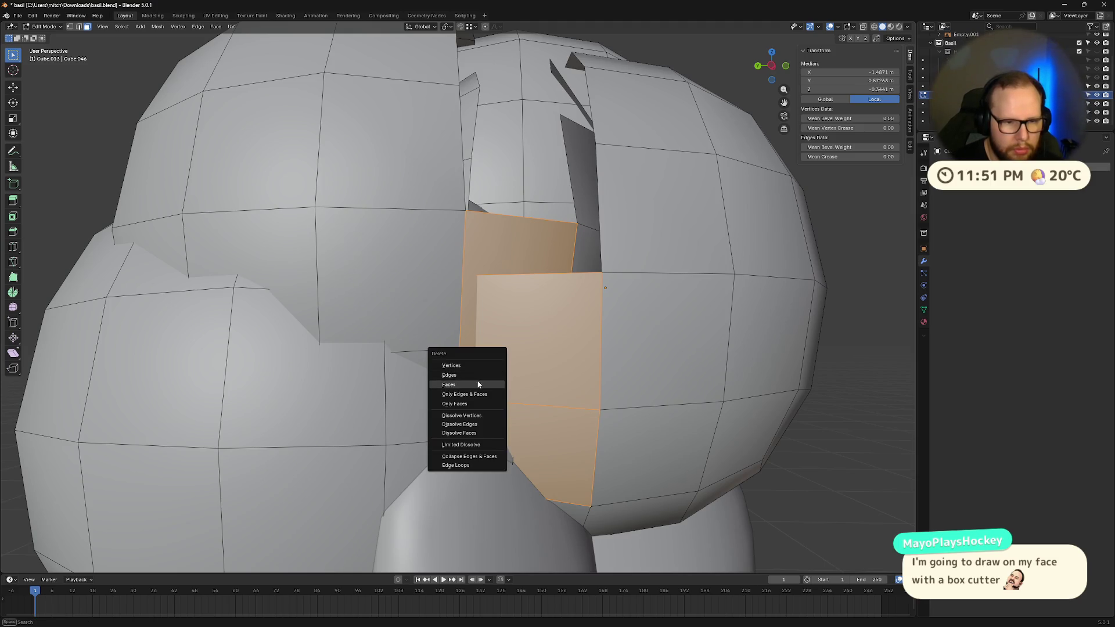
pyautogui.click(476, 379)
pyautogui.moveTo(477, 379)
pyautogui.mouseDown(button='middle')
pyautogui.moveTo(525, 341)
pyautogui.moveTo(528, 323)
pyautogui.moveTo(514, 340)
pyautogui.moveTo(488, 275)
pyautogui.moveTo(494, 290)
pyautogui.mouseUp(button='middle')
pyautogui.scroll(-5, 513, 340)
pyautogui.press('Tab')
# - Isolate the hair mesh in Local View and delete three overlapping faces on the left
pyautogui.press('KP_Divide')
pyautogui.press('Tab')
pyautogui.click(464, 299)
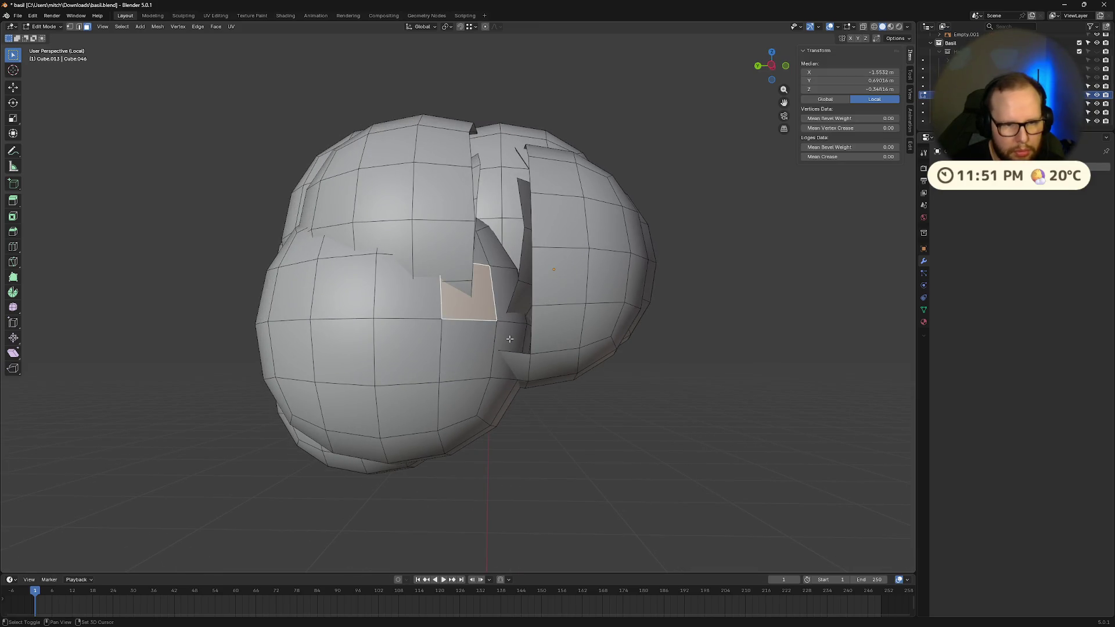
pyautogui.keyDown('shift'); pyautogui.click(508, 349); pyautogui.keyUp('shift')
pyautogui.keyDown('shift'); pyautogui.click(507, 315); pyautogui.keyUp('shift')
pyautogui.press('x')
pyautogui.click(512, 332)
# - From a rotated view, delete two single overlapping faces at the seam
pyautogui.moveTo(512, 332)
pyautogui.mouseDown(button='middle')
pyautogui.moveTo(499, 327)
pyautogui.moveTo(509, 320)
pyautogui.moveTo(383, 257)
pyautogui.mouseUp(button='middle')
pyautogui.scroll(3, 504, 317)
pyautogui.click(495, 311)
pyautogui.press('x')
pyautogui.click(495, 312)
pyautogui.keyDown('shift'); pyautogui.click(470, 302); pyautogui.keyUp('shift')
pyautogui.press('x')
pyautogui.click(465, 290)
# - Delete a chain of four faces running along the seam
pyautogui.click(383, 258)
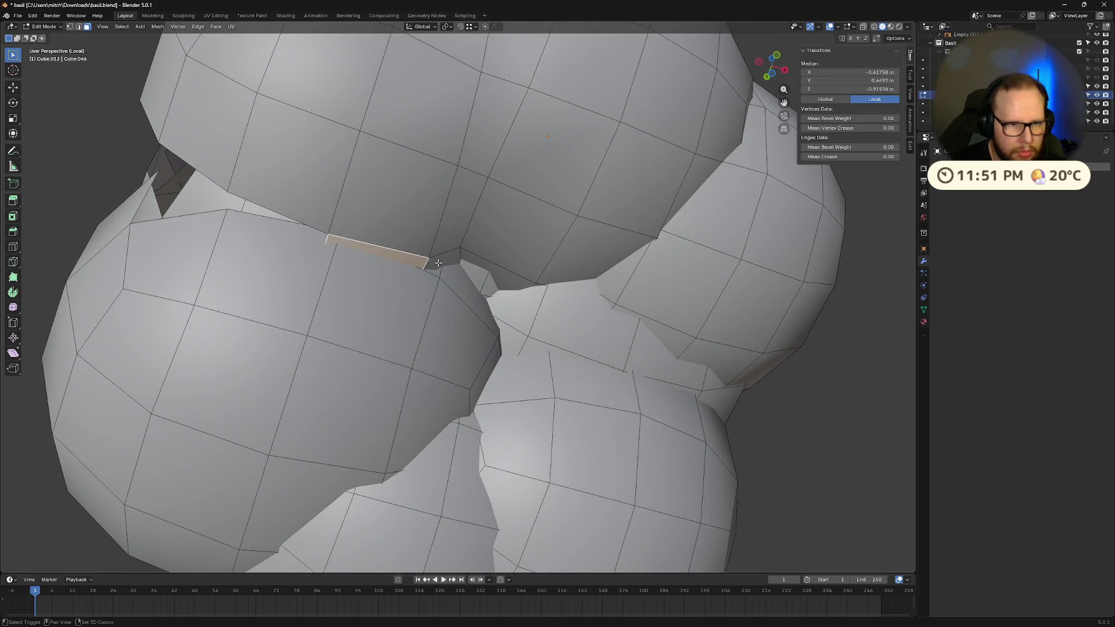
pyautogui.keyDown('shift'); pyautogui.click(444, 258); pyautogui.keyUp('shift')
pyautogui.keyDown('shift'); pyautogui.click(502, 274); pyautogui.keyUp('shift')
pyautogui.keyDown('shift'); pyautogui.click(487, 289); pyautogui.keyUp('shift')
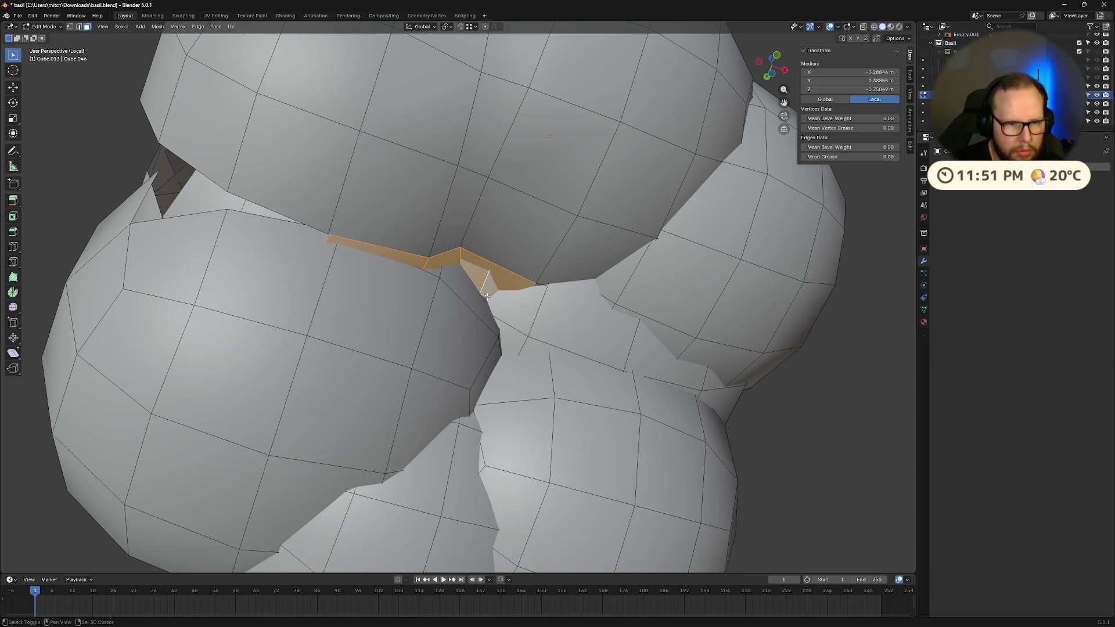
pyautogui.press('x')
pyautogui.click(487, 296)
# - From a new angle, delete two more overlapping faces at the seam
pyautogui.moveTo(486, 296); pyautogui.dragTo(525, 264, button='middle')
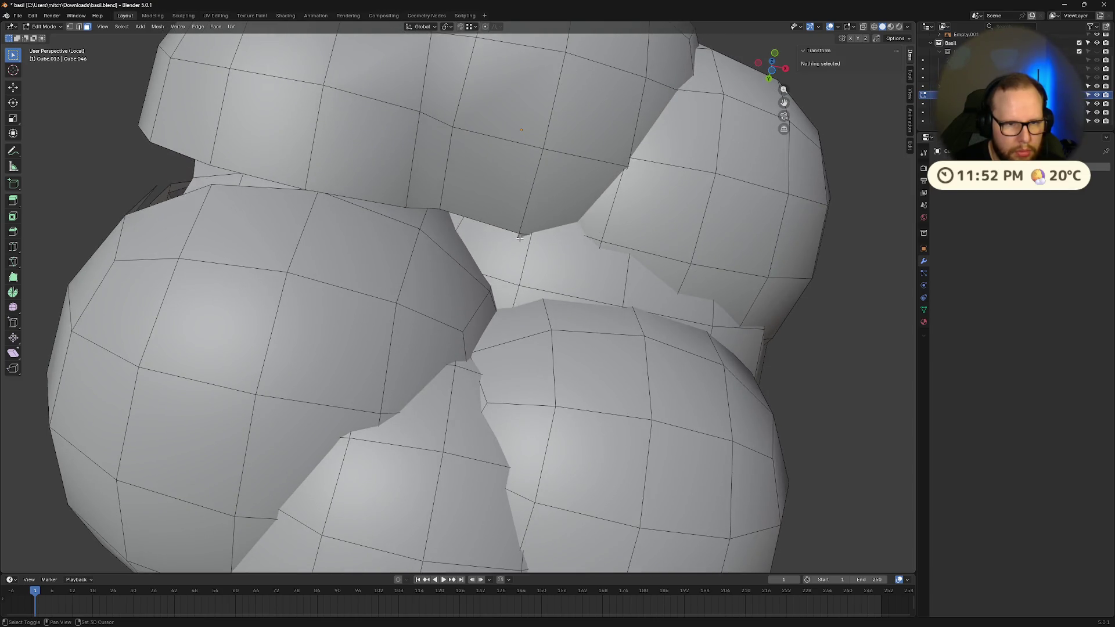
pyautogui.click(520, 237)
pyautogui.press('x')
pyautogui.click(516, 248)
pyautogui.click(520, 235)
pyautogui.press('x')
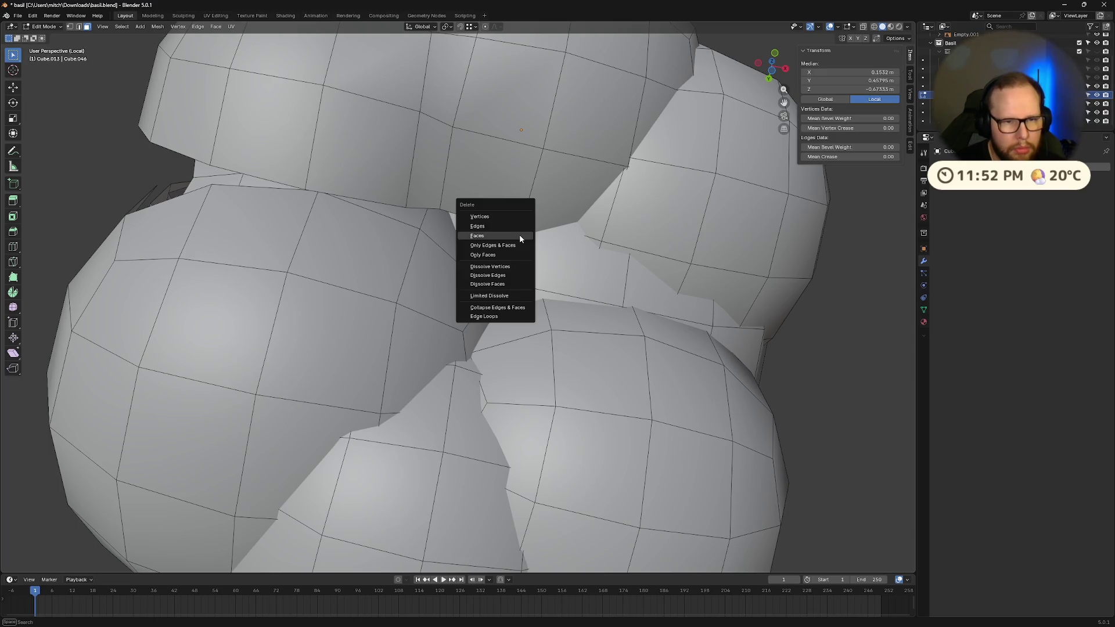
pyautogui.click(519, 235)
# - Delete the long strip of thin seam faces, extending the selection leftward along the seam
pyautogui.moveTo(519, 235)
pyautogui.mouseDown(button='middle')
pyautogui.moveTo(614, 278)
pyautogui.moveTo(588, 313)
pyautogui.moveTo(579, 272)
pyautogui.moveTo(588, 299)
pyautogui.mouseUp(button='middle')
pyautogui.click(579, 272)
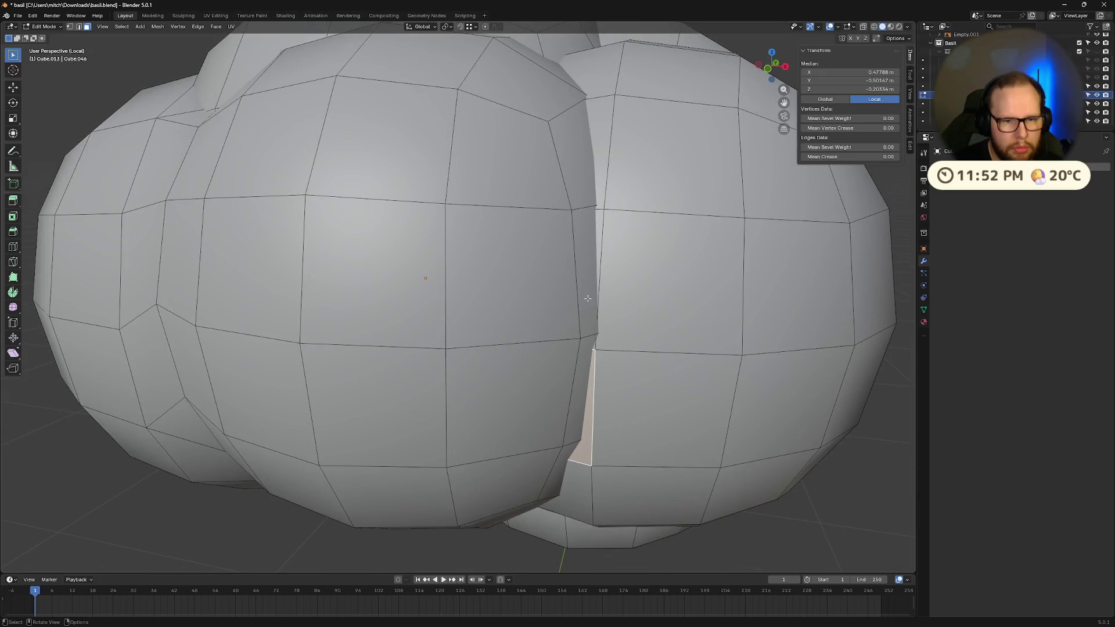
pyautogui.keyDown('shift'); pyautogui.click(595, 304); pyautogui.keyUp('shift')
pyautogui.keyDown('shift'); pyautogui.click(601, 151); pyautogui.keyUp('shift')
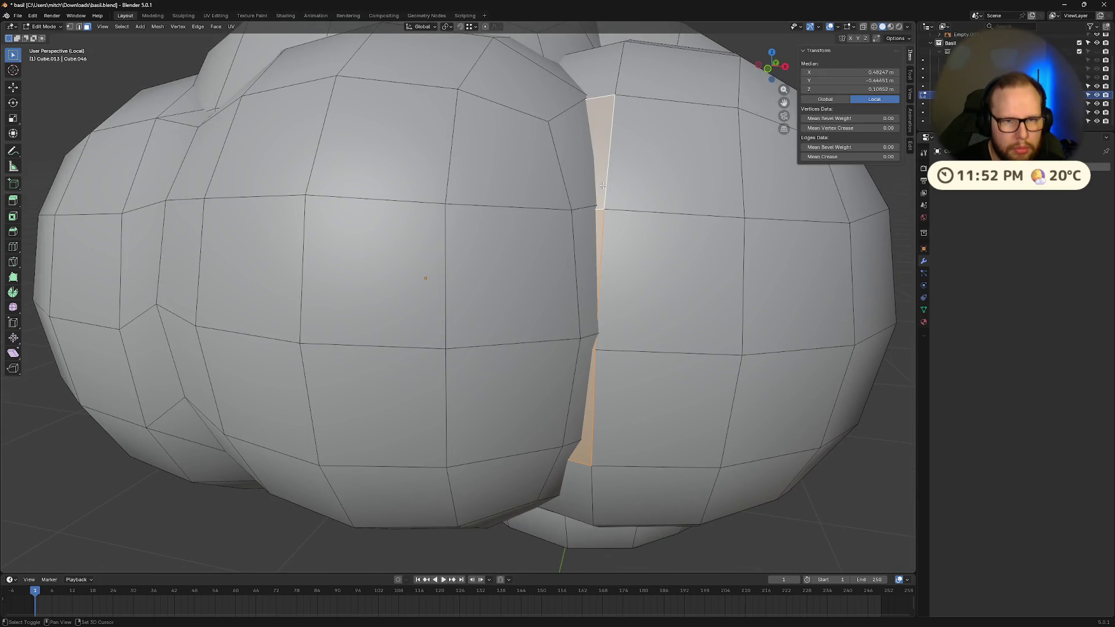
pyautogui.keyDown('shift'); pyautogui.click(598, 87); pyautogui.keyUp('shift')
pyautogui.moveTo(599, 87); pyautogui.dragTo(571, 330, button='middle')
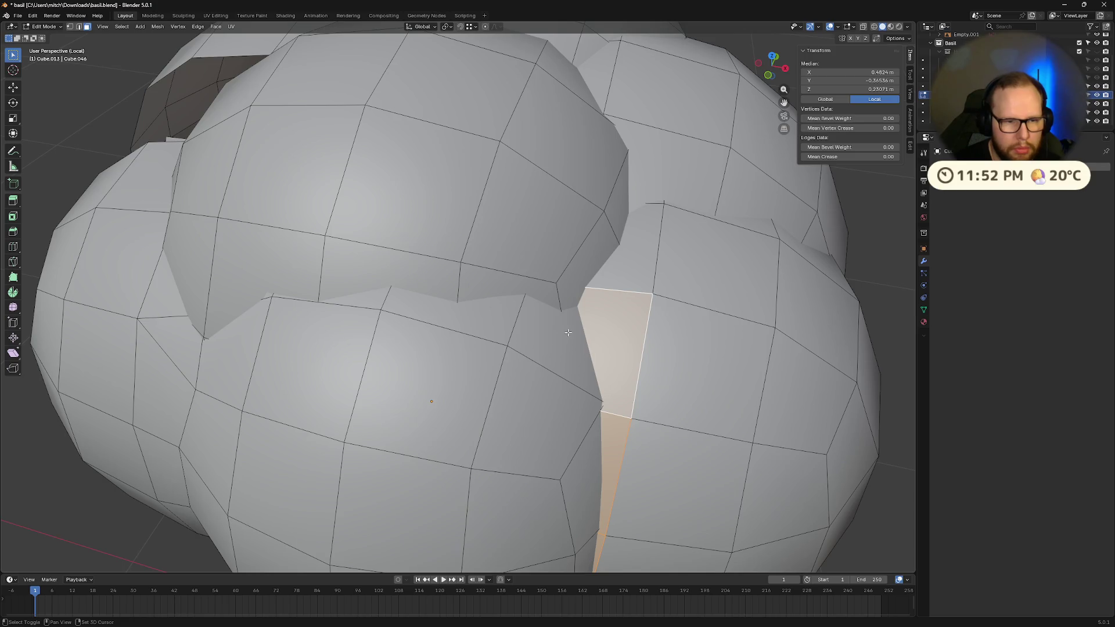
pyautogui.keyDown('shift'); pyautogui.click(552, 343); pyautogui.keyUp('shift')
pyautogui.keyDown('shift'); pyautogui.click(494, 285); pyautogui.keyUp('shift')
pyautogui.keyDown('shift'); pyautogui.click(389, 268); pyautogui.keyUp('shift')
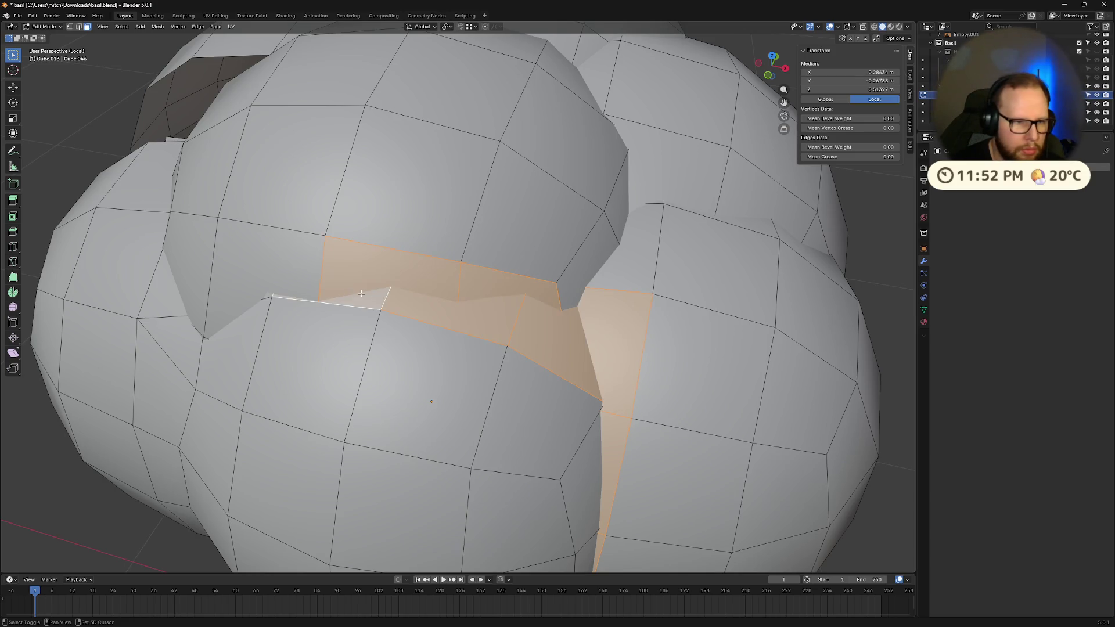
pyautogui.keyDown('shift'); pyautogui.click(242, 294); pyautogui.keyUp('shift')
pyautogui.moveTo(266, 296); pyautogui.dragTo(432, 316, button='middle')
pyautogui.press('x')
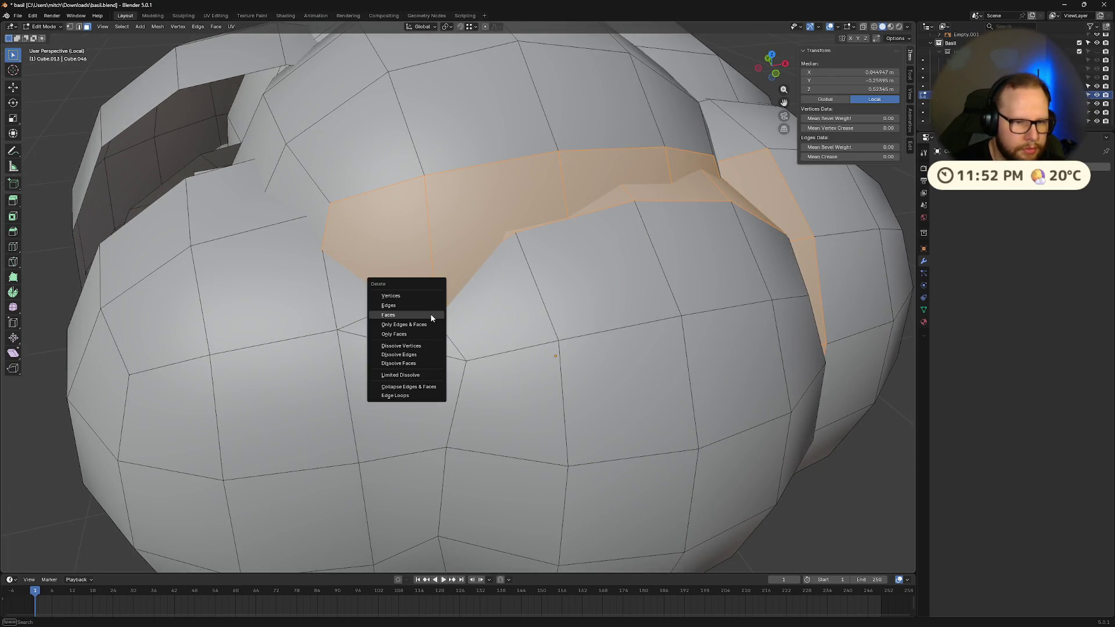
pyautogui.click(430, 314)
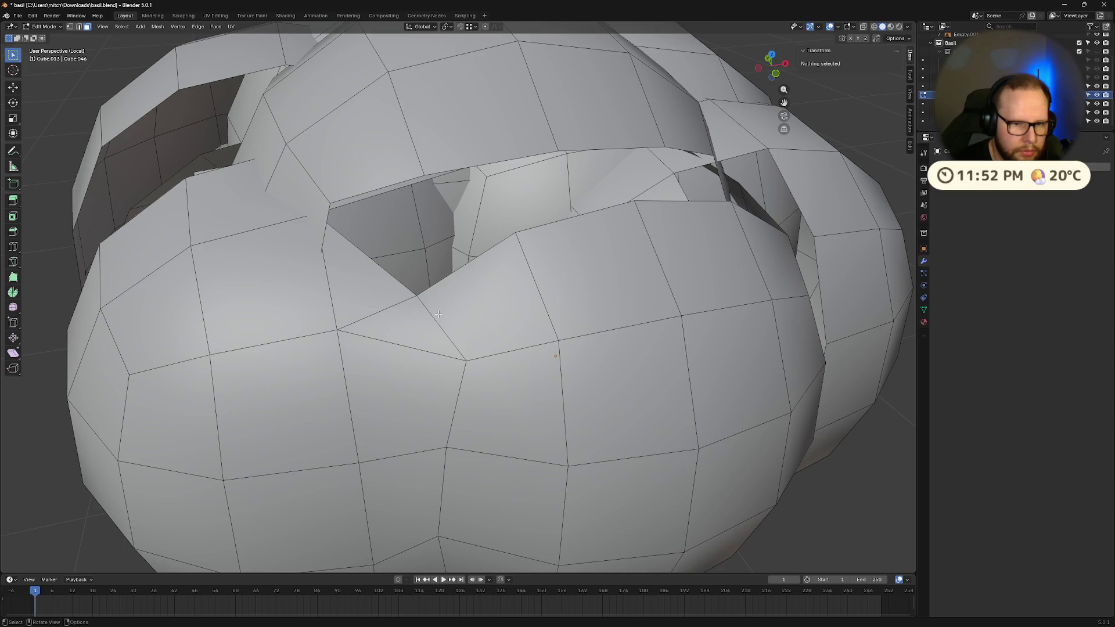
# - Remove a leftover overlapping face and another inner face around the new hole
pyautogui.moveTo(516, 322); pyautogui.dragTo(379, 275, button='middle')
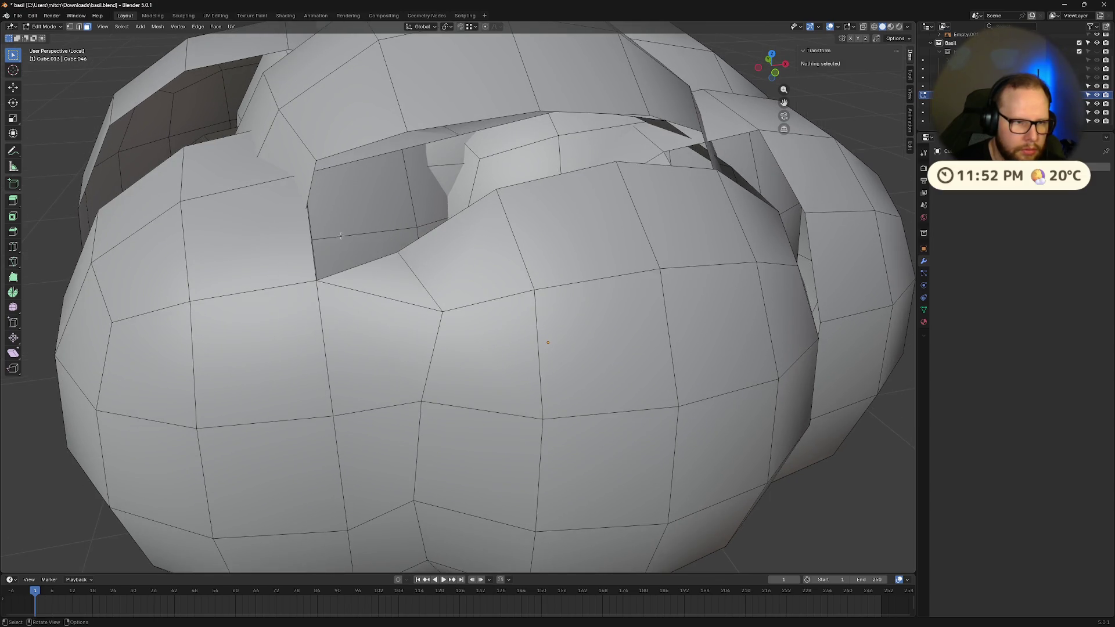
pyautogui.click(379, 274)
pyautogui.moveTo(379, 274)
pyautogui.mouseDown(button='middle')
pyautogui.moveTo(442, 292)
pyautogui.moveTo(441, 229)
pyautogui.moveTo(460, 242)
pyautogui.mouseUp(button='middle')
pyautogui.press('x')
pyautogui.click(443, 293)
pyautogui.click(441, 229)
pyautogui.press('x')
pyautogui.click(441, 229)
# - Delete two more inner faces, including the face hidden behind the first one
pyautogui.click(459, 243)
pyautogui.press('x')
pyautogui.click(456, 315)
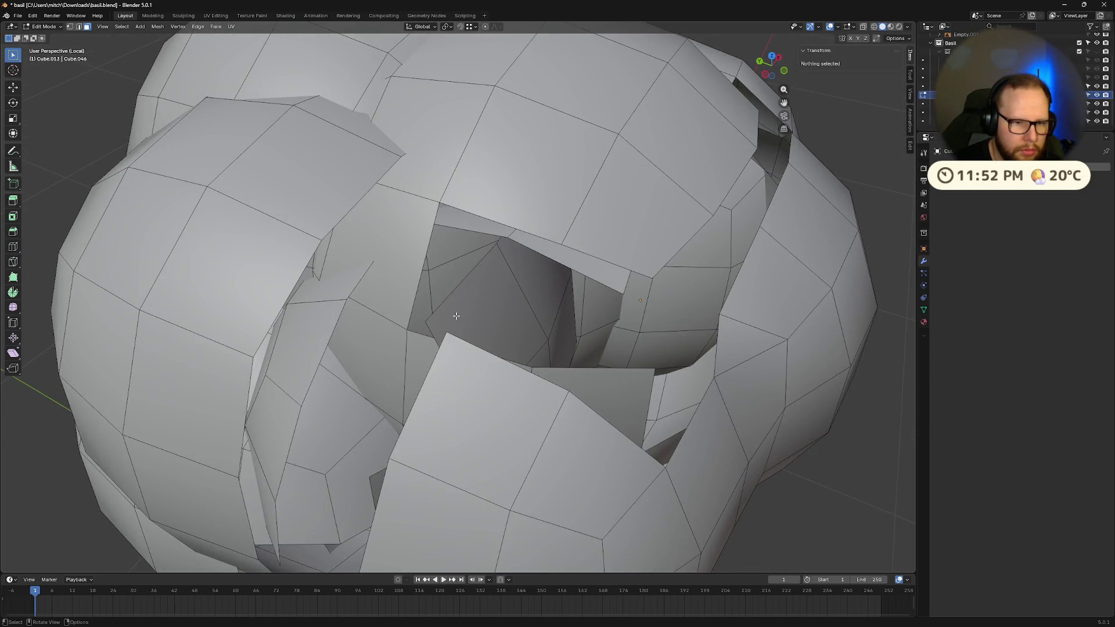
pyautogui.click(457, 316)
pyautogui.press('x')
pyautogui.click(472, 311)
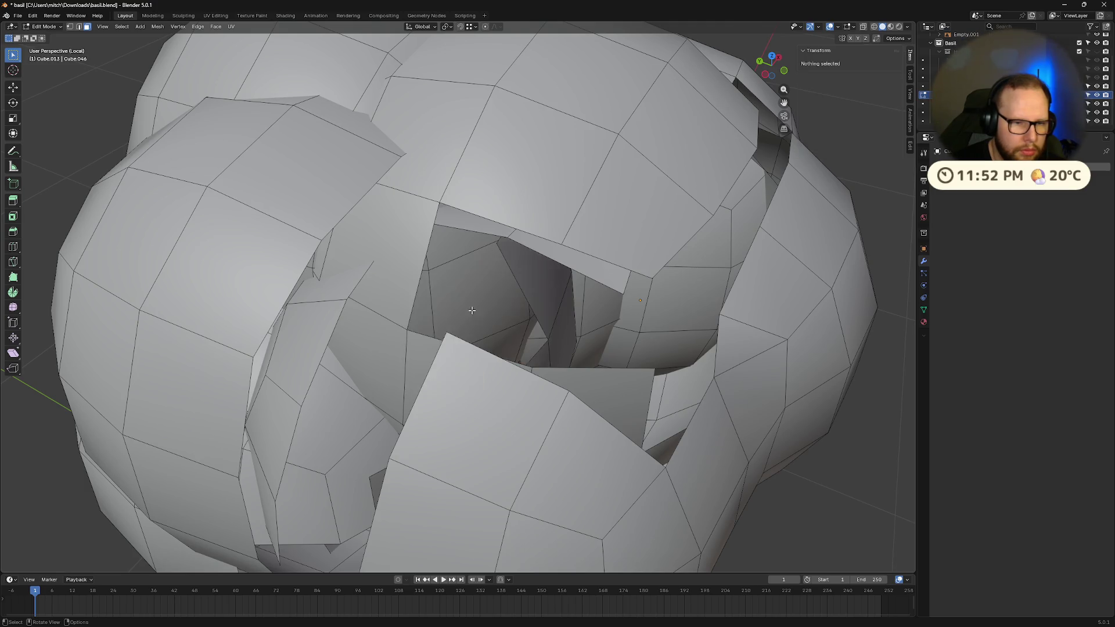
# - Delete a row of nine overlapping faces running rightward along the seam
pyautogui.moveTo(471, 310)
pyautogui.mouseDown(button='middle')
pyautogui.moveTo(508, 277)
pyautogui.moveTo(400, 201)
pyautogui.moveTo(419, 233)
pyautogui.moveTo(430, 221)
pyautogui.moveTo(393, 191)
pyautogui.moveTo(484, 207)
pyautogui.moveTo(325, 374)
pyautogui.mouseUp(button='middle')
pyautogui.click(483, 207)
pyautogui.keyDown('shift'); pyautogui.click(325, 374); pyautogui.keyUp('shift')
pyautogui.keyDown('shift'); pyautogui.click(413, 395); pyautogui.keyUp('shift')
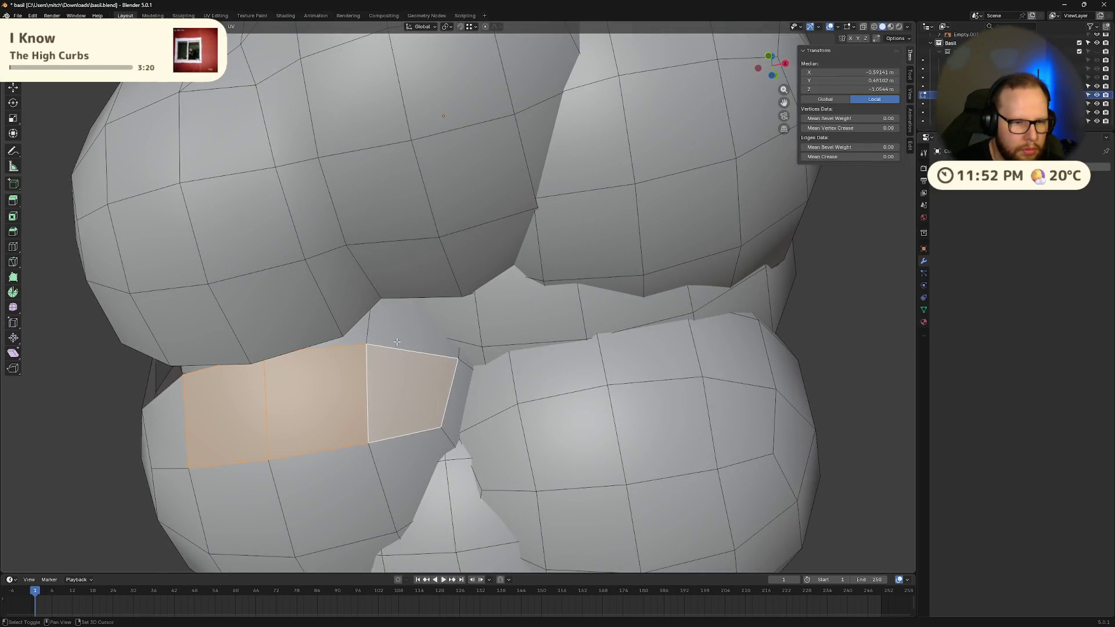
pyautogui.keyDown('shift'); pyautogui.click(418, 322); pyautogui.keyUp('shift')
pyautogui.keyDown('shift'); pyautogui.click(468, 349); pyautogui.keyUp('shift')
pyautogui.keyDown('shift'); pyautogui.click(498, 323); pyautogui.keyUp('shift')
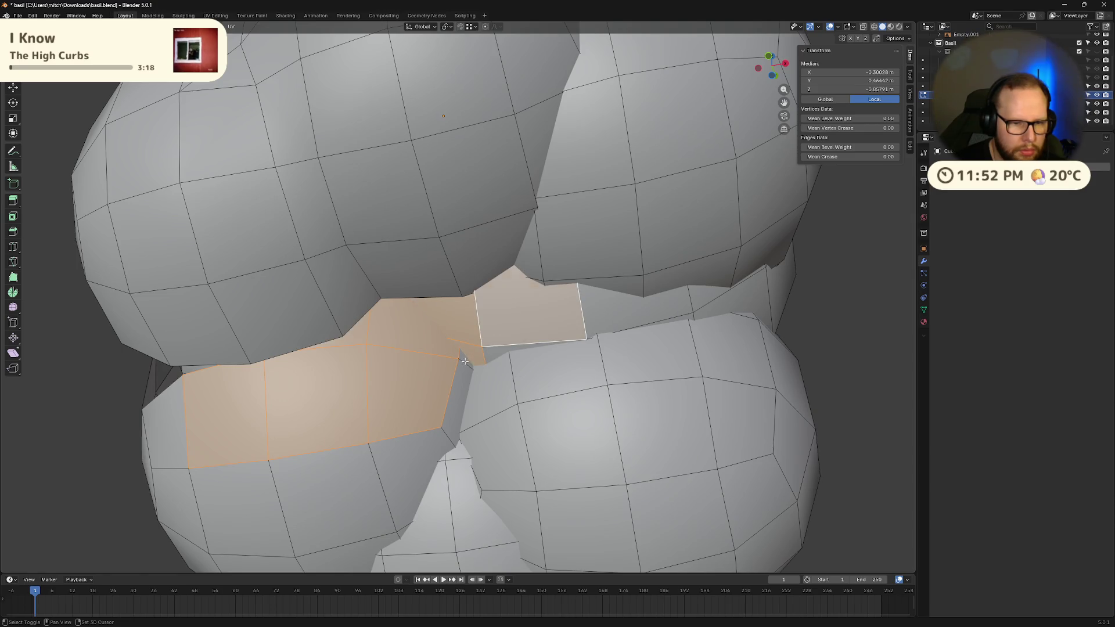
pyautogui.keyDown('shift'); pyautogui.click(591, 339); pyautogui.keyUp('shift')
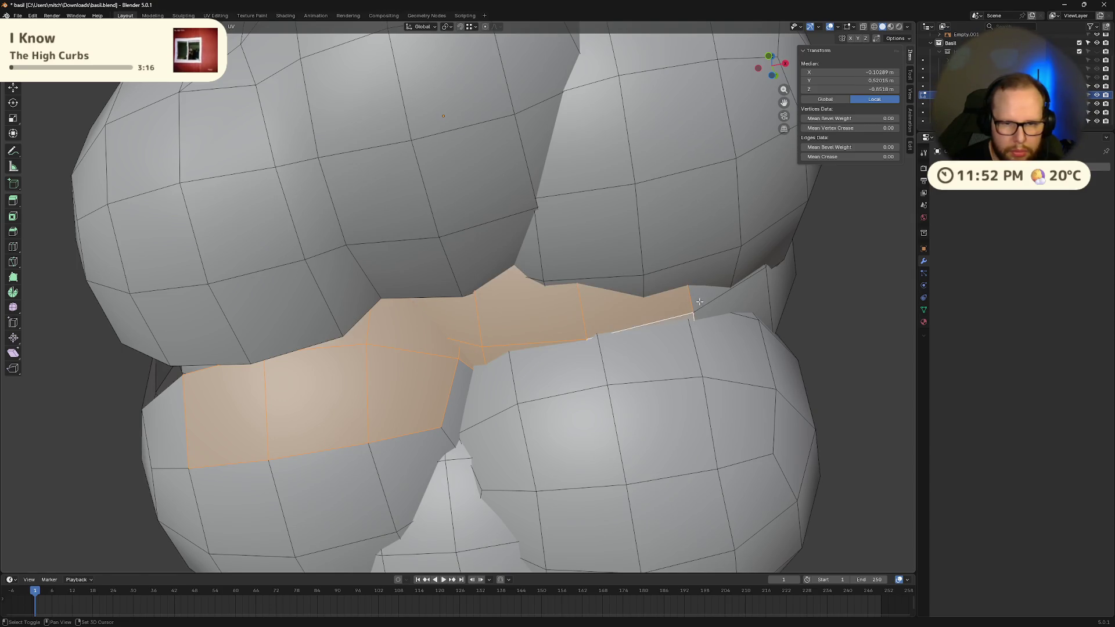
pyautogui.keyDown('shift'); pyautogui.click(729, 293); pyautogui.keyUp('shift')
pyautogui.moveTo(729, 293); pyautogui.dragTo(718, 339, button='middle')
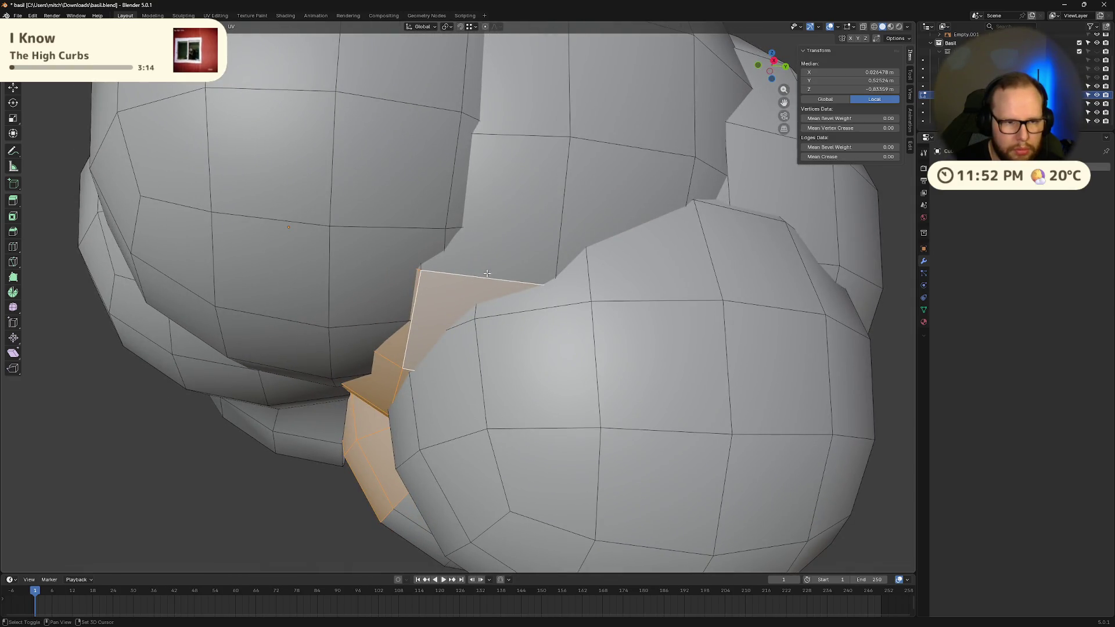
pyautogui.keyDown('shift'); pyautogui.click(520, 203); pyautogui.keyUp('shift')
pyautogui.rightClick(475, 282)
pyautogui.click(475, 282)
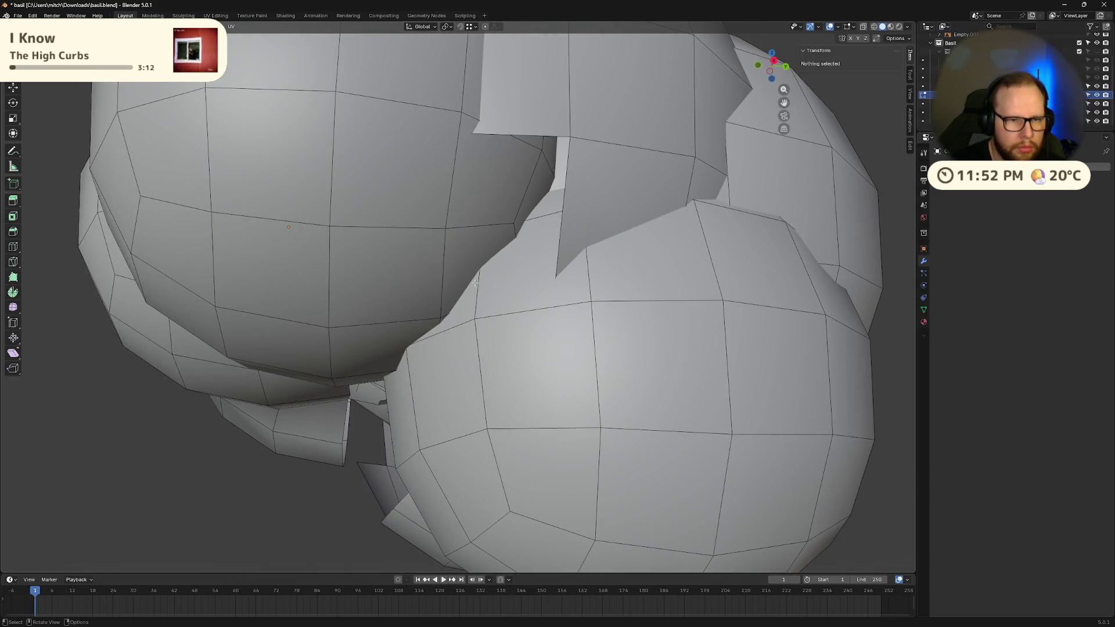
# - Select and delete a cluster of faces inside the sphere overlap
pyautogui.moveTo(475, 283); pyautogui.dragTo(580, 244, button='middle')
pyautogui.click(651, 232)
pyautogui.moveTo(650, 233)
pyautogui.mouseDown(button='middle')
pyautogui.moveTo(622, 207)
pyautogui.moveTo(637, 298)
pyautogui.mouseUp(button='middle')
pyautogui.keyDown('shift'); pyautogui.click(621, 208); pyautogui.keyUp('shift')
pyautogui.keyDown('shift'); pyautogui.click(549, 313); pyautogui.keyUp('shift')
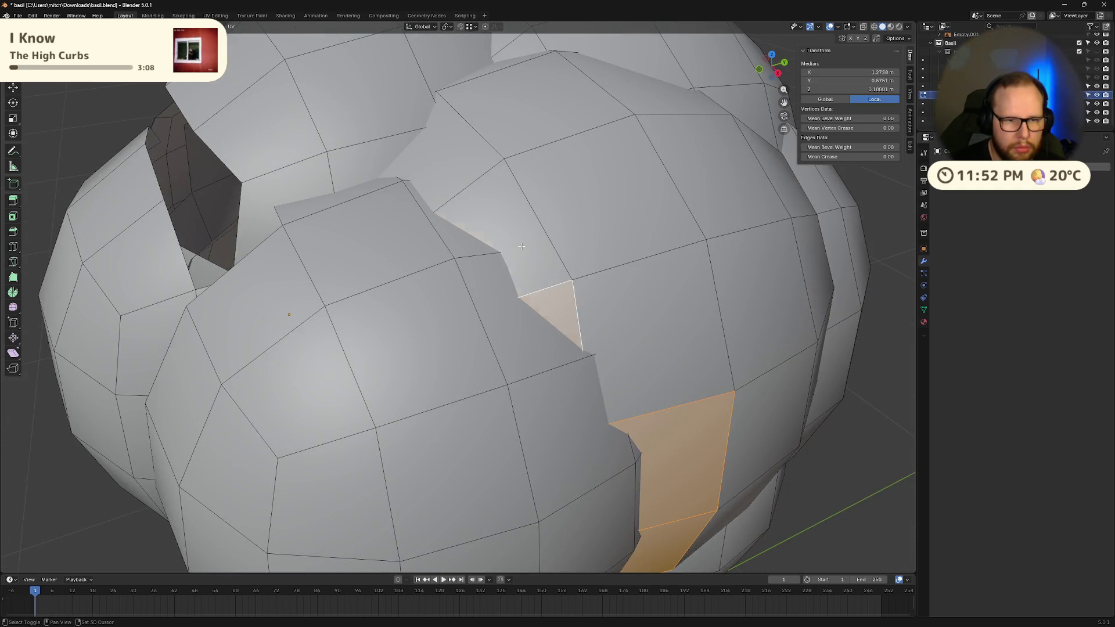
pyautogui.keyDown('shift'); pyautogui.click(493, 244); pyautogui.keyUp('shift')
pyautogui.keyDown('shift'); pyautogui.click(441, 174); pyautogui.keyUp('shift')
pyautogui.press('x')
pyautogui.click(430, 174)
# - Delete two faces buried inside the neighbouring sphere
pyautogui.moveTo(430, 174)
pyautogui.mouseDown(button='middle')
pyautogui.moveTo(539, 261)
pyautogui.moveTo(453, 168)
pyautogui.moveTo(523, 176)
pyautogui.mouseUp(button='middle')
pyautogui.click(451, 167)
pyautogui.moveTo(561, 218)
pyautogui.mouseDown(button='middle')
pyautogui.moveTo(590, 163)
pyautogui.moveTo(523, 243)
pyautogui.moveTo(447, 250)
pyautogui.mouseUp(button='middle')
pyautogui.keyDown('shift'); pyautogui.click(590, 164); pyautogui.keyUp('shift')
pyautogui.press('x')
pyautogui.click(591, 164)
# - Delete two more overlapping faces to open the vertical gap between the two lobes
pyautogui.click(441, 244)
pyautogui.keyDown('shift'); pyautogui.click(476, 353); pyautogui.keyUp('shift')
pyautogui.moveTo(476, 352)
pyautogui.mouseDown(button='middle')
pyautogui.moveTo(485, 325)
pyautogui.moveTo(484, 338)
pyautogui.mouseUp(button='middle')
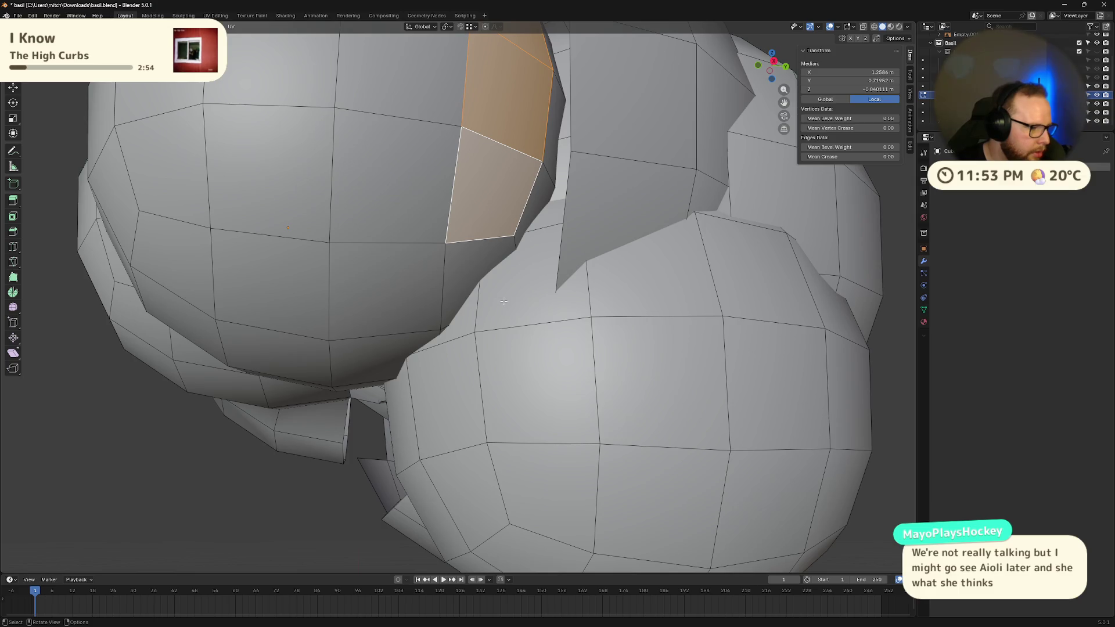
pyautogui.scroll(-5, 503, 302)
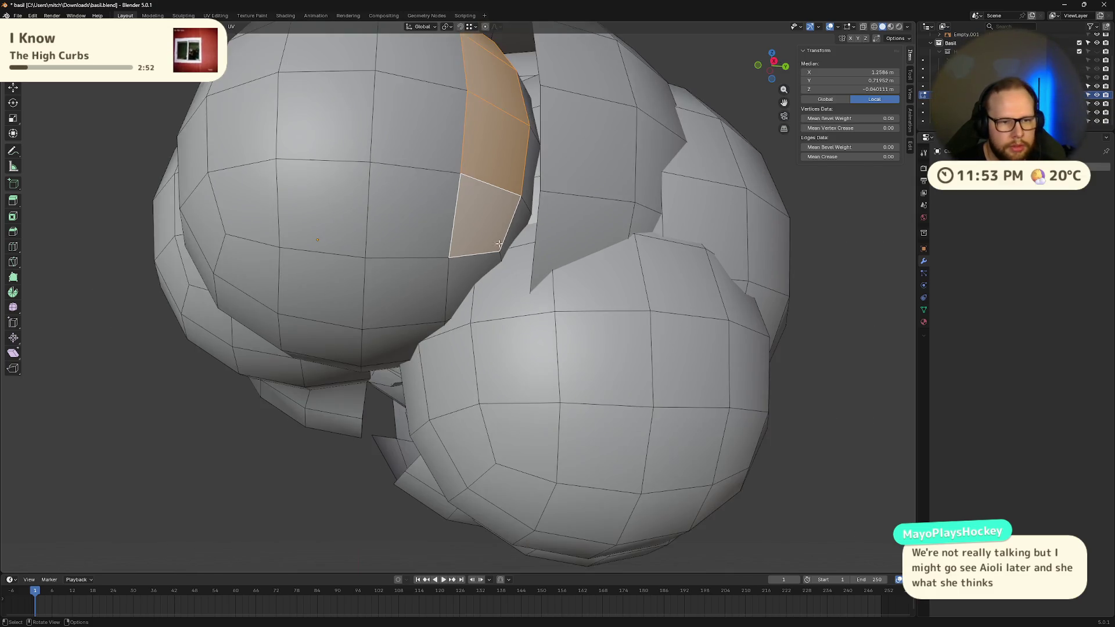
pyautogui.moveTo(503, 301)
pyautogui.mouseDown(button='middle')
pyautogui.moveTo(518, 307)
pyautogui.moveTo(500, 289)
pyautogui.moveTo(527, 303)
pyautogui.moveTo(517, 309)
pyautogui.mouseUp(button='middle')
pyautogui.press('x')
pyautogui.click(500, 289)
pyautogui.click(461, 284)
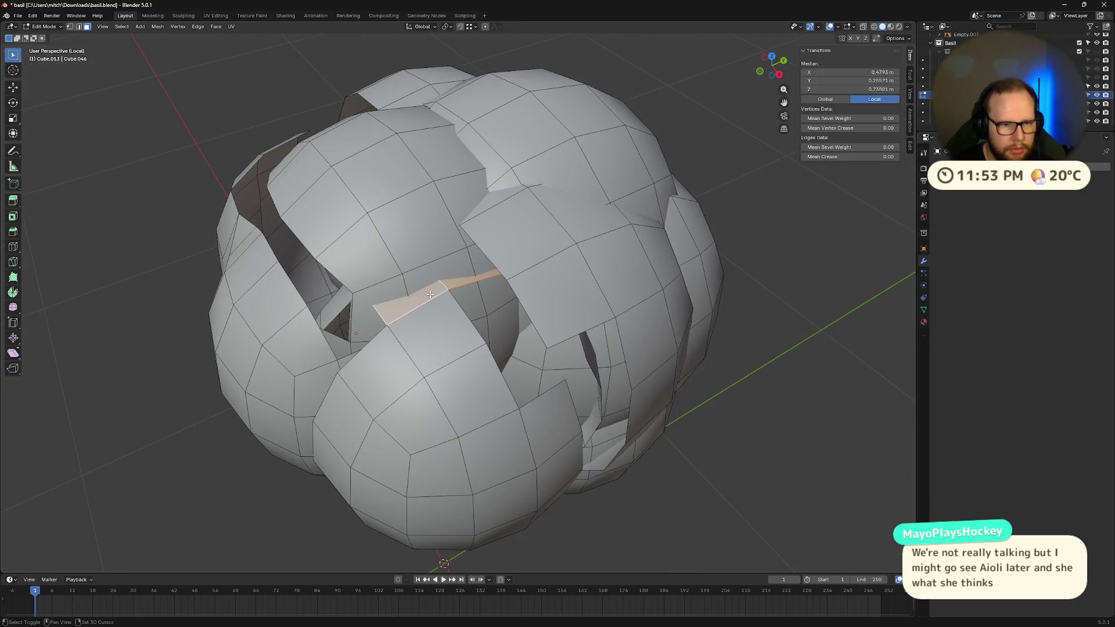
# - Try selecting faces near the gap between hair spheres, then clear the selection
pyautogui.moveTo(461, 284)
pyautogui.mouseDown(button='middle')
pyautogui.moveTo(431, 252)
pyautogui.moveTo(472, 216)
pyautogui.moveTo(563, 297)
pyautogui.moveTo(555, 287)
pyautogui.moveTo(521, 342)
pyautogui.moveTo(568, 346)
pyautogui.moveTo(588, 233)
pyautogui.moveTo(601, 307)
pyautogui.moveTo(485, 192)
pyautogui.moveTo(523, 279)
pyautogui.moveTo(575, 276)
pyautogui.moveTo(605, 370)
pyautogui.moveTo(614, 301)
pyautogui.moveTo(581, 291)
pyautogui.moveTo(575, 273)
pyautogui.mouseUp(button='middle')
pyautogui.click(453, 239)
pyautogui.keyDown('shift'); pyautogui.click(563, 297); pyautogui.keyUp('shift')
pyautogui.click(572, 294)
pyautogui.keyDown('shift'); pyautogui.click(552, 284); pyautogui.keyUp('shift')
pyautogui.keyDown('shift'); pyautogui.click(549, 312); pyautogui.keyUp('shift')
pyautogui.hotkey('alt', 'a')
pyautogui.click(564, 334)
pyautogui.hotkey('alt', 'a')
# - Select the faces overlapping another sphere and delete them with X > Faces
pyautogui.click(588, 232)
pyautogui.scroll(4, 601, 308)
pyautogui.keyDown('shift'); pyautogui.click(631, 284); pyautogui.keyUp('shift')
pyautogui.keyDown('shift'); pyautogui.click(595, 302); pyautogui.keyUp('shift')
pyautogui.keyDown('shift'); pyautogui.click(614, 298); pyautogui.keyUp('shift')
pyautogui.keyDown('shift'); pyautogui.click(614, 298); pyautogui.keyUp('shift')
pyautogui.scroll(-3, 486, 191)
pyautogui.press('x')
pyautogui.click(523, 278)
# - Try merging a vertical column of seam faces, then undo the merge
pyautogui.click(600, 197)
pyautogui.keyDown('shift'); pyautogui.click(581, 140); pyautogui.keyUp('shift')
pyautogui.keyDown('ctrl'); pyautogui.click(555, 232); pyautogui.keyUp('ctrl')
pyautogui.keyDown('shift'); pyautogui.click(536, 195); pyautogui.keyUp('shift')
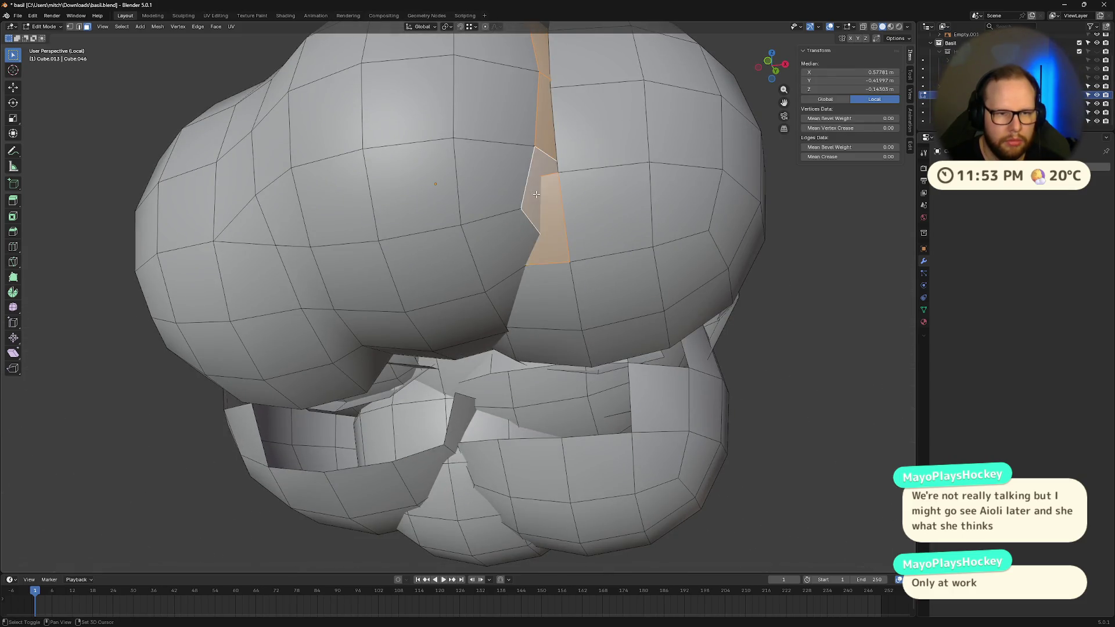
pyautogui.press('m')
pyautogui.click(538, 210)
pyautogui.hotkey('ctrl', 'z')
# - Undo back through earlier edits to remove a stray extruded flap
pyautogui.moveTo(641, 202); pyautogui.dragTo(632, 230, button='middle')
pyautogui.press('h')
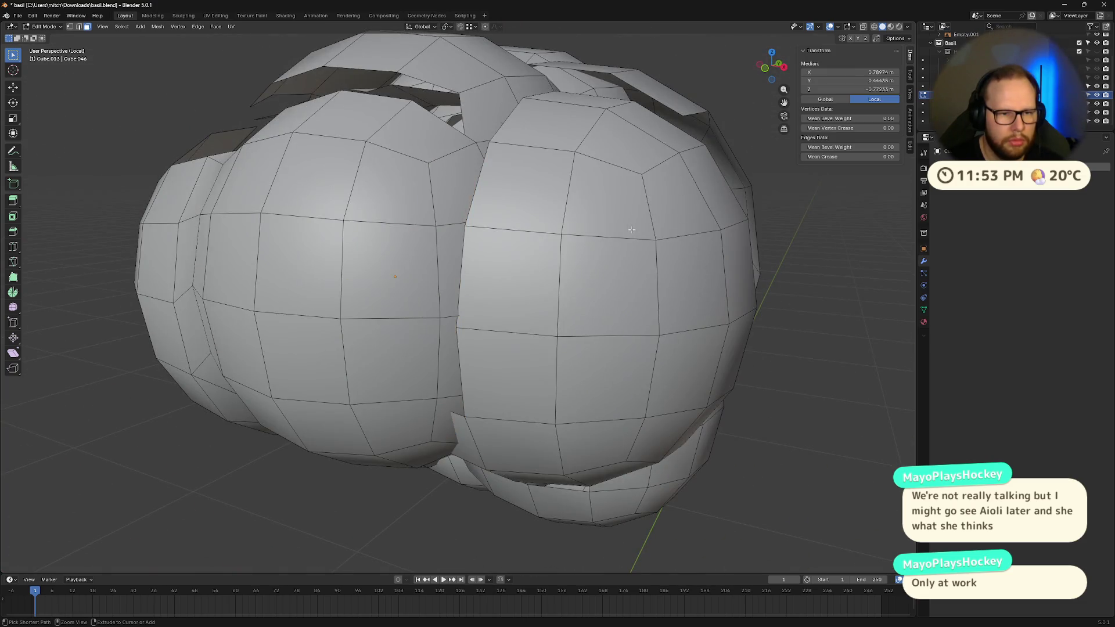
pyautogui.hotkey('ctrl', 'z')
pyautogui.hotkey('ctrl', 'z')
pyautogui.hotkey('ctrl', 'z')
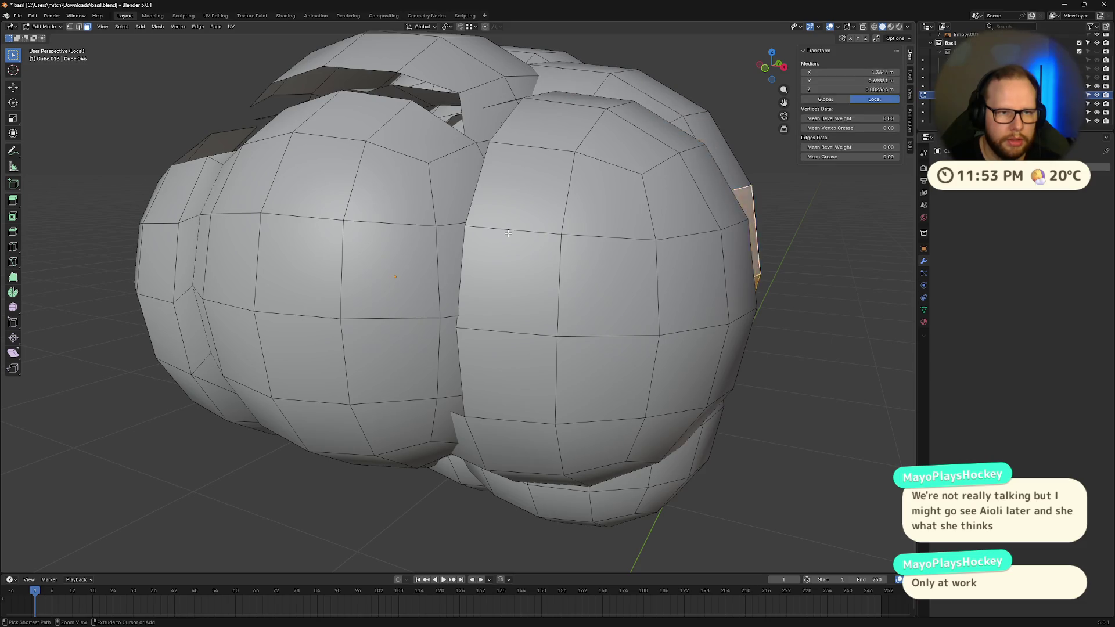
pyautogui.hotkey('ctrl', 'z')
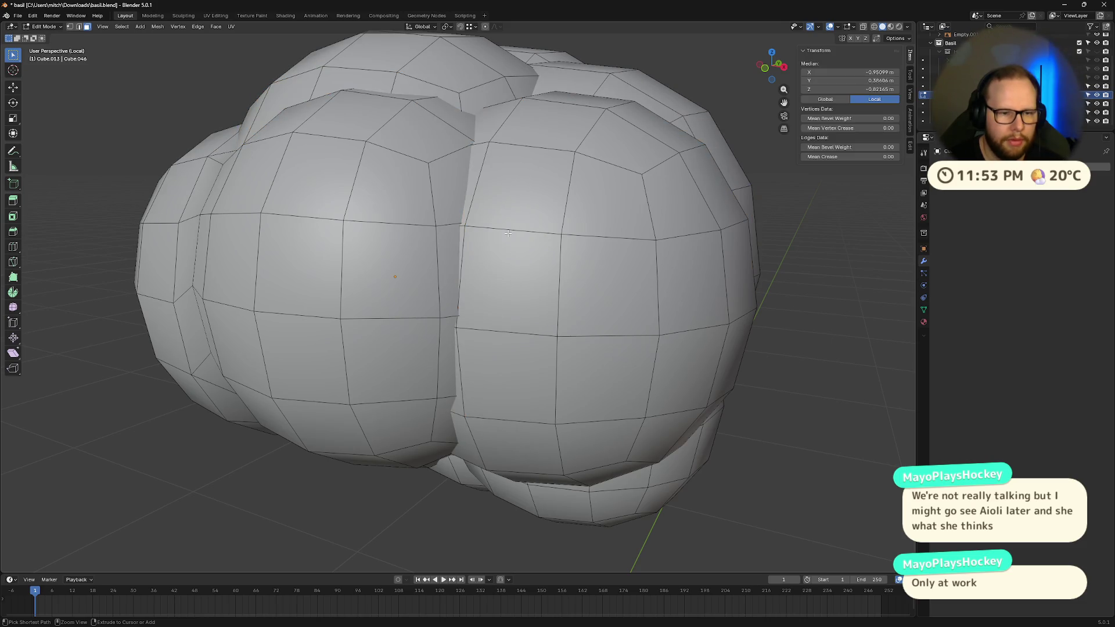
pyautogui.hotkey('alt', 'a')
pyautogui.keyDown('ctrl'); pyautogui.click(451, 282); pyautogui.keyUp('ctrl')
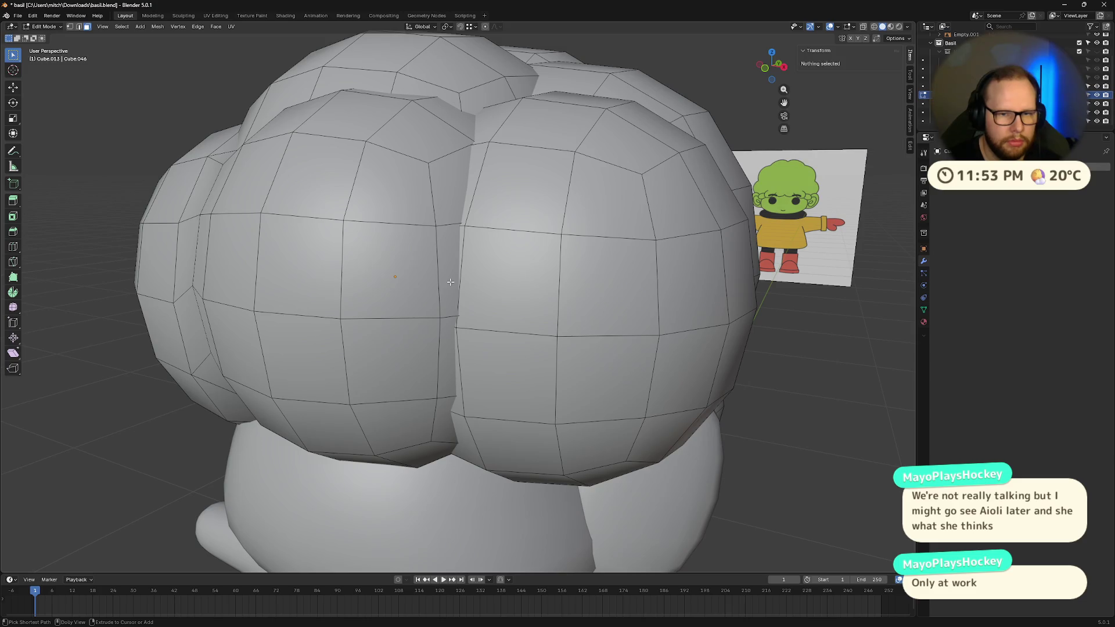
pyautogui.moveTo(451, 281); pyautogui.dragTo(584, 289, button='middle')
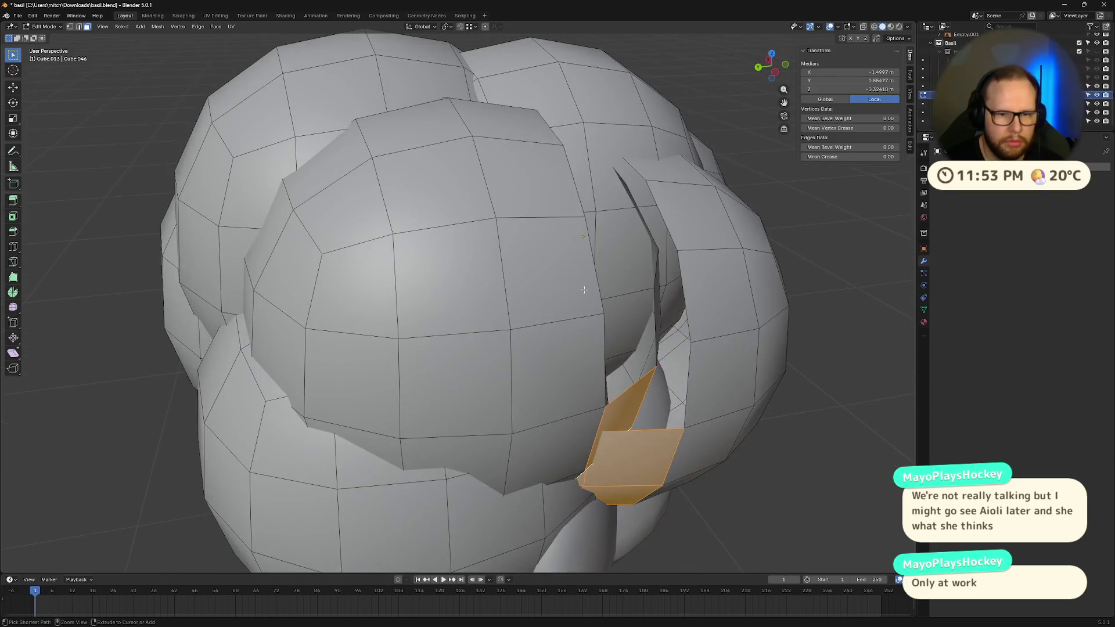
pyautogui.hotkey('ctrl', 'z')
pyautogui.hotkey('ctrl', 'z')
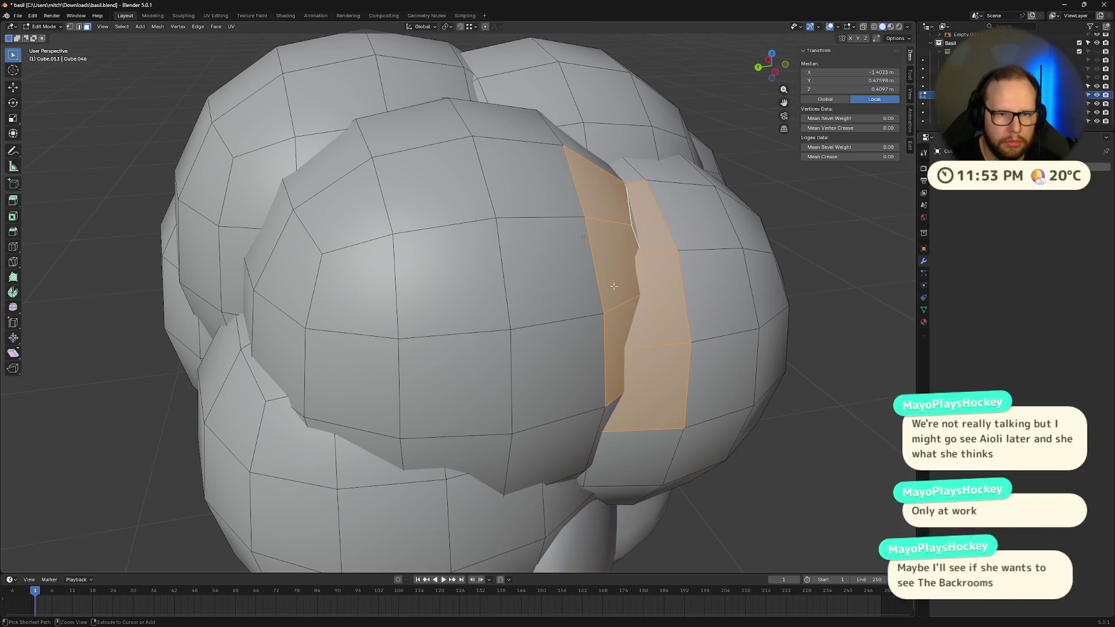
pyautogui.hotkey('ctrl', 'z')
pyautogui.hotkey('ctrl', 'z')
pyautogui.hotkey('ctrl', 'z')
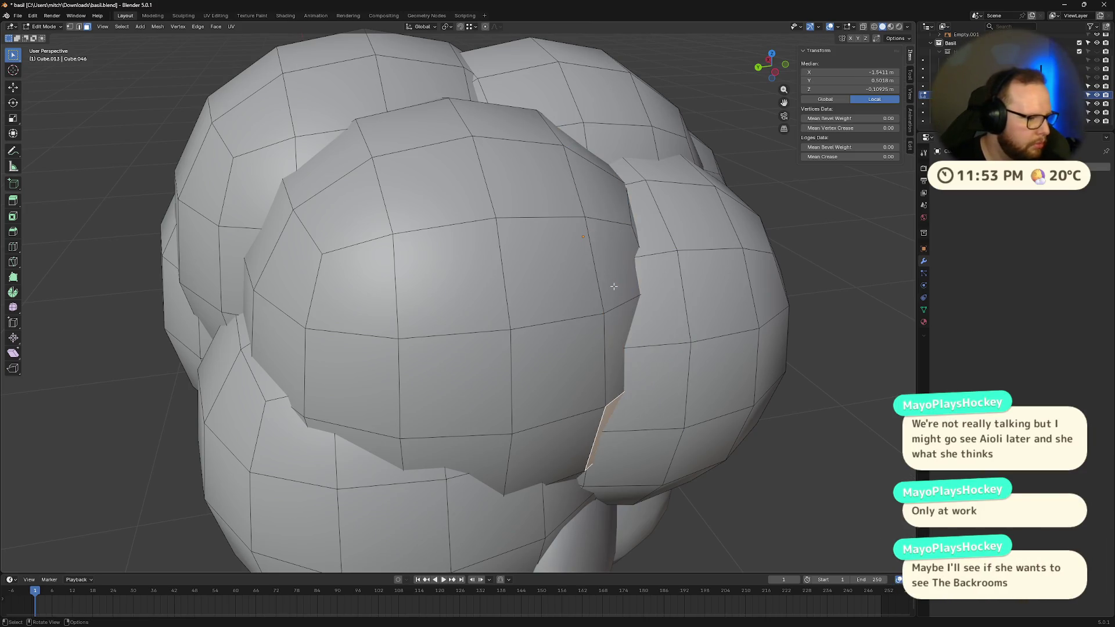
# - Merge two faces across the seam at their centre, then undo it
pyautogui.moveTo(633, 301)
pyautogui.mouseDown(button='middle')
pyautogui.moveTo(717, 313)
pyautogui.moveTo(581, 261)
pyautogui.moveTo(523, 221)
pyautogui.mouseUp(button='middle')
pyautogui.keyDown('shift'); pyautogui.click(496, 197); pyautogui.keyUp('shift')
pyautogui.keyDown('shift'); pyautogui.click(536, 203); pyautogui.keyUp('shift')
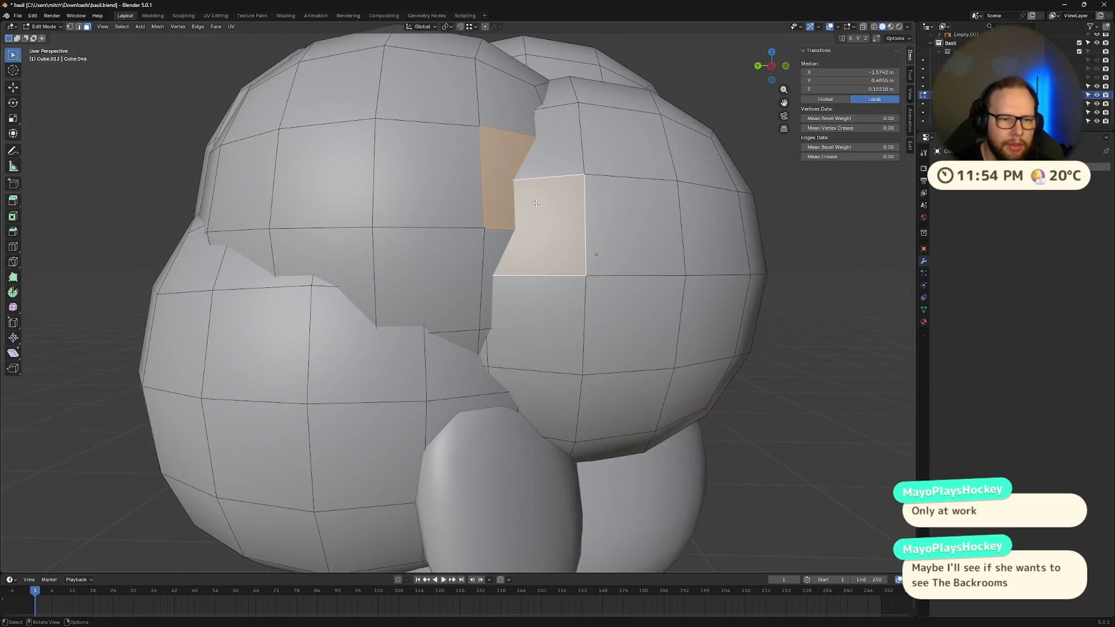
pyautogui.press('m')
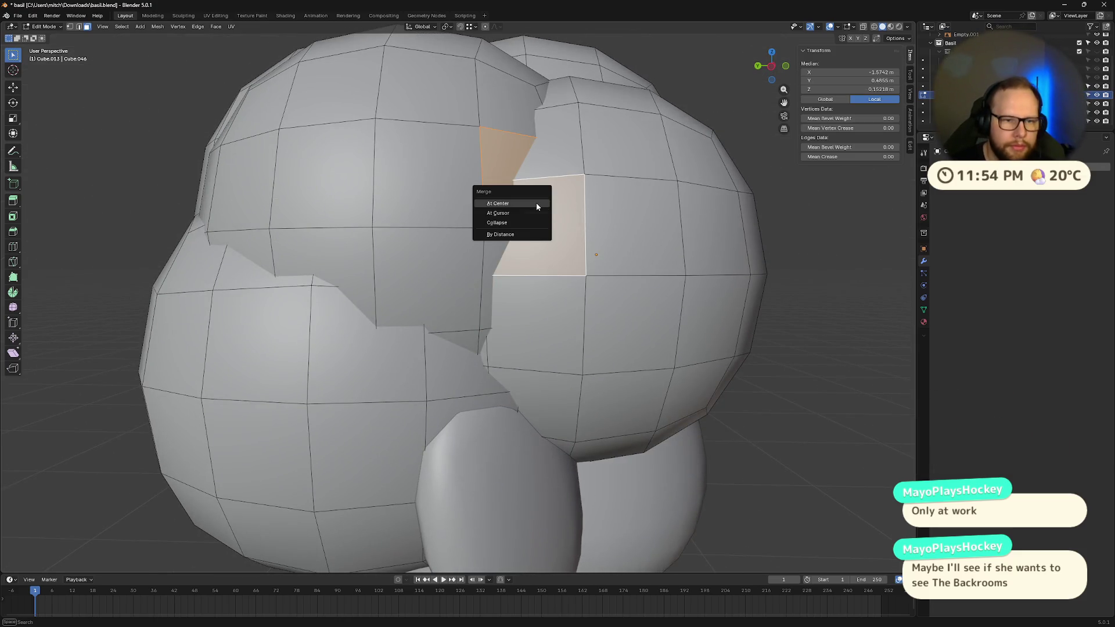
pyautogui.click(535, 203)
pyautogui.hotkey('ctrl', 'z')
pyautogui.moveTo(546, 204); pyautogui.dragTo(539, 319, button='middle')
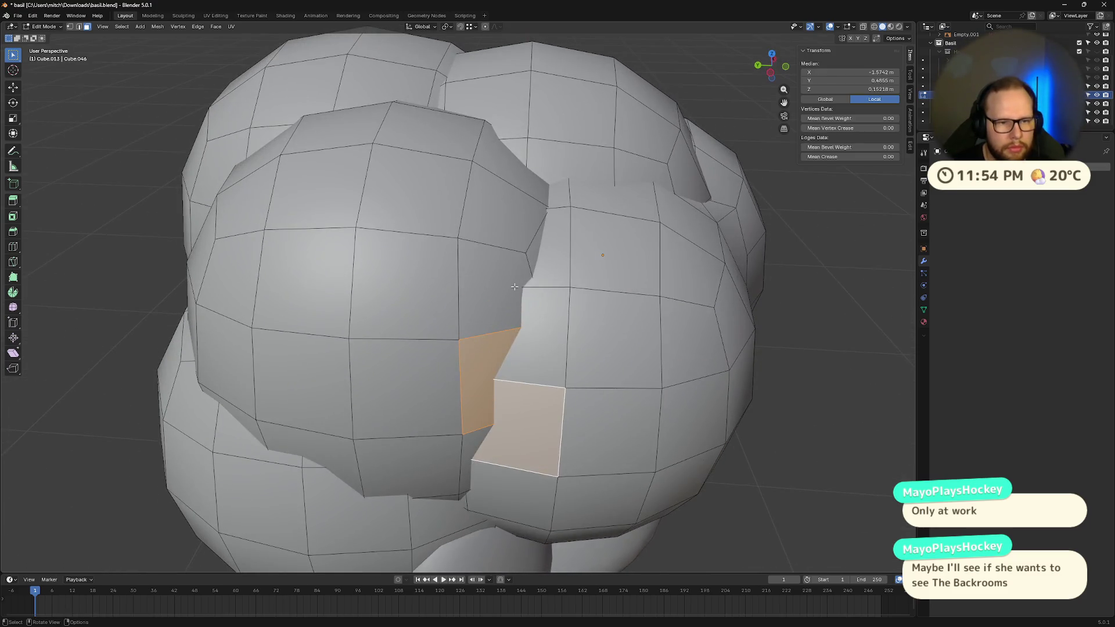
# - Merge a crevice face with its upper-left neighbour, inspect the result, and undo it
pyautogui.click(538, 319)
pyautogui.click(534, 251)
pyautogui.click(543, 250)
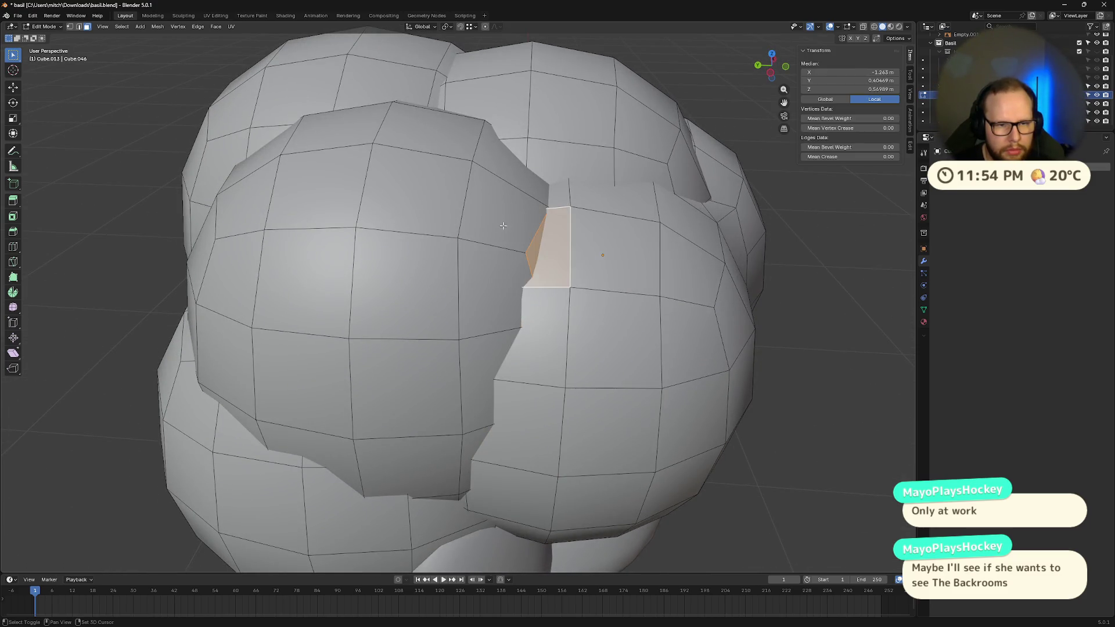
pyautogui.keyDown('shift'); pyautogui.click(502, 225); pyautogui.keyUp('shift')
pyautogui.press('m')
pyautogui.click(504, 228)
pyautogui.moveTo(503, 225)
pyautogui.mouseDown(button='middle')
pyautogui.moveTo(459, 162)
pyautogui.moveTo(489, 189)
pyautogui.moveTo(485, 232)
pyautogui.mouseUp(button='middle')
pyautogui.scroll(4, 459, 162)
pyautogui.scroll(-6, 459, 162)
pyautogui.hotkey('ctrl', 'z')
pyautogui.scroll(3, 485, 232)
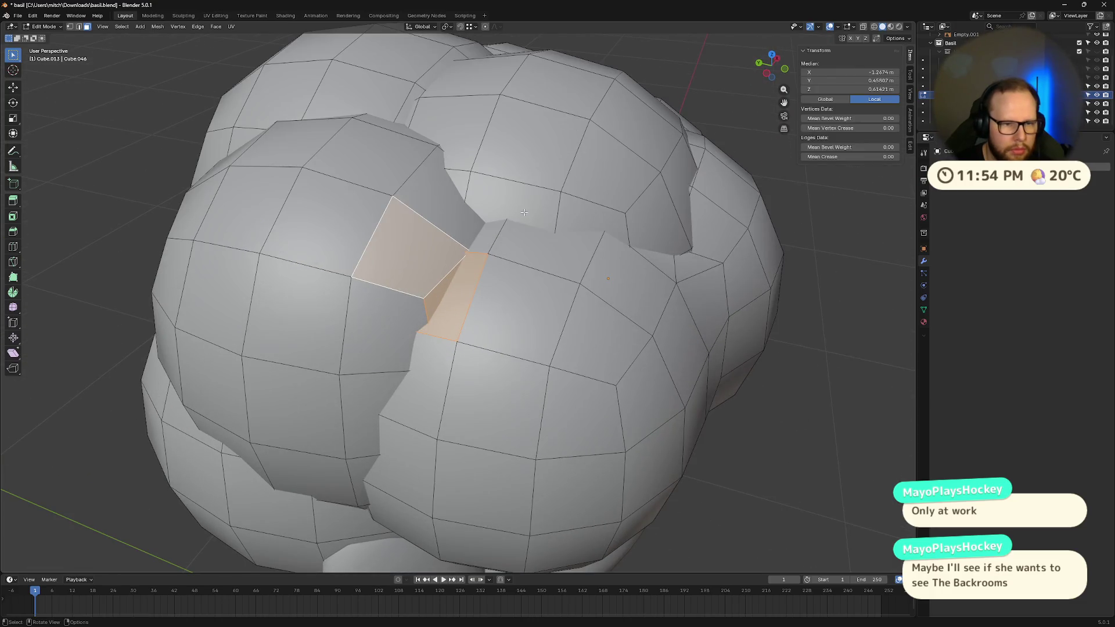
# - Close two crevice face pairs, including a small triangle, with M > Collapse
pyautogui.click(442, 192)
pyautogui.keyDown('shift'); pyautogui.click(484, 234); pyautogui.keyUp('shift')
pyautogui.press('m')
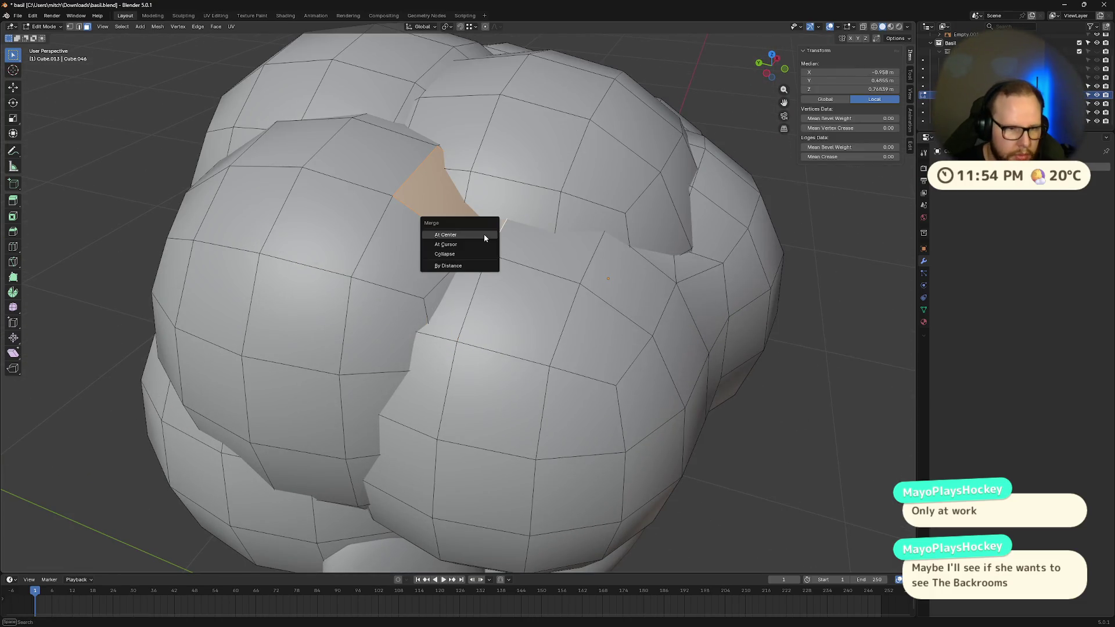
pyautogui.click(479, 249)
pyautogui.moveTo(479, 240); pyautogui.dragTo(506, 215, button='middle')
pyautogui.click(508, 212)
pyautogui.keyDown('shift'); pyautogui.click(469, 257); pyautogui.keyUp('shift')
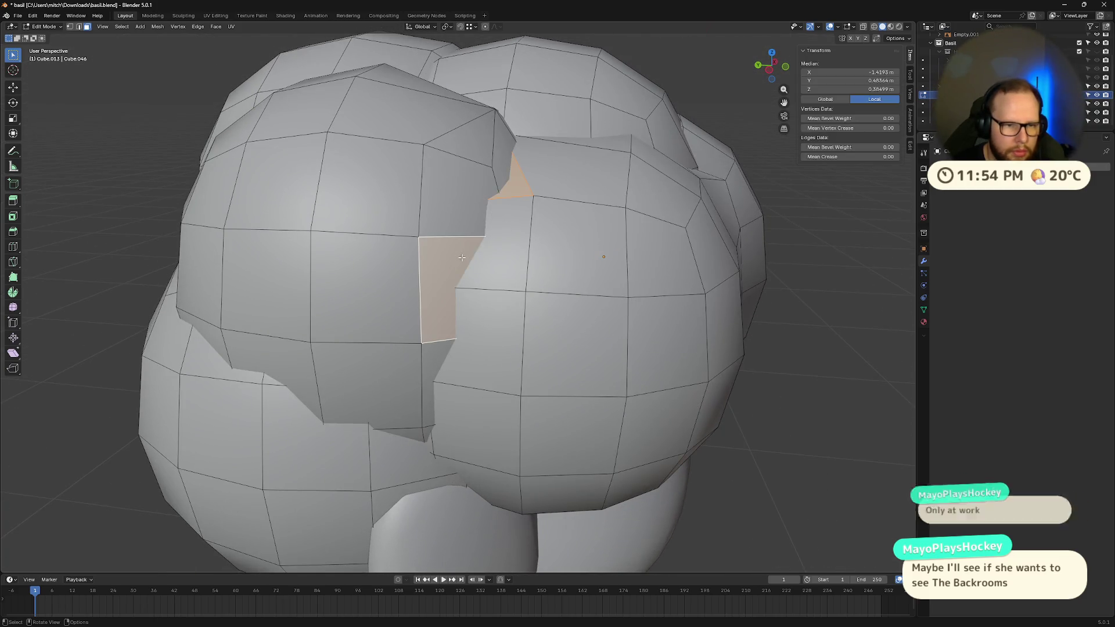
pyautogui.press('m')
pyautogui.click(461, 257)
pyautogui.moveTo(462, 257)
pyautogui.mouseDown(button='middle')
pyautogui.moveTo(465, 239)
pyautogui.moveTo(550, 213)
pyautogui.mouseUp(button='middle')
# - Undo the last stray edits and return the hair to Object Mode
pyautogui.hotkey('ctrl', 'z')
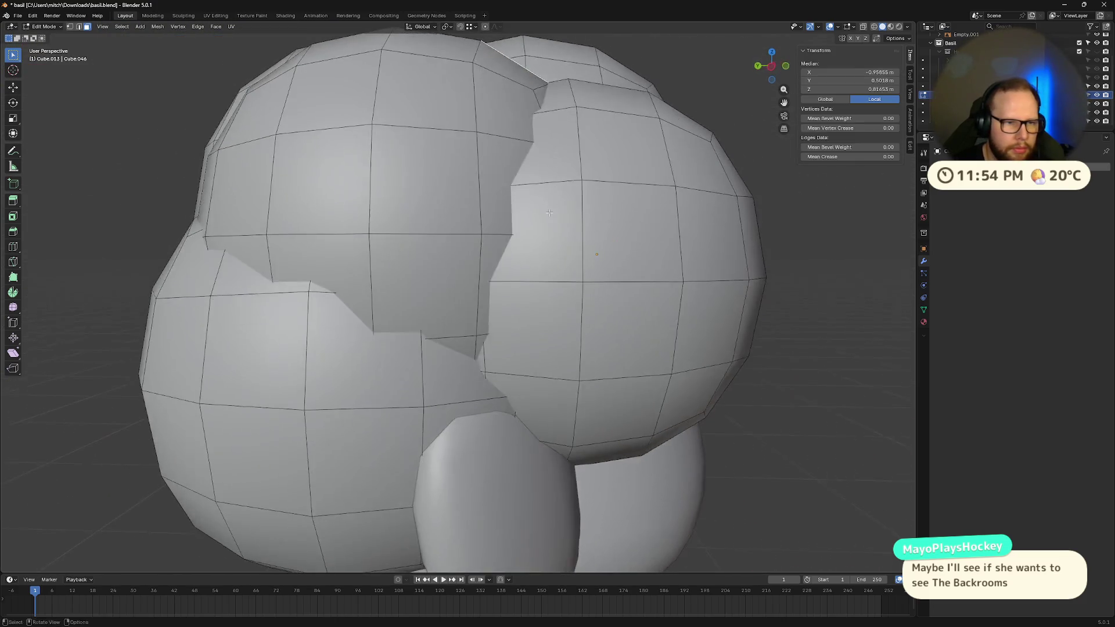
pyautogui.click(549, 212)
pyautogui.click(494, 284)
pyautogui.hotkey('ctrl', 'z')
pyautogui.hotkey('ctrl', 'z')
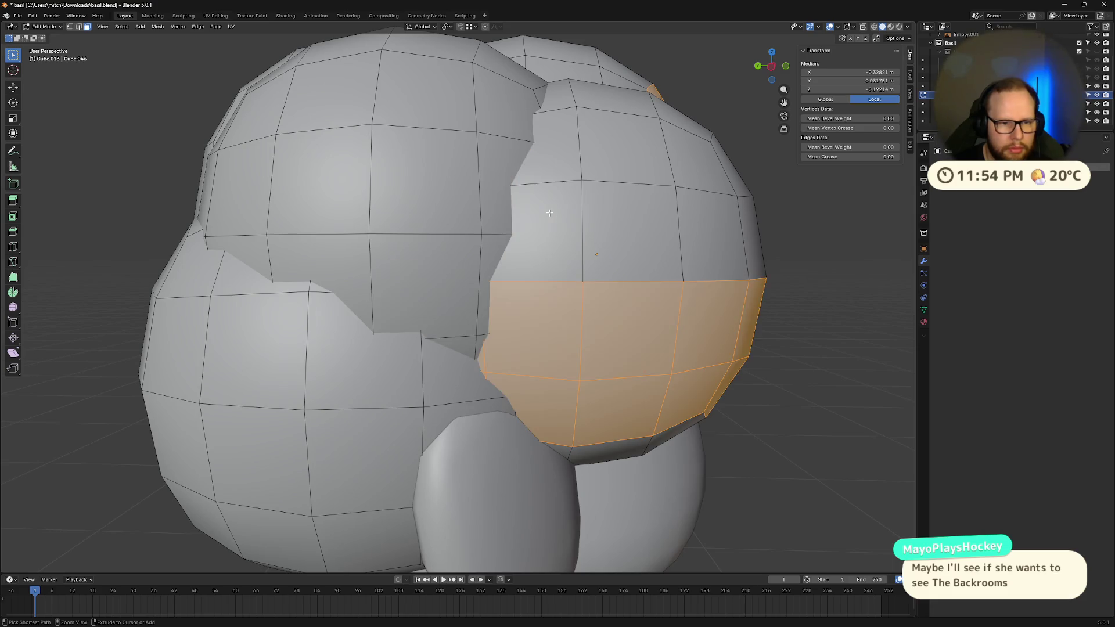
pyautogui.moveTo(705, 230)
pyautogui.mouseDown(button='middle')
pyautogui.moveTo(617, 247)
pyautogui.moveTo(605, 211)
pyautogui.mouseUp(button='middle')
pyautogui.scroll(-8, 618, 246)
pyautogui.press('Tab')
pyautogui.scroll(8, 517, 268)
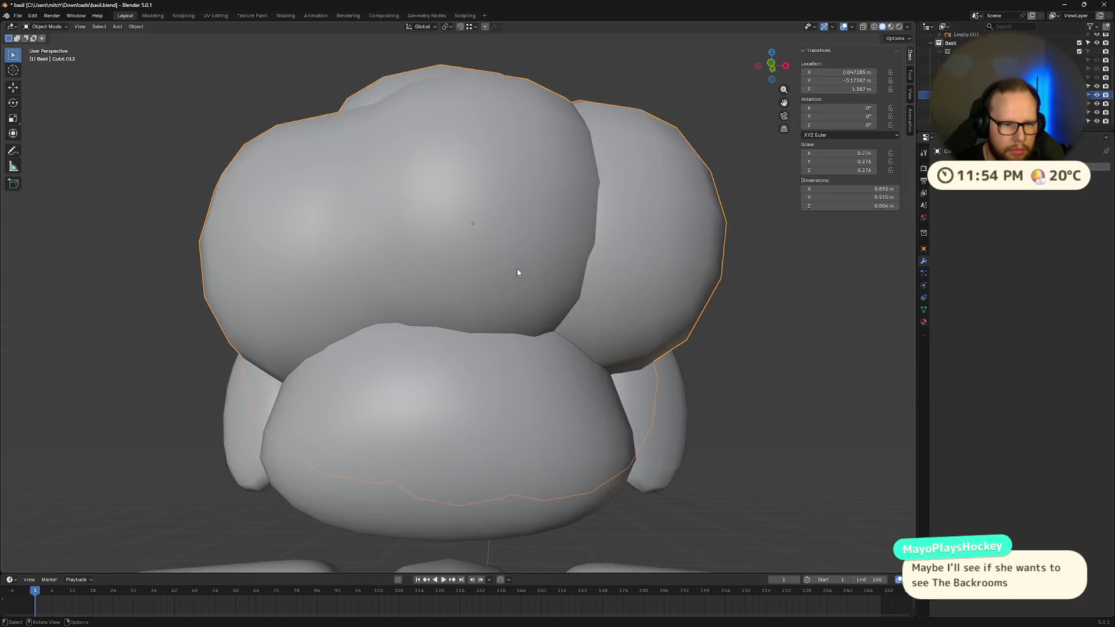
# - Re-enter Edit Mode on the hair and orbit to front and side views
pyautogui.moveTo(518, 272)
pyautogui.mouseDown(button='middle')
pyautogui.moveTo(568, 294)
pyautogui.moveTo(563, 281)
pyautogui.mouseUp(button='middle')
pyautogui.press('Tab')
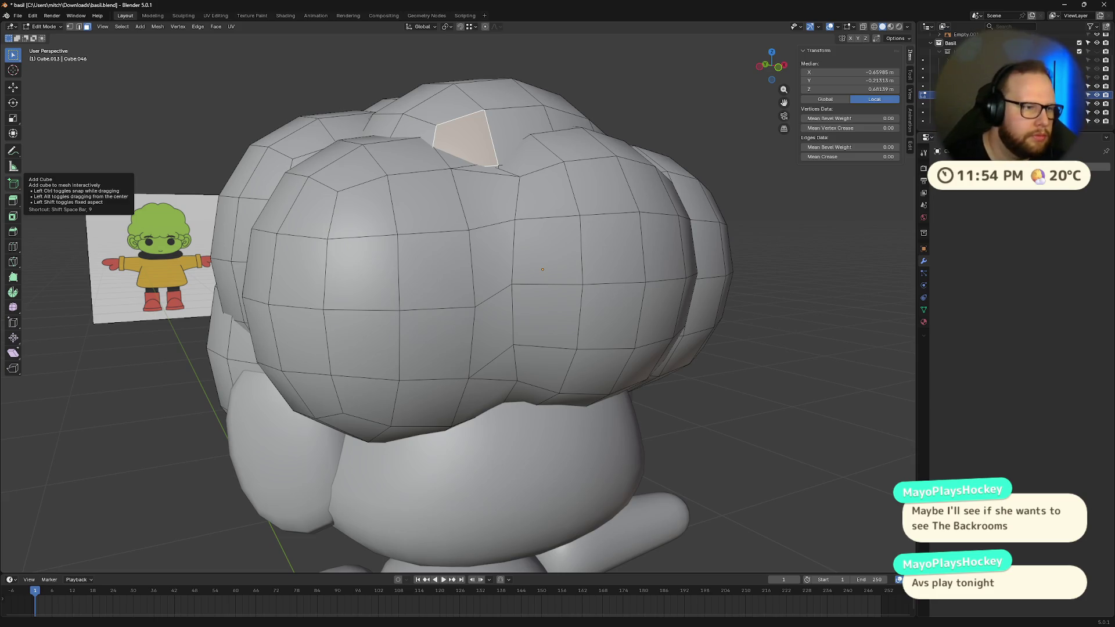
pyautogui.moveTo(454, 159); pyautogui.dragTo(505, 148, button='middle')
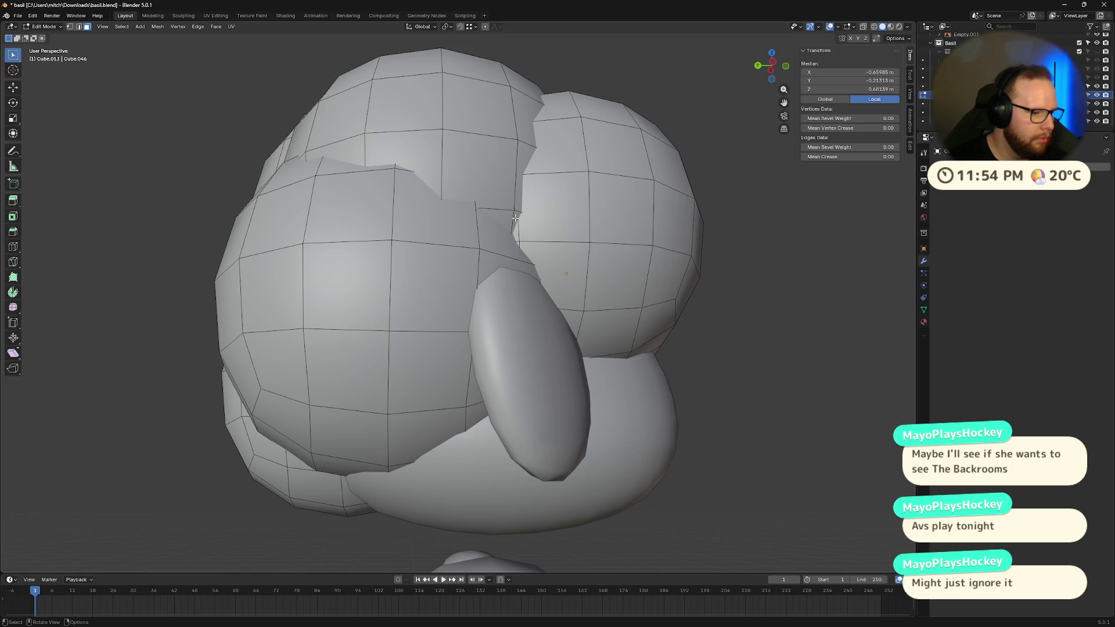
pyautogui.moveTo(498, 224)
pyautogui.mouseDown(button='middle')
pyautogui.moveTo(567, 225)
pyautogui.moveTo(556, 224)
pyautogui.mouseUp(button='middle')
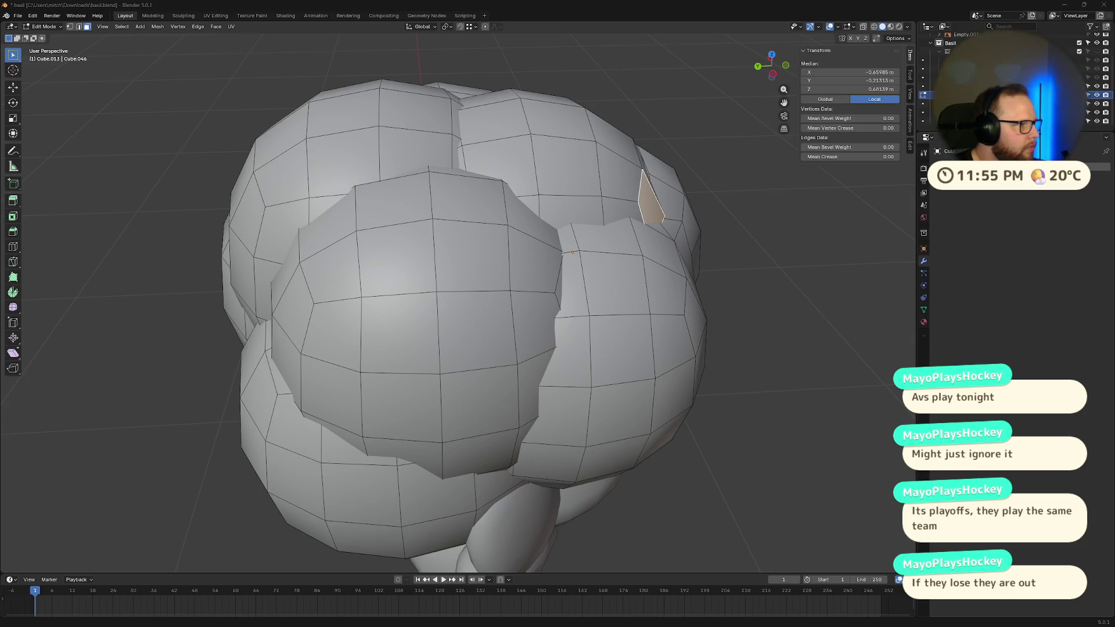
pyautogui.scroll(-5, 601, 238)
pyautogui.moveTo(602, 238)
pyautogui.mouseDown(button='middle')
pyautogui.moveTo(672, 236)
pyautogui.moveTo(622, 236)
pyautogui.moveTo(695, 173)
pyautogui.moveTo(755, 195)
pyautogui.moveTo(682, 234)
pyautogui.mouseUp(button='middle')
pyautogui.click(682, 234)
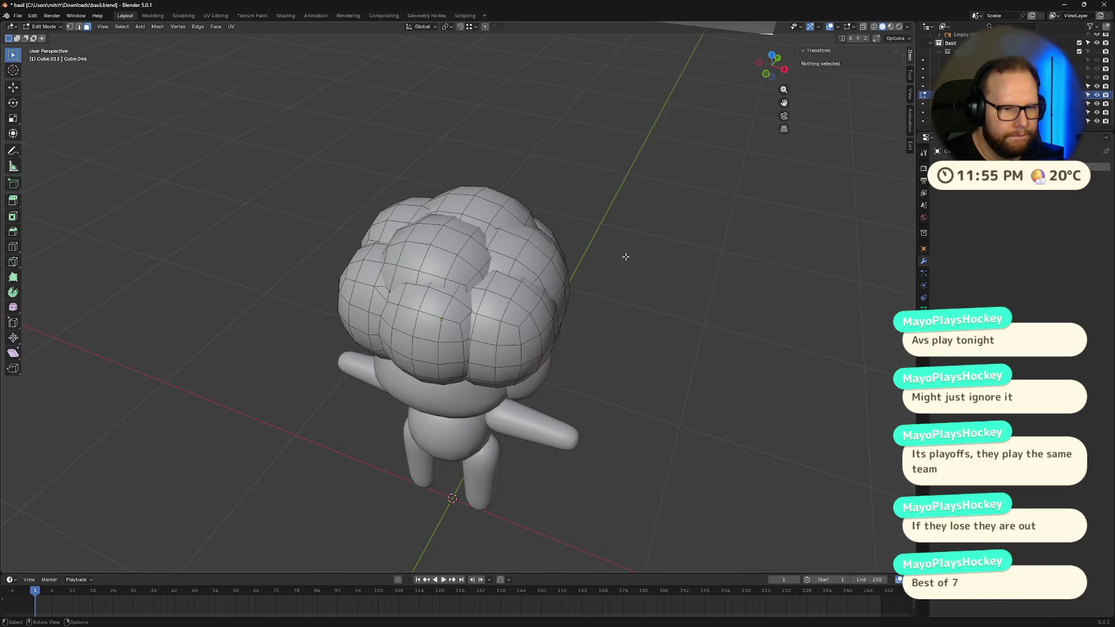
pyautogui.moveTo(622, 257)
pyautogui.mouseDown(button='middle')
pyautogui.moveTo(667, 232)
pyautogui.moveTo(551, 149)
pyautogui.moveTo(555, 127)
pyautogui.moveTo(574, 155)
pyautogui.mouseUp(button='middle')
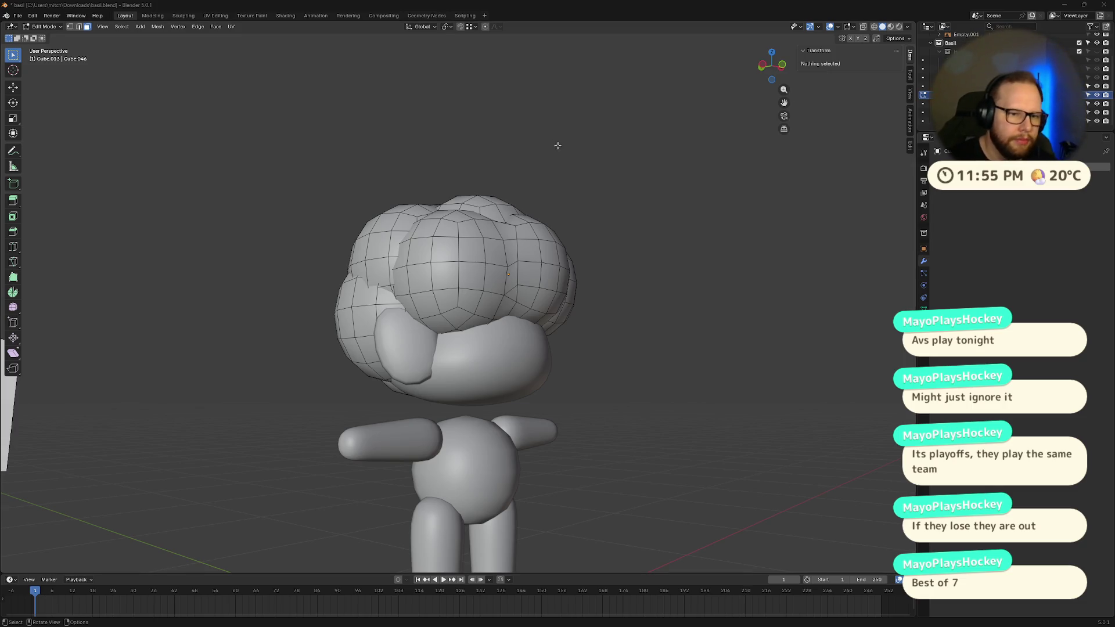
pyautogui.moveTo(558, 146)
pyautogui.mouseDown(button='middle')
pyautogui.moveTo(535, 180)
pyautogui.moveTo(593, 212)
pyautogui.moveTo(607, 186)
pyautogui.moveTo(635, 219)
pyautogui.moveTo(540, 225)
pyautogui.moveTo(539, 244)
pyautogui.mouseUp(button='middle')
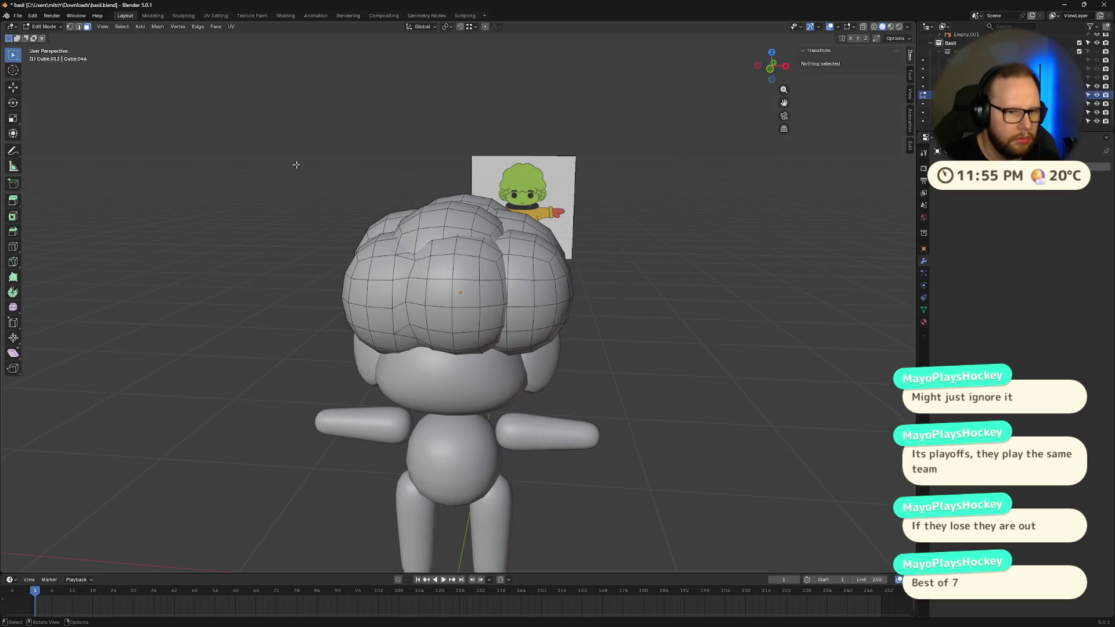
# - Box-select all hair faces from side, front and back, then isolate them with Numpad /
pyautogui.moveTo(290, 166)
pyautogui.mouseDown()
pyautogui.moveTo(622, 406)
pyautogui.moveTo(622, 394)
pyautogui.mouseUp()
pyautogui.moveTo(622, 393); pyautogui.dragTo(353, 181, button='middle')
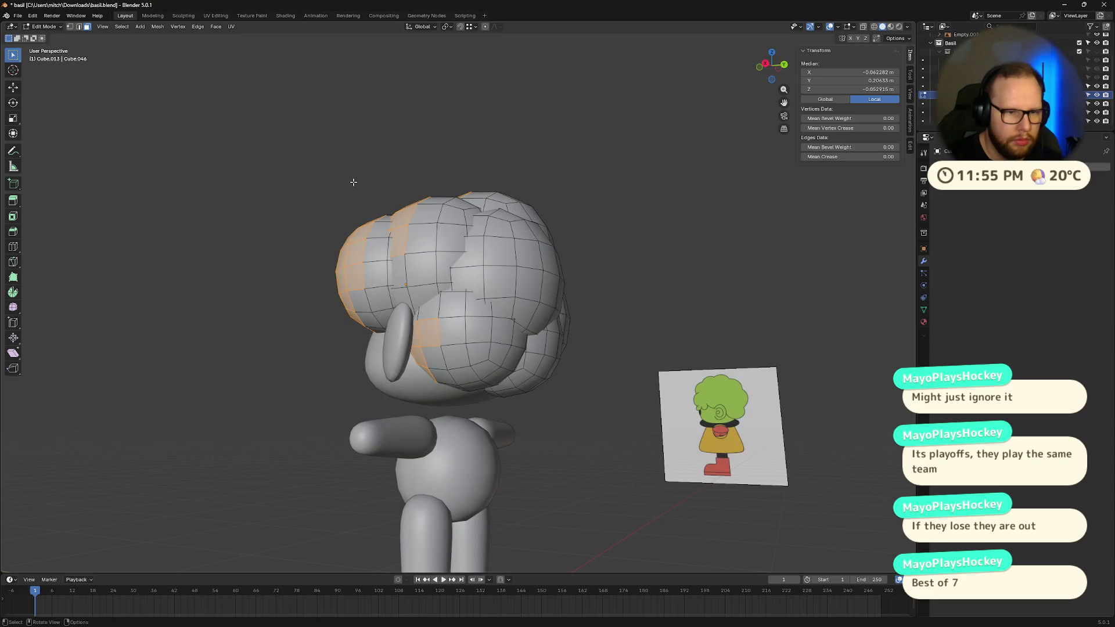
pyautogui.moveTo(326, 132); pyautogui.dragTo(598, 418)
pyautogui.moveTo(598, 418)
pyautogui.mouseDown(button='middle')
pyautogui.moveTo(692, 391)
pyautogui.moveTo(575, 380)
pyautogui.mouseUp(button='middle')
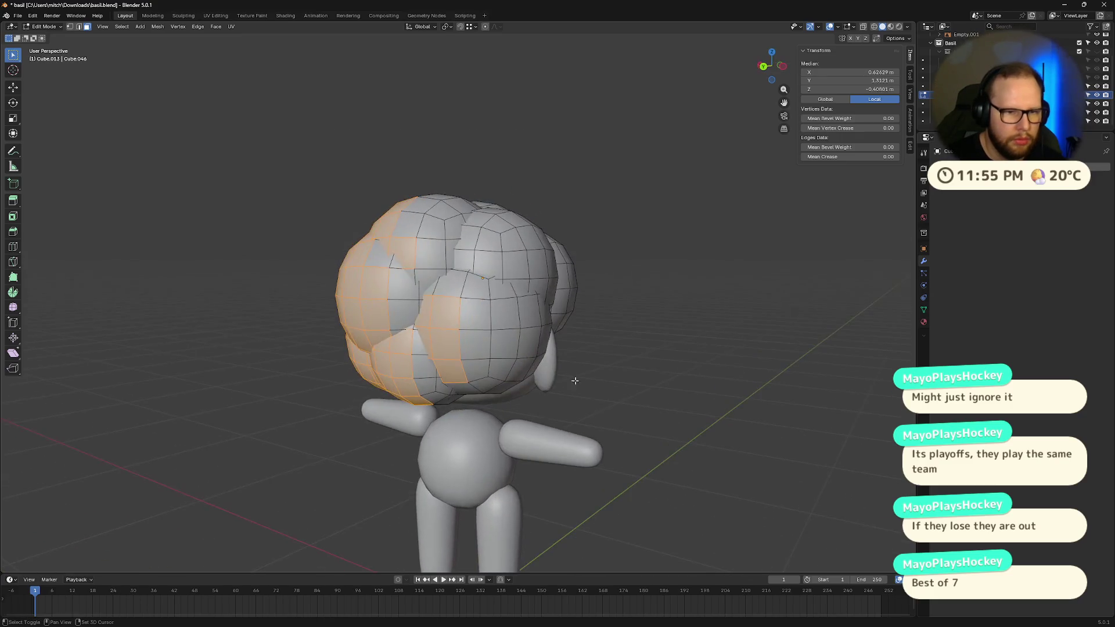
pyautogui.moveTo(347, 137)
pyautogui.mouseDown()
pyautogui.moveTo(609, 399)
pyautogui.moveTo(620, 447)
pyautogui.mouseUp()
pyautogui.moveTo(620, 447); pyautogui.dragTo(251, 137, button='middle')
pyautogui.moveTo(251, 138); pyautogui.dragTo(595, 386)
pyautogui.moveTo(595, 386)
pyautogui.mouseDown(button='middle')
pyautogui.moveTo(726, 372)
pyautogui.moveTo(596, 361)
pyautogui.moveTo(411, 239)
pyautogui.mouseUp(button='middle')
pyautogui.moveTo(619, 405); pyautogui.dragTo(244, 174, button='middle')
pyautogui.moveTo(221, 164); pyautogui.dragTo(605, 483)
pyautogui.moveTo(605, 482)
pyautogui.mouseDown(button='middle')
pyautogui.moveTo(572, 465)
pyautogui.moveTo(451, 485)
pyautogui.mouseUp(button='middle')
pyautogui.press('KP_Divide')
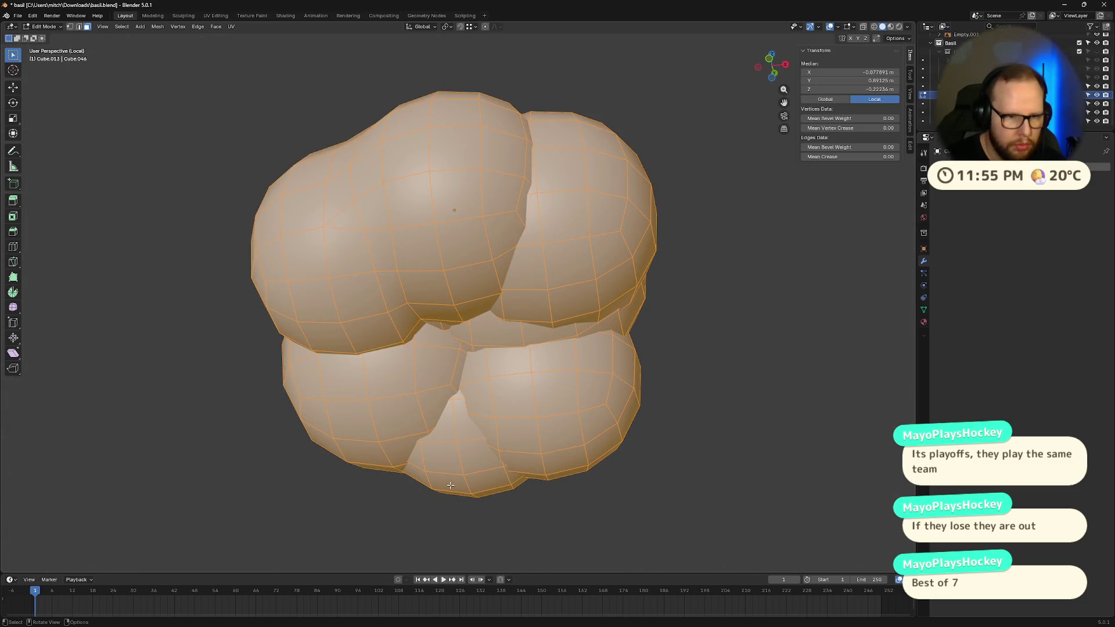
# - Clear the hair selection and delete the first buried faces from the right-click menu
pyautogui.moveTo(767, 438)
pyautogui.mouseDown(button='middle')
pyautogui.moveTo(587, 407)
pyautogui.moveTo(632, 433)
pyautogui.moveTo(525, 448)
pyautogui.moveTo(536, 441)
pyautogui.mouseUp(button='middle')
pyautogui.click(122, 26)
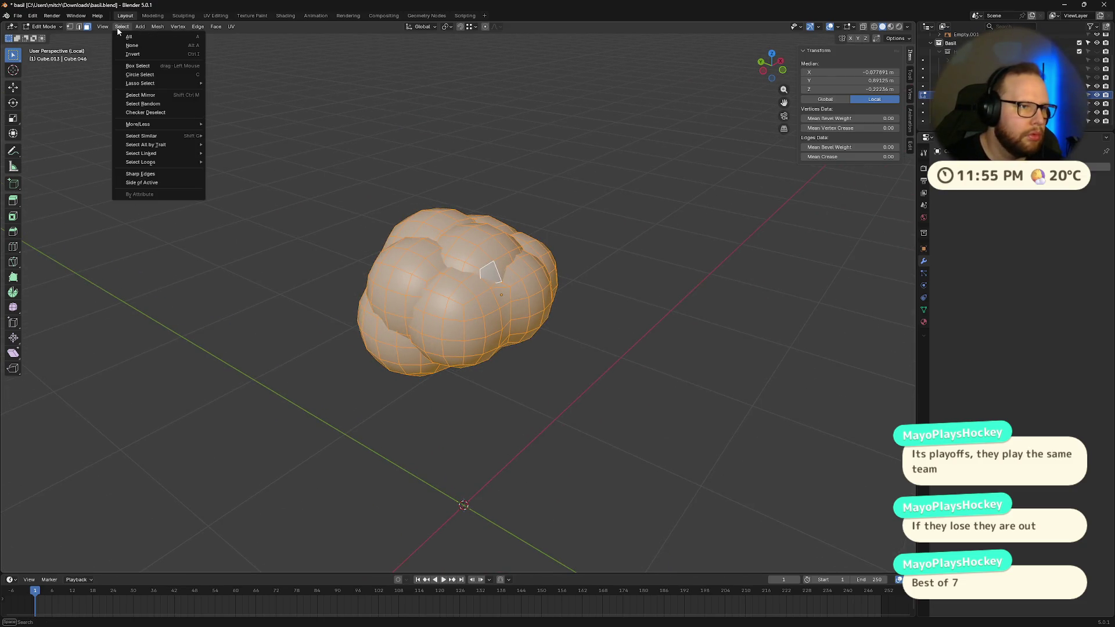
pyautogui.click(134, 50)
pyautogui.scroll(10, 529, 293)
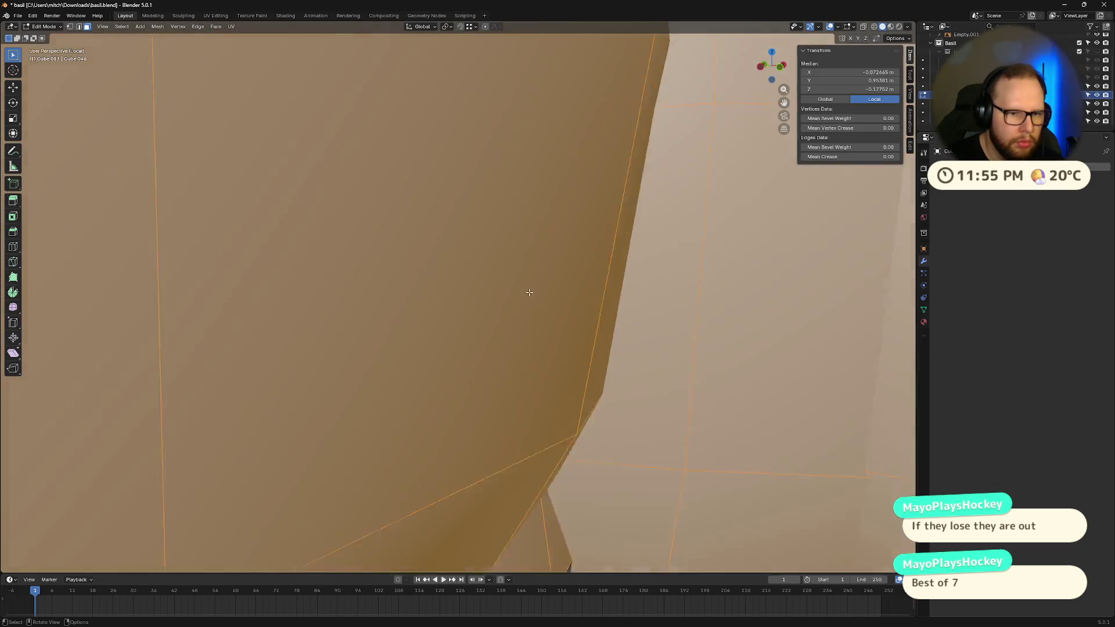
pyautogui.scroll(-7, 529, 292)
pyautogui.rightClick(529, 293)
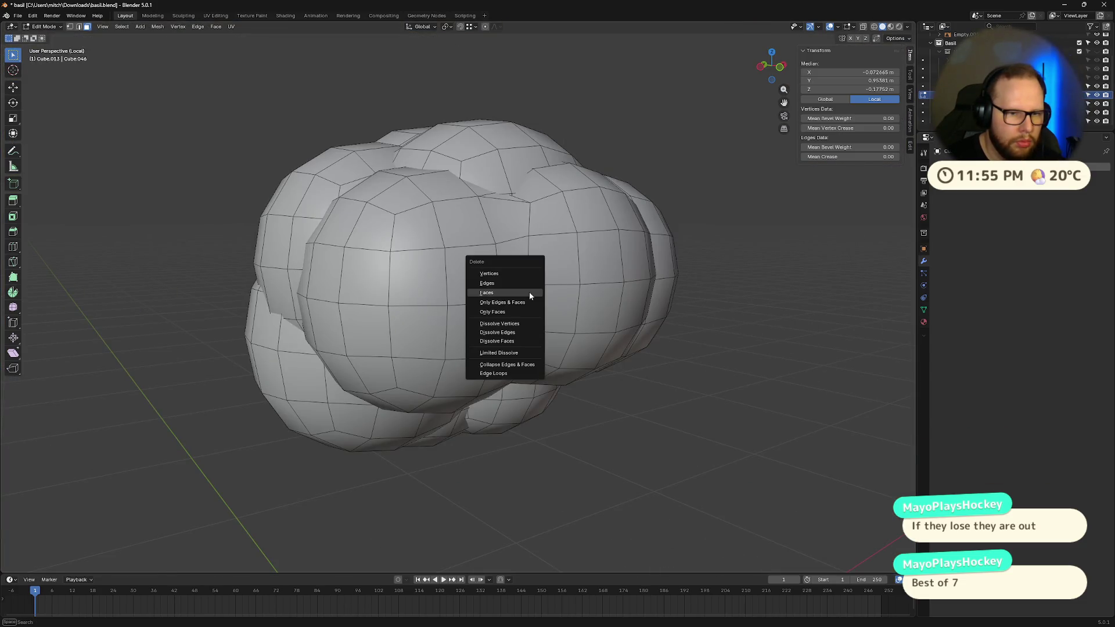
pyautogui.click(529, 292)
# - Delete the triangular gap face and the overlapping faces where two spheres meet
pyautogui.scroll(8, 528, 292)
pyautogui.moveTo(550, 299)
pyautogui.mouseDown(button='middle')
pyautogui.moveTo(483, 291)
pyautogui.moveTo(546, 267)
pyautogui.moveTo(666, 326)
pyautogui.moveTo(499, 296)
pyautogui.mouseUp(button='middle')
pyautogui.scroll(-8, 483, 291)
pyautogui.scroll(5, 500, 296)
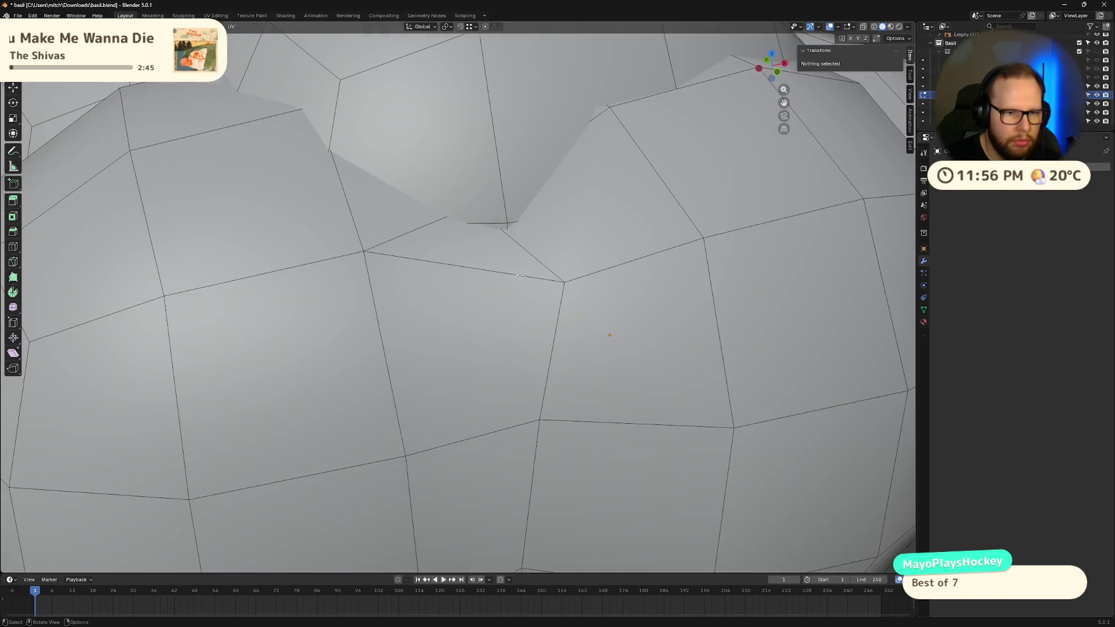
pyautogui.scroll(-3, 460, 288)
pyautogui.click(425, 305)
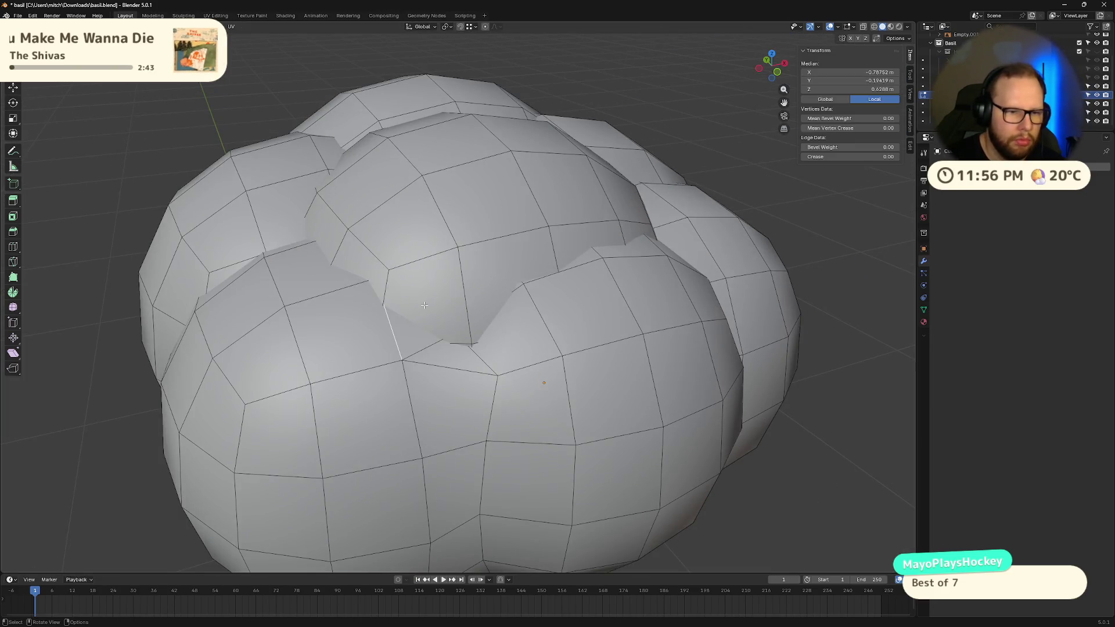
pyautogui.click(430, 347)
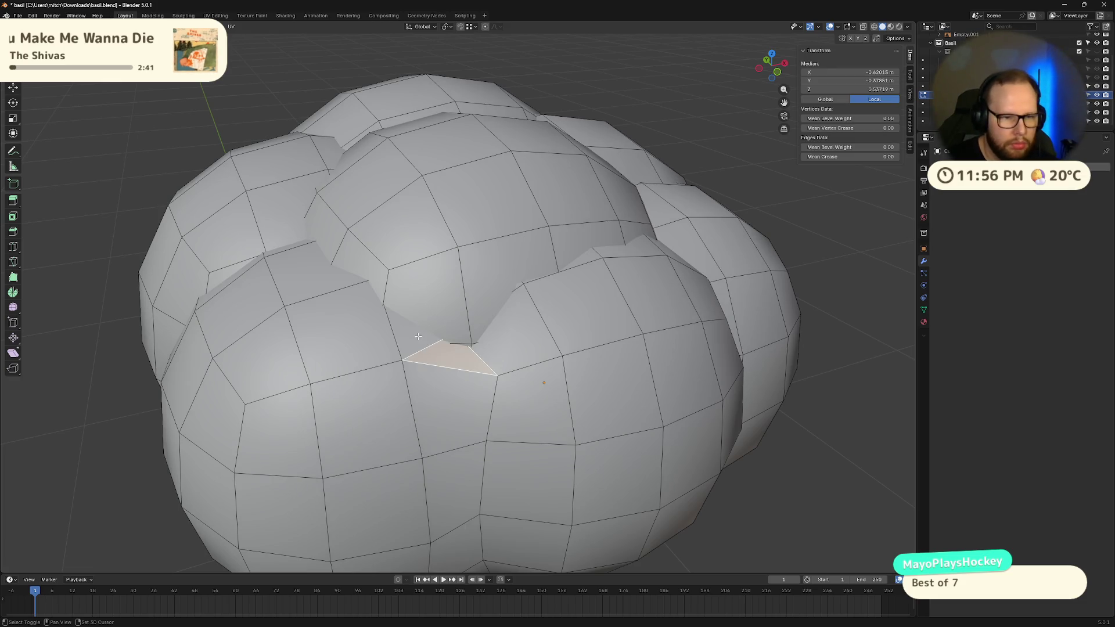
pyautogui.keyDown('shift'); pyautogui.click(426, 313); pyautogui.keyUp('shift')
pyautogui.keyDown('shift'); pyautogui.click(505, 273); pyautogui.keyUp('shift')
pyautogui.keyDown('shift'); pyautogui.click(463, 347); pyautogui.keyUp('shift')
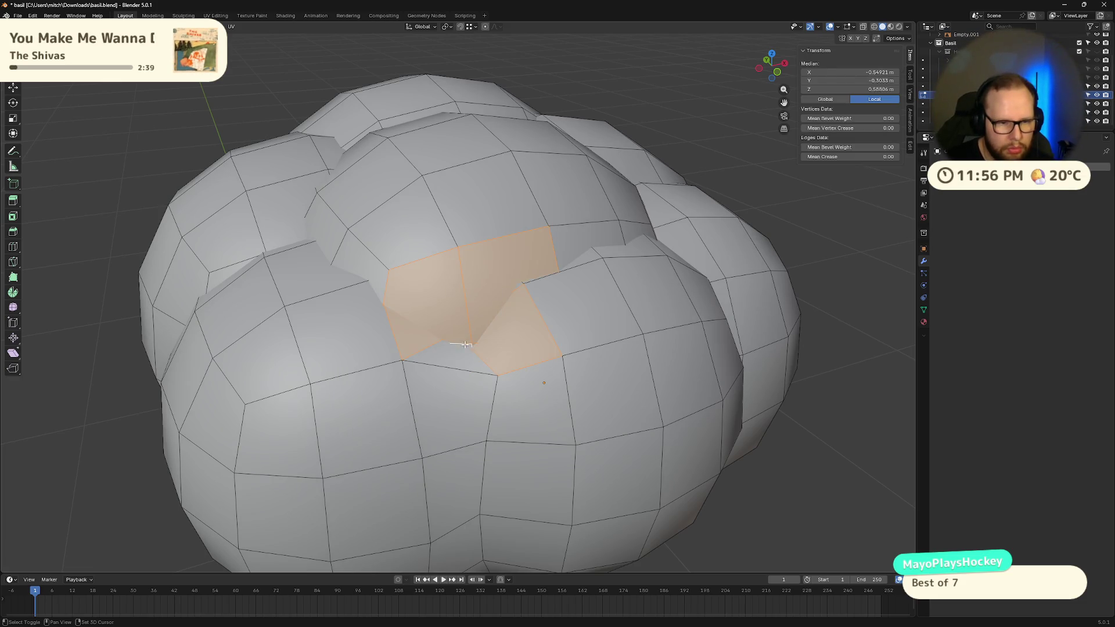
pyautogui.press('x')
pyautogui.click(483, 341)
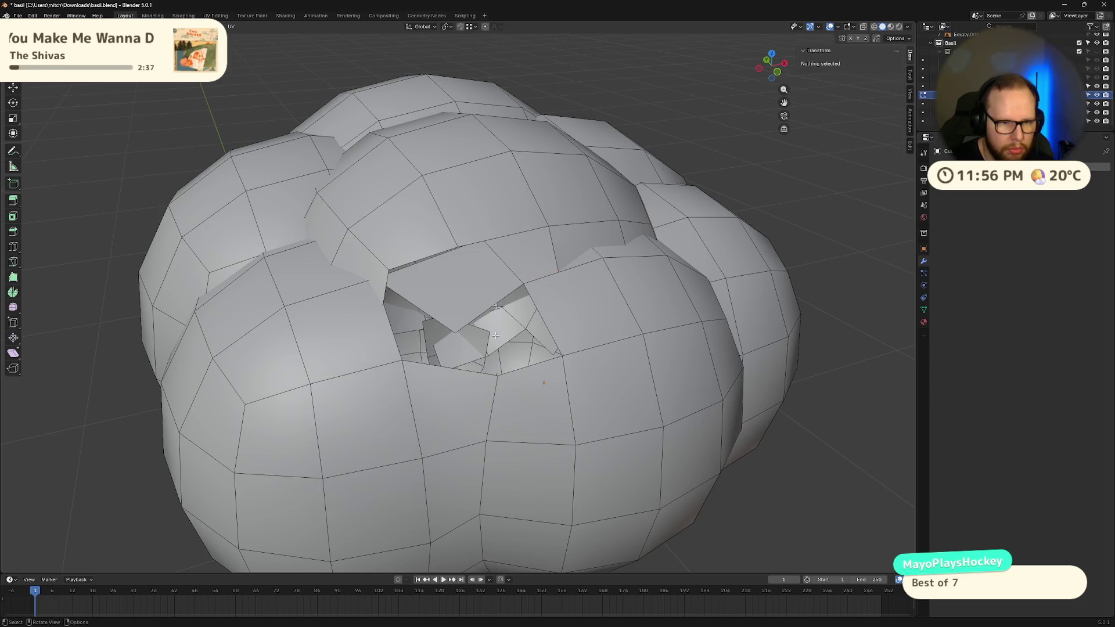
# - Inspect the new hole and hide three faces around the gap
pyautogui.moveTo(483, 341)
pyautogui.mouseDown(button='middle')
pyautogui.moveTo(552, 300)
pyautogui.moveTo(540, 293)
pyautogui.mouseUp(button='middle')
pyautogui.click(386, 249)
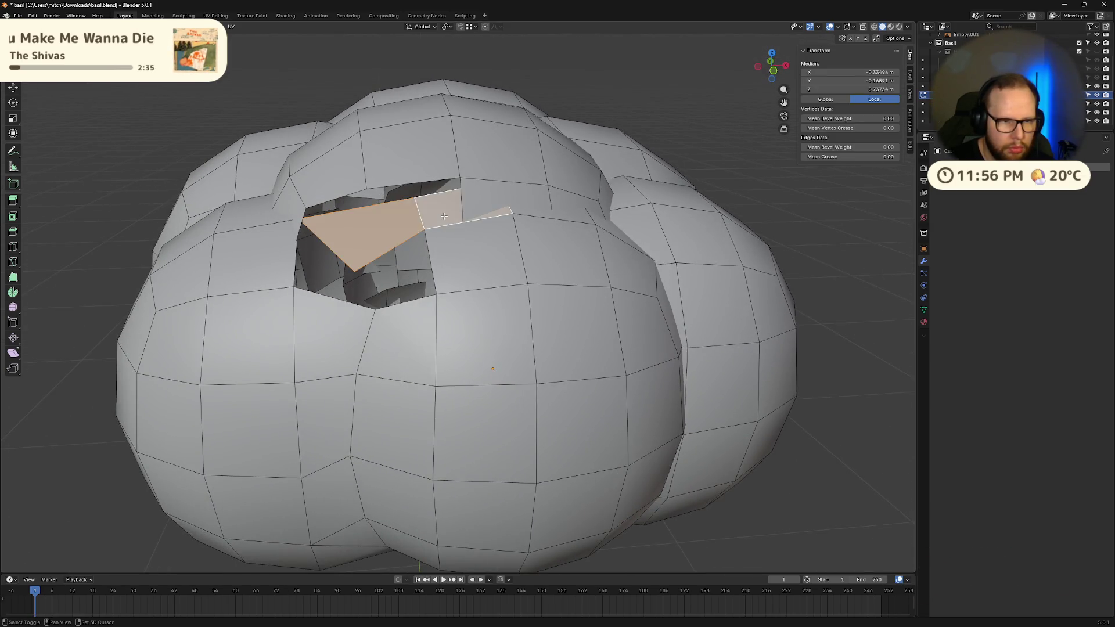
pyautogui.hotkey('alt', 'a')
pyautogui.scroll(2, 472, 216)
pyautogui.moveTo(473, 217); pyautogui.dragTo(499, 299, button='middle')
pyautogui.click(499, 299)
pyautogui.keyDown('shift'); pyautogui.click(566, 279); pyautogui.keyUp('shift')
pyautogui.keyDown('shift'); pyautogui.click(633, 308); pyautogui.keyUp('shift')
pyautogui.moveTo(633, 308); pyautogui.dragTo(568, 305, button='middle')
pyautogui.hotkey('alt', 'a')
pyautogui.keyDown('shift'); pyautogui.click(437, 253); pyautogui.keyUp('shift')
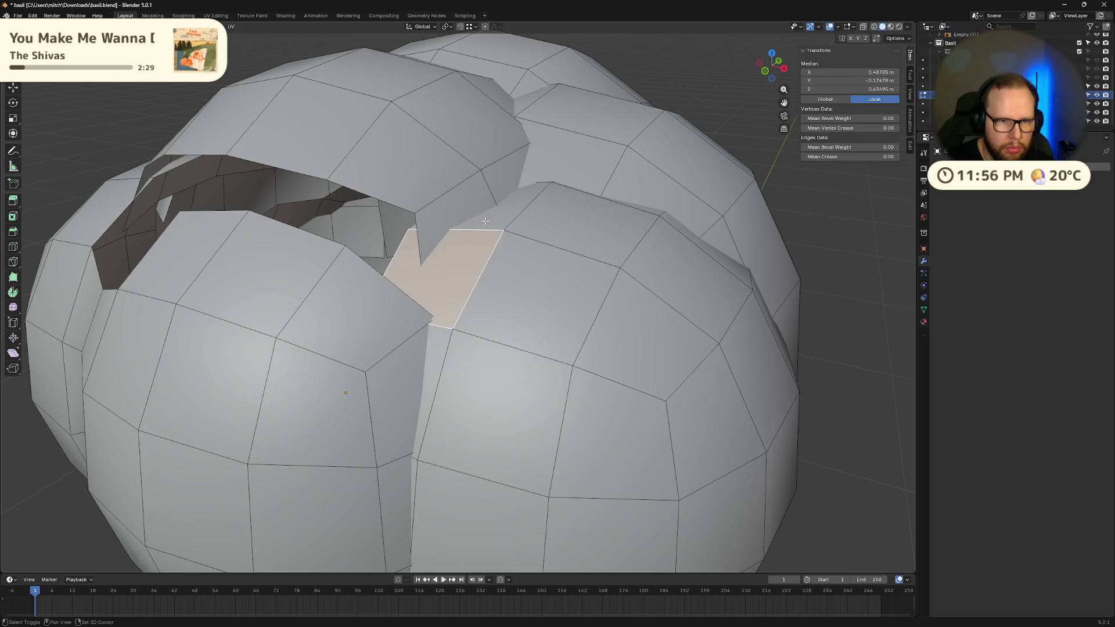
pyautogui.keyDown('shift'); pyautogui.click(500, 215); pyautogui.keyUp('shift')
pyautogui.keyDown('shift'); pyautogui.click(536, 175); pyautogui.keyUp('shift')
pyautogui.press('h')
# - Delete two pairs of overlapping faces seen from the hole's other side
pyautogui.moveTo(536, 175)
pyautogui.mouseDown(button='middle')
pyautogui.moveTo(543, 250)
pyautogui.moveTo(515, 273)
pyautogui.moveTo(523, 305)
pyautogui.moveTo(474, 312)
pyautogui.mouseUp(button='middle')
pyautogui.keyDown('shift'); pyautogui.click(514, 273); pyautogui.keyUp('shift')
pyautogui.keyDown('shift'); pyautogui.click(551, 303); pyautogui.keyUp('shift')
pyautogui.click(474, 312)
pyautogui.keyDown('shift'); pyautogui.click(497, 349); pyautogui.keyUp('shift')
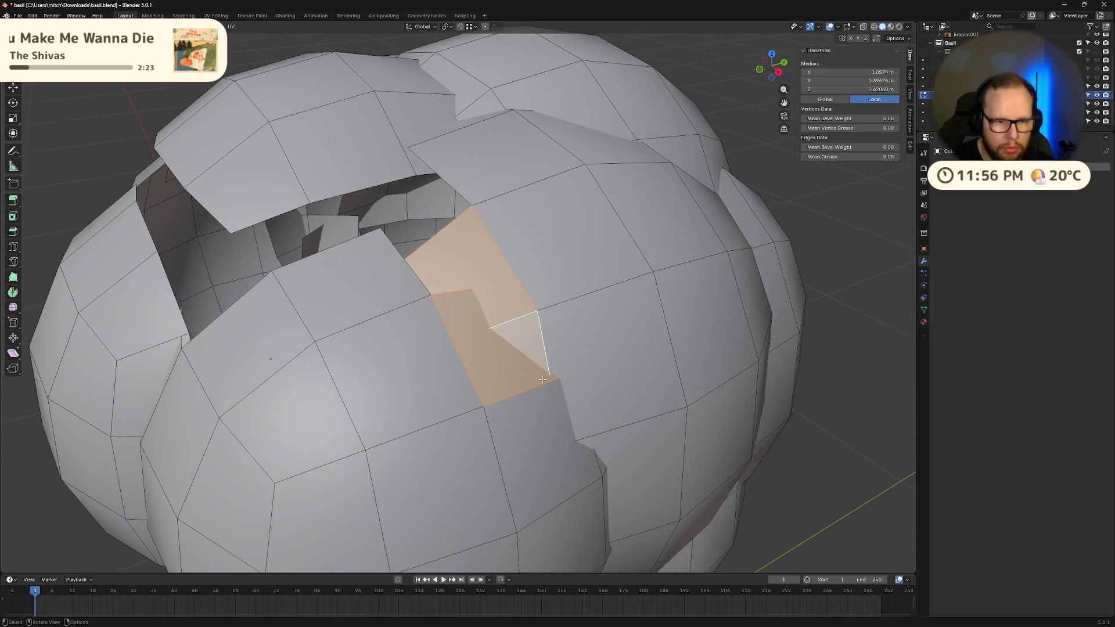
pyautogui.moveTo(497, 348); pyautogui.dragTo(529, 364, button='middle')
pyautogui.rightClick(528, 365)
pyautogui.click(528, 365)
pyautogui.click(463, 370)
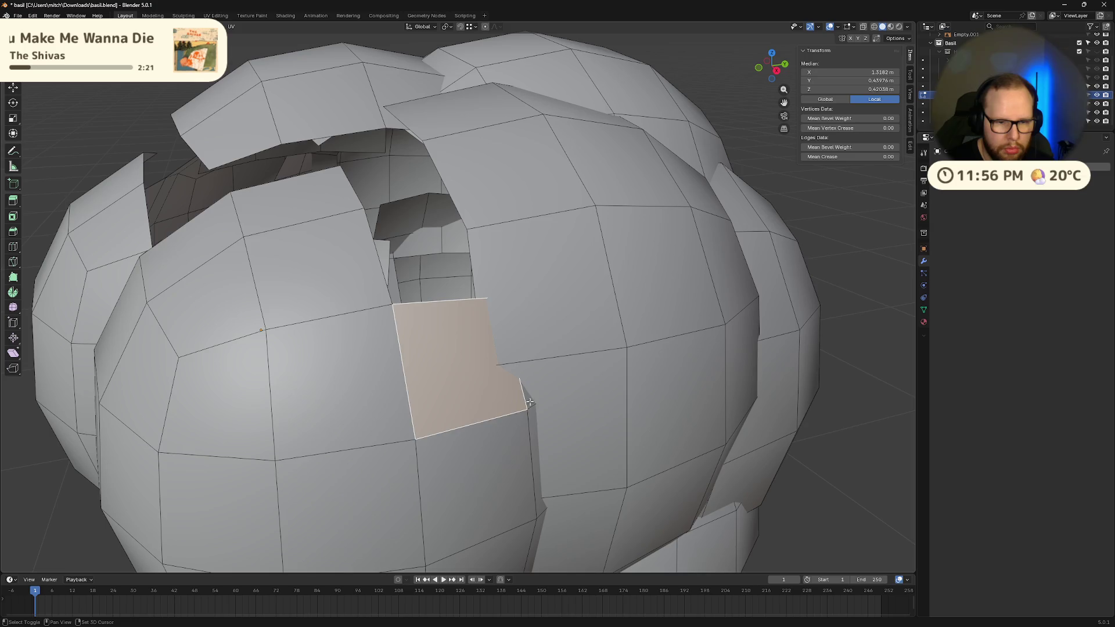
pyautogui.keyDown('shift'); pyautogui.click(483, 470); pyautogui.keyUp('shift')
pyautogui.moveTo(482, 471)
pyautogui.mouseDown(button='middle')
pyautogui.moveTo(465, 407)
pyautogui.moveTo(476, 395)
pyautogui.mouseUp(button='middle')
pyautogui.press('x')
pyautogui.click(476, 395)
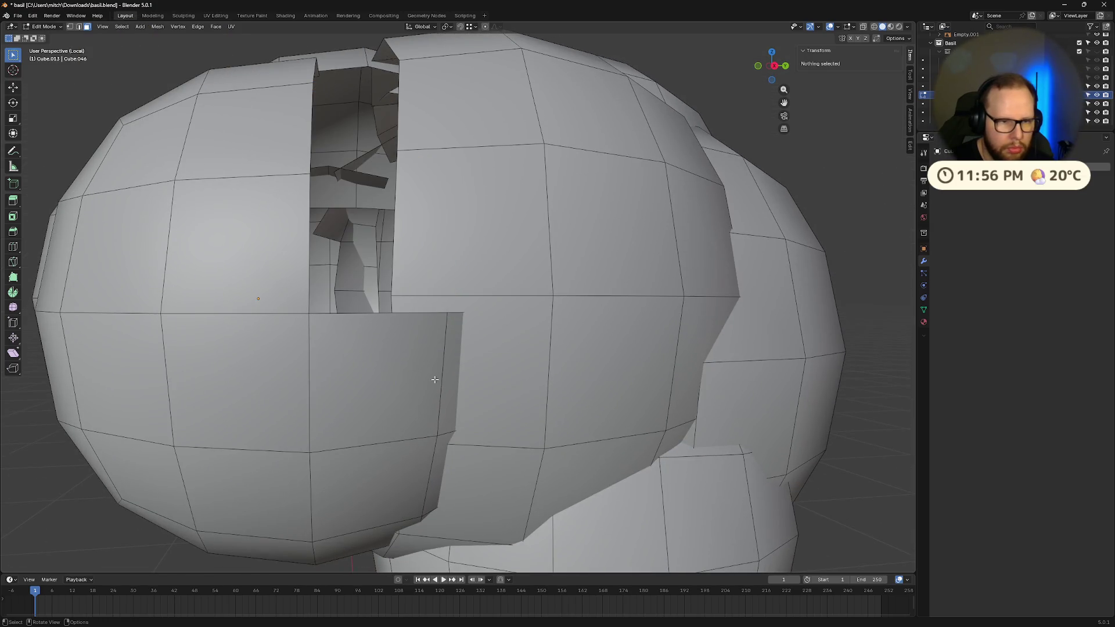
# - Delete the thin side strip beside the flap and three more overlapping faces
pyautogui.click(448, 351)
pyautogui.press('x')
pyautogui.click(449, 349)
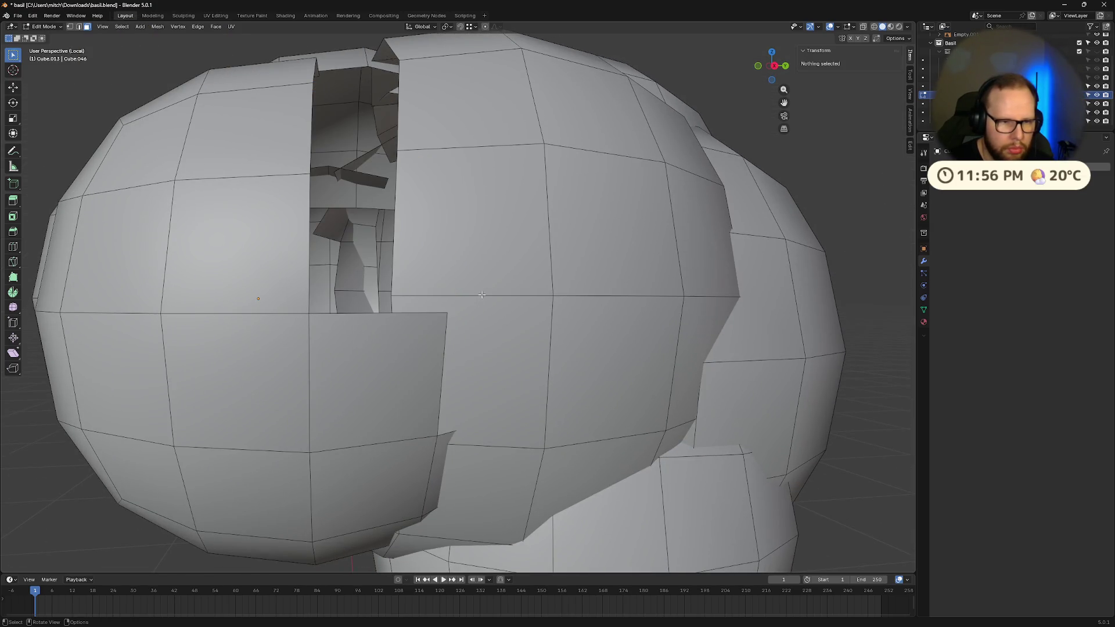
pyautogui.click(482, 294)
pyautogui.keyDown('shift'); pyautogui.click(492, 328); pyautogui.keyUp('shift')
pyautogui.press('x')
pyautogui.click(492, 328)
pyautogui.moveTo(492, 328)
pyautogui.mouseDown(button='middle')
pyautogui.moveTo(490, 341)
pyautogui.moveTo(485, 279)
pyautogui.mouseUp(button='middle')
pyautogui.click(485, 278)
pyautogui.press('x')
pyautogui.click(420, 323)
# - Delete the intersecting flap faces in pairs, then a single flap face
pyautogui.moveTo(420, 323)
pyautogui.mouseDown(button='middle')
pyautogui.moveTo(454, 326)
pyautogui.moveTo(500, 288)
pyautogui.moveTo(525, 301)
pyautogui.moveTo(537, 341)
pyautogui.mouseUp(button='middle')
pyautogui.click(499, 288)
pyautogui.keyDown('shift'); pyautogui.click(506, 267); pyautogui.keyUp('shift')
pyautogui.press('x')
pyautogui.click(498, 289)
pyautogui.click(536, 341)
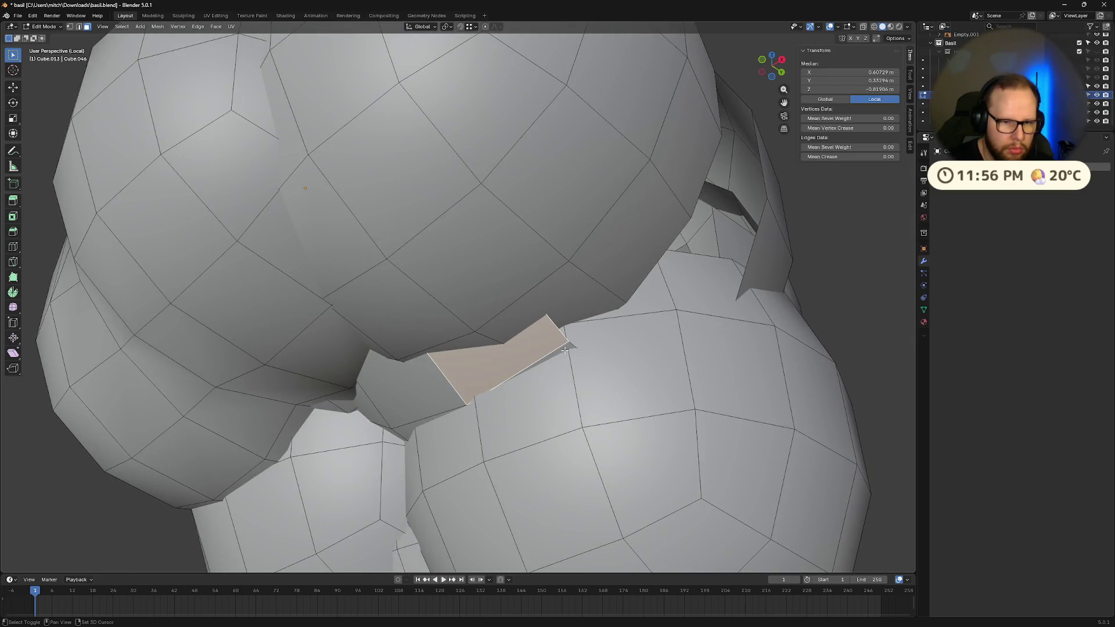
pyautogui.keyDown('shift'); pyautogui.click(433, 392); pyautogui.keyUp('shift')
pyautogui.press('x')
pyautogui.click(408, 430)
pyautogui.moveTo(408, 430)
pyautogui.mouseDown(button='middle')
pyautogui.moveTo(442, 402)
pyautogui.moveTo(465, 313)
pyautogui.moveTo(443, 333)
pyautogui.moveTo(438, 311)
pyautogui.moveTo(465, 290)
pyautogui.moveTo(444, 315)
pyautogui.mouseUp(button='middle')
pyautogui.click(468, 310)
pyautogui.press('x')
pyautogui.click(438, 319)
# - Delete five more single overlapping faces one at a time along the hair junction
pyautogui.click(484, 280)
pyautogui.press('x')
pyautogui.click(484, 281)
pyautogui.click(444, 315)
pyautogui.press('x')
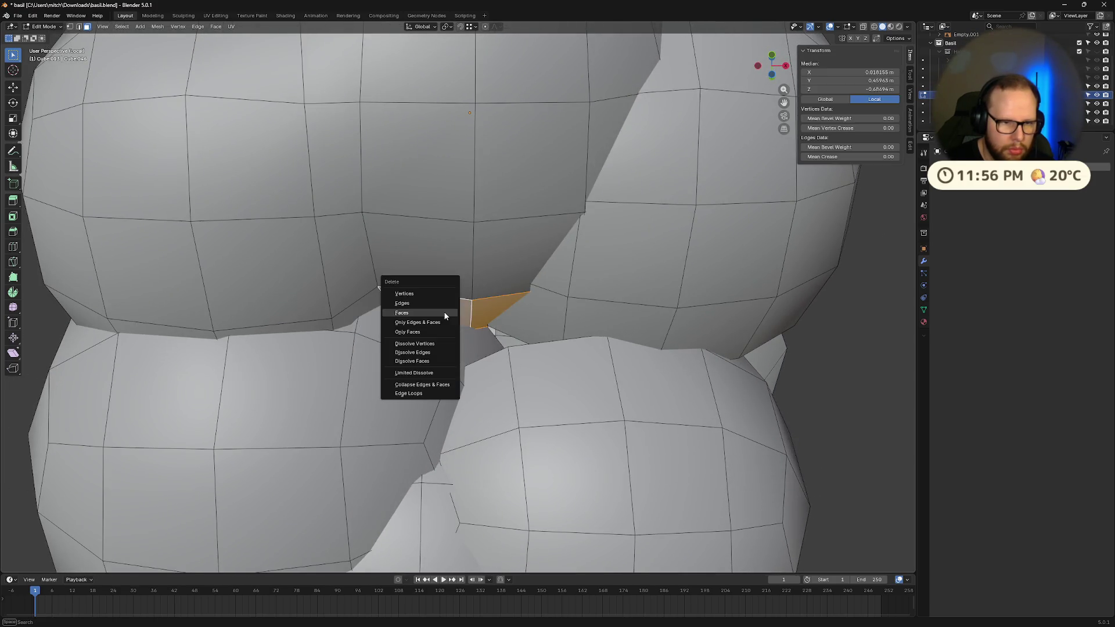
pyautogui.click(445, 316)
pyautogui.click(384, 308)
pyautogui.press('x')
pyautogui.click(465, 335)
pyautogui.click(350, 331)
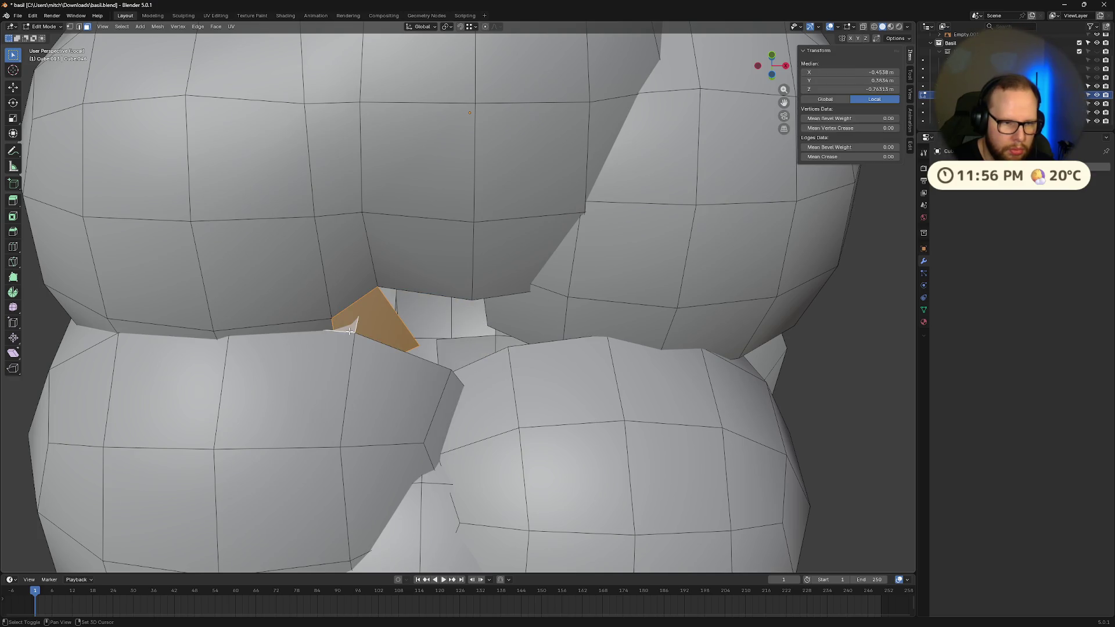
pyautogui.press('x')
pyautogui.click(350, 330)
pyautogui.click(322, 324)
pyautogui.press('x')
pyautogui.click(322, 324)
# - Undo a stray change, then delete three more overlapping faces from a new angle
pyautogui.moveTo(322, 324); pyautogui.dragTo(355, 322, button='middle')
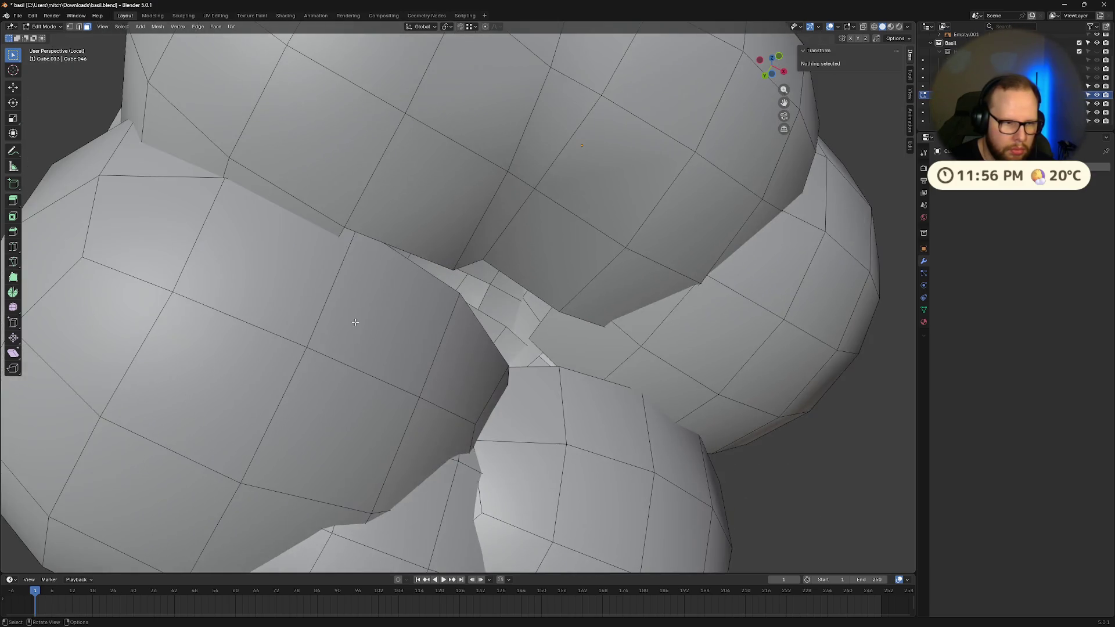
pyautogui.hotkey('ctrl', 'z')
pyautogui.moveTo(313, 242); pyautogui.dragTo(290, 314, button='middle')
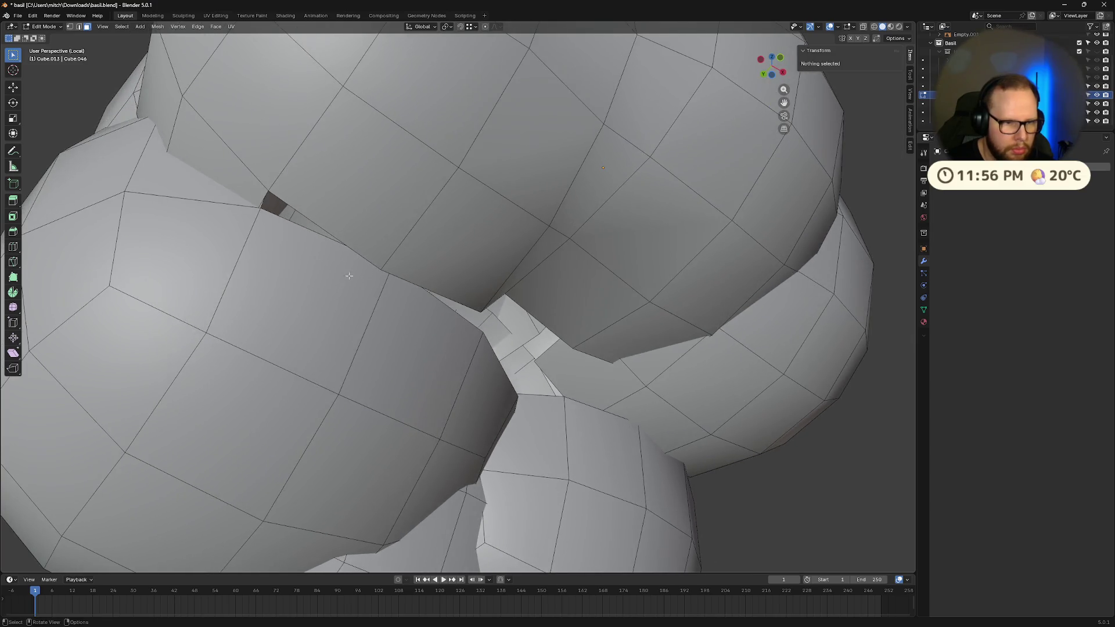
pyautogui.click(287, 324)
pyautogui.keyDown('shift'); pyautogui.click(406, 341); pyautogui.keyUp('shift')
pyautogui.press('x')
pyautogui.click(488, 386)
pyautogui.moveTo(487, 386)
pyautogui.mouseDown(button='middle')
pyautogui.moveTo(365, 337)
pyautogui.moveTo(366, 232)
pyautogui.moveTo(525, 364)
pyautogui.mouseUp(button='middle')
pyautogui.click(366, 232)
pyautogui.keyDown('shift'); pyautogui.click(366, 232); pyautogui.keyUp('shift')
pyautogui.click(525, 365)
pyautogui.press('x')
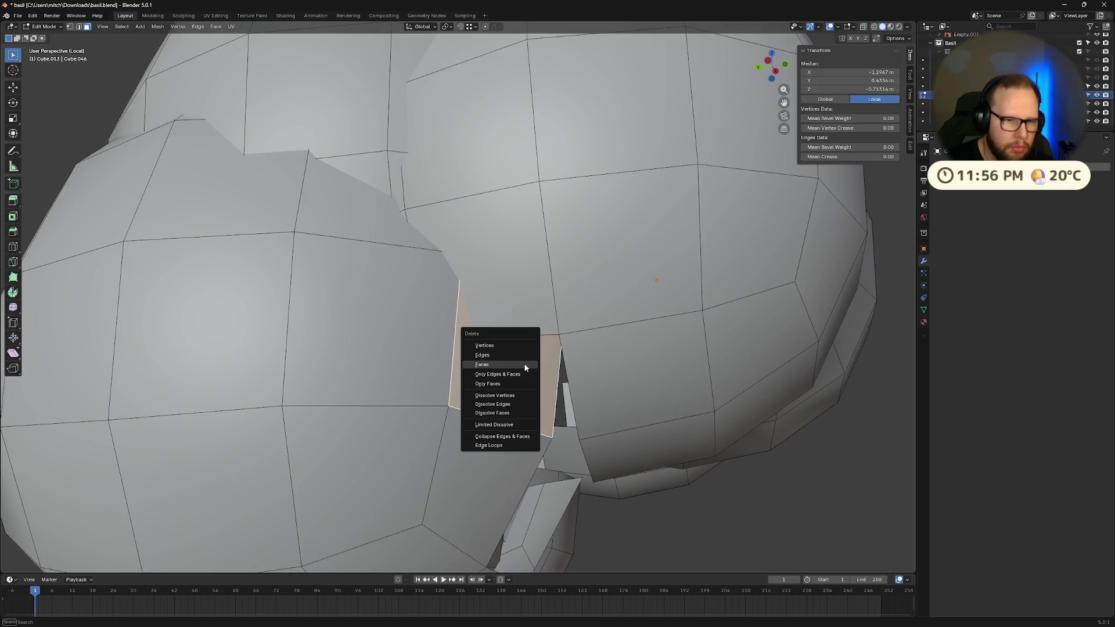
pyautogui.click(525, 364)
# - Delete the faces jutting into the gap until the inner mesh is exposed
pyautogui.click(514, 305)
pyautogui.press('x')
pyautogui.click(515, 306)
pyautogui.moveTo(514, 306); pyautogui.dragTo(506, 368, button='middle')
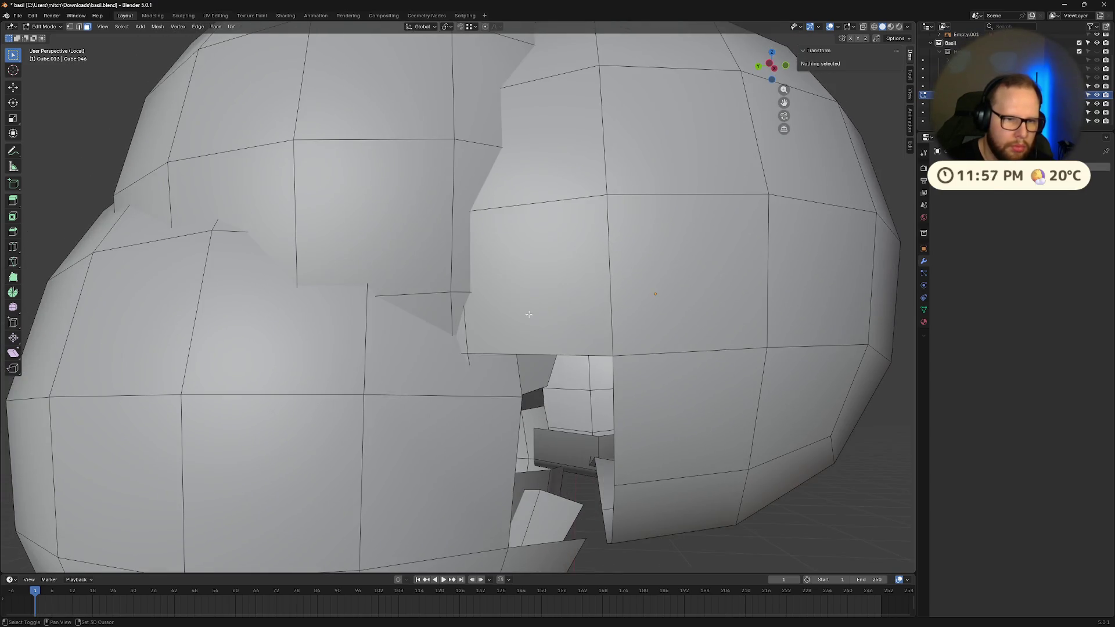
pyautogui.click(506, 368)
pyautogui.press('x')
pyautogui.click(498, 360)
pyautogui.click(467, 361)
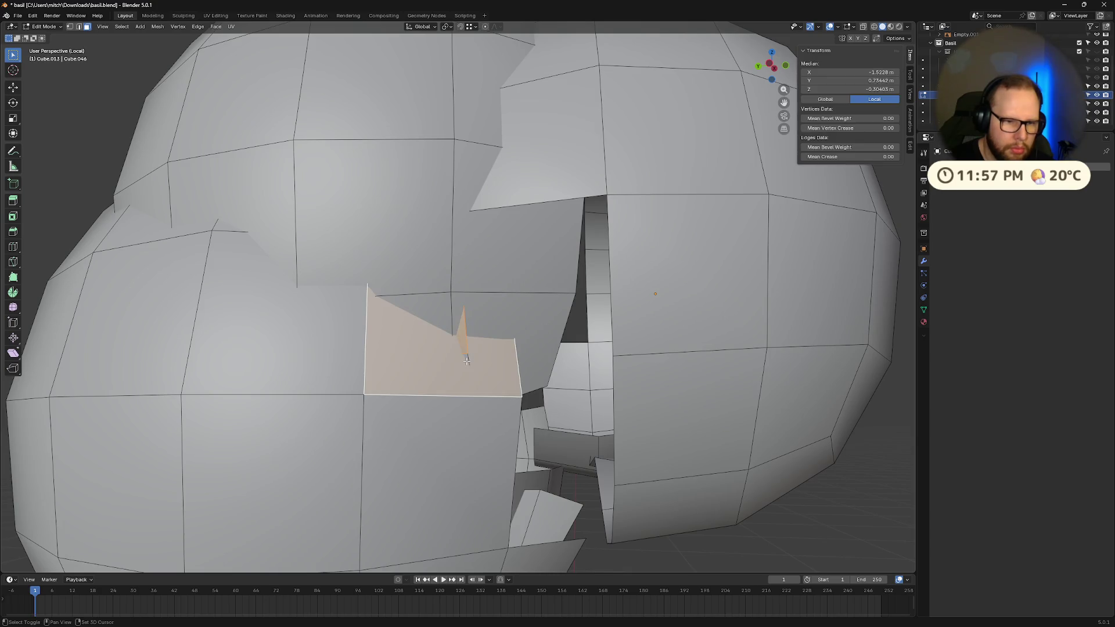
pyautogui.click(465, 349)
pyautogui.press('x')
pyautogui.click(465, 341)
# - Select a strip of eight overlapping faces around the gap and delete it
pyautogui.moveTo(464, 340); pyautogui.dragTo(549, 325, button='middle')
pyautogui.click(549, 326)
pyautogui.keyDown('shift'); pyautogui.click(508, 372); pyautogui.keyUp('shift')
pyautogui.keyDown('shift'); pyautogui.click(555, 406); pyautogui.keyUp('shift')
pyautogui.moveTo(555, 407); pyautogui.dragTo(500, 318, button='middle')
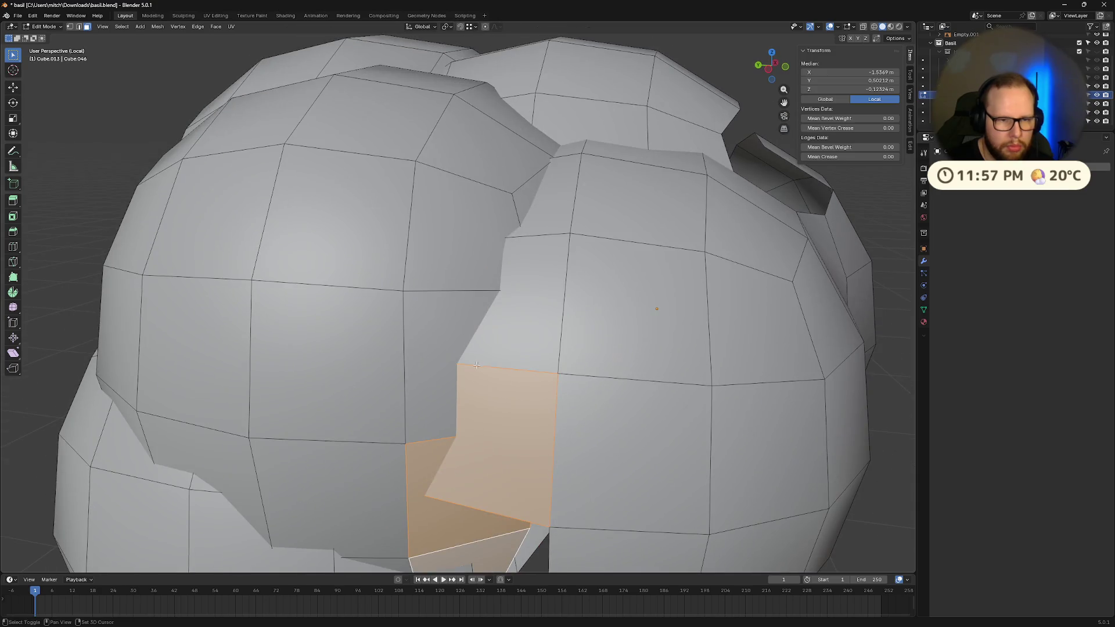
pyautogui.keyDown('shift'); pyautogui.click(500, 319); pyautogui.keyUp('shift')
pyautogui.keyDown('shift'); pyautogui.click(523, 337); pyautogui.keyUp('shift')
pyautogui.keyDown('shift'); pyautogui.click(542, 244); pyautogui.keyUp('shift')
pyautogui.moveTo(542, 245); pyautogui.dragTo(513, 321, button='middle')
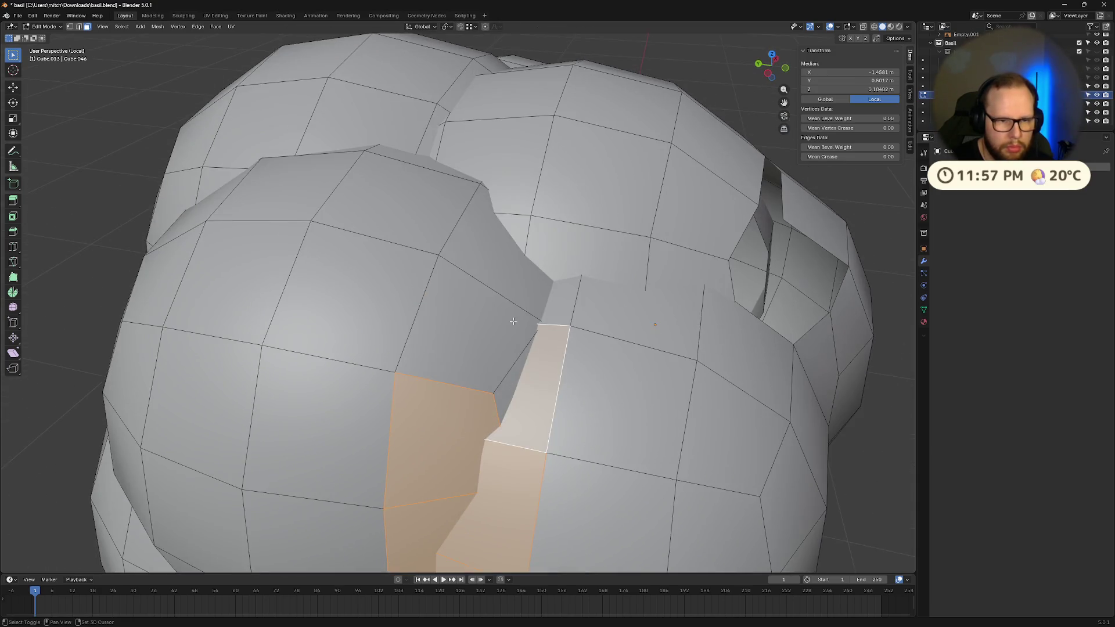
pyautogui.keyDown('shift'); pyautogui.click(513, 321); pyautogui.keyUp('shift')
pyautogui.keyDown('shift'); pyautogui.click(514, 290); pyautogui.keyUp('shift')
pyautogui.click(559, 304)
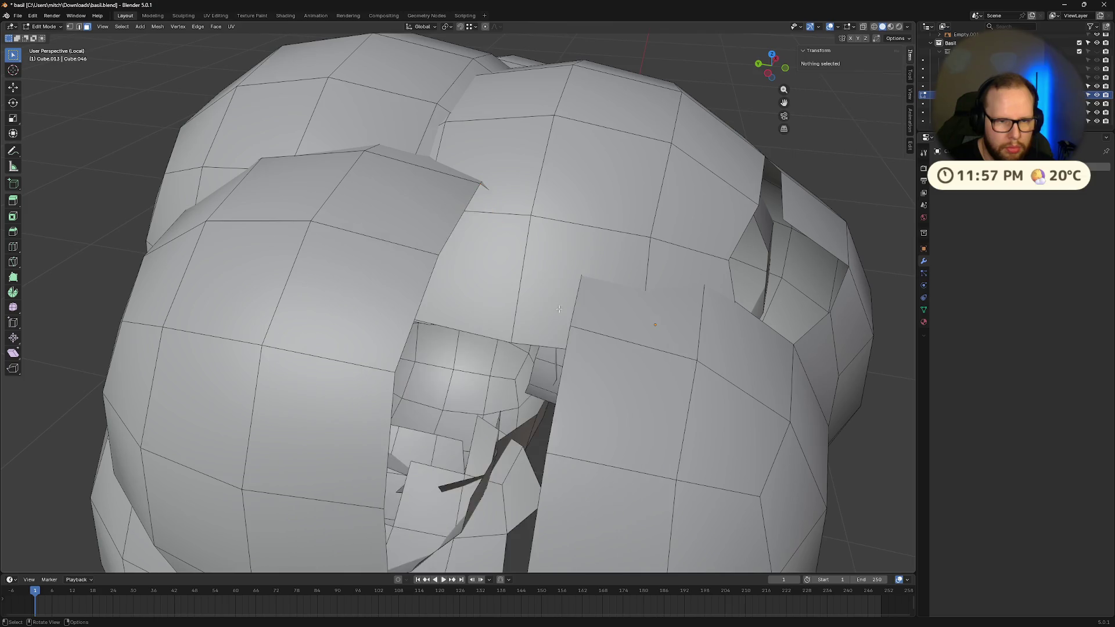
# - Delete the next pair of overlapping faces and another face across the gap
pyautogui.moveTo(559, 304); pyautogui.dragTo(580, 326, button='middle')
pyautogui.click(575, 325)
pyautogui.keyDown('shift'); pyautogui.click(675, 305); pyautogui.keyUp('shift')
pyautogui.press('x')
pyautogui.click(675, 305)
pyautogui.moveTo(675, 305); pyautogui.dragTo(522, 273, button='middle')
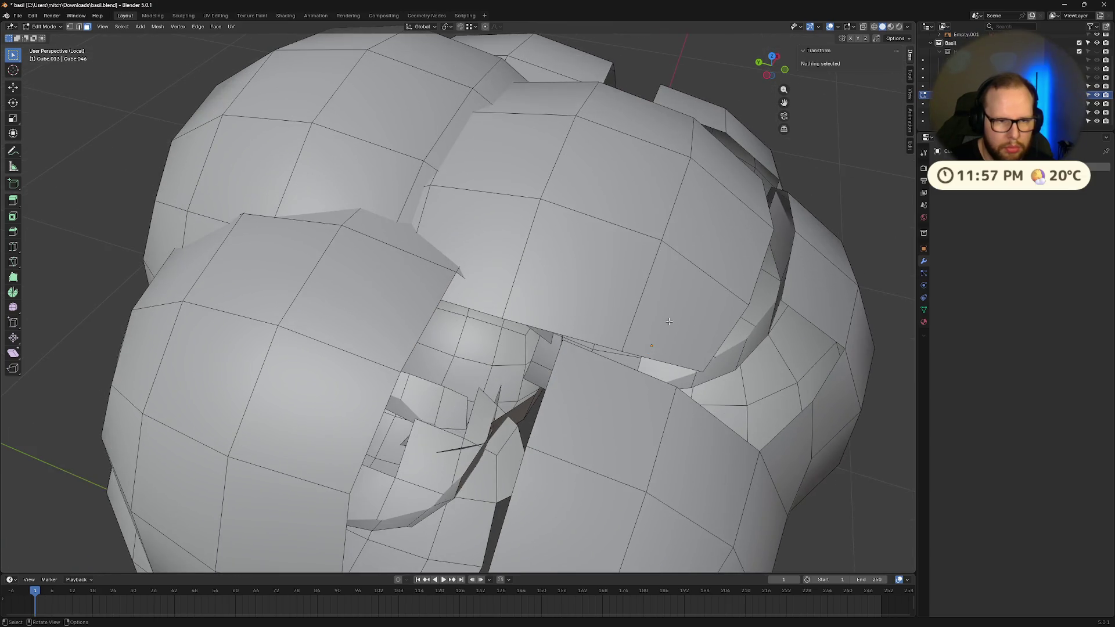
pyautogui.keyDown('shift'); pyautogui.click(453, 251); pyautogui.keyUp('shift')
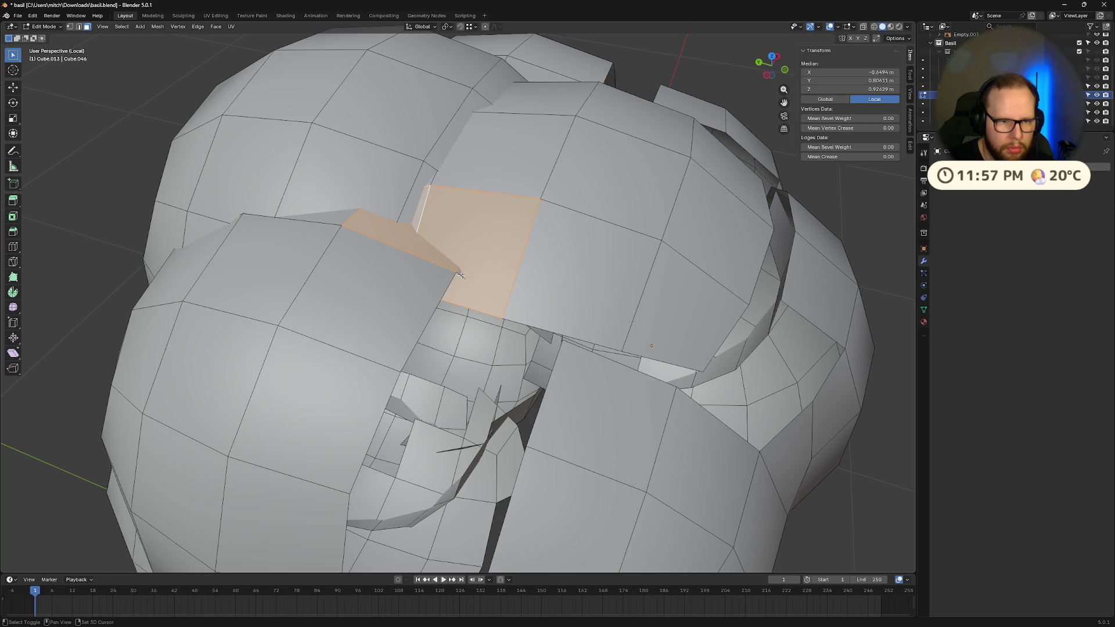
pyautogui.click(461, 276)
pyautogui.moveTo(462, 276); pyautogui.dragTo(443, 214, button='middle')
pyautogui.click(443, 213)
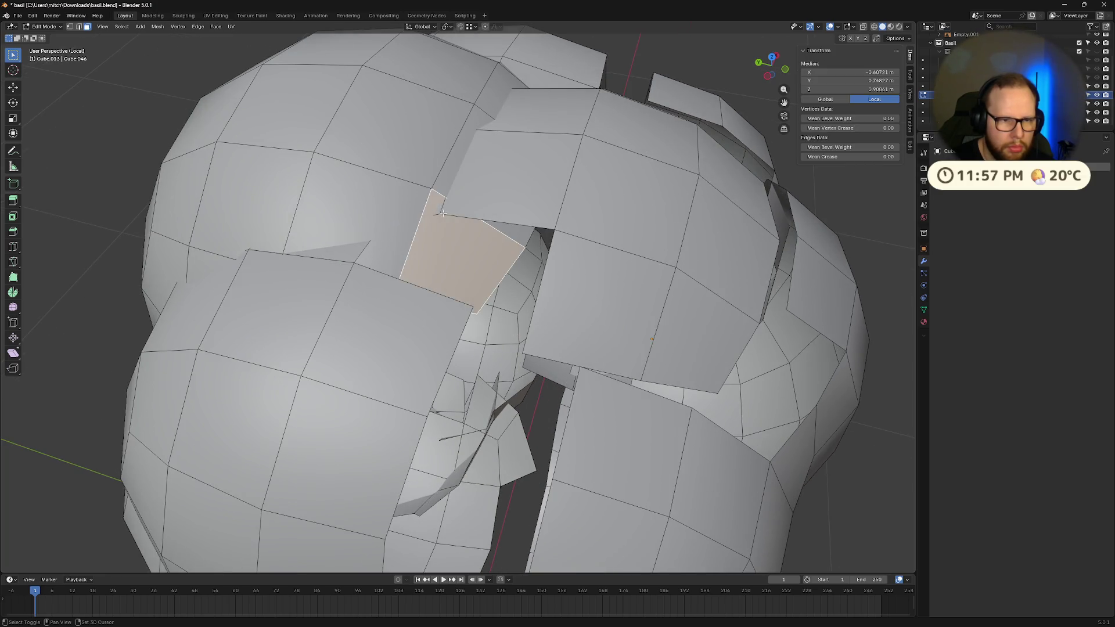
# - Remove two neighbouring overlapping faces and the next one along the hair
pyautogui.moveTo(520, 121); pyautogui.dragTo(482, 200, button='middle')
pyautogui.click(482, 200)
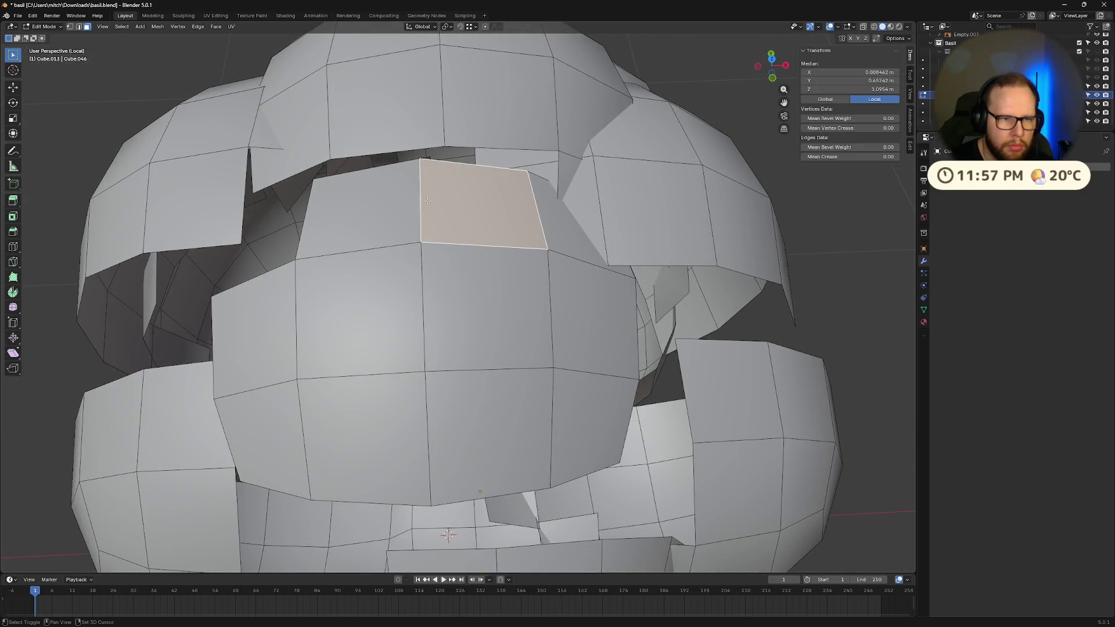
pyautogui.keyDown('shift'); pyautogui.click(358, 212); pyautogui.keyUp('shift')
pyautogui.moveTo(599, 199)
pyautogui.mouseDown(button='middle')
pyautogui.moveTo(518, 148)
pyautogui.moveTo(604, 162)
pyautogui.moveTo(597, 191)
pyautogui.mouseUp(button='middle')
pyautogui.hotkey('alt', 'a')
pyautogui.click(518, 148)
pyautogui.click(605, 162)
pyautogui.press('x')
pyautogui.click(604, 162)
# - Delete the small triangle, the large quad, and nearby faces inside the overlap
pyautogui.click(646, 293)
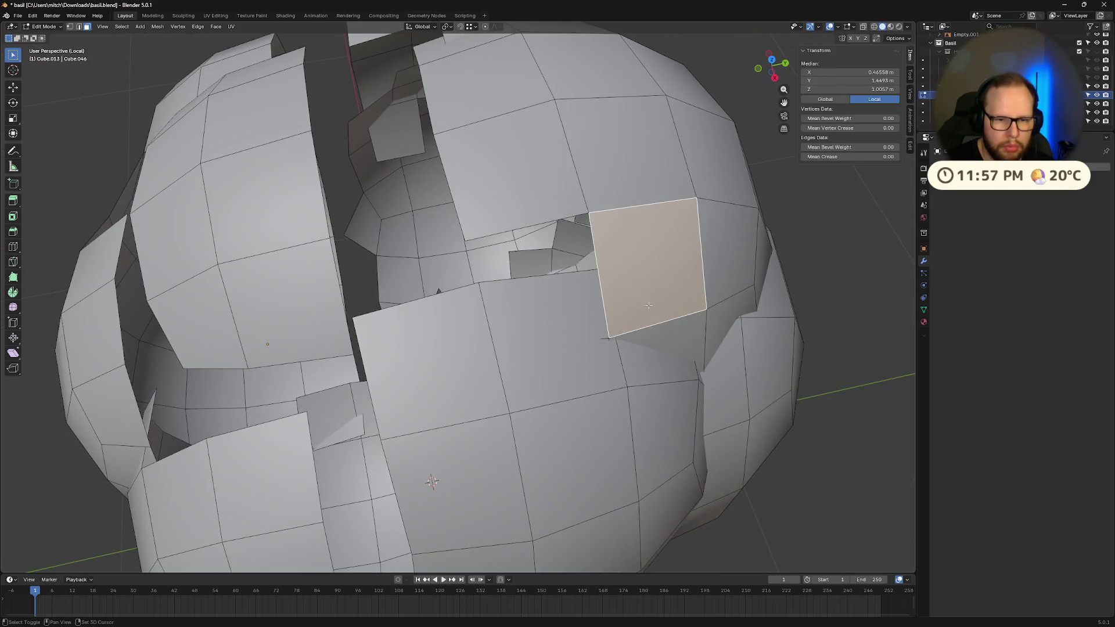
pyautogui.click(625, 341)
pyautogui.keyDown('shift'); pyautogui.click(607, 340); pyautogui.keyUp('shift')
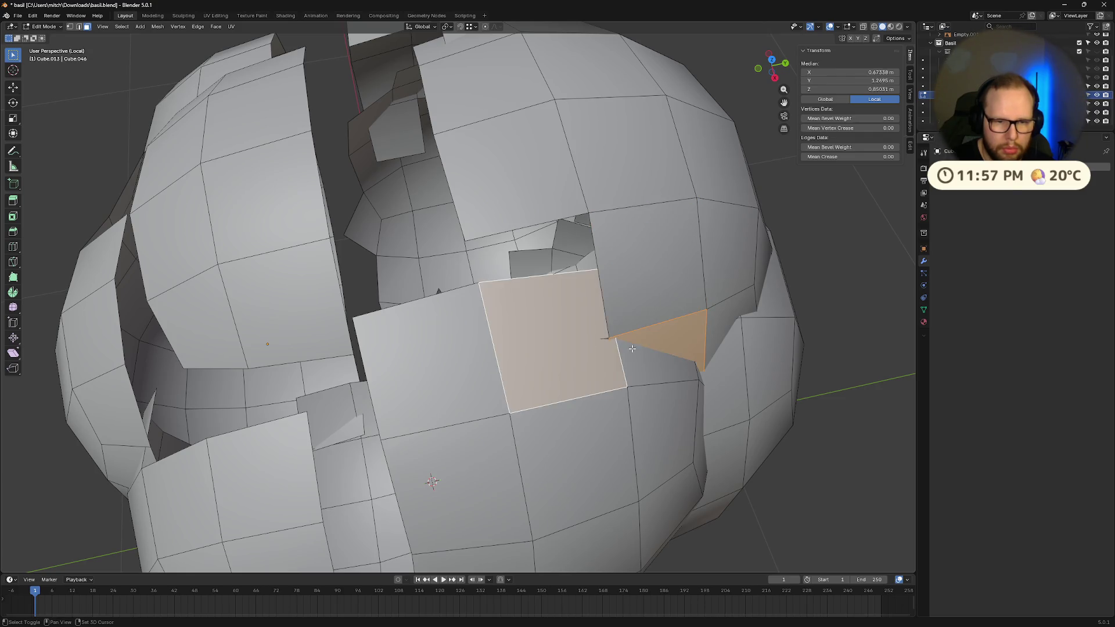
pyautogui.keyDown('shift'); pyautogui.click(607, 340); pyautogui.keyUp('shift')
pyautogui.click(607, 339)
pyautogui.moveTo(607, 340); pyautogui.dragTo(597, 322, button='middle')
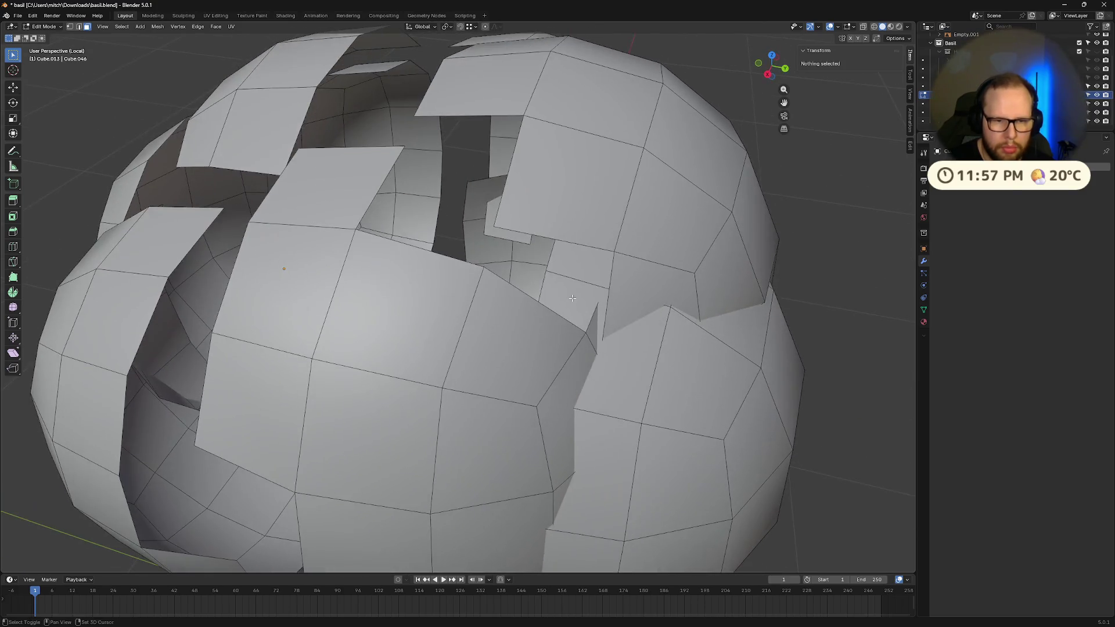
pyautogui.click(597, 321)
pyautogui.click(601, 271)
pyautogui.moveTo(601, 270)
pyautogui.mouseDown(button='middle')
pyautogui.moveTo(576, 266)
pyautogui.moveTo(605, 257)
pyautogui.mouseUp(button='middle')
pyautogui.click(523, 231)
pyautogui.press('x')
pyautogui.click(604, 259)
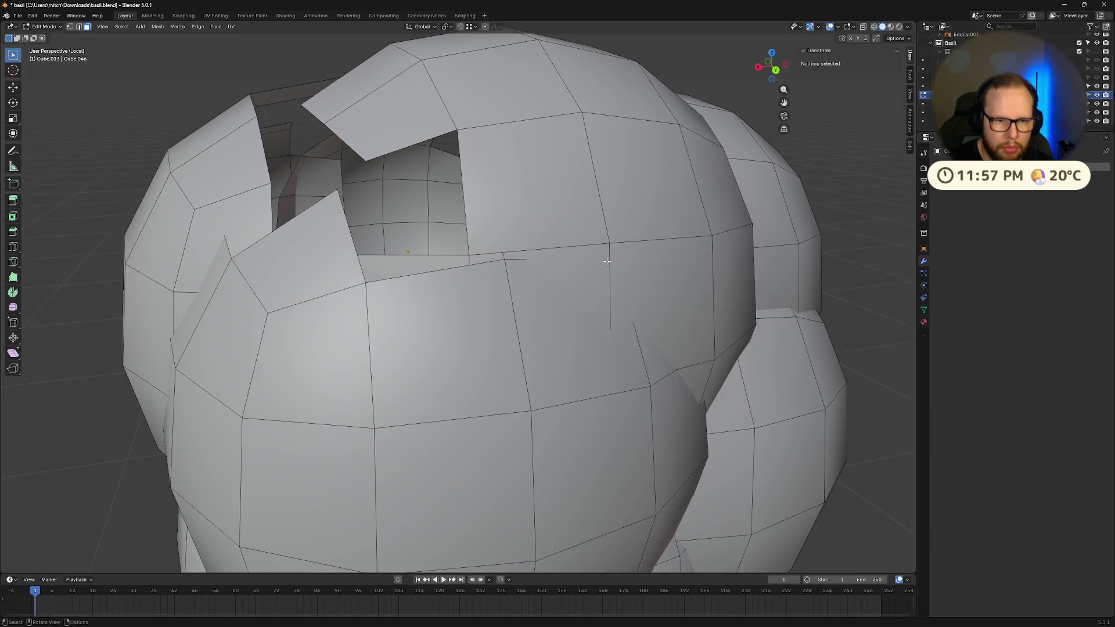
pyautogui.click(631, 268)
pyautogui.click(669, 301)
# - Delete overlapping faces on both sides of the head
pyautogui.moveTo(669, 301); pyautogui.dragTo(634, 294, button='middle')
pyautogui.click(619, 296)
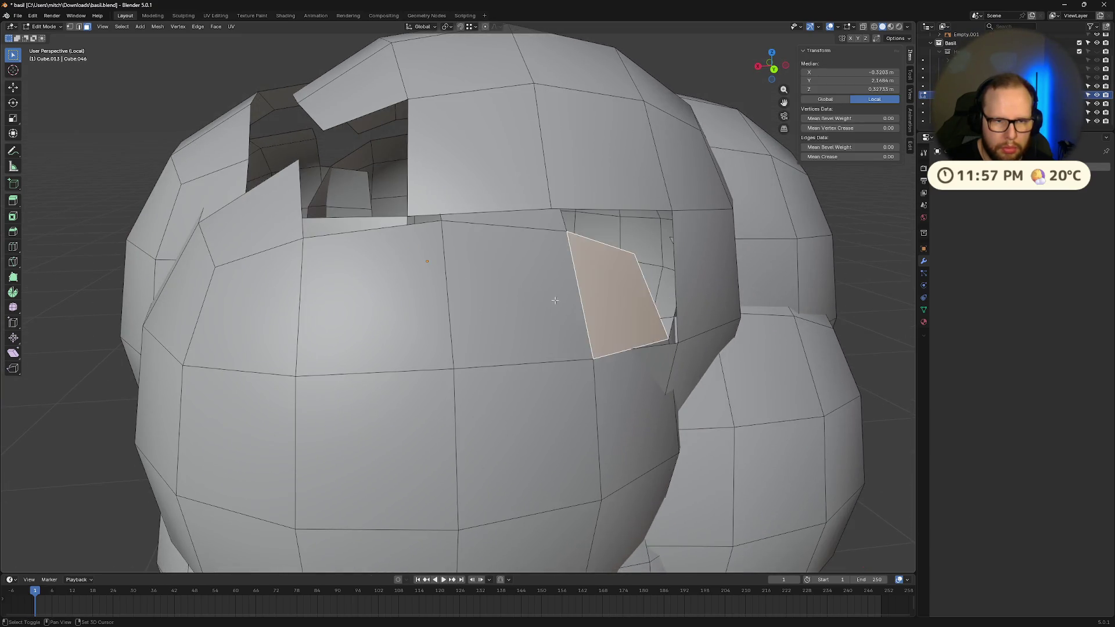
pyautogui.keyDown('shift'); pyautogui.click(512, 297); pyautogui.keyUp('shift')
pyautogui.press('x')
pyautogui.click(543, 216)
pyautogui.moveTo(543, 216)
pyautogui.mouseDown(button='middle')
pyautogui.moveTo(454, 357)
pyautogui.moveTo(440, 352)
pyautogui.moveTo(488, 325)
pyautogui.moveTo(529, 339)
pyautogui.moveTo(521, 303)
pyautogui.moveTo(554, 333)
pyautogui.mouseUp(button='middle')
pyautogui.click(455, 357)
pyautogui.click(488, 325)
pyautogui.press('x')
pyautogui.click(529, 336)
pyautogui.click(518, 300)
# - Delete two more single overlapping faces near the lower hair
pyautogui.keyDown('shift'); pyautogui.click(556, 335); pyautogui.keyUp('shift')
pyautogui.press('x')
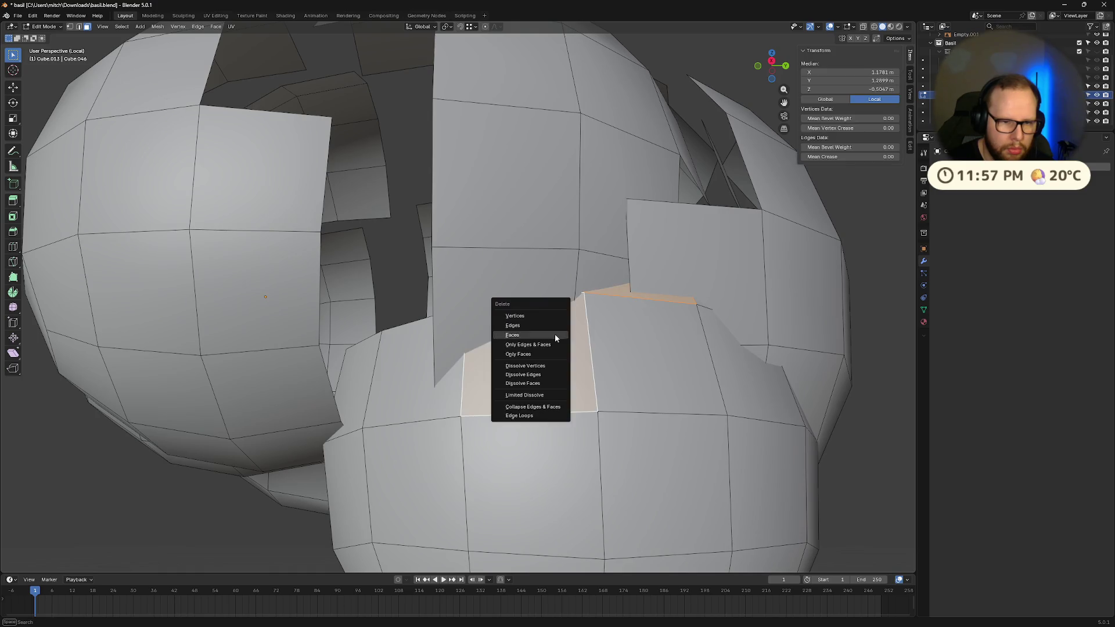
pyautogui.click(556, 334)
pyautogui.click(410, 386)
pyautogui.press('x')
pyautogui.click(410, 387)
# - Remove the faces in the lower junction between the two spheres
pyautogui.click(360, 386)
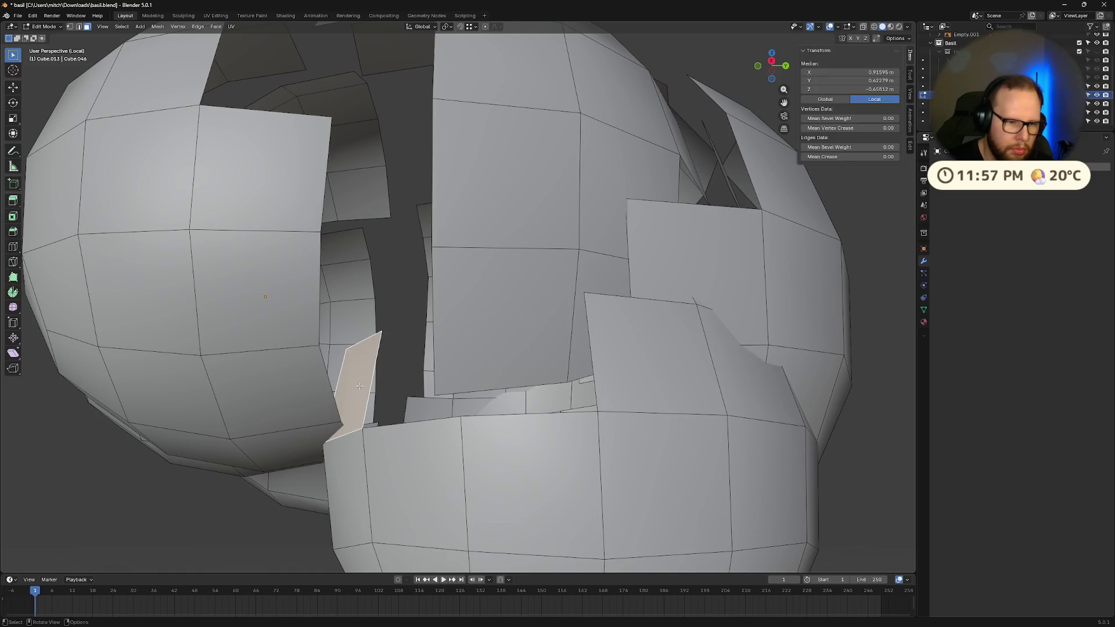
pyautogui.moveTo(399, 381)
pyautogui.mouseDown(button='middle')
pyautogui.moveTo(478, 356)
pyautogui.moveTo(468, 356)
pyautogui.mouseUp(button='middle')
pyautogui.click(632, 379)
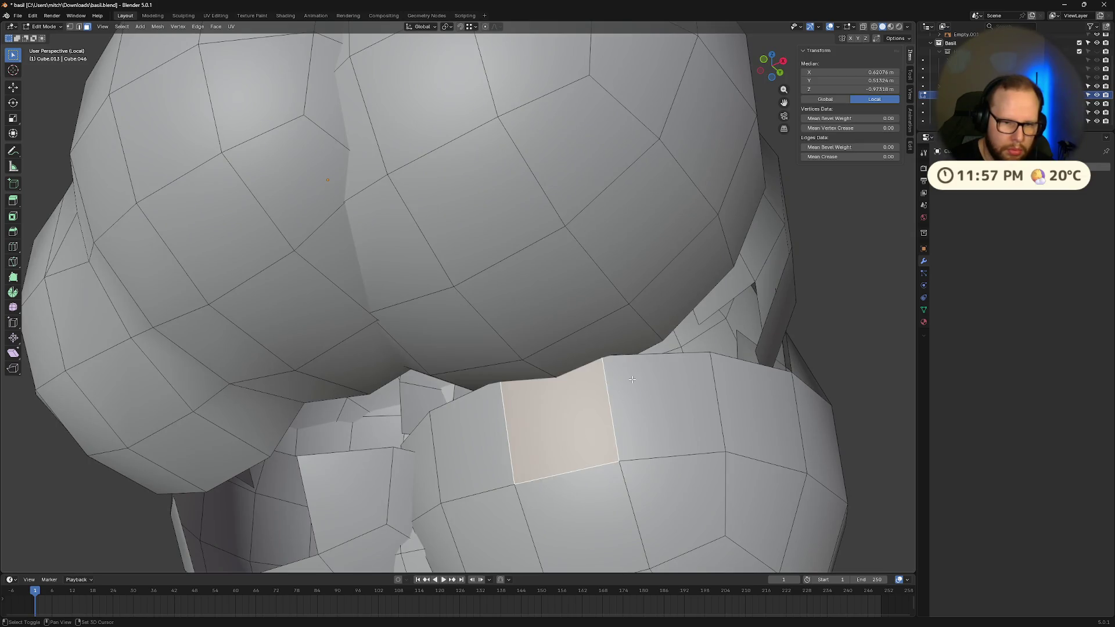
pyautogui.keyDown('shift'); pyautogui.click(632, 379); pyautogui.keyUp('shift')
pyautogui.press('x')
pyautogui.click(632, 379)
pyautogui.moveTo(632, 379)
pyautogui.mouseDown(button='middle')
pyautogui.moveTo(489, 420)
pyautogui.moveTo(552, 298)
pyautogui.moveTo(684, 284)
pyautogui.moveTo(630, 308)
pyautogui.mouseUp(button='middle')
pyautogui.click(489, 420)
pyautogui.press('x')
pyautogui.click(489, 420)
pyautogui.click(499, 284)
pyautogui.keyDown('shift'); pyautogui.click(555, 279); pyautogui.keyUp('shift')
# - Delete the overlapping faces in the lower gap between the hair spheres
pyautogui.scroll(-5, 631, 308)
pyautogui.press('x')
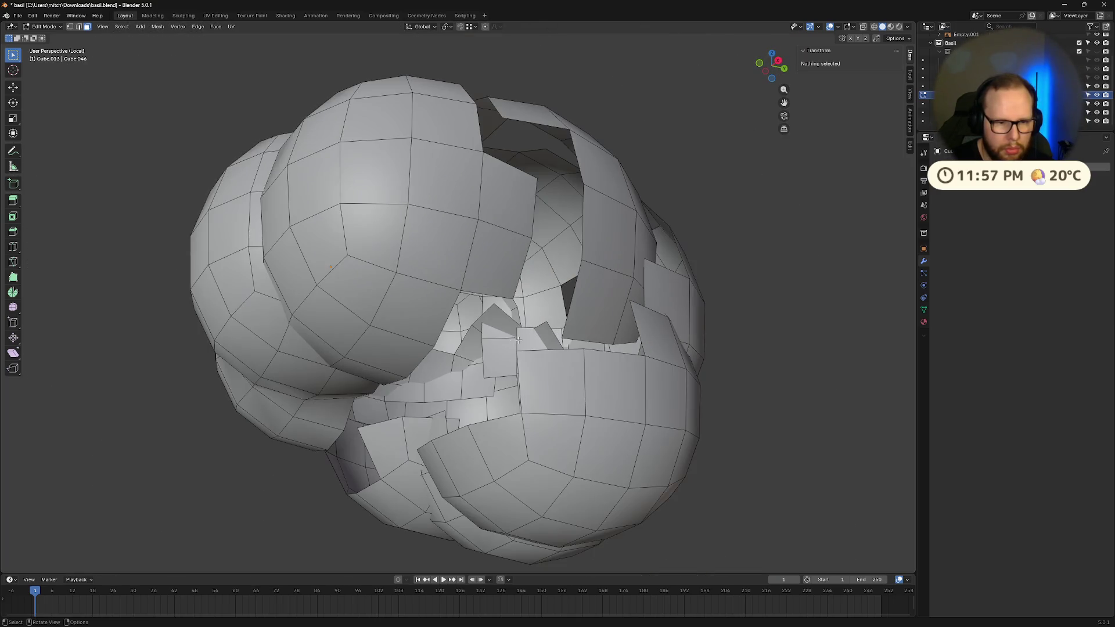
pyautogui.moveTo(518, 340)
pyautogui.mouseDown(button='middle')
pyautogui.moveTo(617, 301)
pyautogui.moveTo(466, 420)
pyautogui.mouseUp(button='middle')
pyautogui.press('x')
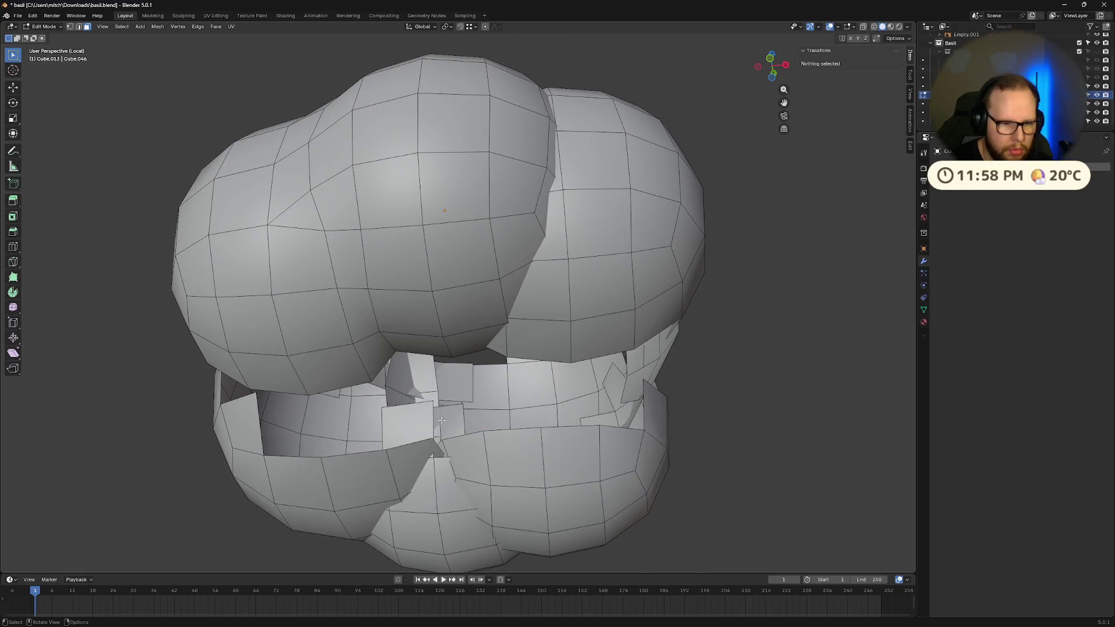
pyautogui.press('x')
pyautogui.moveTo(428, 439)
pyautogui.mouseDown(button='middle')
pyautogui.moveTo(442, 467)
pyautogui.moveTo(453, 419)
pyautogui.moveTo(495, 427)
pyautogui.mouseUp(button='middle')
pyautogui.click(438, 466)
pyautogui.press('x')
pyautogui.click(438, 466)
pyautogui.click(428, 422)
pyautogui.press('x')
# - Select and delete a group of overlapping faces at the side junction of the hair
pyautogui.click(485, 384)
pyautogui.moveTo(485, 384); pyautogui.dragTo(481, 378, button='middle')
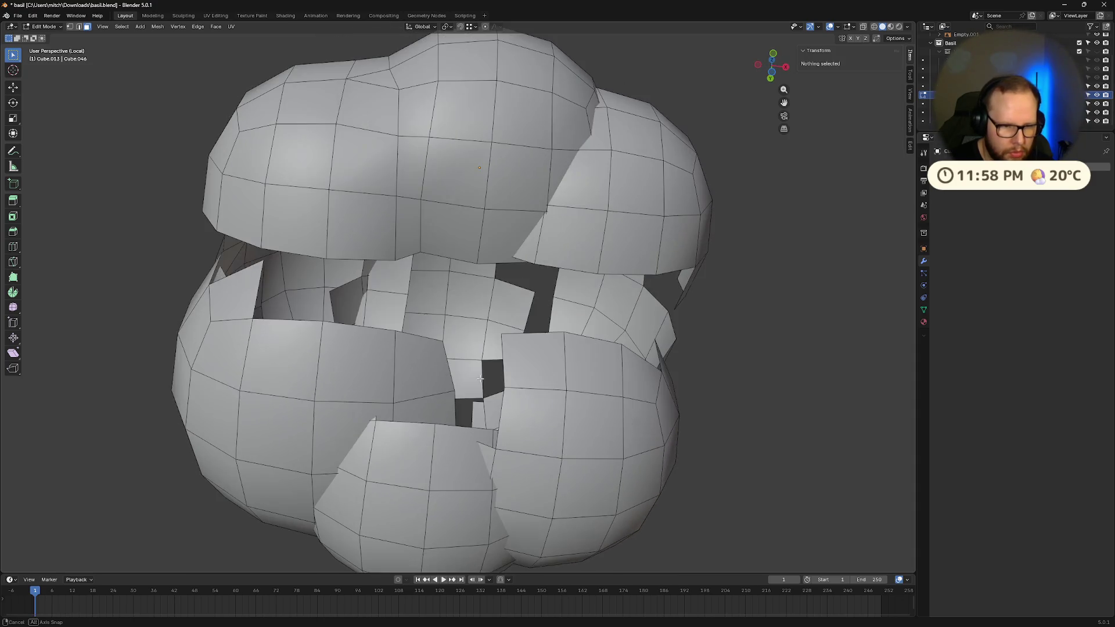
pyautogui.keyDown('shift'); pyautogui.click(489, 454); pyautogui.keyUp('shift')
pyautogui.moveTo(489, 455)
pyautogui.mouseDown(button='middle')
pyautogui.moveTo(514, 398)
pyautogui.moveTo(578, 364)
pyautogui.mouseUp(button='middle')
pyautogui.click(511, 392)
pyautogui.keyDown('shift'); pyautogui.click(515, 416); pyautogui.keyUp('shift')
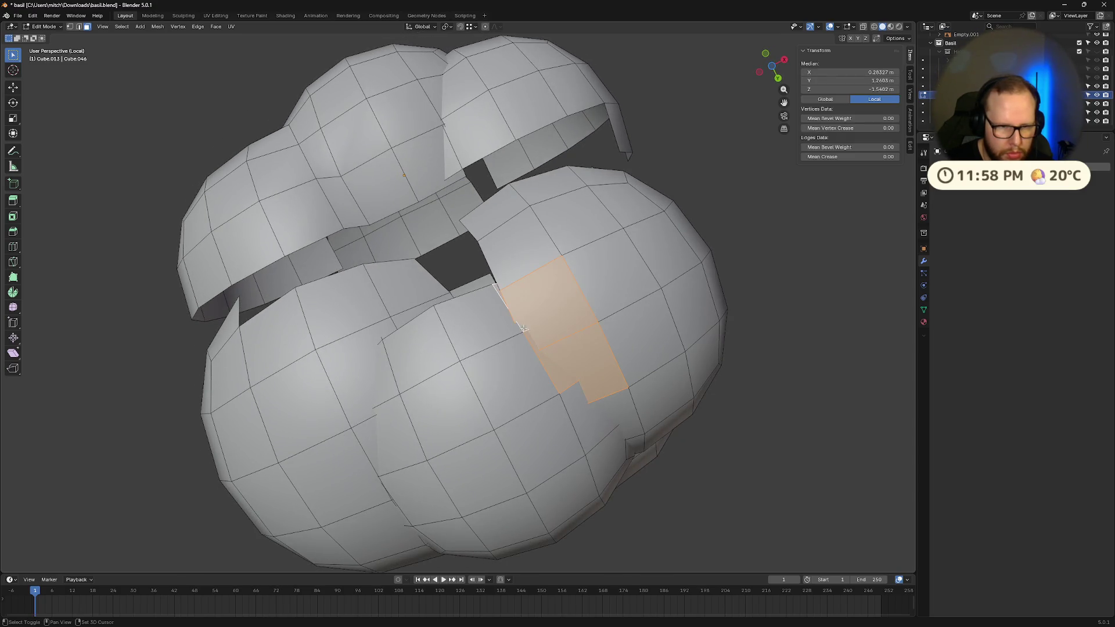
pyautogui.keyDown('shift'); pyautogui.click(609, 405); pyautogui.keyUp('shift')
pyautogui.moveTo(609, 405); pyautogui.dragTo(406, 457, button='middle')
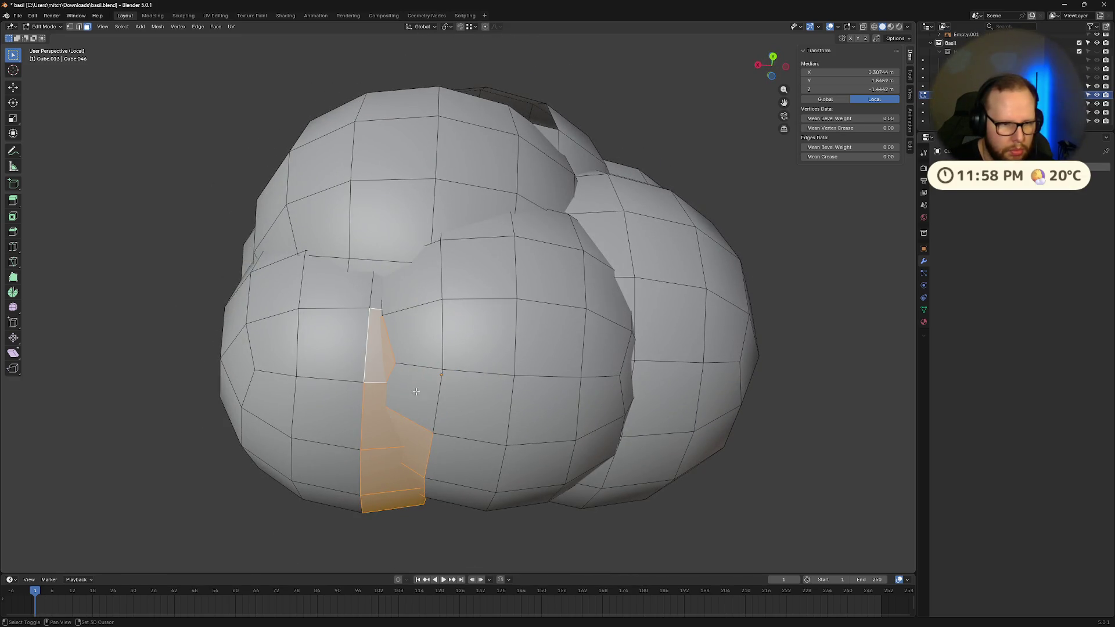
pyautogui.moveTo(416, 345); pyautogui.dragTo(447, 352, button='middle')
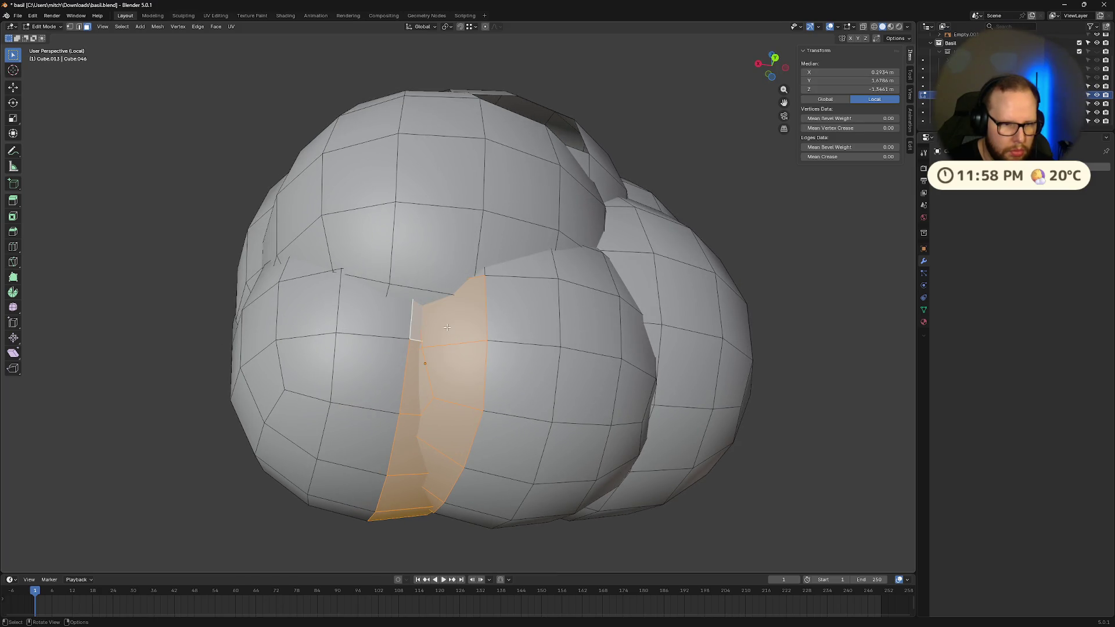
pyautogui.click(447, 328)
# - Remove an overlapping quad and two triangular faces where neighbouring lobes intersect
pyautogui.click(416, 337)
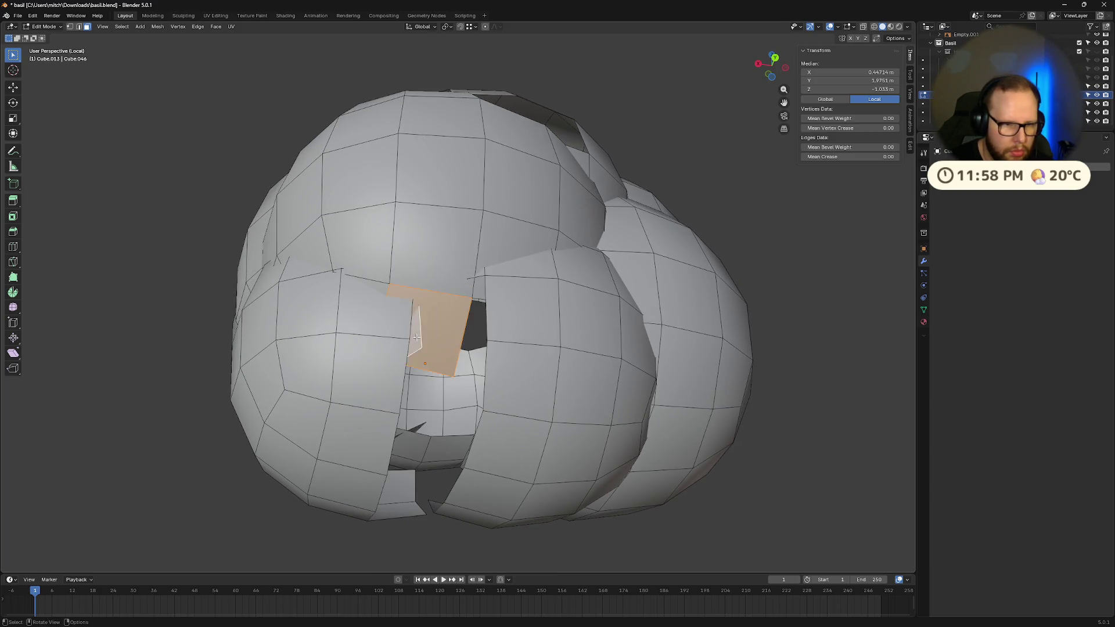
pyautogui.hotkey('alt', 'a')
pyautogui.moveTo(416, 337); pyautogui.dragTo(471, 306, button='middle')
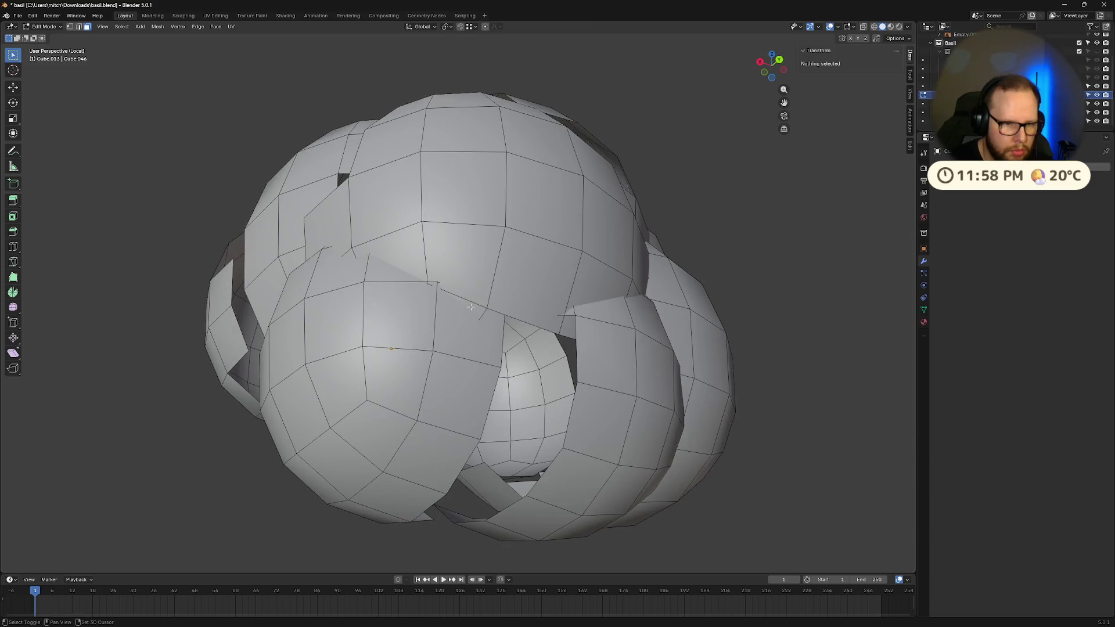
pyautogui.keyDown('shift'); pyautogui.click(436, 285); pyautogui.keyUp('shift')
pyautogui.click(445, 304)
pyautogui.scroll(3, 420, 311)
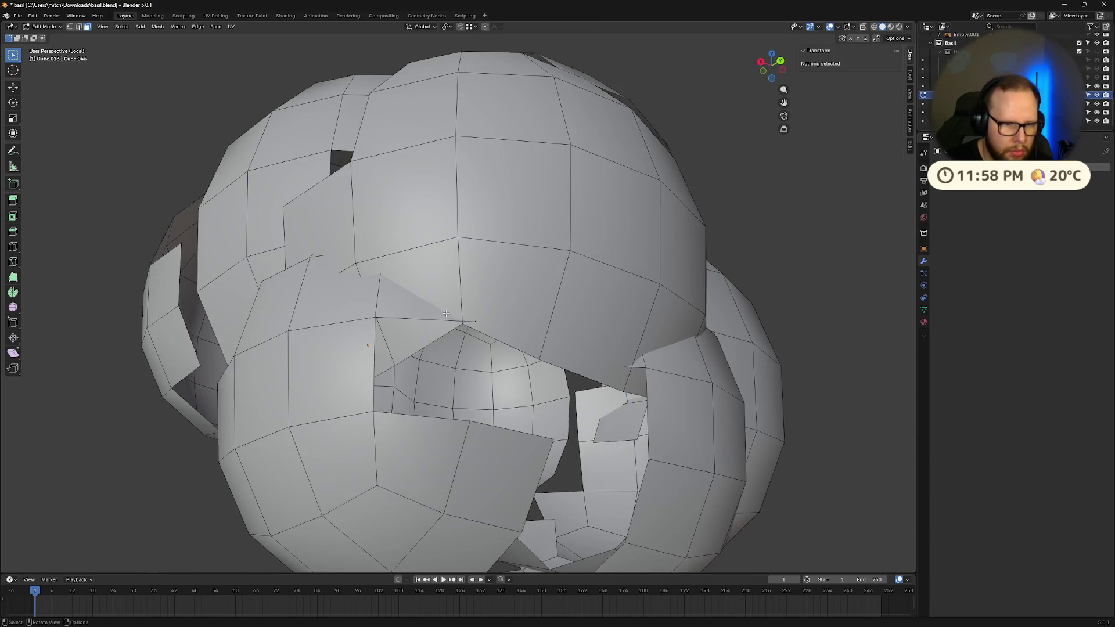
pyautogui.keyDown('shift'); pyautogui.click(420, 311); pyautogui.keyUp('shift')
pyautogui.click(421, 323)
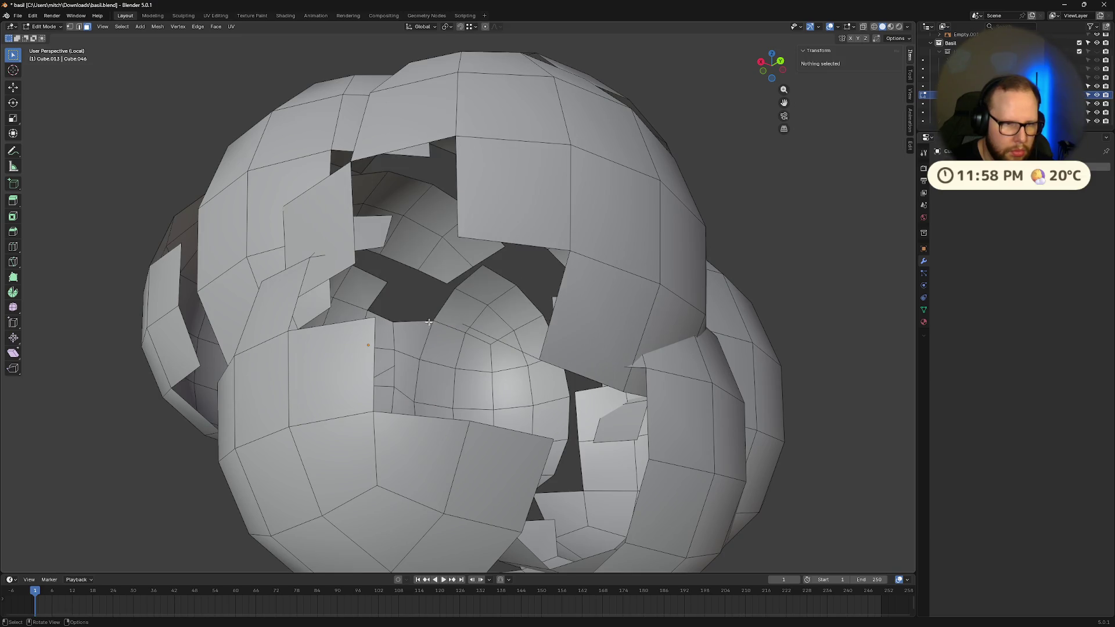
pyautogui.moveTo(426, 322)
pyautogui.mouseDown(button='middle')
pyautogui.moveTo(581, 344)
pyautogui.moveTo(429, 317)
pyautogui.moveTo(459, 348)
pyautogui.moveTo(522, 381)
pyautogui.mouseUp(button='middle')
pyautogui.click(393, 326)
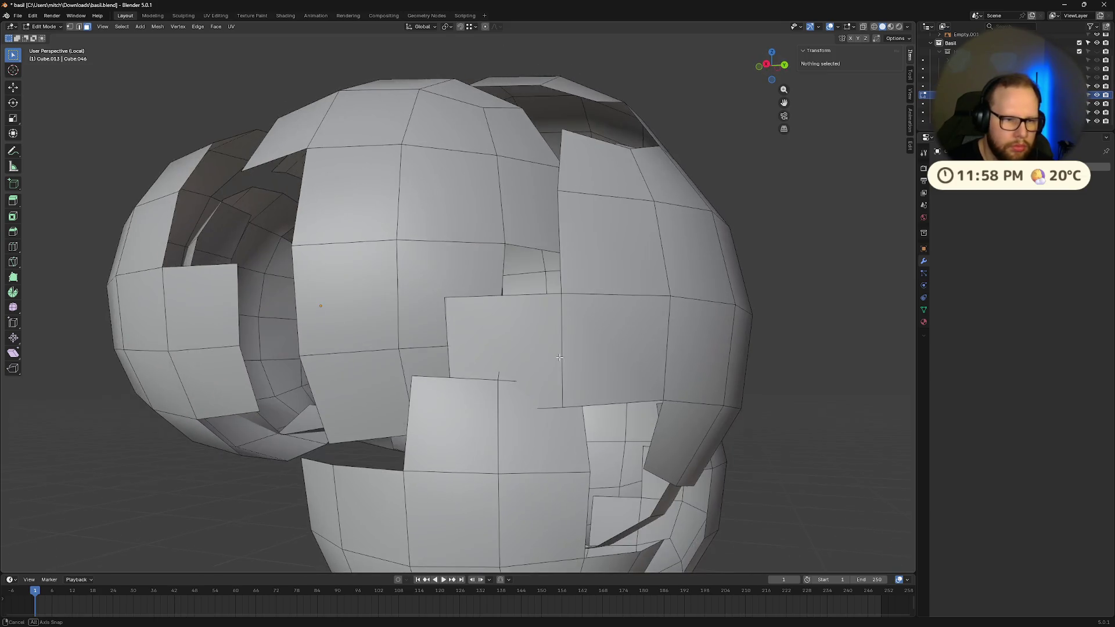
# - Delete the lower overlapping face at the next junction, leaving the upper face intact
pyautogui.click(522, 381)
pyautogui.click(503, 377)
pyautogui.click(501, 376)
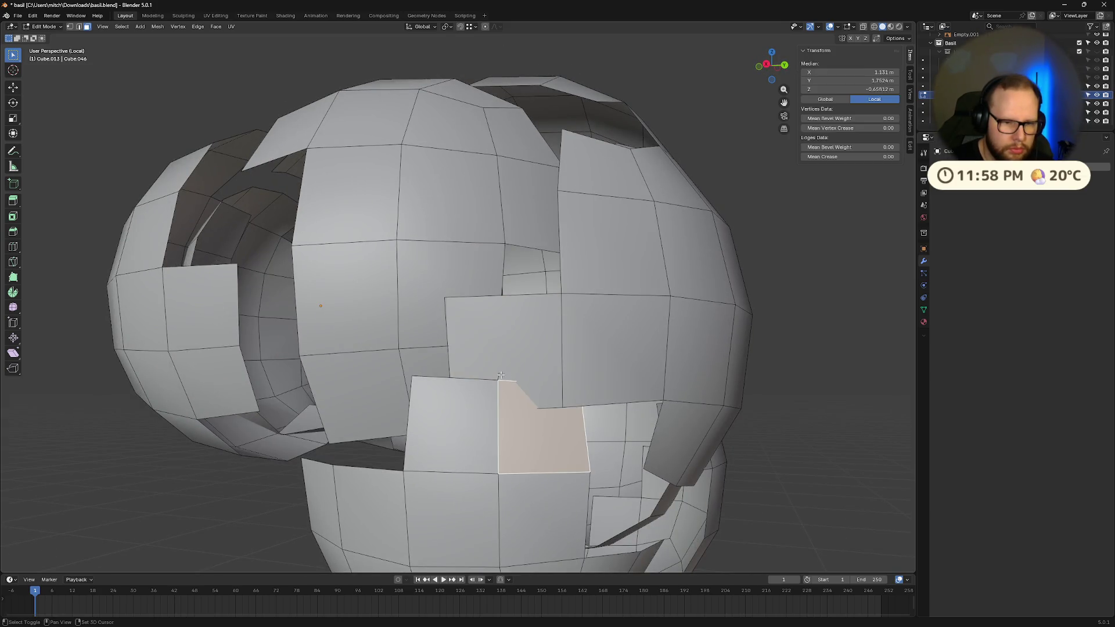
pyautogui.press('x')
pyautogui.click(475, 399)
pyautogui.moveTo(476, 400)
pyautogui.mouseDown(button='middle')
pyautogui.moveTo(477, 349)
pyautogui.moveTo(403, 387)
pyautogui.mouseUp(button='middle')
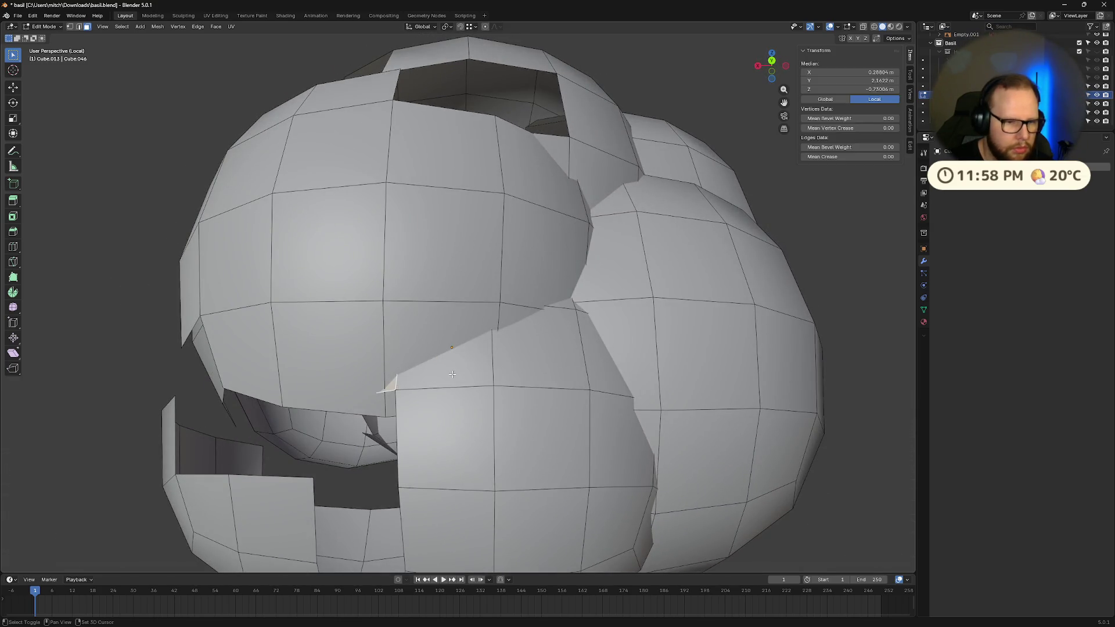
pyautogui.moveTo(551, 341)
pyautogui.mouseDown(button='middle')
pyautogui.moveTo(494, 355)
pyautogui.moveTo(496, 393)
pyautogui.mouseUp(button='middle')
# - Delete two adjacent faces, a small triangular face and one more on the head's other side
pyautogui.hotkey('alt', 'a')
pyautogui.click(469, 439)
pyautogui.moveTo(469, 439)
pyautogui.mouseDown(button='middle')
pyautogui.moveTo(558, 325)
pyautogui.moveTo(467, 388)
pyautogui.moveTo(441, 381)
pyautogui.moveTo(477, 370)
pyautogui.moveTo(541, 448)
pyautogui.moveTo(480, 397)
pyautogui.mouseUp(button='middle')
pyautogui.hotkey('alt', 'a')
pyautogui.click(511, 388)
pyautogui.keyDown('shift'); pyautogui.click(558, 326); pyautogui.keyUp('shift')
pyautogui.keyDown('shift'); pyautogui.click(430, 402); pyautogui.keyUp('shift')
pyautogui.click(430, 402)
pyautogui.keyDown('shift'); pyautogui.click(478, 372); pyautogui.keyUp('shift')
pyautogui.press('x')
pyautogui.click(506, 407)
# - Delete the first buried faces around the central opening of the hair
pyautogui.click(472, 338)
pyautogui.press('x')
pyautogui.click(472, 338)
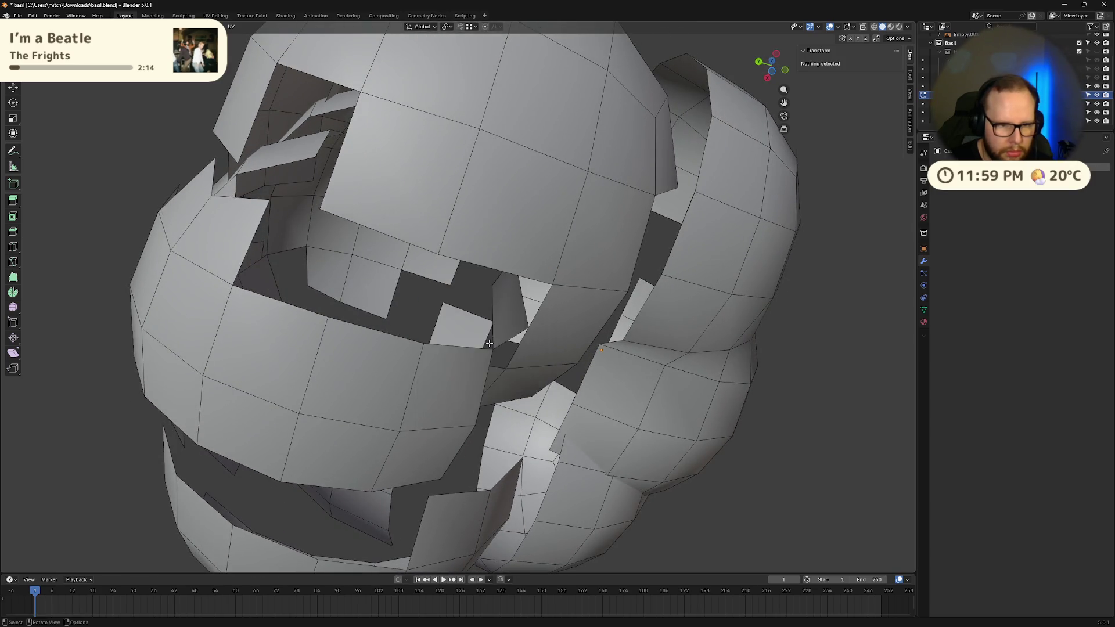
pyautogui.moveTo(472, 338); pyautogui.dragTo(396, 382, button='middle')
pyautogui.click(436, 369)
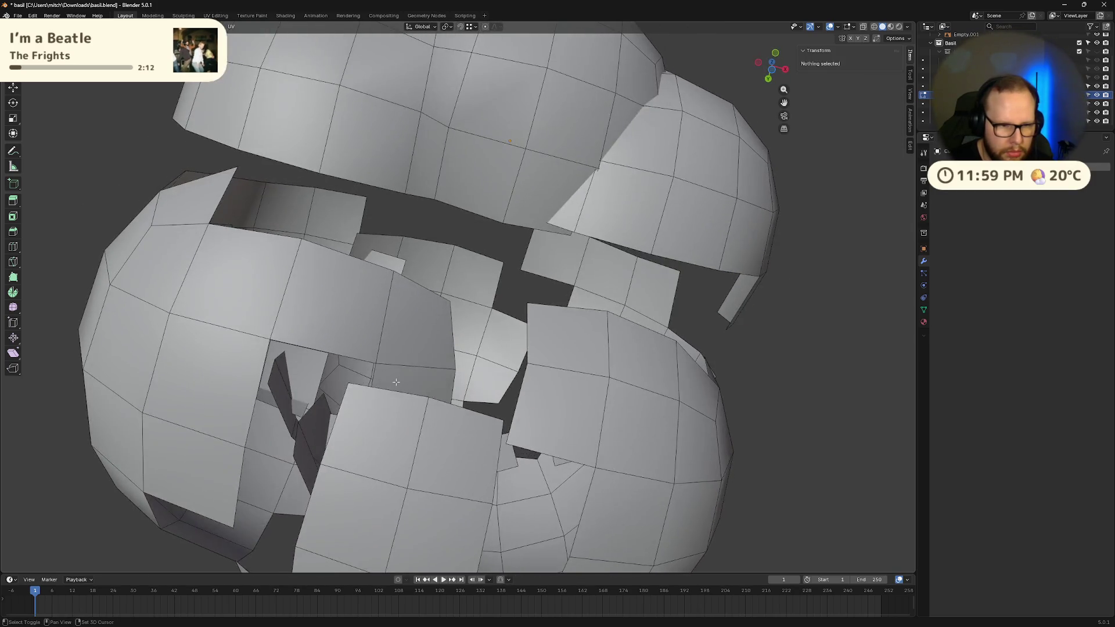
pyautogui.press('x')
pyautogui.click(415, 345)
pyautogui.moveTo(414, 344)
pyautogui.mouseDown(button='middle')
pyautogui.moveTo(423, 378)
pyautogui.moveTo(468, 399)
pyautogui.moveTo(468, 428)
pyautogui.moveTo(477, 419)
pyautogui.mouseUp(button='middle')
pyautogui.click(423, 377)
pyautogui.press('x')
# - Delete an overlapping face together with the faces above it and to its left
pyautogui.click(477, 419)
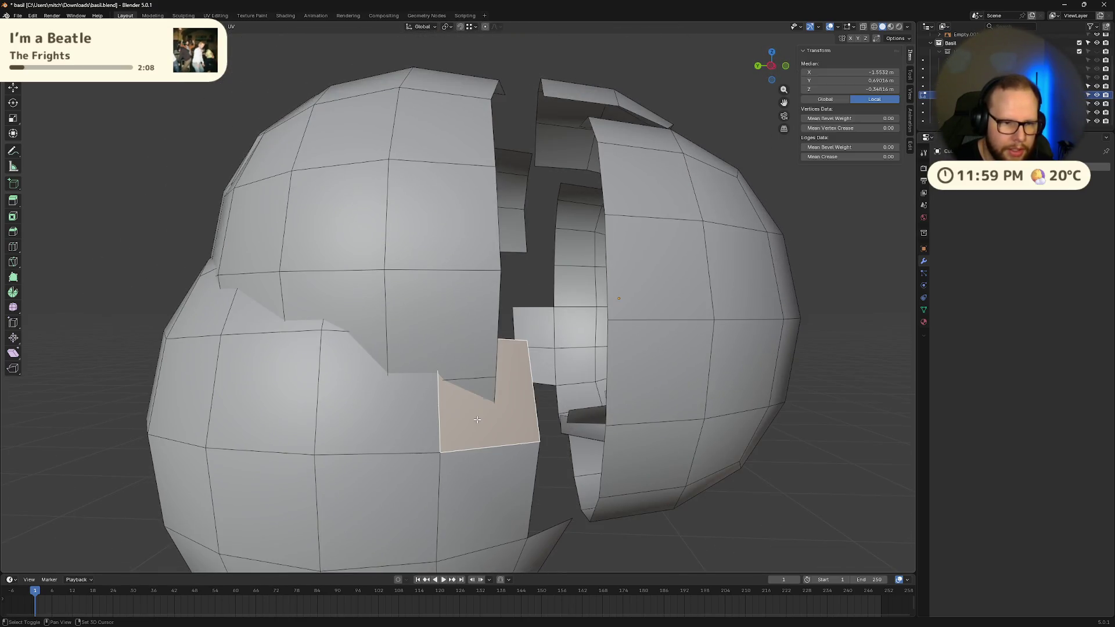
pyautogui.keyDown('shift'); pyautogui.click(464, 367); pyautogui.keyUp('shift')
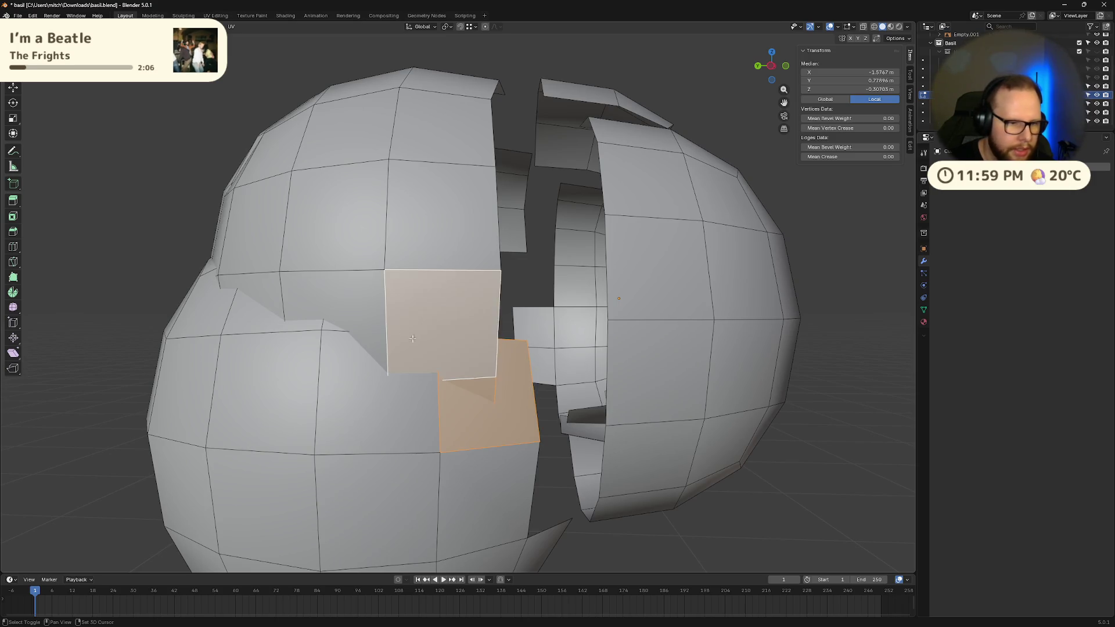
pyautogui.keyDown('shift'); pyautogui.click(326, 329); pyautogui.keyUp('shift')
pyautogui.moveTo(330, 327); pyautogui.dragTo(451, 388, button='middle')
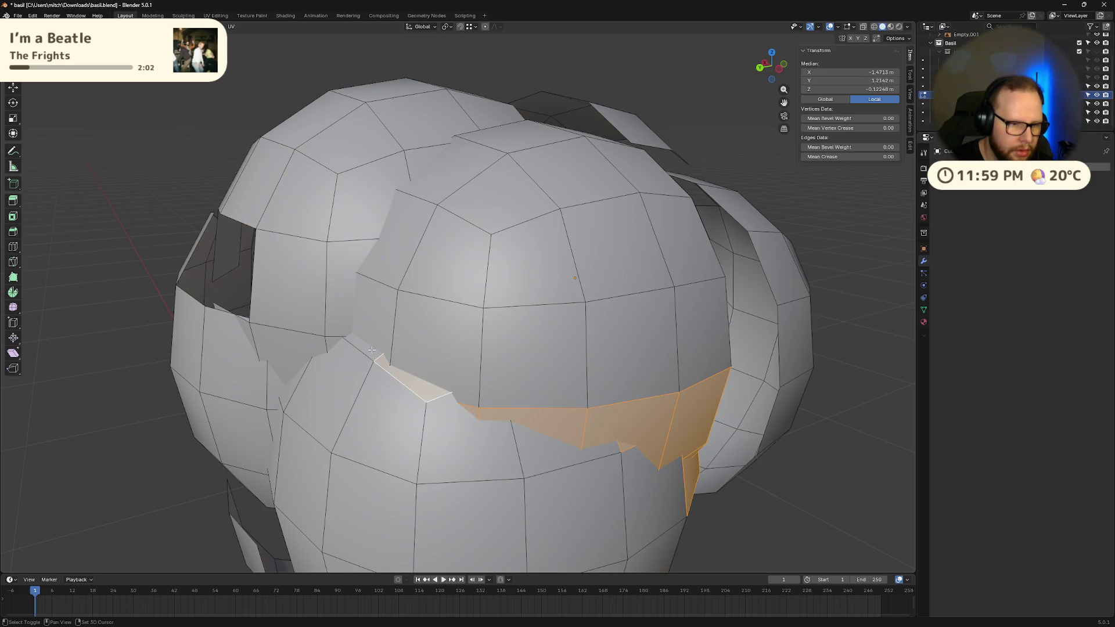
pyautogui.moveTo(371, 350)
pyautogui.mouseDown(button='middle')
pyautogui.moveTo(581, 357)
pyautogui.moveTo(575, 326)
pyautogui.mouseUp(button='middle')
pyautogui.keyDown('shift'); pyautogui.click(597, 357); pyautogui.keyUp('shift')
pyautogui.press('x')
pyautogui.click(597, 358)
# - Remove two neighbouring overlapping faces, then one more single overlapping face
pyautogui.click(575, 319)
pyautogui.press('x')
pyautogui.click(527, 324)
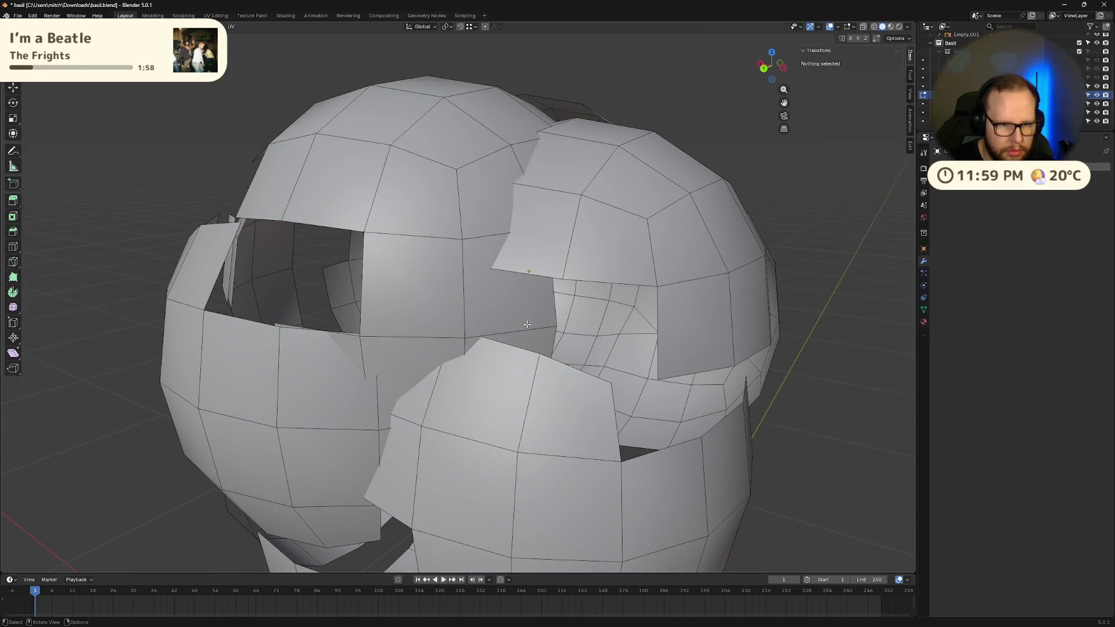
pyautogui.press('x')
pyautogui.click(427, 365)
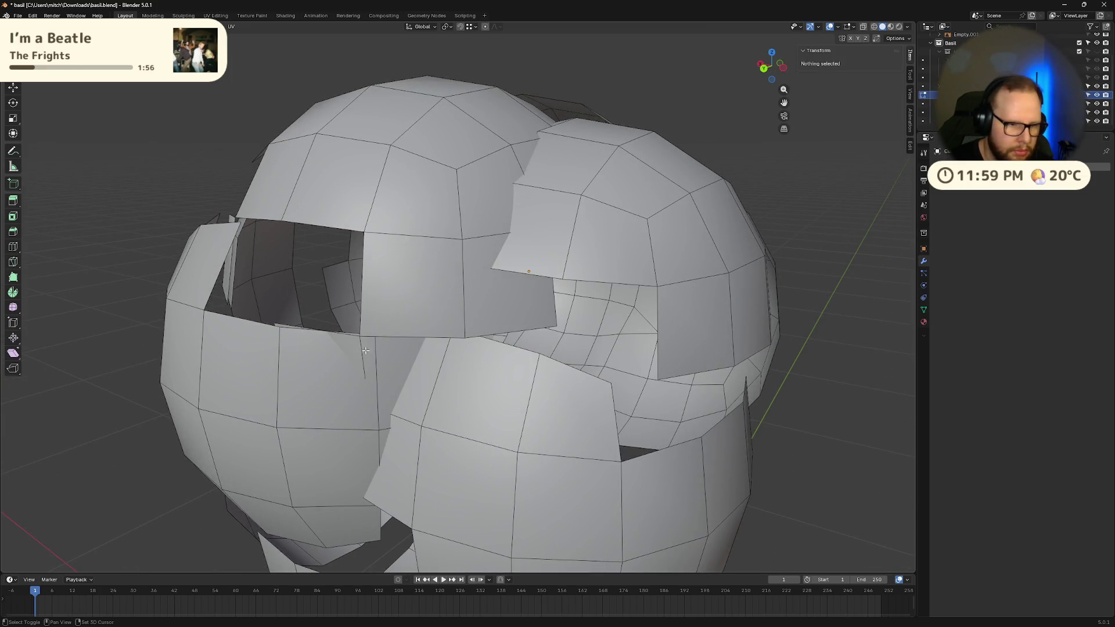
pyautogui.click(365, 351)
pyautogui.press('x')
pyautogui.click(366, 350)
# - Delete several more overlapping faces on the side of the hair now in view
pyautogui.moveTo(365, 351)
pyautogui.mouseDown(button='middle')
pyautogui.moveTo(465, 348)
pyautogui.moveTo(448, 380)
pyautogui.moveTo(465, 382)
pyautogui.moveTo(541, 357)
pyautogui.mouseUp(button='middle')
pyautogui.click(444, 349)
pyautogui.press('x')
pyautogui.click(482, 346)
pyautogui.click(448, 380)
pyautogui.press('x')
pyautogui.click(448, 380)
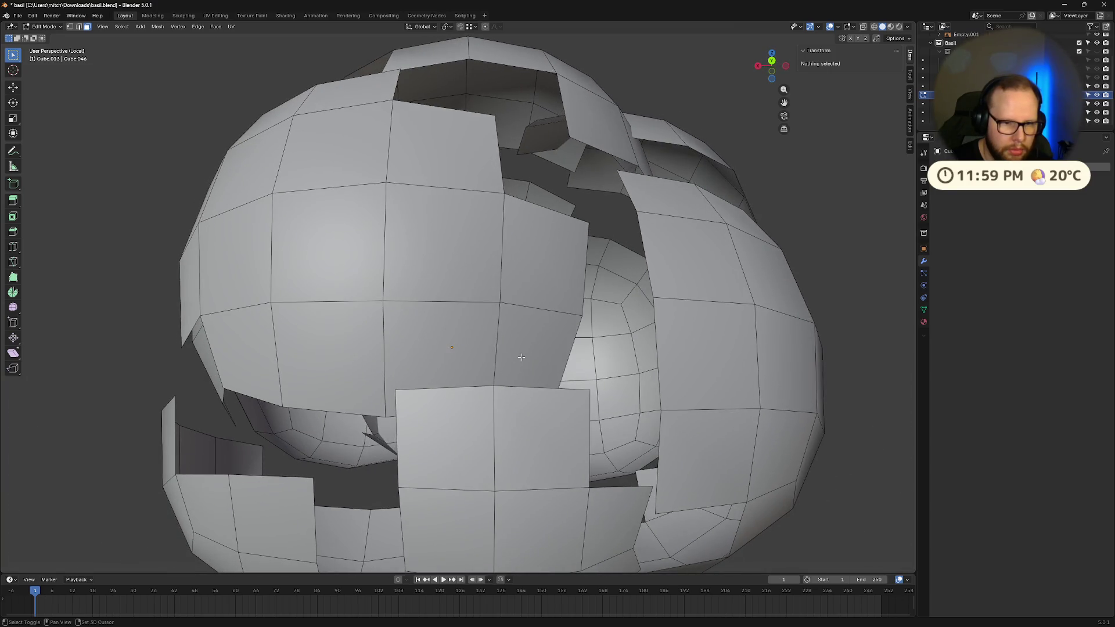
pyautogui.click(541, 358)
pyautogui.press('x')
pyautogui.click(541, 356)
pyautogui.keyDown('shift'); pyautogui.click(464, 415); pyautogui.keyUp('shift')
pyautogui.press('x')
pyautogui.click(464, 416)
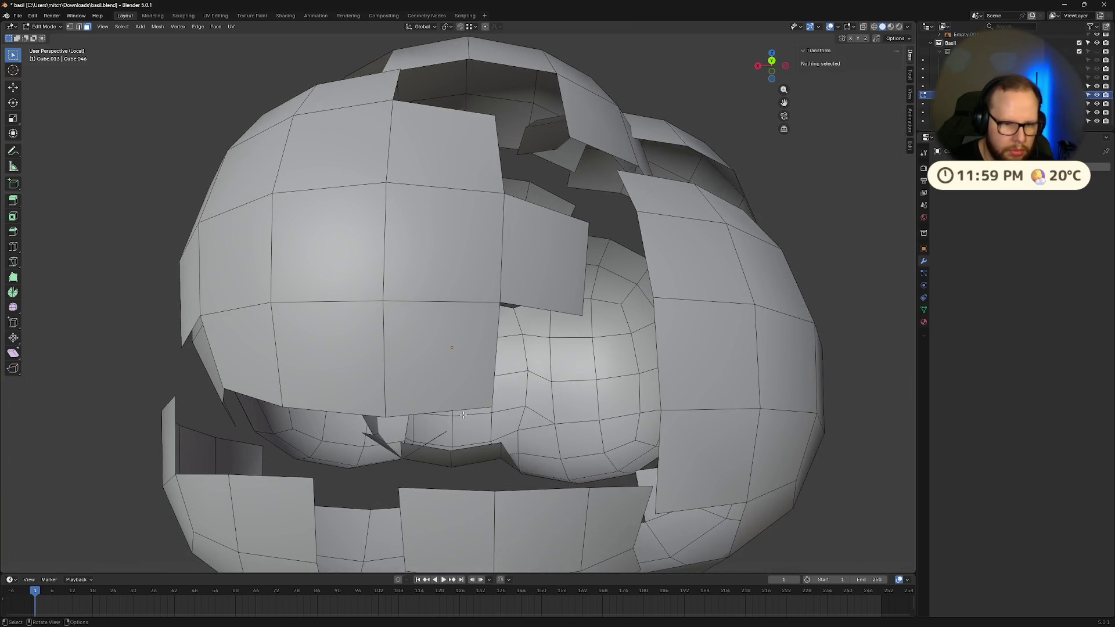
# - Select and delete three faces inside the upper overlap, checked from lower down
pyautogui.moveTo(465, 416)
pyautogui.mouseDown(button='middle')
pyautogui.moveTo(556, 416)
pyautogui.moveTo(555, 389)
pyautogui.mouseUp(button='middle')
pyautogui.scroll(-5, 556, 401)
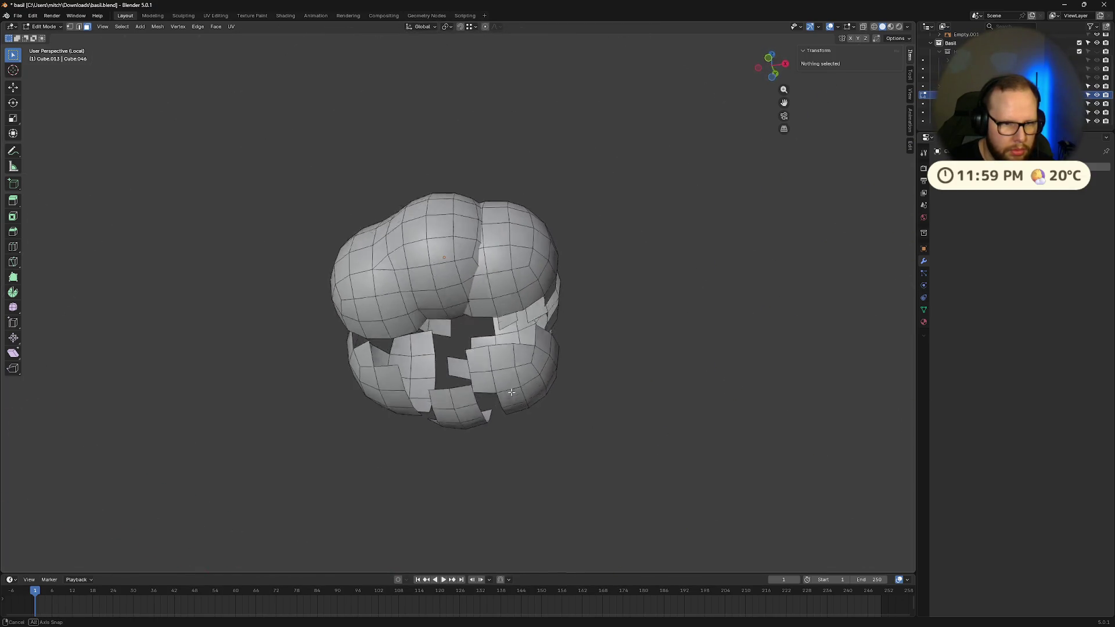
pyautogui.scroll(6, 522, 348)
pyautogui.click(504, 244)
pyautogui.keyDown('shift'); pyautogui.click(496, 298); pyautogui.keyUp('shift')
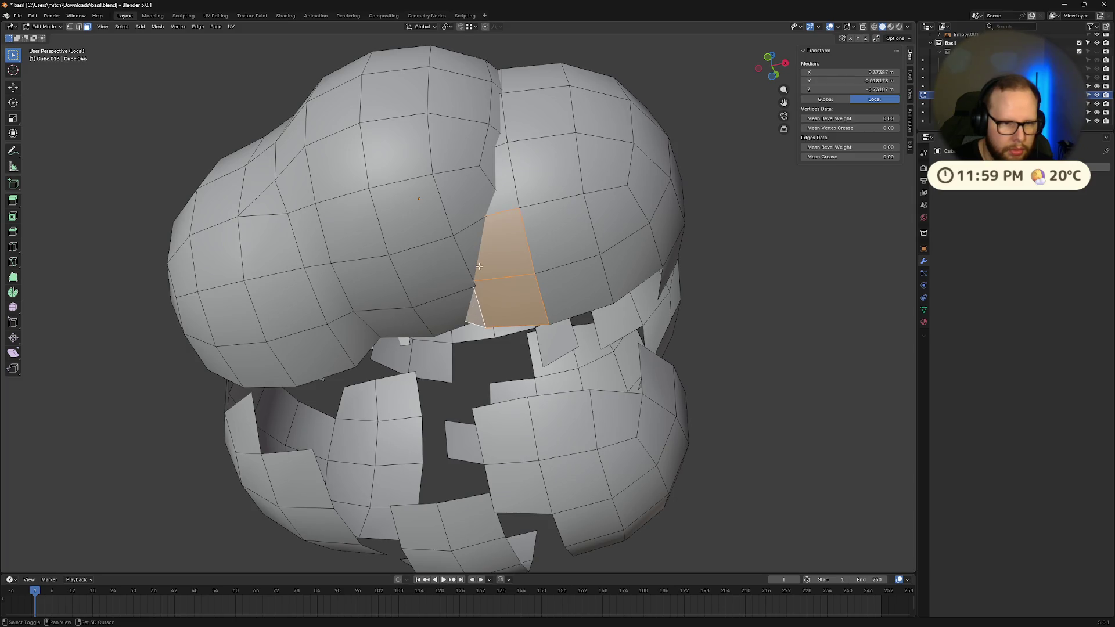
pyautogui.keyDown('shift'); pyautogui.click(497, 181); pyautogui.keyUp('shift')
pyautogui.moveTo(498, 180); pyautogui.dragTo(491, 329, button='middle')
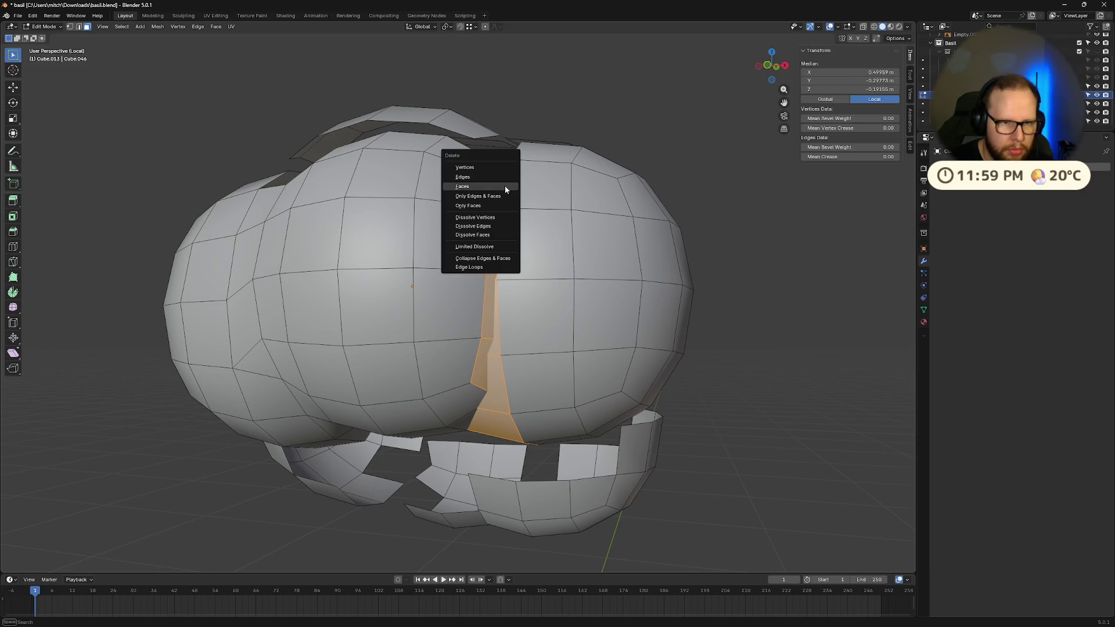
pyautogui.click(505, 189)
pyautogui.moveTo(505, 189)
pyautogui.mouseDown(button='middle')
pyautogui.moveTo(528, 137)
pyautogui.moveTo(628, 257)
pyautogui.moveTo(452, 324)
pyautogui.mouseUp(button='middle')
# - Delete a face poking into the neighbouring sphere and another overlapping face
pyautogui.click(604, 216)
pyautogui.press('x')
pyautogui.click(610, 233)
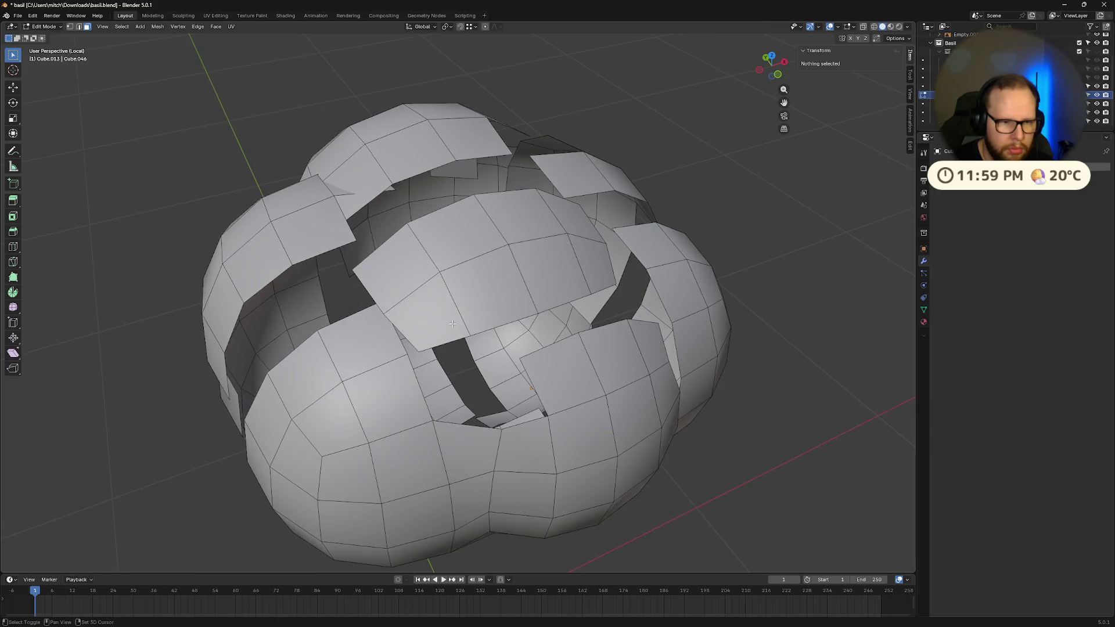
pyautogui.click(368, 336)
pyautogui.press('x')
pyautogui.click(368, 336)
pyautogui.moveTo(369, 336); pyautogui.dragTo(499, 320, button='middle')
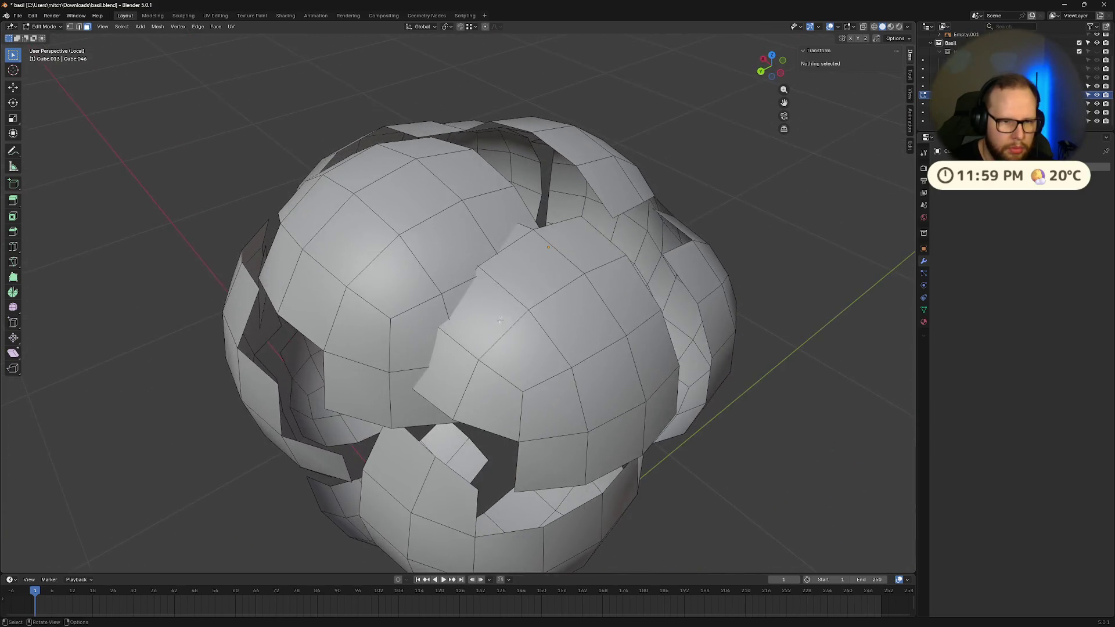
pyautogui.click(453, 360)
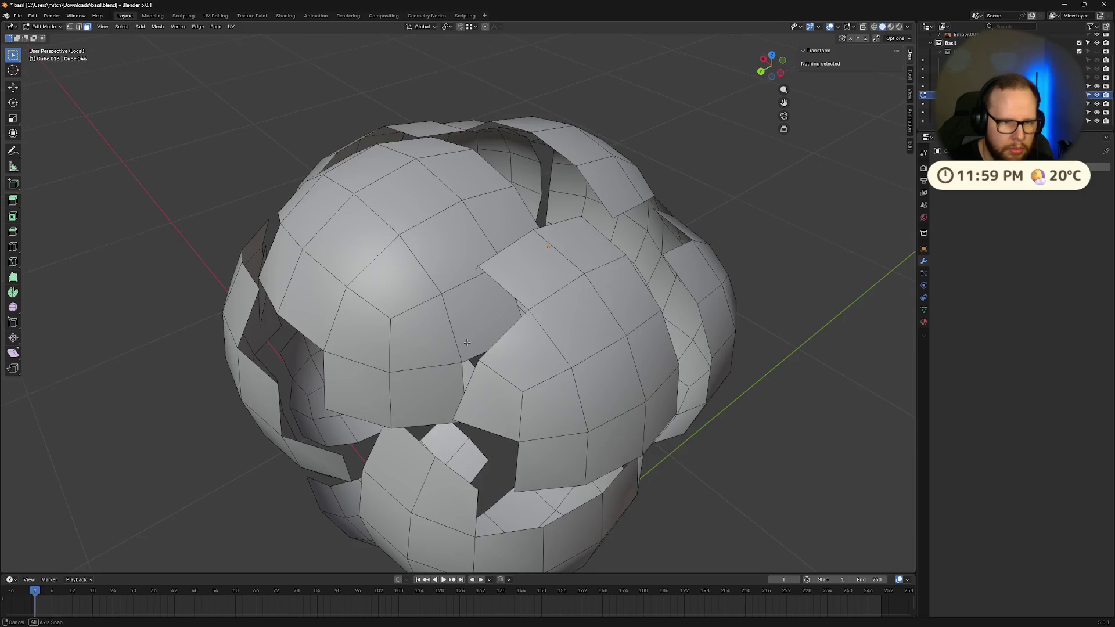
pyautogui.moveTo(453, 361); pyautogui.dragTo(495, 323, button='middle')
# - Remove further faces poking into the neighbour sphere at the next overlap
pyautogui.click(495, 324)
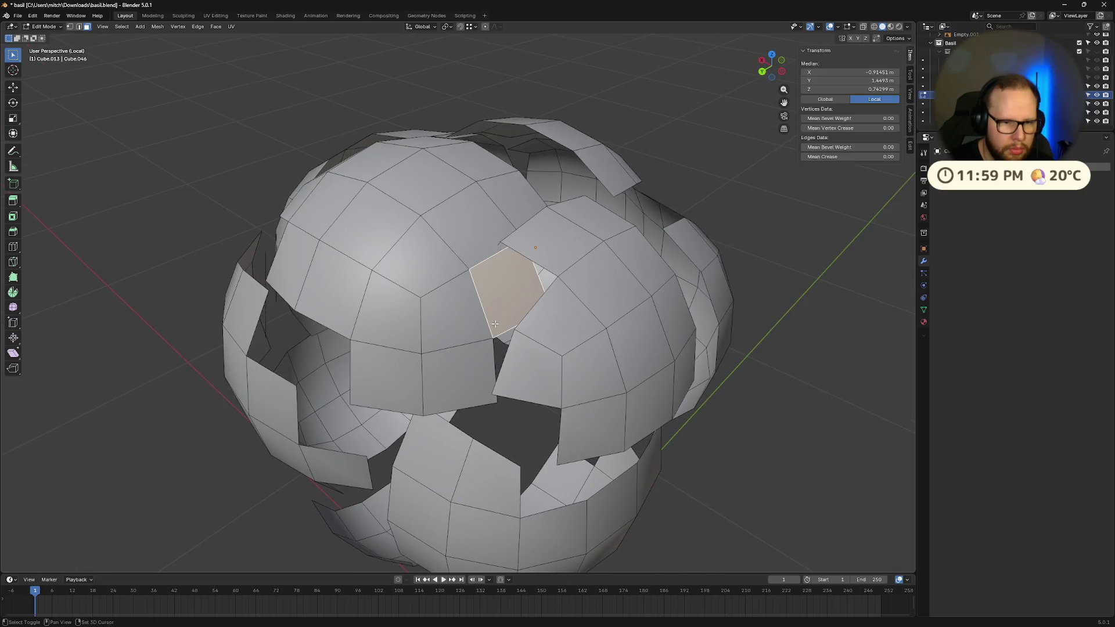
pyautogui.keyDown('shift'); pyautogui.click(480, 367); pyautogui.keyUp('shift')
pyautogui.press('x')
pyautogui.click(488, 352)
pyautogui.keyDown('shift'); pyautogui.click(501, 231); pyautogui.keyUp('shift')
pyautogui.press('x')
pyautogui.click(501, 231)
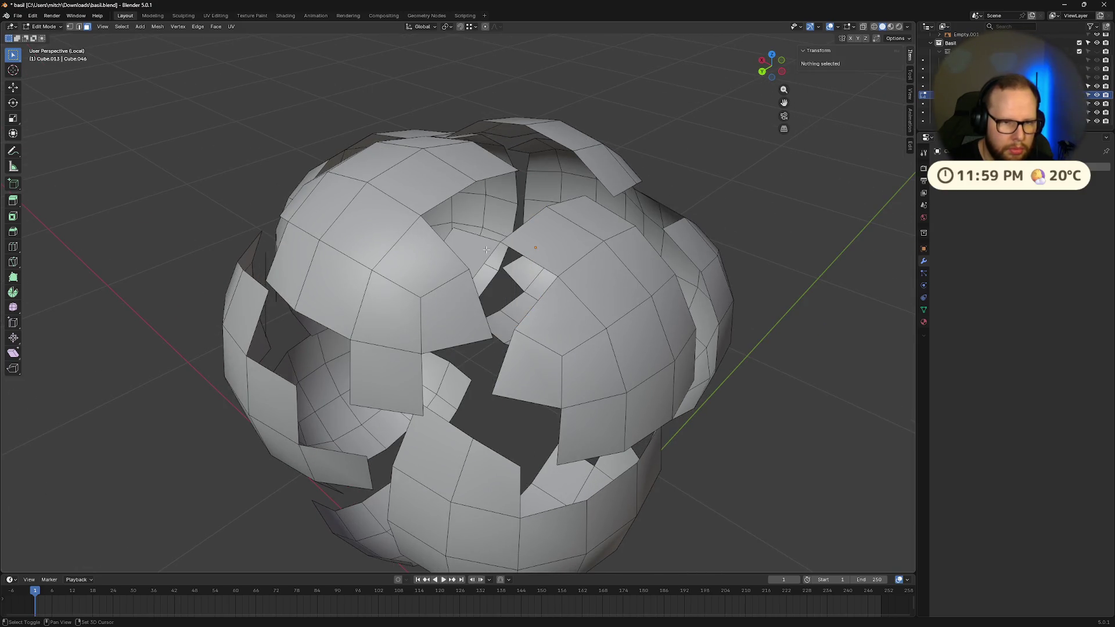
pyautogui.keyDown('shift'); pyautogui.click(486, 250); pyautogui.keyUp('shift')
pyautogui.press('x')
pyautogui.click(486, 250)
pyautogui.moveTo(486, 250)
pyautogui.mouseDown(button='middle')
pyautogui.moveTo(447, 224)
pyautogui.moveTo(606, 243)
pyautogui.moveTo(462, 355)
pyautogui.moveTo(442, 342)
pyautogui.mouseUp(button='middle')
# - Clear the selection and switch to edge select mode
pyautogui.hotkey('alt', 'a')
pyautogui.moveTo(439, 280)
pyautogui.mouseDown(button='middle')
pyautogui.moveTo(548, 279)
pyautogui.moveTo(601, 264)
pyautogui.moveTo(371, 276)
pyautogui.moveTo(662, 324)
pyautogui.moveTo(514, 378)
pyautogui.mouseUp(button='middle')
pyautogui.scroll(6, 372, 277)
pyautogui.press('2')
pyautogui.scroll(4, 662, 324)
pyautogui.scroll(-8, 709, 313)
pyautogui.scroll(3, 346, 354)
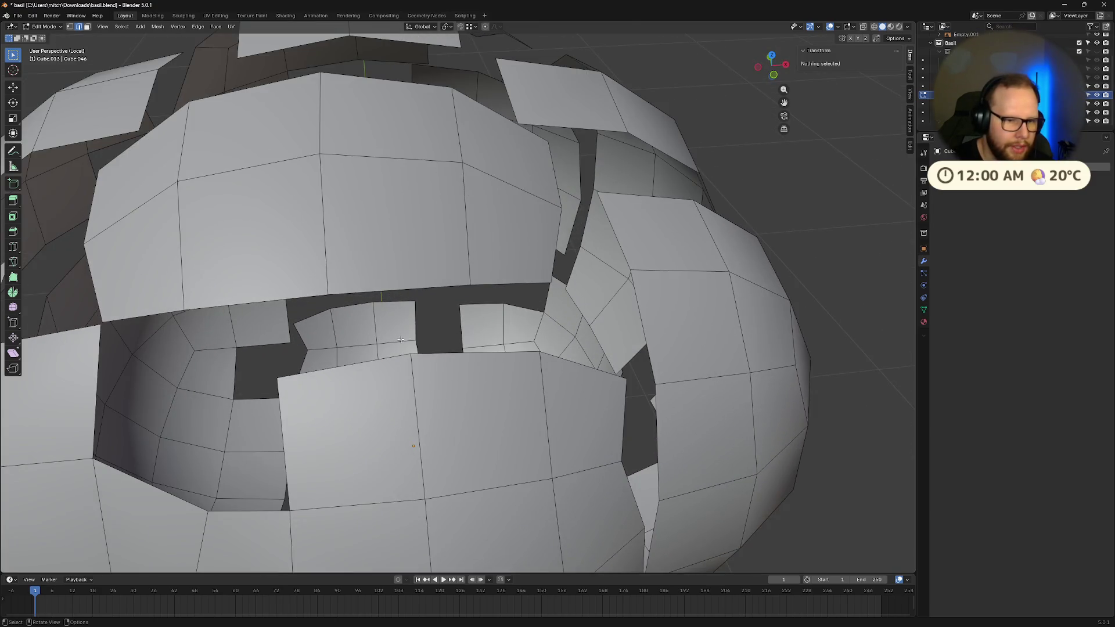
# - Select an edge and nearby geometry along a gap between the spheres
pyautogui.moveTo(401, 339); pyautogui.dragTo(637, 339, button='middle')
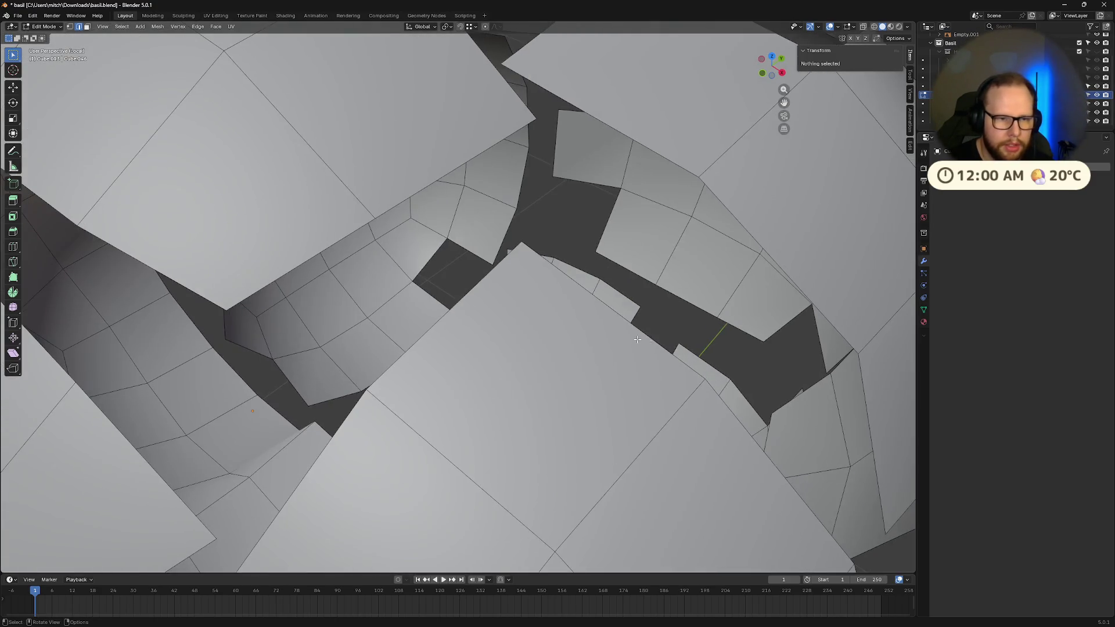
pyautogui.click(334, 245)
pyautogui.scroll(-2, 452, 311)
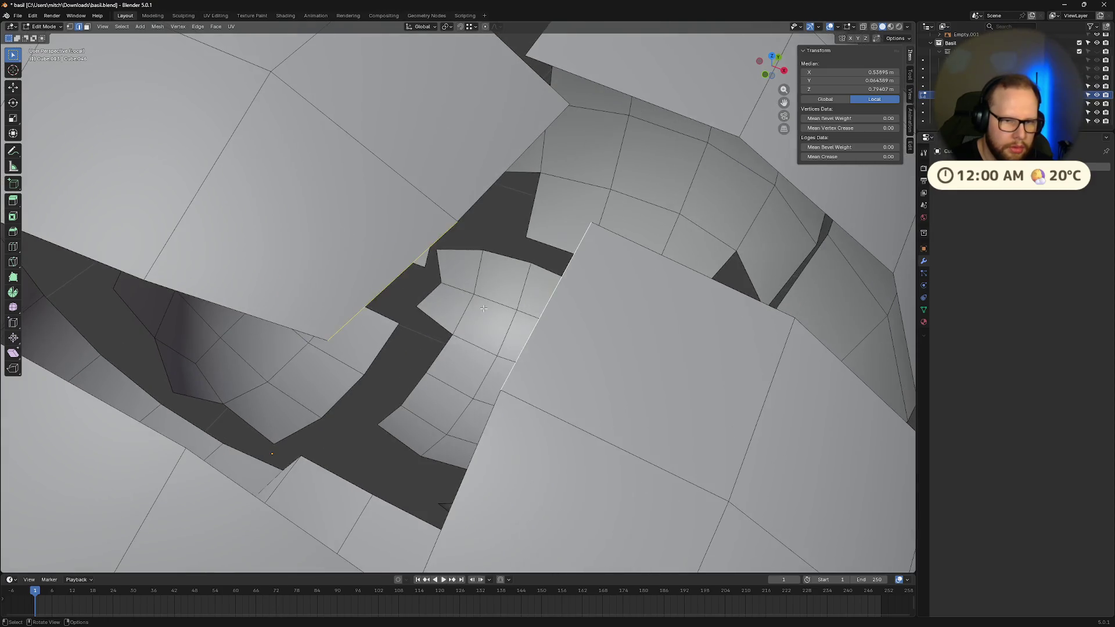
pyautogui.click(523, 317)
pyautogui.scroll(-3, 525, 318)
pyautogui.moveTo(518, 317)
pyautogui.mouseDown(button='middle')
pyautogui.moveTo(471, 239)
pyautogui.moveTo(460, 255)
pyautogui.mouseUp(button='middle')
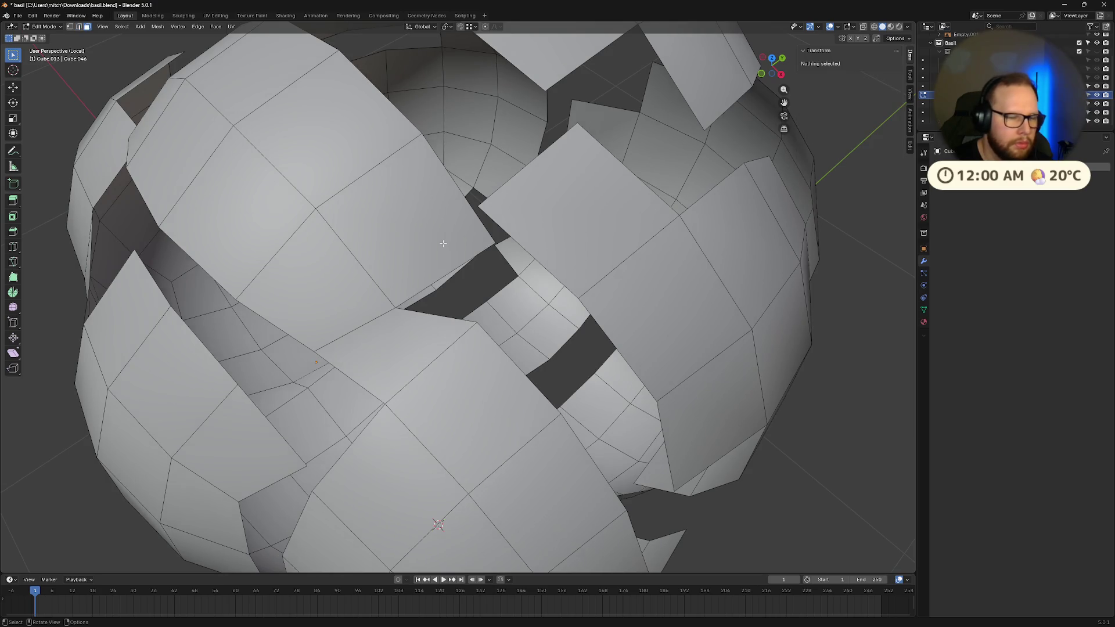
# - Delete one more overlapping face and select a face beside the gap
pyautogui.click(443, 243)
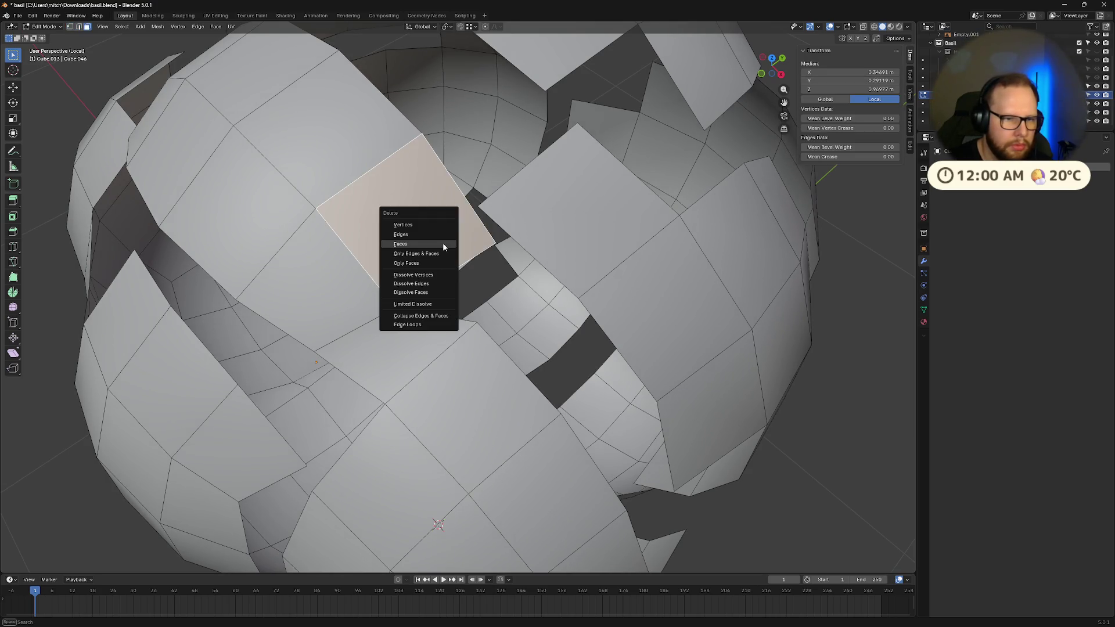
pyautogui.click(442, 244)
pyautogui.moveTo(443, 243)
pyautogui.mouseDown(button='middle')
pyautogui.moveTo(456, 223)
pyautogui.moveTo(475, 294)
pyautogui.mouseUp(button='middle')
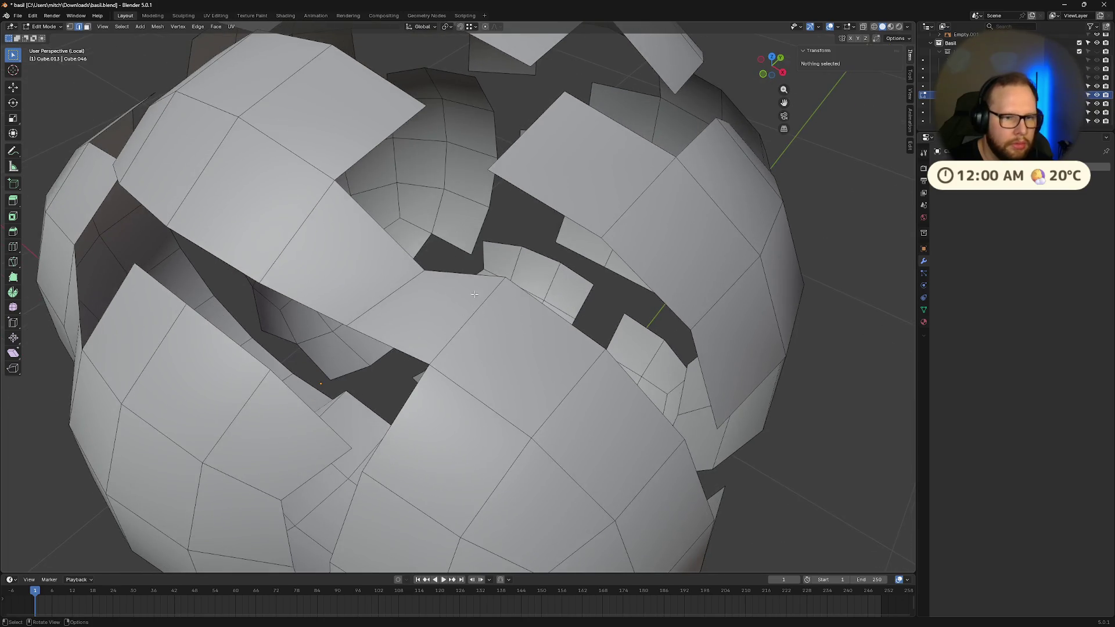
pyautogui.click(540, 203)
pyautogui.moveTo(541, 203); pyautogui.dragTo(488, 289, button='middle')
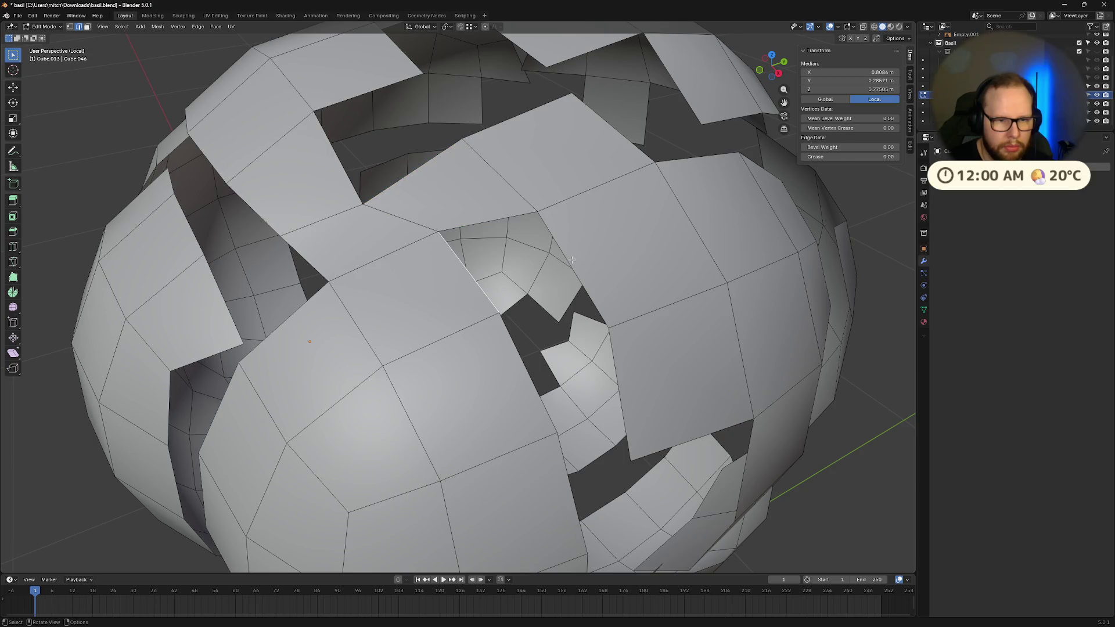
pyautogui.moveTo(522, 235); pyautogui.dragTo(580, 260, button='middle')
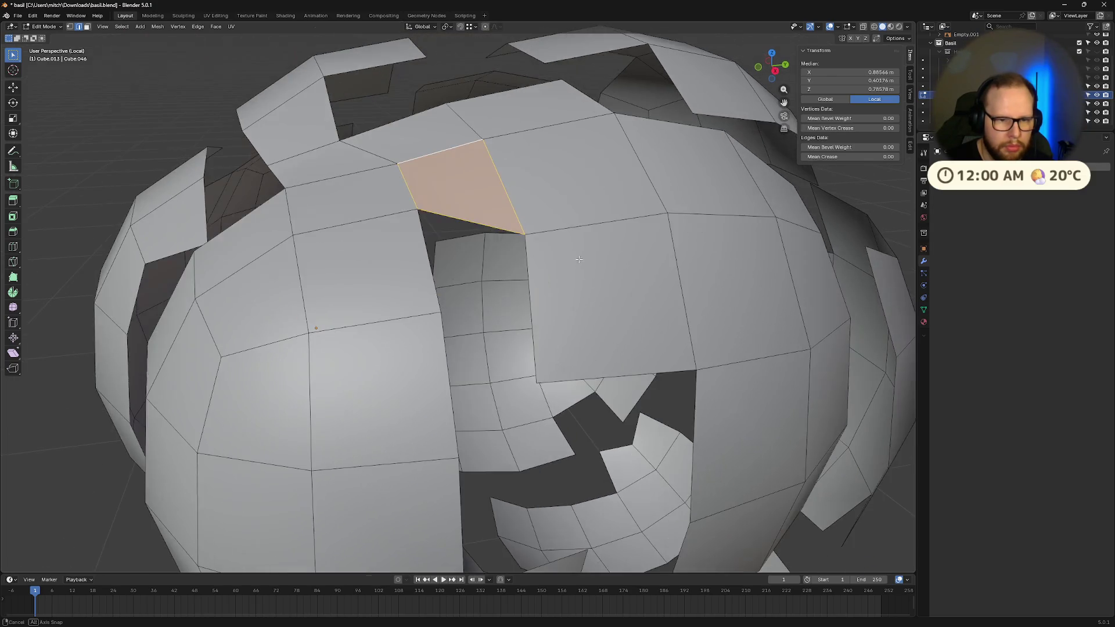
# - Fill the first three gaps between the hair spheres with new triangle and edge faces
pyautogui.press('f')
pyautogui.moveTo(530, 298)
pyautogui.mouseDown(button='middle')
pyautogui.moveTo(445, 213)
pyautogui.moveTo(496, 277)
pyautogui.mouseUp(button='middle')
pyautogui.click(445, 213)
pyautogui.press('f')
pyautogui.click(455, 339)
pyautogui.keyDown('shift'); pyautogui.click(497, 335); pyautogui.keyUp('shift')
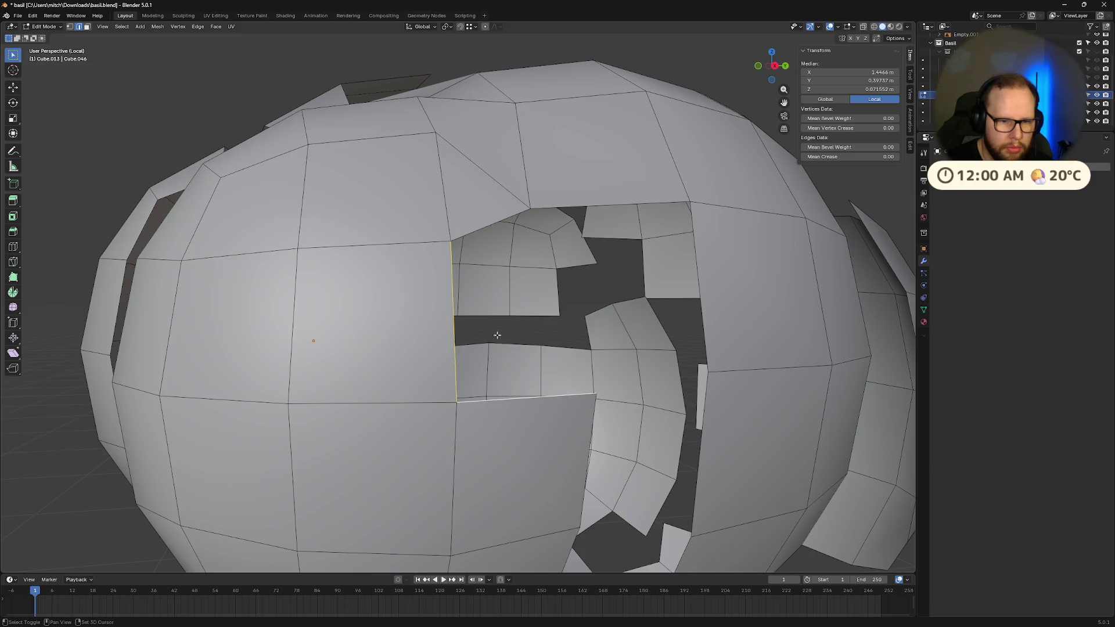
pyautogui.press('f')
# - Bridge the next two openings by filling faces between their paired border edges
pyautogui.moveTo(545, 237); pyautogui.dragTo(500, 262, button='middle')
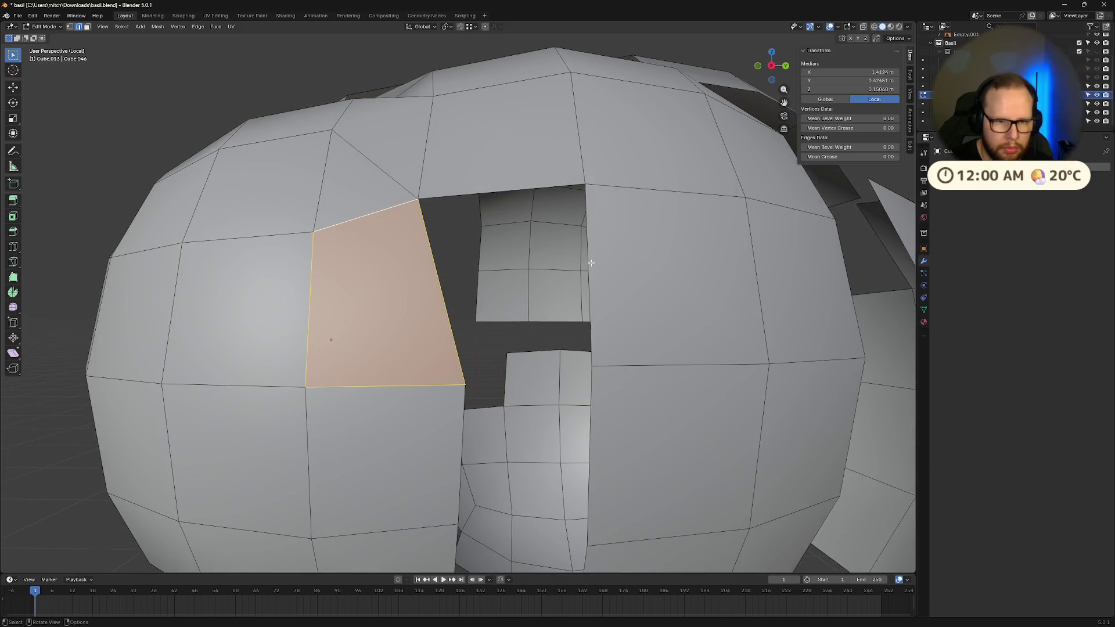
pyautogui.click(588, 273)
pyautogui.keyDown('shift'); pyautogui.click(469, 196); pyautogui.keyUp('shift')
pyautogui.press('f')
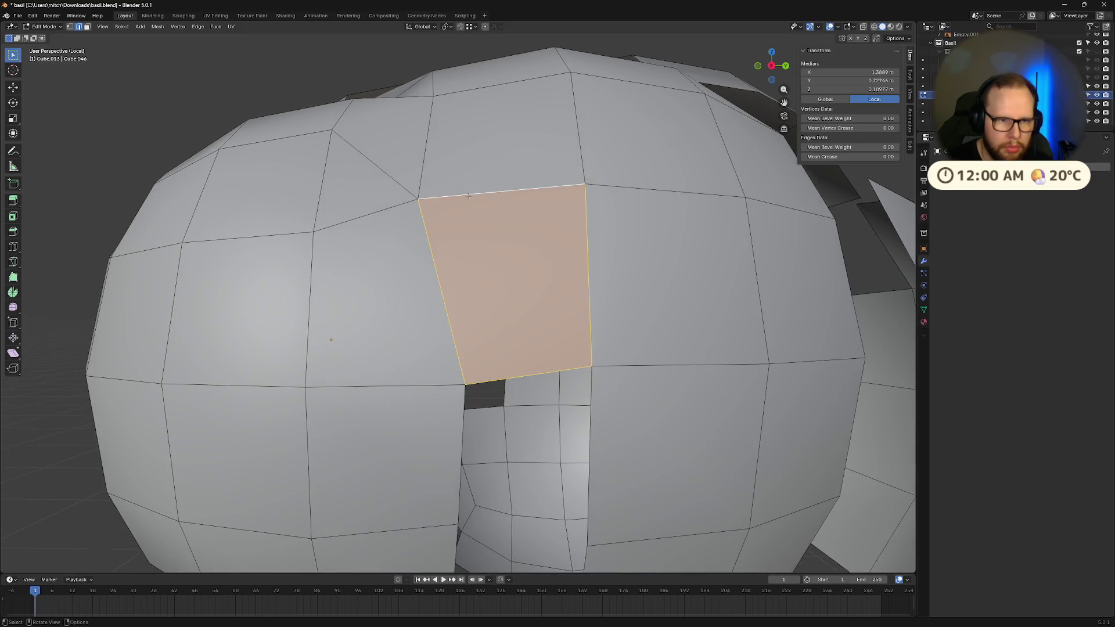
pyautogui.moveTo(469, 197); pyautogui.dragTo(420, 273, button='middle')
pyautogui.click(420, 273)
pyautogui.keyDown('shift'); pyautogui.click(551, 255); pyautogui.keyUp('shift')
pyautogui.press('f')
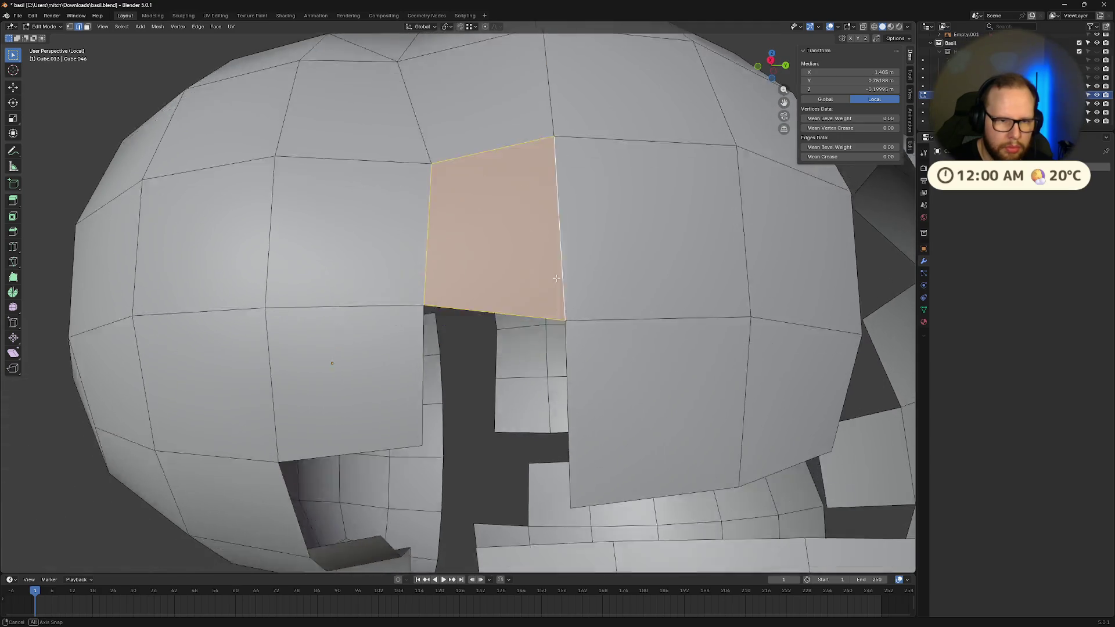
# - Replace an unwanted fill with a face built from the opening's top and right edges
pyautogui.moveTo(551, 254); pyautogui.dragTo(481, 198, button='middle')
pyautogui.press('f')
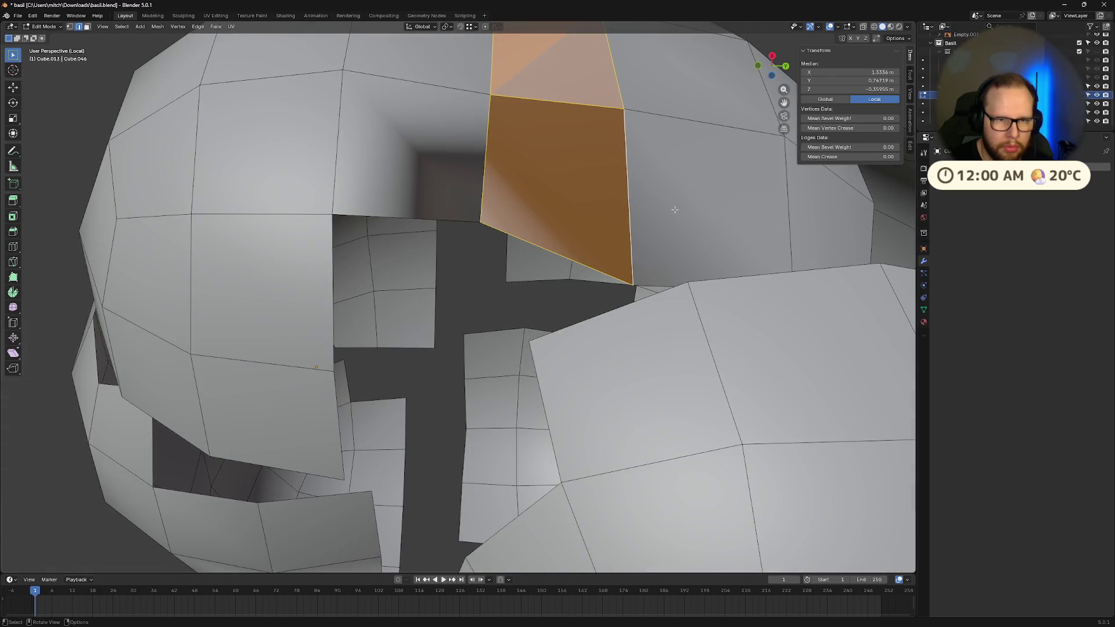
pyautogui.hotkey('ctrl', 'z')
pyautogui.click(605, 105)
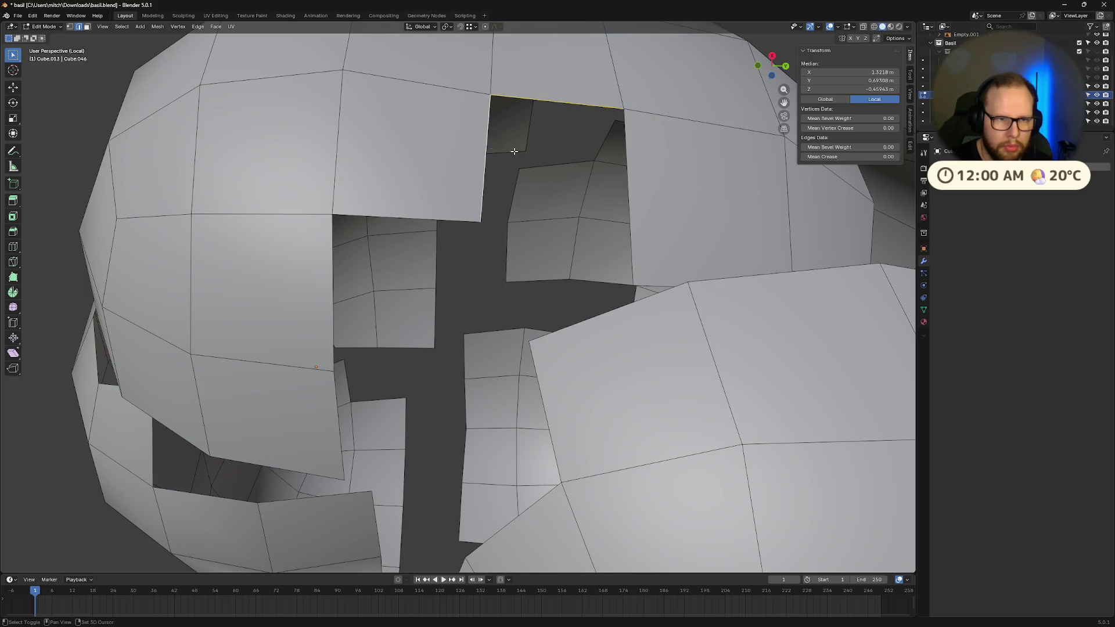
pyautogui.keyDown('shift'); pyautogui.click(626, 175); pyautogui.keyUp('shift')
pyautogui.press('f')
# - Fill the gap between its right and lower-left edges, then inspect the new face
pyautogui.moveTo(626, 174); pyautogui.dragTo(693, 301, button='middle')
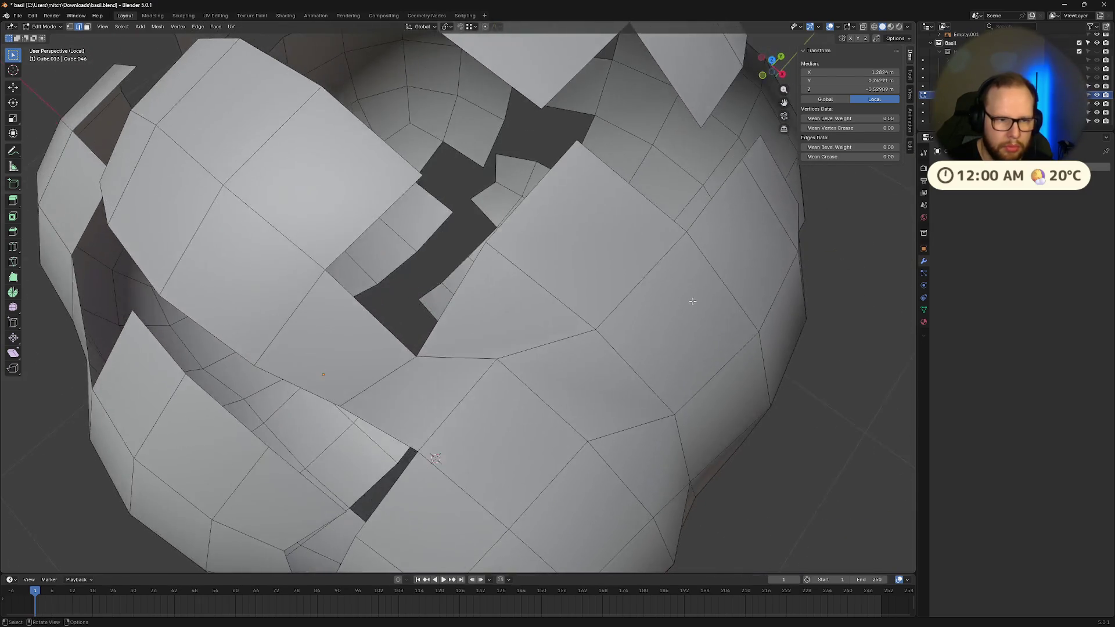
pyautogui.click(454, 296)
pyautogui.keyDown('shift'); pyautogui.click(348, 292); pyautogui.keyUp('shift')
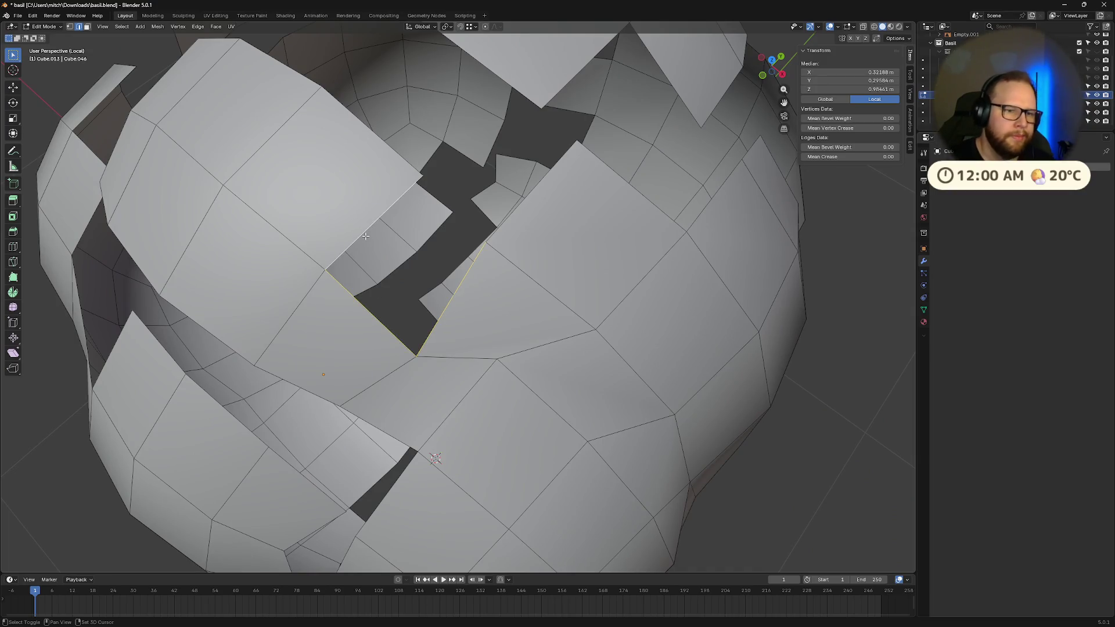
pyautogui.press('f')
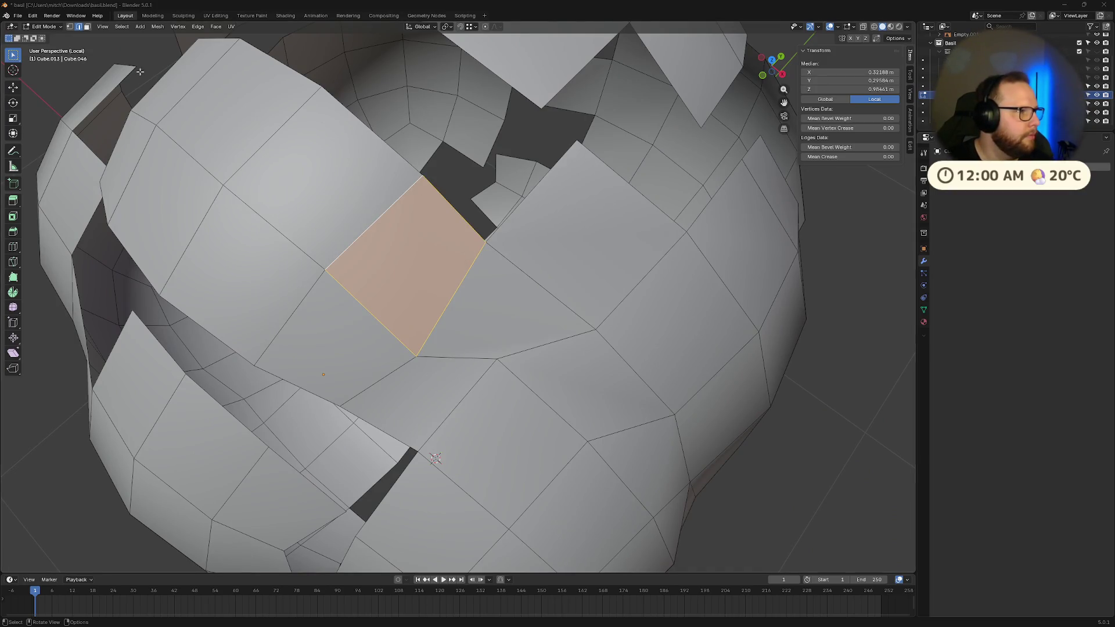
pyautogui.moveTo(413, 154); pyautogui.dragTo(452, 126, button='middle')
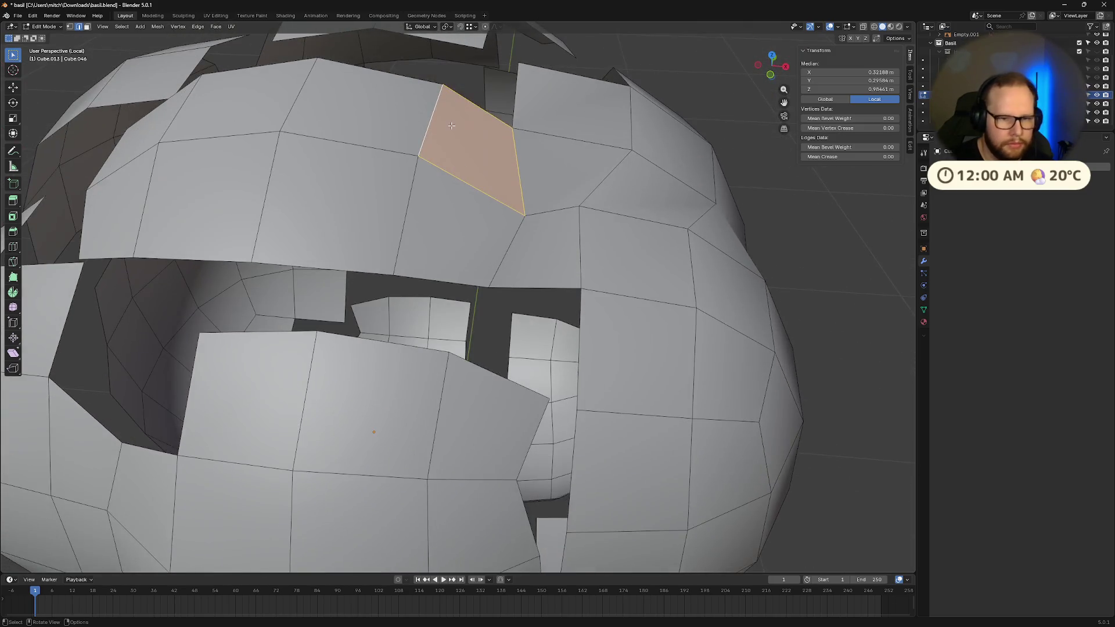
pyautogui.moveTo(448, 270)
pyautogui.mouseDown(button='middle')
pyautogui.moveTo(560, 271)
pyautogui.moveTo(534, 271)
pyautogui.moveTo(458, 351)
pyautogui.mouseUp(button='middle')
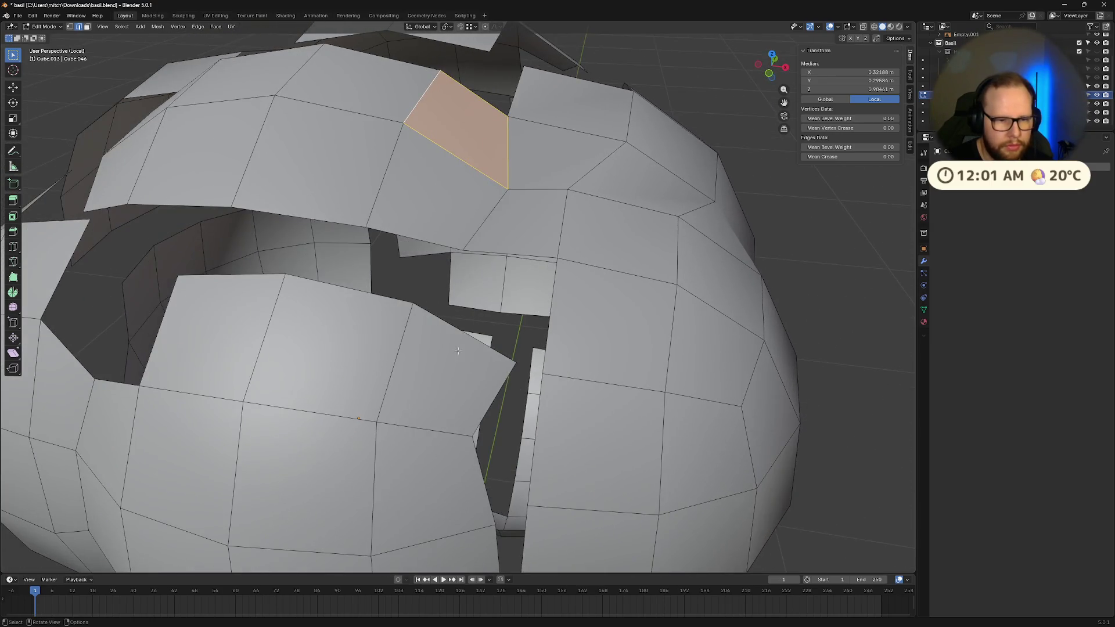
# - Delete the face overlapping the neighbouring sphere and fill a new face across that gap
pyautogui.click(457, 363)
pyautogui.press('x')
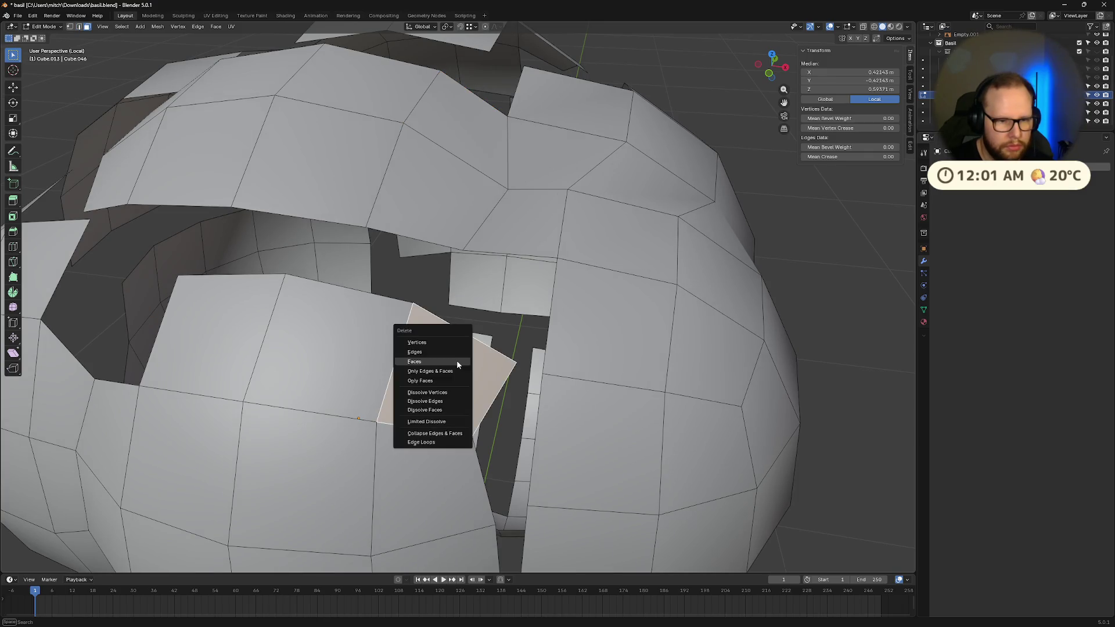
pyautogui.click(457, 361)
pyautogui.click(388, 281)
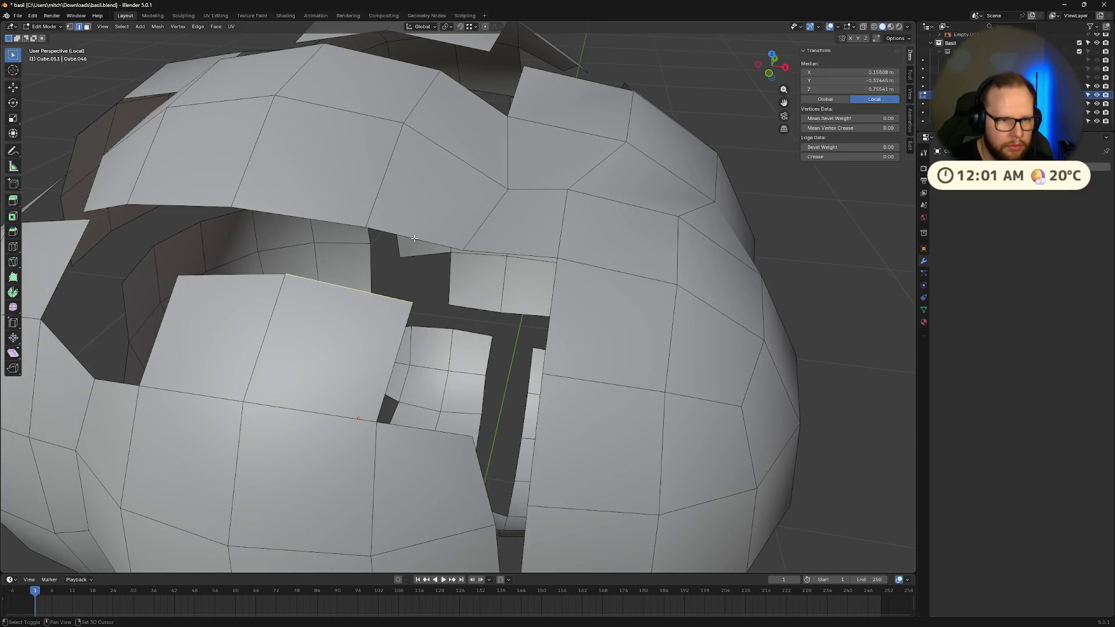
pyautogui.press('f')
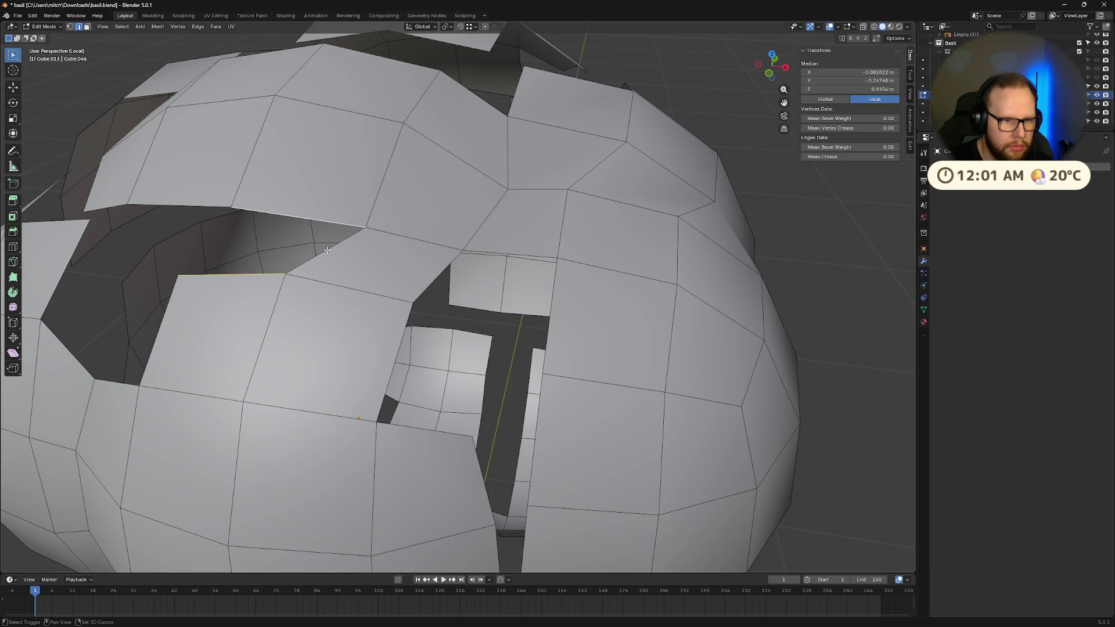
# - Fill two more gaps with triangles, then undo the misplaced triangle
pyautogui.moveTo(327, 250); pyautogui.dragTo(336, 251, button='middle')
pyautogui.click(376, 247)
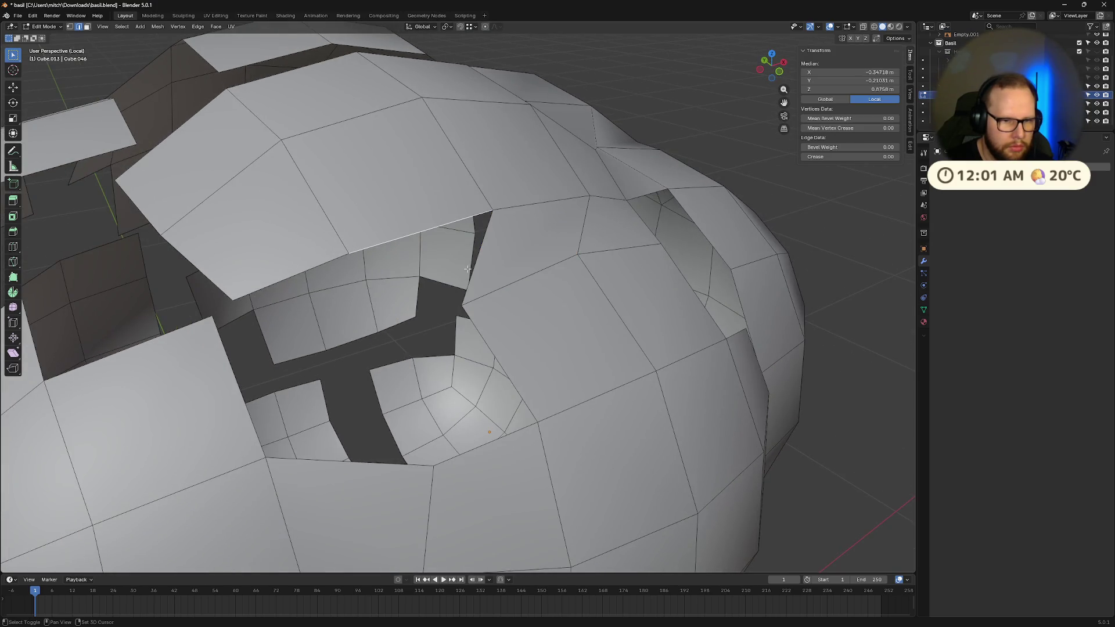
pyautogui.press('f')
pyautogui.click(491, 445)
pyautogui.press('f')
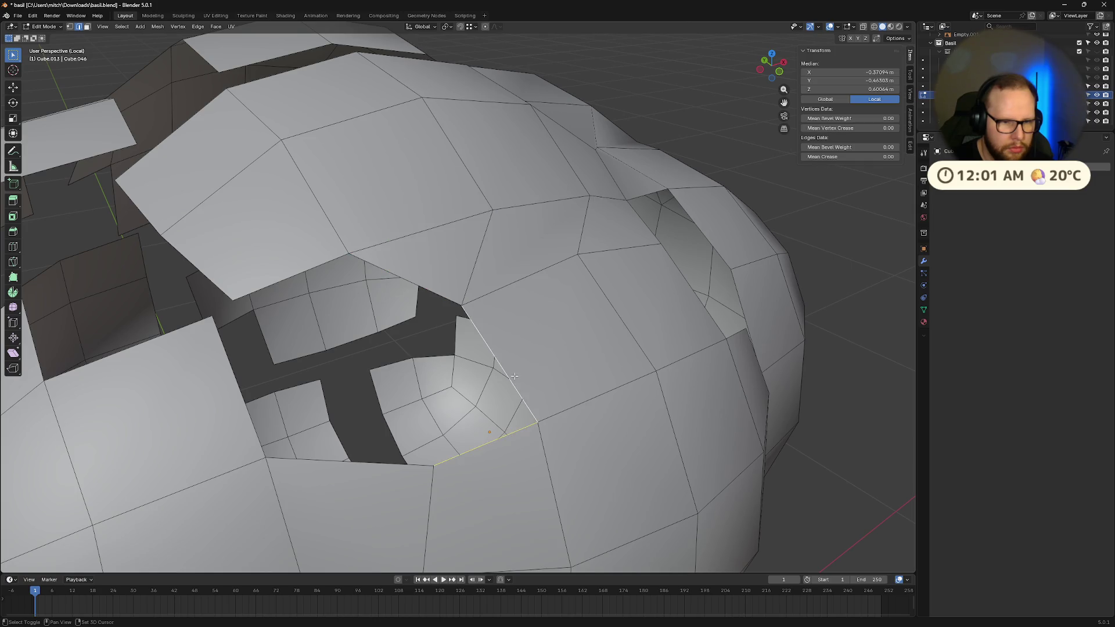
pyautogui.moveTo(491, 445)
pyautogui.mouseDown(button='middle')
pyautogui.moveTo(515, 378)
pyautogui.moveTo(496, 387)
pyautogui.mouseUp(button='middle')
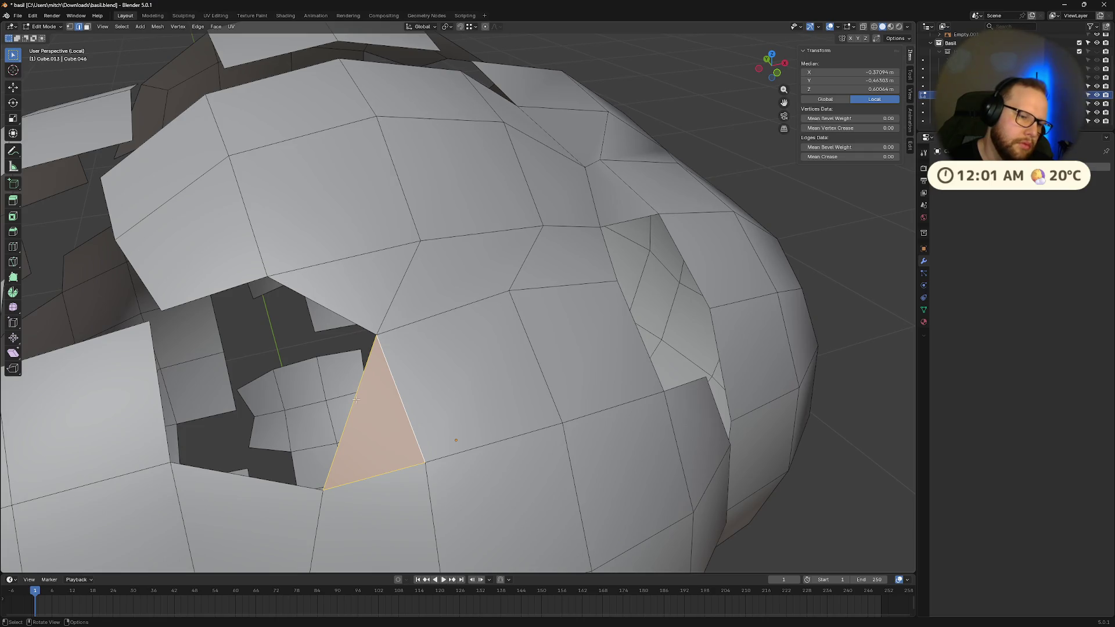
pyautogui.hotkey('ctrl', 'z')
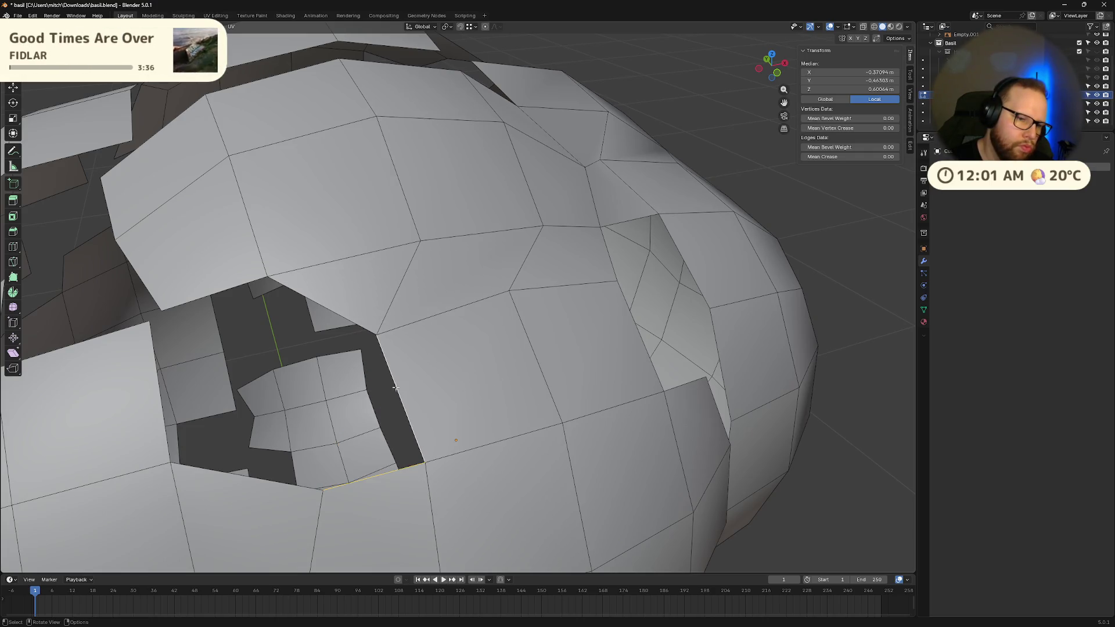
# - Fill a hole with a triangle, then undo the oversized fill faces over the next hole
pyautogui.keyDown('shift'); pyautogui.click(283, 484); pyautogui.keyUp('shift')
pyautogui.press('f')
pyautogui.moveTo(283, 484); pyautogui.dragTo(259, 430, button='middle')
pyautogui.click(408, 303)
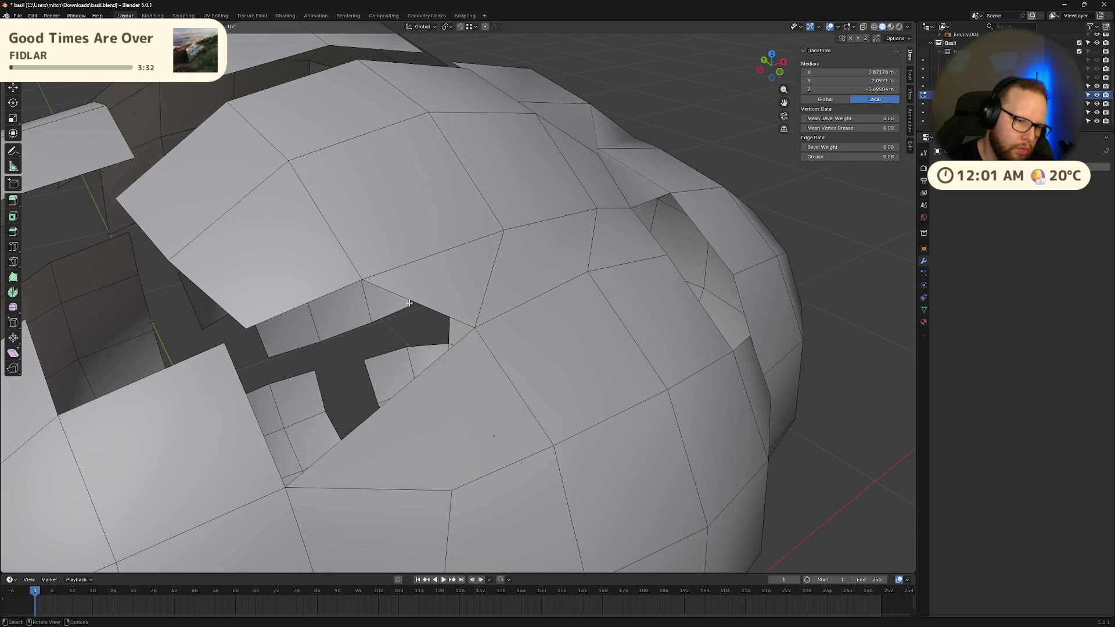
pyautogui.moveTo(394, 412); pyautogui.dragTo(476, 288, button='middle')
pyautogui.hotkey('ctrl', 'z')
pyautogui.hotkey('ctrl', 'z')
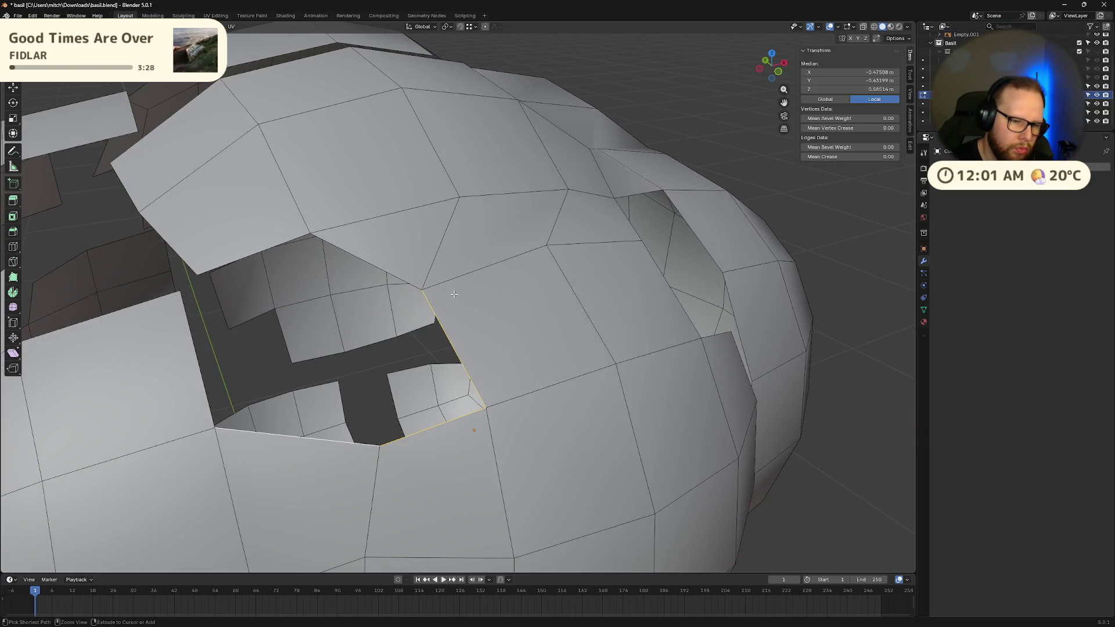
pyautogui.hotkey('ctrl', 'z')
pyautogui.hotkey('ctrl', 'z')
pyautogui.hotkey('ctrl', 'z')
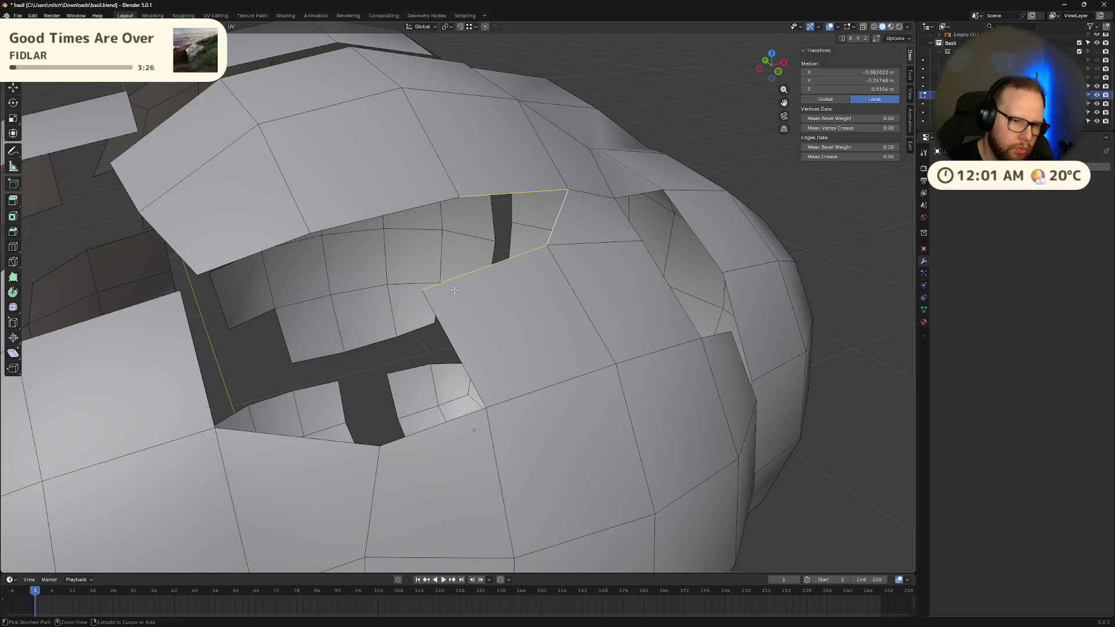
pyautogui.press('f')
pyautogui.hotkey('ctrl', 'z')
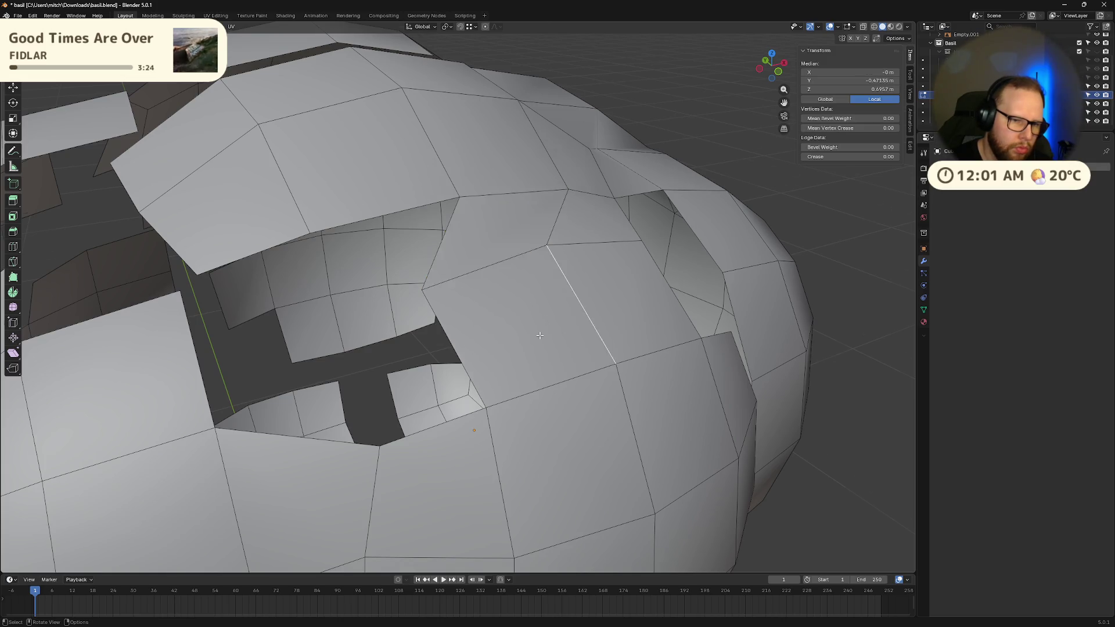
# - Bridge two more gaps by filling faces between facing edge pairs
pyautogui.moveTo(539, 312); pyautogui.dragTo(325, 312, button='middle')
pyautogui.click(320, 313)
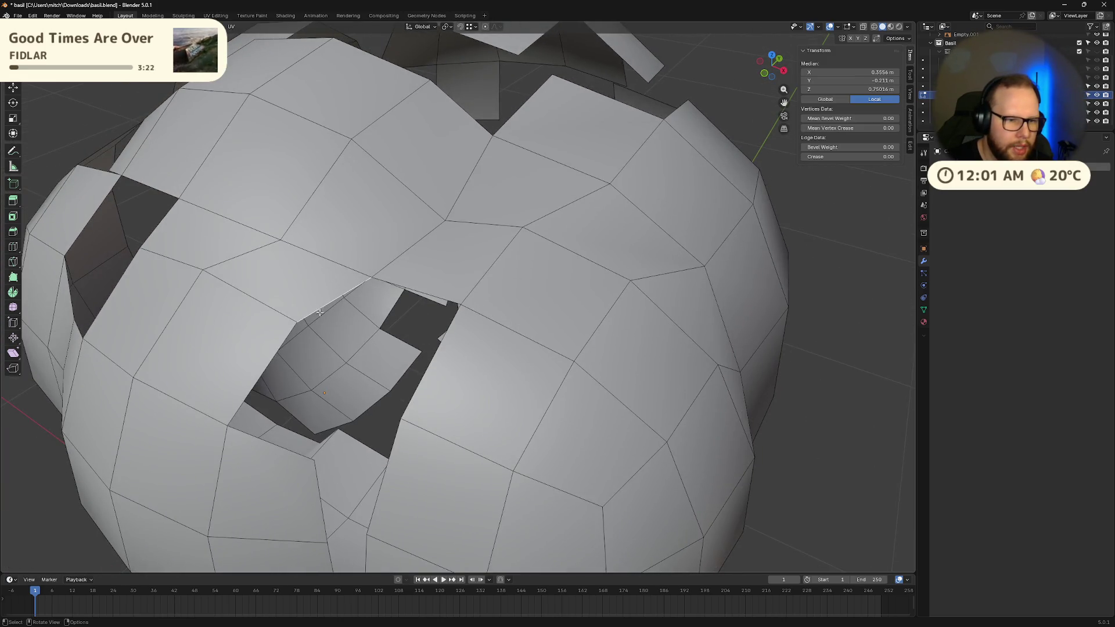
pyautogui.keyDown('shift'); pyautogui.click(429, 299); pyautogui.keyUp('shift')
pyautogui.press('f')
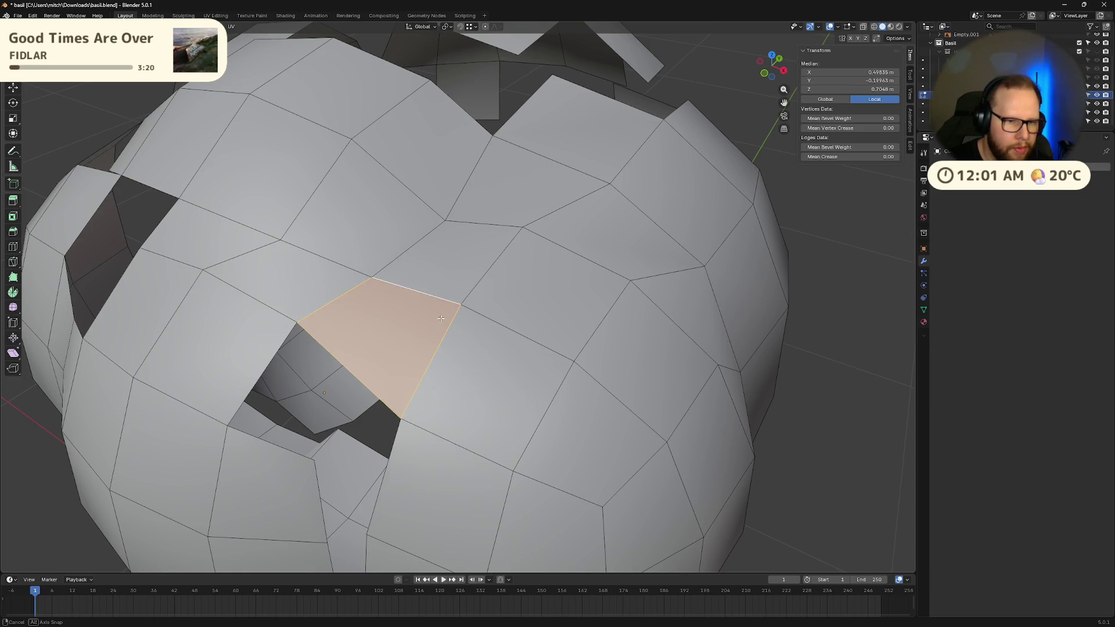
pyautogui.moveTo(424, 292)
pyautogui.mouseDown(button='middle')
pyautogui.moveTo(453, 302)
pyautogui.moveTo(423, 349)
pyautogui.mouseUp(button='middle')
pyautogui.click(363, 325)
pyautogui.keyDown('shift'); pyautogui.click(363, 290); pyautogui.keyUp('shift')
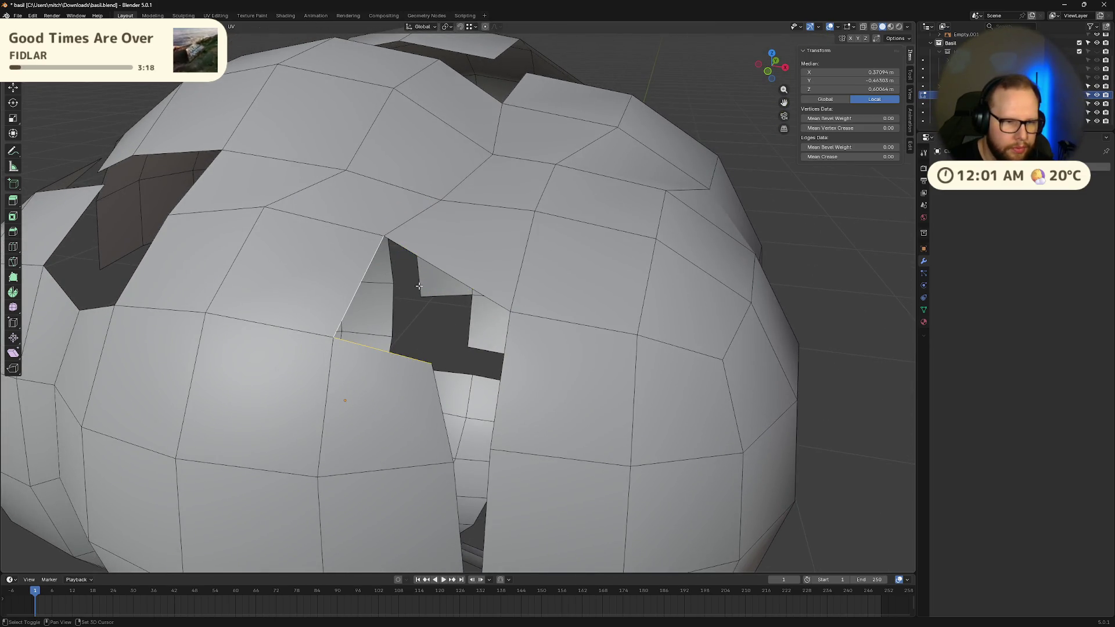
pyautogui.press('f')
# - Close the top of the vertical gap with a face from its top and right edges
pyautogui.moveTo(463, 283); pyautogui.dragTo(488, 308, button='middle')
pyautogui.click(480, 348)
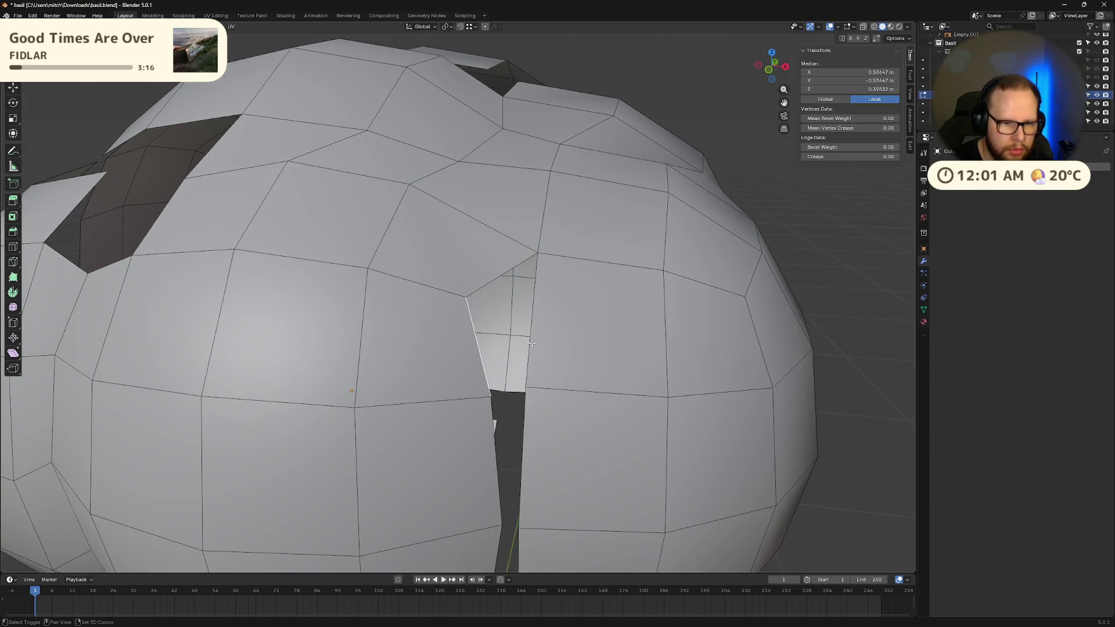
pyautogui.keyDown('shift'); pyautogui.click(526, 324); pyautogui.keyUp('shift')
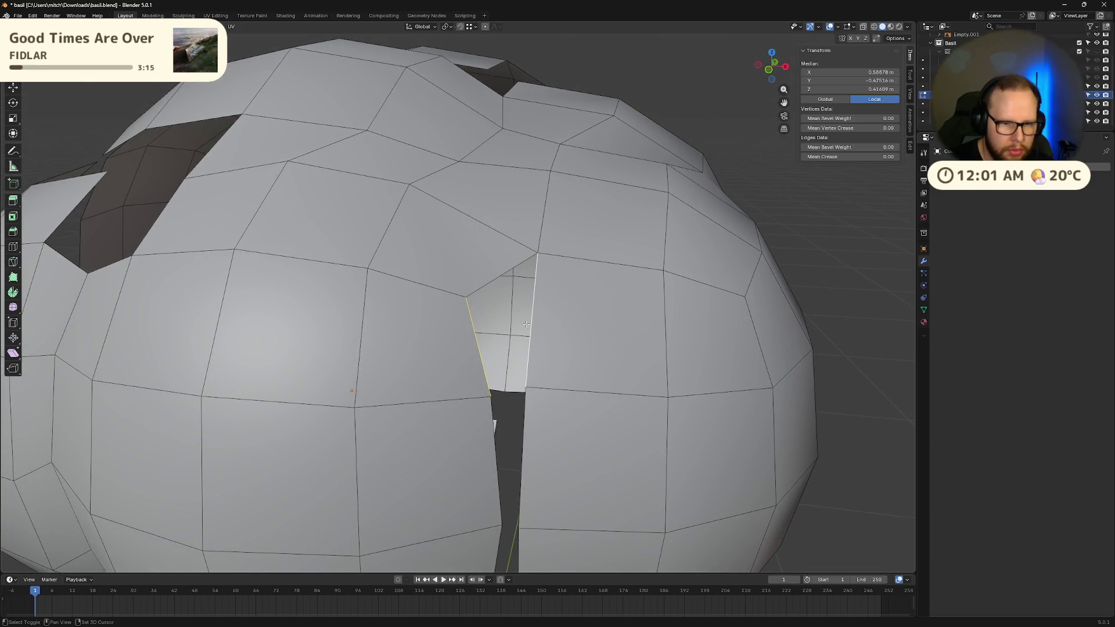
pyautogui.click(499, 283)
pyautogui.keyDown('shift'); pyautogui.click(532, 315); pyautogui.keyUp('shift')
pyautogui.press('f')
# - Stitch two successive sections of the seam gap with new faces
pyautogui.moveTo(532, 315); pyautogui.dragTo(464, 296, button='middle')
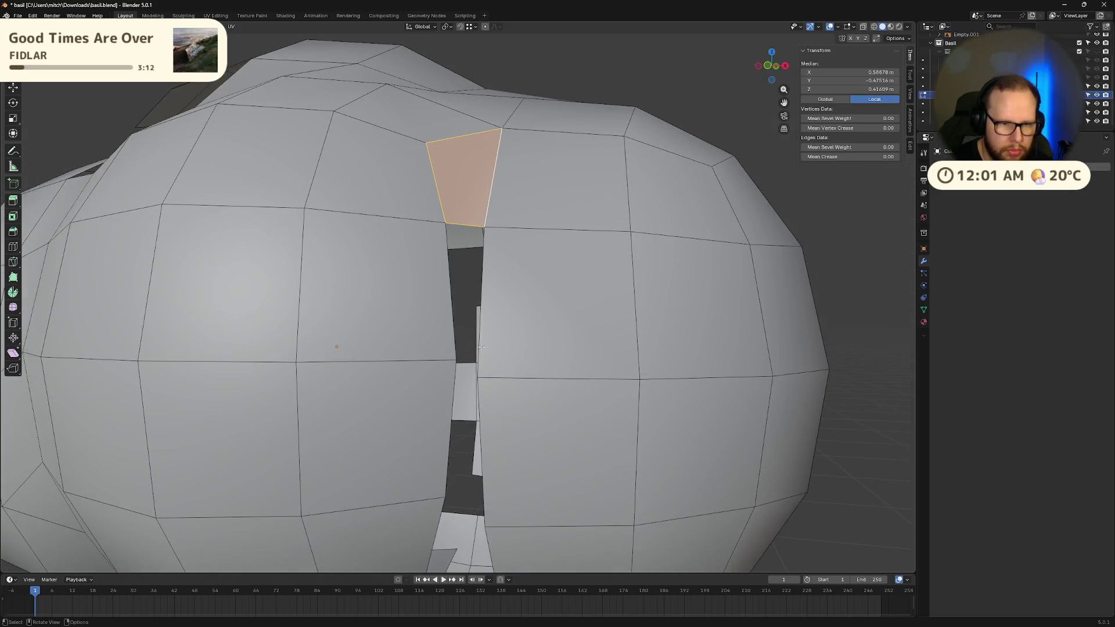
pyautogui.click(451, 291)
pyautogui.keyDown('shift'); pyautogui.click(477, 298); pyautogui.keyUp('shift')
pyautogui.press('f')
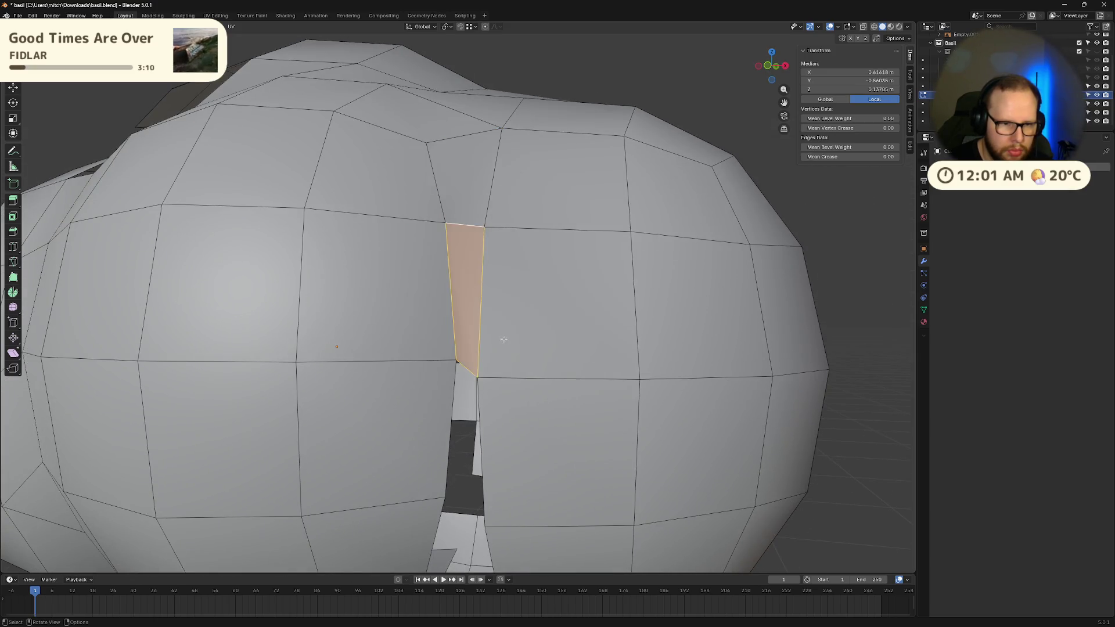
pyautogui.moveTo(474, 225); pyautogui.dragTo(431, 284, button='middle')
pyautogui.click(427, 283)
pyautogui.keyDown('shift'); pyautogui.click(462, 270); pyautogui.keyUp('shift')
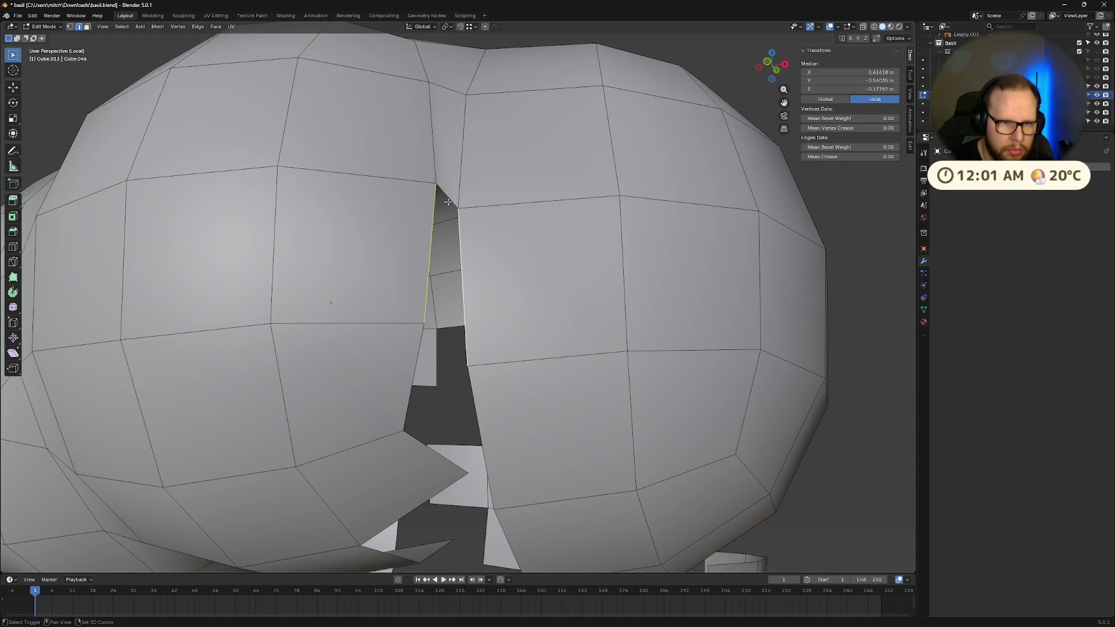
pyautogui.press('f')
# - Undo an unwanted fill below and close that gap with a triangle face instead
pyautogui.click(423, 365)
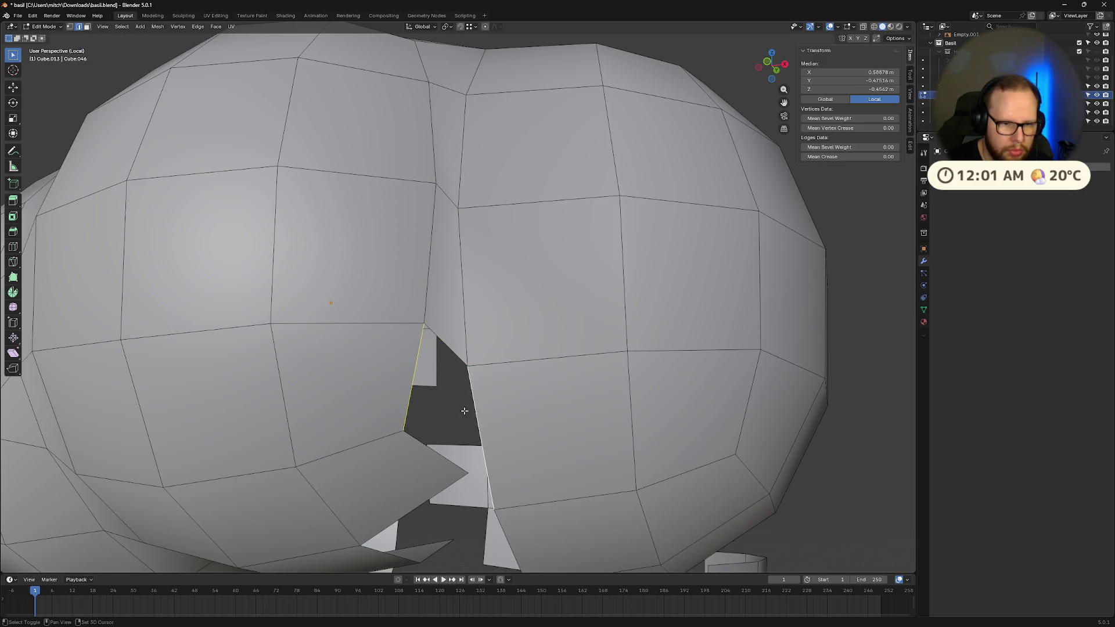
pyautogui.press('f')
pyautogui.moveTo(504, 402)
pyautogui.mouseDown(button='middle')
pyautogui.moveTo(517, 377)
pyautogui.moveTo(540, 373)
pyautogui.moveTo(525, 369)
pyautogui.moveTo(546, 348)
pyautogui.mouseUp(button='middle')
pyautogui.hotkey('ctrl', 'z')
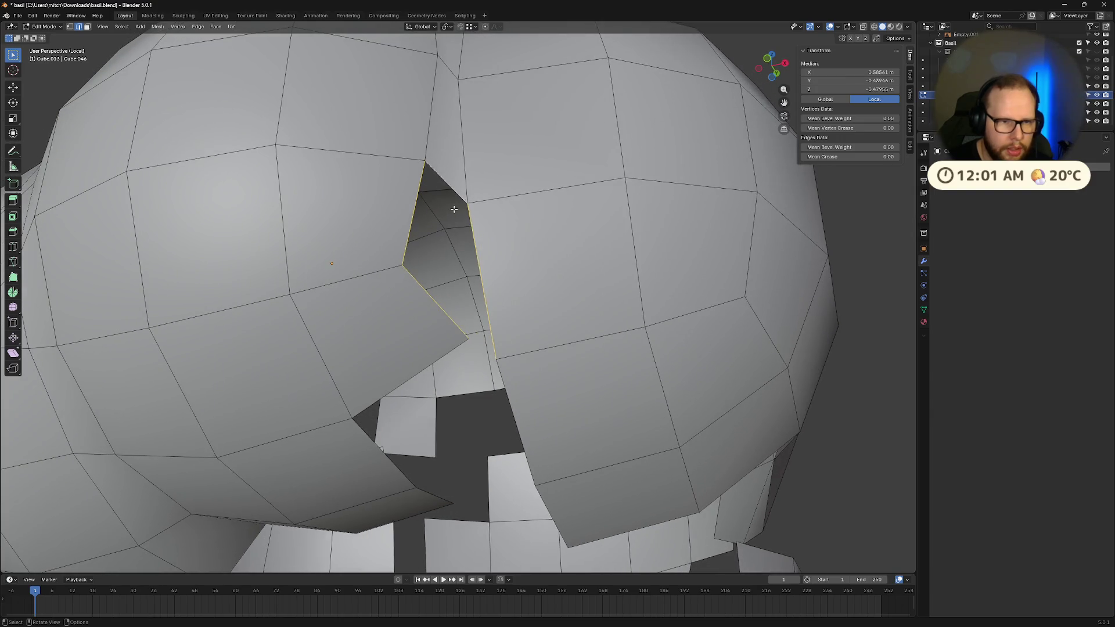
pyautogui.click(452, 191)
pyautogui.press('f')
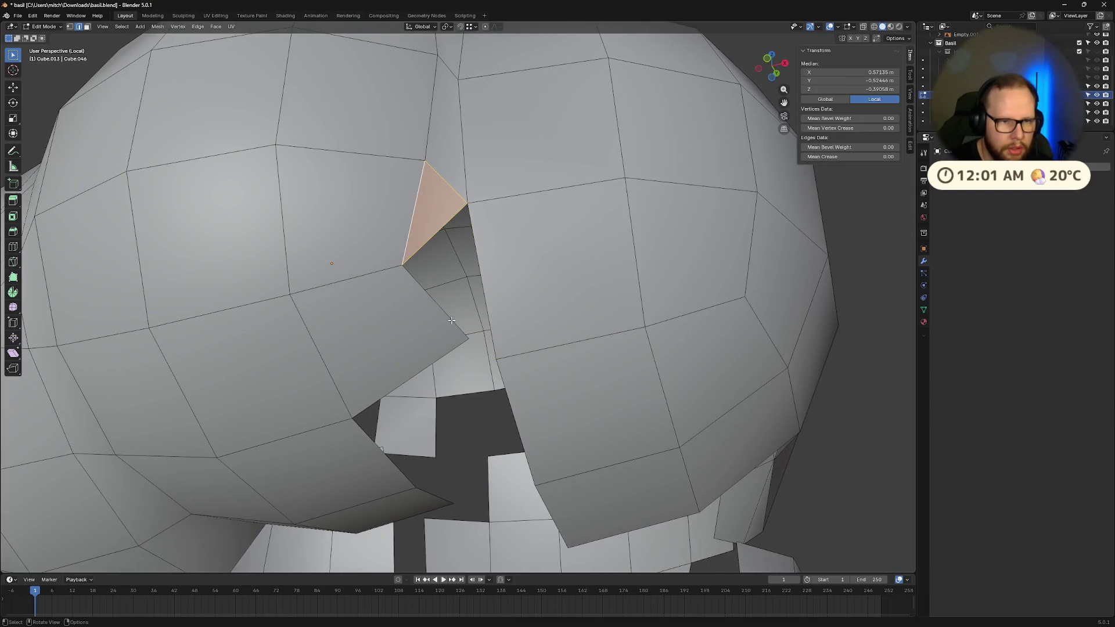
# - Fill the gap between its lower edge and the opposite edge
pyautogui.click(444, 314)
pyautogui.keyDown('shift'); pyautogui.click(480, 279); pyautogui.keyUp('shift')
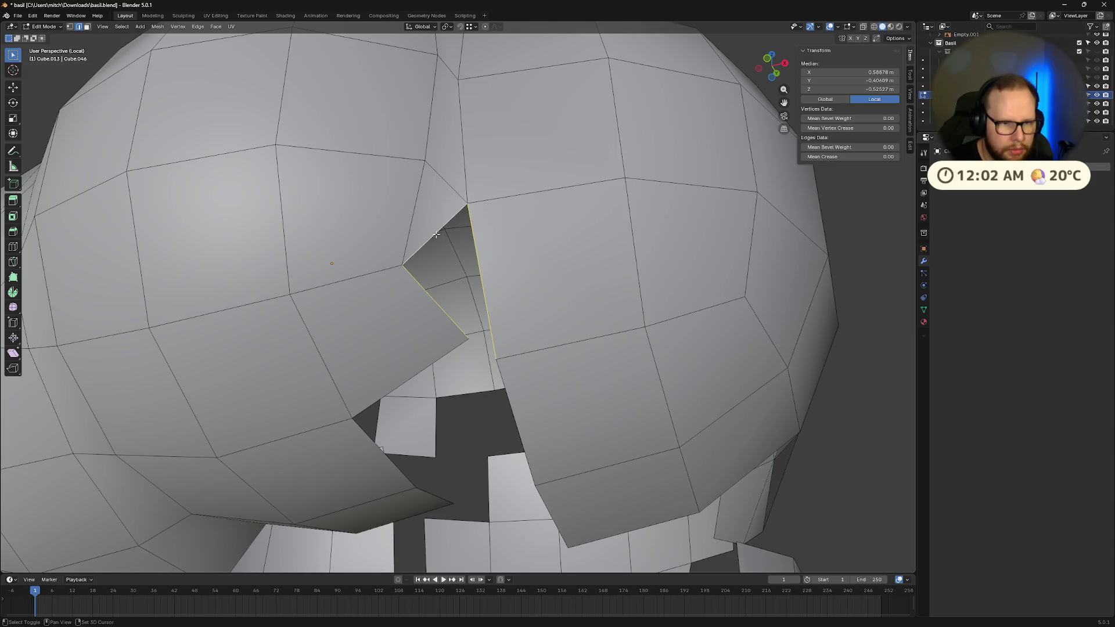
pyautogui.press('f')
pyautogui.scroll(4, 436, 234)
pyautogui.moveTo(441, 244)
pyautogui.mouseDown(button='middle')
pyautogui.moveTo(497, 313)
pyautogui.moveTo(553, 324)
pyautogui.moveTo(554, 302)
pyautogui.mouseUp(button='middle')
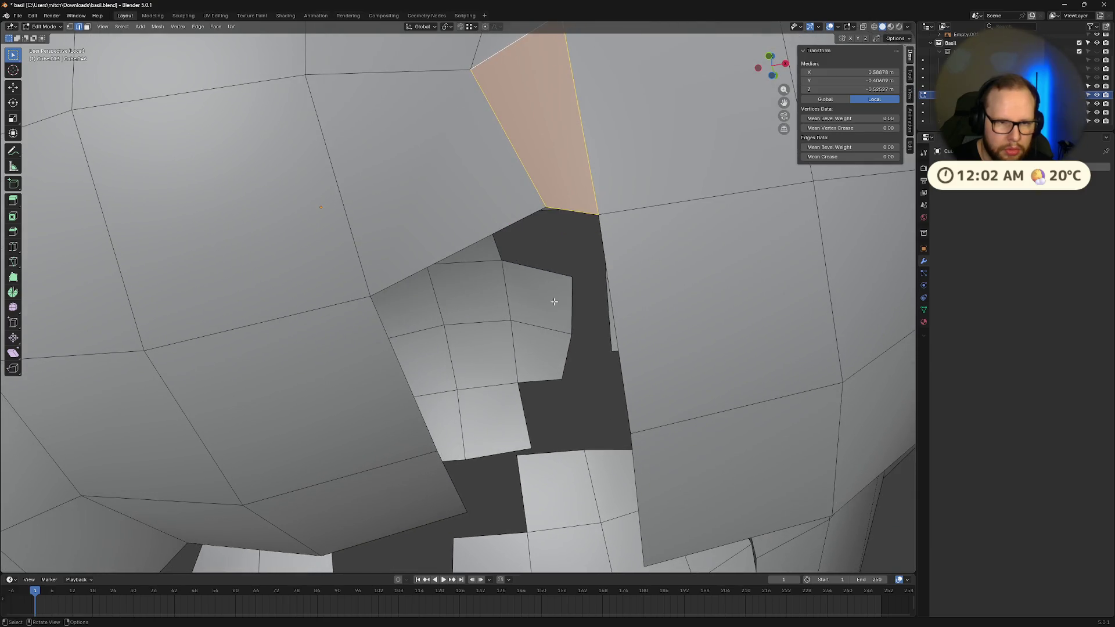
# - Fill the hole underneath between two opposite vertical edges, then select the remaining gap's edge
pyautogui.click(581, 220)
pyautogui.moveTo(590, 229); pyautogui.dragTo(498, 269, button='middle')
pyautogui.click(488, 265)
pyautogui.keyDown('shift'); pyautogui.click(693, 228); pyautogui.keyUp('shift')
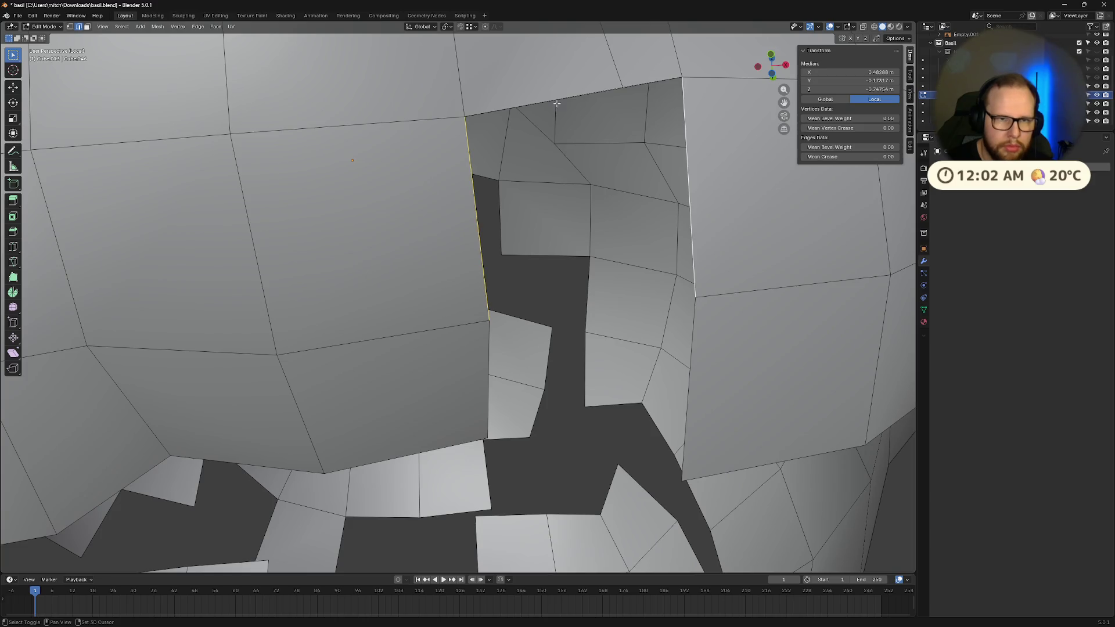
pyautogui.moveTo(693, 228)
pyautogui.mouseDown(button='middle')
pyautogui.moveTo(683, 386)
pyautogui.moveTo(668, 418)
pyautogui.moveTo(684, 443)
pyautogui.moveTo(692, 435)
pyautogui.moveTo(667, 378)
pyautogui.mouseUp(button='middle')
pyautogui.press('f')
pyautogui.scroll(-8, 707, 386)
pyautogui.scroll(4, 692, 435)
pyautogui.click(460, 321)
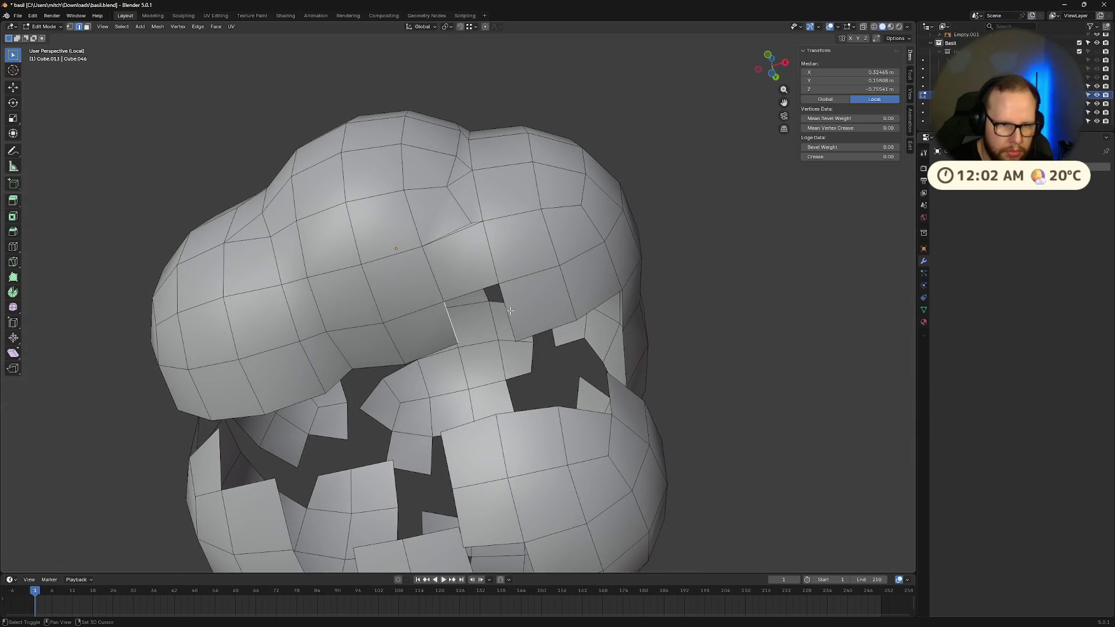
# - Fill the last seam gap and move a single seam vertex along the Y axis
pyautogui.press('f')
pyautogui.moveTo(481, 290)
pyautogui.mouseDown(button='middle')
pyautogui.moveTo(533, 429)
pyautogui.moveTo(486, 437)
pyautogui.mouseUp(button='middle')
pyautogui.press('1')
pyautogui.click(533, 430)
pyautogui.press('g')
pyautogui.press('x')
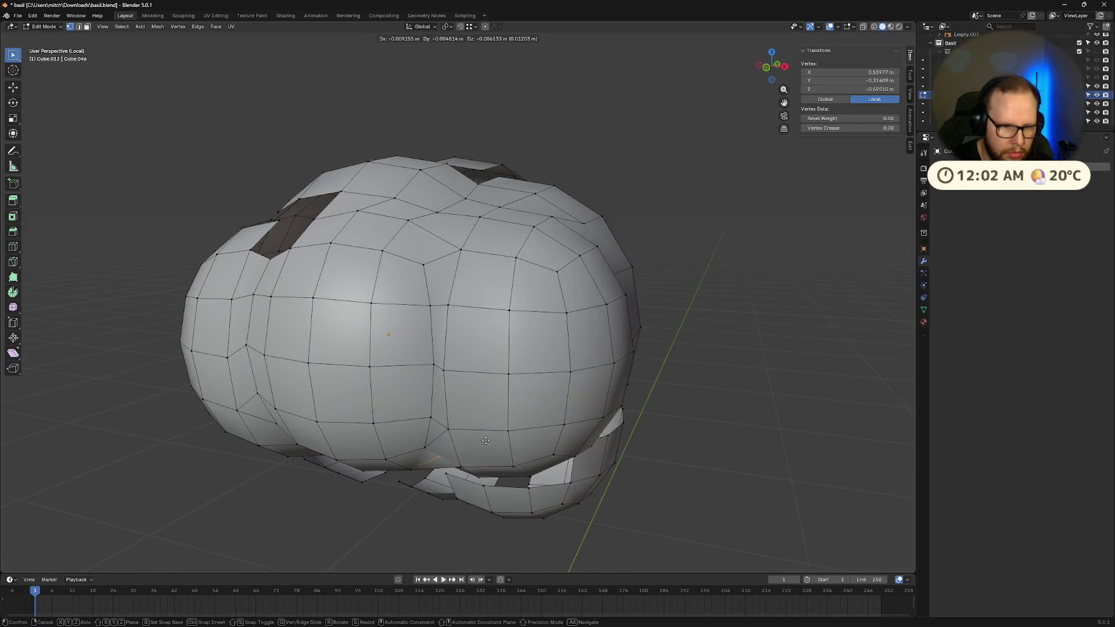
pyautogui.press('y')
pyautogui.click(473, 443)
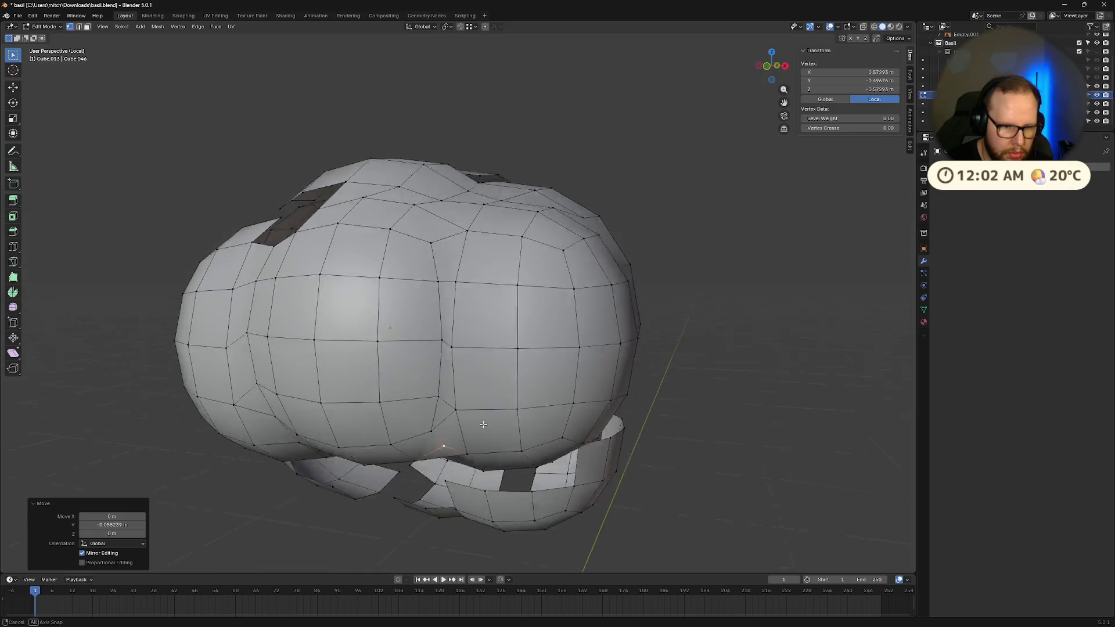
# - Slide the seam vertex along its edge twice, ending at factor 0.236
pyautogui.moveTo(473, 443); pyautogui.dragTo(587, 348, button='middle')
pyautogui.scroll(4, 590, 349)
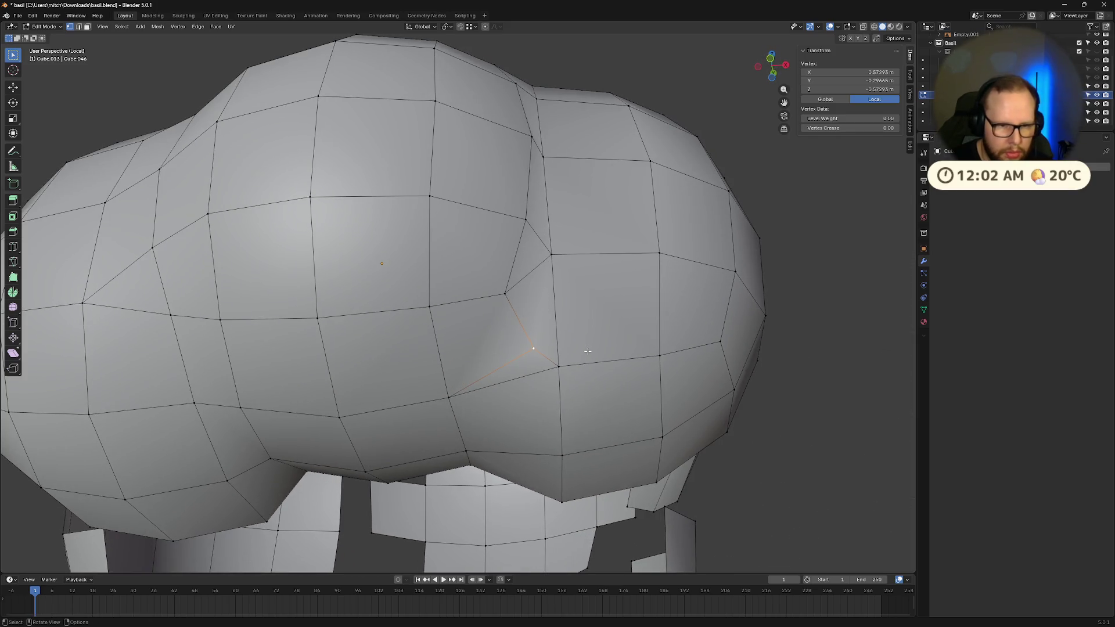
pyautogui.hotkey('shift', 'v')
pyautogui.click(559, 335)
pyautogui.hotkey('shift', 'v')
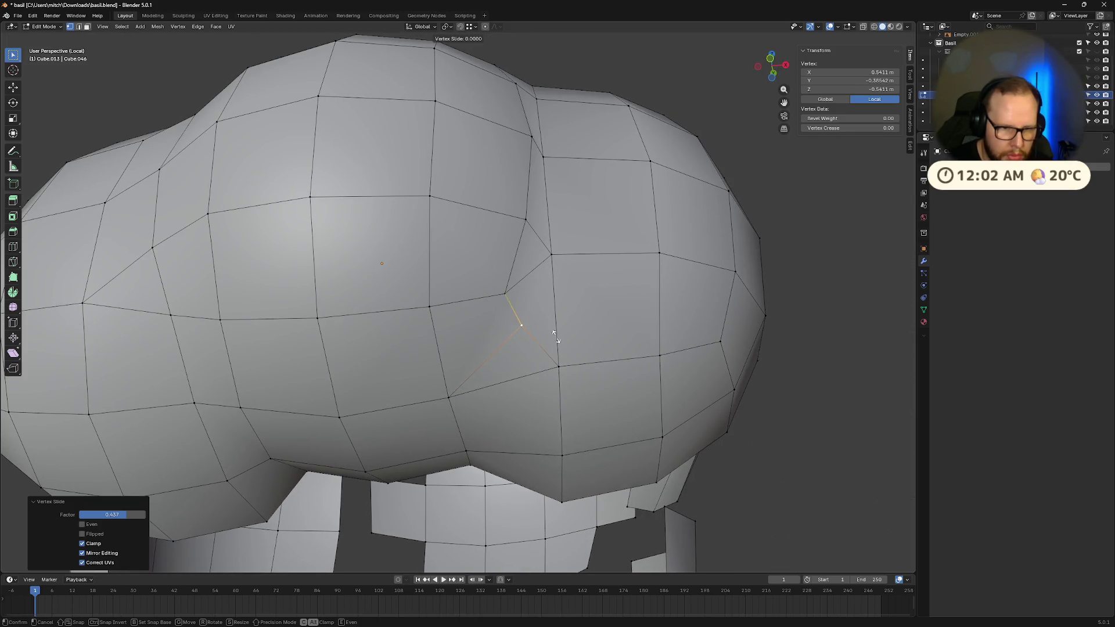
pyautogui.click(545, 351)
# - Lower the vertex 0.016 m along Z, then nudge the selected vertices freely
pyautogui.moveTo(545, 351)
pyautogui.mouseDown(button='middle')
pyautogui.moveTo(516, 399)
pyautogui.moveTo(598, 389)
pyautogui.mouseUp(button='middle')
pyautogui.press('g')
pyautogui.press('z')
pyautogui.click(516, 418)
pyautogui.scroll(3, 673, 367)
pyautogui.press('g')
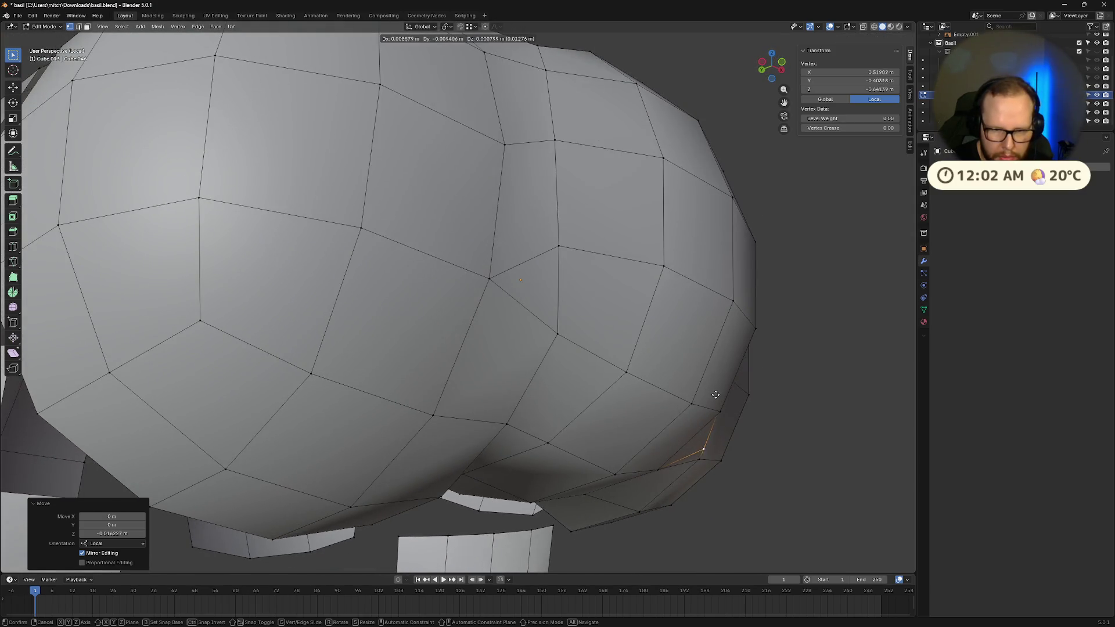
pyautogui.click(720, 386)
# - Preview the hair outside Edit Mode and clear the mesh selection
pyautogui.moveTo(719, 385)
pyautogui.mouseDown(button='middle')
pyautogui.moveTo(653, 398)
pyautogui.moveTo(593, 376)
pyautogui.moveTo(524, 387)
pyautogui.moveTo(486, 247)
pyautogui.moveTo(553, 407)
pyautogui.mouseUp(button='middle')
pyautogui.press('Tab')
pyautogui.press('Tab')
pyautogui.scroll(-3, 485, 247)
pyautogui.hotkey('alt', 'a')
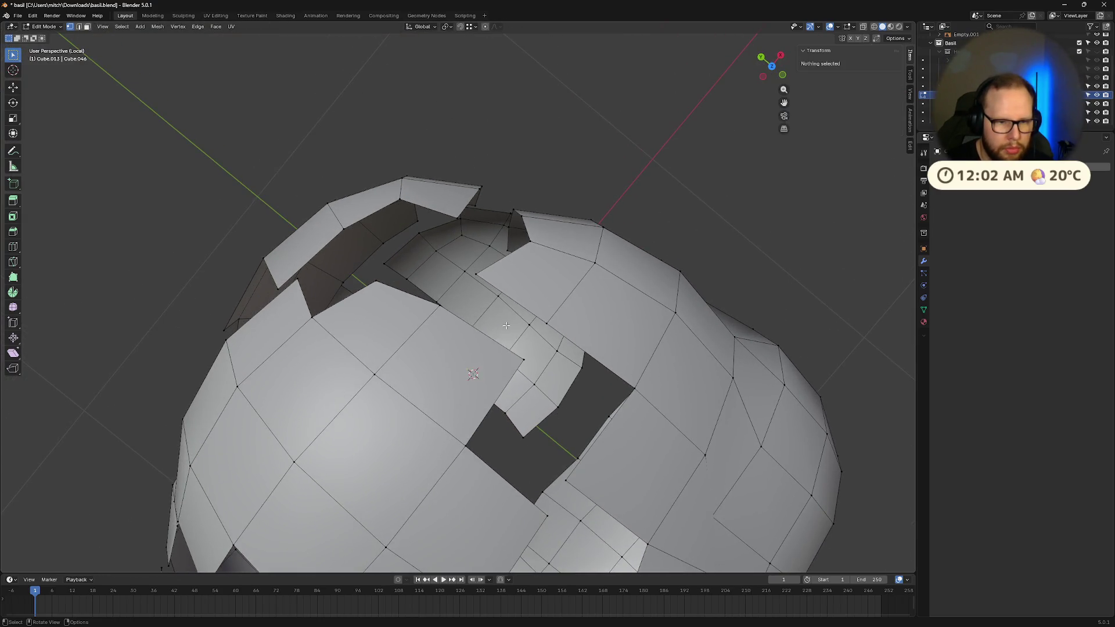
# - In edge select mode, fill a triangle across the first gap between hair spheres
pyautogui.press('2')
pyautogui.click(510, 324)
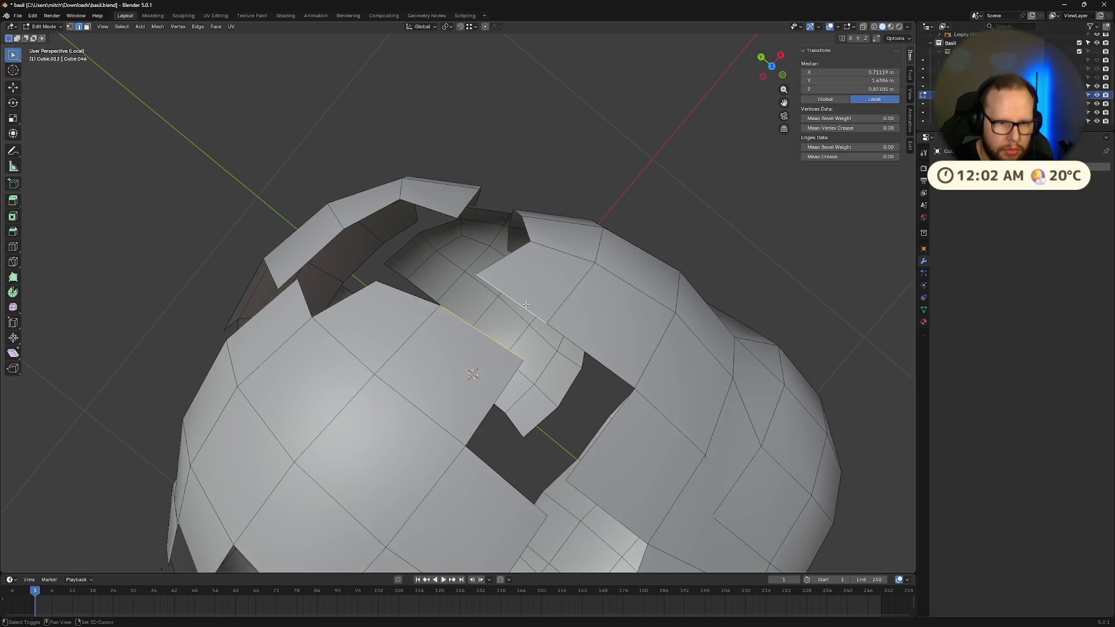
pyautogui.press('3')
pyautogui.click(483, 325)
pyautogui.moveTo(482, 326)
pyautogui.mouseDown(button='middle')
pyautogui.moveTo(562, 365)
pyautogui.moveTo(582, 361)
pyautogui.mouseUp(button='middle')
pyautogui.click(463, 319)
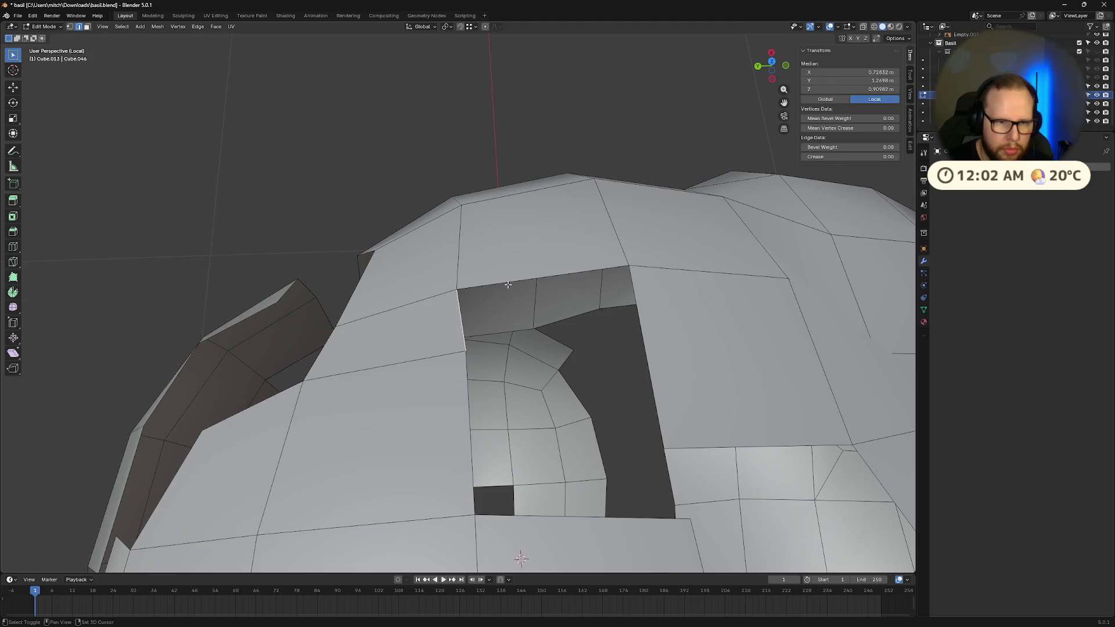
pyautogui.keyDown('shift'); pyautogui.click(543, 278); pyautogui.keyUp('shift')
pyautogui.press('f')
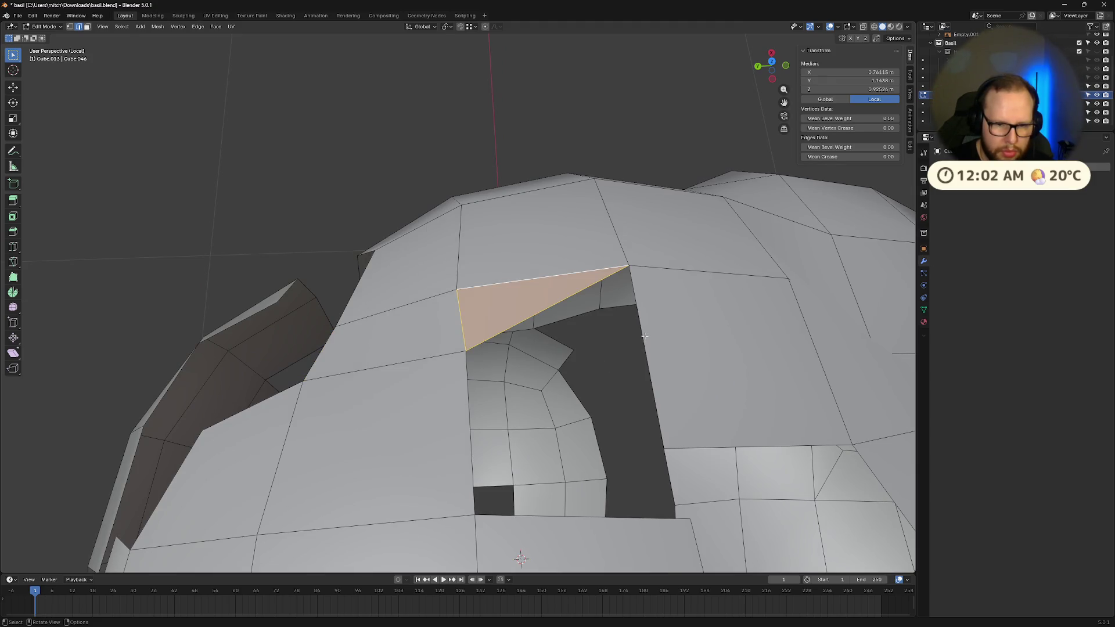
# - Close the next hole with a triangle between its right and top edges
pyautogui.click(644, 336)
pyautogui.keyDown('shift'); pyautogui.click(506, 327); pyautogui.keyUp('shift')
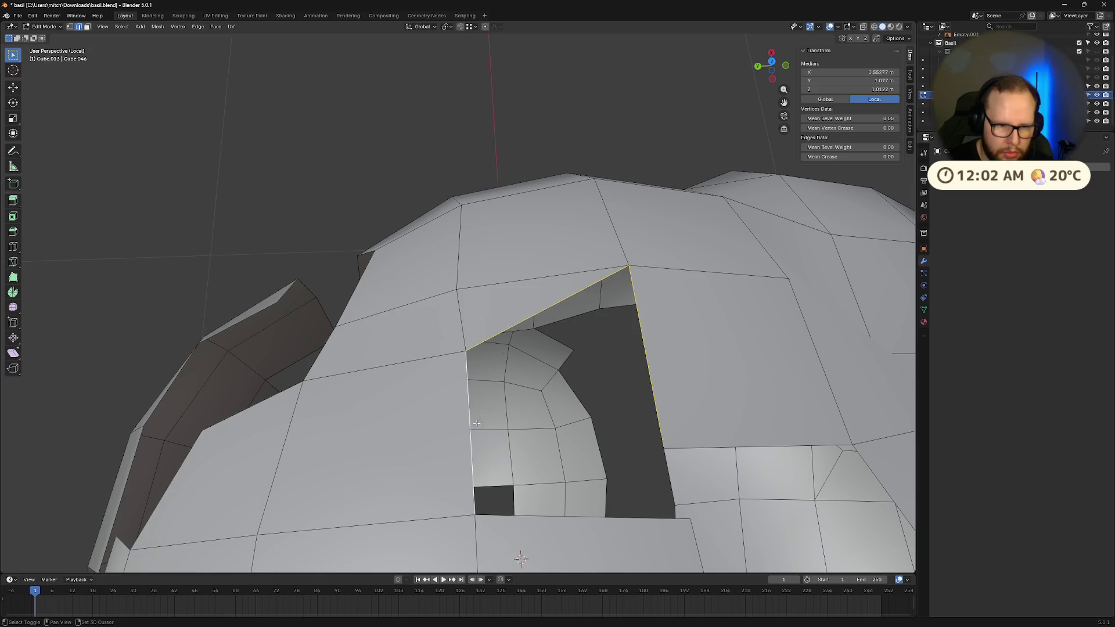
pyautogui.moveTo(664, 459); pyautogui.dragTo(618, 456, button='middle')
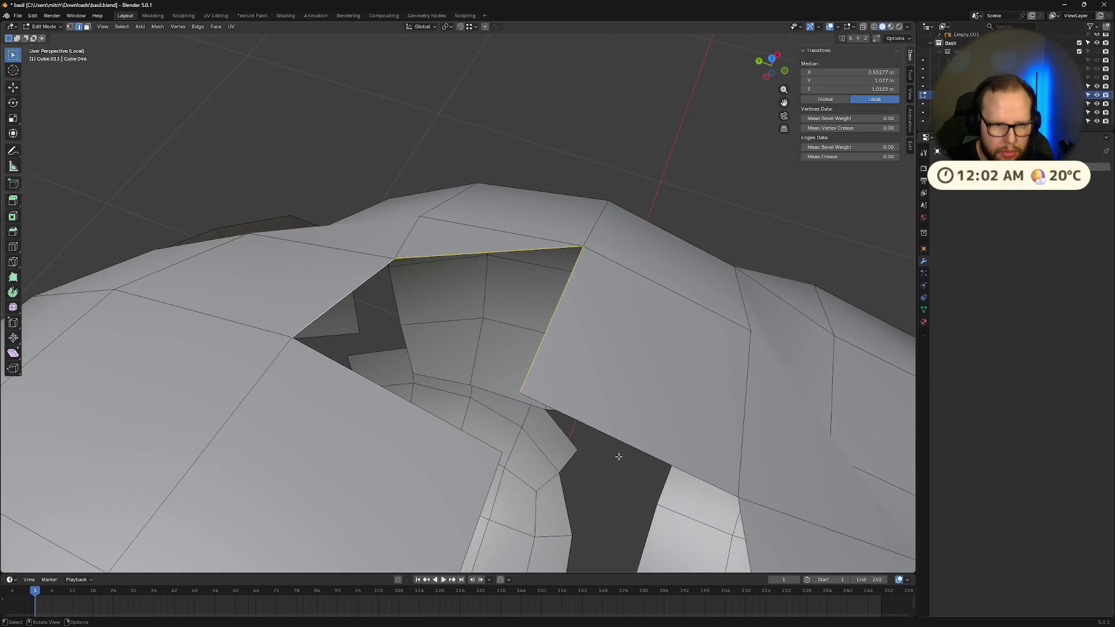
pyautogui.click(446, 261)
pyautogui.click(545, 341)
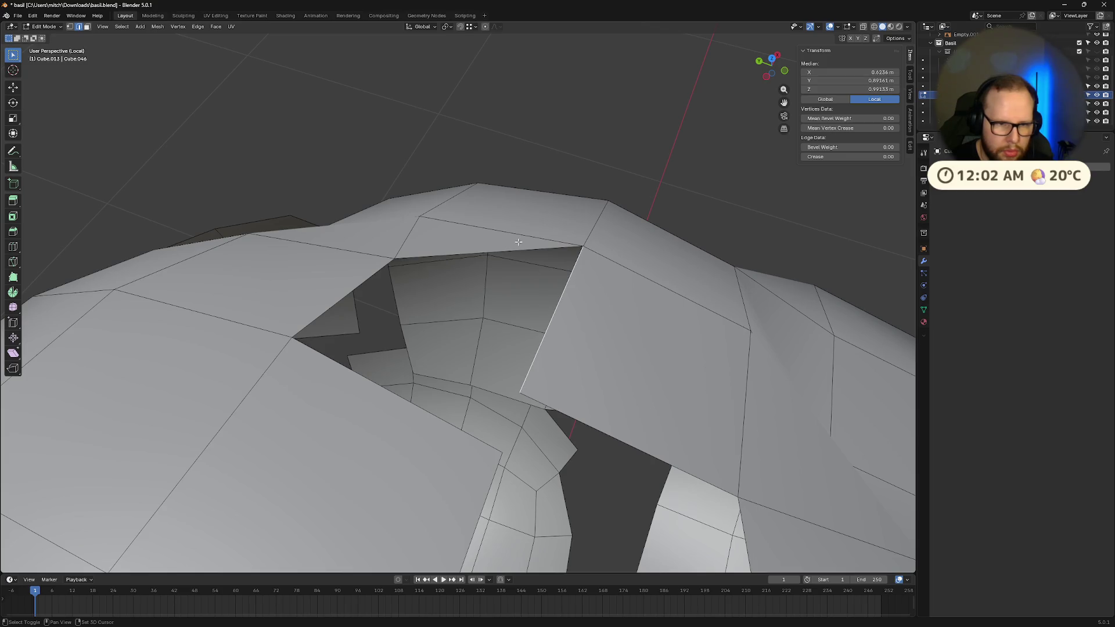
pyautogui.keyDown('shift'); pyautogui.click(517, 251); pyautogui.keyUp('shift')
pyautogui.press('f')
# - Fill triangles over a hole on the left and a gap on top of the head
pyautogui.click(352, 292)
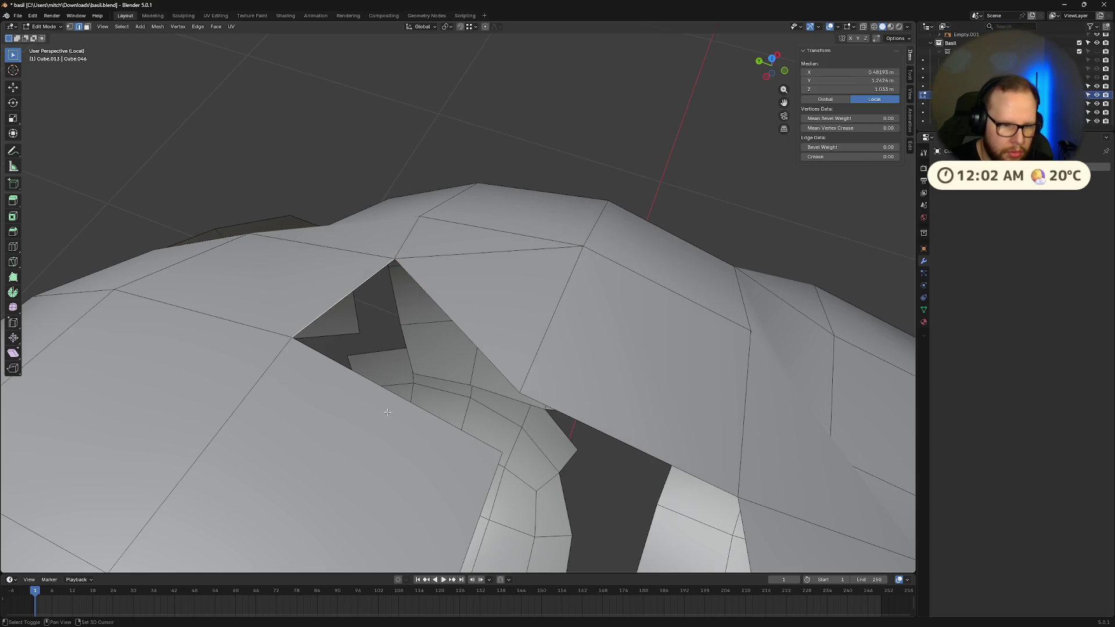
pyautogui.keyDown('shift'); pyautogui.click(418, 406); pyautogui.keyUp('shift')
pyautogui.press('f')
pyautogui.moveTo(478, 345)
pyautogui.mouseDown(button='middle')
pyautogui.moveTo(531, 418)
pyautogui.moveTo(313, 350)
pyautogui.mouseUp(button='middle')
pyautogui.click(325, 315)
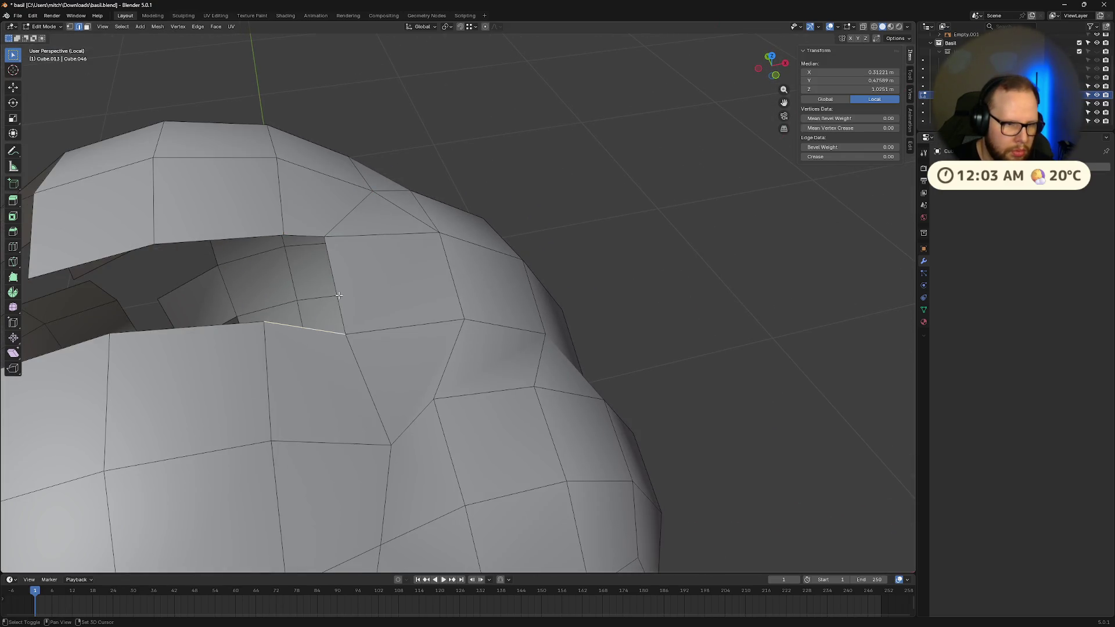
pyautogui.keyDown('shift'); pyautogui.click(338, 296); pyautogui.keyUp('shift')
pyautogui.press('f')
# - Bridge the strip gap with a face, undoing a misplaced triangle first
pyautogui.moveTo(339, 296); pyautogui.dragTo(332, 339, button='middle')
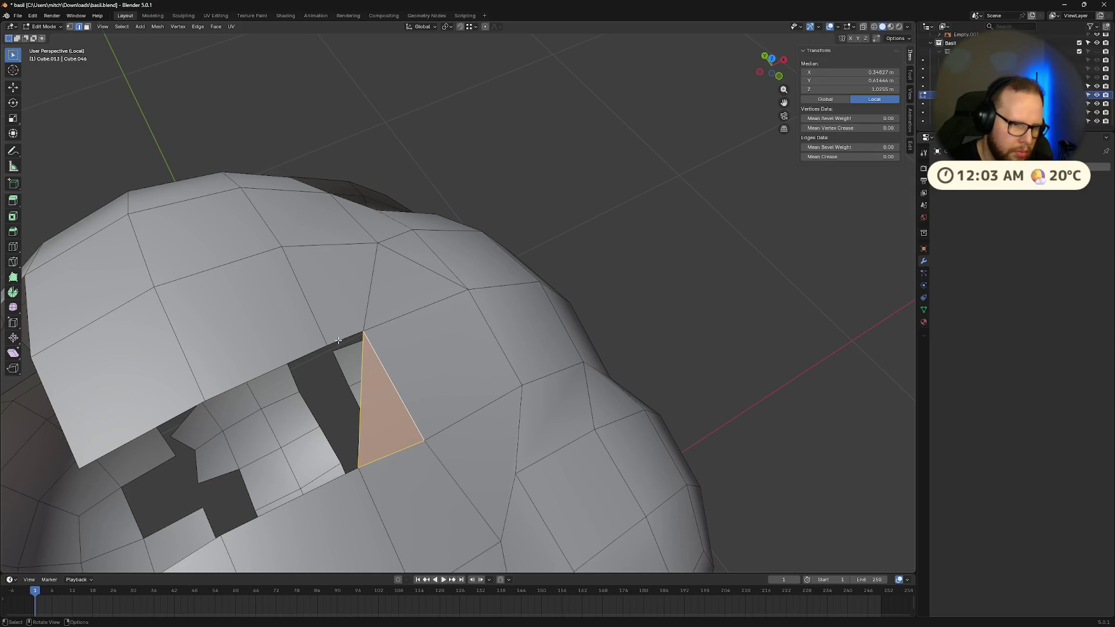
pyautogui.click(338, 340)
pyautogui.keyDown('shift'); pyautogui.click(361, 385); pyautogui.keyUp('shift')
pyautogui.press('f')
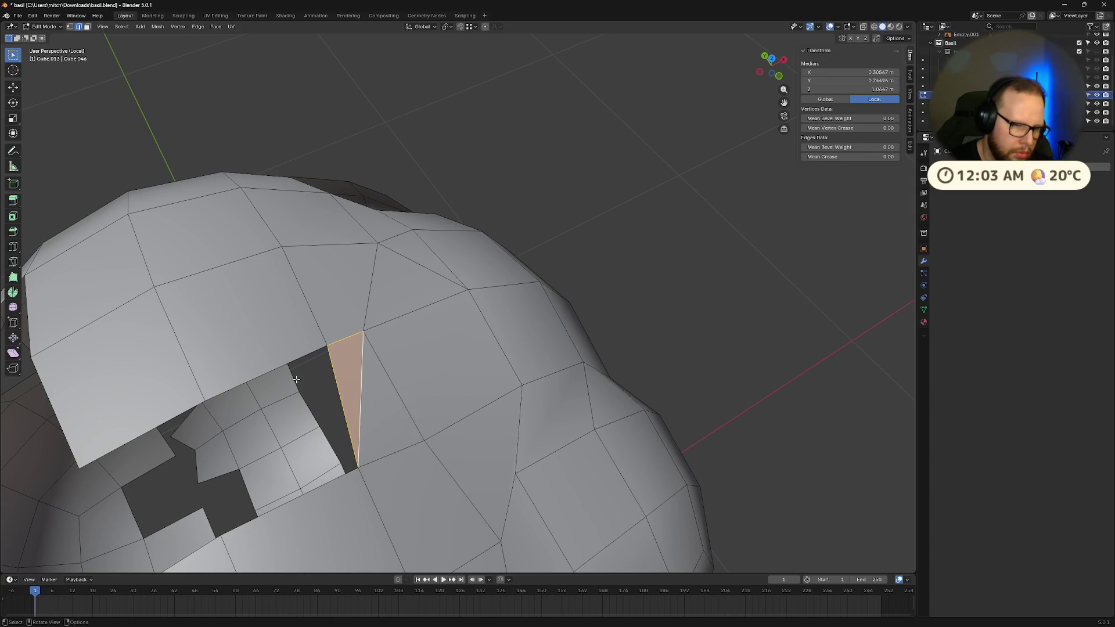
pyautogui.hotkey('ctrl', 'z')
pyautogui.hotkey('ctrl', 'z')
pyautogui.hotkey('ctrl', 'z')
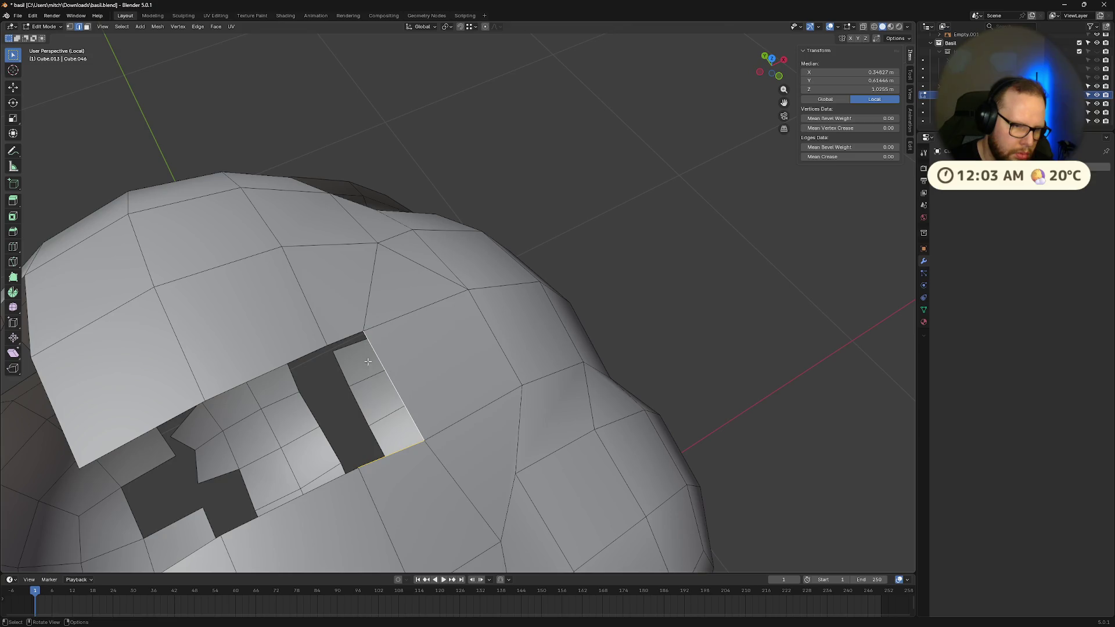
pyautogui.click(344, 338)
pyautogui.keyDown('shift'); pyautogui.click(387, 378); pyautogui.keyUp('shift')
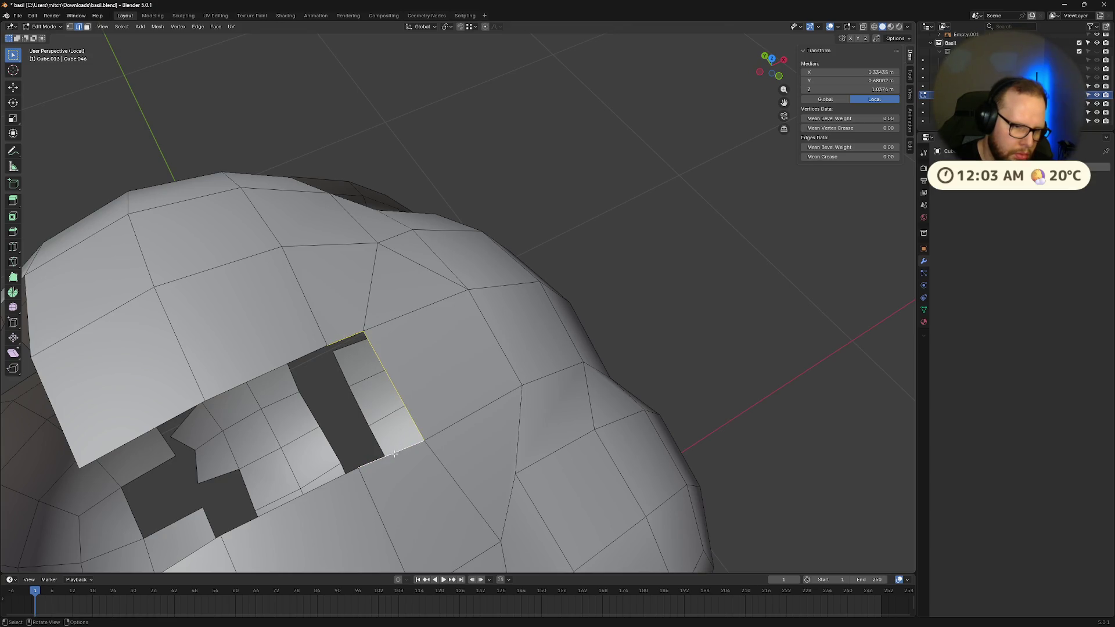
pyautogui.press('f')
# - Cover the dark gap and the next gap below it with new faces
pyautogui.click(321, 432)
pyautogui.press('f')
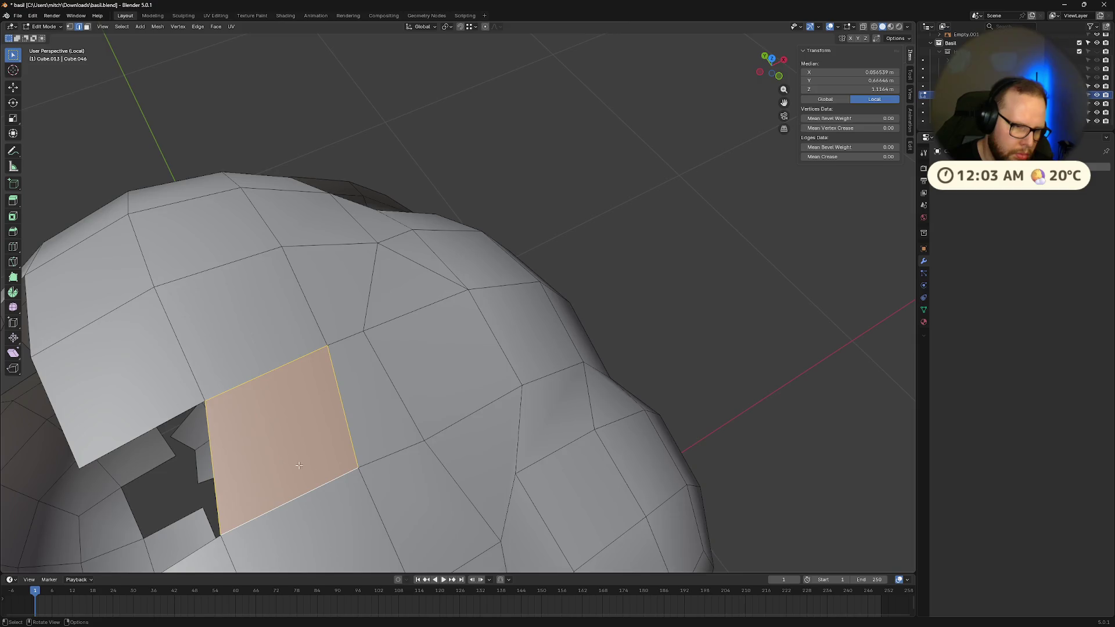
pyautogui.moveTo(337, 482)
pyautogui.mouseDown(button='middle')
pyautogui.moveTo(407, 411)
pyautogui.moveTo(557, 374)
pyautogui.moveTo(473, 368)
pyautogui.mouseUp(button='middle')
pyautogui.click(407, 411)
pyautogui.keyDown('shift'); pyautogui.click(411, 436); pyautogui.keyUp('shift')
pyautogui.press('f')
# - Fill faces between upper and lower gap edges, then close a neighbouring hole
pyautogui.click(479, 335)
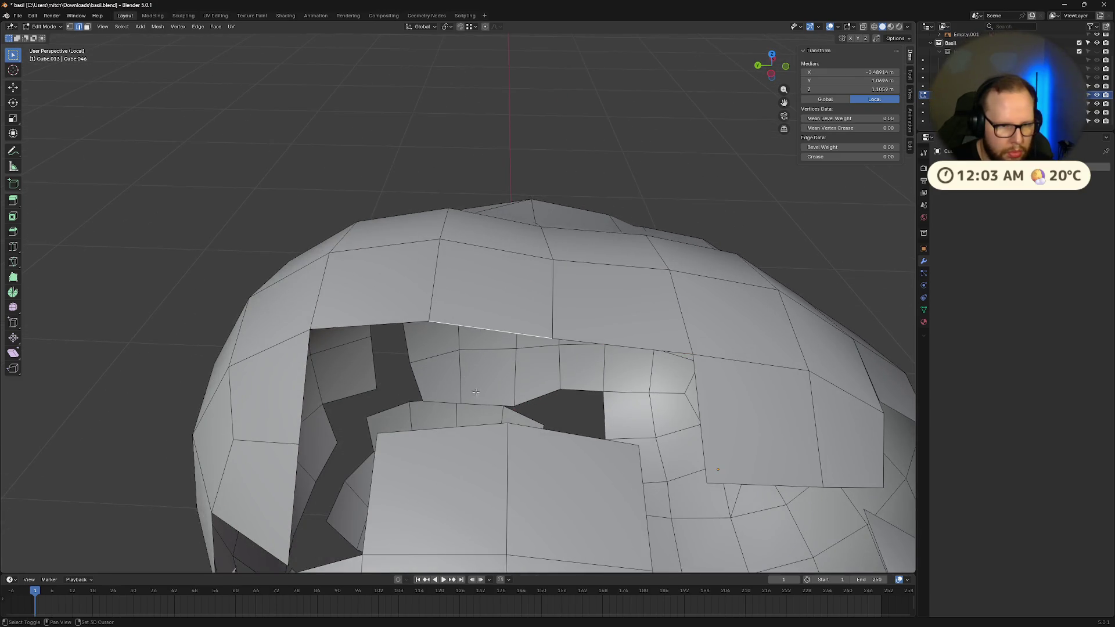
pyautogui.keyDown('shift'); pyautogui.click(467, 426); pyautogui.keyUp('shift')
pyautogui.press('f')
pyautogui.click(542, 409)
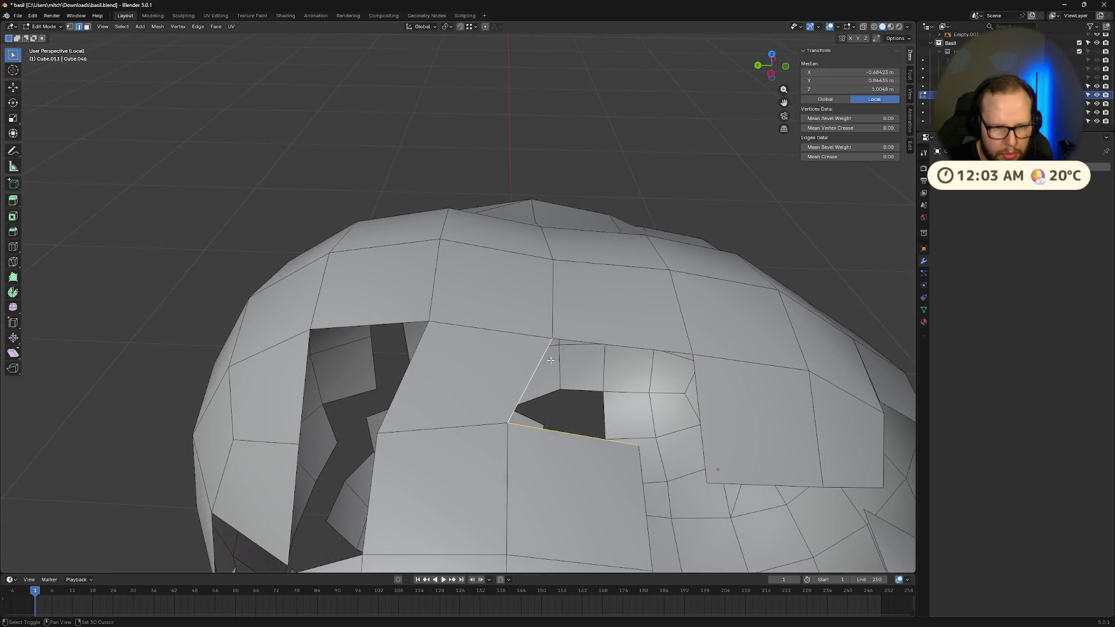
pyautogui.press('f')
pyautogui.moveTo(360, 367)
pyautogui.mouseDown(button='middle')
pyautogui.moveTo(386, 356)
pyautogui.moveTo(377, 363)
pyautogui.mouseUp(button='middle')
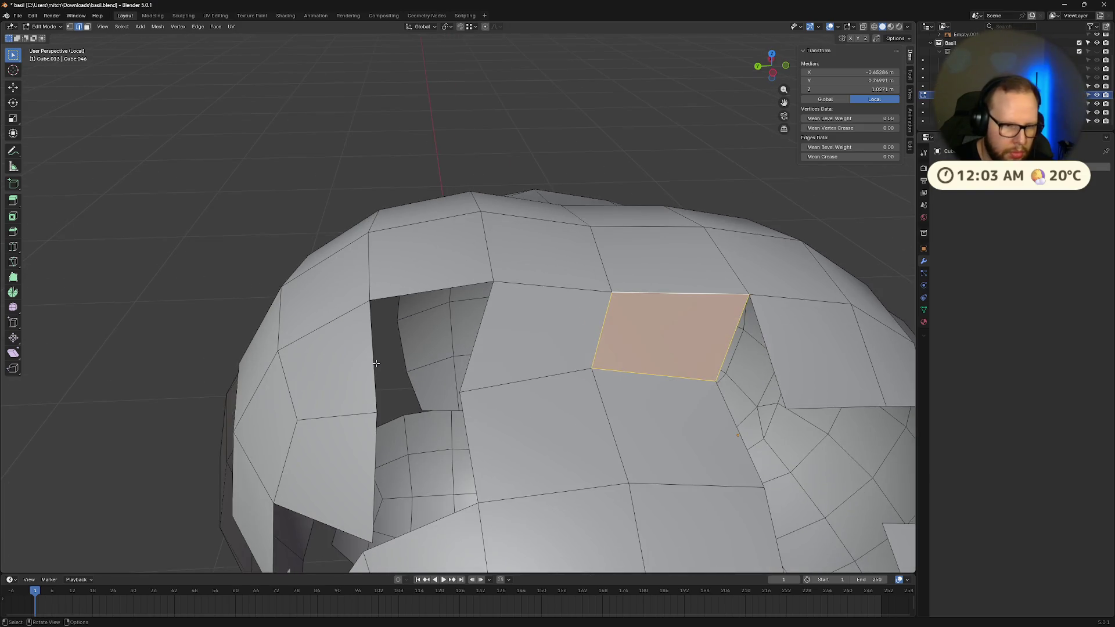
pyautogui.click(412, 299)
pyautogui.keyDown('shift'); pyautogui.click(412, 296); pyautogui.keyUp('shift')
pyautogui.press('f')
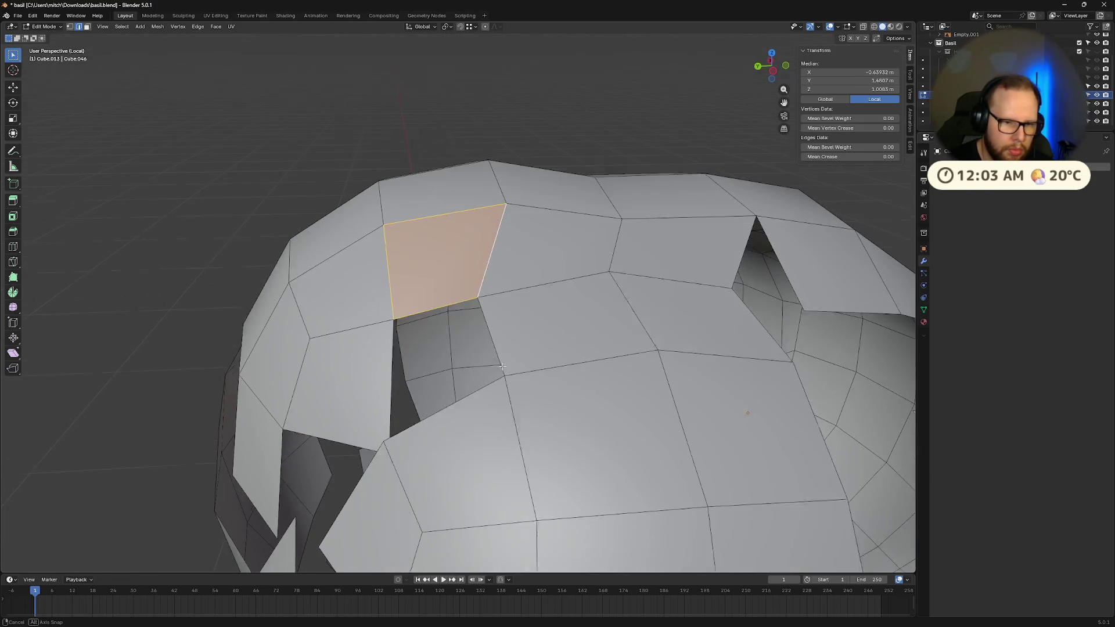
# - Close another hole with a face and select both edges of the sliver gap
pyautogui.click(475, 344)
pyautogui.moveTo(476, 344)
pyautogui.mouseDown(button='middle')
pyautogui.moveTo(639, 308)
pyautogui.moveTo(732, 434)
pyautogui.moveTo(497, 414)
pyautogui.moveTo(585, 448)
pyautogui.moveTo(560, 419)
pyautogui.moveTo(384, 376)
pyautogui.moveTo(420, 381)
pyautogui.mouseUp(button='middle')
pyautogui.keyDown('shift'); pyautogui.click(669, 290); pyautogui.keyUp('shift')
pyautogui.press('f')
pyautogui.scroll(4, 493, 413)
pyautogui.click(498, 409)
pyautogui.keyDown('shift'); pyautogui.click(537, 400); pyautogui.keyUp('shift')
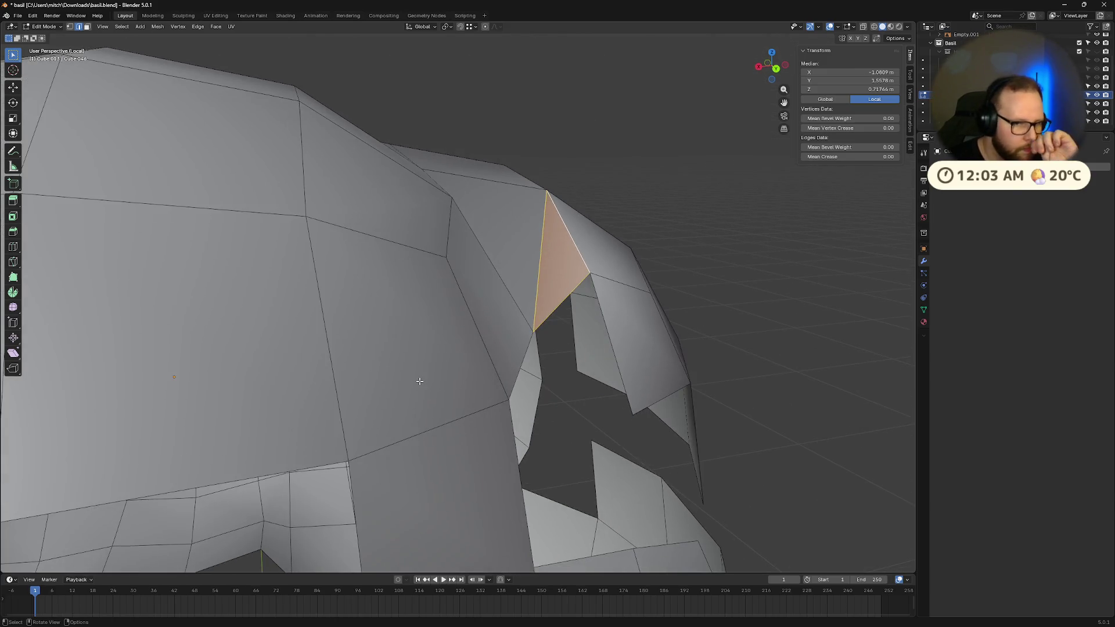
# - Bridge a gap at the side of the head with a new face
pyautogui.click(551, 316)
pyautogui.keyDown('shift'); pyautogui.click(606, 324); pyautogui.keyUp('shift')
pyautogui.moveTo(606, 325); pyautogui.dragTo(595, 357, button='middle')
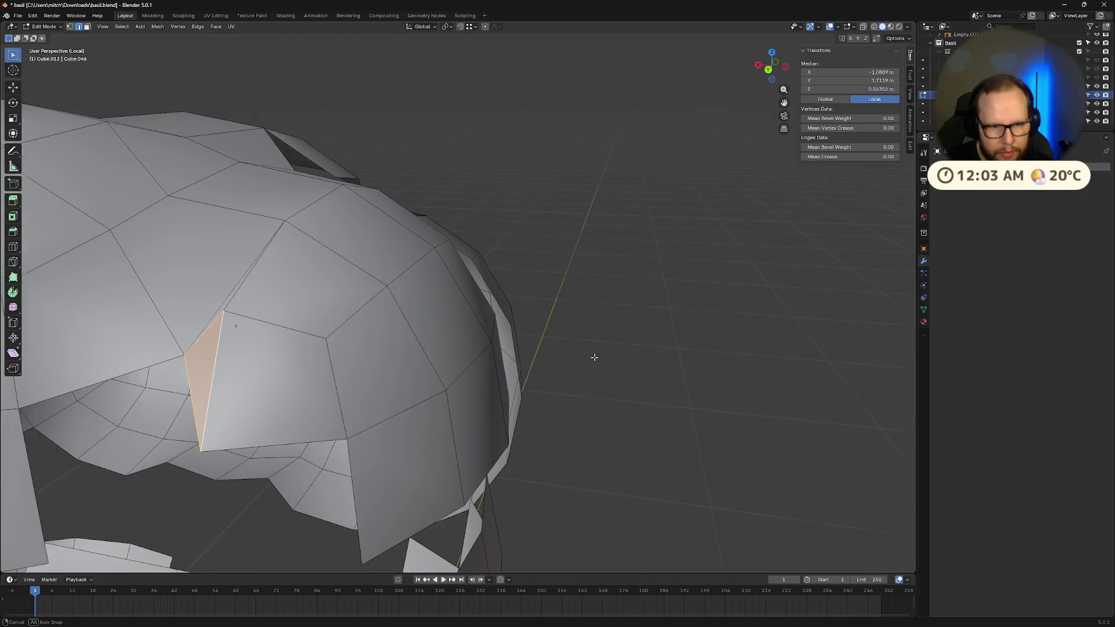
pyautogui.moveTo(324, 351); pyautogui.dragTo(388, 349, button='middle')
pyautogui.click(255, 401)
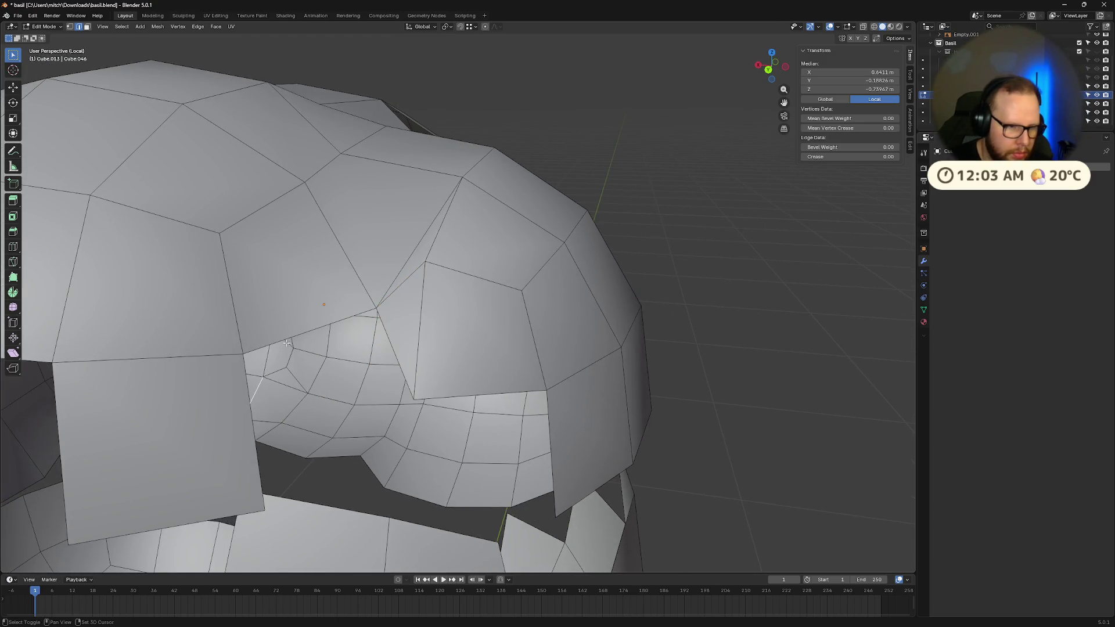
pyautogui.keyDown('shift'); pyautogui.click(245, 392); pyautogui.keyUp('shift')
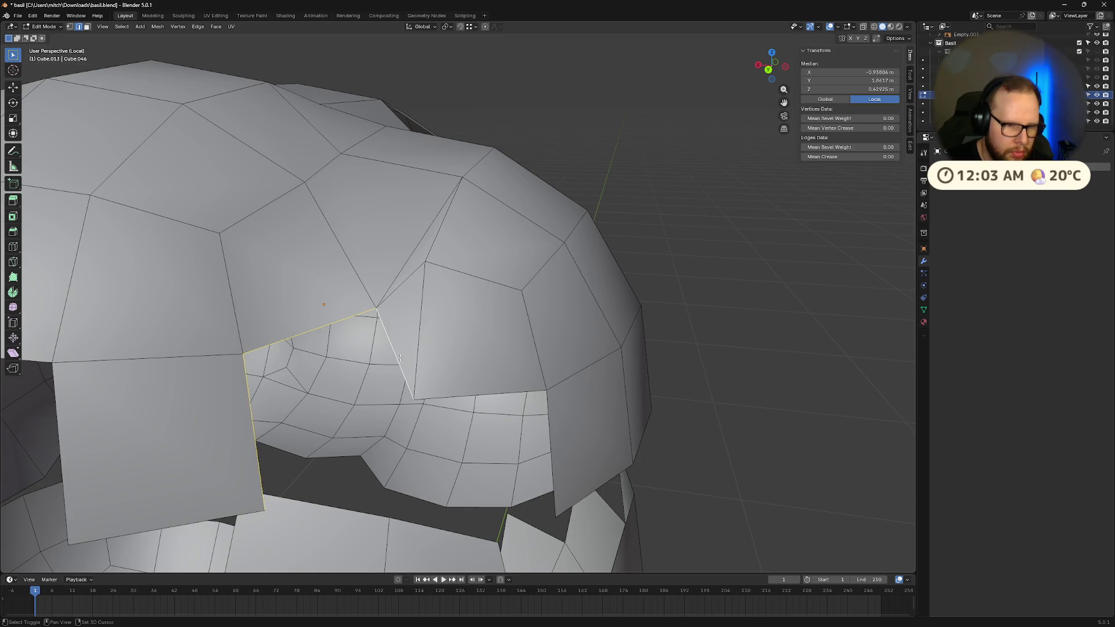
pyautogui.press('f')
# - Delete the unwanted quad face with X > Faces
pyautogui.moveTo(401, 357)
pyautogui.mouseDown(button='middle')
pyautogui.moveTo(434, 332)
pyautogui.moveTo(476, 367)
pyautogui.moveTo(474, 382)
pyautogui.mouseUp(button='middle')
pyautogui.click(435, 331)
pyautogui.press('x')
pyautogui.click(434, 330)
# - Cover the hole left by the deleted quad with a new face
pyautogui.click(478, 352)
pyautogui.click(499, 376)
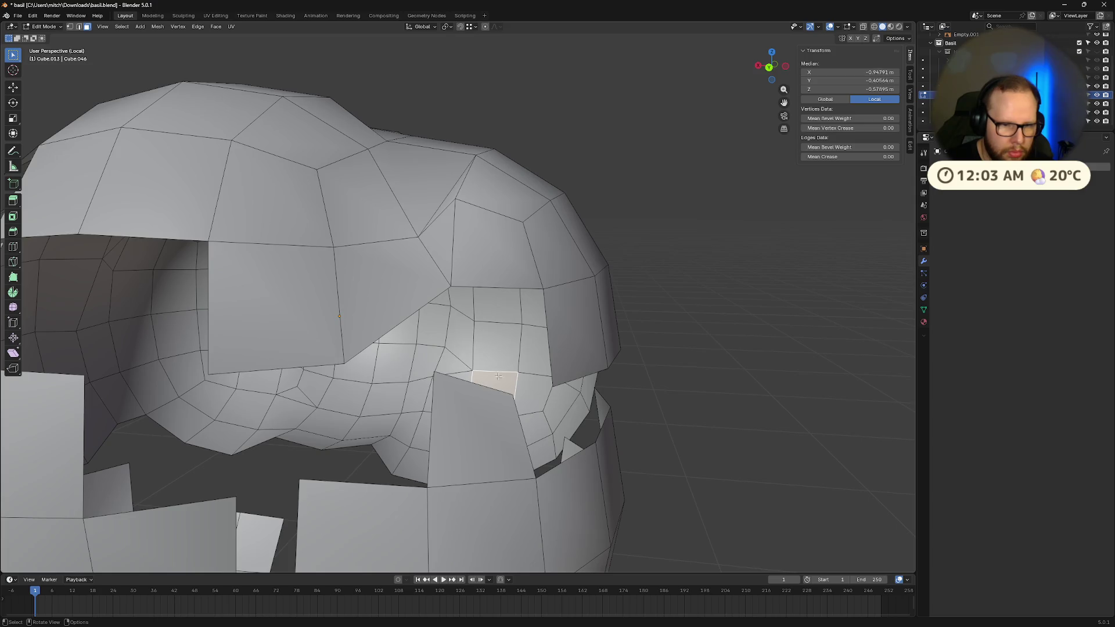
pyautogui.click(552, 360)
pyautogui.click(497, 250)
pyautogui.press('2')
pyautogui.click(497, 287)
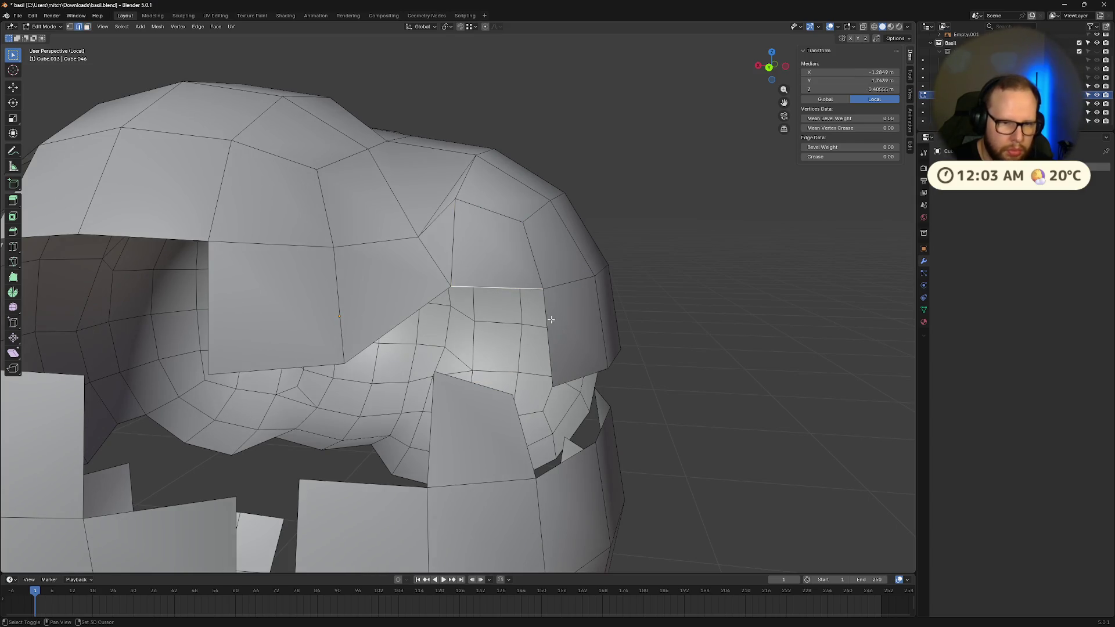
pyautogui.keyDown('shift'); pyautogui.click(549, 317); pyautogui.keyUp('shift')
pyautogui.keyDown('shift'); pyautogui.click(407, 318); pyautogui.keyUp('shift')
pyautogui.press('f')
# - From a lower angle, fill the gap between the upper and lower hair panels
pyautogui.moveTo(407, 318); pyautogui.dragTo(489, 332, button='middle')
pyautogui.moveTo(414, 325); pyautogui.dragTo(420, 418, button='middle')
pyautogui.press('3')
pyautogui.click(421, 437)
pyautogui.moveTo(421, 436)
pyautogui.mouseDown(button='middle')
pyautogui.moveTo(381, 416)
pyautogui.moveTo(406, 391)
pyautogui.moveTo(527, 376)
pyautogui.moveTo(531, 411)
pyautogui.mouseUp(button='middle')
pyautogui.scroll(2, 526, 376)
pyautogui.scroll(2, 531, 411)
pyautogui.click(528, 407)
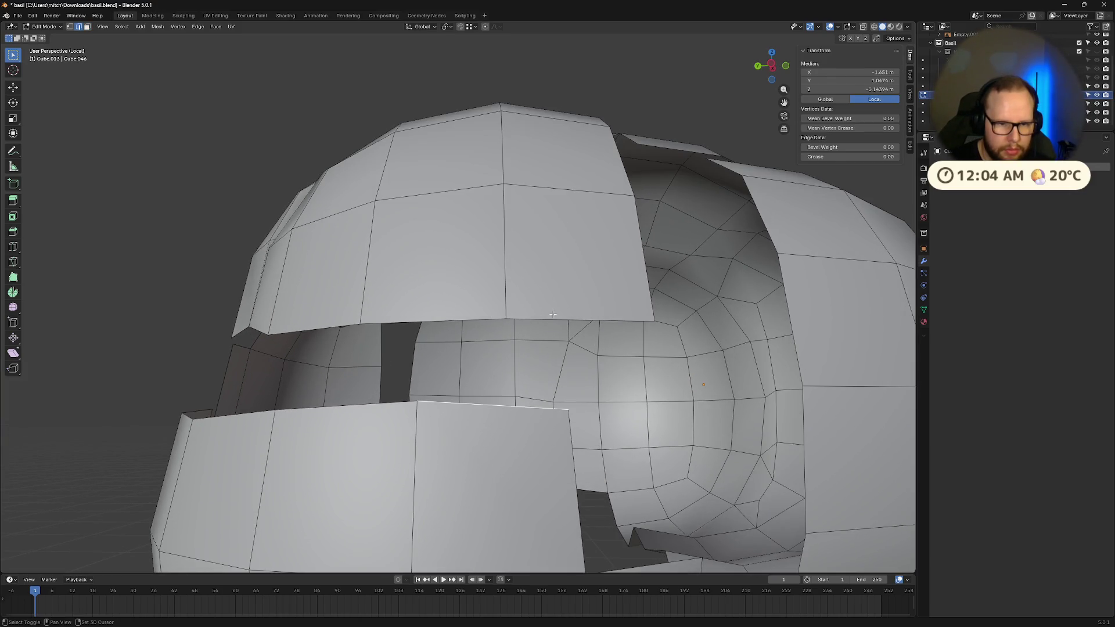
pyautogui.keyDown('shift'); pyautogui.click(580, 320); pyautogui.keyUp('shift')
pyautogui.press('f')
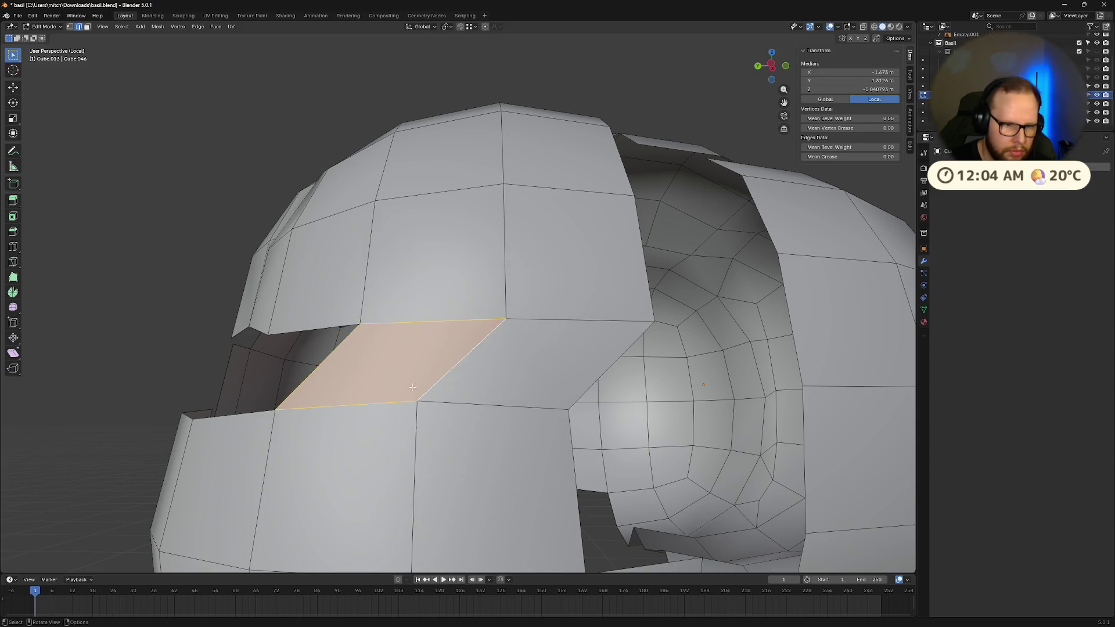
# - Redo the panel gap fill correctly and fill a face across the next gap
pyautogui.moveTo(413, 387); pyautogui.dragTo(425, 436, button='middle')
pyautogui.hotkey('ctrl', 'z')
pyautogui.hotkey('ctrl', 'z')
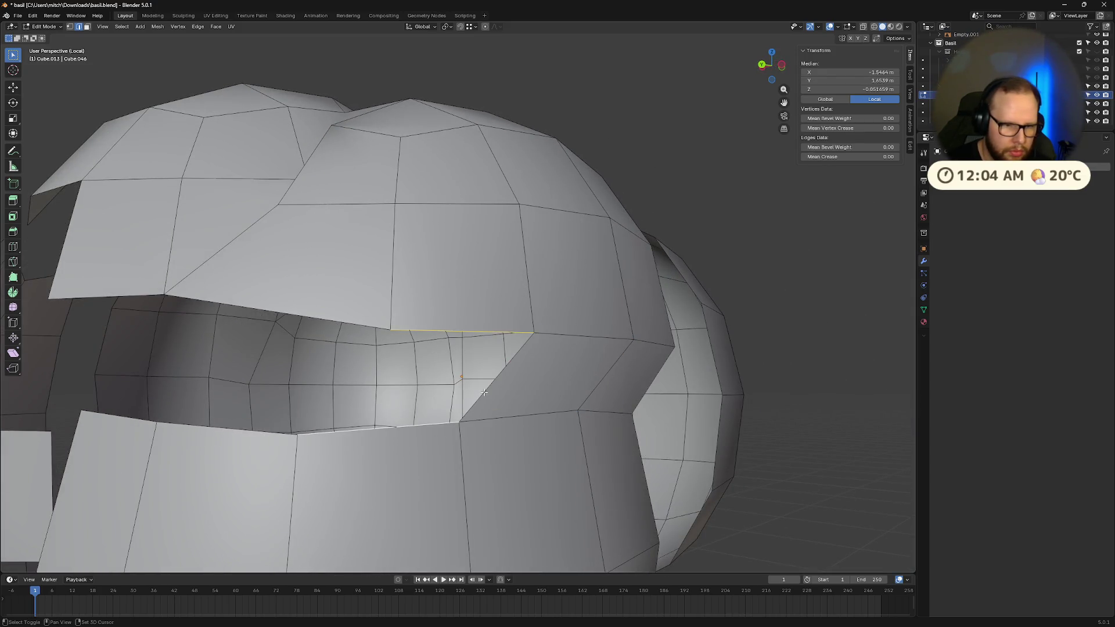
pyautogui.keyDown('shift'); pyautogui.click(484, 393); pyautogui.keyUp('shift')
pyautogui.press('f')
pyautogui.click(337, 316)
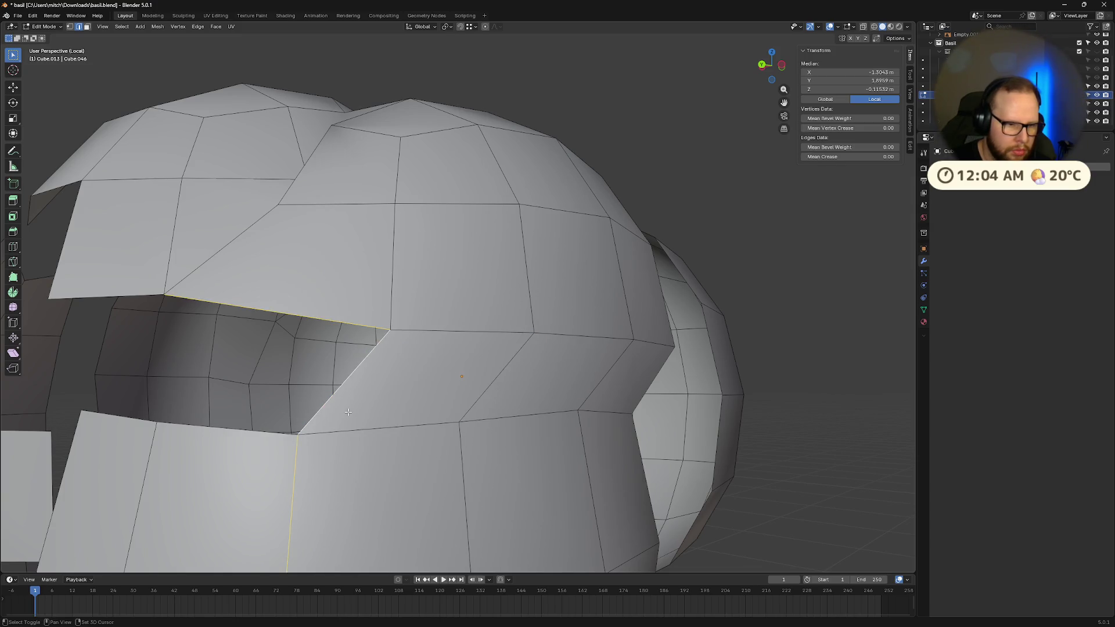
pyautogui.keyDown('shift'); pyautogui.click(279, 435); pyautogui.keyUp('shift')
pyautogui.press('f')
# - Replace a misplaced fill with a correct face, then start on the next gap
pyautogui.moveTo(279, 435)
pyautogui.mouseDown(button='middle')
pyautogui.moveTo(203, 315)
pyautogui.moveTo(322, 361)
pyautogui.moveTo(435, 440)
pyautogui.mouseUp(button='middle')
pyautogui.hotkey('ctrl', 'z')
pyautogui.keyDown('shift'); pyautogui.click(203, 315); pyautogui.keyUp('shift')
pyautogui.press('f')
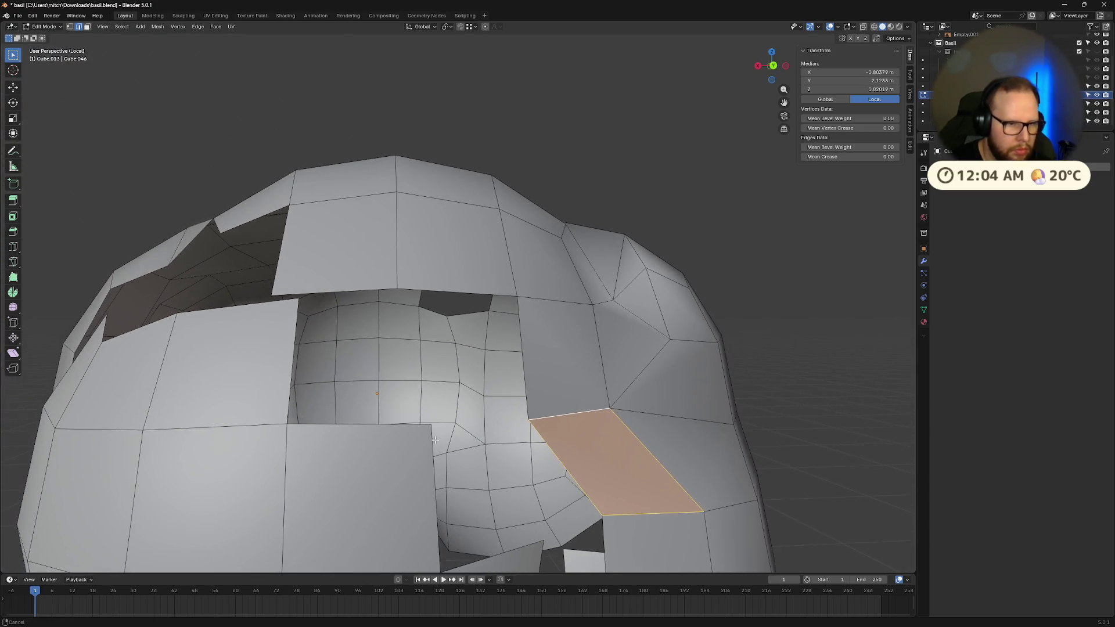
pyautogui.moveTo(278, 352)
pyautogui.mouseDown(button='middle')
pyautogui.moveTo(377, 389)
pyautogui.moveTo(372, 364)
pyautogui.moveTo(324, 382)
pyautogui.mouseUp(button='middle')
pyautogui.click(269, 387)
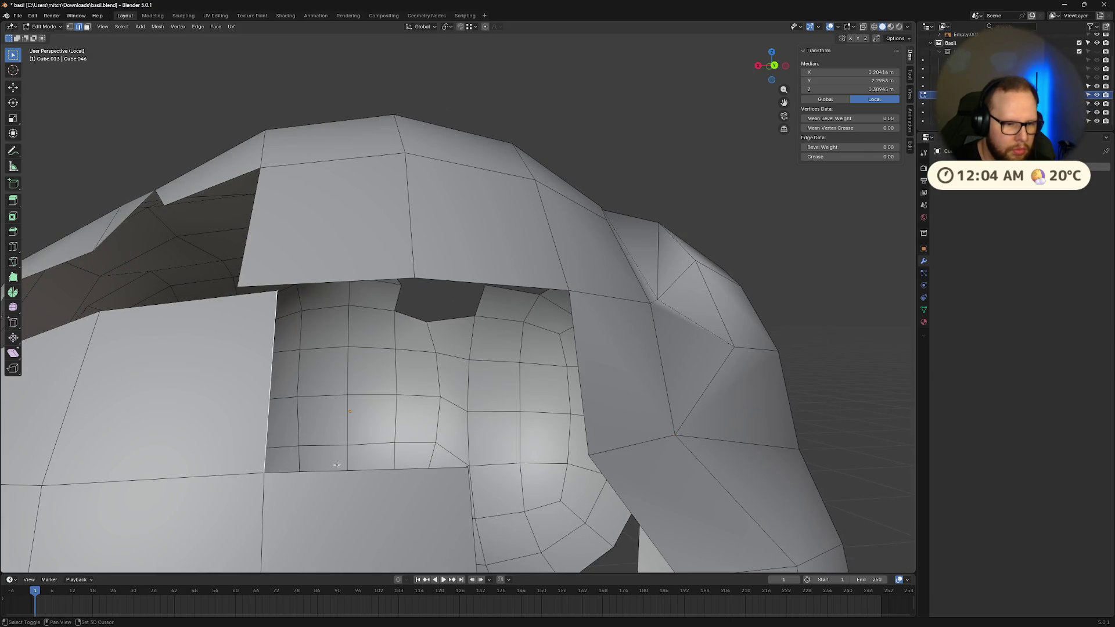
# - Weld the two loose corner vertices above the mouth with Merge At First
pyautogui.click(277, 290)
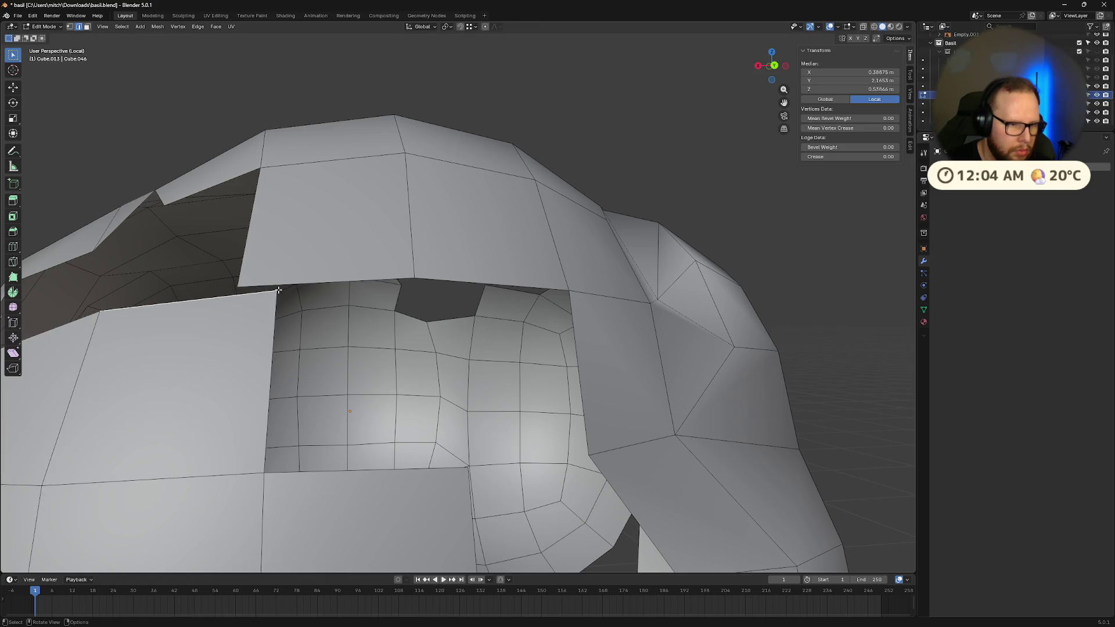
pyautogui.click(280, 293)
pyautogui.press('1')
pyautogui.moveTo(279, 290); pyautogui.dragTo(284, 295)
pyautogui.moveTo(285, 296)
pyautogui.mouseDown(button='middle')
pyautogui.moveTo(272, 313)
pyautogui.moveTo(361, 377)
pyautogui.mouseUp(button='middle')
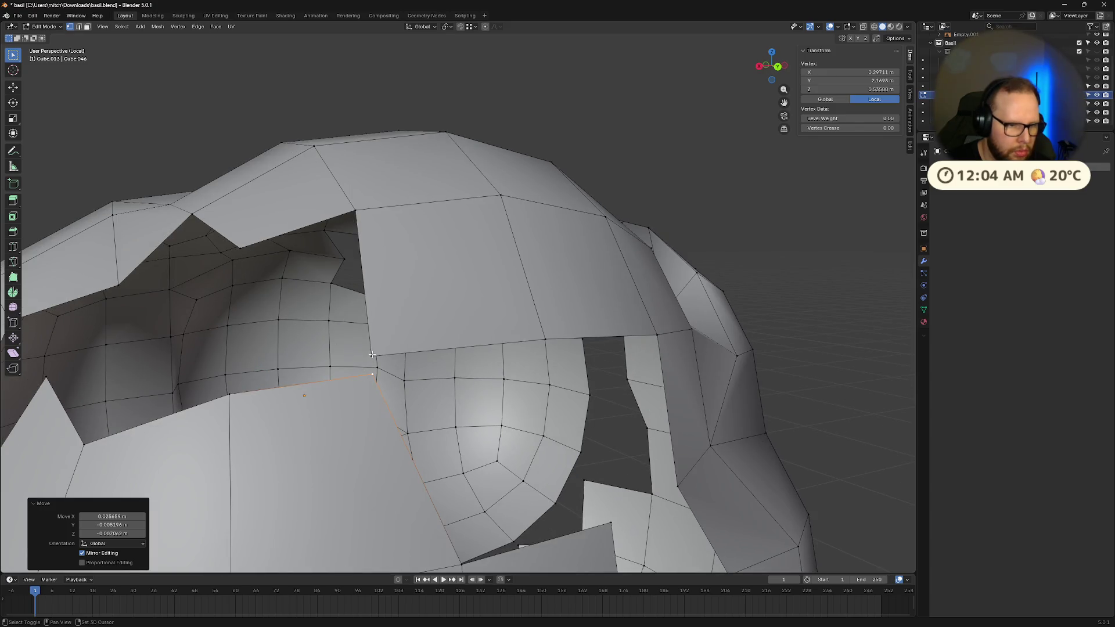
pyautogui.keyDown('shift'); pyautogui.click(372, 355); pyautogui.keyUp('shift')
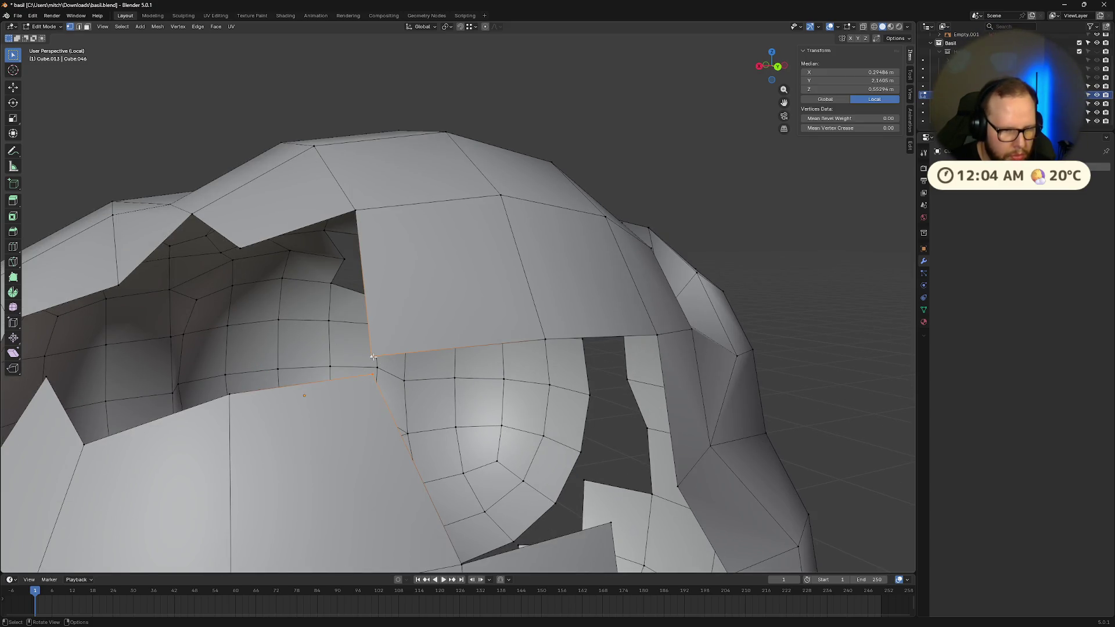
pyautogui.press('m')
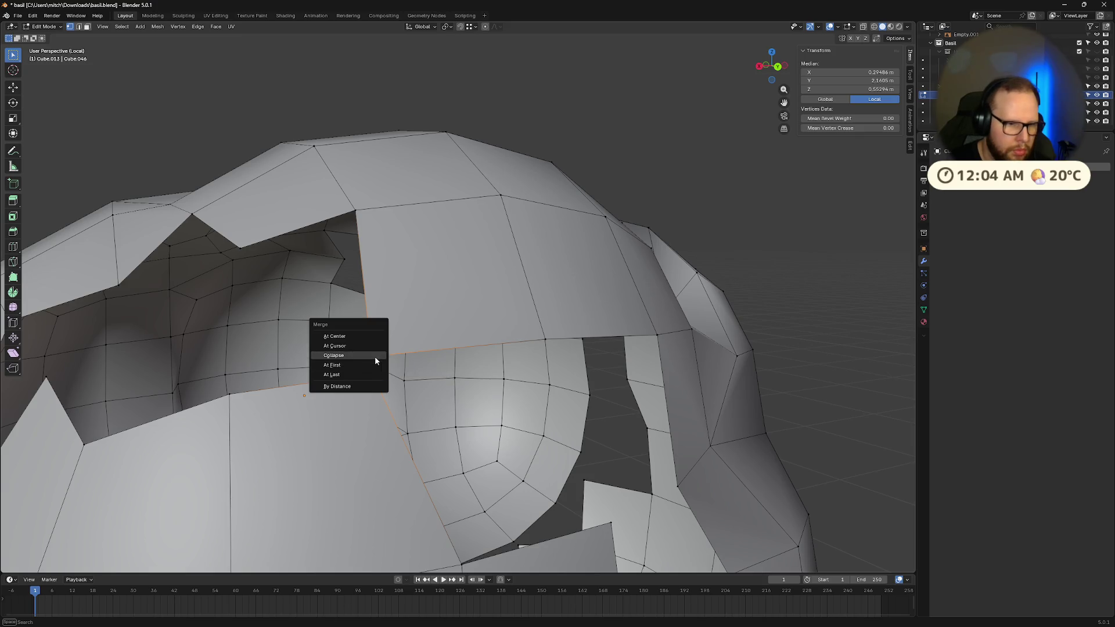
pyautogui.click(376, 365)
# - Fill the next two shell gaps with new faces between their opposite edges
pyautogui.moveTo(456, 363); pyautogui.dragTo(435, 351, button='middle')
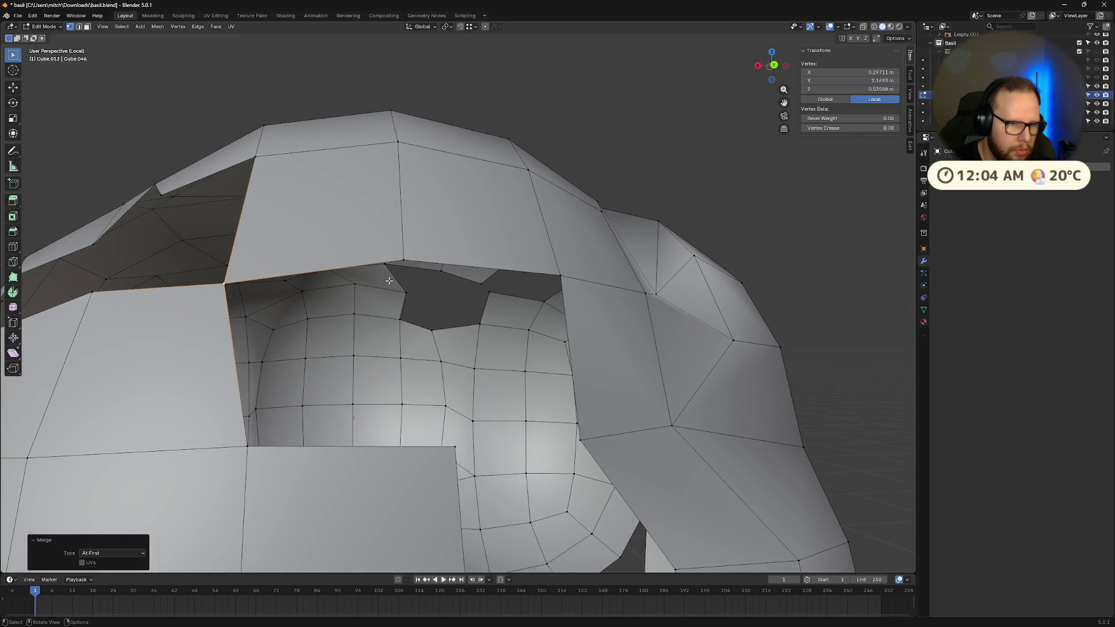
pyautogui.click(371, 265)
pyautogui.press('2')
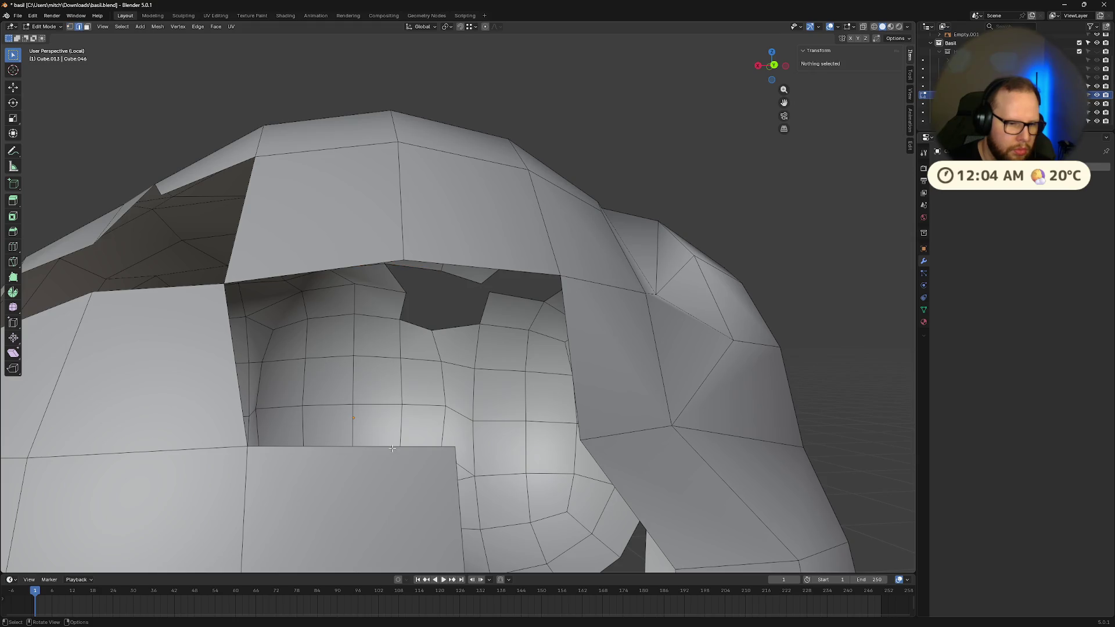
pyautogui.click(392, 447)
pyautogui.press('f')
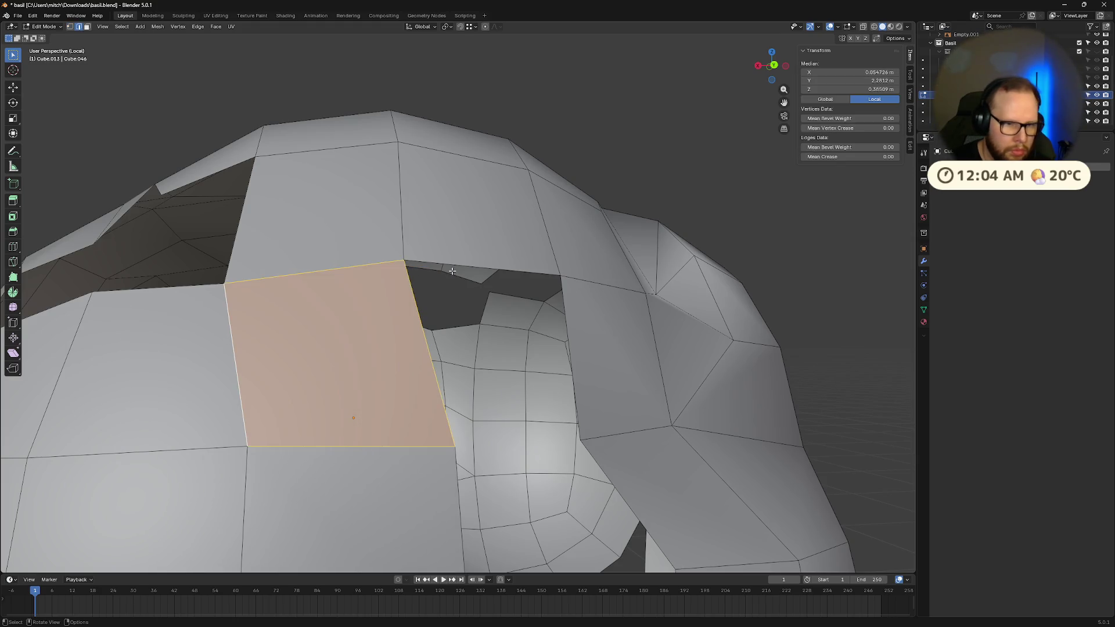
pyautogui.click(499, 269)
pyautogui.press('f')
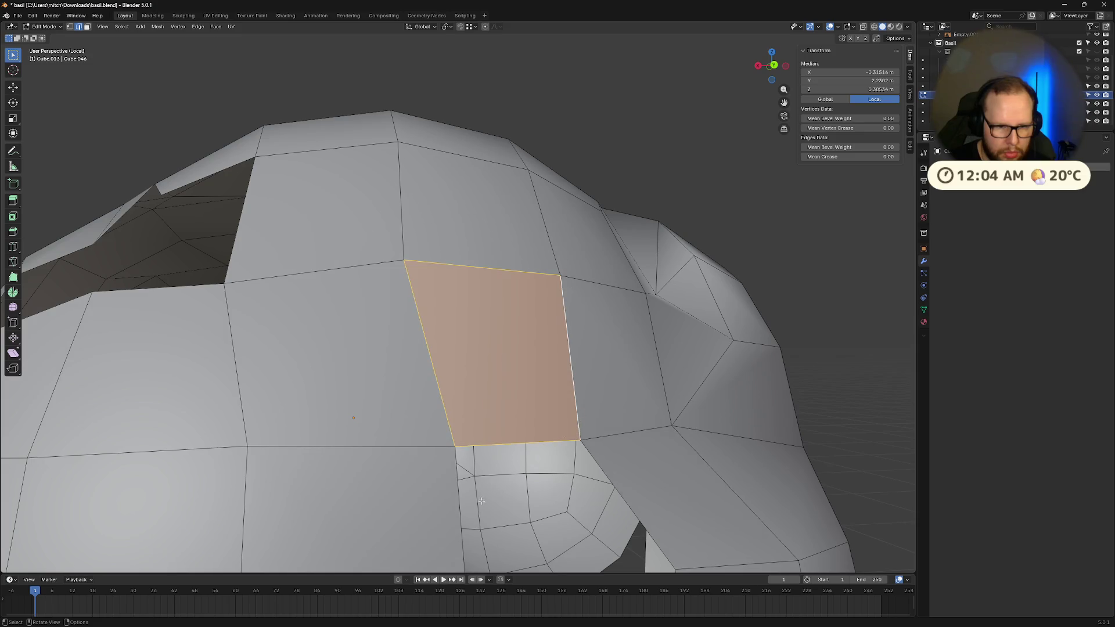
# - Close another gap with a quad and undo the stray triangle from the remaining gap
pyautogui.moveTo(577, 415)
pyautogui.mouseDown(button='middle')
pyautogui.moveTo(502, 449)
pyautogui.moveTo(425, 440)
pyautogui.mouseUp(button='middle')
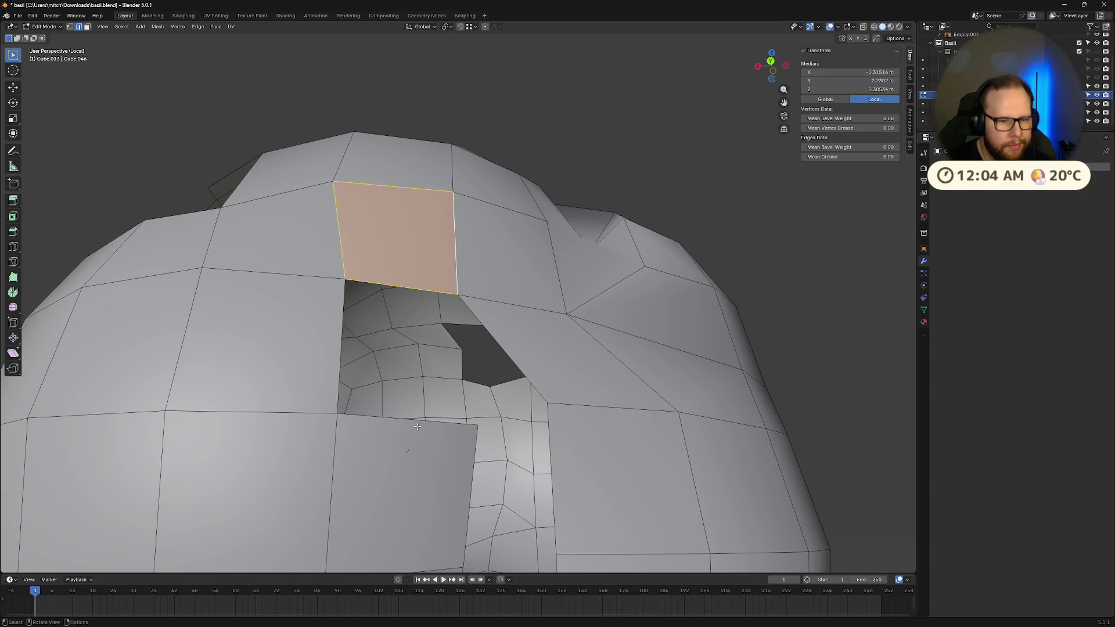
pyautogui.click(417, 427)
pyautogui.keyDown('shift'); pyautogui.click(316, 363); pyautogui.keyUp('shift')
pyautogui.keyDown('shift'); pyautogui.click(394, 280); pyautogui.keyUp('shift')
pyautogui.press('f')
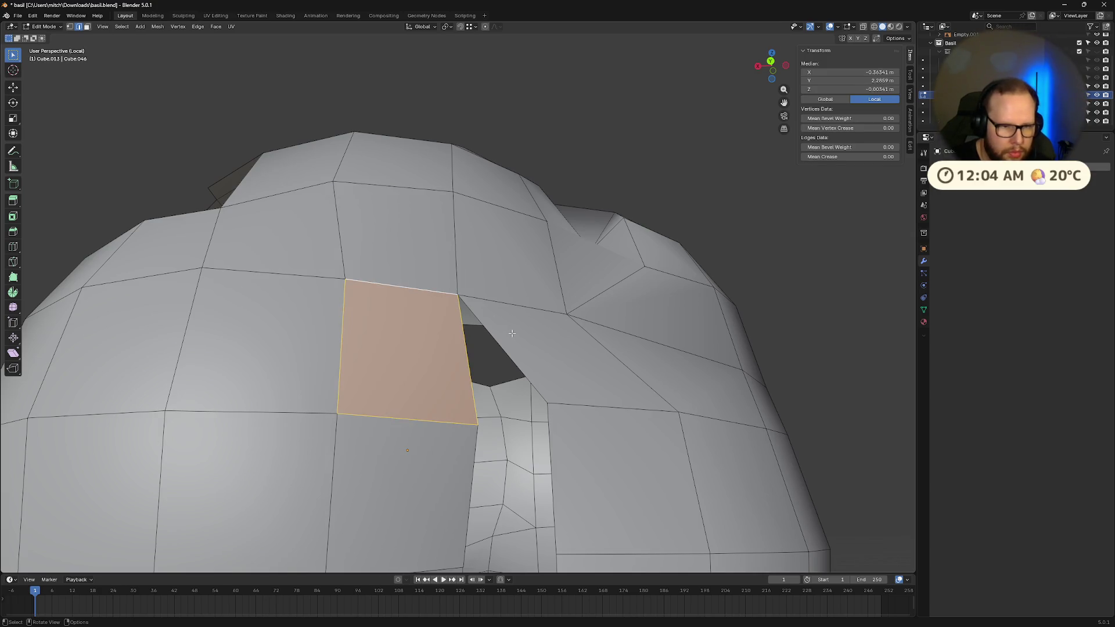
pyautogui.click(511, 414)
pyautogui.keyDown('shift'); pyautogui.click(468, 360); pyautogui.keyUp('shift')
pyautogui.press('f')
pyautogui.hotkey('ctrl', 'z')
pyautogui.hotkey('ctrl', 'z')
pyautogui.hotkey('ctrl', 'z')
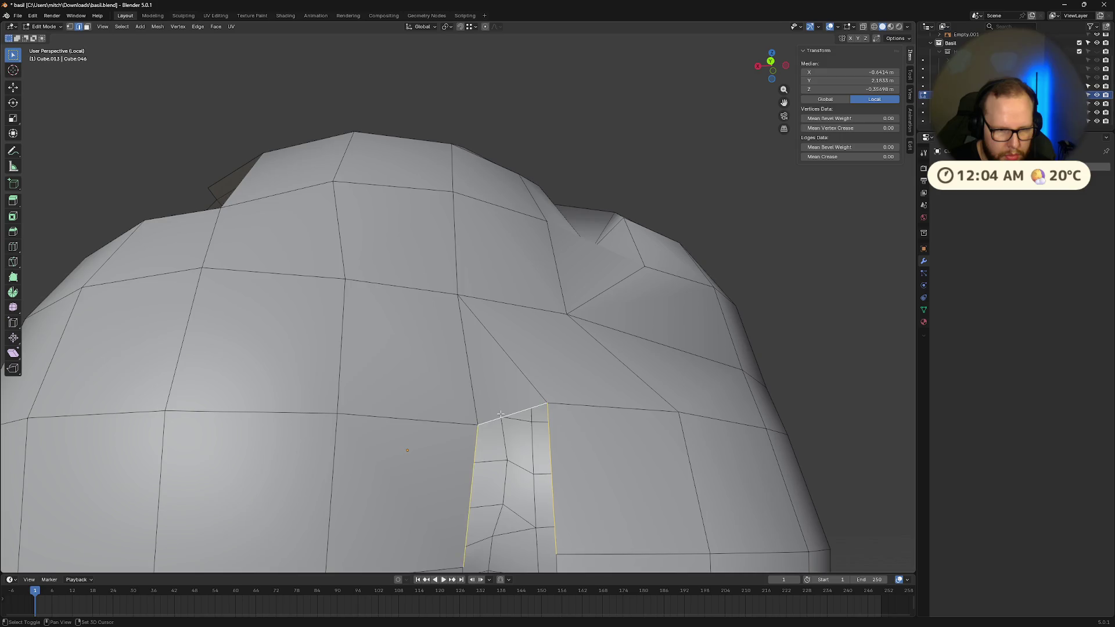
# - Inspect the mouth interior around the new face from several angles
pyautogui.moveTo(574, 477); pyautogui.dragTo(541, 443, button='middle')
pyautogui.scroll(2, 445, 370)
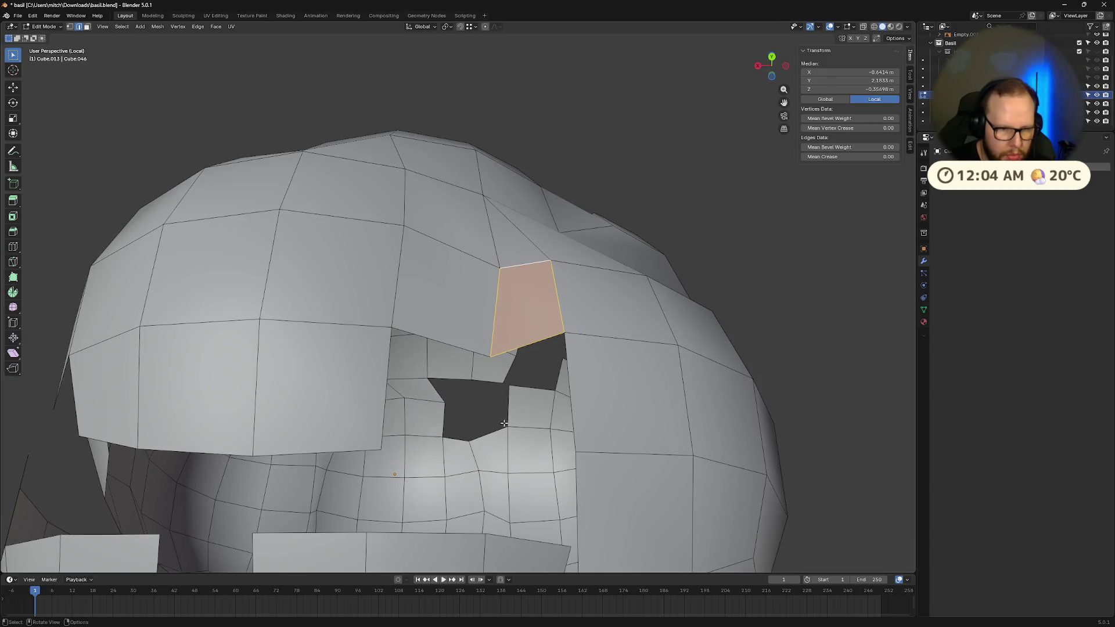
pyautogui.click(492, 355)
pyautogui.moveTo(494, 376); pyautogui.dragTo(441, 493, button='middle')
pyautogui.scroll(-5, 441, 493)
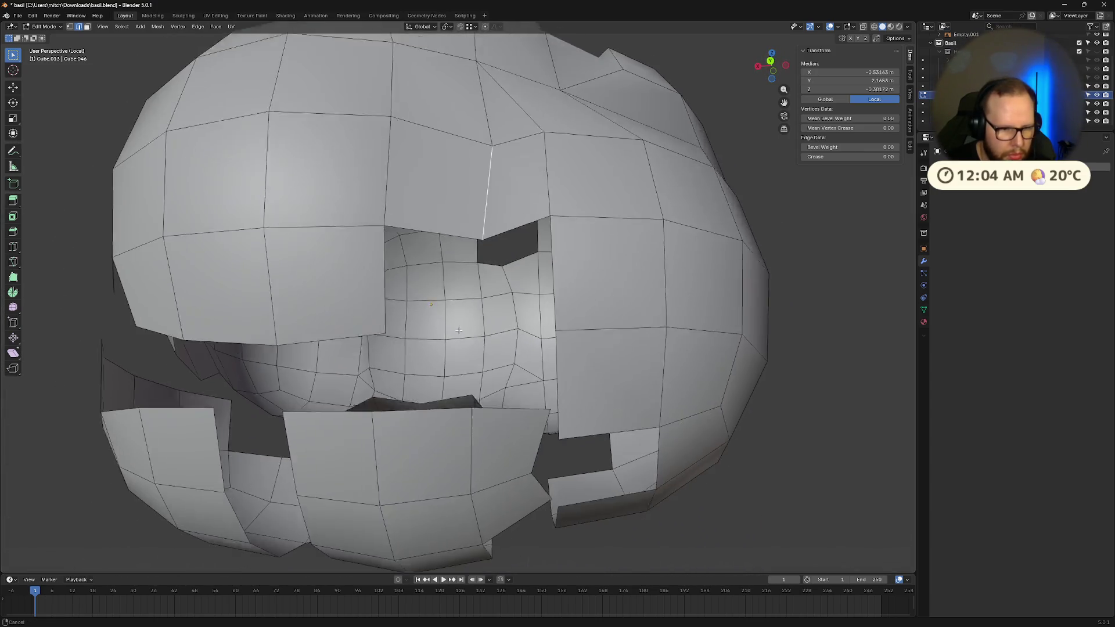
pyautogui.scroll(8, 504, 414)
pyautogui.moveTo(569, 425); pyautogui.dragTo(598, 408, button='middle')
# - Weld the two mouth-edge vertices into one using Merge By Distance instead of At First
pyautogui.press('1')
pyautogui.click(567, 367)
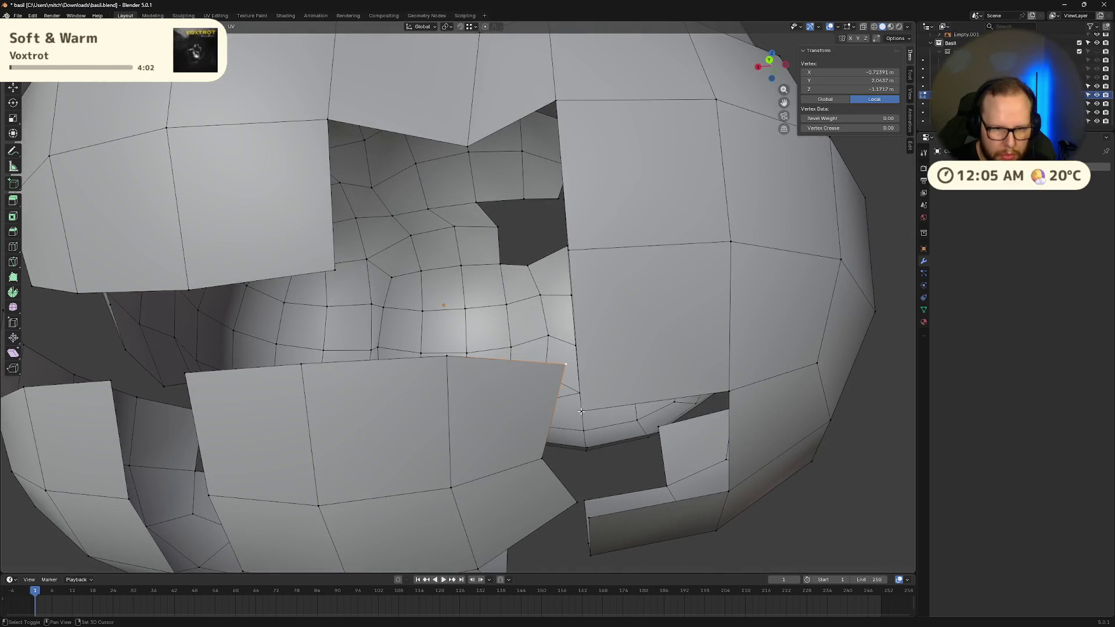
pyautogui.keyDown('shift'); pyautogui.click(581, 412); pyautogui.keyUp('shift')
pyautogui.press('m')
pyautogui.click(582, 413)
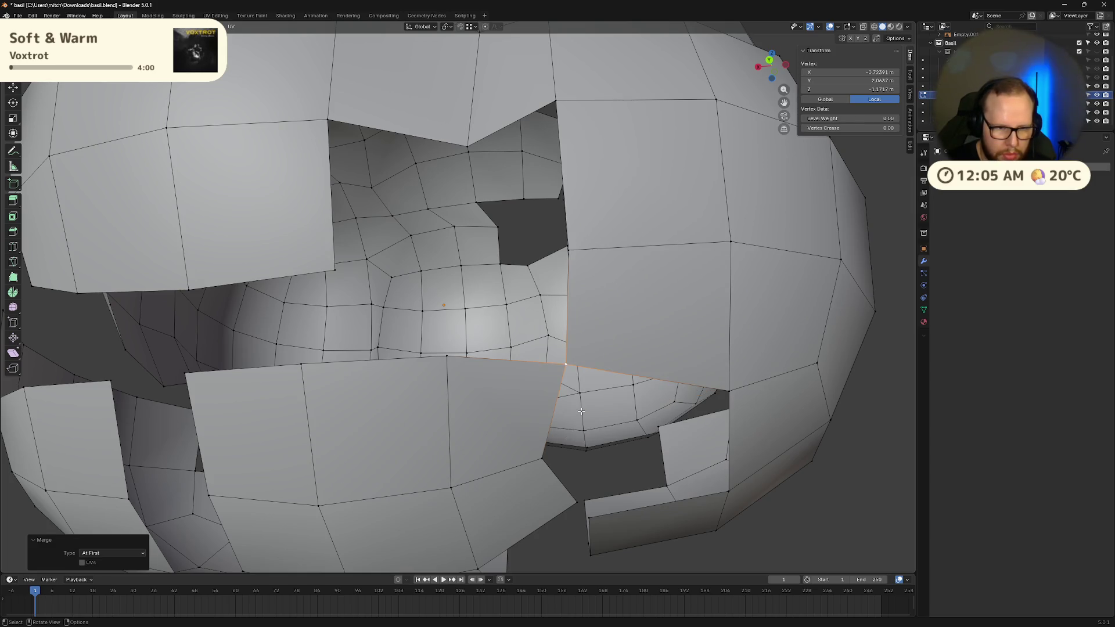
pyautogui.scroll(-1, 624, 331)
pyautogui.hotkey('ctrl', 'z')
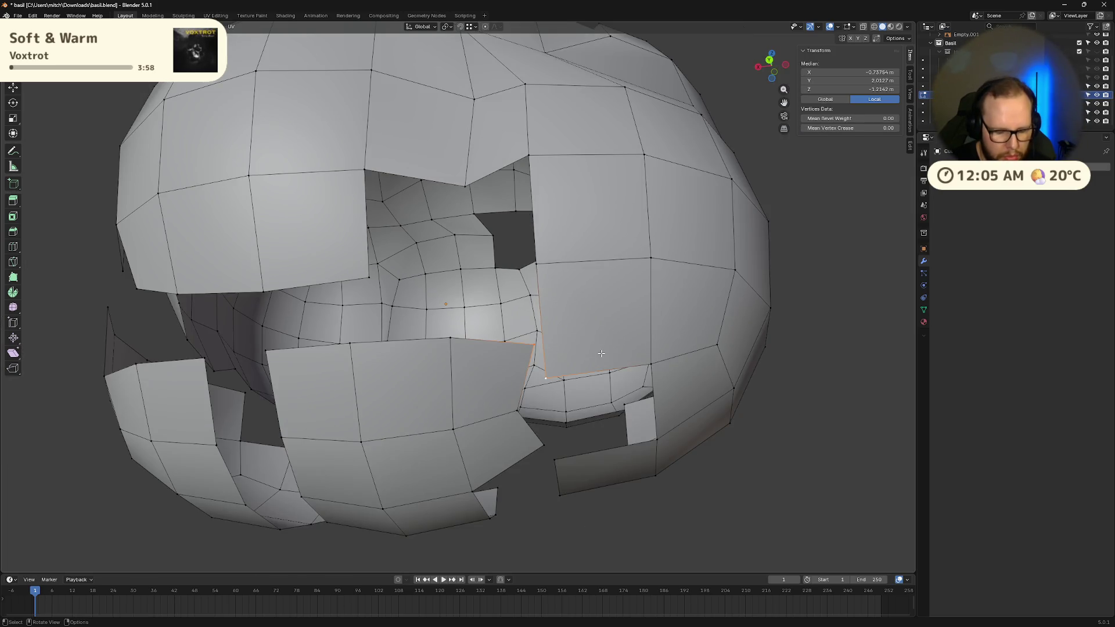
pyautogui.press('m')
pyautogui.click(589, 372)
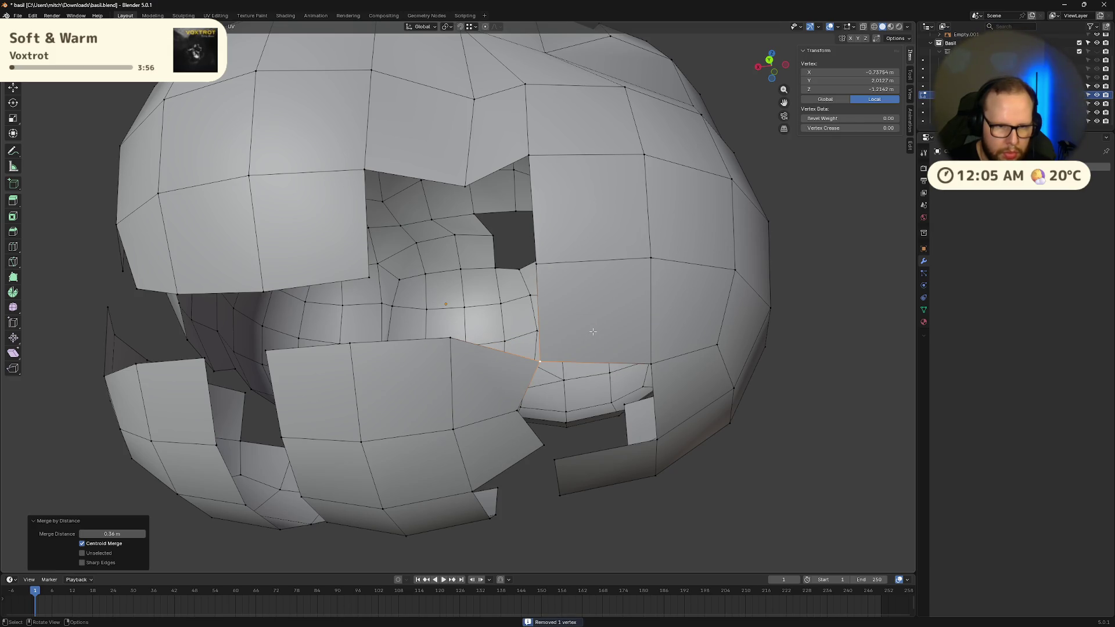
pyautogui.hotkey('alt', 'a')
# - From a frontal view, examine the vertices and an edge loop around the mouth opening
pyautogui.moveTo(593, 332); pyautogui.dragTo(547, 440, button='middle')
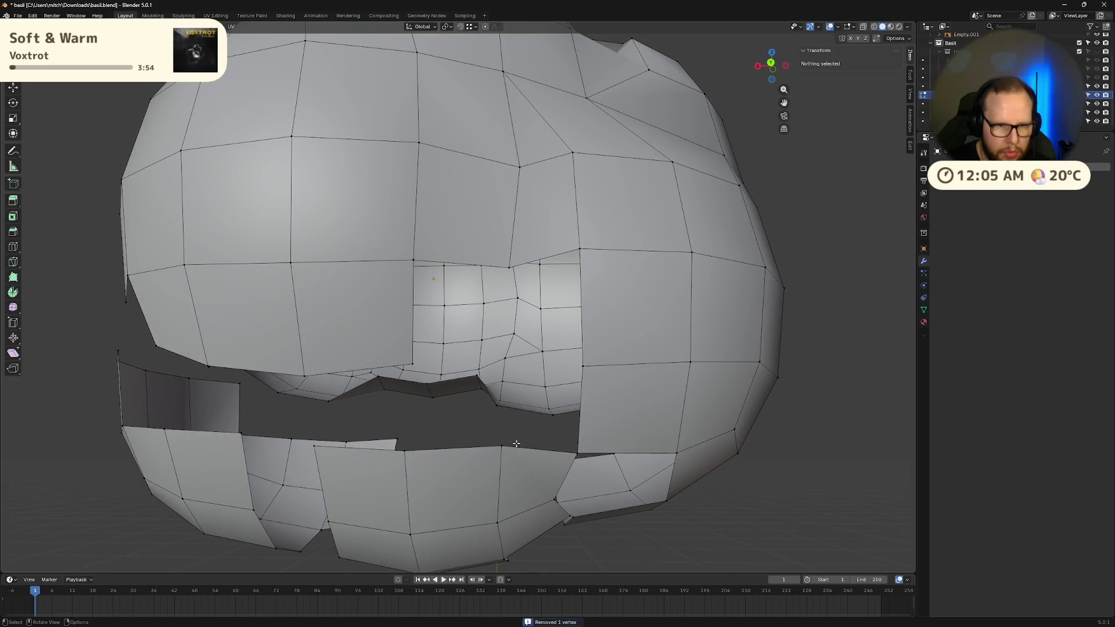
pyautogui.click(412, 364)
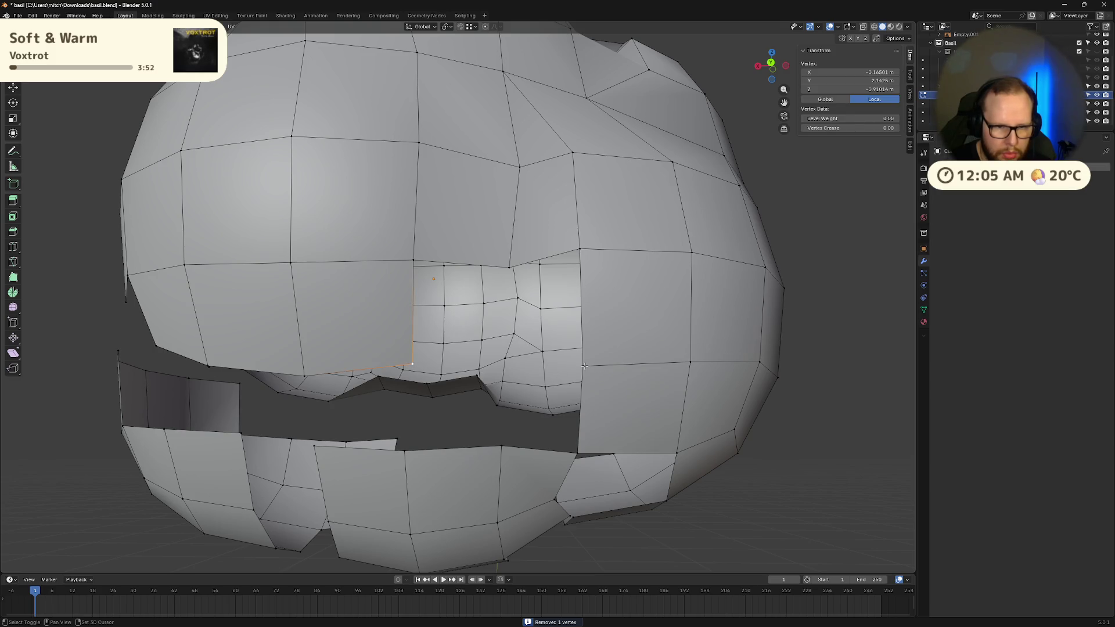
pyautogui.keyDown('shift'); pyautogui.click(585, 366); pyautogui.keyUp('shift')
pyautogui.click(503, 445)
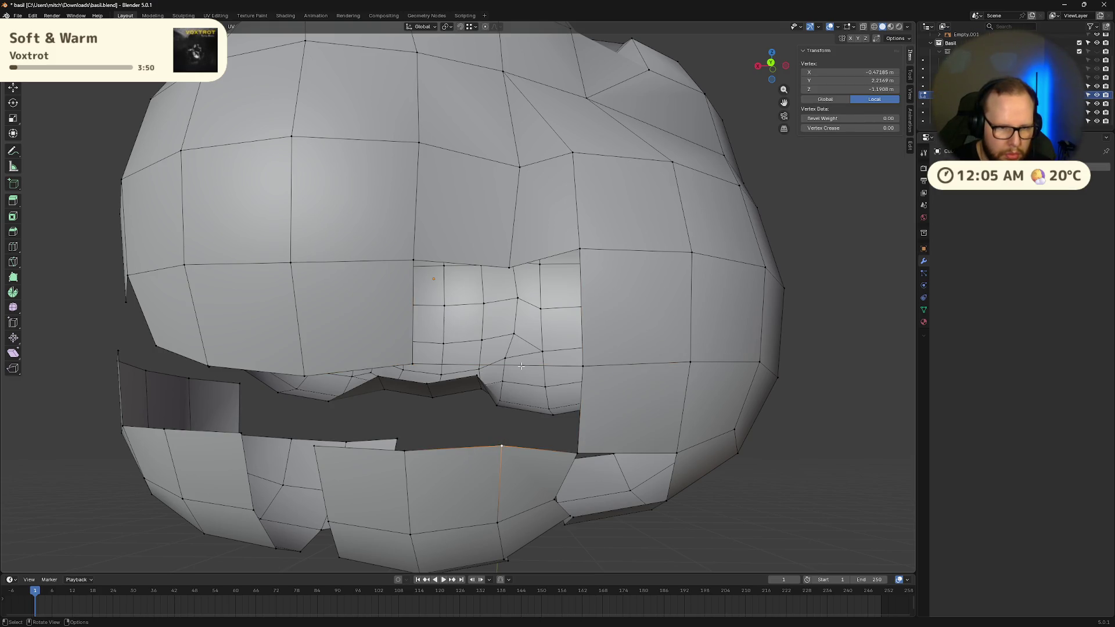
pyautogui.keyDown('shift'); pyautogui.click(508, 269); pyautogui.keyUp('shift')
pyautogui.scroll(5, 509, 269)
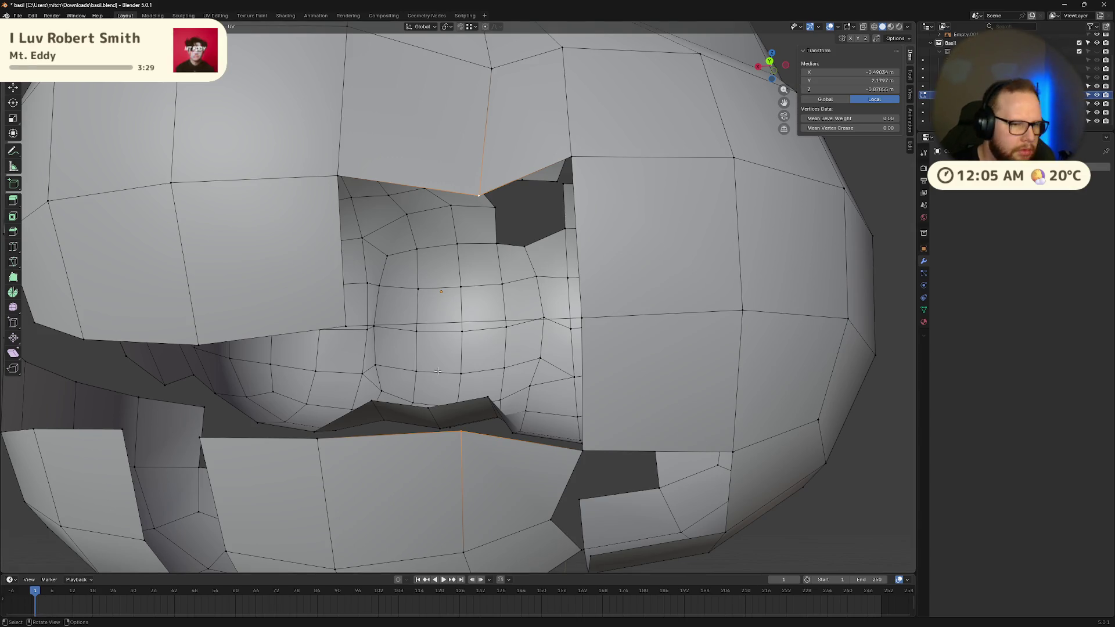
pyautogui.keyDown('alt'); pyautogui.click(646, 265); pyautogui.keyUp('alt')
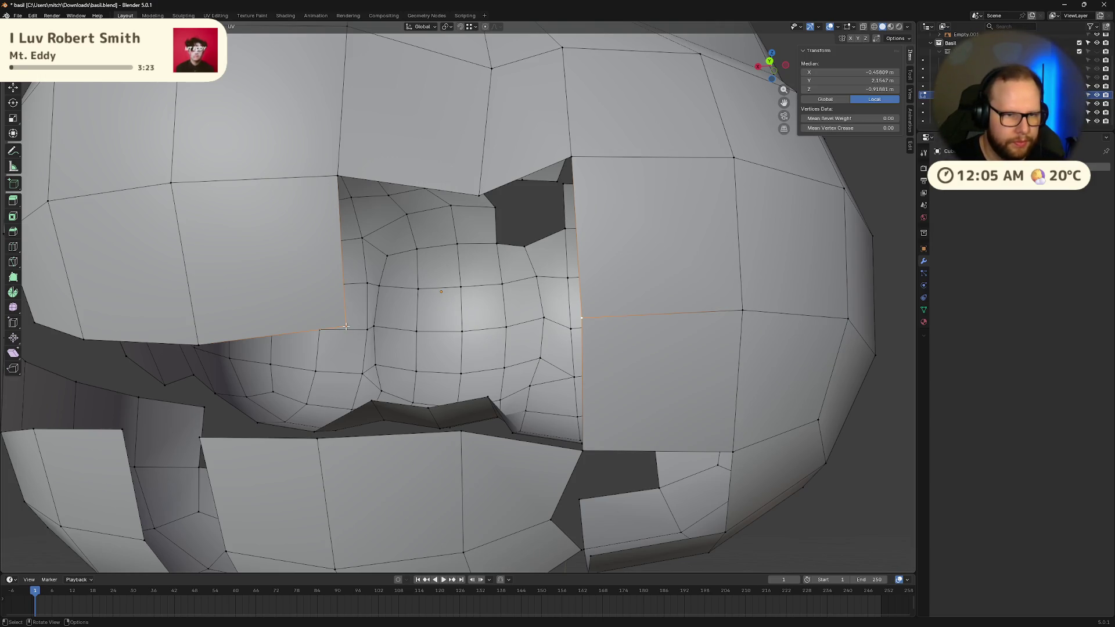
pyautogui.click(439, 190)
pyautogui.hotkey('alt', 'a')
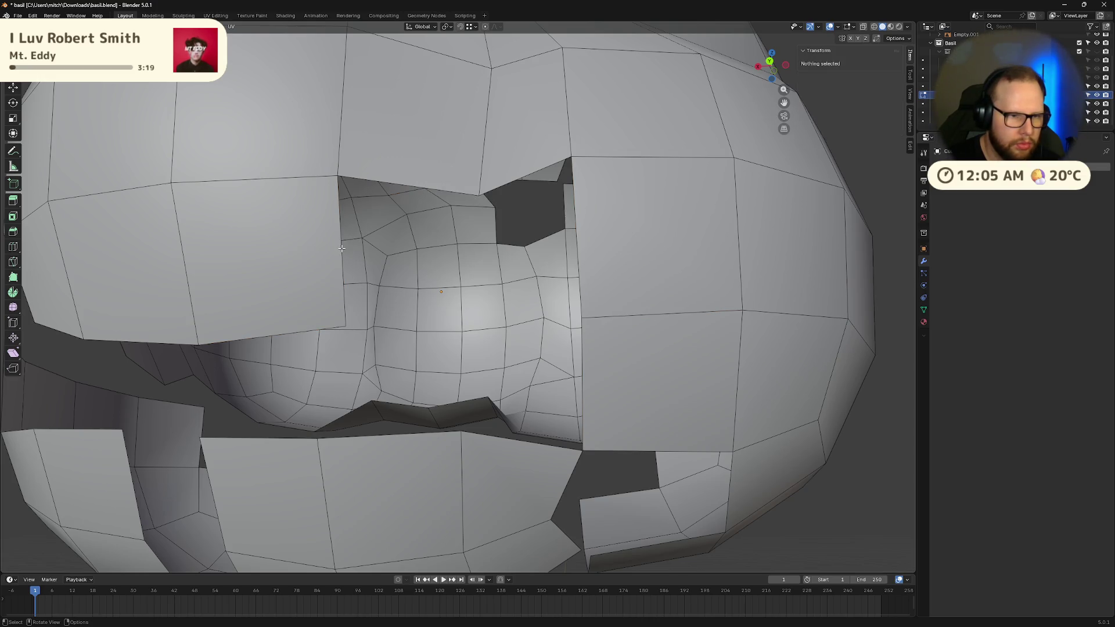
# - Select the side gap's vertical and top edges, undoing the triangle fill
pyautogui.click(341, 248)
pyautogui.keyDown('shift'); pyautogui.click(401, 184); pyautogui.keyUp('shift')
pyautogui.press('f')
pyautogui.hotkey('ctrl', 'z')
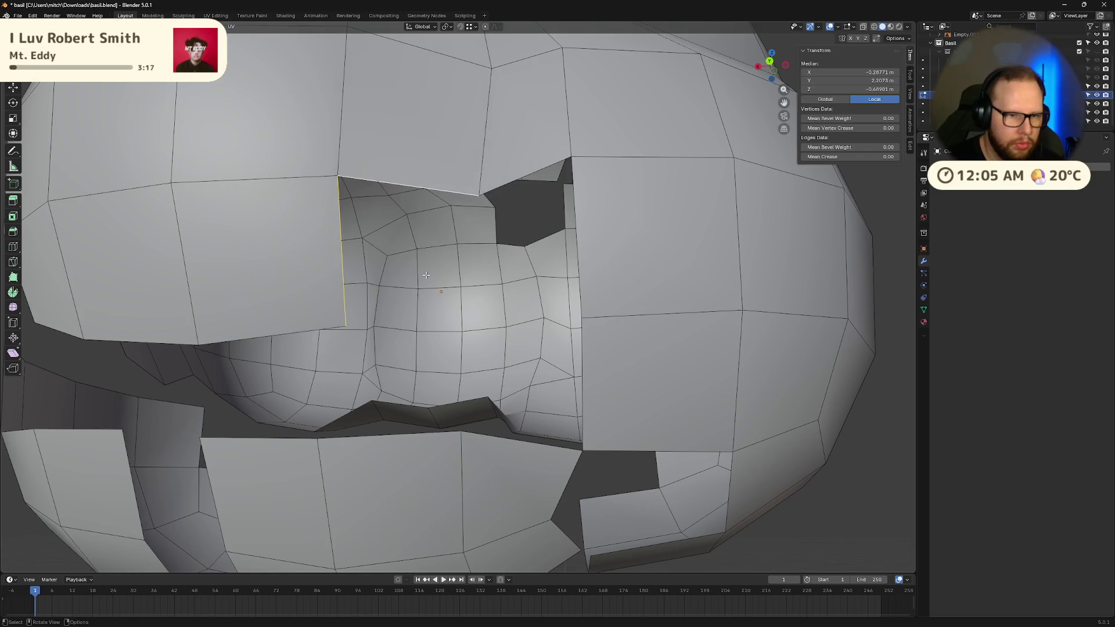
pyautogui.moveTo(470, 313)
pyautogui.mouseDown(button='middle')
pyautogui.moveTo(490, 313)
pyautogui.moveTo(593, 452)
pyautogui.mouseUp(button='middle')
# - Bridge the side gap beside the mouth with a new face
pyautogui.press('f')
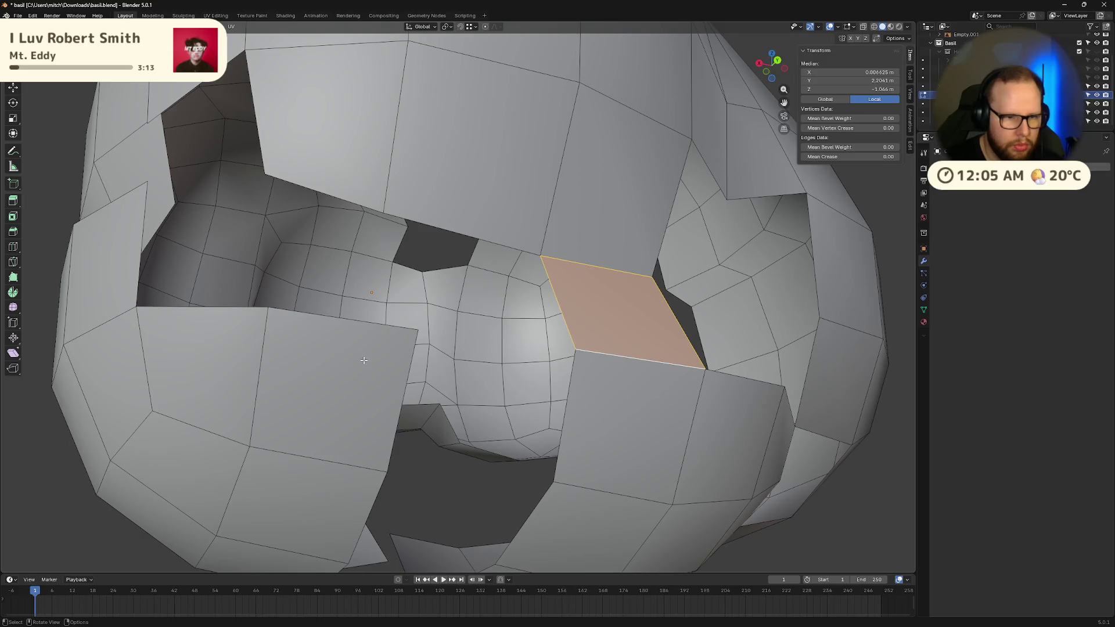
pyautogui.click(364, 324)
pyautogui.keyDown('shift'); pyautogui.click(465, 239); pyautogui.keyUp('shift')
pyautogui.press('f')
pyautogui.moveTo(464, 239)
pyautogui.mouseDown(button='middle')
pyautogui.moveTo(504, 340)
pyautogui.moveTo(581, 378)
pyautogui.moveTo(601, 401)
pyautogui.moveTo(586, 416)
pyautogui.moveTo(575, 409)
pyautogui.mouseUp(button='middle')
pyautogui.hotkey('ctrl', 'z')
pyautogui.hotkey('ctrl', 'z')
pyautogui.press('f')
pyautogui.hotkey('ctrl', 'z')
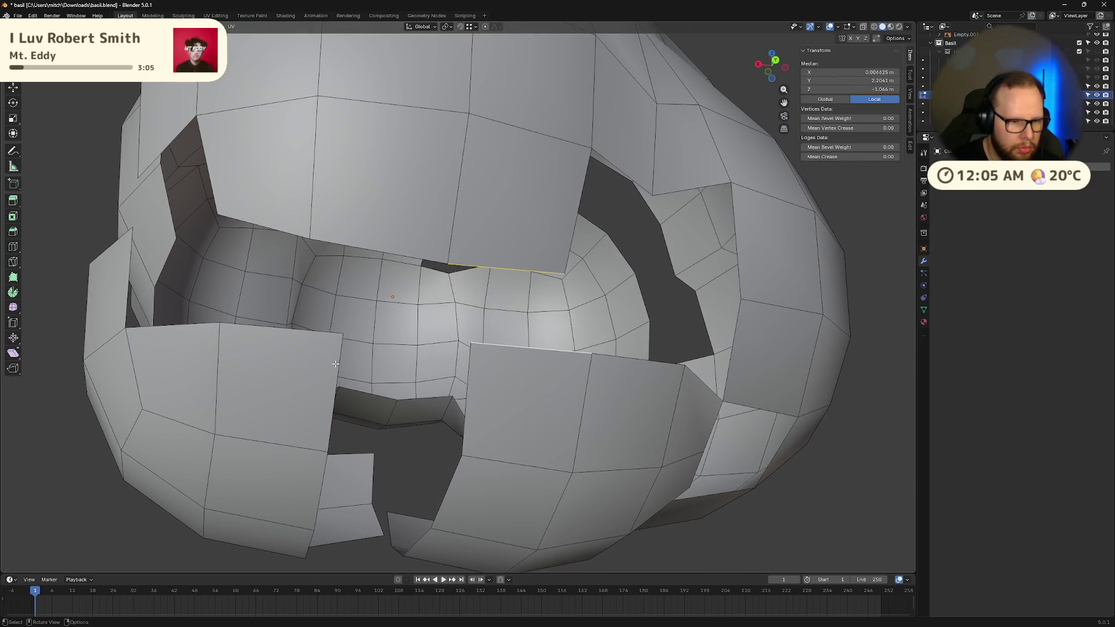
# - Fill the next holes with faces, refilling until the result looks right
pyautogui.keyDown('shift'); pyautogui.click(336, 364); pyautogui.keyUp('shift')
pyautogui.press('f')
pyautogui.moveTo(336, 364); pyautogui.dragTo(481, 247, button='middle')
pyautogui.hotkey('ctrl', 'z')
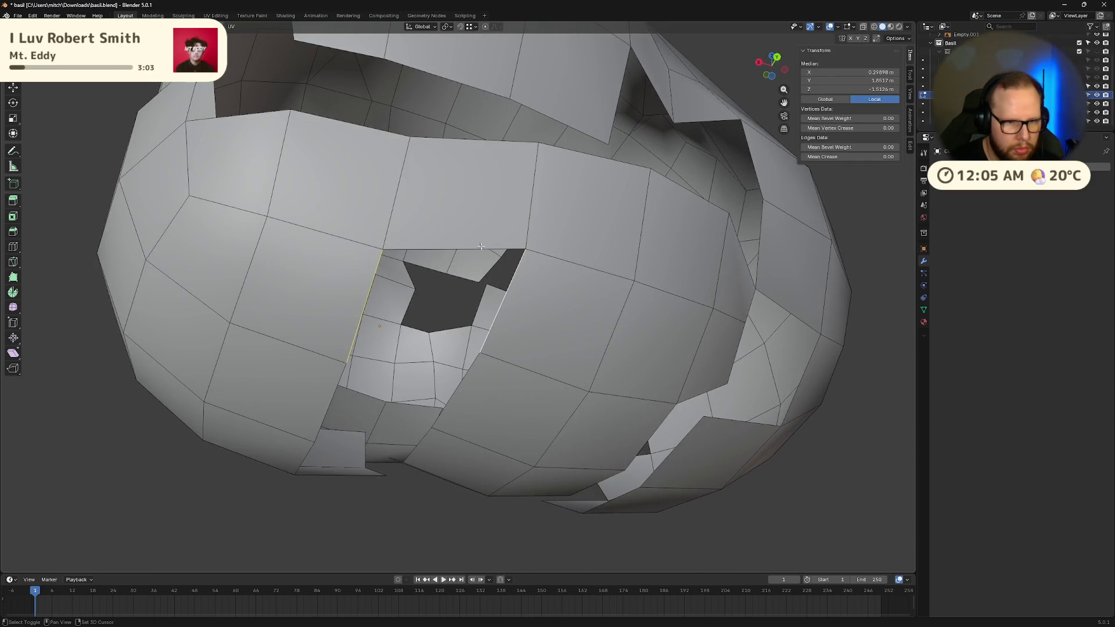
pyautogui.press('f')
pyautogui.hotkey('ctrl', 'z')
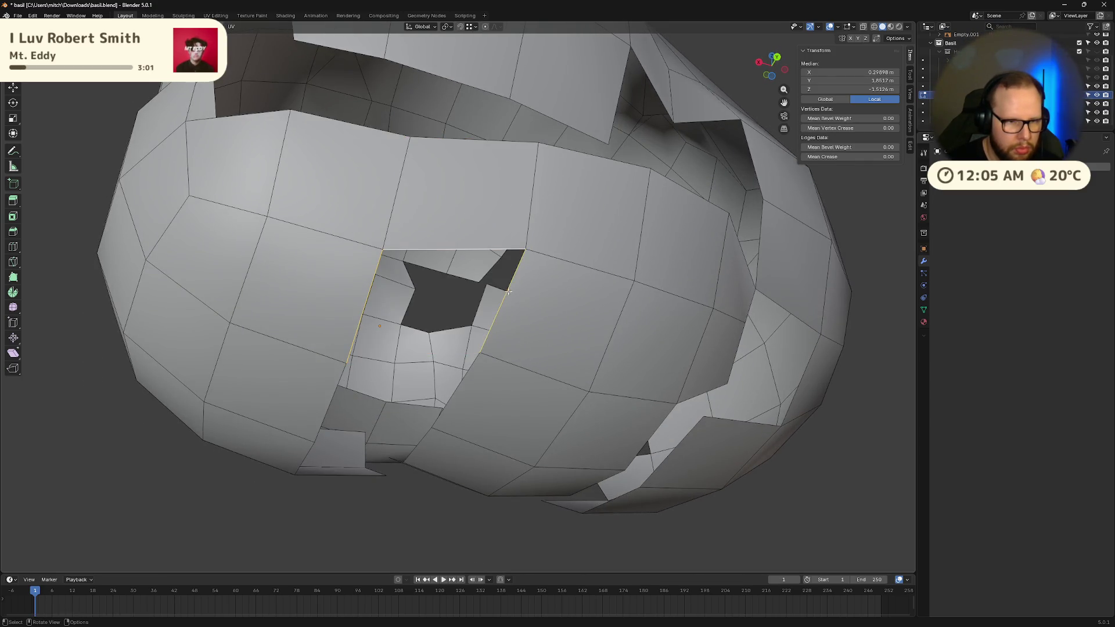
pyautogui.press('f')
pyautogui.moveTo(508, 292); pyautogui.dragTo(464, 182, button='middle')
pyautogui.hotkey('ctrl', 'z')
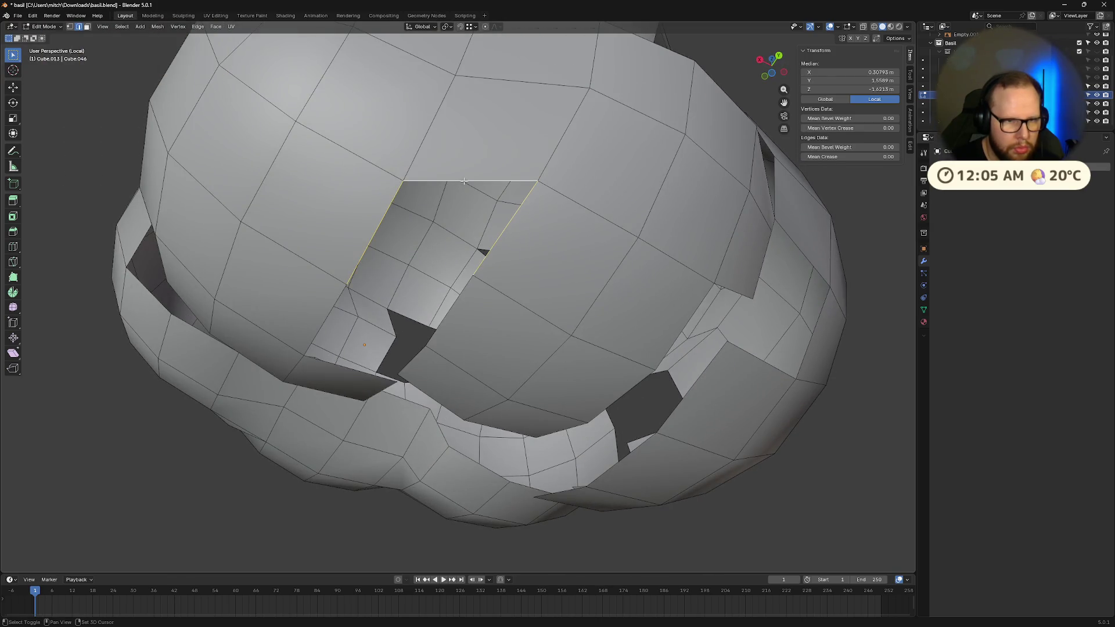
pyautogui.press('f')
pyautogui.click(333, 308)
pyautogui.press('f')
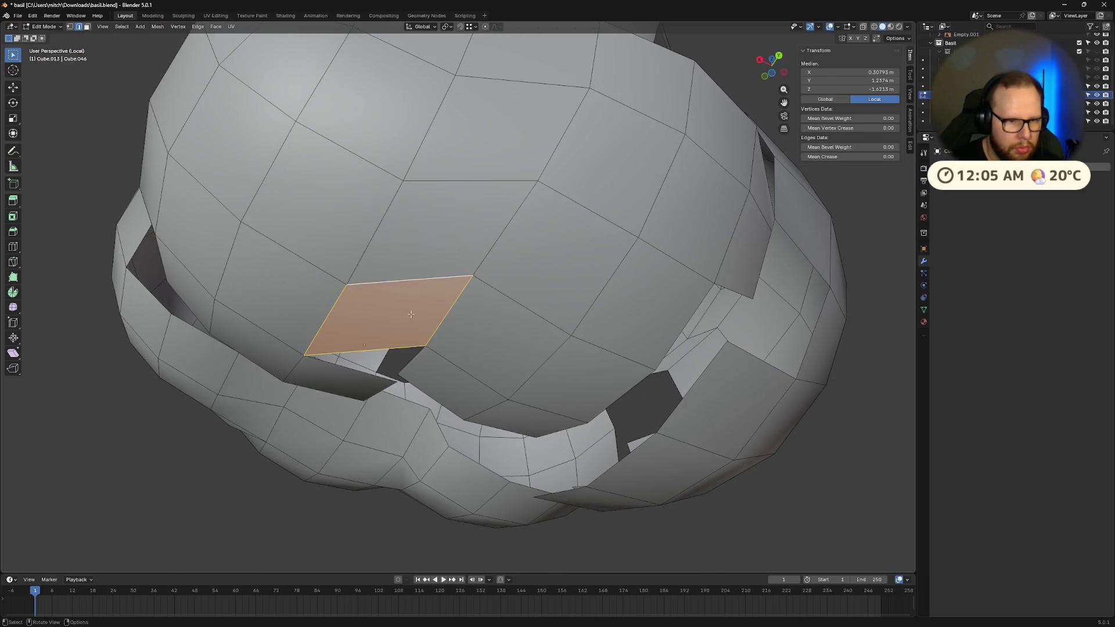
pyautogui.moveTo(419, 285); pyautogui.dragTo(560, 312, button='middle')
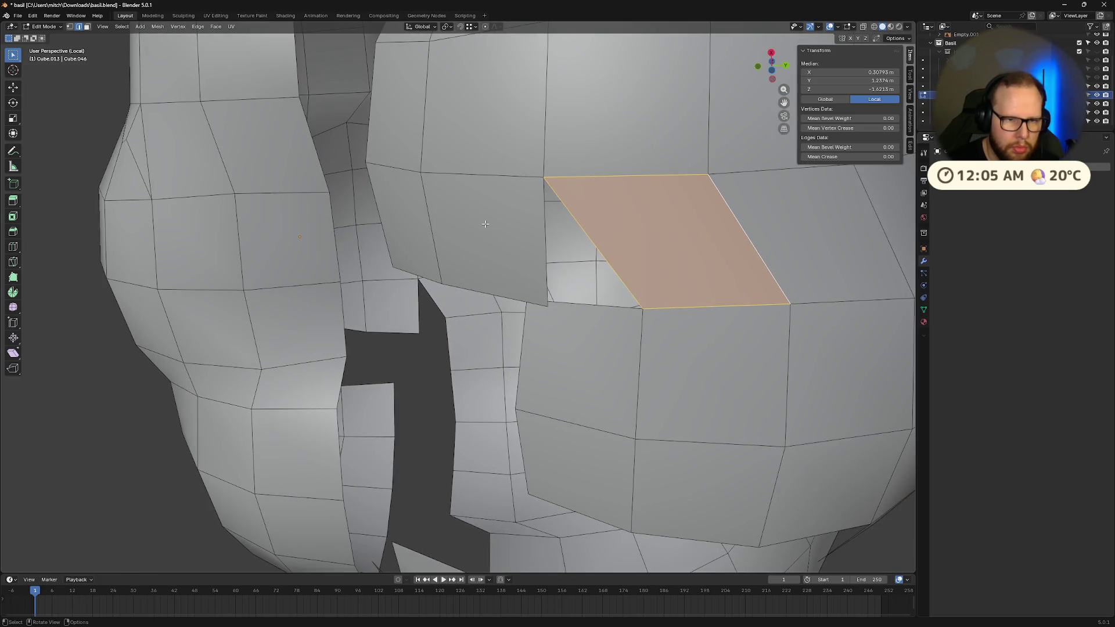
# - Merge the two stray vertices at the gap corner into one
pyautogui.press('1')
pyautogui.click(475, 355)
pyautogui.moveTo(485, 224)
pyautogui.mouseDown(button='middle')
pyautogui.moveTo(471, 383)
pyautogui.moveTo(436, 389)
pyautogui.moveTo(513, 286)
pyautogui.moveTo(512, 252)
pyautogui.moveTo(561, 280)
pyautogui.mouseUp(button='middle')
pyautogui.keyDown('shift'); pyautogui.click(420, 385); pyautogui.keyUp('shift')
pyautogui.press('m')
pyautogui.click(423, 390)
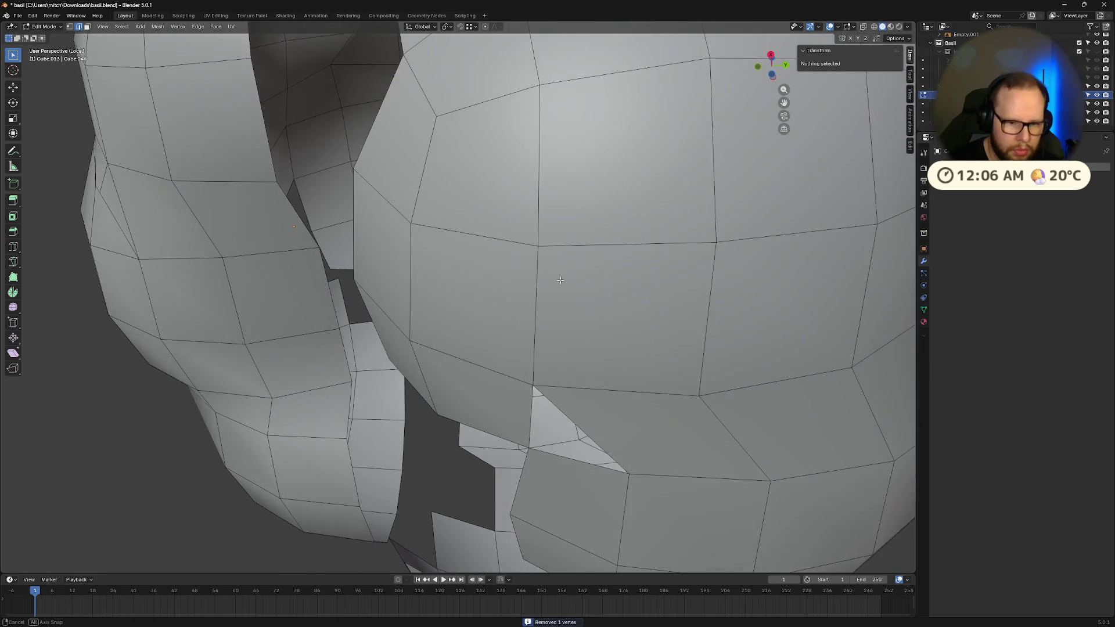
# - Fill the triangular gap with a face from its three edges
pyautogui.click(598, 471)
pyautogui.keyDown('shift'); pyautogui.click(512, 431); pyautogui.keyUp('shift')
pyautogui.keyDown('shift'); pyautogui.click(570, 457); pyautogui.keyUp('shift')
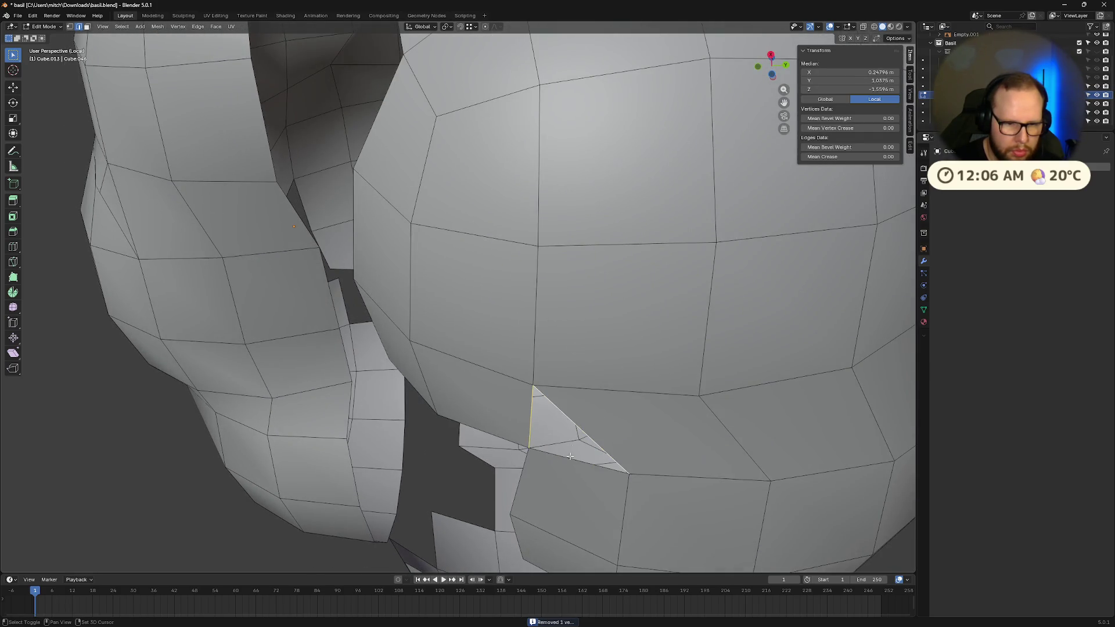
pyautogui.press('f')
pyautogui.moveTo(570, 471)
pyautogui.mouseDown(button='middle')
pyautogui.moveTo(661, 432)
pyautogui.moveTo(555, 408)
pyautogui.moveTo(536, 448)
pyautogui.moveTo(433, 378)
pyautogui.moveTo(413, 403)
pyautogui.mouseUp(button='middle')
pyautogui.scroll(-6, 625, 416)
pyautogui.scroll(4, 536, 448)
pyautogui.scroll(8, 413, 403)
# - Check the edge inside the mouth hole and the adjacent quad, viewing the whole head
pyautogui.click(553, 474)
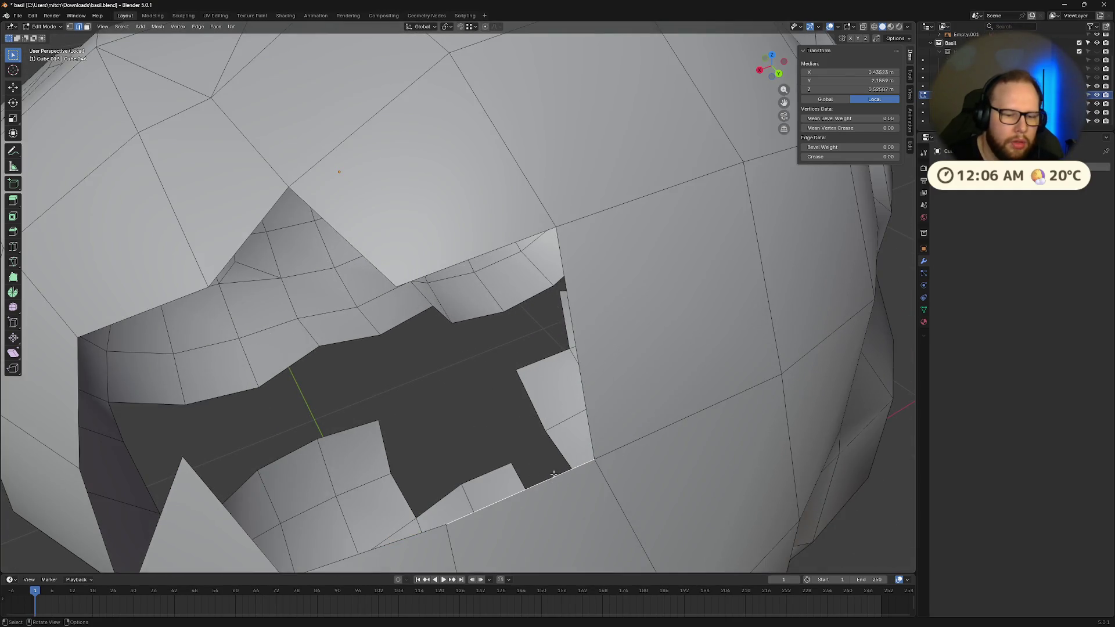
pyautogui.keyDown('shift'); pyautogui.click(519, 298); pyautogui.keyUp('shift')
pyautogui.scroll(-5, 465, 336)
pyautogui.moveTo(465, 337)
pyautogui.mouseDown(button='middle')
pyautogui.moveTo(451, 355)
pyautogui.moveTo(602, 431)
pyautogui.moveTo(558, 360)
pyautogui.moveTo(526, 247)
pyautogui.moveTo(538, 281)
pyautogui.moveTo(401, 334)
pyautogui.moveTo(434, 321)
pyautogui.mouseUp(button='middle')
pyautogui.scroll(3, 452, 355)
pyautogui.scroll(-3, 602, 431)
pyautogui.scroll(-3, 602, 431)
# - Nudge a single vertex on the top of the head slightly
pyautogui.press('1')
pyautogui.click(516, 235)
pyautogui.press('g')
pyautogui.click(517, 244)
# - Delete the vertex where many edges meet on the head shell
pyautogui.scroll(6, 372, 345)
pyautogui.click(367, 347)
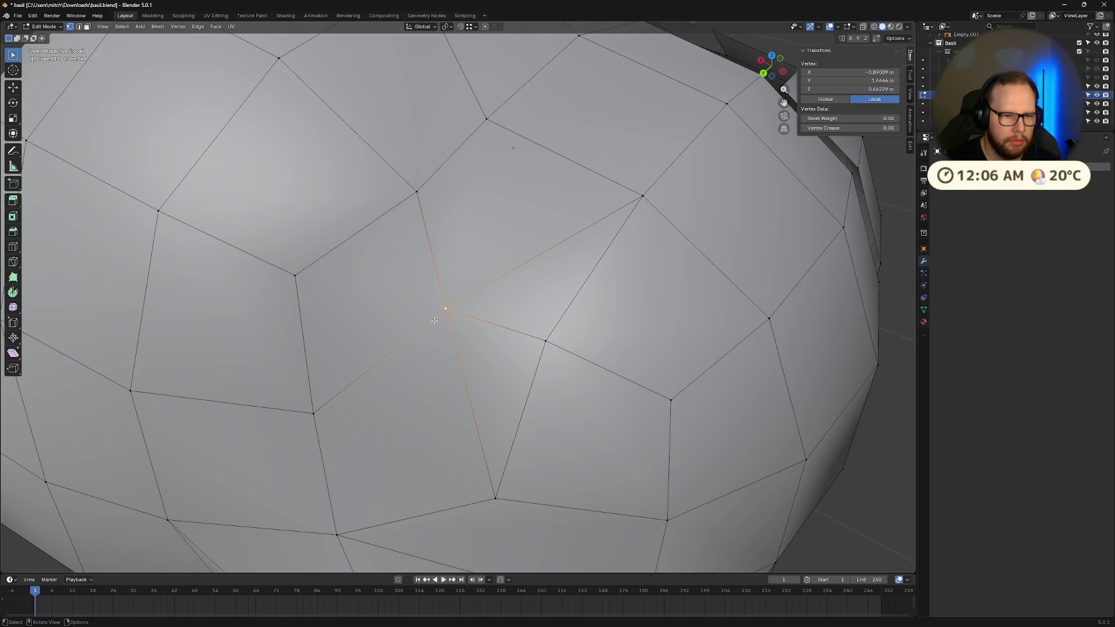
pyautogui.press('x')
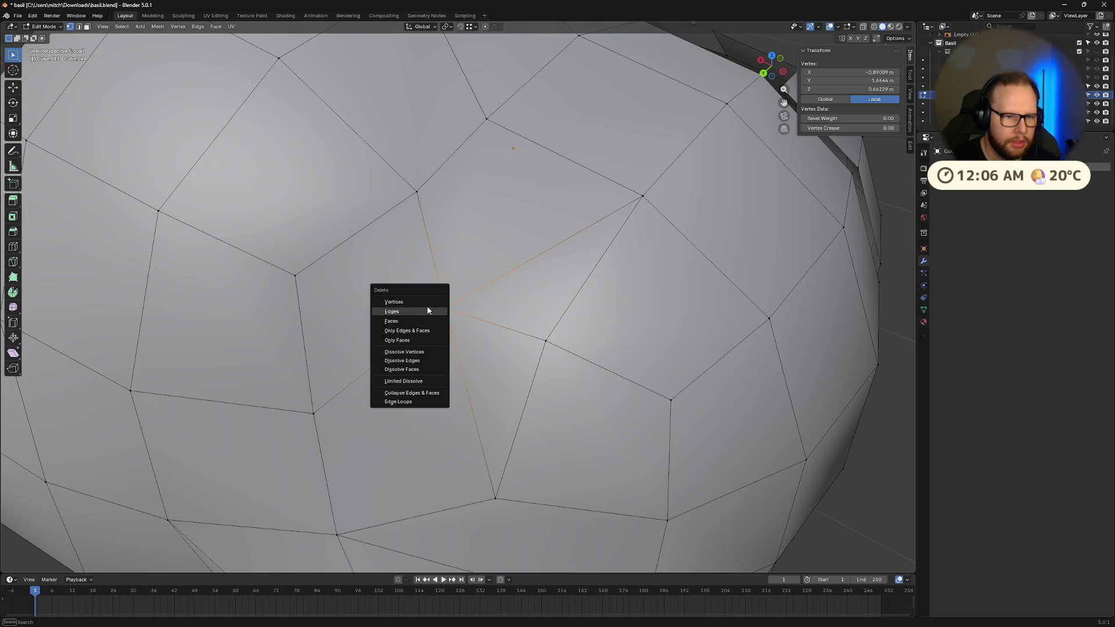
pyautogui.click(427, 301)
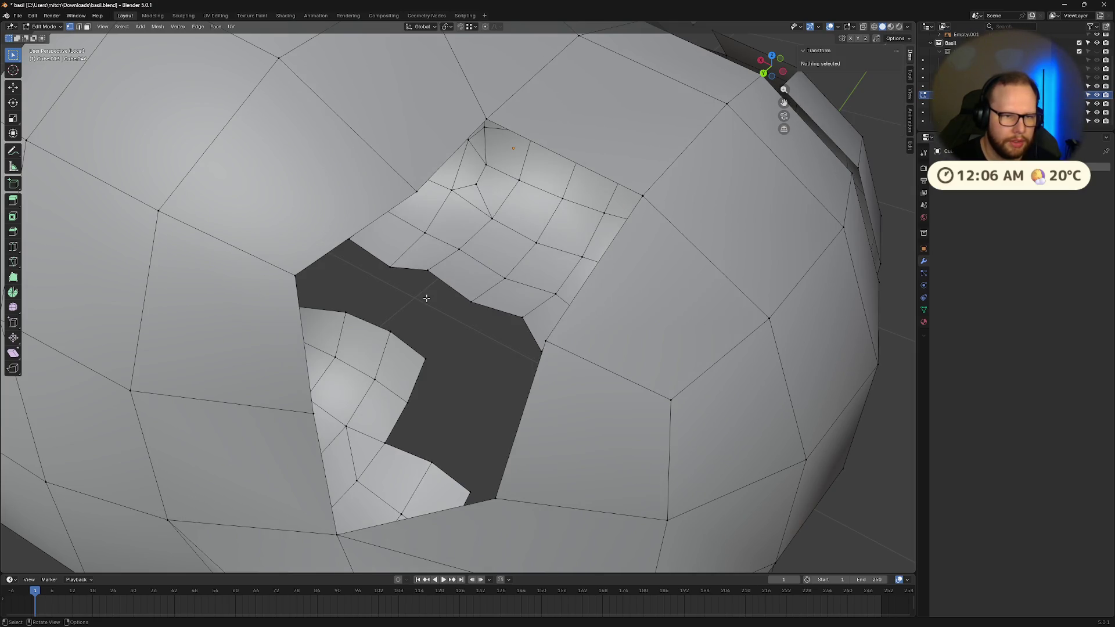
# - Try filling the resulting hole from its rim edges, then undo the fill
pyautogui.click(419, 190)
pyautogui.keyDown('ctrl'); pyautogui.click(549, 342); pyautogui.keyUp('ctrl')
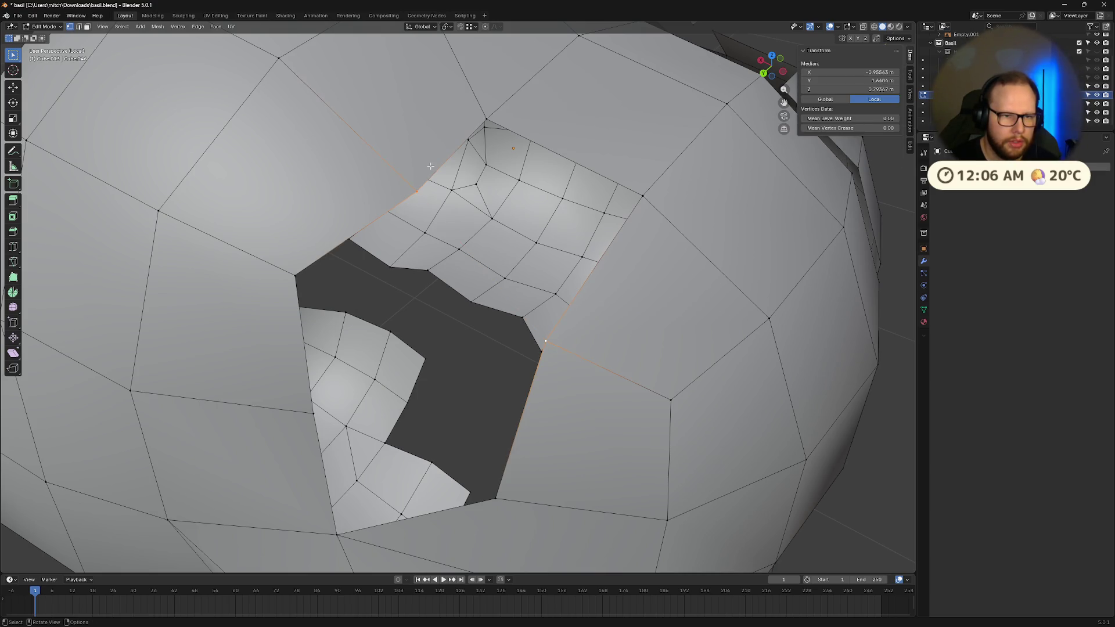
pyautogui.press('2')
pyautogui.click(633, 239)
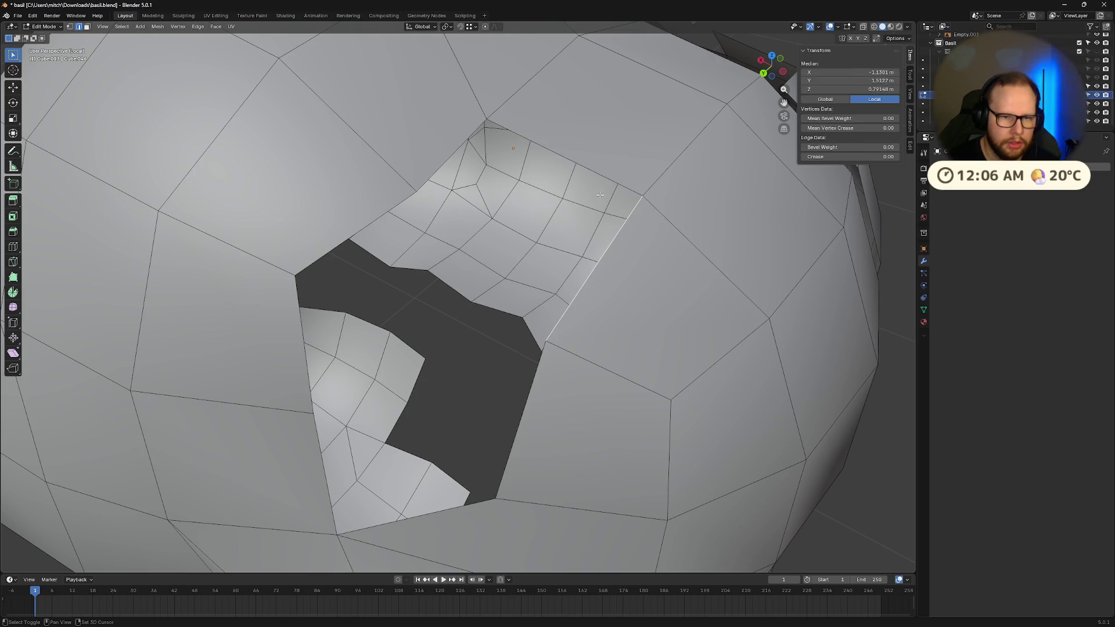
pyautogui.click(600, 194)
pyautogui.keyDown('shift'); pyautogui.click(442, 164); pyautogui.keyUp('shift')
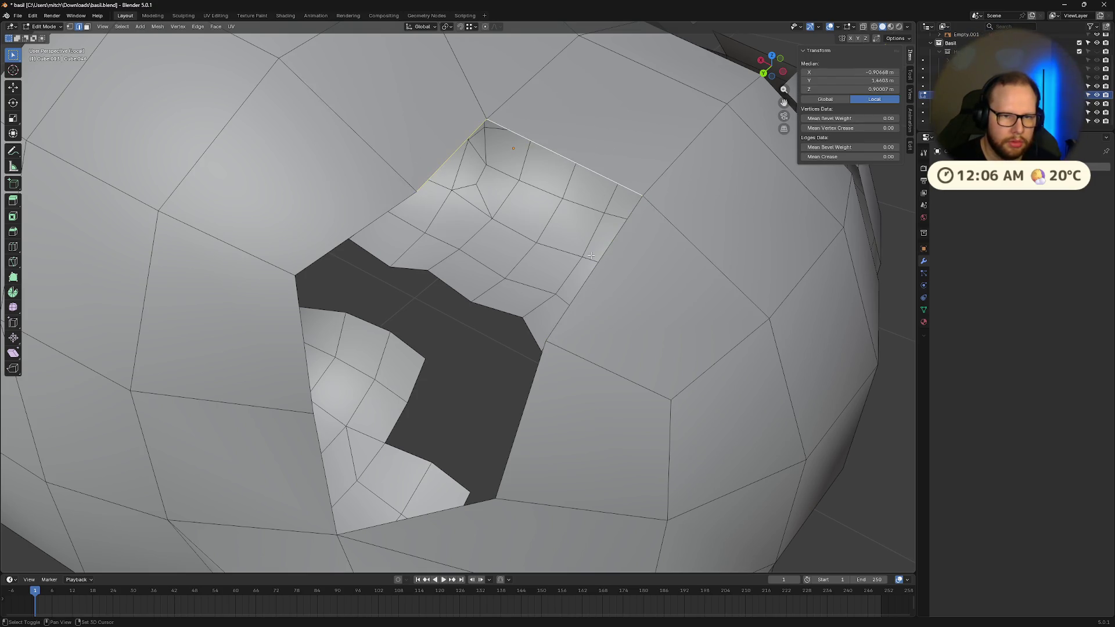
pyautogui.press('f')
pyautogui.moveTo(601, 282); pyautogui.dragTo(538, 338, button='middle')
pyautogui.hotkey('ctrl', 'z')
# - Join two opposite corner vertices of the hole with a diagonal edge
pyautogui.press('1')
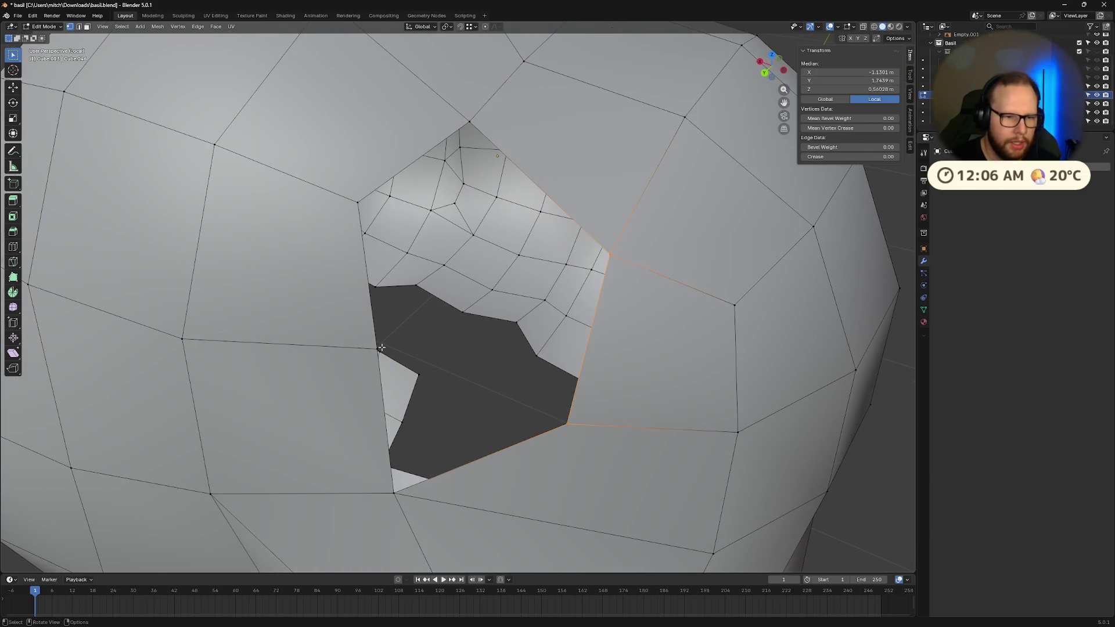
pyautogui.click(377, 349)
pyautogui.keyDown('shift'); pyautogui.click(619, 243); pyautogui.keyUp('shift')
pyautogui.moveTo(619, 242); pyautogui.dragTo(602, 336, button='middle')
pyautogui.press('j')
# - Fill the upper and lower parts of the hole with faces on either side of the diagonal
pyautogui.press('2')
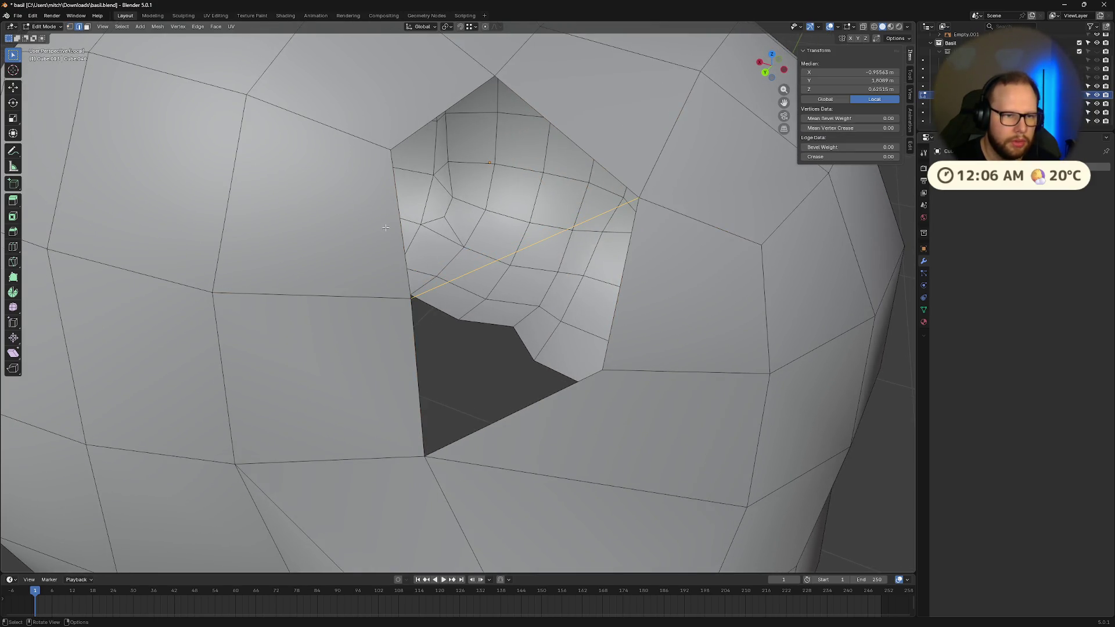
pyautogui.click(560, 123)
pyautogui.keyDown('shift'); pyautogui.click(414, 112); pyautogui.keyUp('shift')
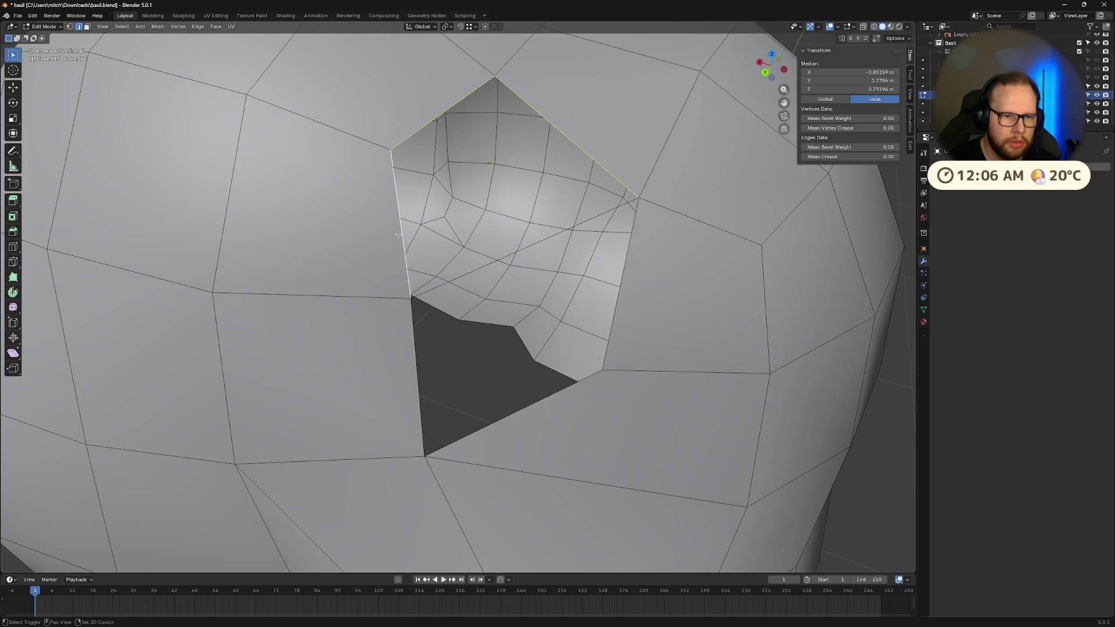
pyautogui.press('f')
pyautogui.click(456, 399)
pyautogui.keyDown('shift'); pyautogui.click(585, 357); pyautogui.keyUp('shift')
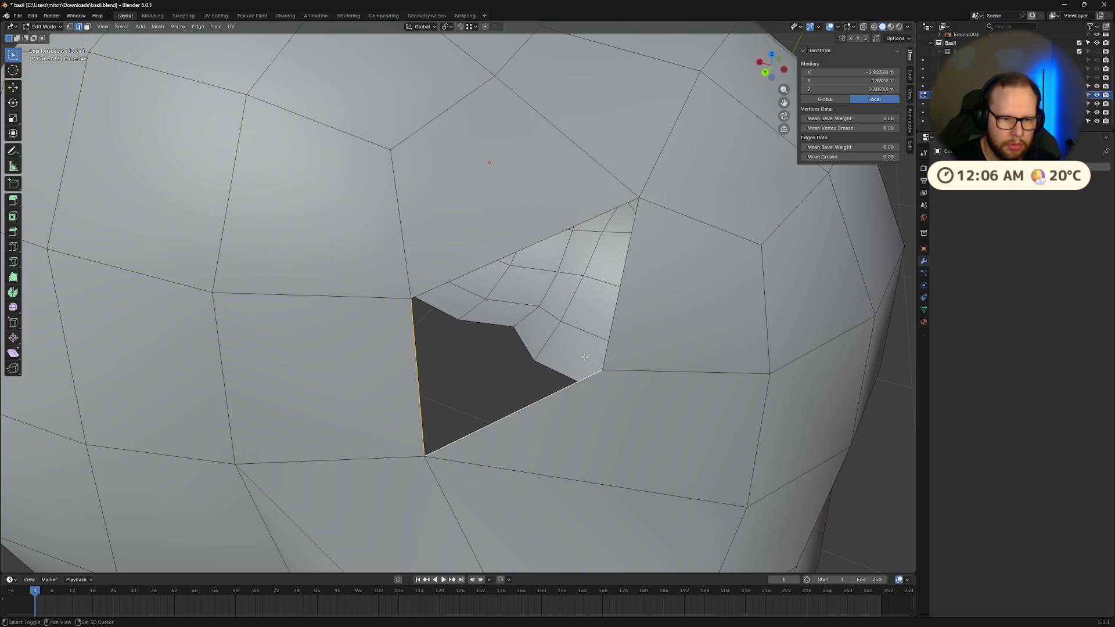
pyautogui.press('f')
# - Inspect the rebuilt area around the head and select a vertical edge
pyautogui.moveTo(517, 248)
pyautogui.mouseDown(button='middle')
pyautogui.moveTo(575, 279)
pyautogui.moveTo(540, 273)
pyautogui.moveTo(605, 251)
pyautogui.moveTo(508, 264)
pyautogui.moveTo(488, 277)
pyautogui.mouseUp(button='middle')
pyautogui.click(592, 273)
pyautogui.scroll(-3, 577, 291)
pyautogui.scroll(5, 485, 256)
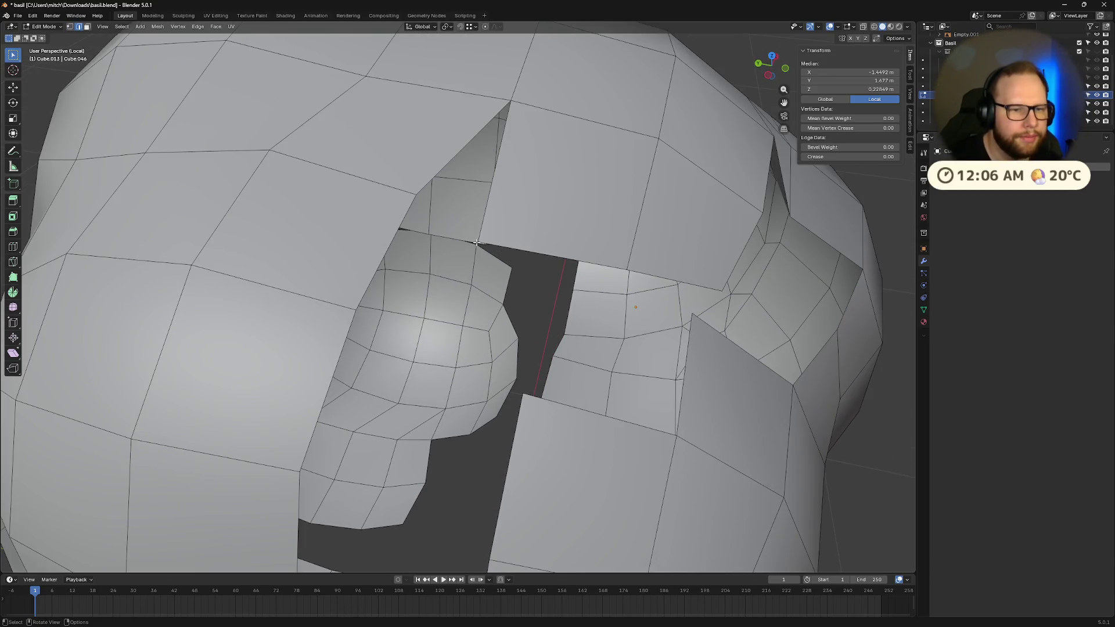
# - In vertex select mode, merge the first pair of vertices across a shell gap by distance
pyautogui.press('1')
pyautogui.click(477, 242)
pyautogui.keyDown('shift'); pyautogui.click(418, 198); pyautogui.keyUp('shift')
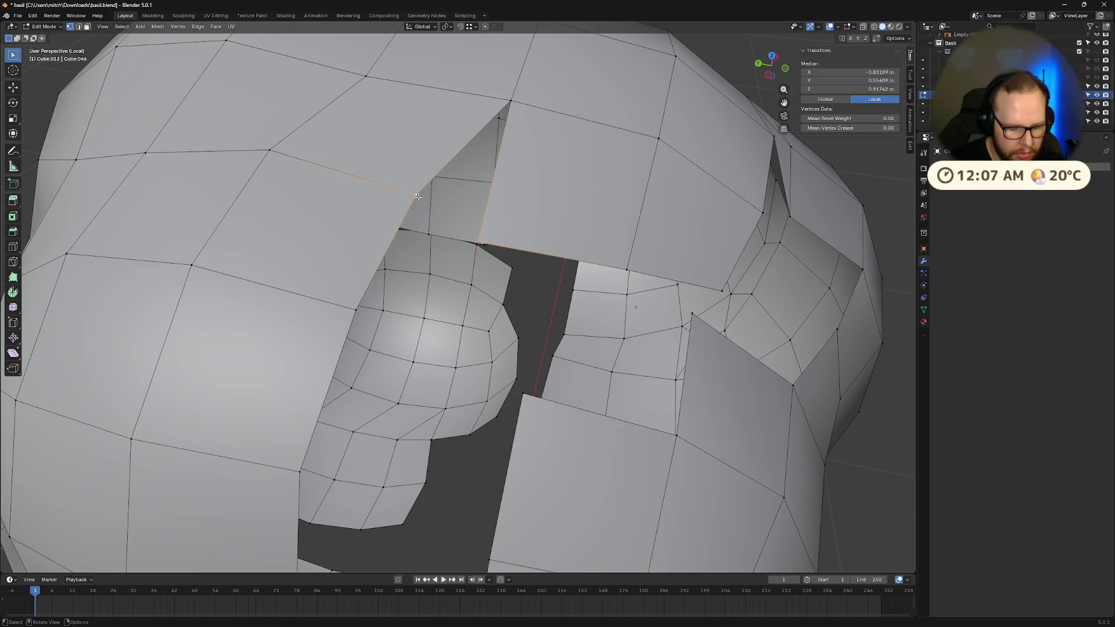
pyautogui.press('m')
pyautogui.click(414, 202)
# - Weld a second vertex pair across another gap in the head shell by distance
pyautogui.moveTo(418, 215); pyautogui.dragTo(496, 257, button='middle')
pyautogui.click(488, 258)
pyautogui.keyDown('shift'); pyautogui.click(504, 239); pyautogui.keyUp('shift')
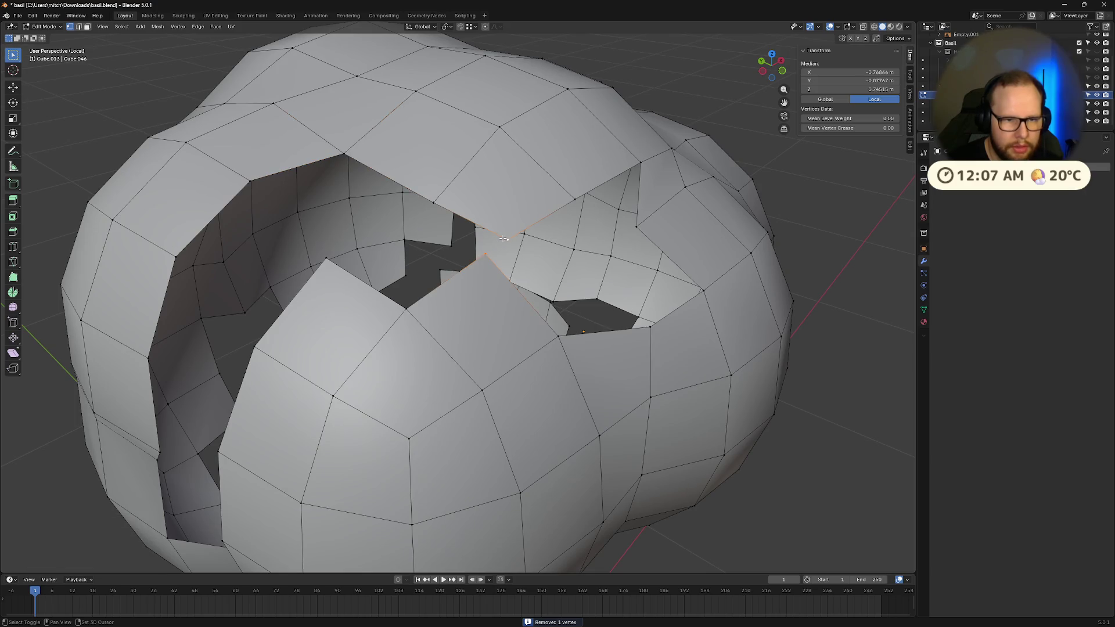
pyautogui.press('m')
pyautogui.click(504, 237)
# - Merge a third vertex pair by distance, then select the upper face's corner vertex
pyautogui.moveTo(504, 239)
pyautogui.mouseDown(button='middle')
pyautogui.moveTo(554, 247)
pyautogui.moveTo(535, 246)
pyautogui.moveTo(603, 234)
pyautogui.moveTo(571, 239)
pyautogui.mouseUp(button='middle')
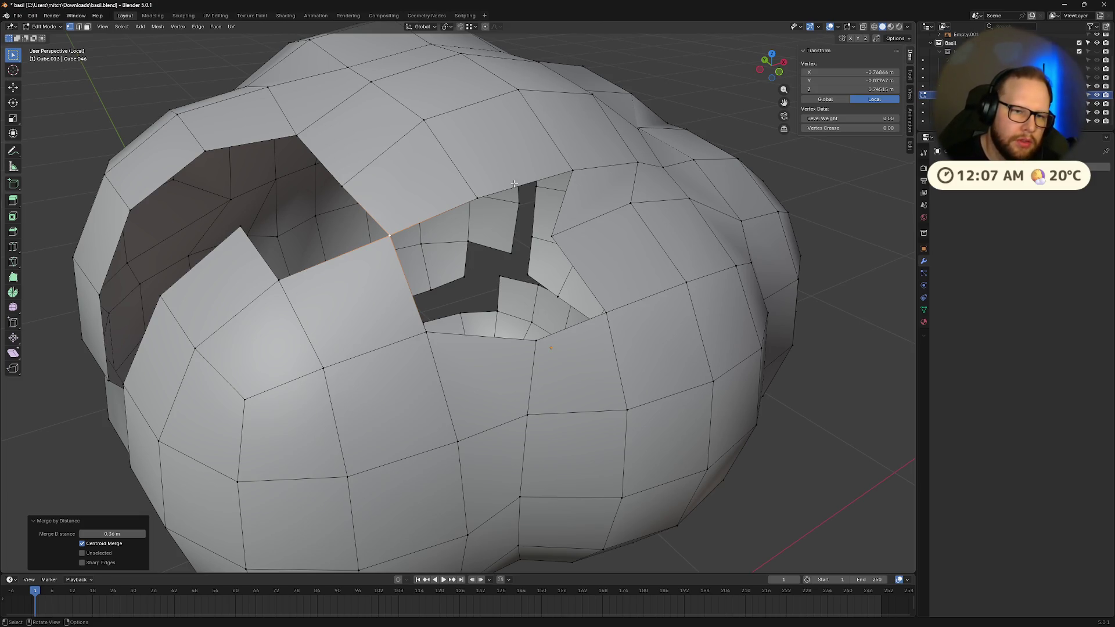
pyautogui.moveTo(447, 252)
pyautogui.mouseDown(button='middle')
pyautogui.moveTo(512, 199)
pyautogui.moveTo(493, 168)
pyautogui.mouseUp(button='middle')
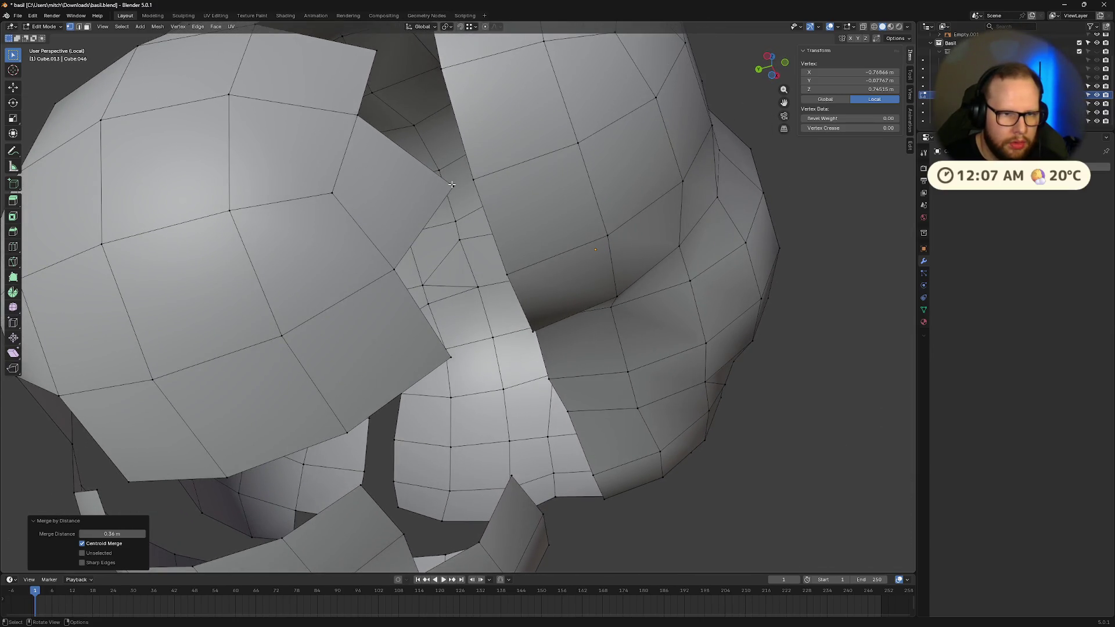
pyautogui.keyDown('shift'); pyautogui.click(477, 178); pyautogui.keyUp('shift')
pyautogui.press('m')
pyautogui.click(478, 180)
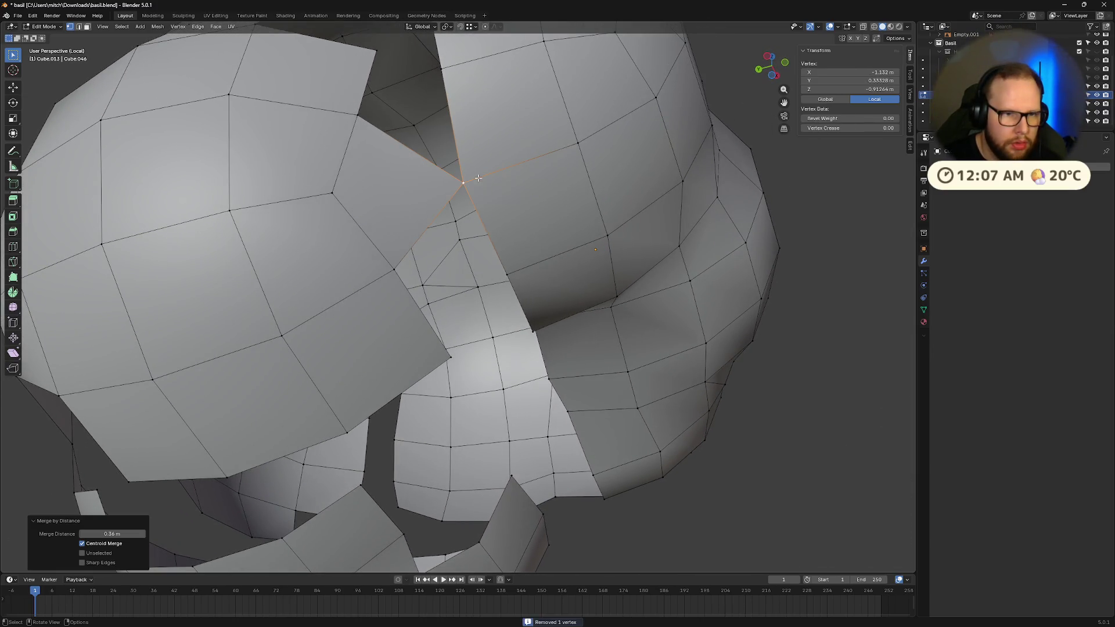
pyautogui.moveTo(479, 178)
pyautogui.mouseDown(button='middle')
pyautogui.moveTo(537, 211)
pyautogui.moveTo(475, 237)
pyautogui.moveTo(542, 233)
pyautogui.moveTo(693, 300)
pyautogui.mouseUp(button='middle')
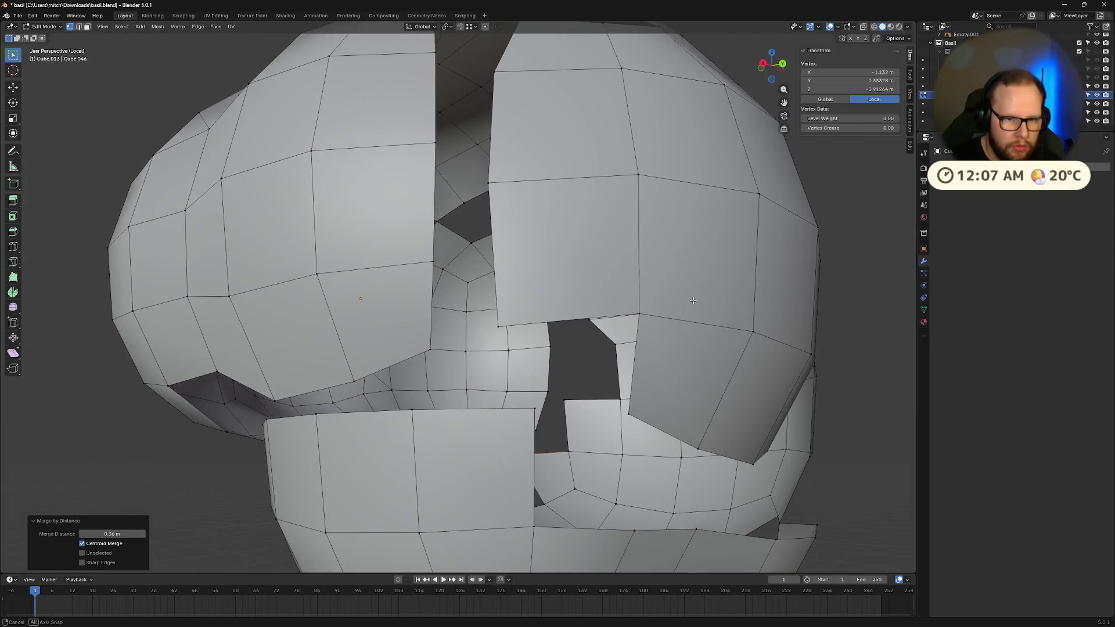
pyautogui.click(501, 327)
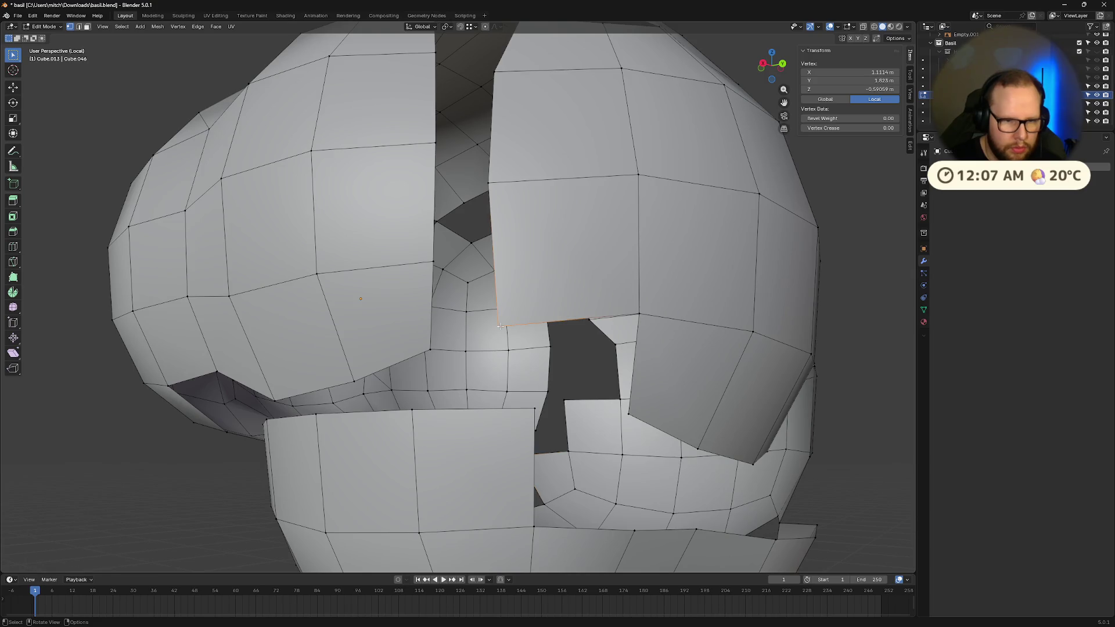
# - Merge the corner vertex by distance, then weld an upper and lower vertex pair
pyautogui.press('m')
pyautogui.click(534, 410)
pyautogui.moveTo(535, 411)
pyautogui.mouseDown(button='middle')
pyautogui.moveTo(541, 369)
pyautogui.moveTo(532, 391)
pyautogui.mouseUp(button='middle')
pyautogui.click(472, 405)
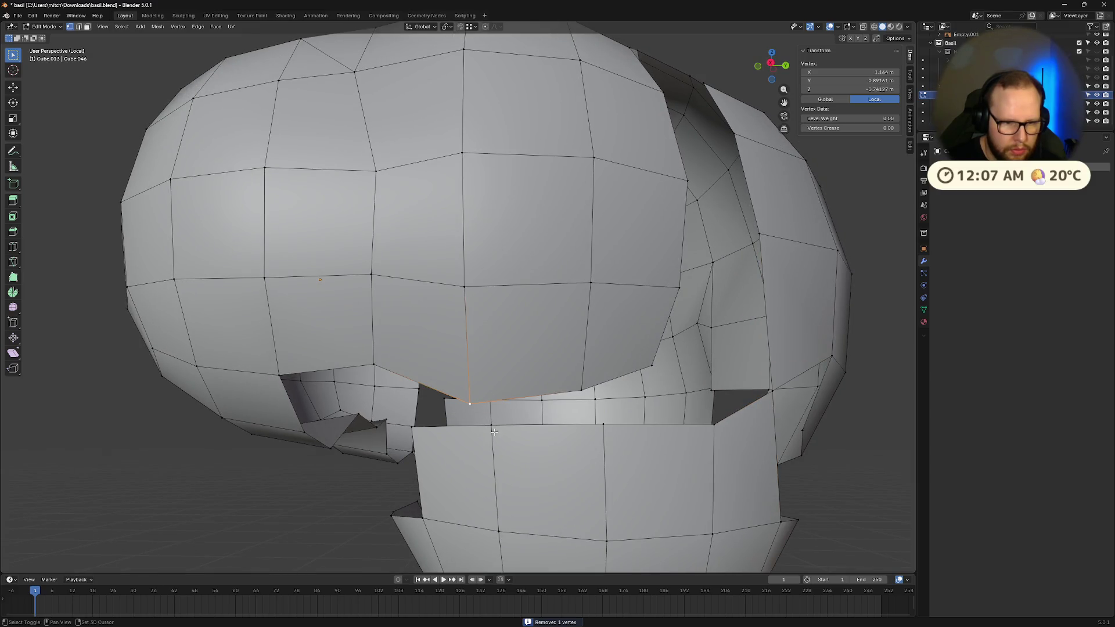
pyautogui.keyDown('shift'); pyautogui.click(491, 426); pyautogui.keyUp('shift')
pyautogui.press('m')
pyautogui.click(497, 424)
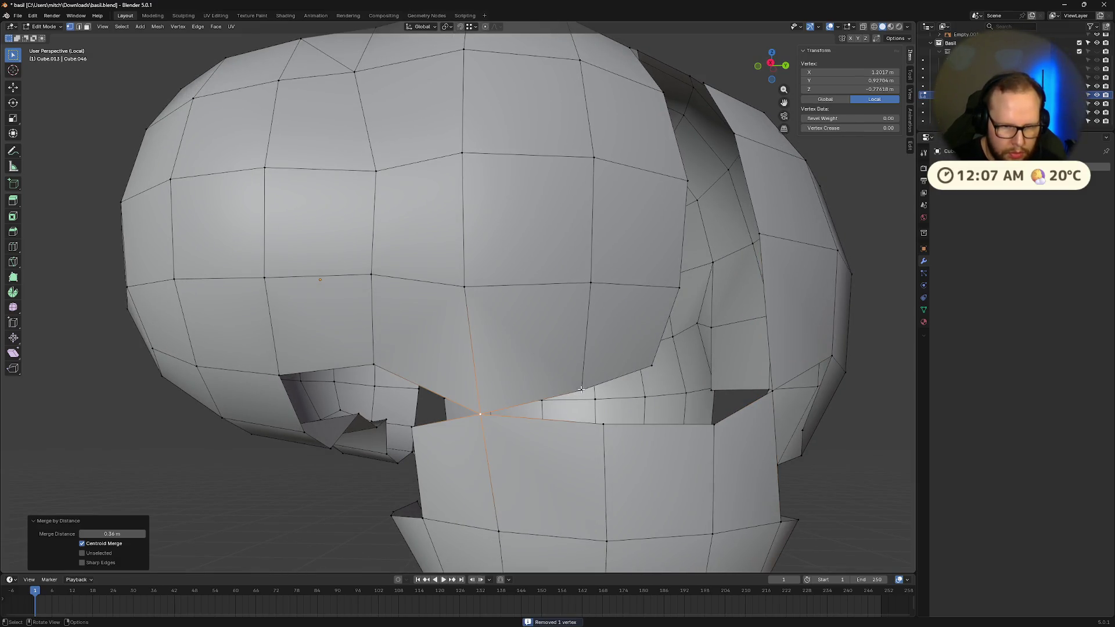
# - Merge the vertex across the next gap by distance
pyautogui.moveTo(581, 390); pyautogui.dragTo(593, 405, button='middle')
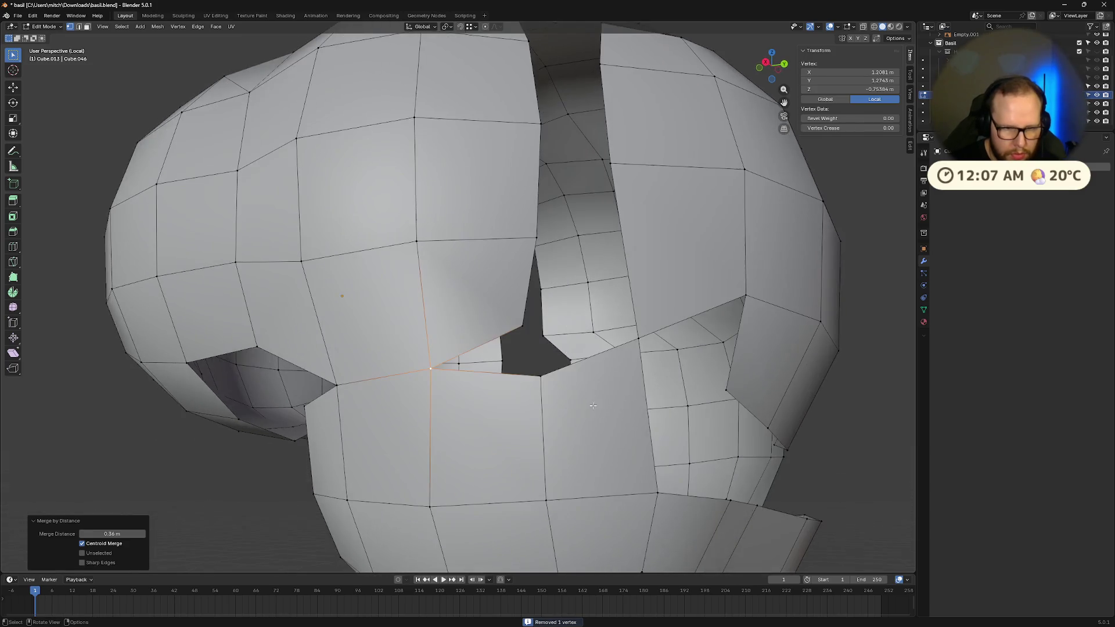
pyautogui.click(521, 325)
pyautogui.press('m')
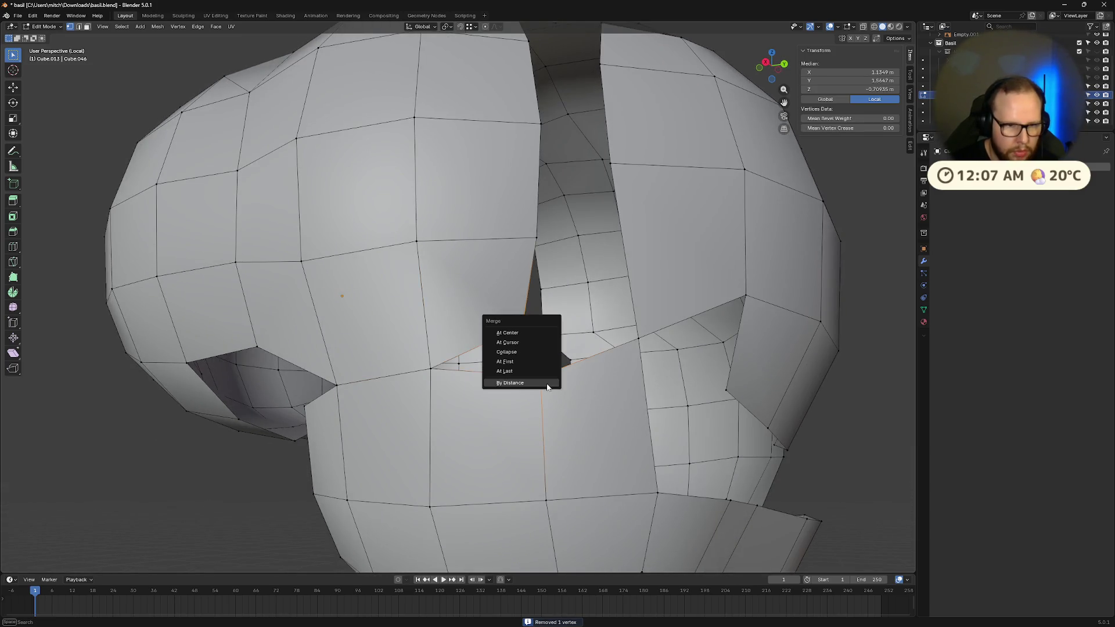
pyautogui.click(543, 383)
pyautogui.moveTo(544, 384)
pyautogui.mouseDown(button='middle')
pyautogui.moveTo(604, 352)
pyautogui.moveTo(628, 364)
pyautogui.moveTo(620, 383)
pyautogui.moveTo(654, 344)
pyautogui.moveTo(754, 279)
pyautogui.moveTo(844, 319)
pyautogui.moveTo(842, 308)
pyautogui.moveTo(828, 301)
pyautogui.moveTo(848, 350)
pyautogui.moveTo(831, 326)
pyautogui.moveTo(846, 303)
pyautogui.moveTo(647, 326)
pyautogui.moveTo(664, 296)
pyautogui.moveTo(494, 238)
pyautogui.mouseUp(button='middle')
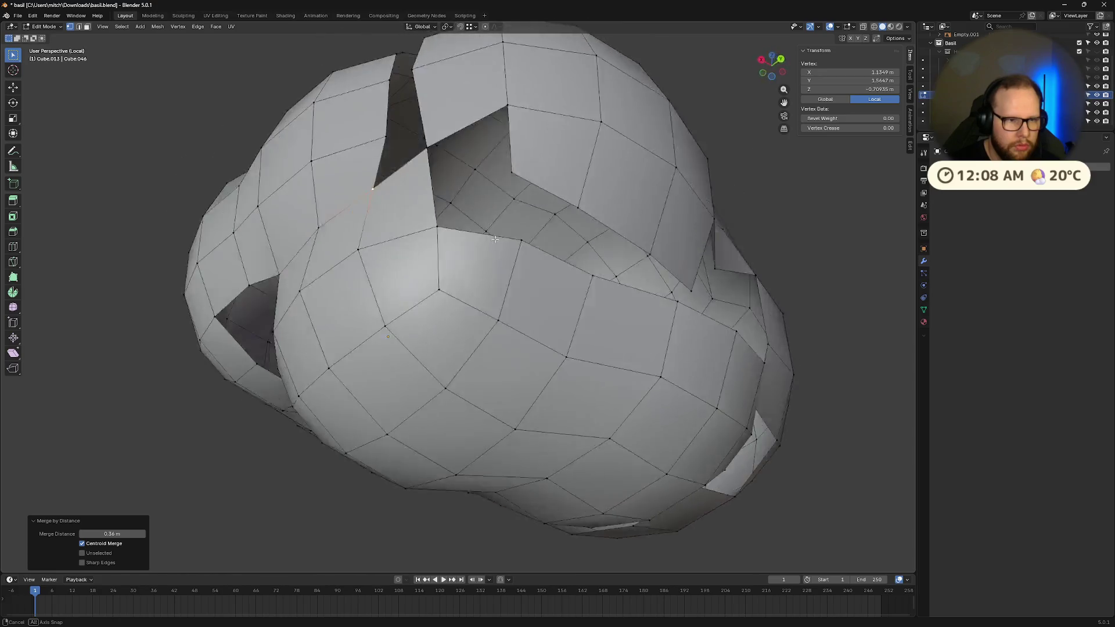
# - Weld one more neighbouring vertex pair along the shell gap, then view the top of the head
pyautogui.moveTo(613, 226); pyautogui.dragTo(548, 259, button='middle')
pyautogui.click(454, 285)
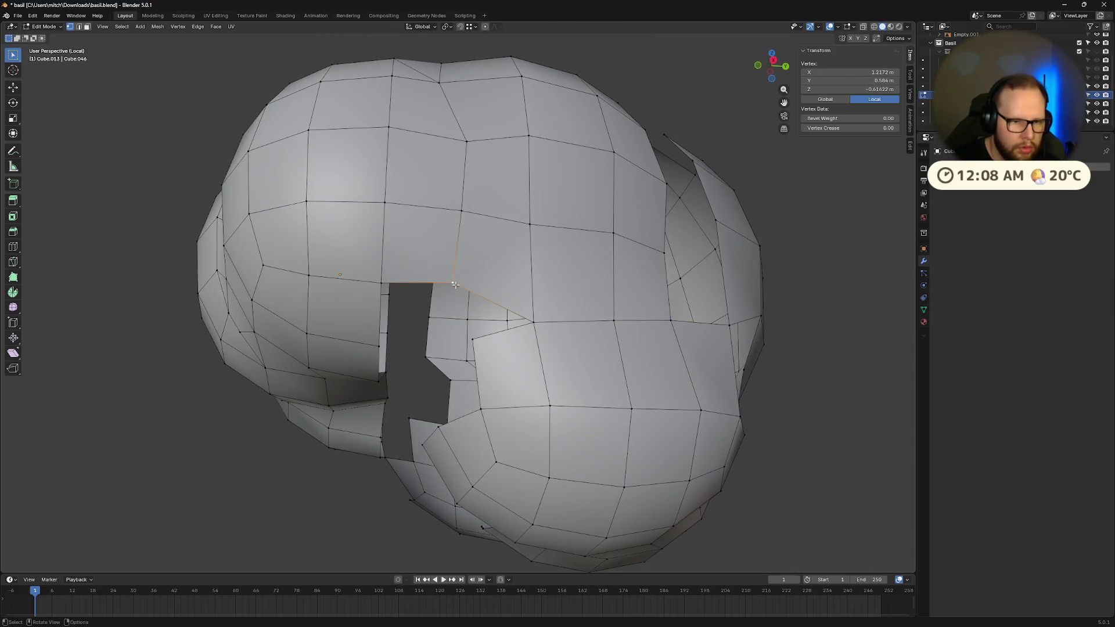
pyautogui.keyDown('shift'); pyautogui.click(475, 337); pyautogui.keyUp('shift')
pyautogui.click(475, 339)
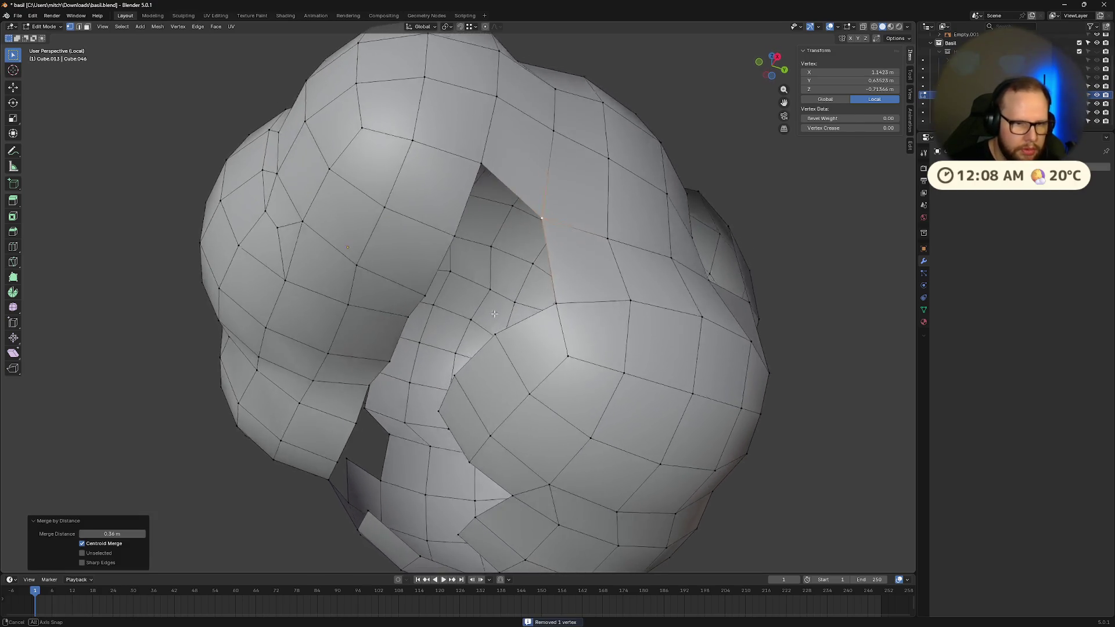
pyautogui.moveTo(502, 313)
pyautogui.mouseDown(button='middle')
pyautogui.moveTo(479, 323)
pyautogui.moveTo(518, 303)
pyautogui.moveTo(440, 262)
pyautogui.mouseUp(button='middle')
pyautogui.press('2')
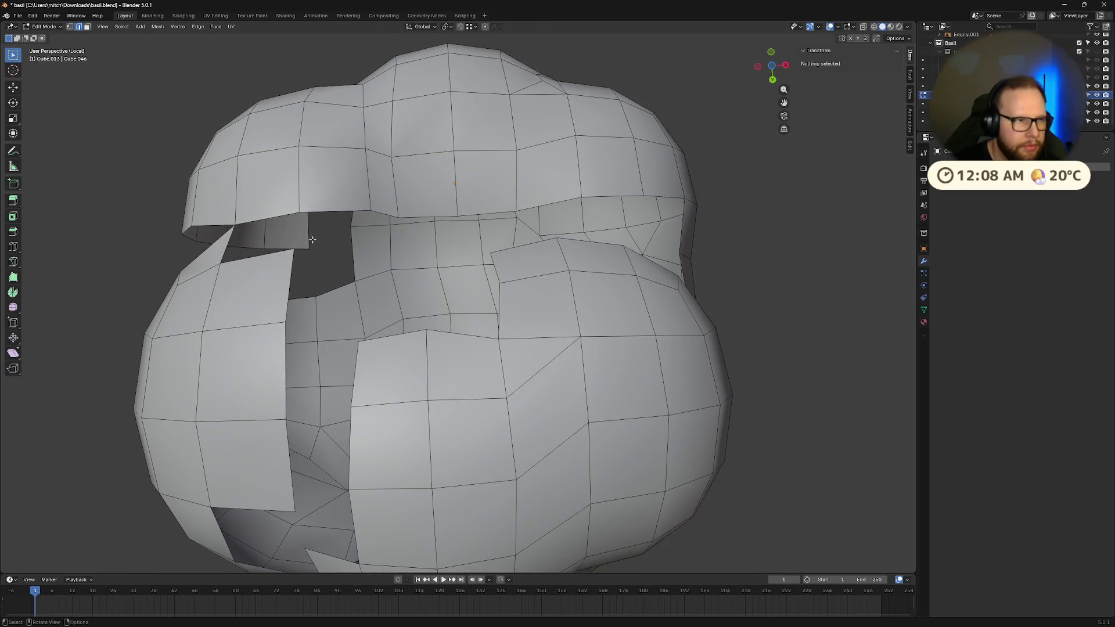
pyautogui.moveTo(312, 239)
pyautogui.mouseDown(button='middle')
pyautogui.moveTo(494, 353)
pyautogui.moveTo(552, 302)
pyautogui.mouseUp(button='middle')
# - Fill the first hole with a face spanning its two side edges and top edge
pyautogui.scroll(5, 552, 302)
pyautogui.click(497, 309)
pyautogui.keyDown('shift'); pyautogui.click(614, 288); pyautogui.keyUp('shift')
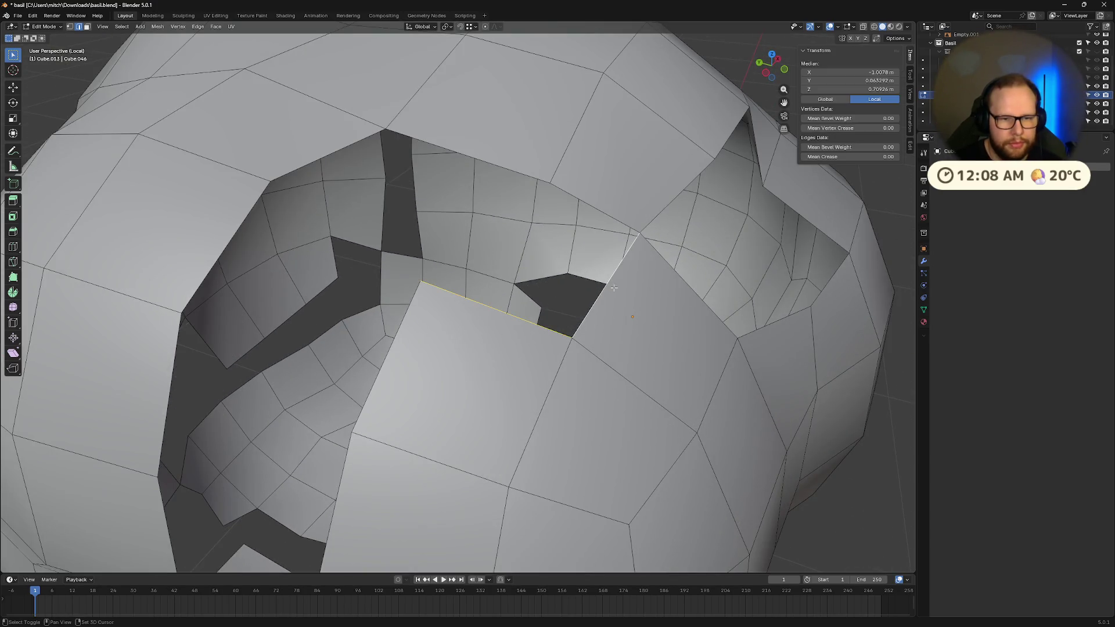
pyautogui.keyDown('shift'); pyautogui.click(613, 204); pyautogui.keyUp('shift')
pyautogui.press('f')
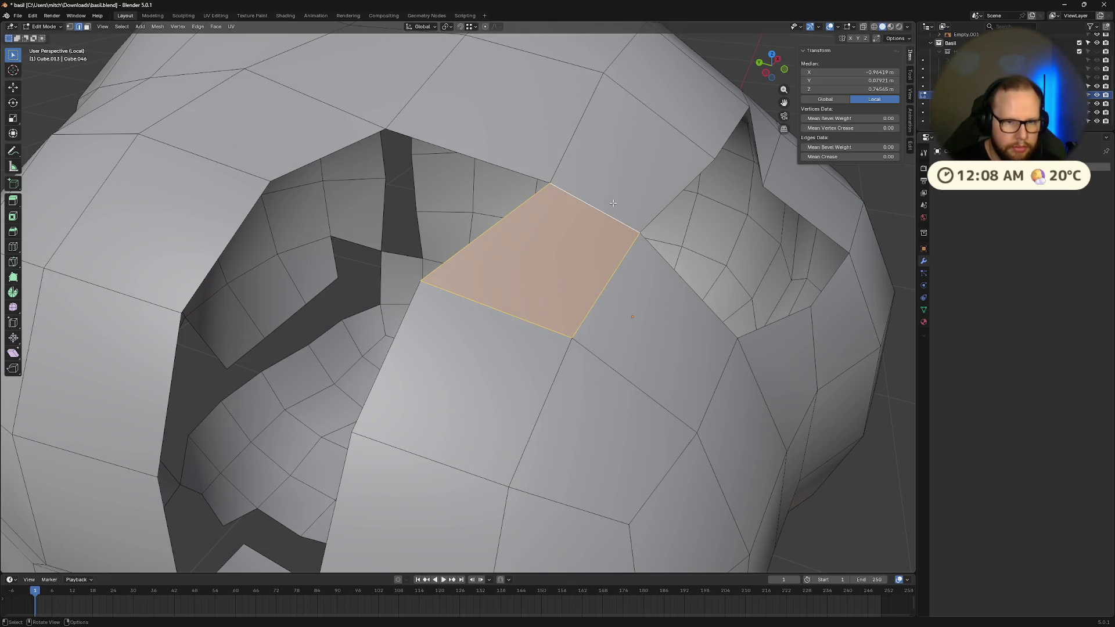
pyautogui.scroll(-3, 614, 202)
pyautogui.hotkey('ctrl', 'z')
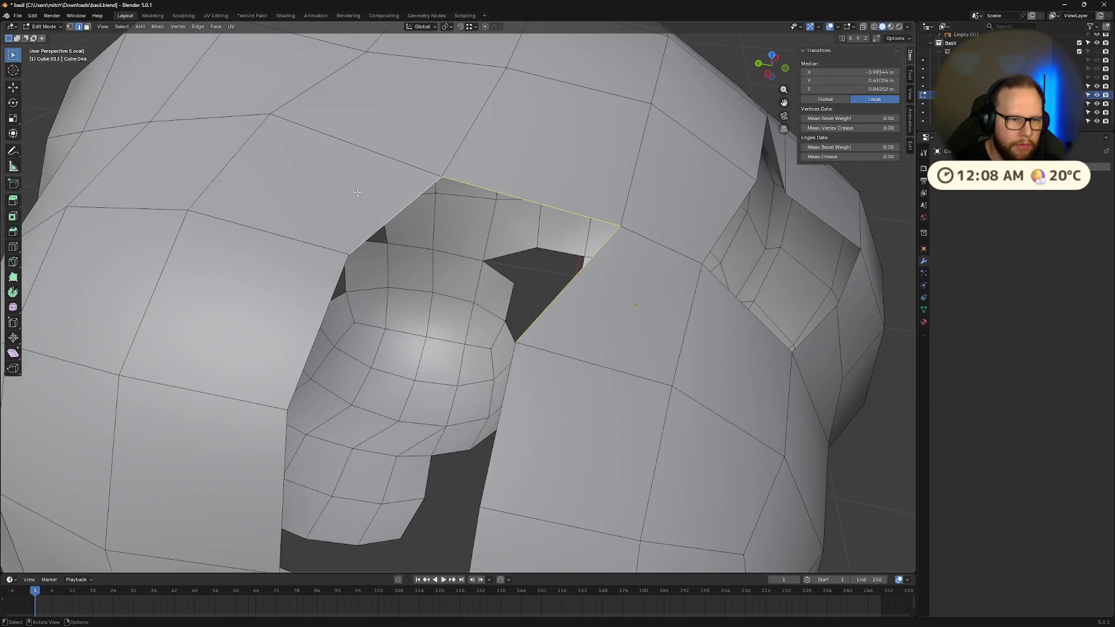
pyautogui.press('f')
pyautogui.hotkey('ctrl', 'z')
pyautogui.press('f')
# - Bridge the next gap's diagonal top edge and right edge with a new face
pyautogui.moveTo(357, 193)
pyautogui.mouseDown(button='middle')
pyautogui.moveTo(475, 367)
pyautogui.moveTo(480, 358)
pyautogui.mouseUp(button='middle')
pyautogui.click(677, 262)
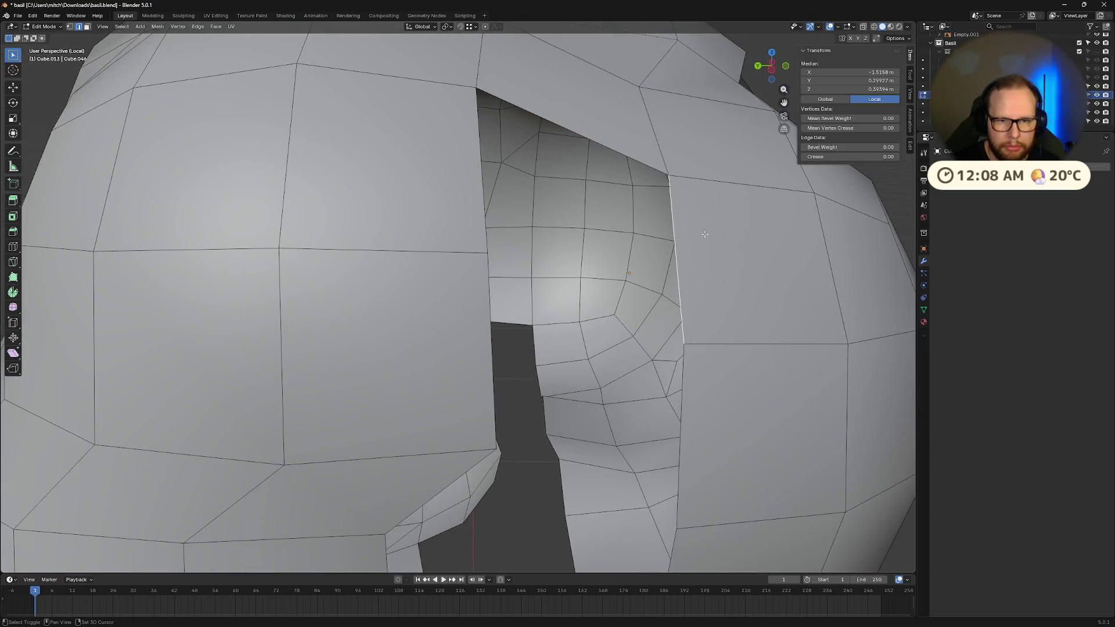
pyautogui.keyDown('shift'); pyautogui.click(609, 144); pyautogui.keyUp('shift')
pyautogui.press('f')
# - Close the neighbouring gap with a face built from its vertical, diagonal and right edges
pyautogui.moveTo(468, 195); pyautogui.dragTo(384, 238, button='middle')
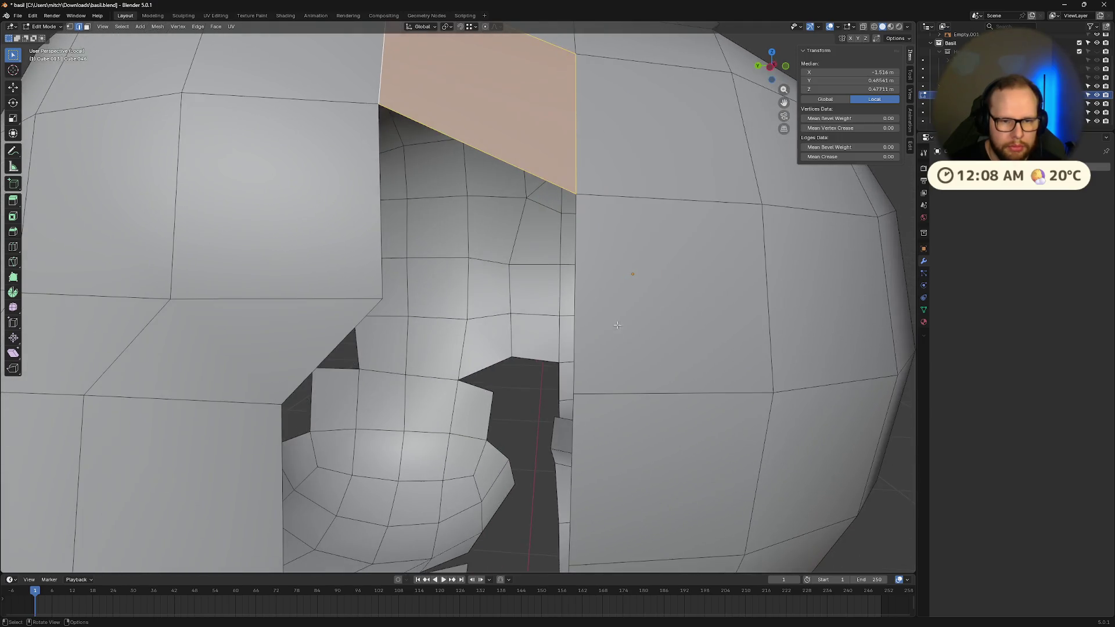
pyautogui.click(379, 242)
pyautogui.keyDown('shift'); pyautogui.click(546, 166); pyautogui.keyUp('shift')
pyautogui.keyDown('shift'); pyautogui.click(583, 229); pyautogui.keyUp('shift')
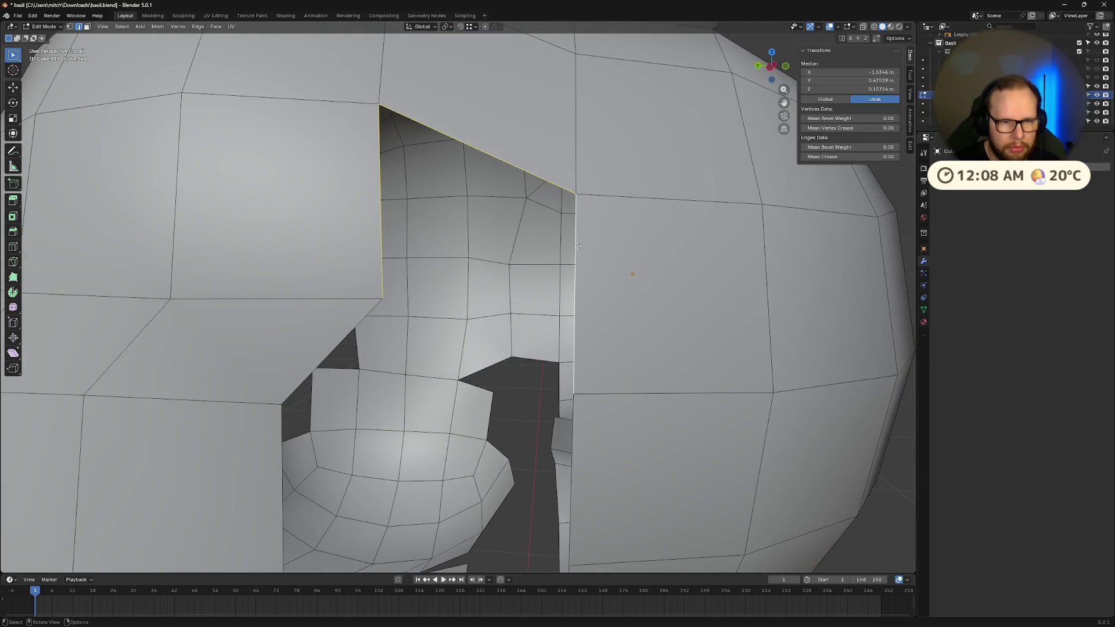
pyautogui.press('f')
pyautogui.moveTo(584, 229); pyautogui.dragTo(550, 319, button='middle')
# - Try filling the gap below from two border edges, then undo the triangular result
pyautogui.scroll(2, 520, 316)
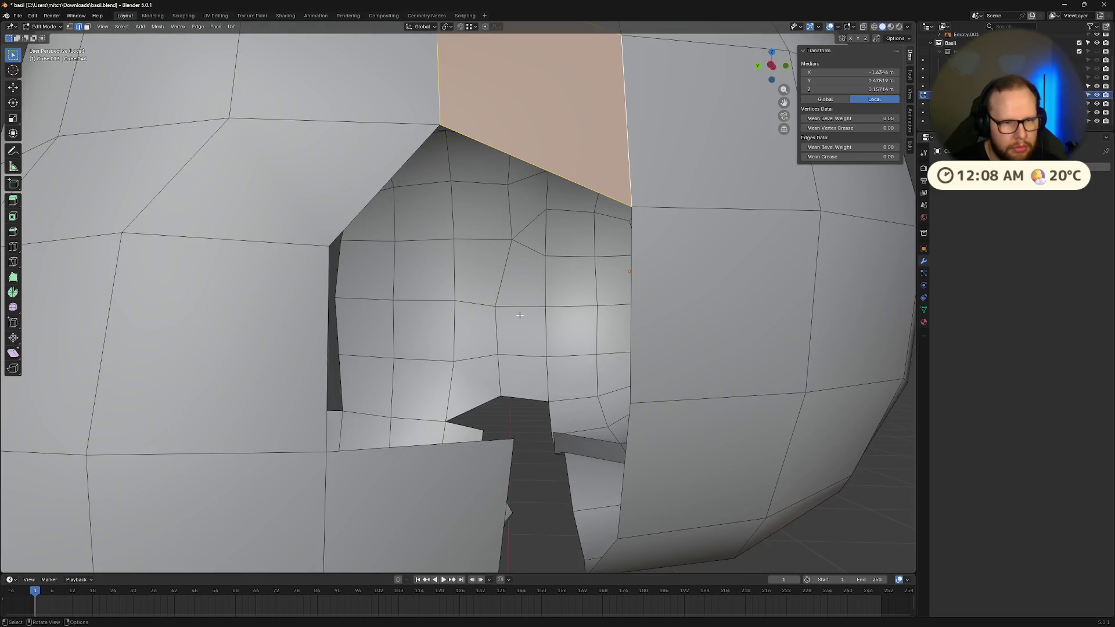
pyautogui.keyDown('shift'); pyautogui.click(571, 155); pyautogui.keyUp('shift')
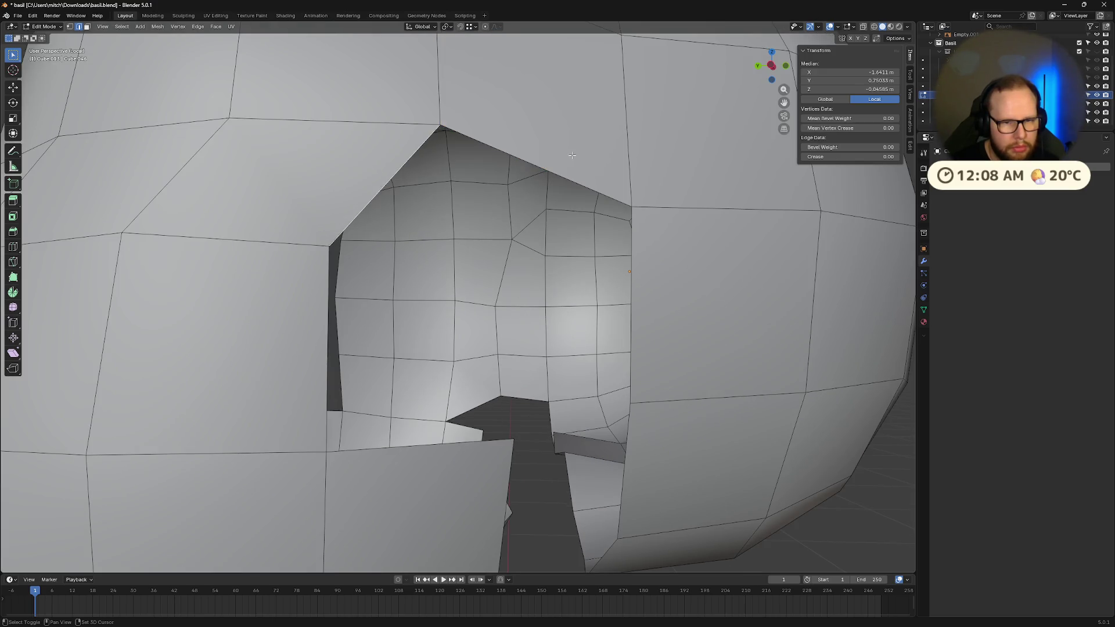
pyautogui.keyDown('shift'); pyautogui.click(572, 155); pyautogui.keyUp('shift')
pyautogui.press('f')
pyautogui.scroll(-3, 484, 278)
pyautogui.hotkey('ctrl', 'z')
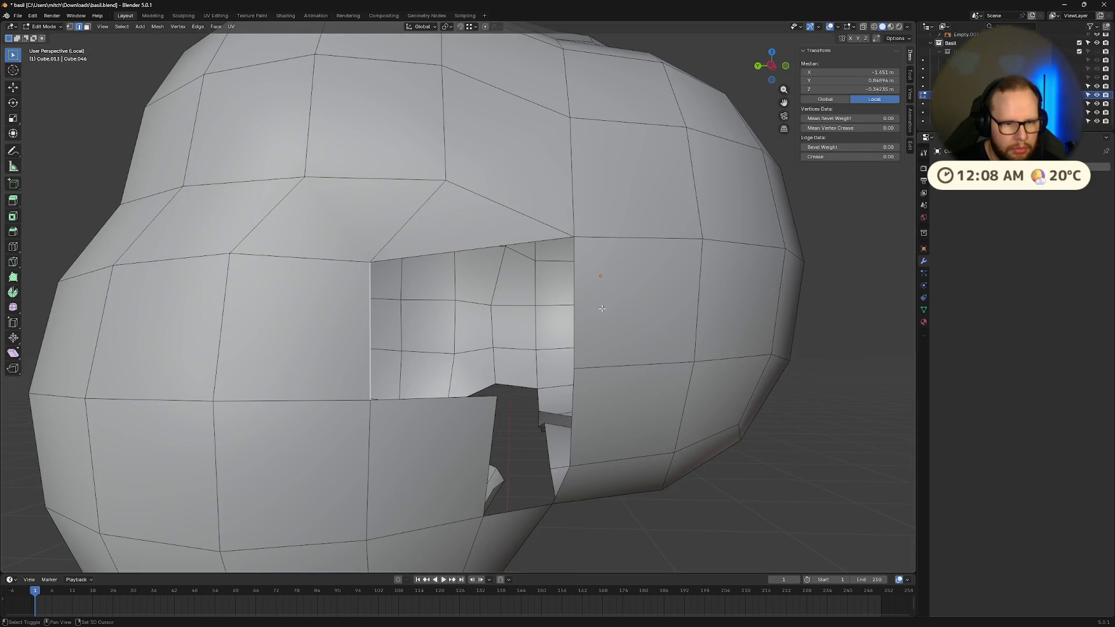
pyautogui.hotkey('ctrl', 'z')
# - Fill the opening between its left and bottom edges, then cap the top of the hole
pyautogui.moveTo(535, 328); pyautogui.dragTo(381, 341, button='middle')
pyautogui.hotkey('alt', 'a')
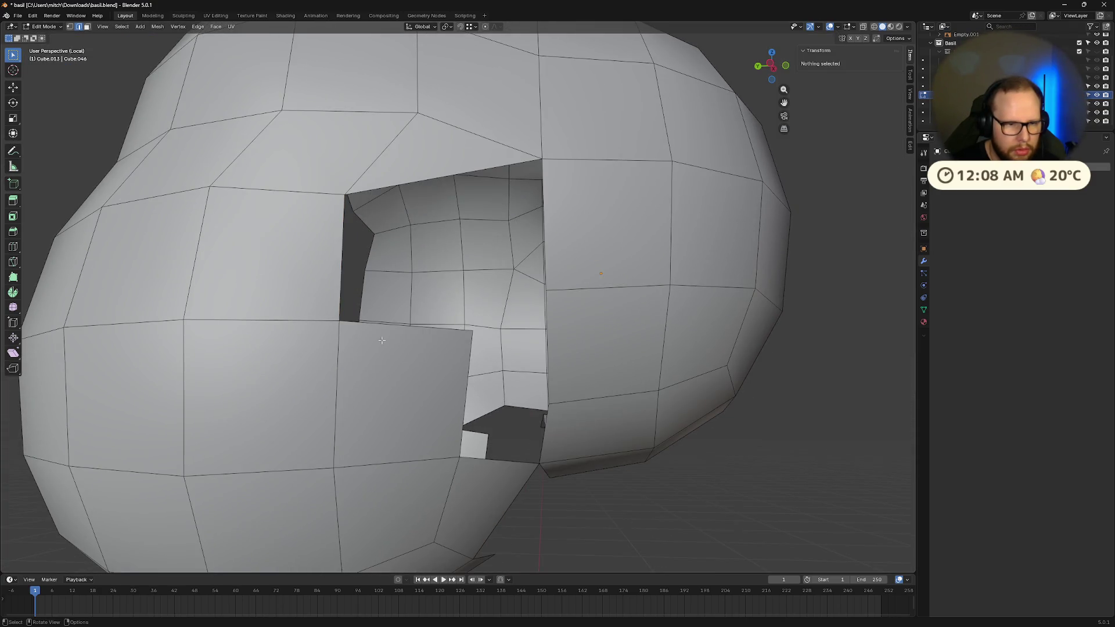
pyautogui.click(324, 270)
pyautogui.keyDown('shift'); pyautogui.click(411, 334); pyautogui.keyUp('shift')
pyautogui.press('f')
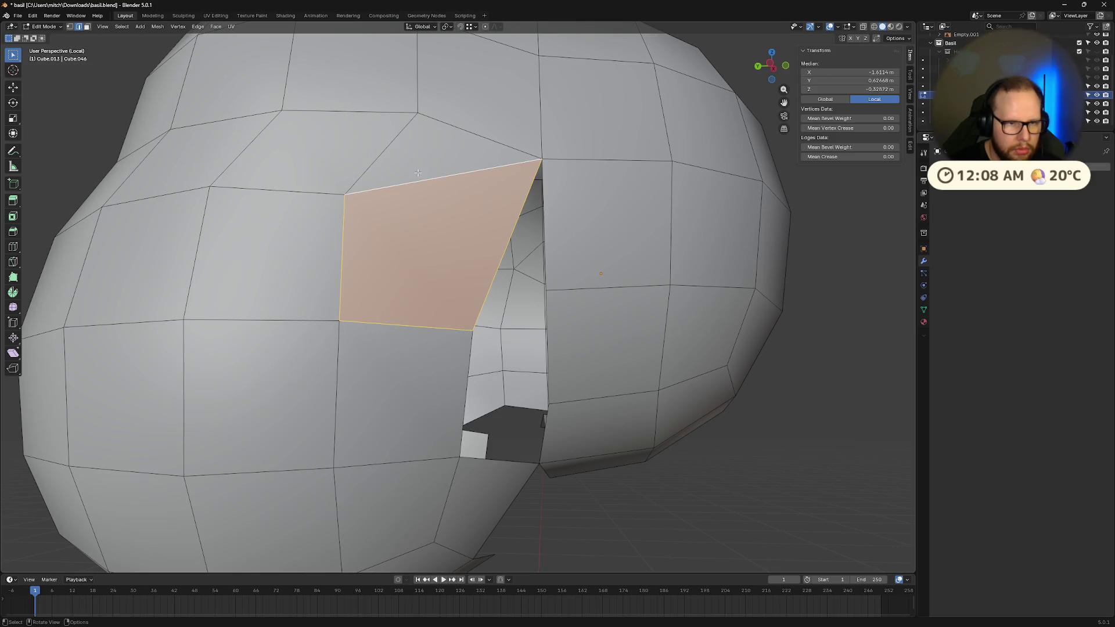
pyautogui.moveTo(417, 173); pyautogui.dragTo(470, 212, button='middle')
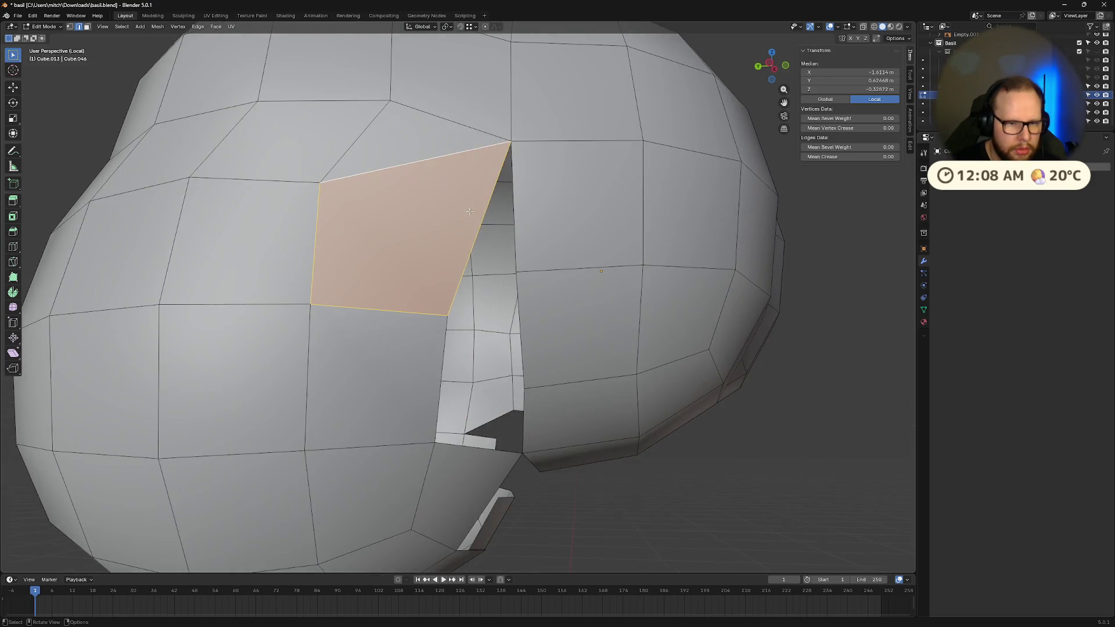
pyautogui.click(463, 256)
pyautogui.moveTo(526, 237); pyautogui.dragTo(639, 257, button='middle')
pyautogui.press('f')
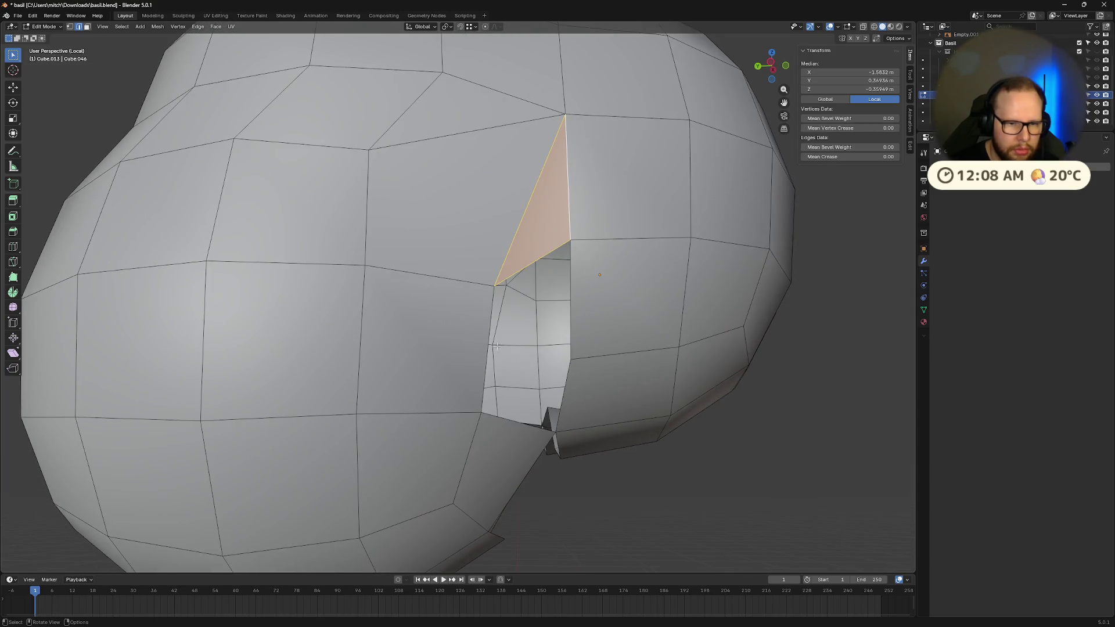
# - Test fills between the hole's top and left edges, undoing each unsatisfactory face
pyautogui.click(542, 257)
pyautogui.moveTo(543, 258); pyautogui.dragTo(668, 282, button='middle')
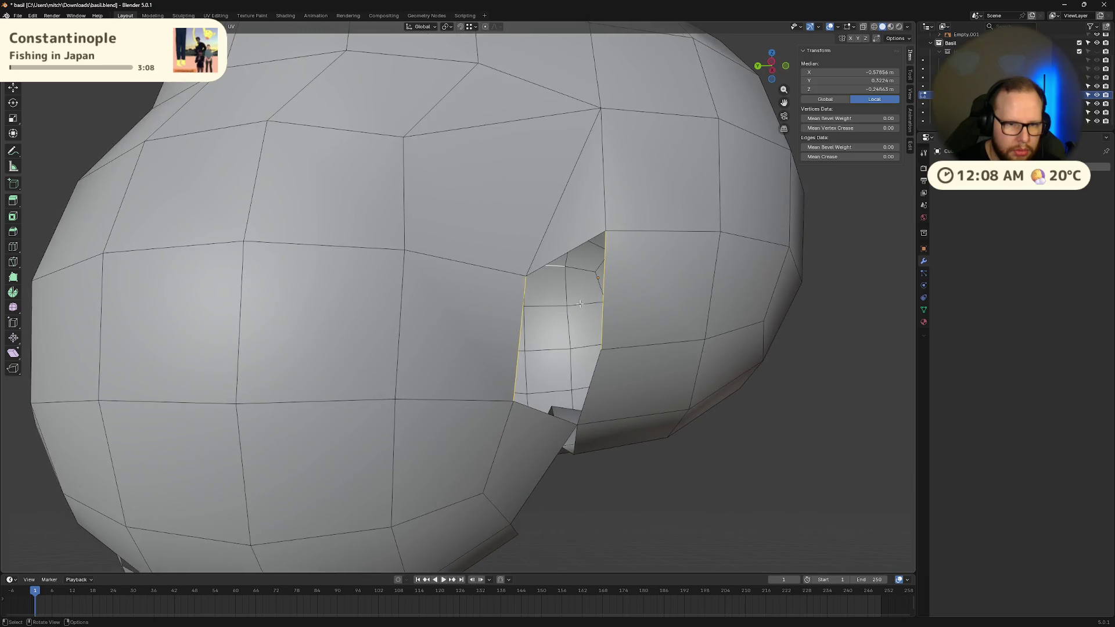
pyautogui.scroll(2, 668, 282)
pyautogui.keyDown('shift'); pyautogui.click(528, 330); pyautogui.keyUp('shift')
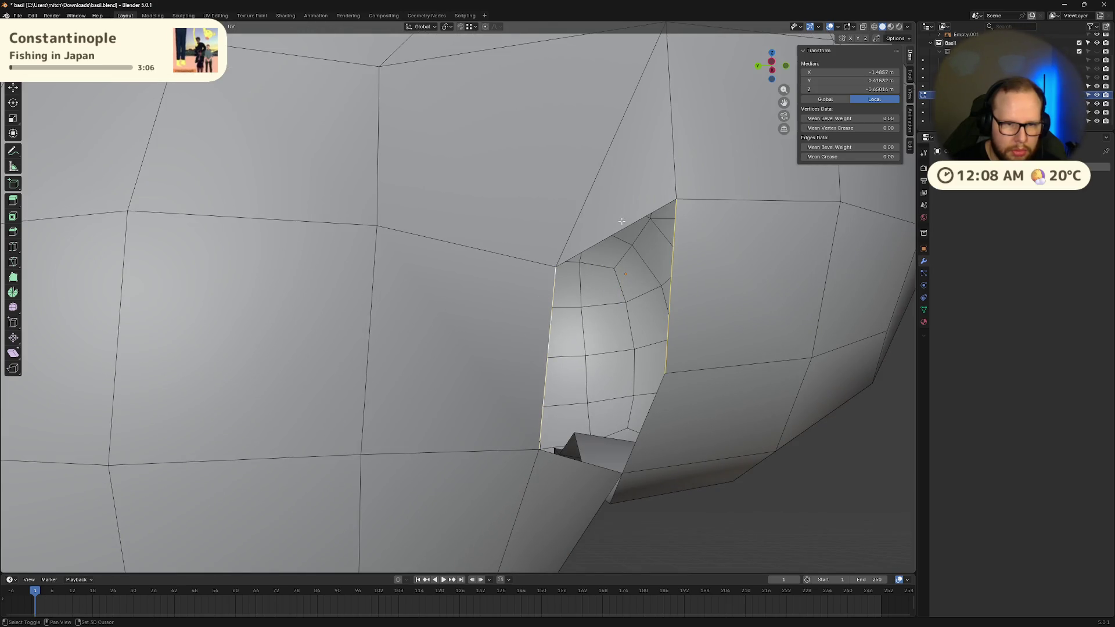
pyautogui.press('f')
pyautogui.moveTo(528, 330); pyautogui.dragTo(527, 240, button='middle')
pyautogui.hotkey('ctrl', 'z')
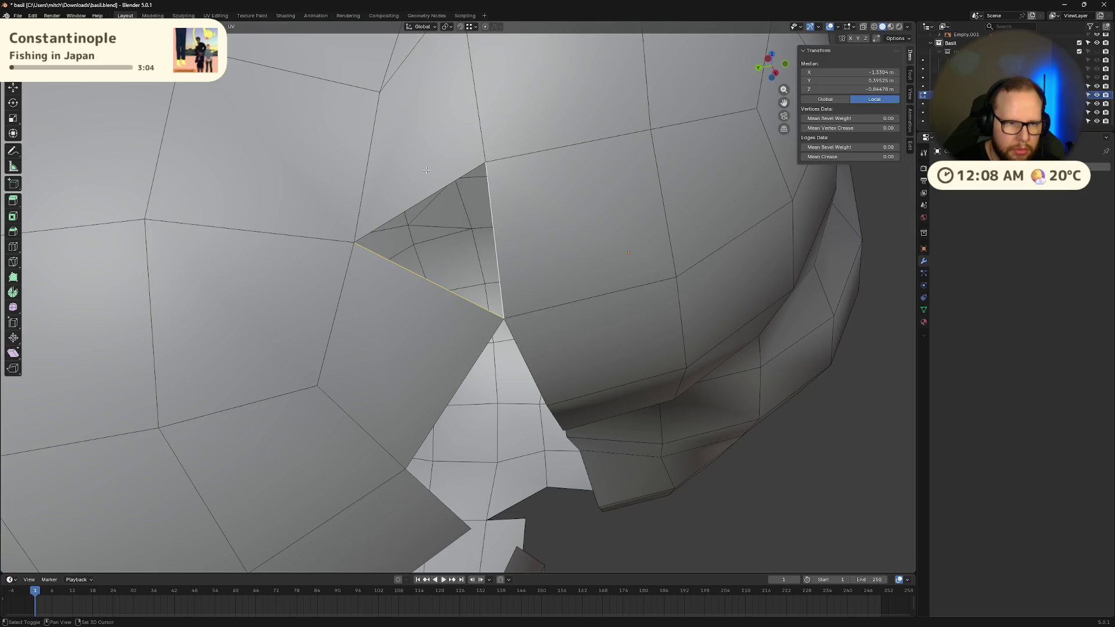
pyautogui.press('f')
pyautogui.moveTo(427, 170)
pyautogui.mouseDown(button='middle')
pyautogui.moveTo(541, 184)
pyautogui.moveTo(406, 262)
pyautogui.moveTo(227, 304)
pyautogui.mouseUp(button='middle')
pyautogui.hotkey('ctrl', 'z')
pyautogui.press('f')
pyautogui.hotkey('ctrl', 'z')
# - Fill the hole between two chosen border edges after one retry
pyautogui.click(227, 304)
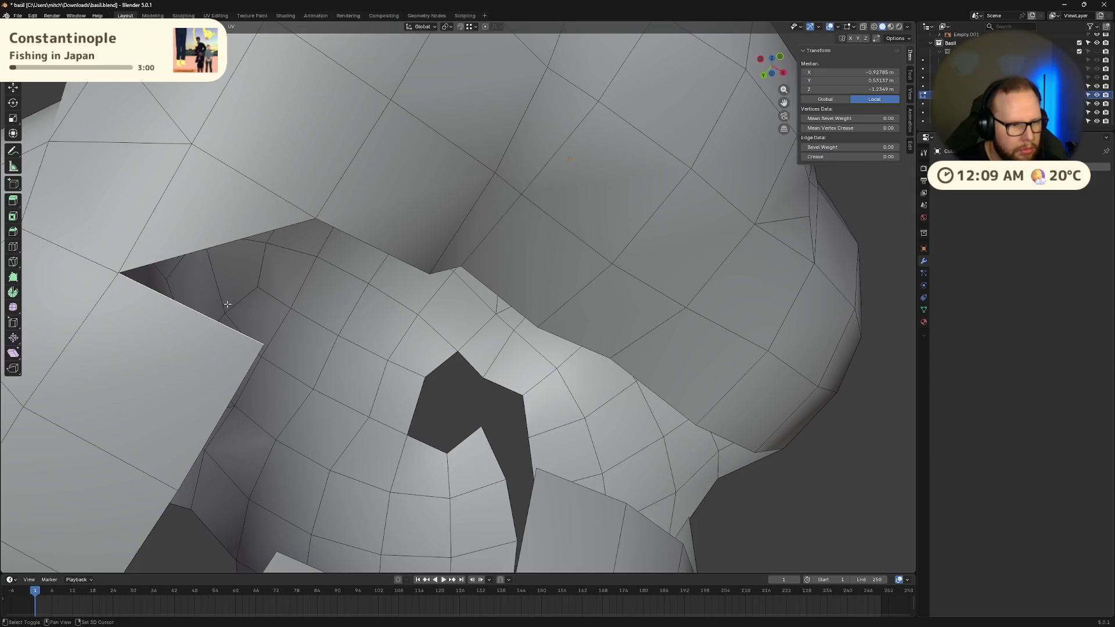
pyautogui.keyDown('shift'); pyautogui.click(218, 246); pyautogui.keyUp('shift')
pyautogui.press('f')
pyautogui.hotkey('ctrl', 'z')
pyautogui.moveTo(412, 226)
pyautogui.mouseDown(button='middle')
pyautogui.moveTo(328, 221)
pyautogui.moveTo(555, 274)
pyautogui.mouseUp(button='middle')
pyautogui.press('f')
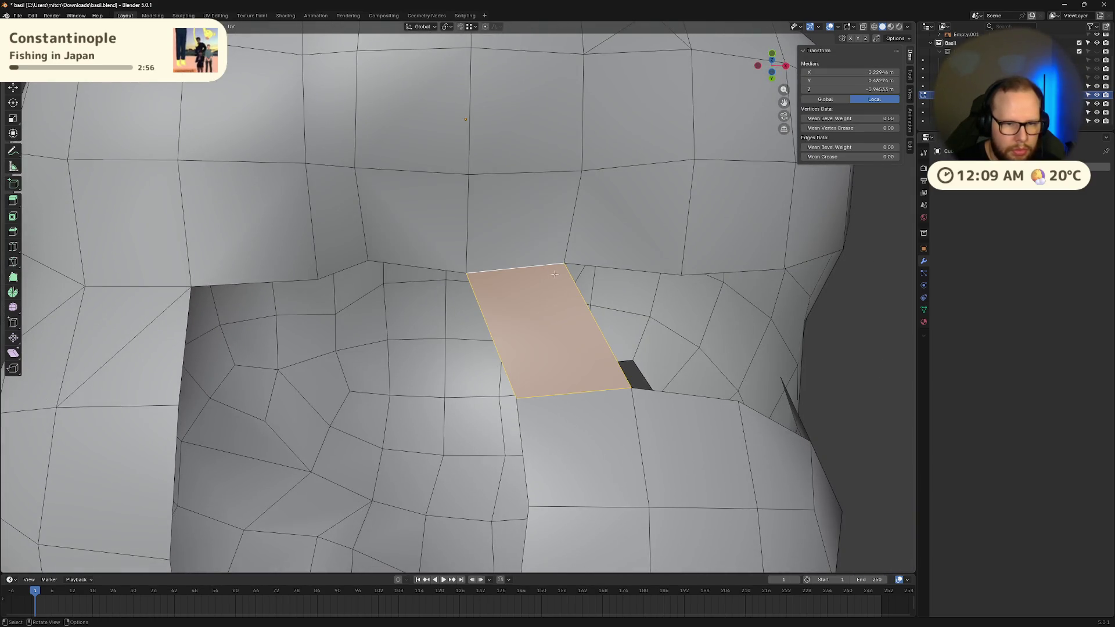
# - Fill the upper part of the remaining hole from two of its gap edges
pyautogui.click(628, 271)
pyautogui.click(571, 338)
pyautogui.moveTo(571, 338); pyautogui.dragTo(587, 360, button='middle')
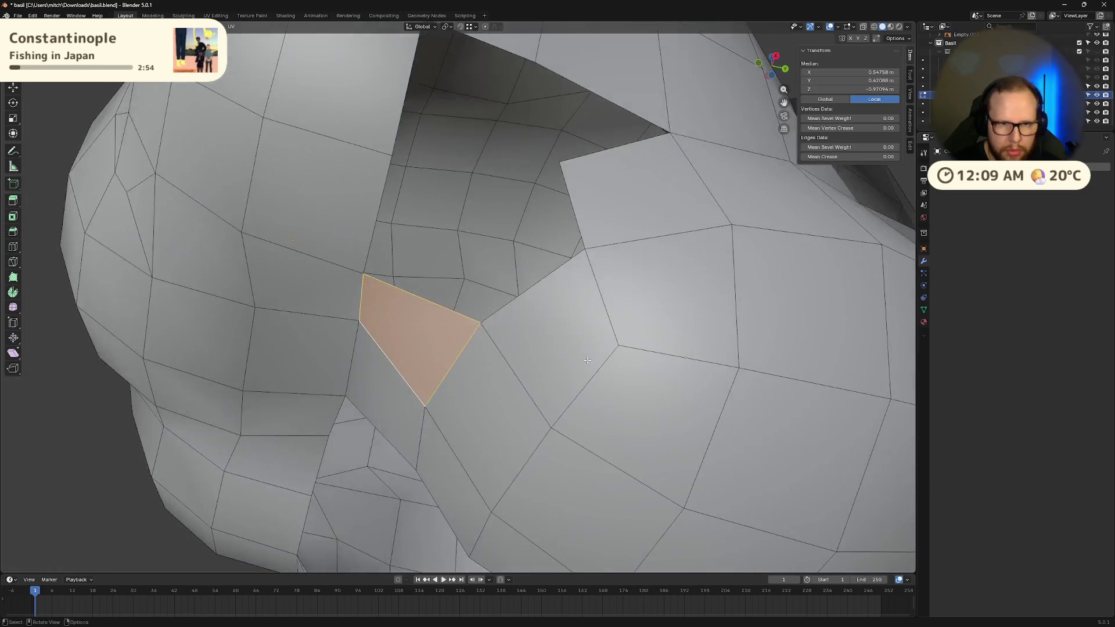
pyautogui.moveTo(555, 304); pyautogui.dragTo(591, 369, button='middle')
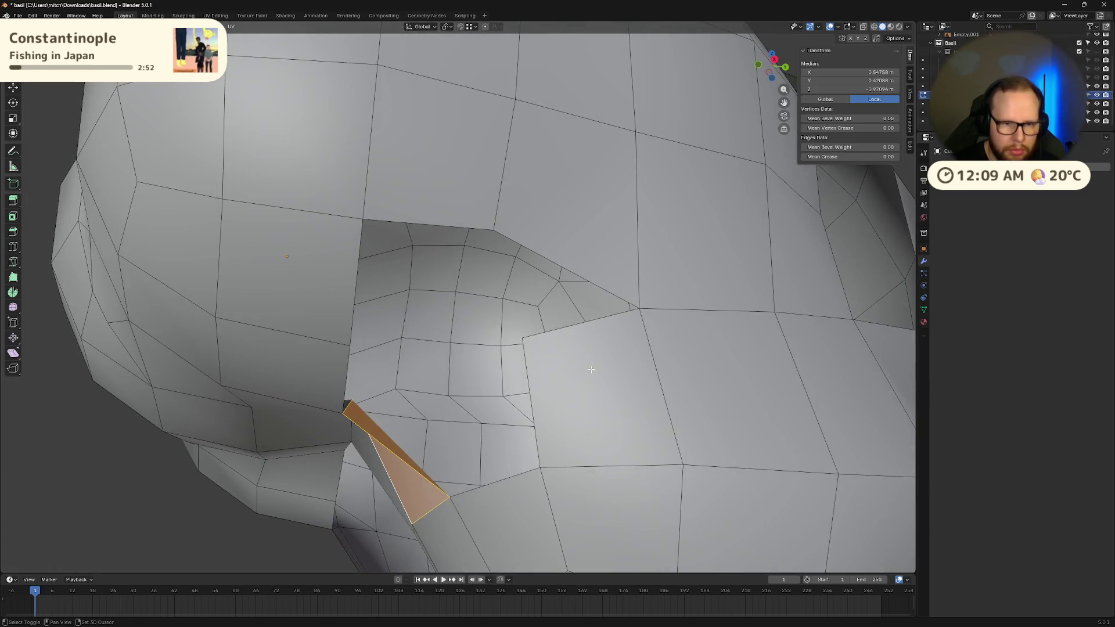
pyautogui.click(593, 263)
pyautogui.click(593, 263)
pyautogui.moveTo(593, 263)
pyautogui.mouseDown(button='middle')
pyautogui.moveTo(497, 229)
pyautogui.moveTo(537, 253)
pyautogui.moveTo(520, 285)
pyautogui.mouseUp(button='middle')
pyautogui.keyDown('shift'); pyautogui.click(551, 226); pyautogui.keyUp('shift')
pyautogui.press('f')
# - Connect two corner vertices across the hole with a new edge
pyautogui.press('1')
pyautogui.click(570, 171)
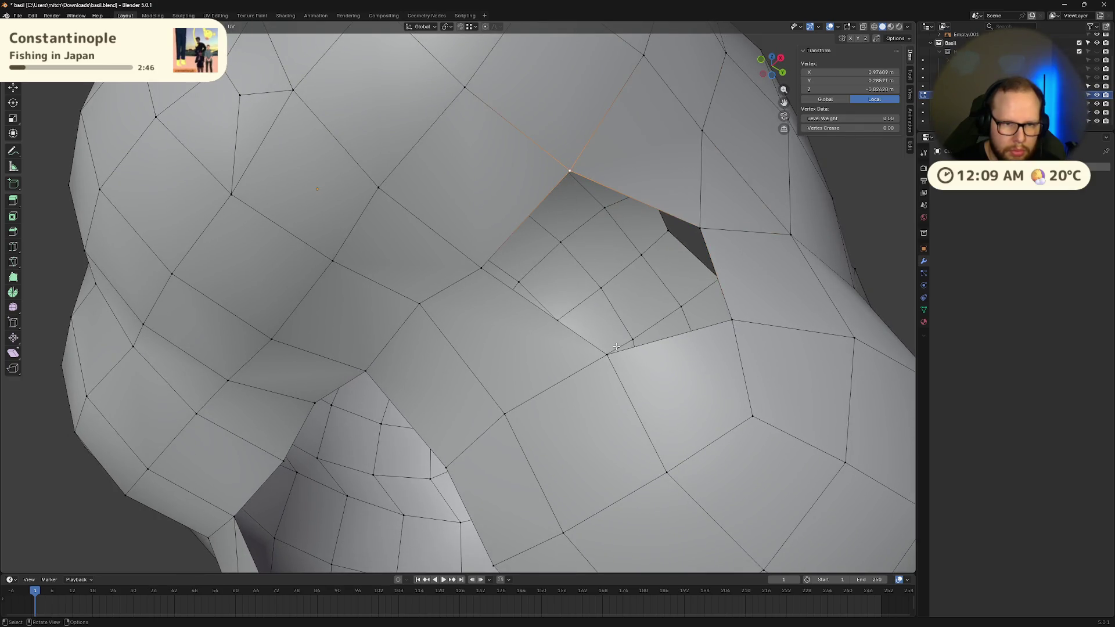
pyautogui.keyDown('shift'); pyautogui.click(607, 356); pyautogui.keyUp('shift')
pyautogui.press('f')
pyautogui.moveTo(607, 357); pyautogui.dragTo(440, 232, button='middle')
pyautogui.press('2')
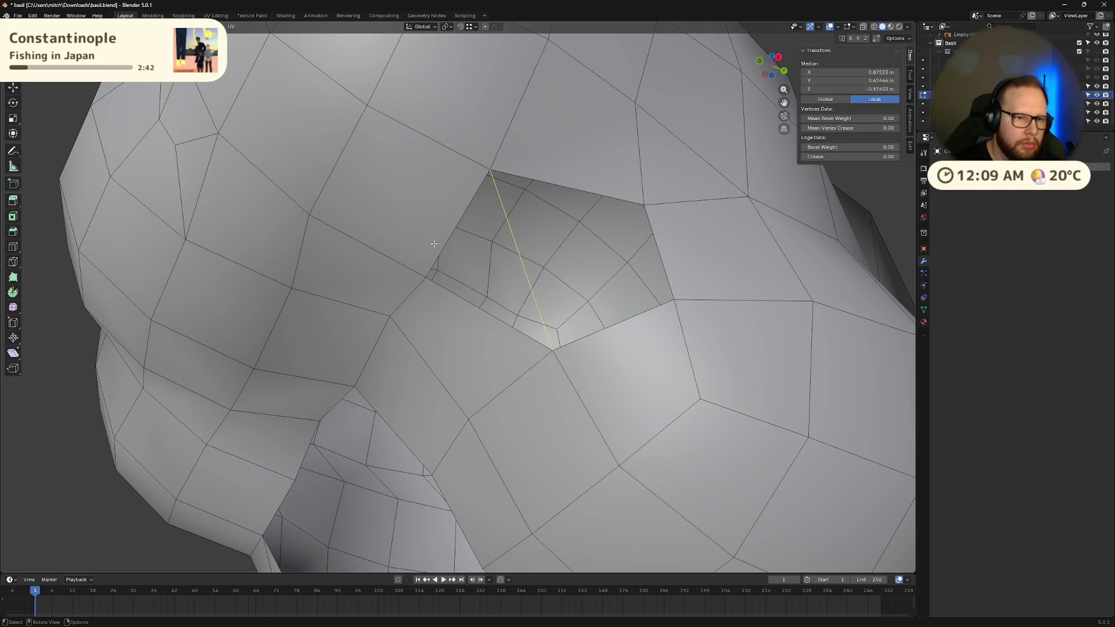
# - Fill the hole's remaining sections one after another with new faces
pyautogui.click(505, 270)
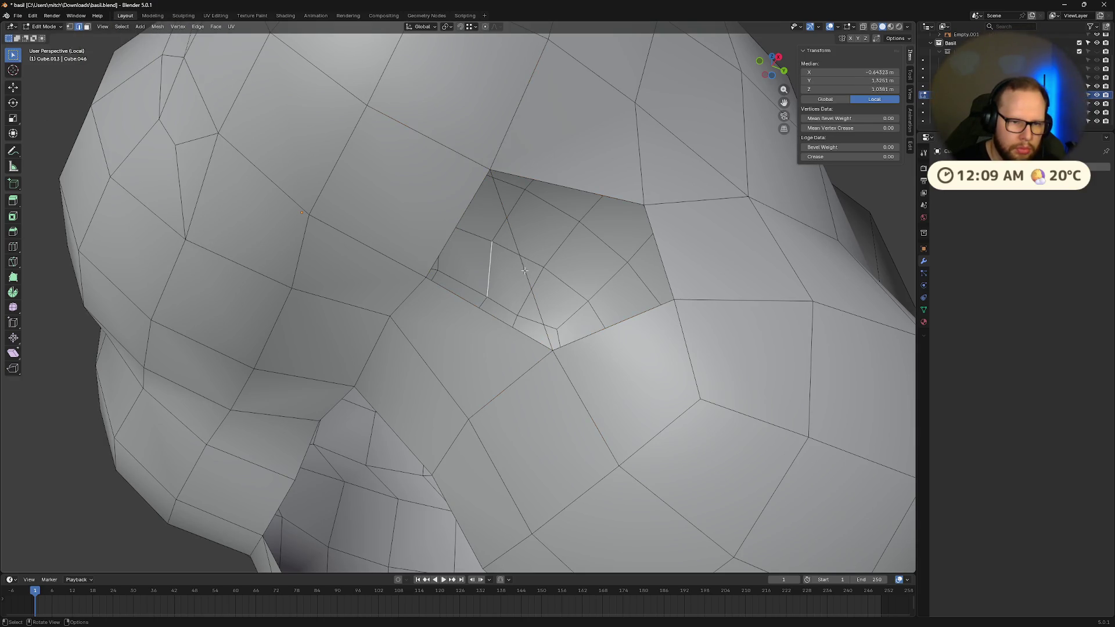
pyautogui.press('f')
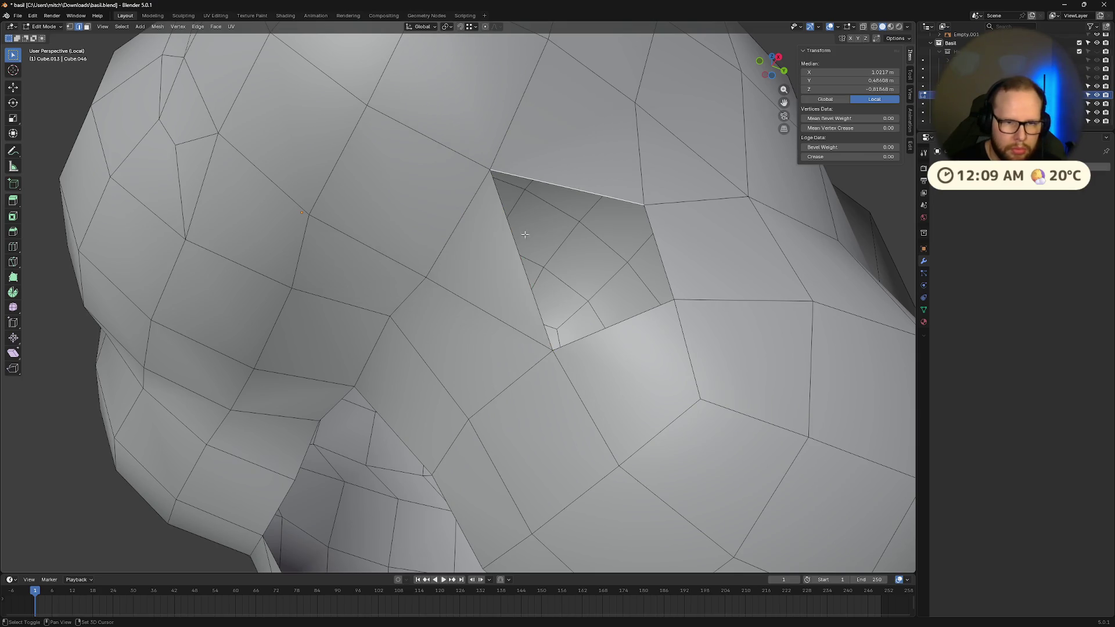
pyautogui.press('f')
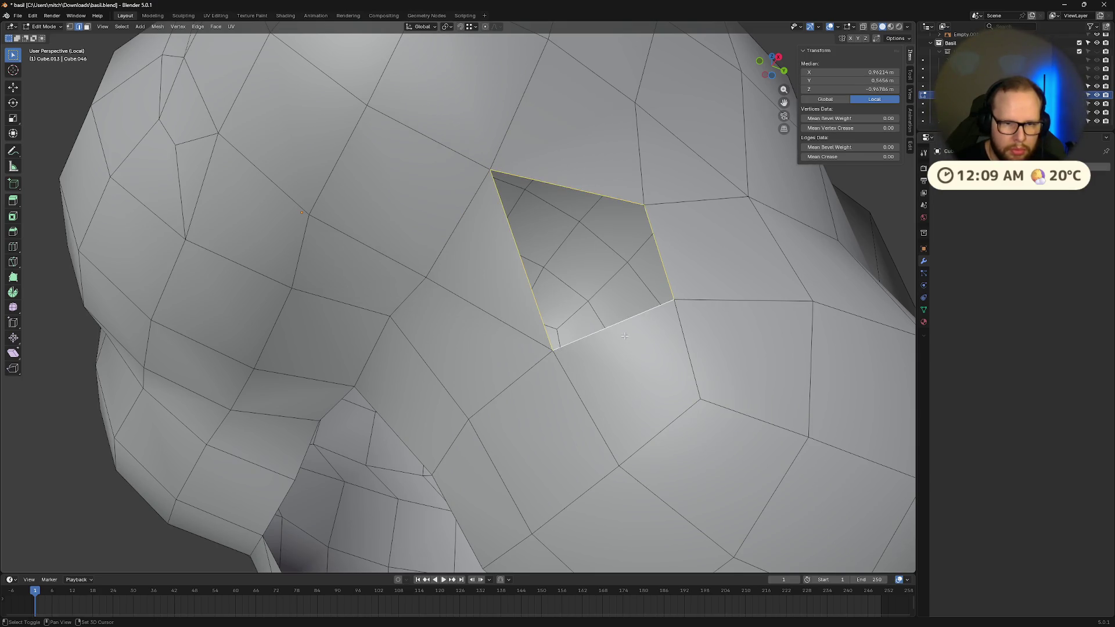
pyautogui.press('f')
pyautogui.scroll(-5, 624, 336)
pyautogui.moveTo(625, 336)
pyautogui.mouseDown(button='middle')
pyautogui.moveTo(485, 361)
pyautogui.moveTo(653, 301)
pyautogui.moveTo(616, 314)
pyautogui.moveTo(642, 300)
pyautogui.mouseUp(button='middle')
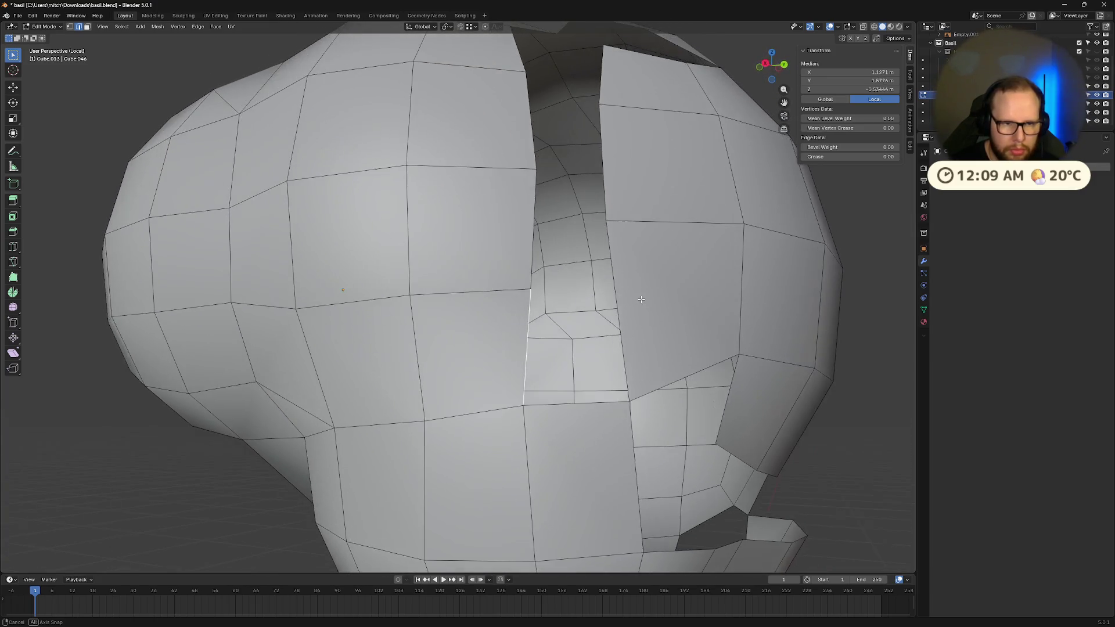
# - Fill further boundary gaps, removing an unwanted face on the left
pyautogui.keyDown('shift'); pyautogui.click(632, 317); pyautogui.keyUp('shift')
pyautogui.press('f')
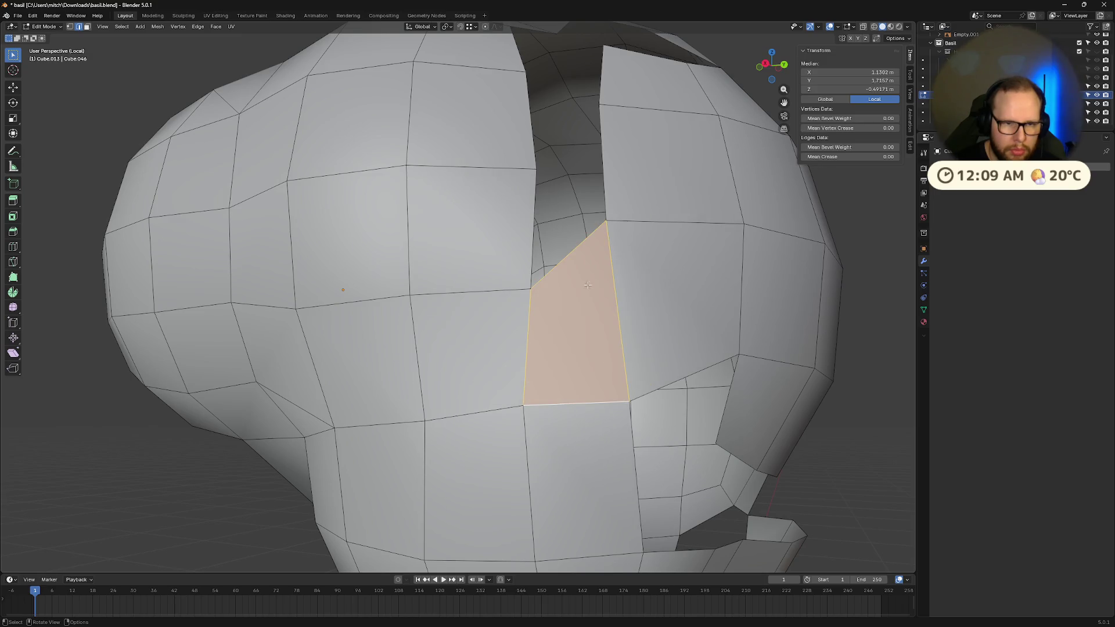
pyautogui.press('f')
pyautogui.keyDown('shift'); pyautogui.click(515, 225); pyautogui.keyUp('shift')
pyautogui.press('f')
pyautogui.hotkey('ctrl', 'z')
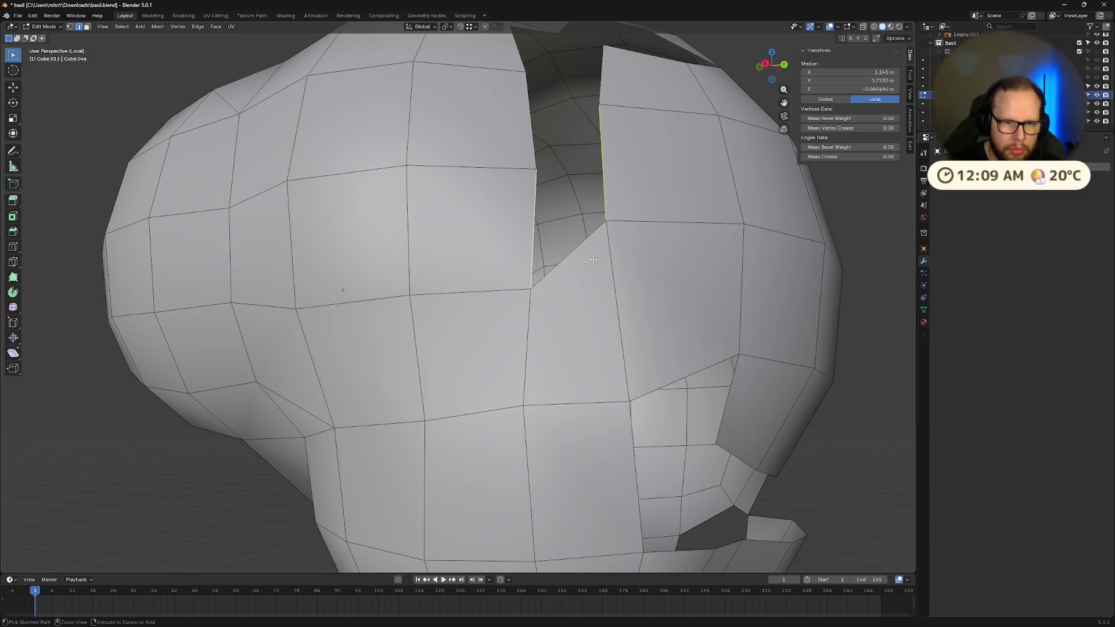
# - Try a face between the diagonal edge and the right gap edge, then revert it
pyautogui.click(589, 259)
pyautogui.keyDown('shift'); pyautogui.click(623, 183); pyautogui.keyUp('shift')
pyautogui.press('f')
pyautogui.moveTo(623, 183); pyautogui.dragTo(575, 391, button='middle')
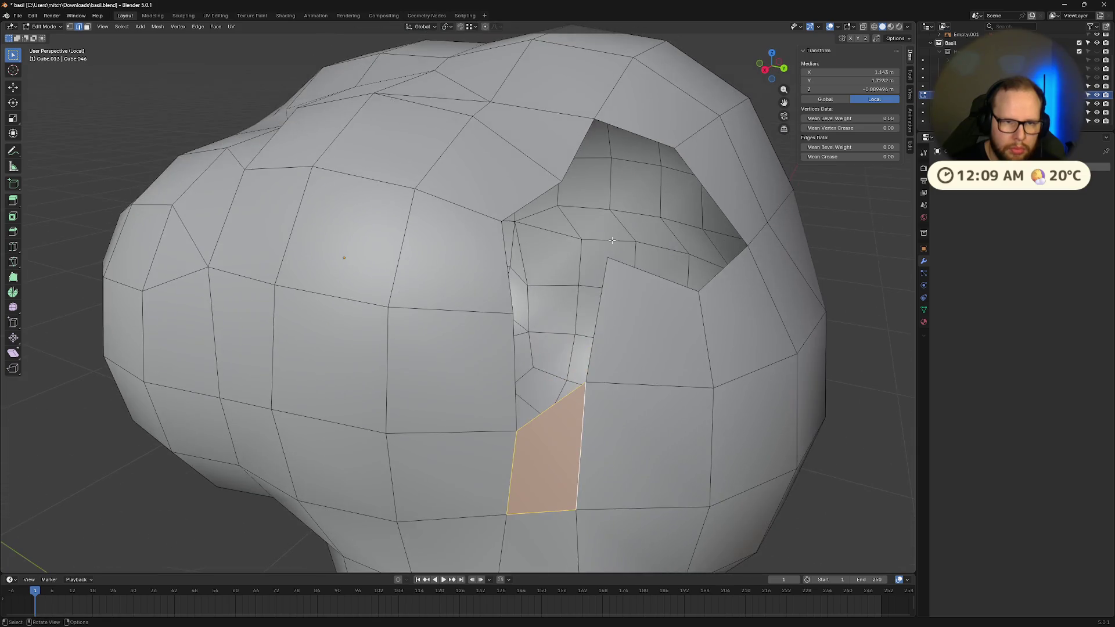
pyautogui.hotkey('ctrl', 'z')
# - Fill the gap beside the left gap edge after rejecting a diagonal-edge fill
pyautogui.keyDown('shift'); pyautogui.click(576, 391); pyautogui.keyUp('shift')
pyautogui.keyDown('shift'); pyautogui.click(571, 398); pyautogui.keyUp('shift')
pyautogui.press('f')
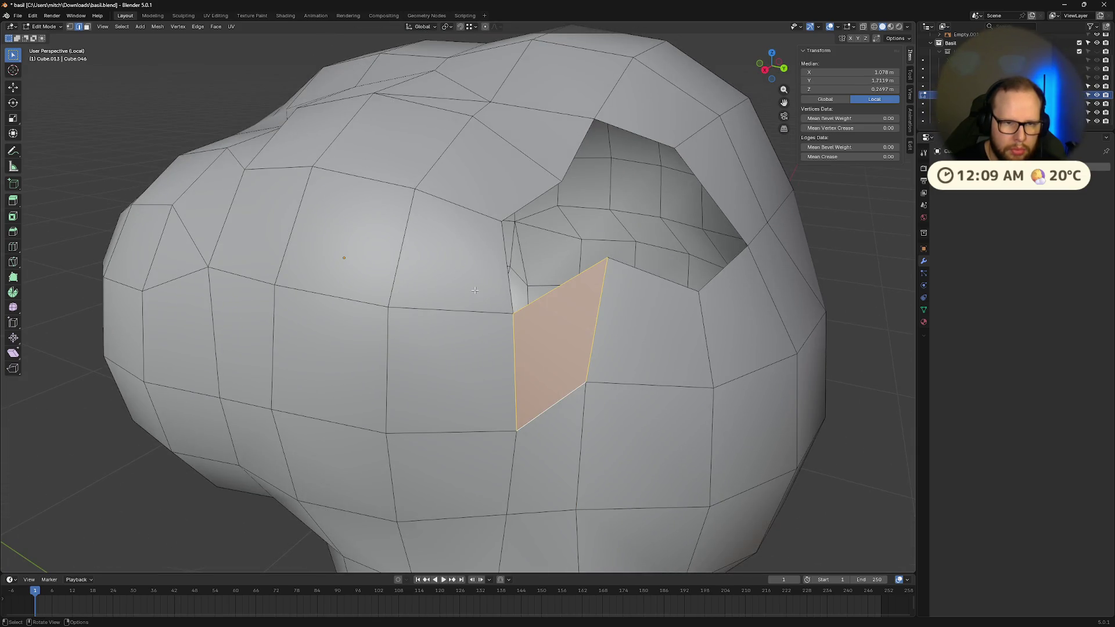
pyautogui.hotkey('ctrl', 'z')
pyautogui.click(505, 233)
pyautogui.press('f')
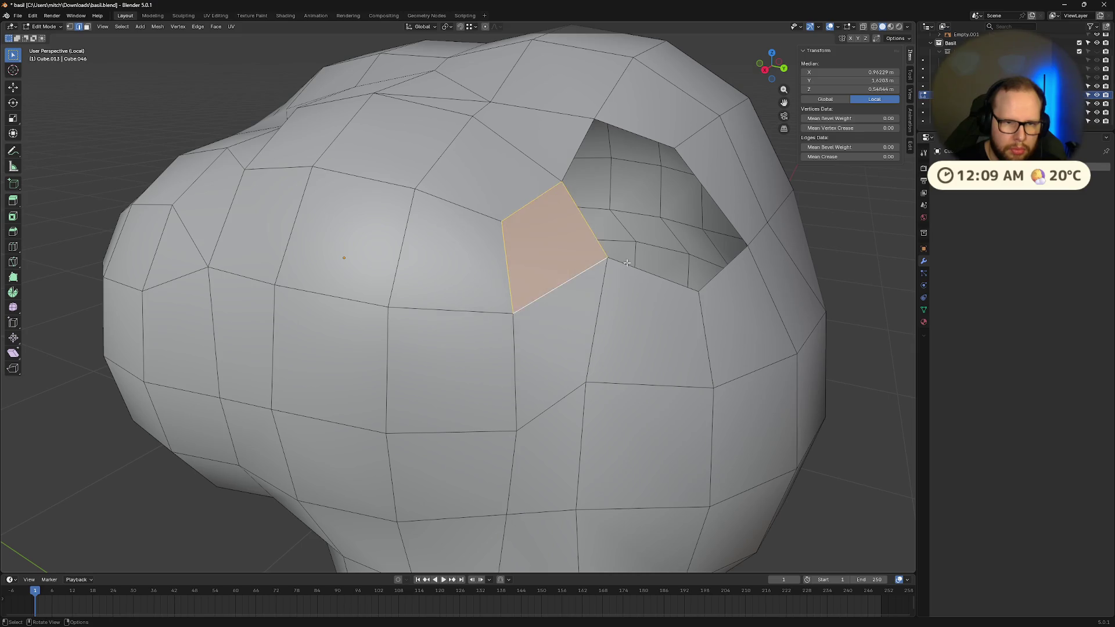
pyautogui.moveTo(560, 299)
pyautogui.mouseDown(button='middle')
pyautogui.moveTo(606, 265)
pyautogui.moveTo(605, 236)
pyautogui.moveTo(607, 248)
pyautogui.mouseUp(button='middle')
# - Fill a triangle along the hole's top and close the rest with one face
pyautogui.click(492, 194)
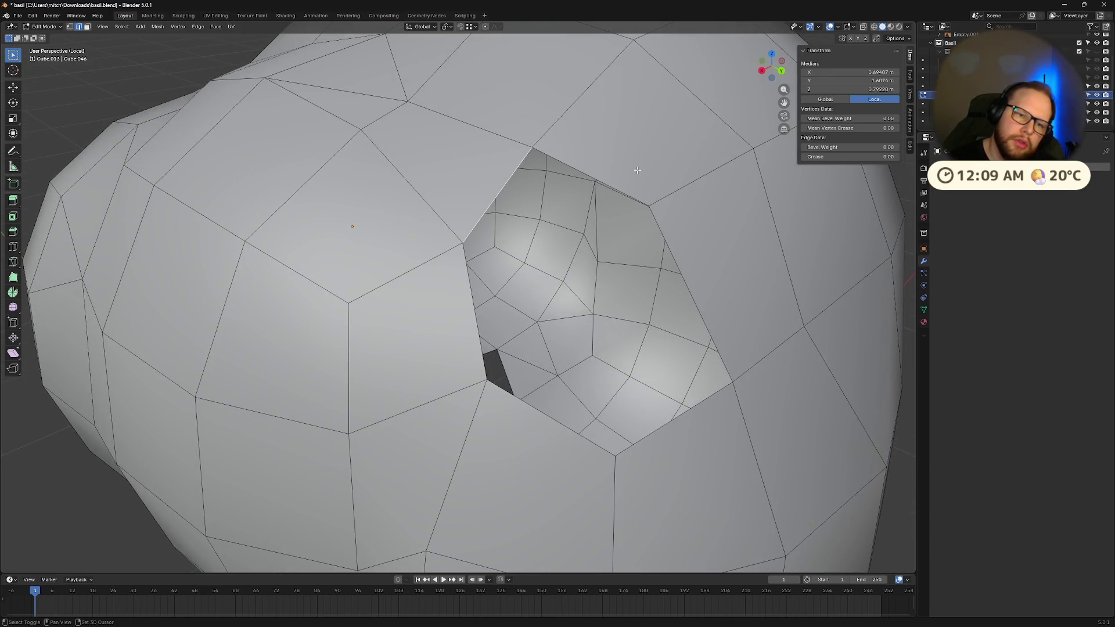
pyautogui.keyDown('shift'); pyautogui.click(591, 176); pyautogui.keyUp('shift')
pyautogui.press('f')
pyautogui.click(691, 294)
pyautogui.keyDown('shift'); pyautogui.click(640, 438); pyautogui.keyUp('shift')
pyautogui.press('f')
pyautogui.hotkey('ctrl', 'z')
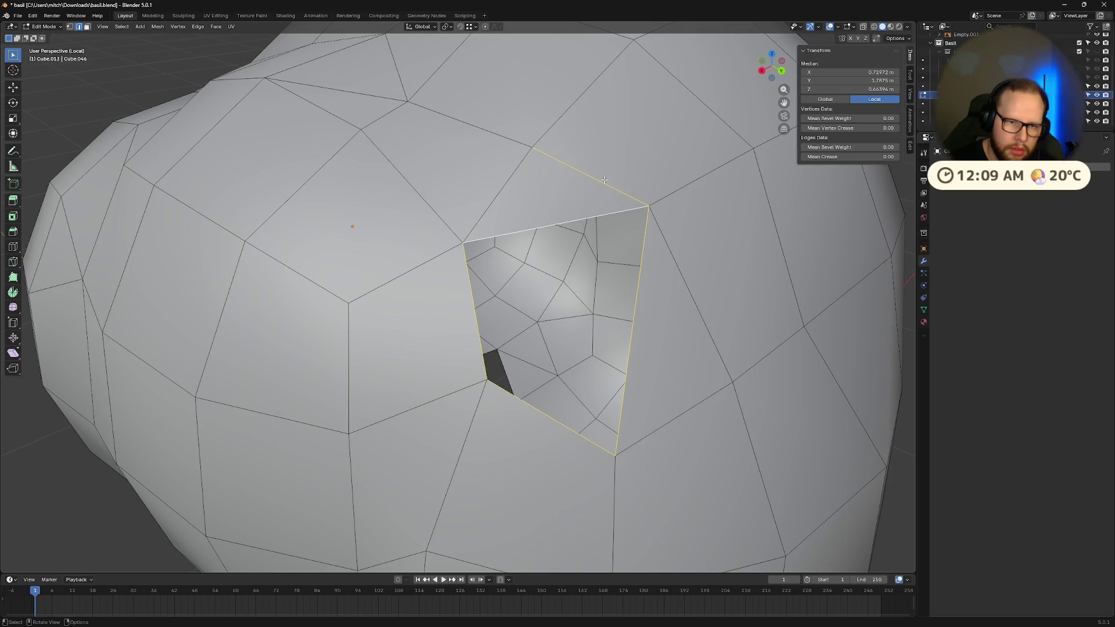
pyautogui.press('f')
# - Bridge one more gap with a face between two selected edges, leaving the mouth area open
pyautogui.scroll(-5, 674, 263)
pyautogui.moveTo(674, 263)
pyautogui.mouseDown(button='middle')
pyautogui.moveTo(635, 210)
pyautogui.moveTo(653, 199)
pyautogui.mouseUp(button='middle')
pyautogui.scroll(3, 576, 306)
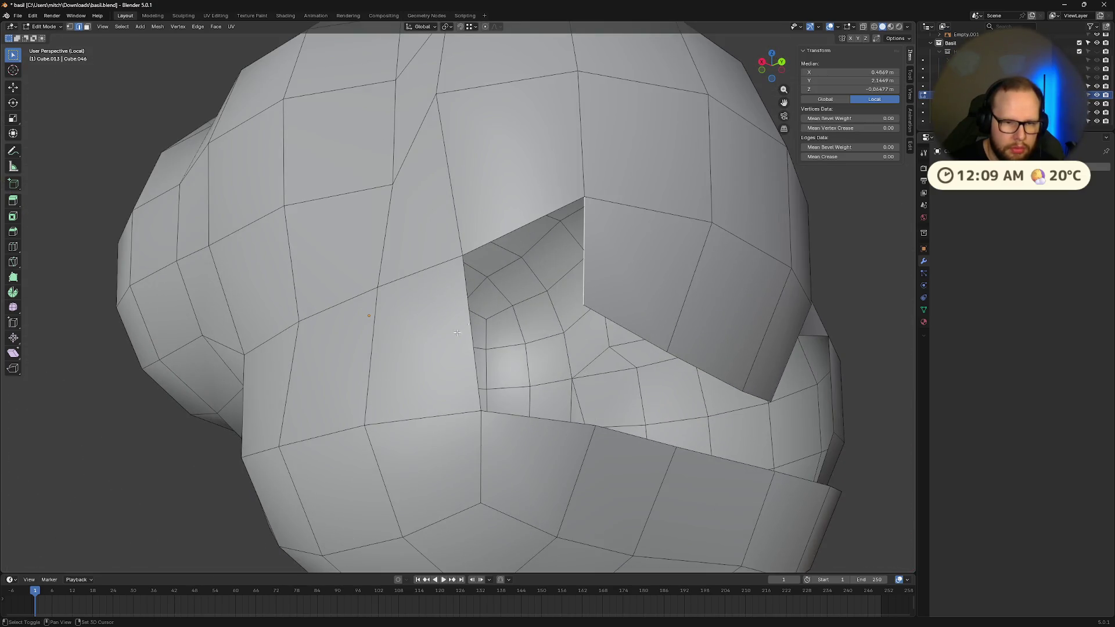
pyautogui.press('f')
pyautogui.hotkey('ctrl', 'z')
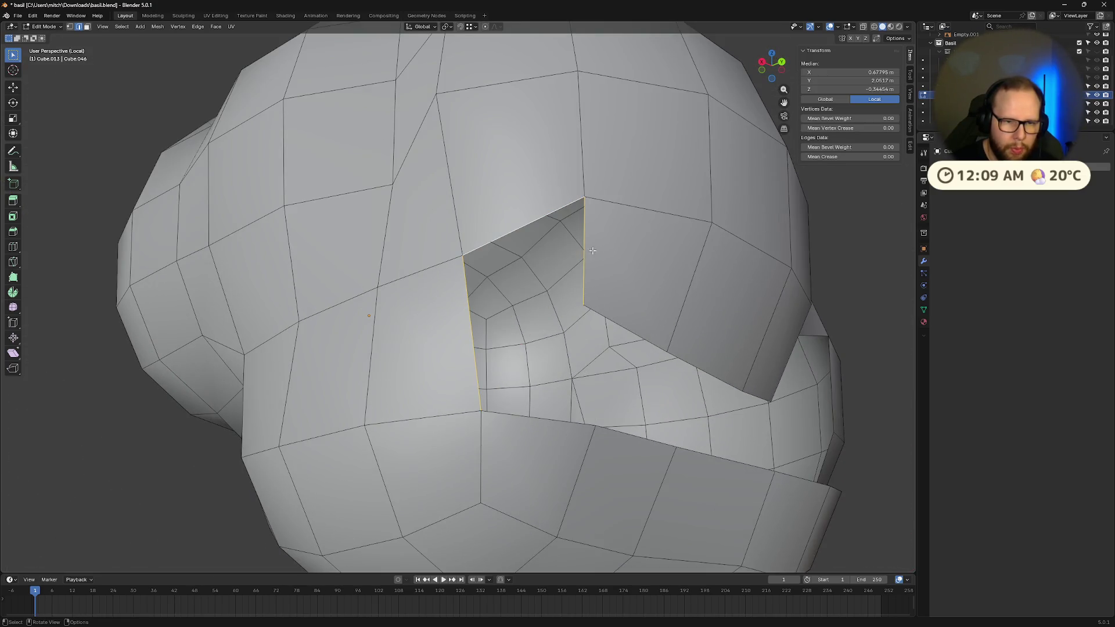
pyautogui.keyDown('shift'); pyautogui.click(465, 315); pyautogui.keyUp('shift')
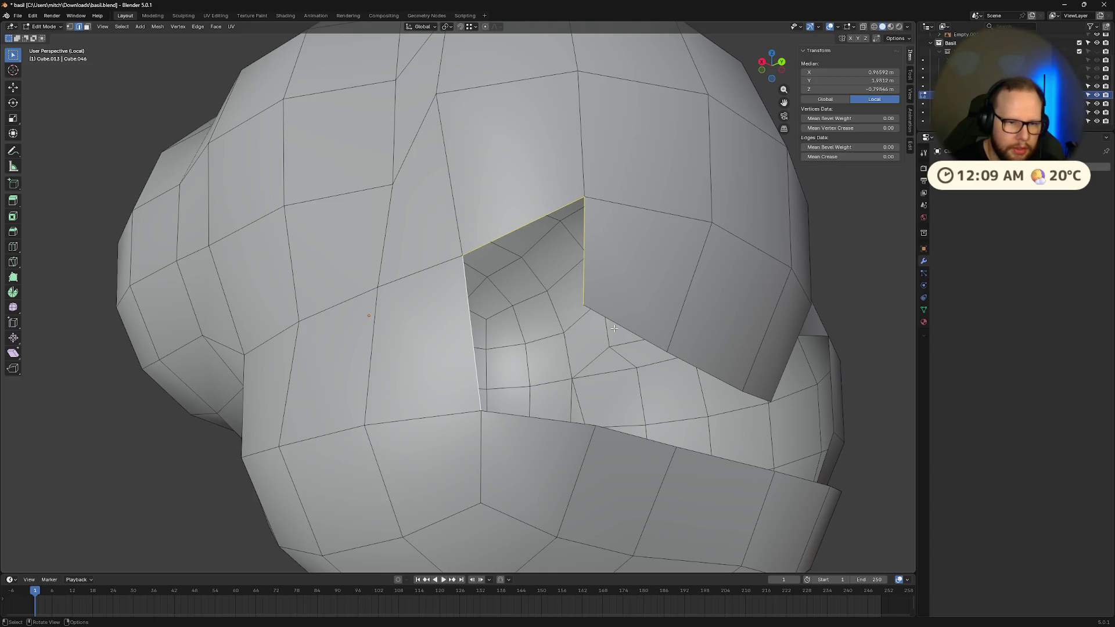
pyautogui.press('f')
pyautogui.moveTo(465, 315); pyautogui.dragTo(463, 264, button='middle')
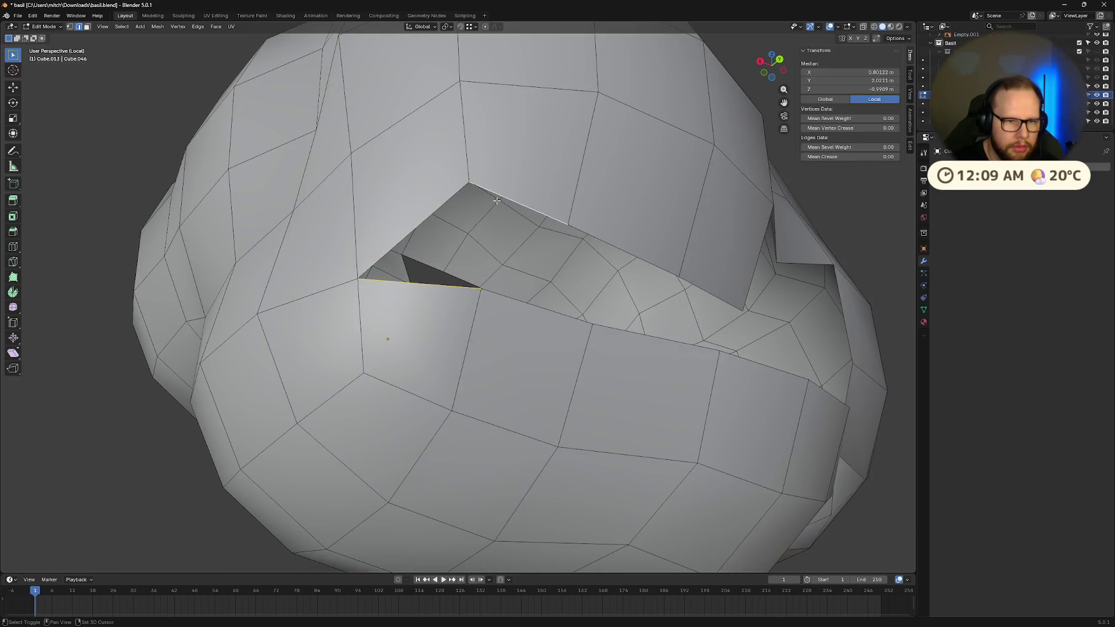
# - Fill the next gaps beside the mouth hole with new quad faces
pyautogui.press('f')
pyautogui.moveTo(542, 277); pyautogui.dragTo(527, 278, button='middle')
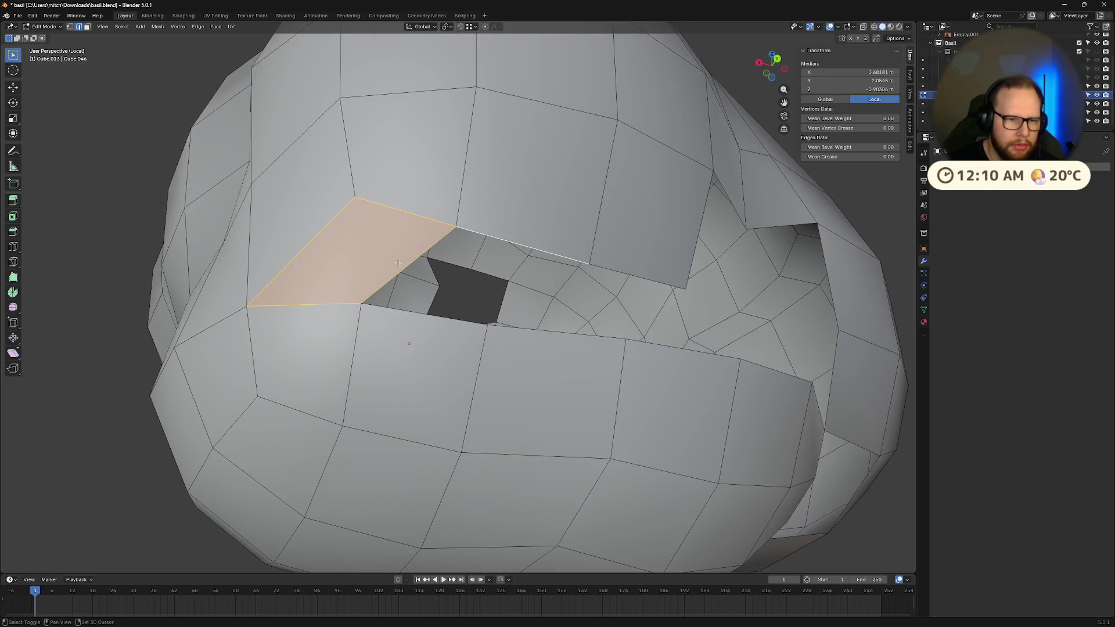
pyautogui.click(520, 238)
pyautogui.press('f')
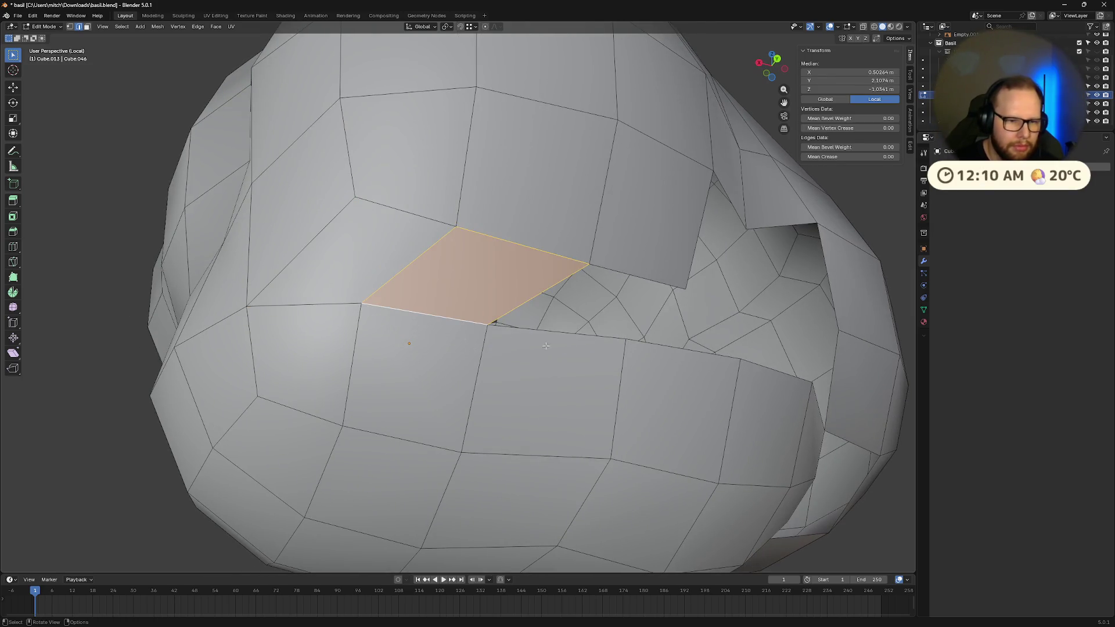
pyautogui.click(512, 327)
pyautogui.press('f')
# - Fill triangle faces at the hole's edge and its lower-right corner
pyautogui.moveTo(613, 327)
pyautogui.mouseDown(button='middle')
pyautogui.moveTo(501, 413)
pyautogui.moveTo(479, 465)
pyautogui.moveTo(499, 418)
pyautogui.moveTo(548, 368)
pyautogui.mouseUp(button='middle')
pyautogui.click(454, 467)
pyautogui.keyDown('shift'); pyautogui.click(454, 474); pyautogui.keyUp('shift')
pyautogui.press('f')
pyautogui.click(640, 399)
pyautogui.keyDown('shift'); pyautogui.click(675, 337); pyautogui.keyUp('shift')
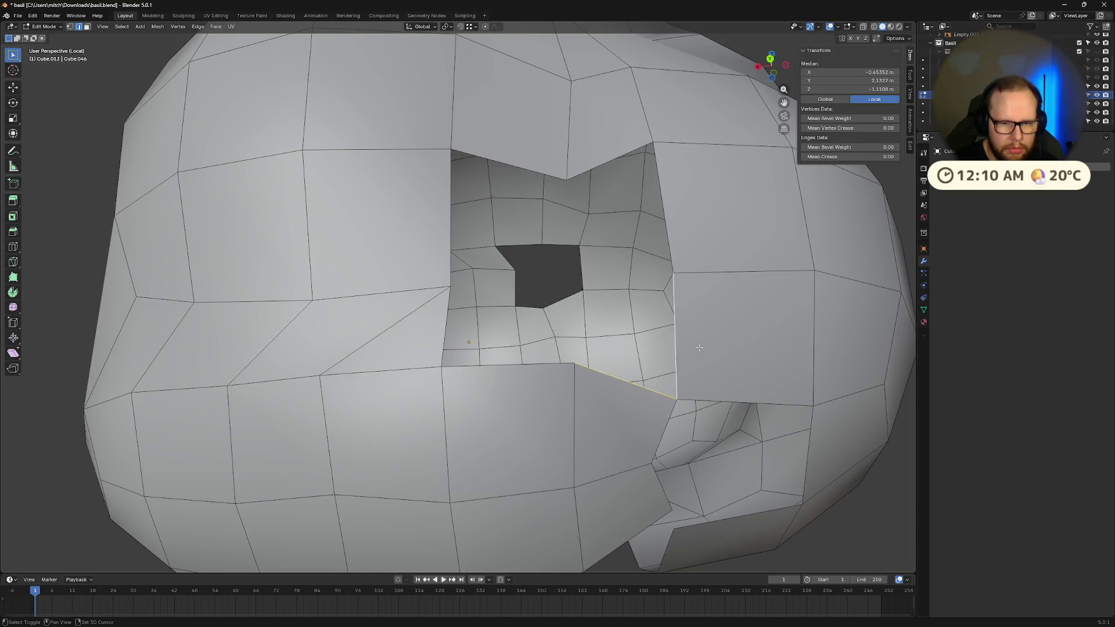
pyautogui.press('f')
# - Replace the top triangle fill with a different face over the hole
pyautogui.click(662, 203)
pyautogui.keyDown('shift'); pyautogui.click(628, 241); pyautogui.keyUp('shift')
pyautogui.press('f')
pyautogui.moveTo(628, 240)
pyautogui.mouseDown(button='middle')
pyautogui.moveTo(473, 350)
pyautogui.moveTo(541, 252)
pyautogui.mouseUp(button='middle')
pyautogui.hotkey('ctrl', 'z')
pyautogui.press('f')
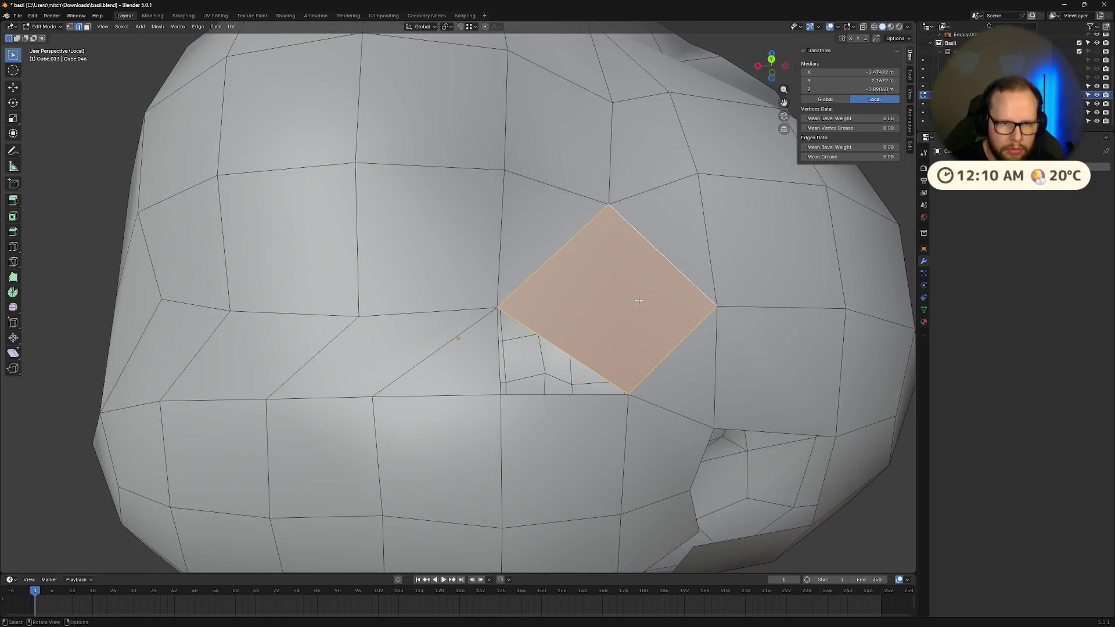
# - Try a triangle fill from a vertical edge, then undo it
pyautogui.click(487, 358)
pyautogui.press('f')
pyautogui.scroll(-3, 589, 337)
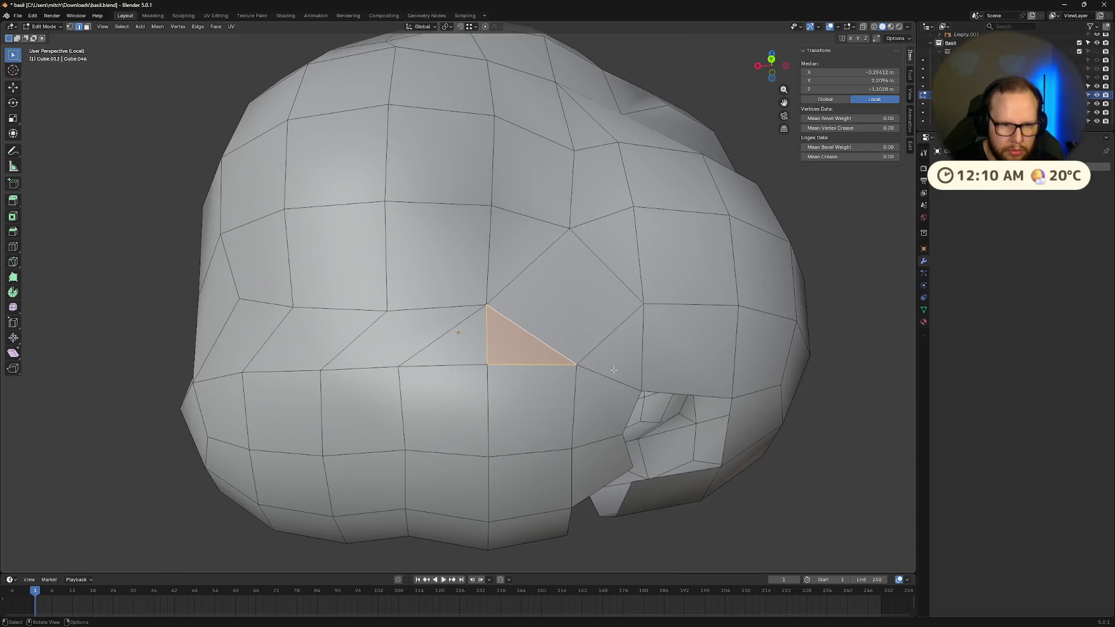
pyautogui.hotkey('ctrl', 'z')
pyautogui.moveTo(590, 338)
pyautogui.mouseDown(button='middle')
pyautogui.moveTo(638, 343)
pyautogui.moveTo(642, 325)
pyautogui.moveTo(662, 343)
pyautogui.moveTo(622, 343)
pyautogui.mouseUp(button='middle')
pyautogui.scroll(3, 571, 317)
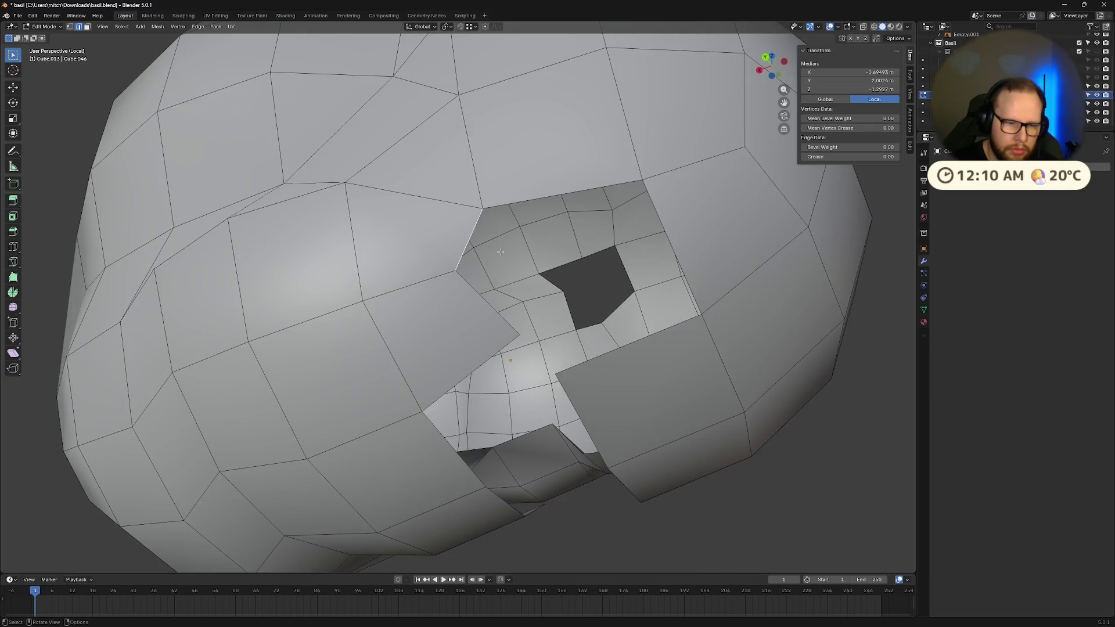
# - Fill a triangular face between two edges and pick the hole's top edge
pyautogui.keyDown('shift'); pyautogui.click(460, 244); pyautogui.keyUp('shift')
pyautogui.keyDown('shift'); pyautogui.click(459, 244); pyautogui.keyUp('shift')
pyautogui.keyDown('shift'); pyautogui.click(475, 292); pyautogui.keyUp('shift')
pyautogui.press('f')
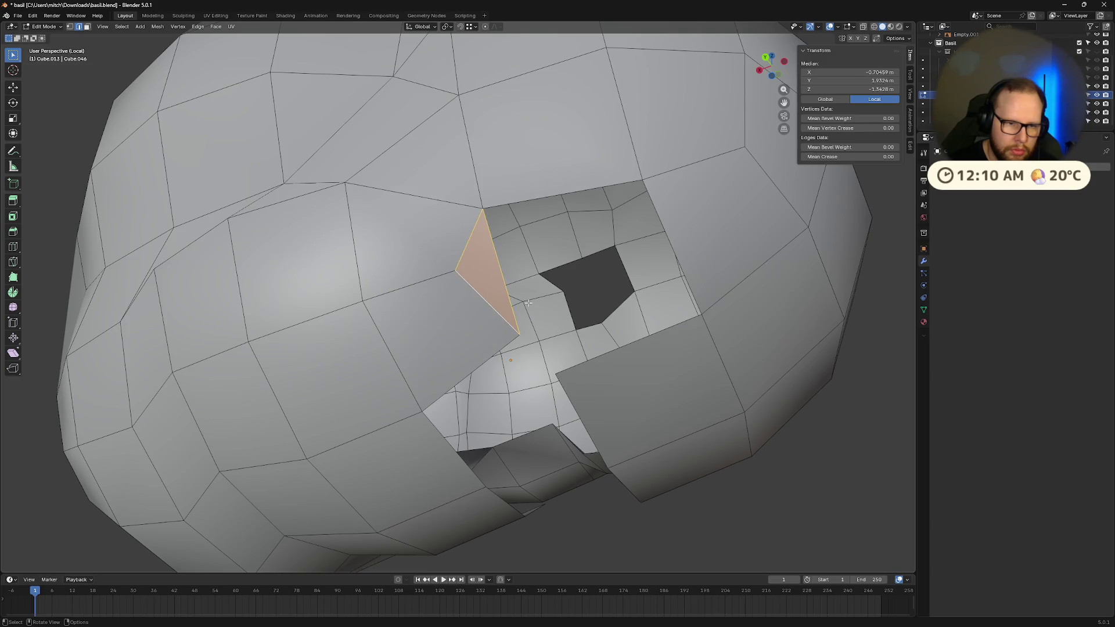
pyautogui.moveTo(475, 292); pyautogui.dragTo(517, 304, button='middle')
pyautogui.click(476, 193)
pyautogui.moveTo(476, 192); pyautogui.dragTo(495, 313, button='middle')
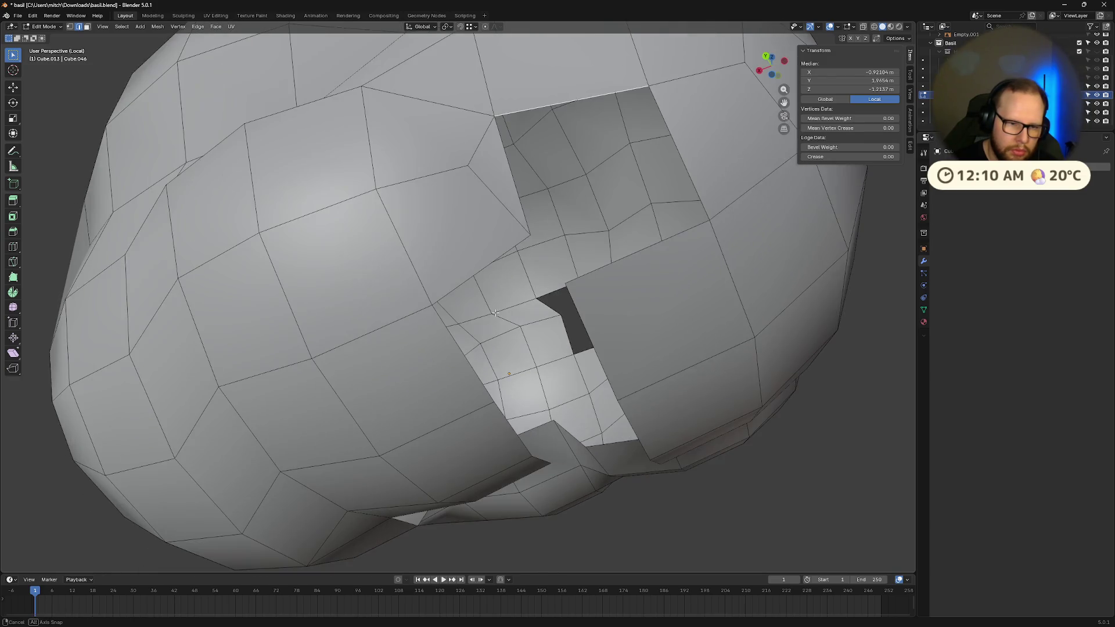
# - Merge the two overlapping vertices at the mouth seam into one
pyautogui.press('1')
pyautogui.click(567, 285)
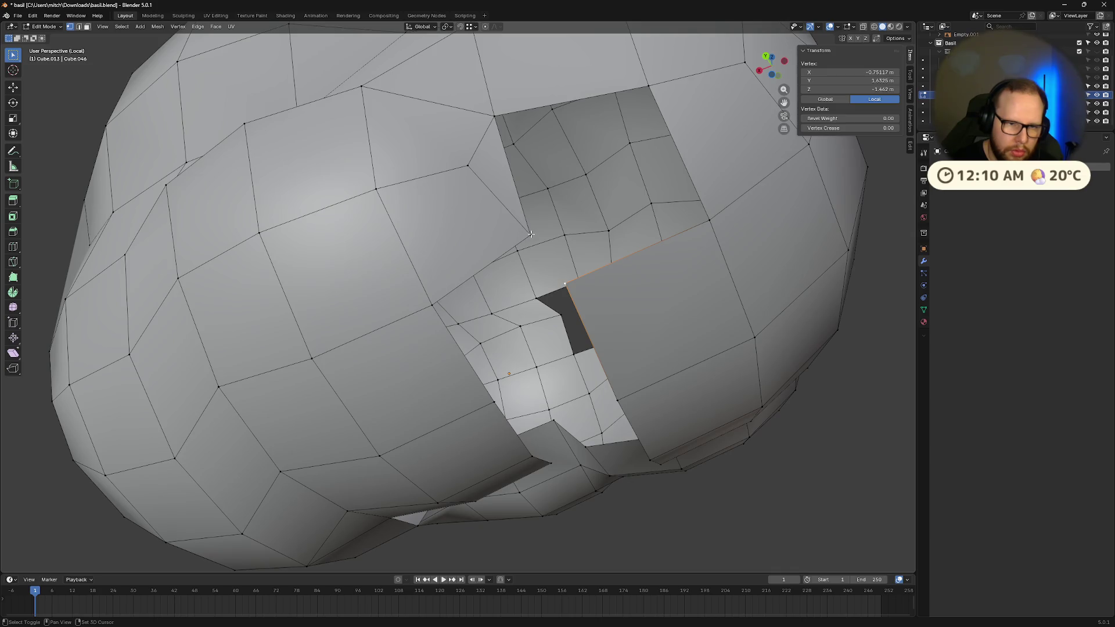
pyautogui.keyDown('shift'); pyautogui.click(531, 234); pyautogui.keyUp('shift')
pyautogui.press('m')
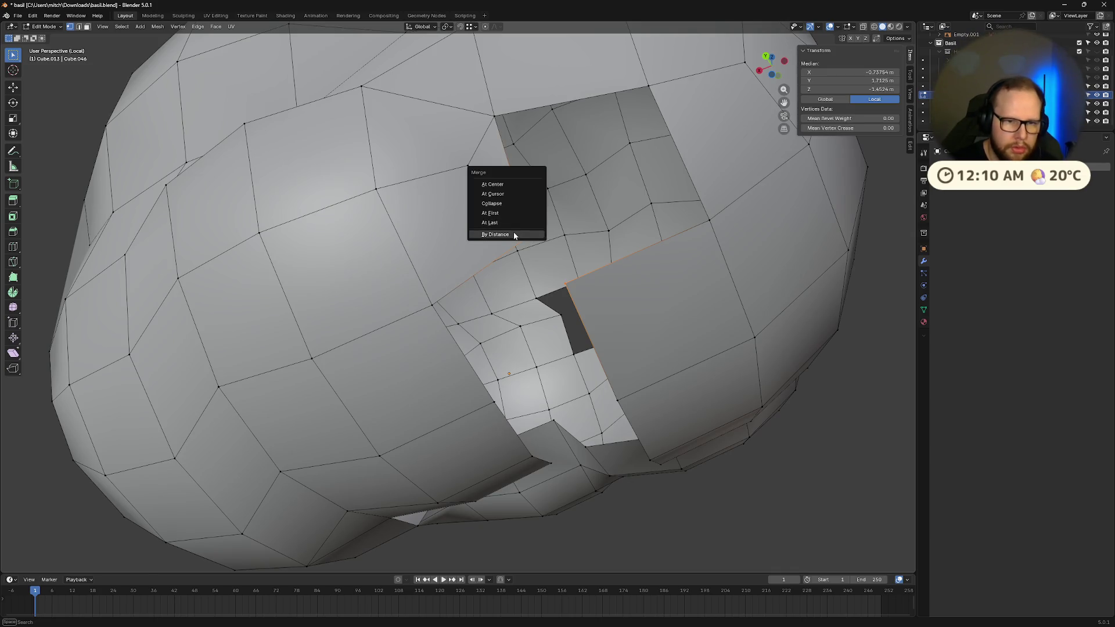
pyautogui.click(514, 235)
pyautogui.moveTo(515, 235); pyautogui.dragTo(615, 277, button='middle')
# - In edge select, fill a face between a left-side edge and the top edge
pyautogui.press('2')
pyautogui.click(523, 232)
pyautogui.keyDown('shift'); pyautogui.click(581, 106); pyautogui.keyUp('shift')
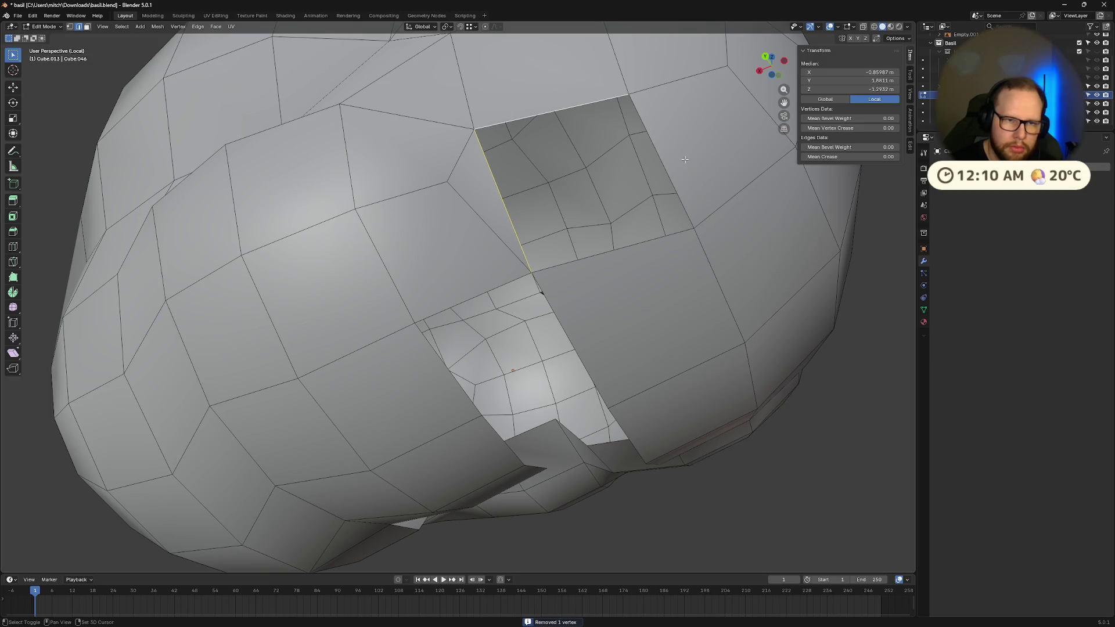
pyautogui.press('f')
# - Fill a new face across the gap between its left and right edges
pyautogui.moveTo(633, 262); pyautogui.dragTo(629, 257, button='middle')
pyautogui.click(604, 256)
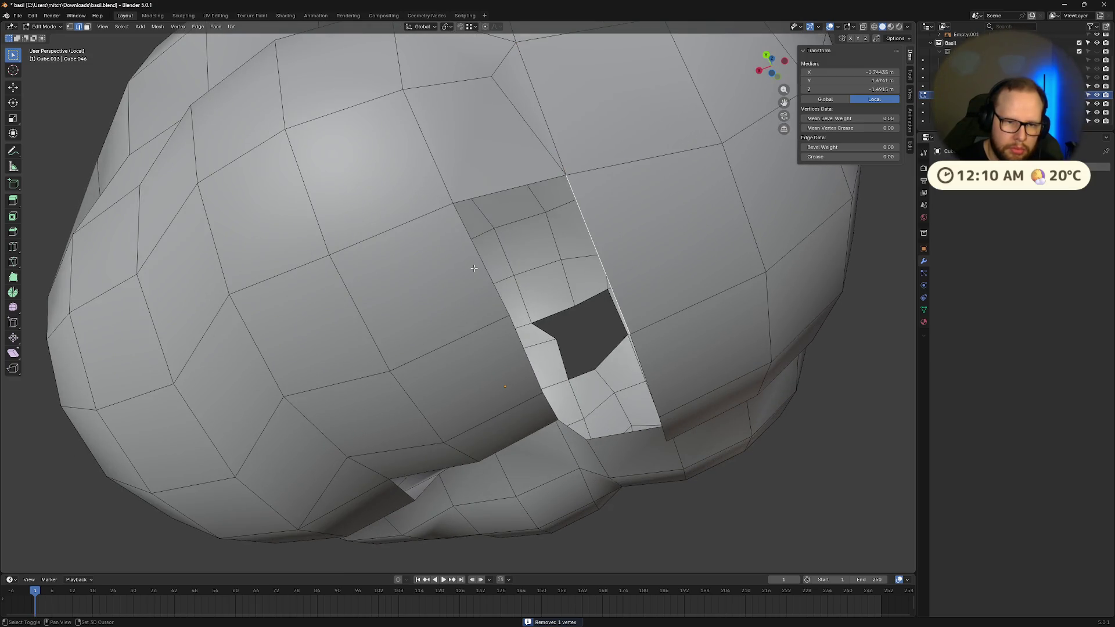
pyautogui.keyDown('shift'); pyautogui.click(491, 261); pyautogui.keyUp('shift')
pyautogui.moveTo(504, 187); pyautogui.dragTo(605, 214, button='middle')
pyautogui.moveTo(604, 213)
pyautogui.mouseDown(button='middle')
pyautogui.moveTo(537, 174)
pyautogui.moveTo(571, 96)
pyautogui.moveTo(552, 286)
pyautogui.moveTo(546, 238)
pyautogui.moveTo(498, 210)
pyautogui.mouseUp(button='middle')
pyautogui.keyDown('shift'); pyautogui.click(536, 174); pyautogui.keyUp('shift')
pyautogui.press('f')
# - Fill a triangular face from a single gap edge and clear the selection
pyautogui.click(571, 95)
pyautogui.press('f')
pyautogui.hotkey('alt', 'a')
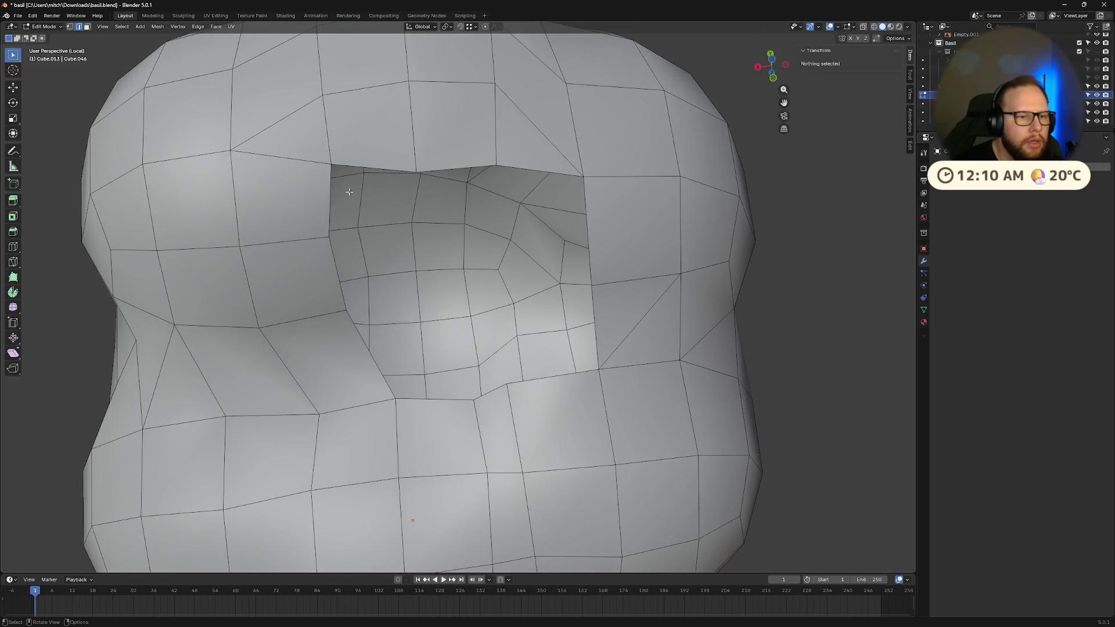
pyautogui.moveTo(381, 233); pyautogui.dragTo(472, 350, button='middle')
pyautogui.moveTo(475, 171); pyautogui.dragTo(447, 286, button='middle')
pyautogui.scroll(5, 447, 286)
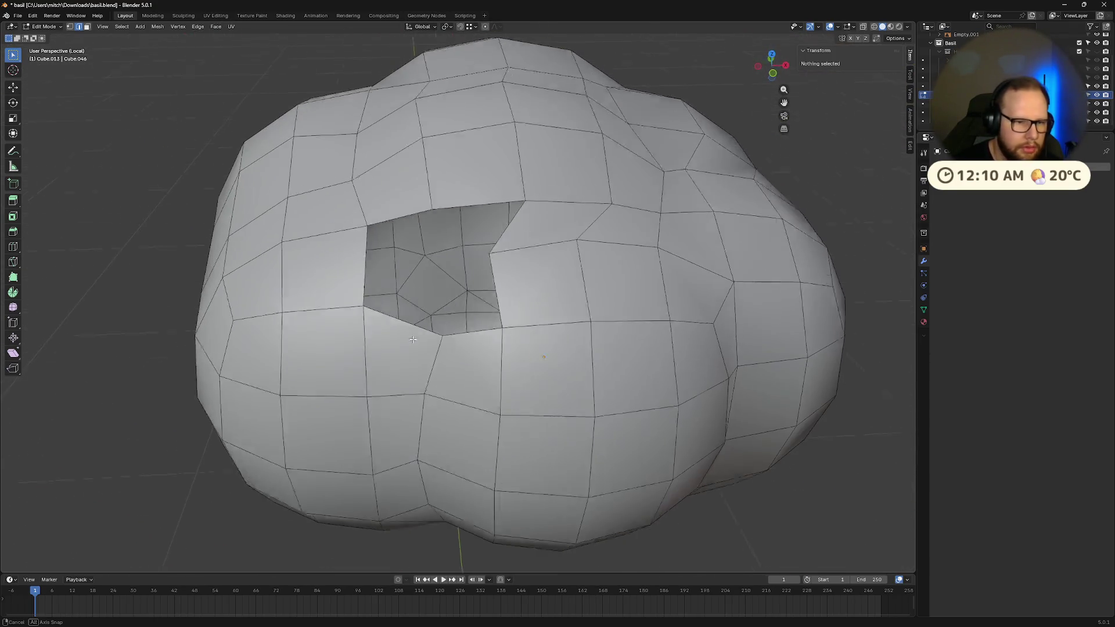
pyautogui.scroll(2, 447, 286)
pyautogui.moveTo(475, 229); pyautogui.dragTo(505, 233, button='middle')
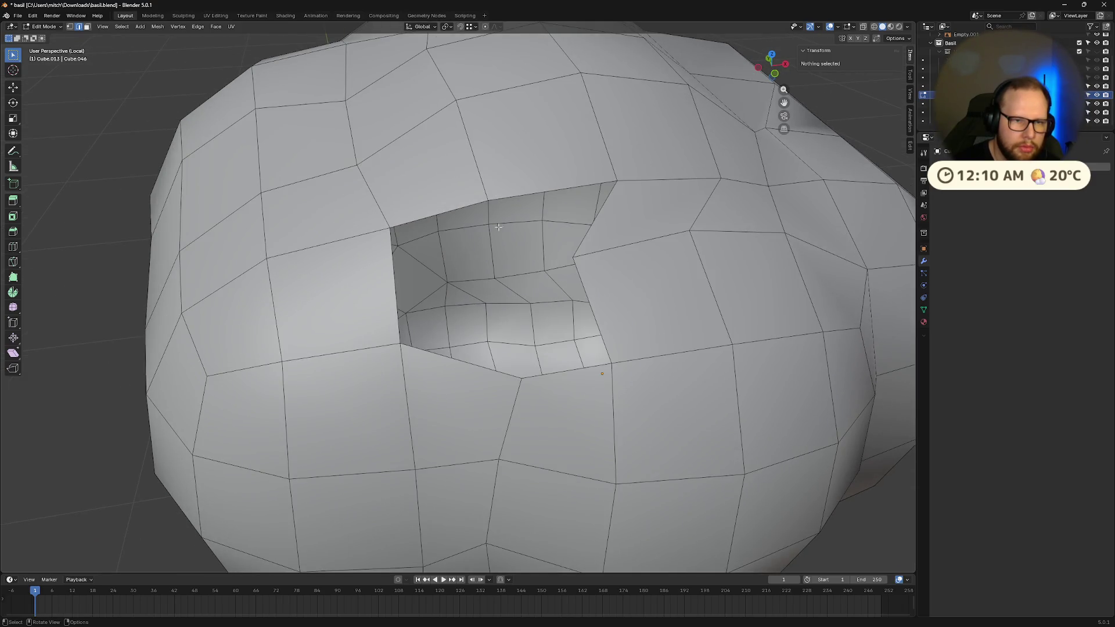
# - Merge the two seam vertices at the hole and select its top rim edge
pyautogui.press('1')
pyautogui.click(487, 200)
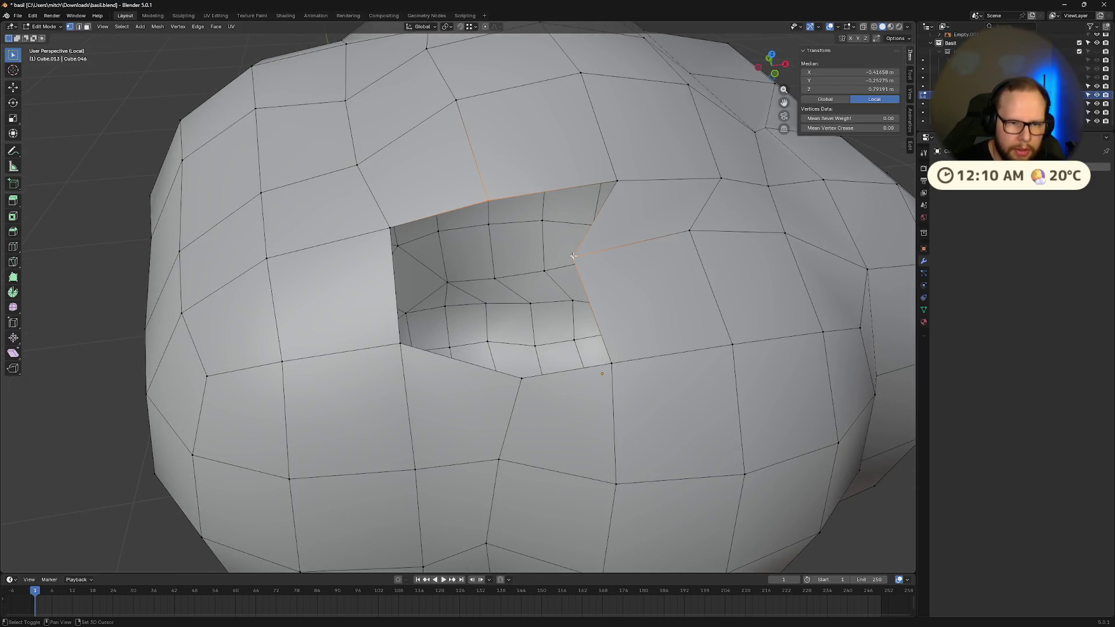
pyautogui.keyDown('shift'); pyautogui.click(574, 260); pyautogui.keyUp('shift')
pyautogui.press('m')
pyautogui.click(574, 259)
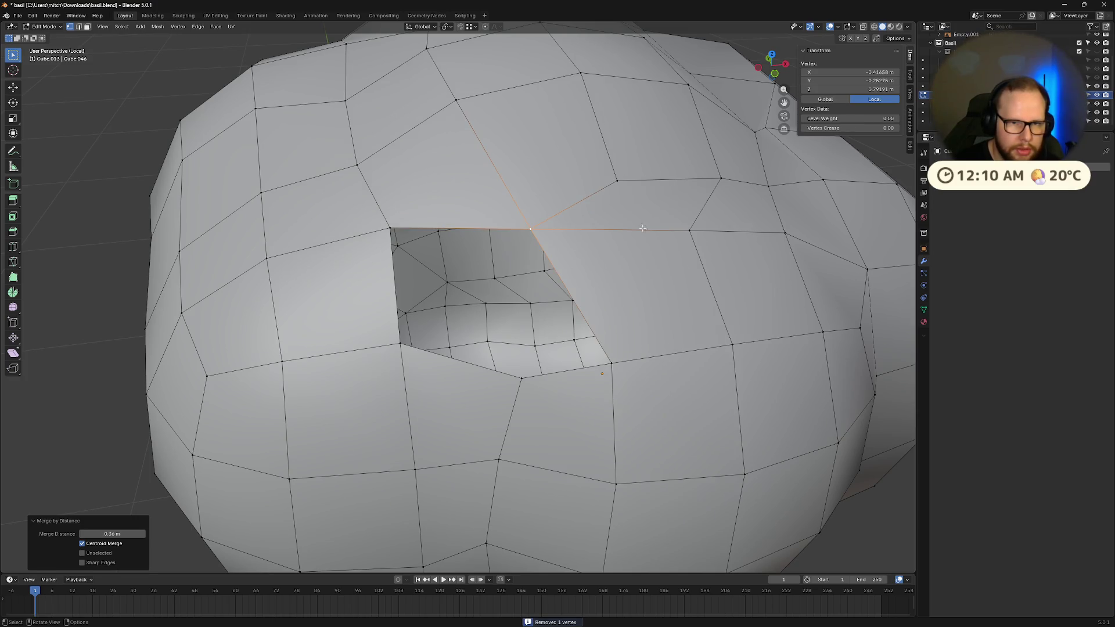
pyautogui.moveTo(646, 224)
pyautogui.mouseDown(button='middle')
pyautogui.moveTo(581, 273)
pyautogui.moveTo(599, 296)
pyautogui.moveTo(617, 288)
pyautogui.mouseUp(button='middle')
pyautogui.keyDown('ctrl'); pyautogui.click(599, 296); pyautogui.keyUp('ctrl')
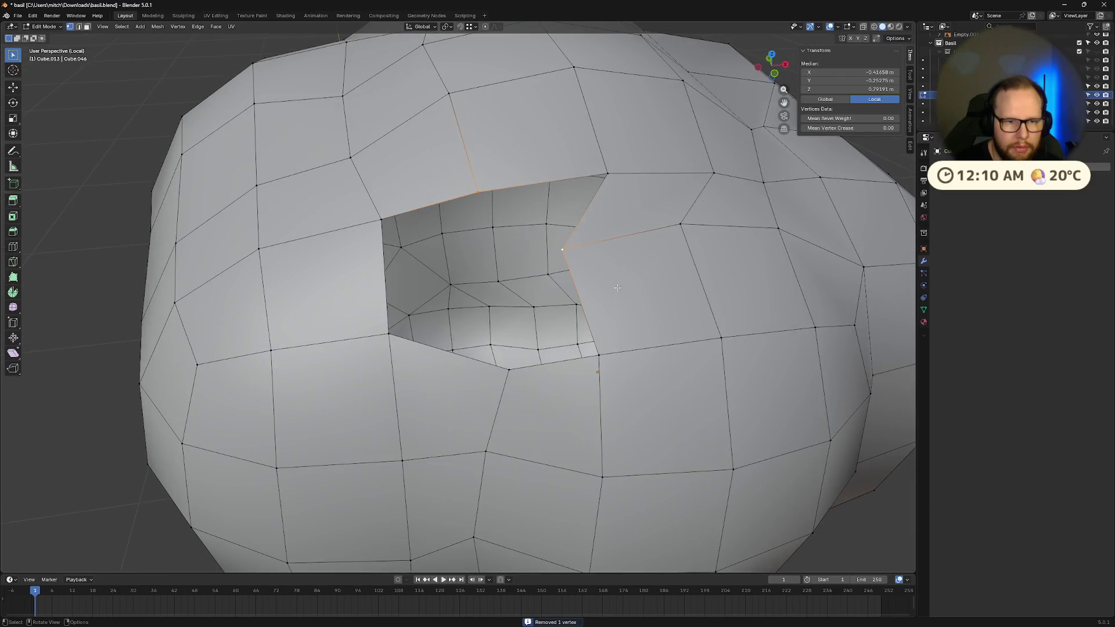
pyautogui.click(542, 181)
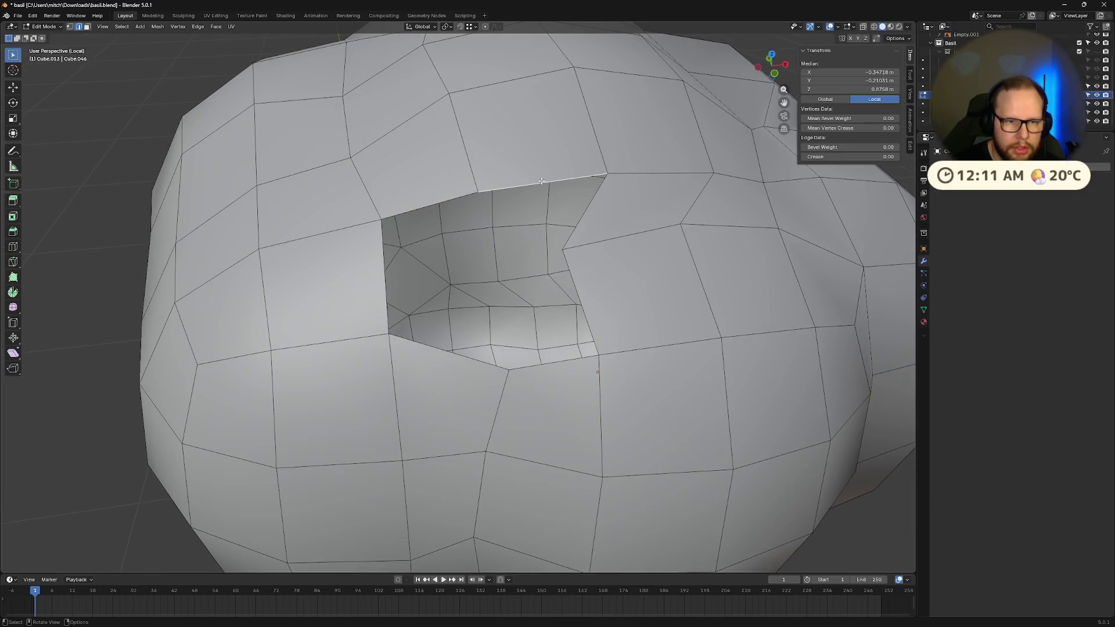
# - Fill the top rim gap and the lower-right and upper-left notches with faces
pyautogui.press('f')
pyautogui.click(555, 380)
pyautogui.press('f')
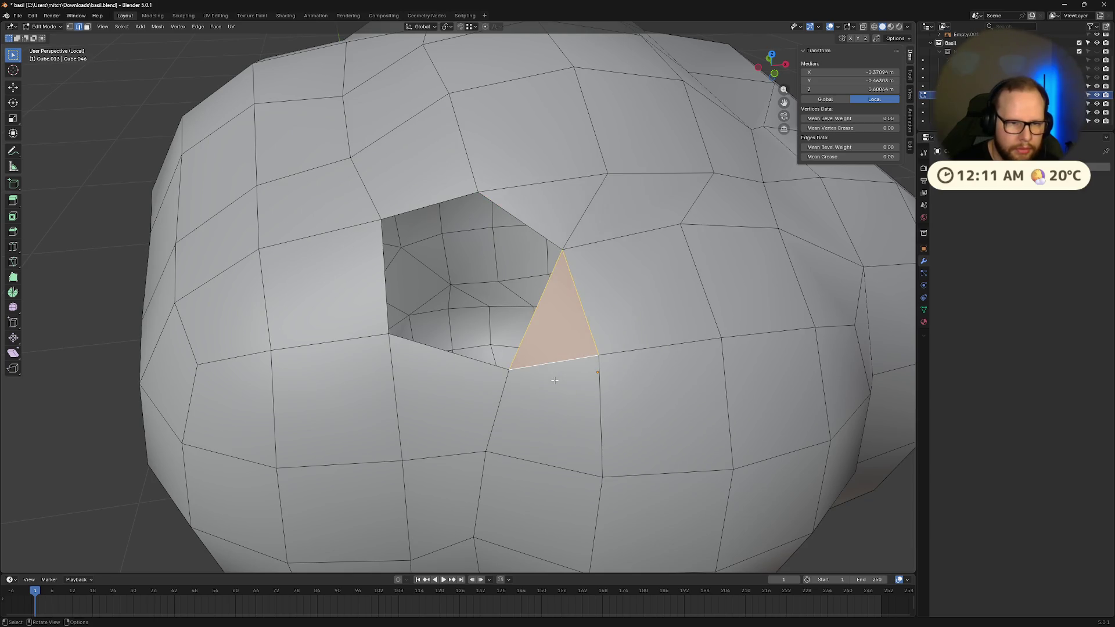
pyautogui.click(385, 279)
pyautogui.press('f')
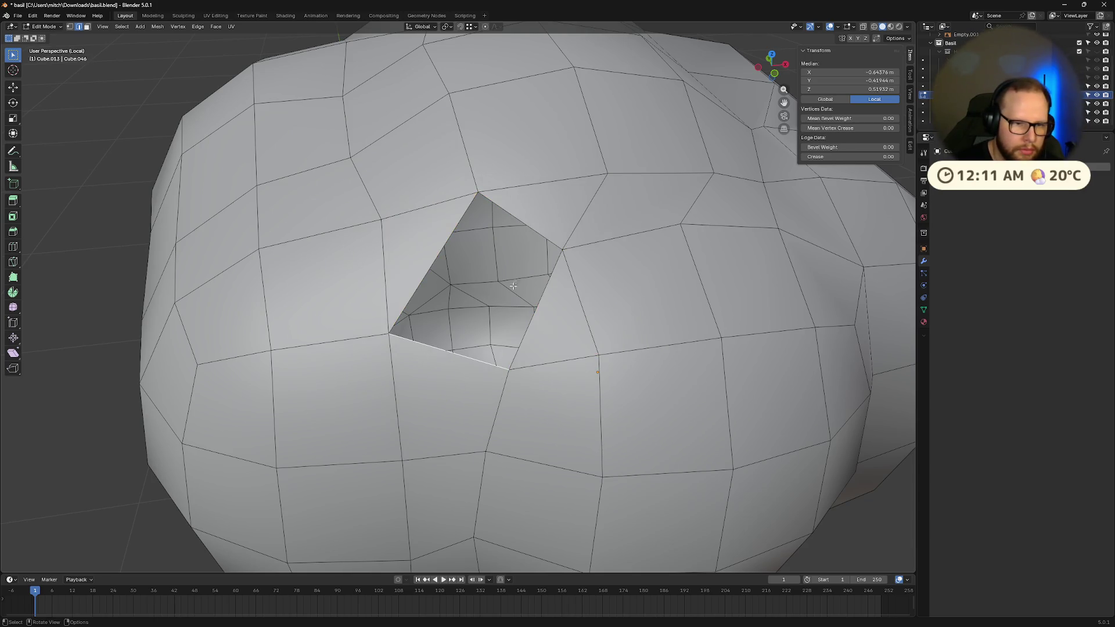
# - Close the remaining small hole with a quad face
pyautogui.keyDown('alt'); pyautogui.click(433, 262); pyautogui.keyUp('alt')
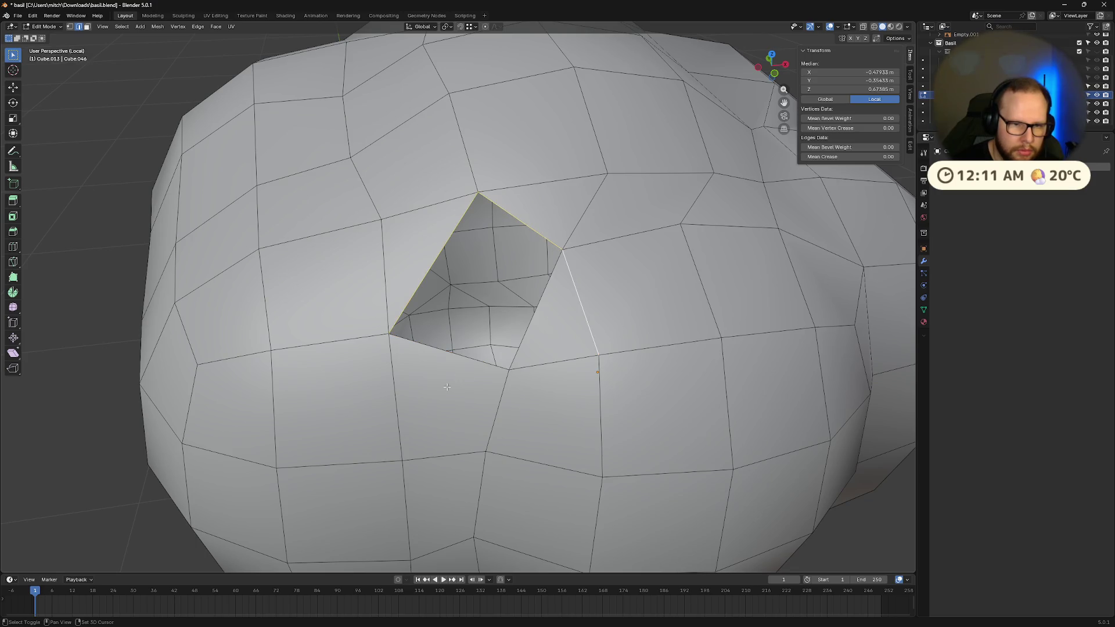
pyautogui.keyDown('ctrl'); pyautogui.keyDown('alt'); pyautogui.click(411, 245); pyautogui.keyUp('alt'); pyautogui.keyUp('ctrl')
pyautogui.press('f')
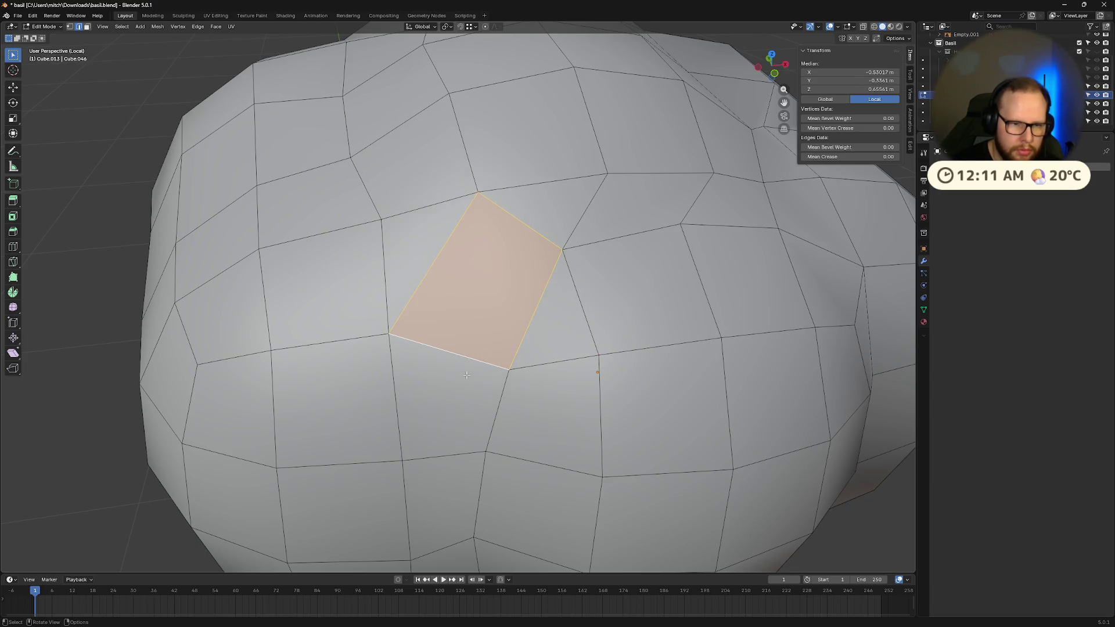
pyautogui.scroll(-5, 500, 331)
pyautogui.moveTo(504, 339)
pyautogui.mouseDown(button='middle')
pyautogui.moveTo(527, 291)
pyautogui.moveTo(495, 213)
pyautogui.moveTo(607, 251)
pyautogui.moveTo(615, 348)
pyautogui.moveTo(581, 488)
pyautogui.mouseUp(button='middle')
pyautogui.scroll(4, 495, 214)
# - Try filling a triangle between rim edges of the mouth opening, then undo it
pyautogui.click(577, 496)
pyautogui.keyDown('shift'); pyautogui.click(643, 471); pyautogui.keyUp('shift')
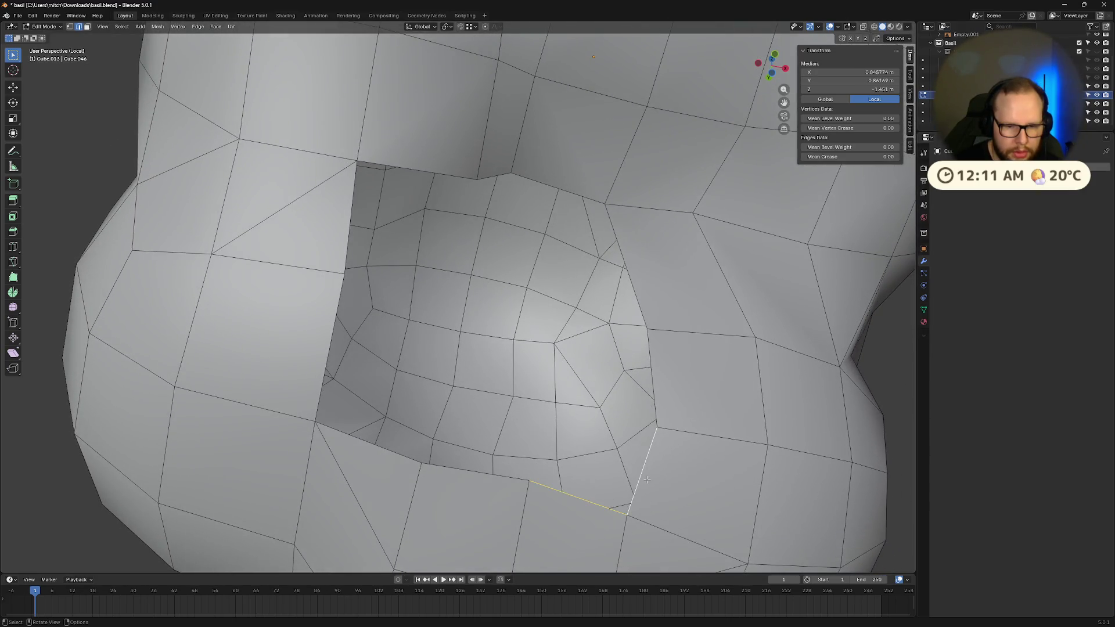
pyautogui.click(671, 377)
pyautogui.moveTo(672, 377)
pyautogui.mouseDown(button='middle')
pyautogui.moveTo(469, 232)
pyautogui.moveTo(522, 188)
pyautogui.moveTo(536, 198)
pyautogui.mouseUp(button='middle')
pyautogui.click(469, 230)
pyautogui.keyDown('shift'); pyautogui.click(525, 188); pyautogui.keyUp('shift')
pyautogui.press('f')
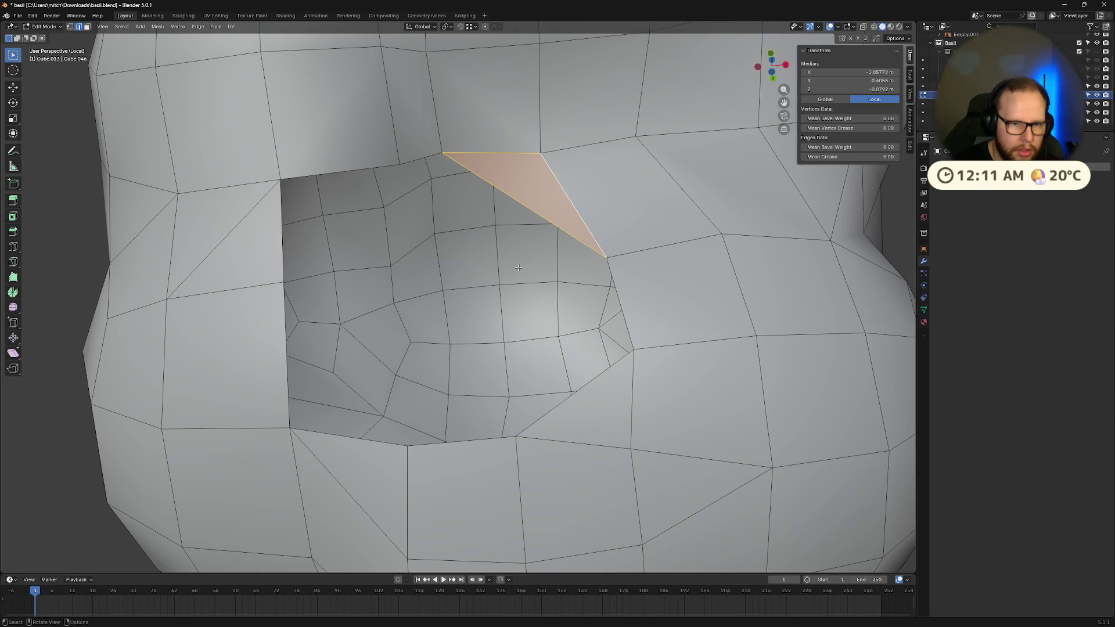
pyautogui.click(604, 372)
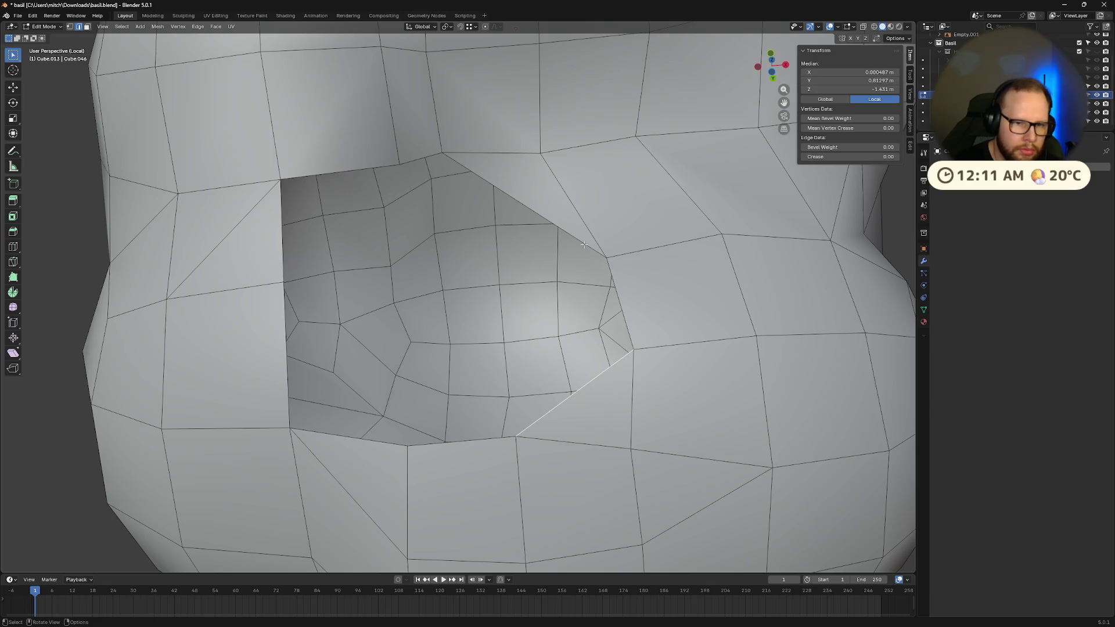
pyautogui.hotkey('ctrl', 'z')
pyautogui.hotkey('ctrl', 'z')
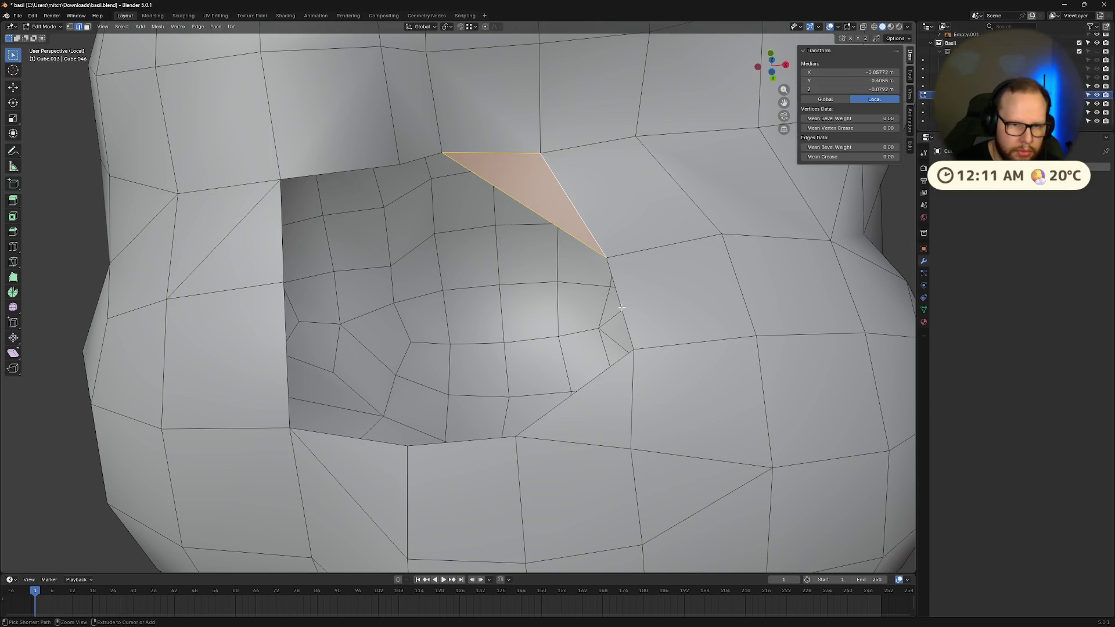
# - Select the mouth opening's boundary loop and cap it with a single face
pyautogui.moveTo(390, 288)
pyautogui.mouseDown(button='middle')
pyautogui.moveTo(389, 247)
pyautogui.moveTo(392, 270)
pyautogui.mouseUp(button='middle')
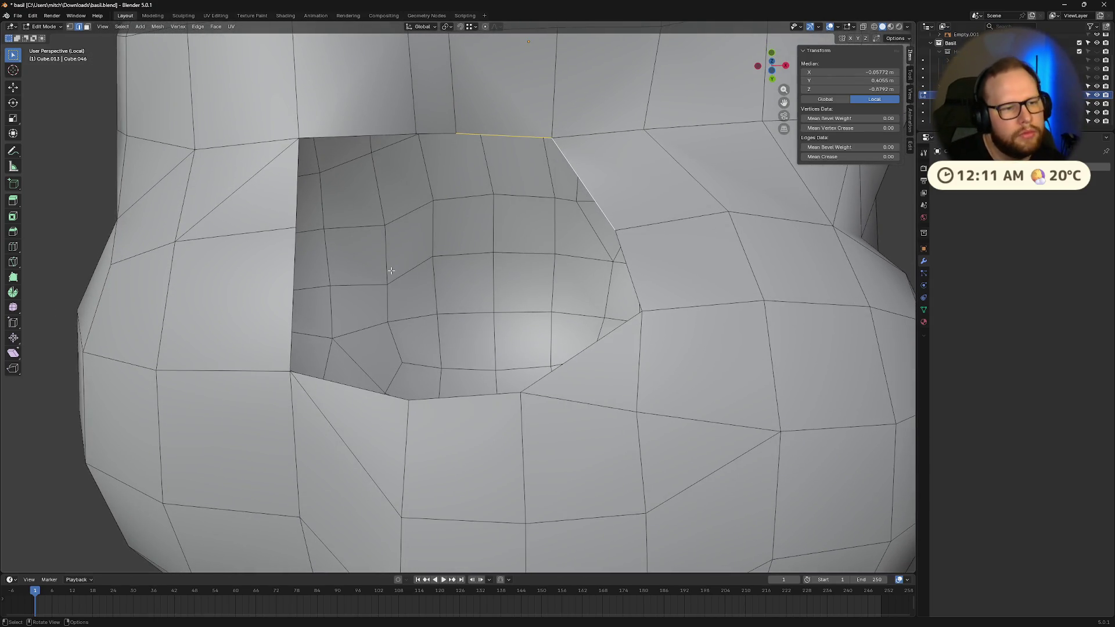
pyautogui.moveTo(391, 271); pyautogui.dragTo(413, 318, button='middle')
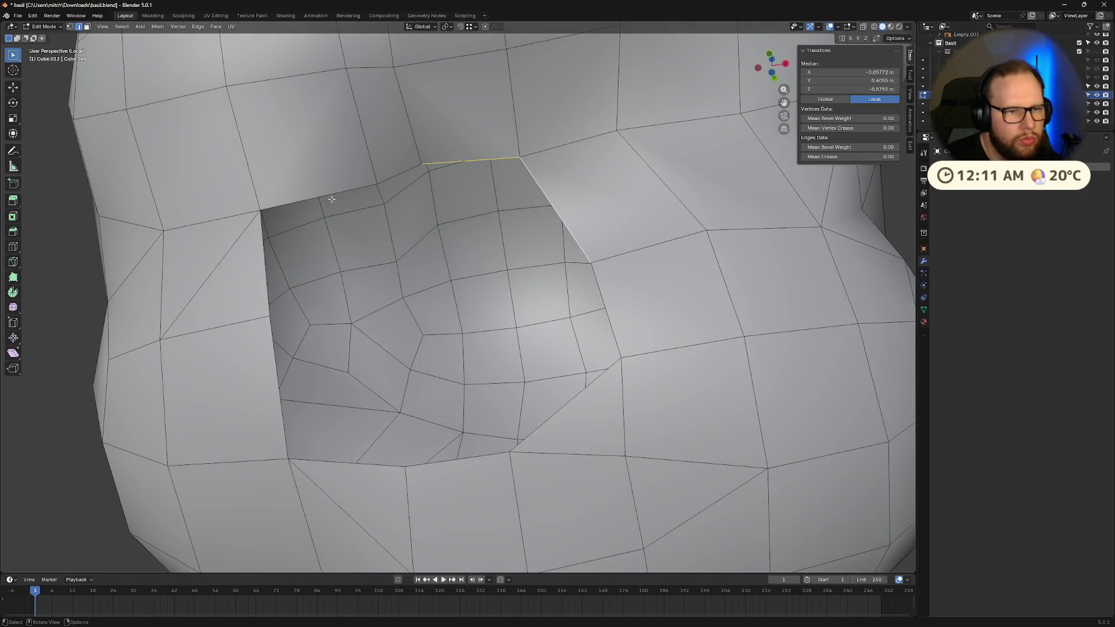
pyautogui.click(272, 314)
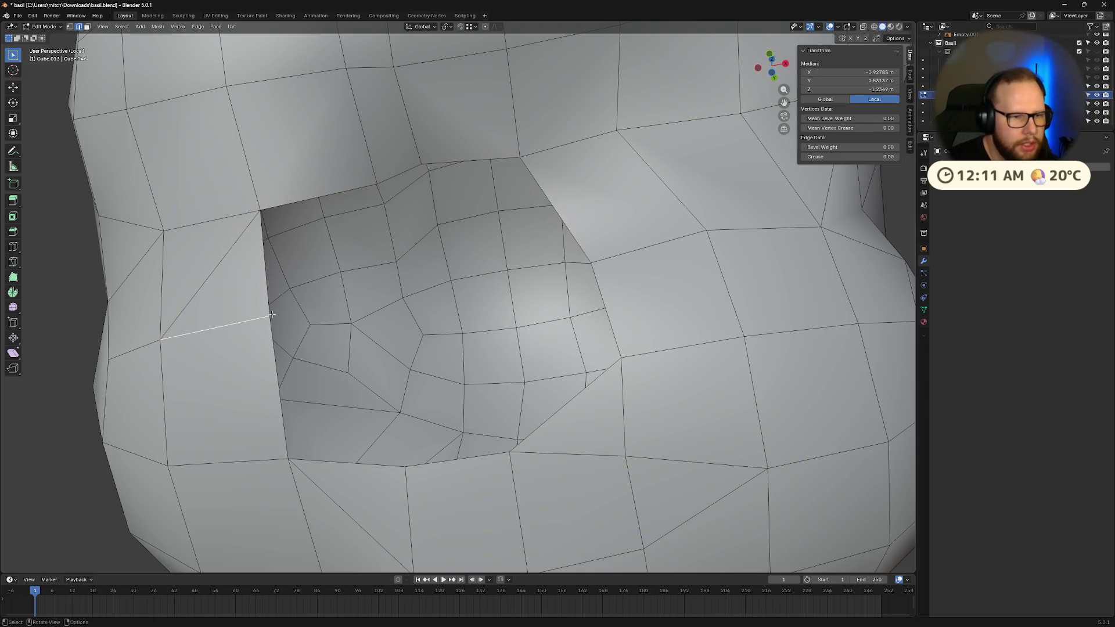
pyautogui.keyDown('alt'); pyautogui.click(269, 307); pyautogui.keyUp('alt')
pyautogui.press('f')
pyautogui.moveTo(269, 307)
pyautogui.mouseDown(button='middle')
pyautogui.moveTo(468, 285)
pyautogui.moveTo(455, 309)
pyautogui.mouseUp(button='middle')
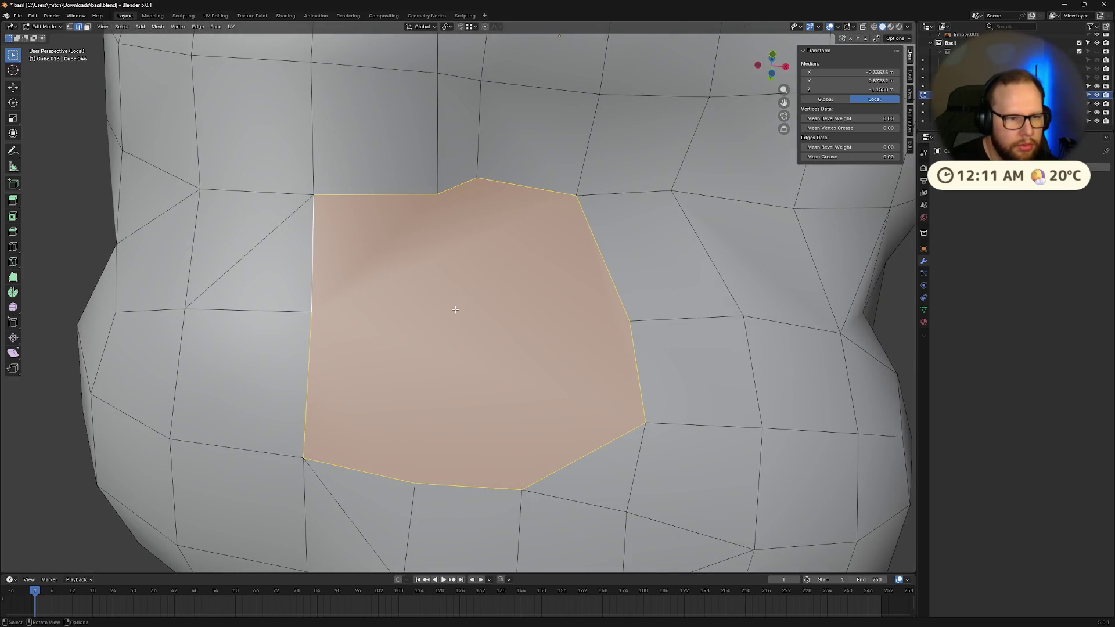
# - Attempt a loop cut across the new face, then cancel it
pyautogui.hotkey('ctrl', 'r')
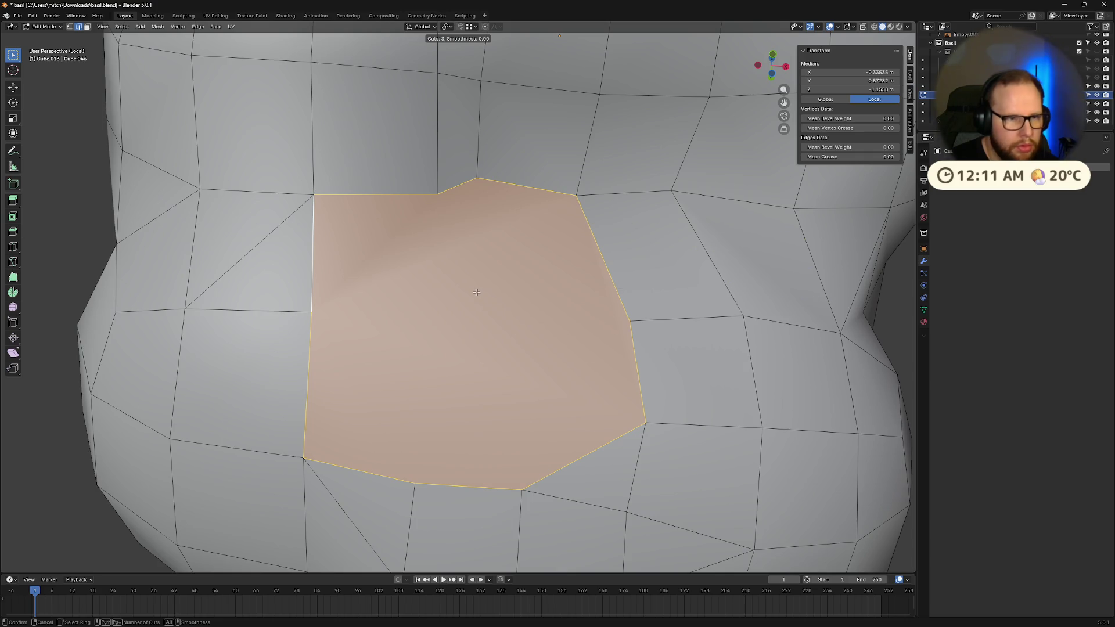
pyautogui.write('33')
pyautogui.press('Escape')
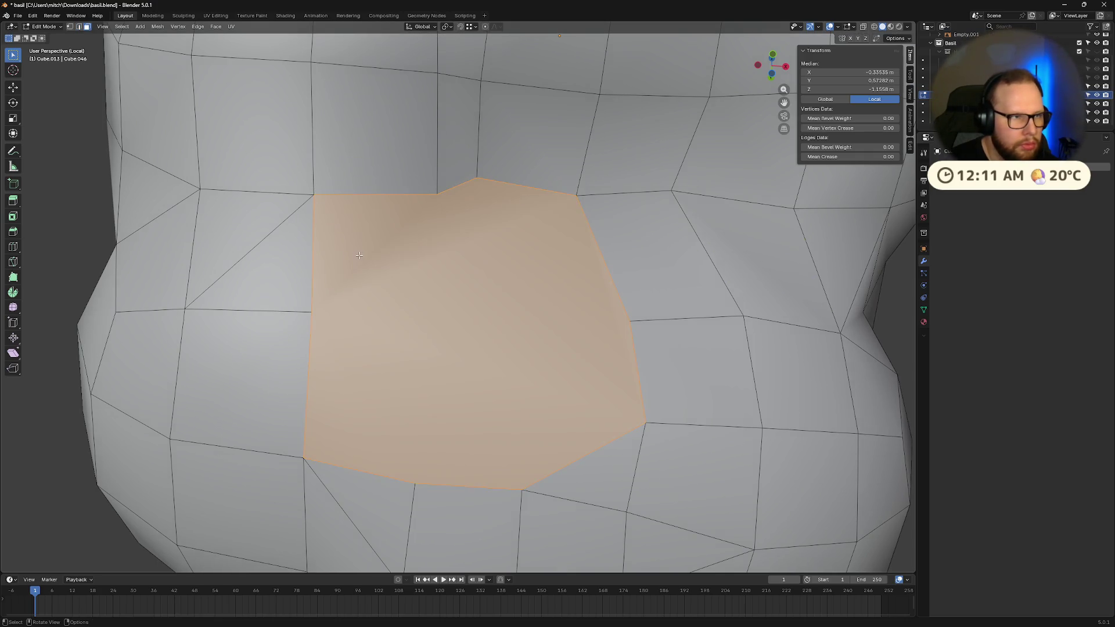
pyautogui.hotkey('ctrl', 'r')
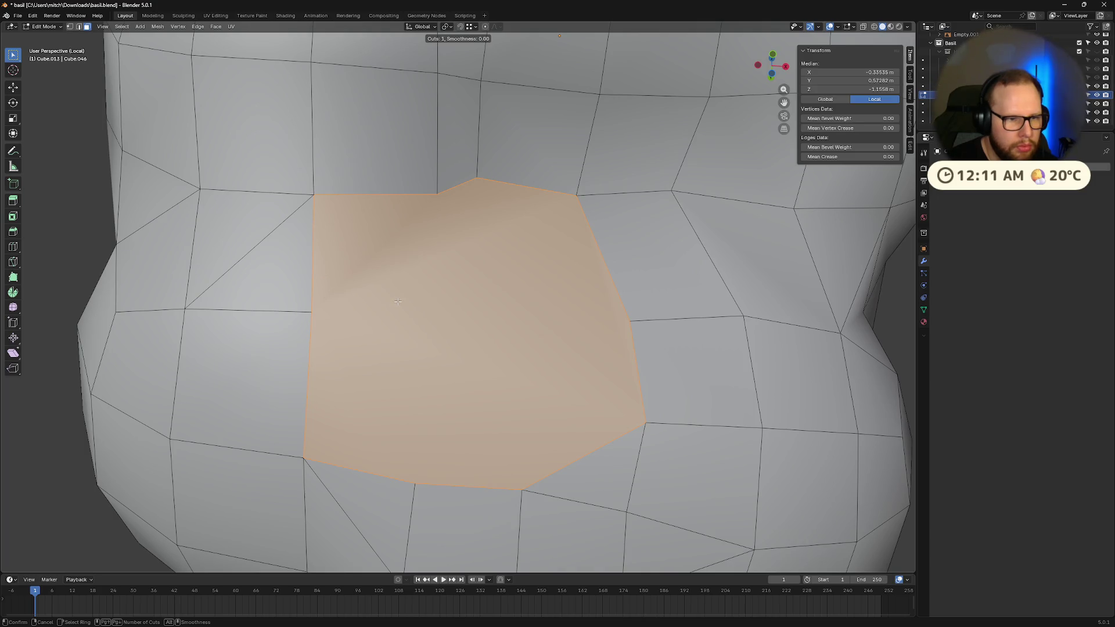
pyautogui.press('Escape')
pyautogui.scroll(-5, 398, 302)
pyautogui.moveTo(398, 302)
pyautogui.mouseDown(button='middle')
pyautogui.moveTo(618, 314)
pyautogui.moveTo(630, 356)
pyautogui.moveTo(524, 380)
pyautogui.moveTo(451, 307)
pyautogui.moveTo(458, 301)
pyautogui.mouseUp(button='middle')
pyautogui.scroll(6, 451, 307)
pyautogui.scroll(2, 470, 294)
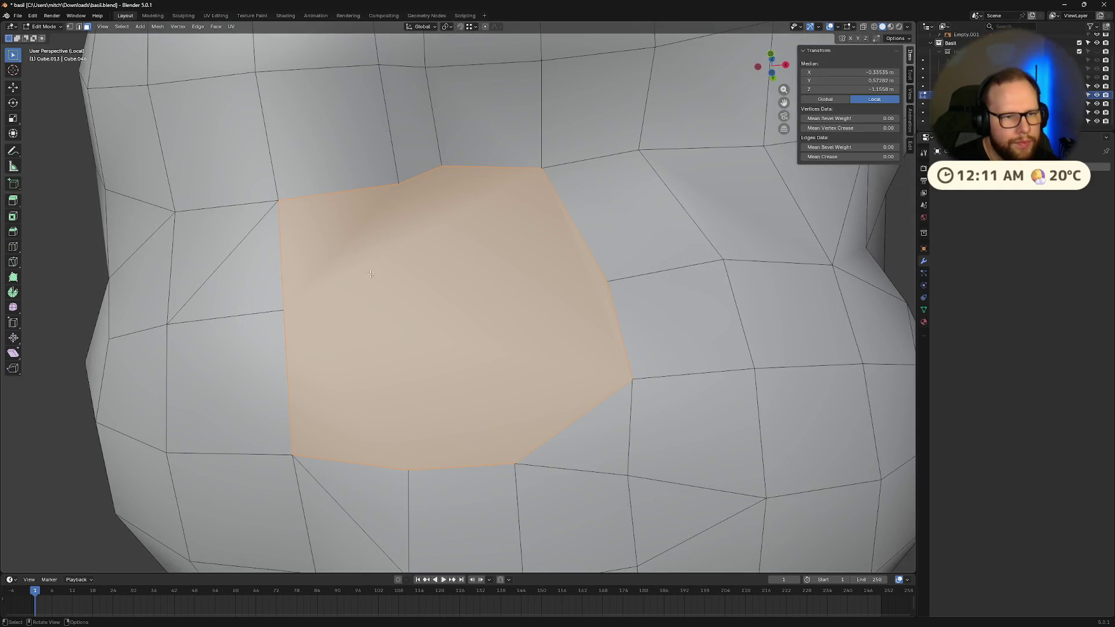
# - Knife a vertical cut top to bottom and a horizontal cut on the left
pyautogui.press('k')
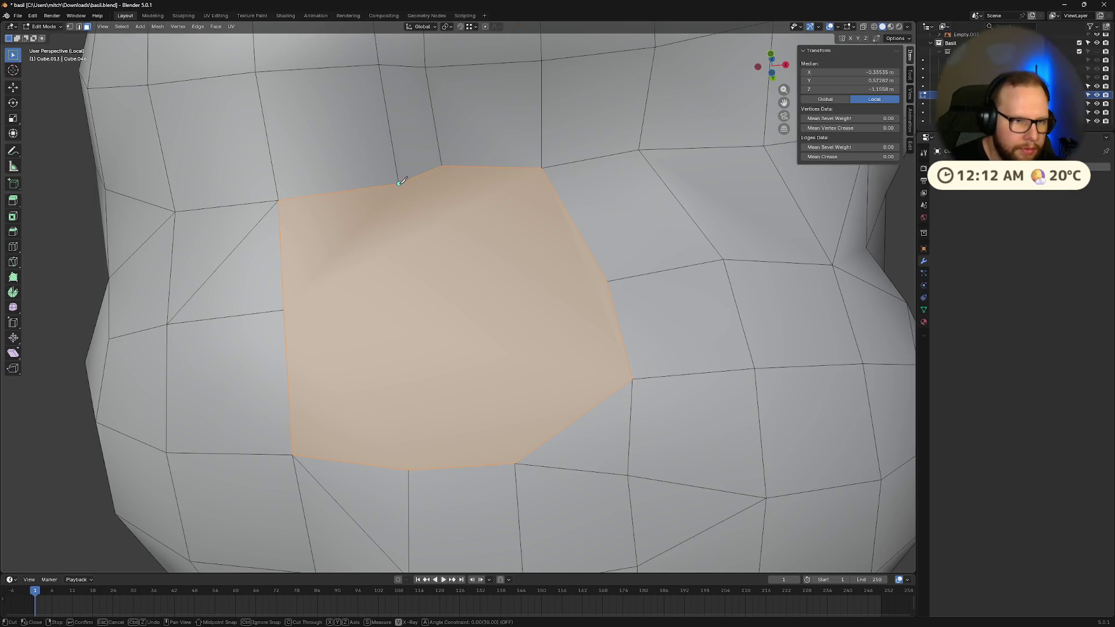
pyautogui.click(399, 183)
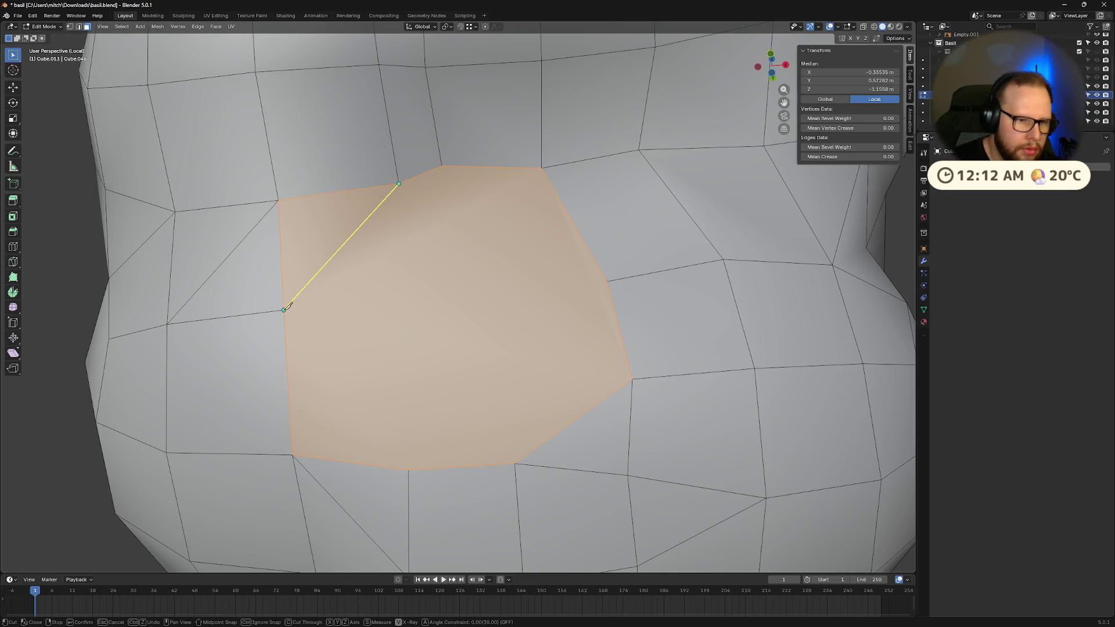
pyautogui.click(409, 471)
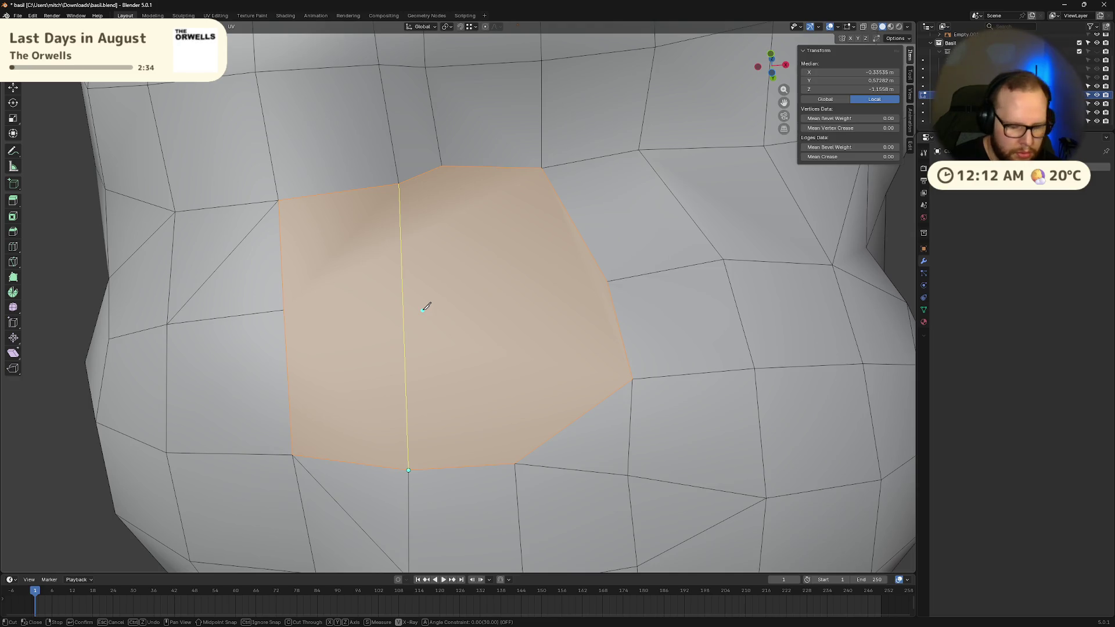
pyautogui.press('Return')
pyautogui.press('k')
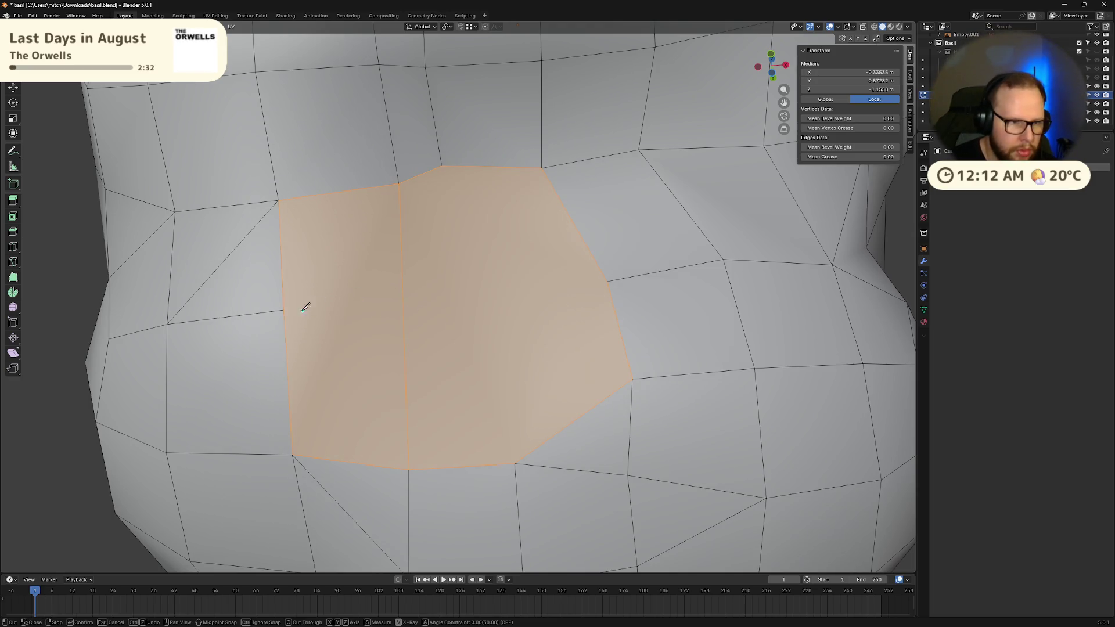
pyautogui.click(404, 300)
pyautogui.press('Return')
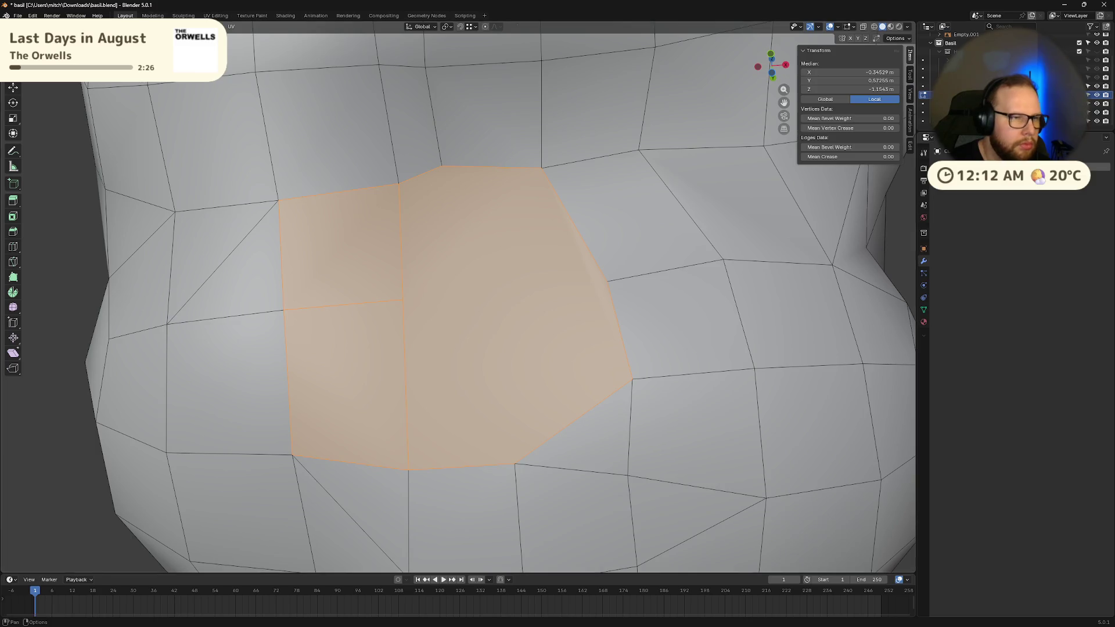
# - Knife a horizontal cut across the right side and a second vertical cut
pyautogui.press('k')
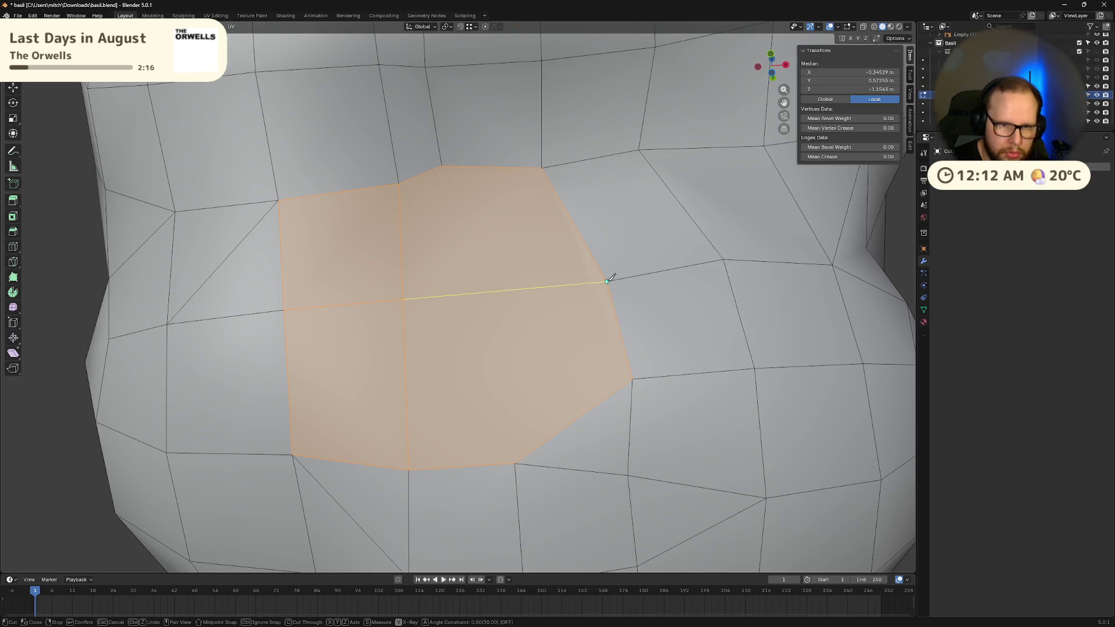
pyautogui.press('Return')
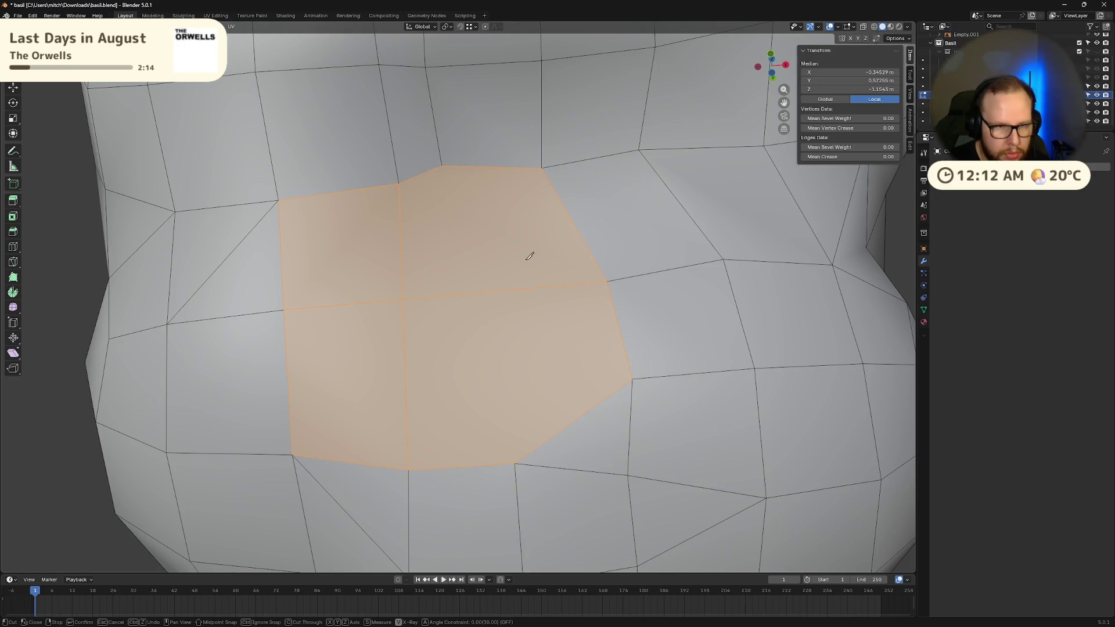
pyautogui.click(443, 166)
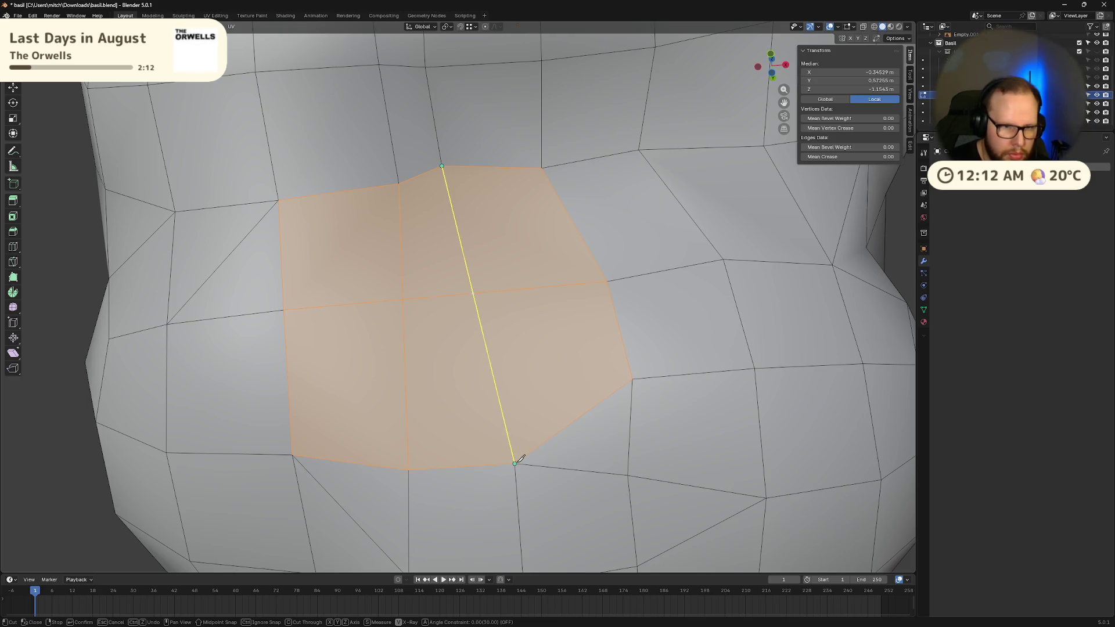
pyautogui.click(518, 437)
pyautogui.press('Return')
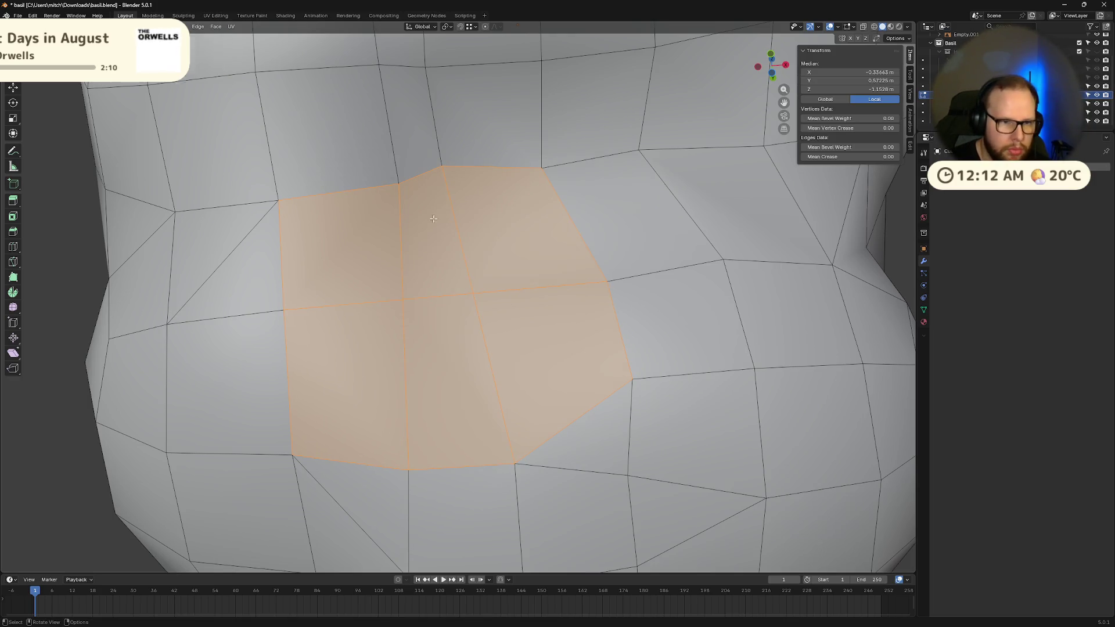
pyautogui.moveTo(481, 170)
pyautogui.mouseDown(button='middle')
pyautogui.moveTo(523, 175)
pyautogui.moveTo(531, 204)
pyautogui.moveTo(470, 204)
pyautogui.moveTo(484, 196)
pyautogui.mouseUp(button='middle')
pyautogui.scroll(2, 484, 197)
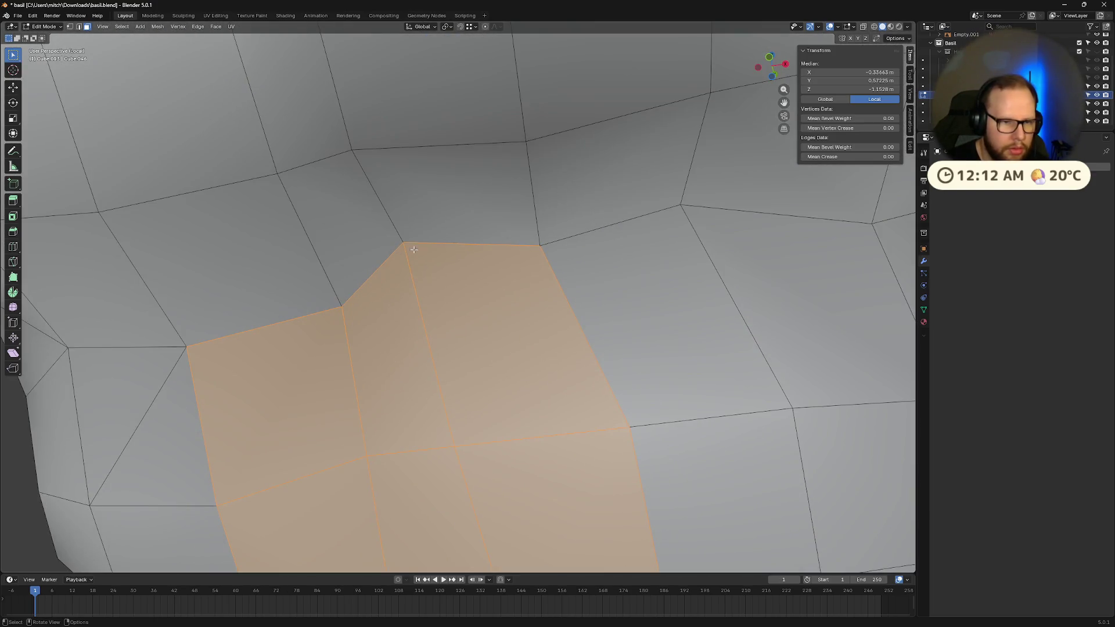
# - Slide the patch's top-corner vertex partway along its edge
pyautogui.press('1')
pyautogui.click(411, 253)
pyautogui.press('h')
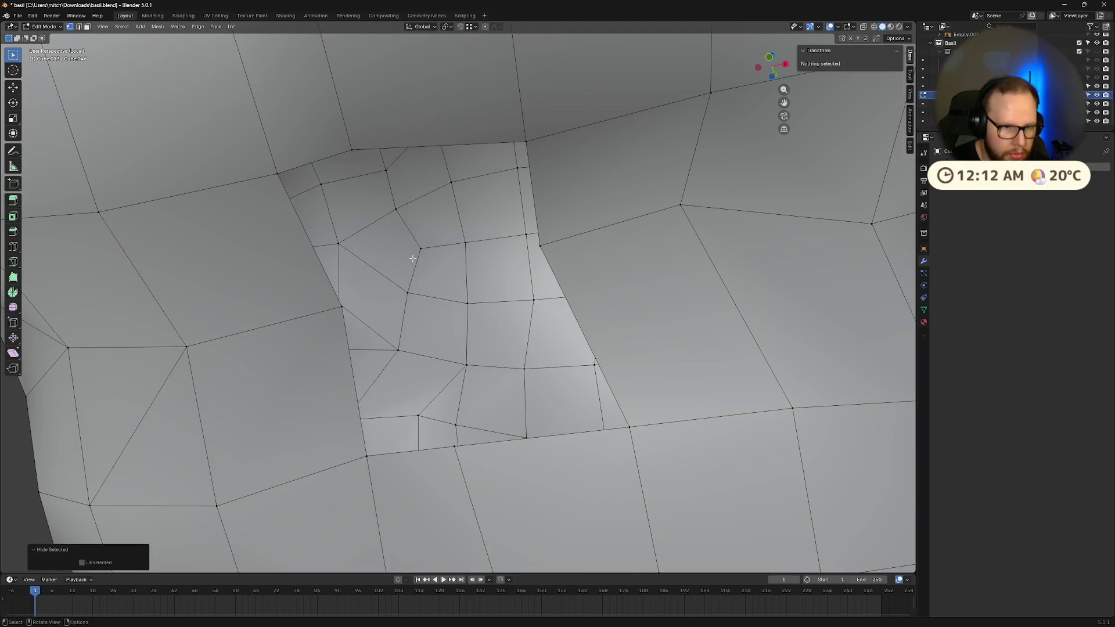
pyautogui.hotkey('ctrl', 'z')
pyautogui.hotkey('shift', 'v')
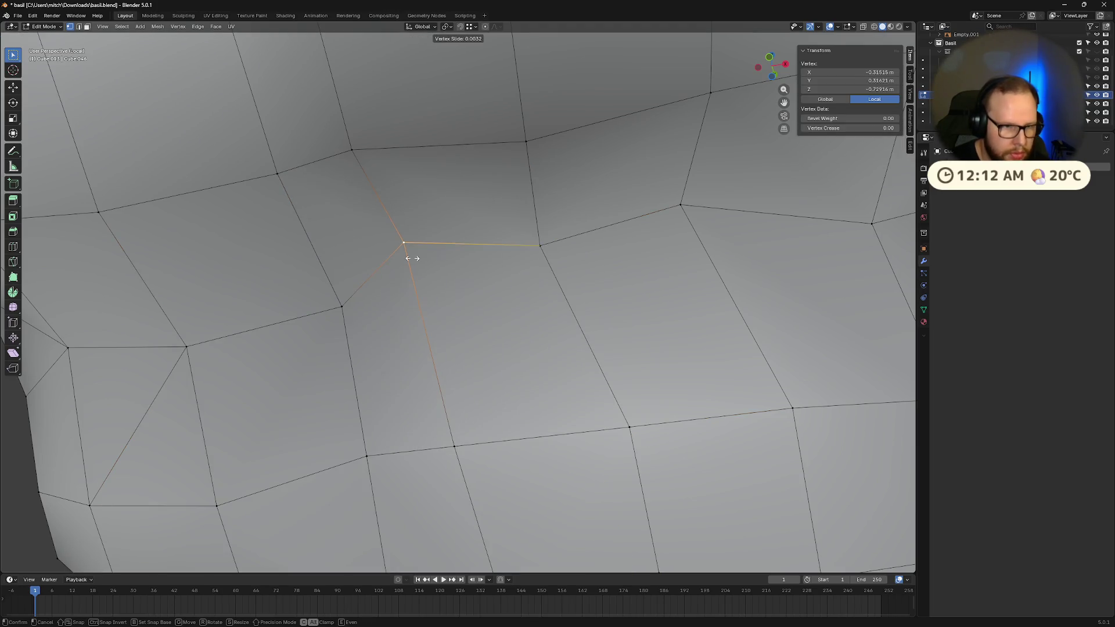
pyautogui.click(425, 302)
pyautogui.hotkey('shift', 'v')
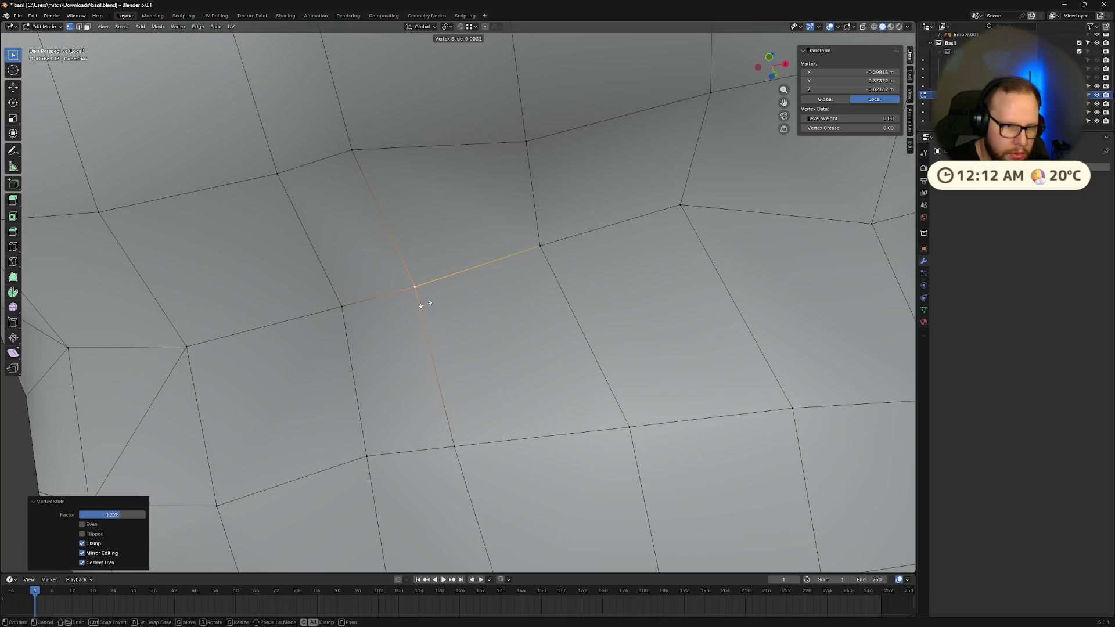
pyautogui.click(452, 296)
# - Inspect the whole head shell and return to Object Mode
pyautogui.scroll(-10, 554, 314)
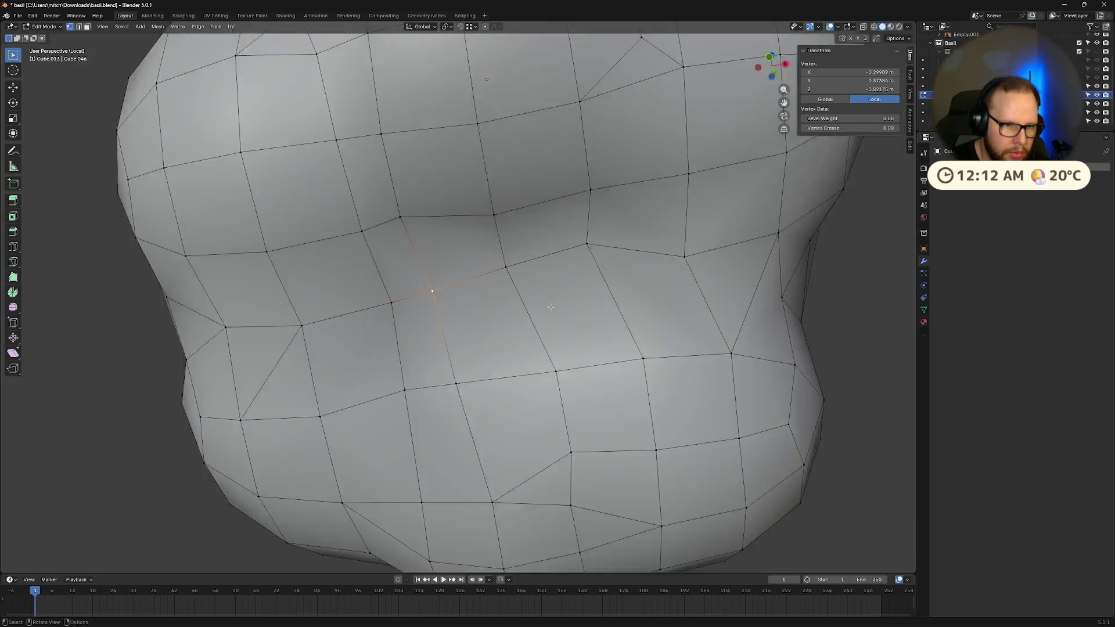
pyautogui.click(849, 401)
pyautogui.moveTo(849, 401)
pyautogui.mouseDown(button='middle')
pyautogui.moveTo(769, 354)
pyautogui.moveTo(682, 337)
pyautogui.moveTo(628, 399)
pyautogui.moveTo(570, 441)
pyautogui.moveTo(523, 451)
pyautogui.moveTo(510, 401)
pyautogui.moveTo(532, 350)
pyautogui.moveTo(604, 399)
pyautogui.moveTo(630, 388)
pyautogui.mouseUp(button='middle')
pyautogui.scroll(3, 588, 325)
pyautogui.scroll(6, 588, 324)
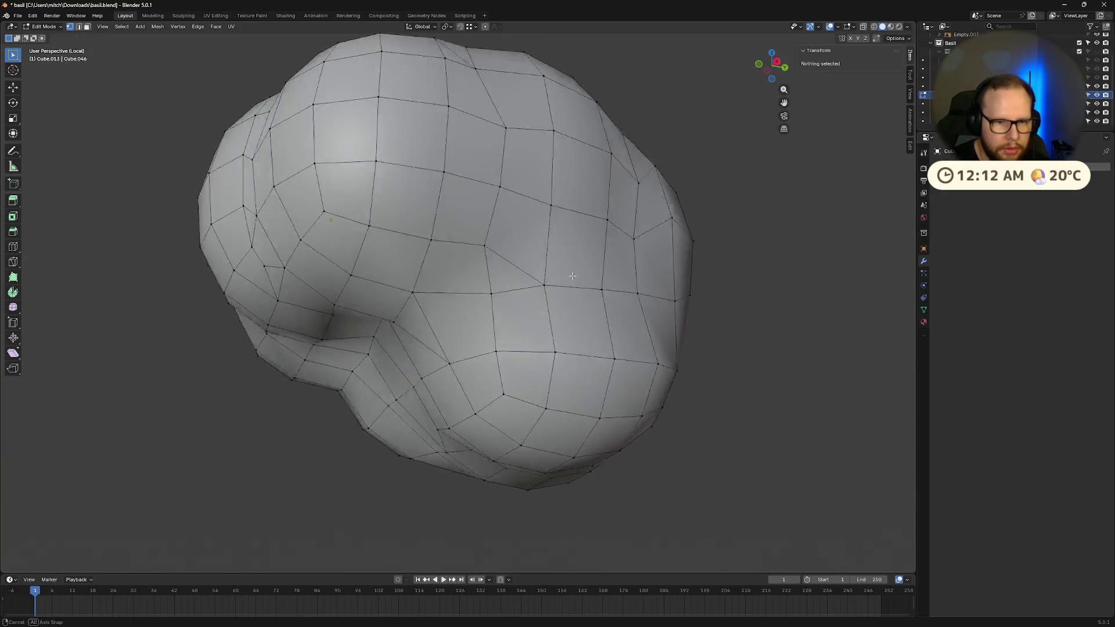
pyautogui.scroll(3, 537, 285)
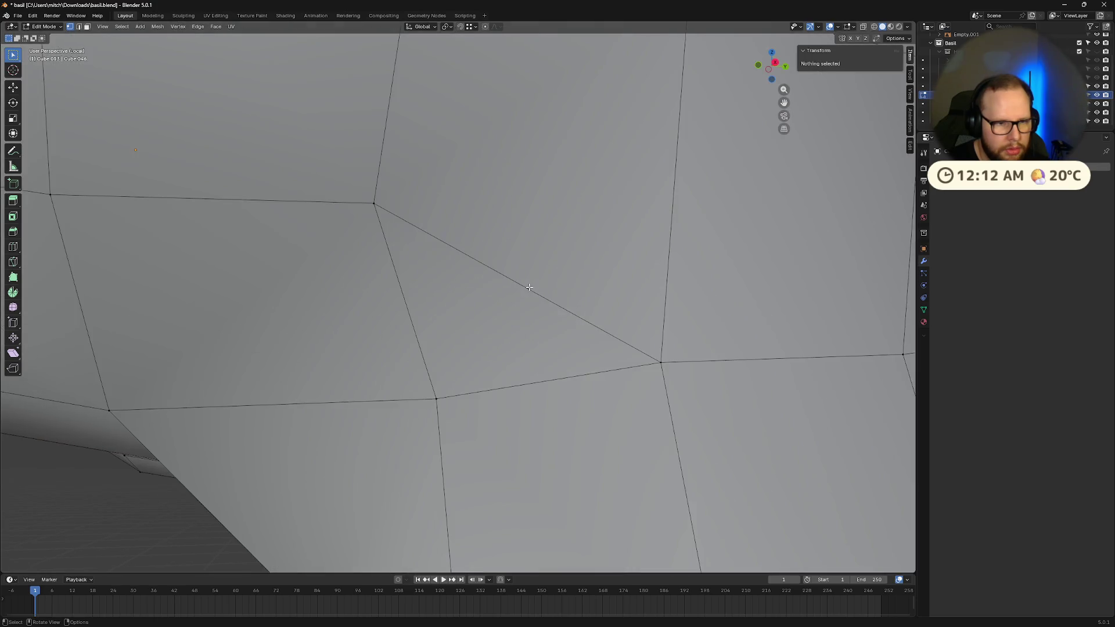
pyautogui.scroll(-6, 523, 287)
pyautogui.scroll(3, 499, 290)
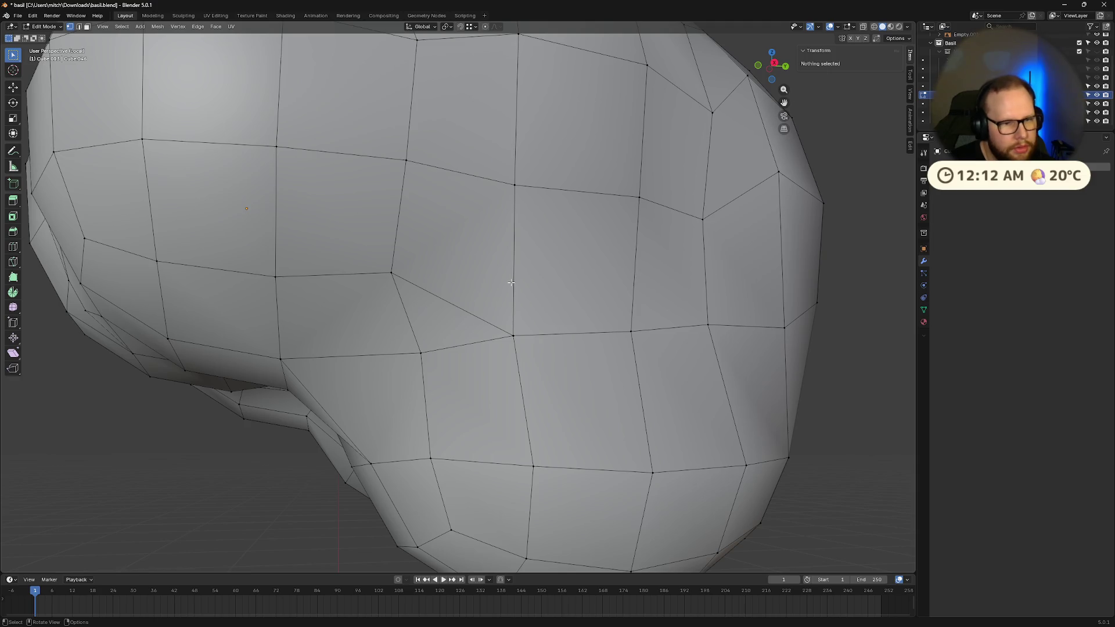
pyautogui.scroll(-8, 428, 315)
pyautogui.moveTo(429, 315)
pyautogui.mouseDown(button='middle')
pyautogui.moveTo(600, 332)
pyautogui.moveTo(667, 289)
pyautogui.moveTo(650, 226)
pyautogui.moveTo(543, 286)
pyautogui.moveTo(540, 331)
pyautogui.moveTo(607, 343)
pyautogui.moveTo(598, 326)
pyautogui.moveTo(630, 311)
pyautogui.moveTo(546, 313)
pyautogui.mouseUp(button='middle')
pyautogui.press('Tab')
# - Preview the head shell at subdivision level 2, then show the whole character again
pyautogui.hotkey('ctrl', '2')
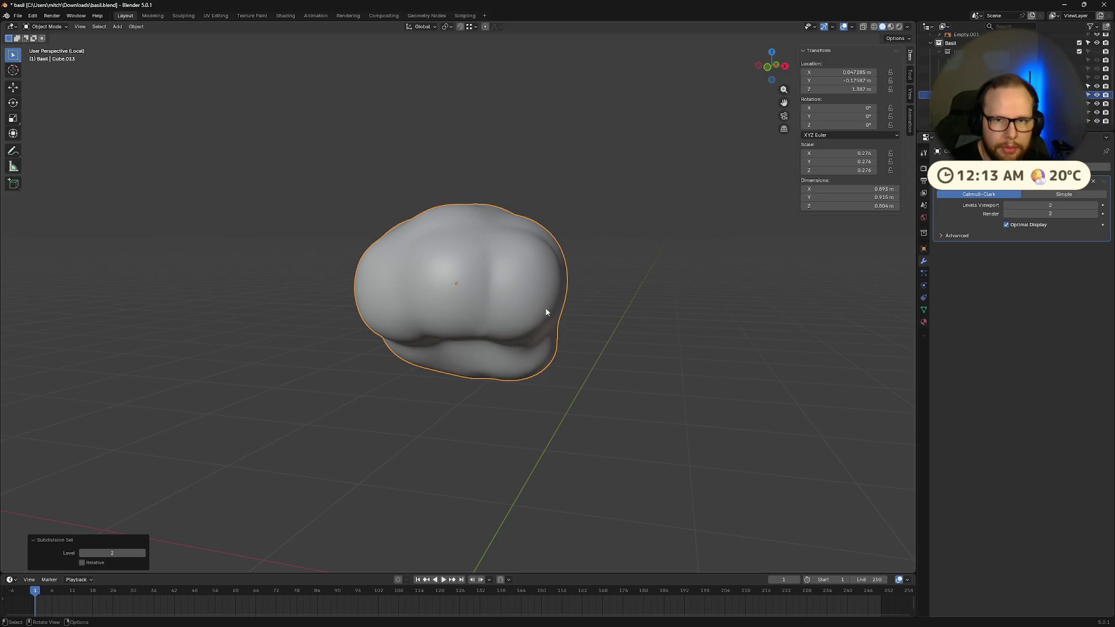
pyautogui.press('KP_Divide')
pyautogui.moveTo(601, 230)
pyautogui.mouseDown(button='middle')
pyautogui.moveTo(605, 284)
pyautogui.moveTo(664, 264)
pyautogui.moveTo(604, 272)
pyautogui.mouseUp(button='middle')
pyautogui.scroll(-5, 615, 271)
pyautogui.scroll(5, 614, 270)
# - Delete the Subdivision modifier from the shell and enter Edit Mode from a front view
pyautogui.click(1094, 181)
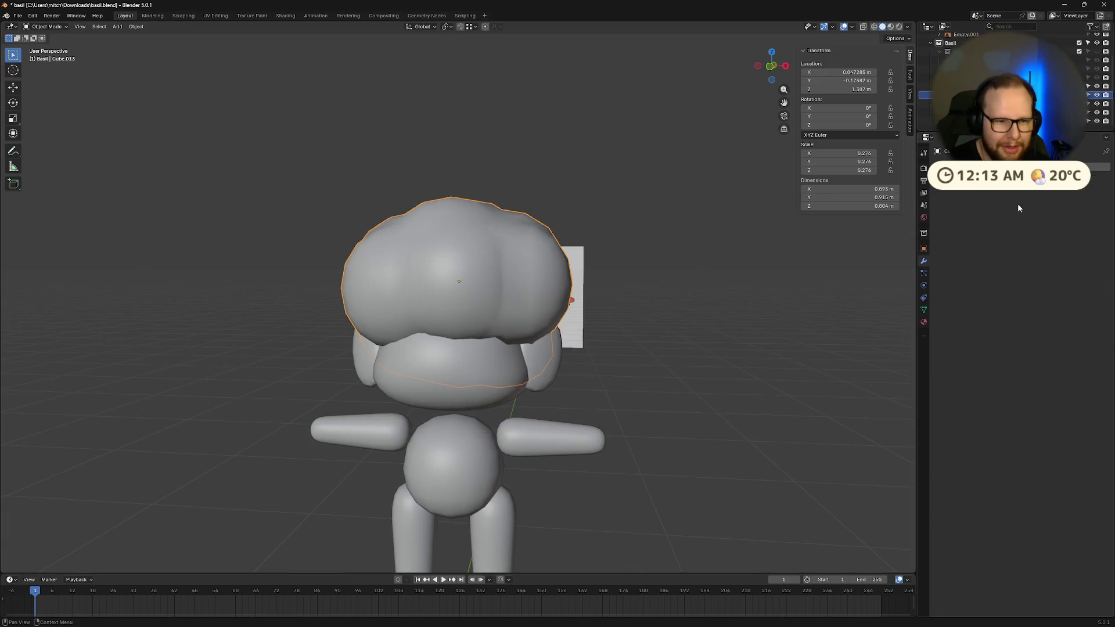
pyautogui.moveTo(697, 302)
pyautogui.mouseDown(button='middle')
pyautogui.moveTo(577, 319)
pyautogui.moveTo(672, 323)
pyautogui.moveTo(580, 337)
pyautogui.moveTo(724, 313)
pyautogui.moveTo(678, 291)
pyautogui.moveTo(650, 304)
pyautogui.moveTo(672, 326)
pyautogui.moveTo(822, 307)
pyautogui.moveTo(801, 314)
pyautogui.mouseUp(button='middle')
pyautogui.scroll(2, 706, 353)
pyautogui.moveTo(706, 354); pyautogui.dragTo(681, 348, button='middle')
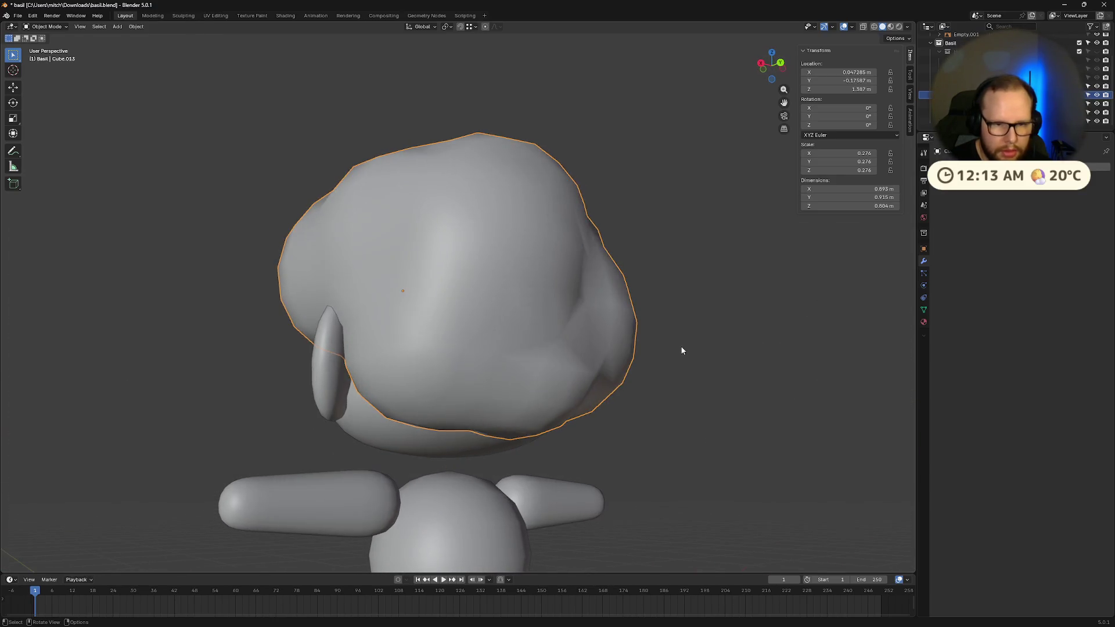
pyautogui.press('Tab')
# - Shift a side vertex of the head shell along the Y axis
pyautogui.click(461, 336)
pyautogui.scroll(4, 460, 335)
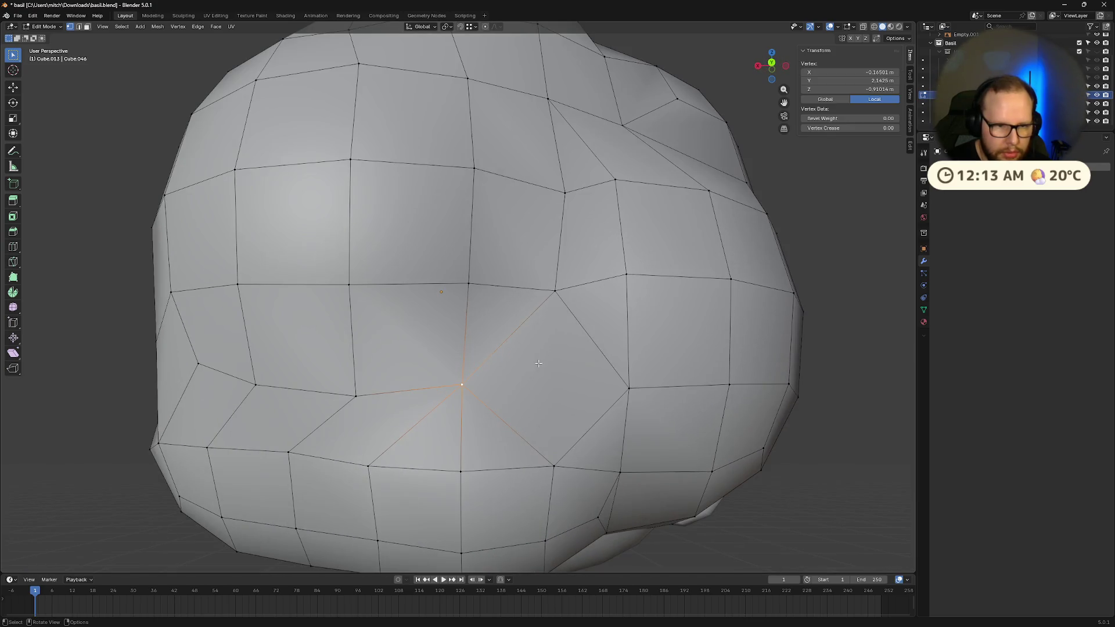
pyautogui.moveTo(460, 336); pyautogui.dragTo(639, 388, button='middle')
pyautogui.press('g')
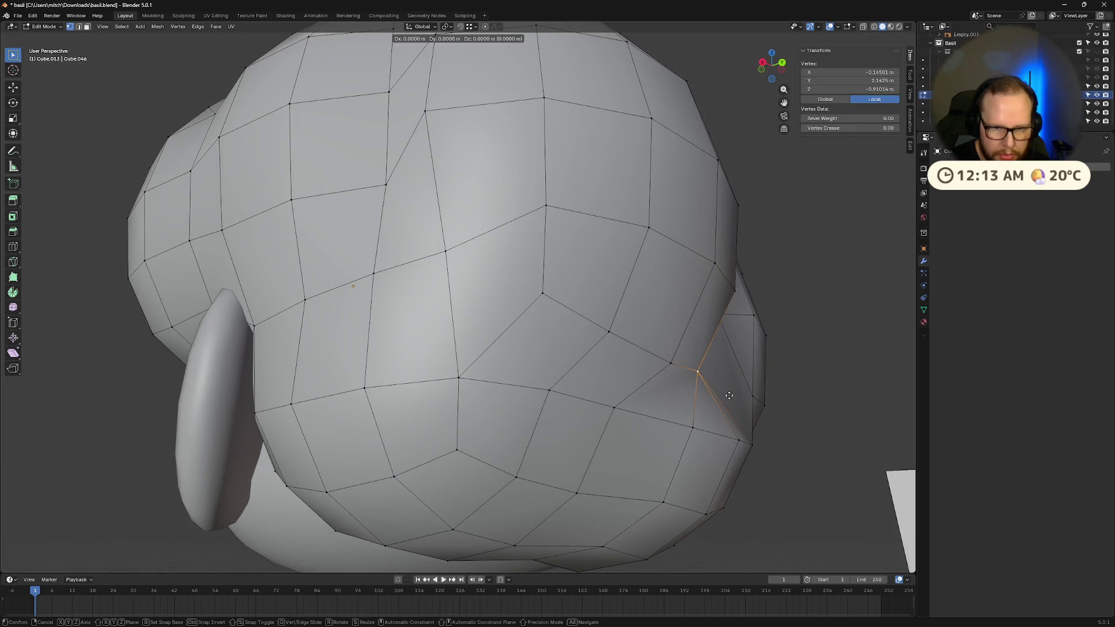
pyautogui.press('z')
pyautogui.press('z')
pyautogui.press('x')
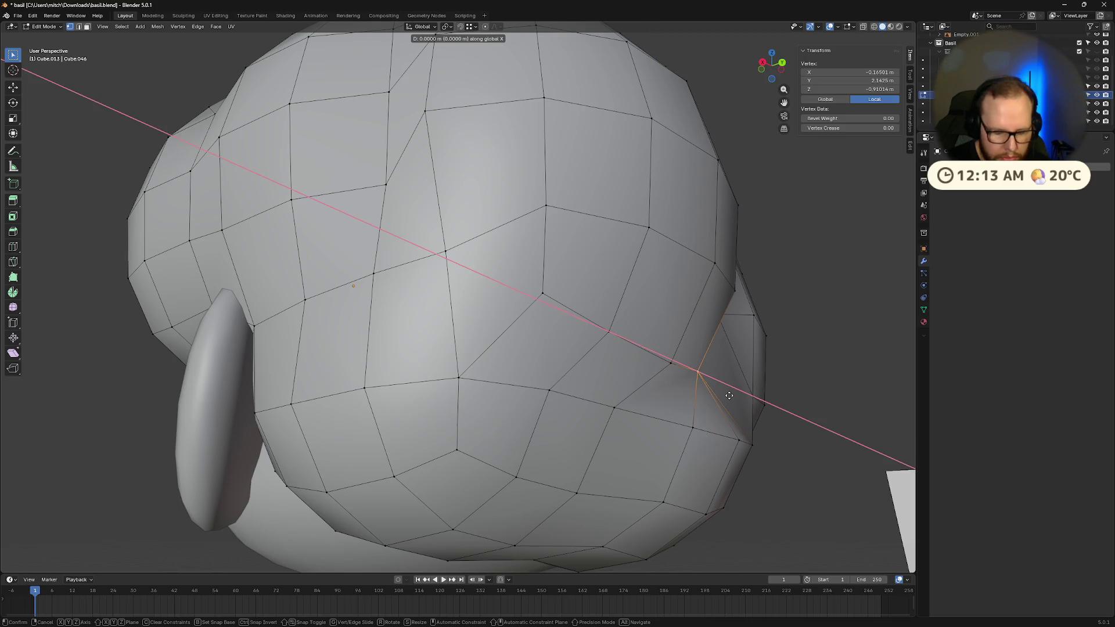
pyautogui.press('y')
pyautogui.press('y')
pyautogui.click(765, 396)
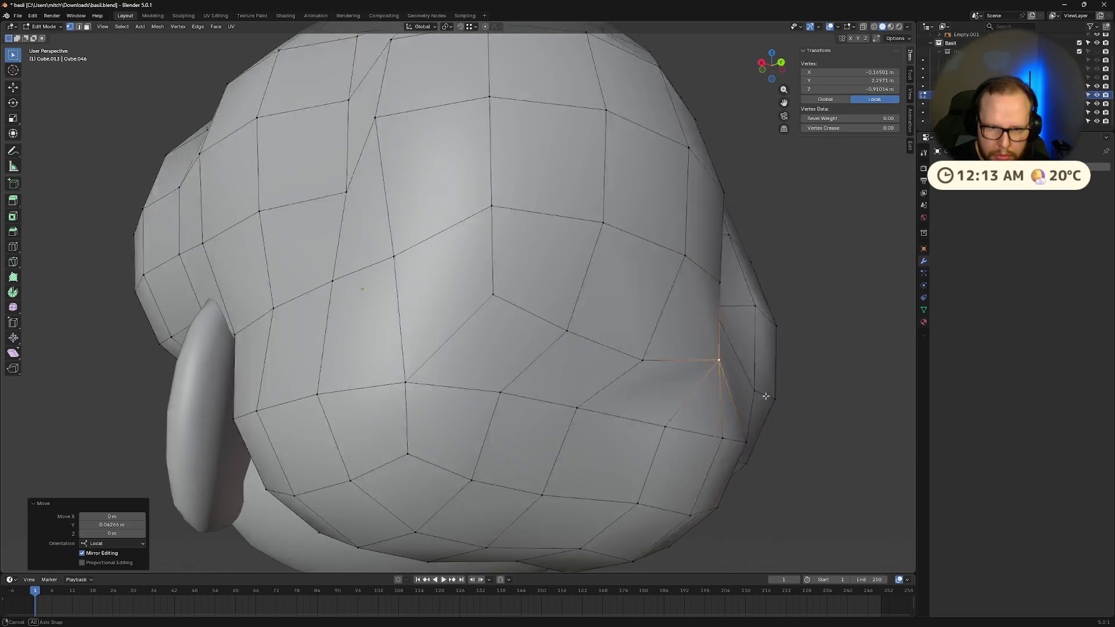
pyautogui.moveTo(766, 396); pyautogui.dragTo(731, 386, button='middle')
# - Delete the vertex in the mouth area, leaving a hole in the shell
pyautogui.click(523, 378)
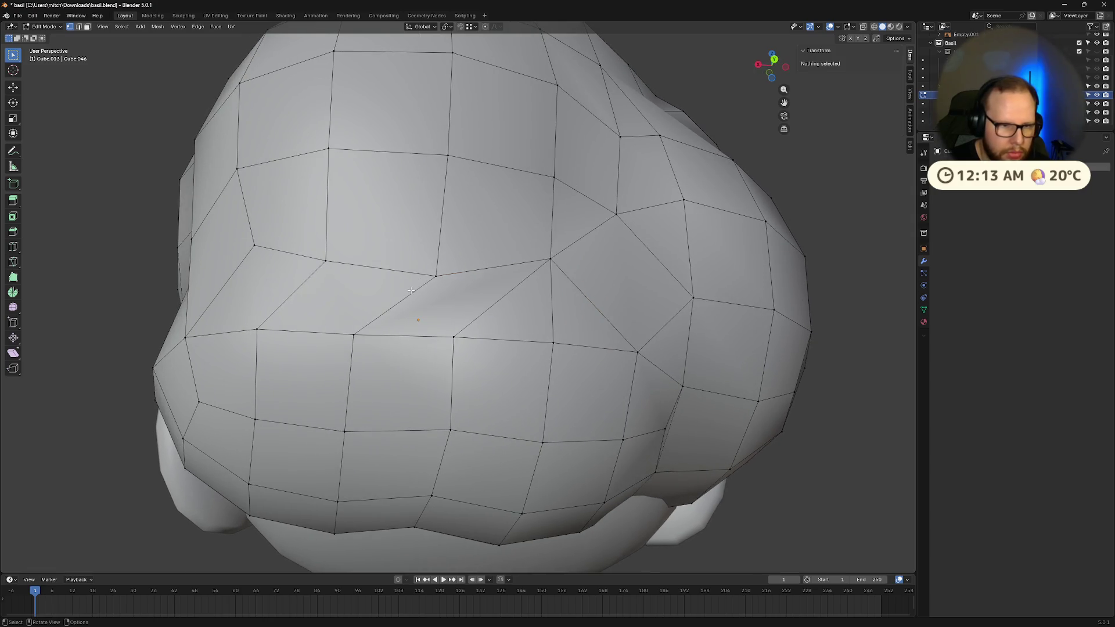
pyautogui.scroll(5, 443, 310)
pyautogui.click(412, 254)
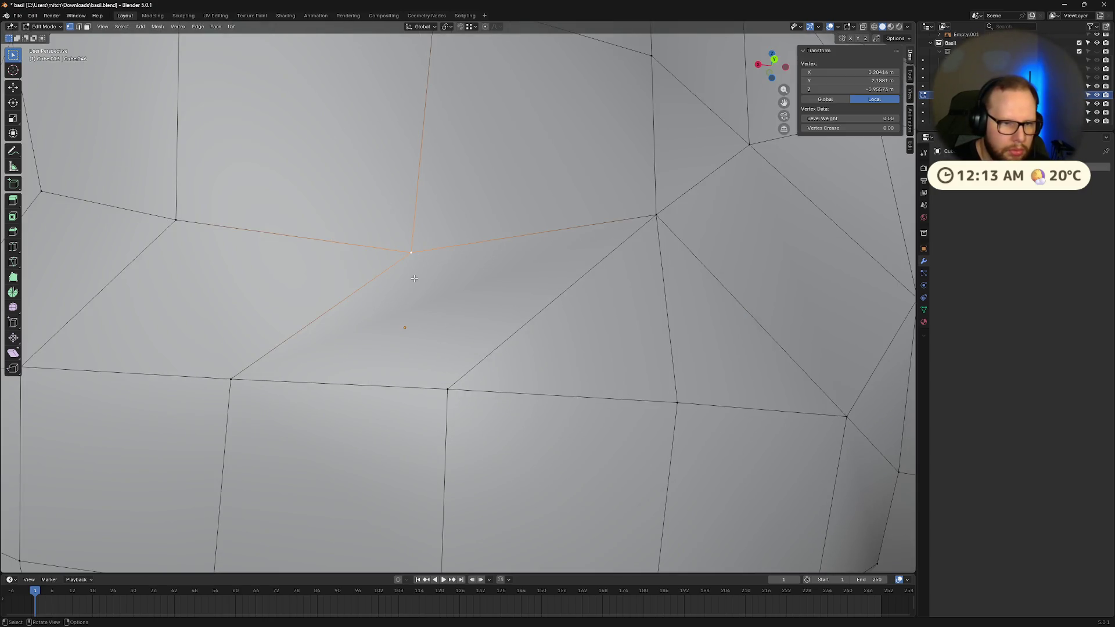
pyautogui.keyDown('shift'); pyautogui.click(448, 389); pyautogui.keyUp('shift')
pyautogui.click(557, 337)
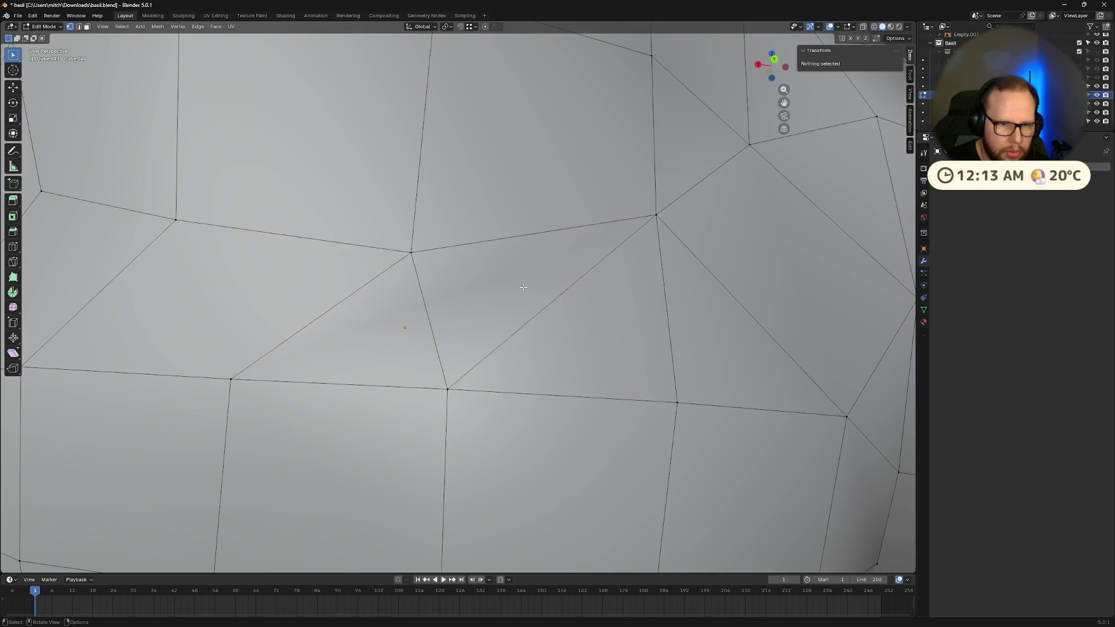
pyautogui.scroll(-3, 557, 336)
pyautogui.scroll(1, 479, 315)
pyautogui.click(512, 324)
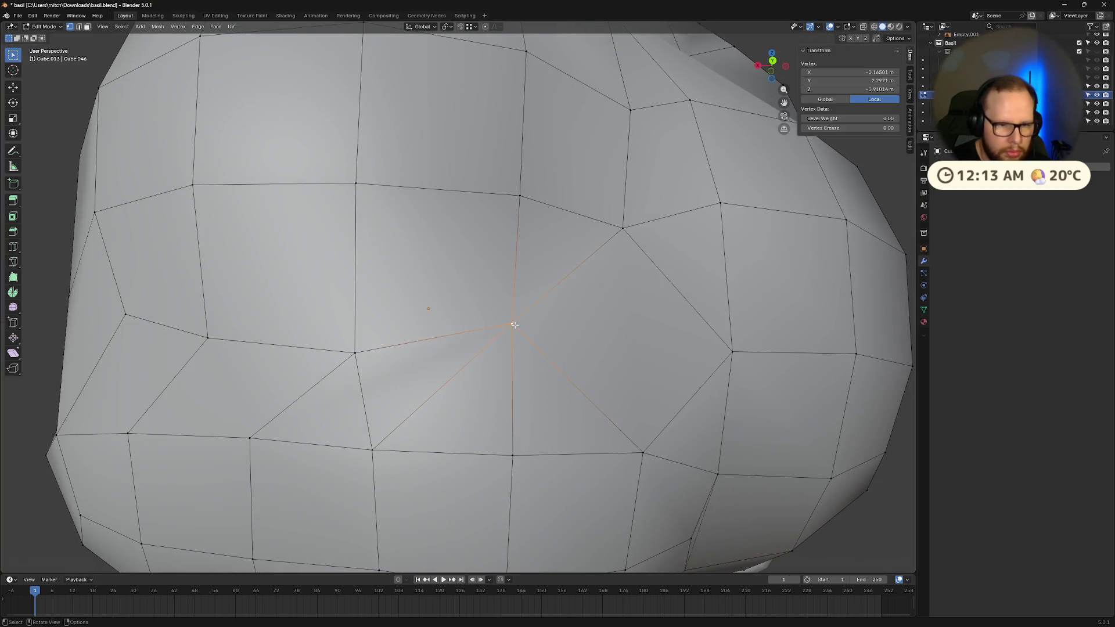
pyautogui.press('x')
pyautogui.click(474, 325)
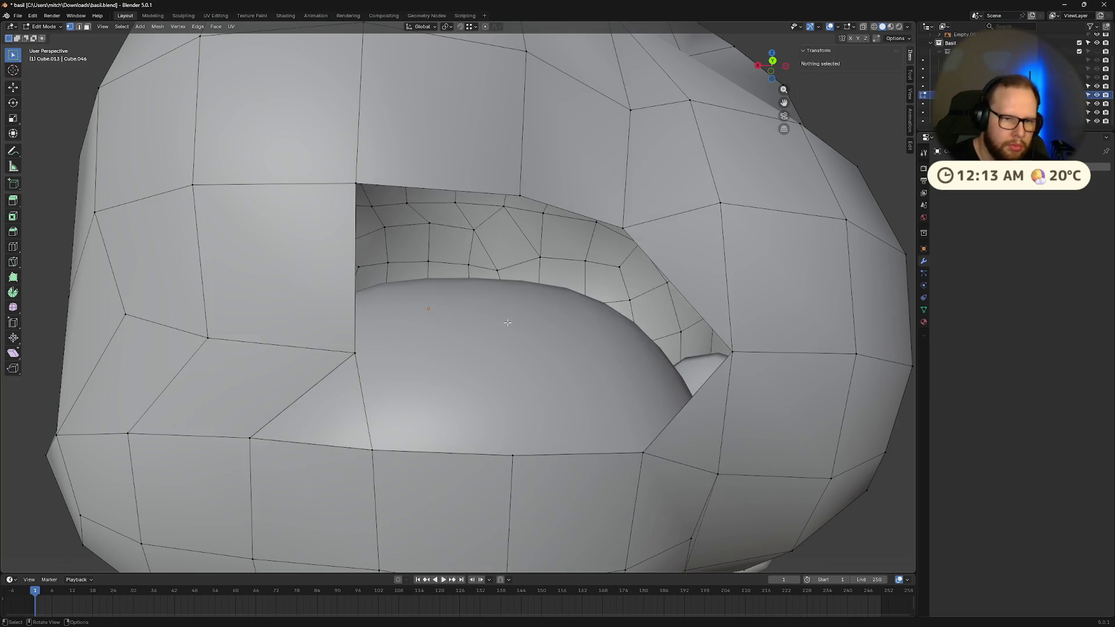
# - Fill a triangle face between the diagonal and bottom edges beside the hole
pyautogui.moveTo(546, 331); pyautogui.dragTo(557, 326, button='middle')
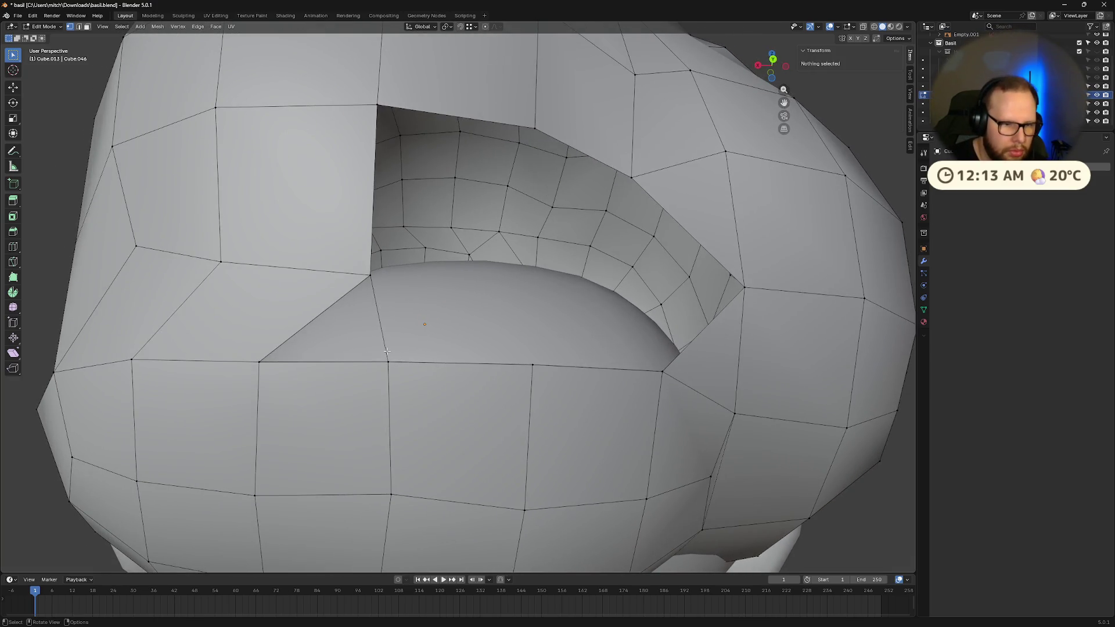
pyautogui.click(286, 343)
pyautogui.keyDown('shift'); pyautogui.click(318, 370); pyautogui.keyUp('shift')
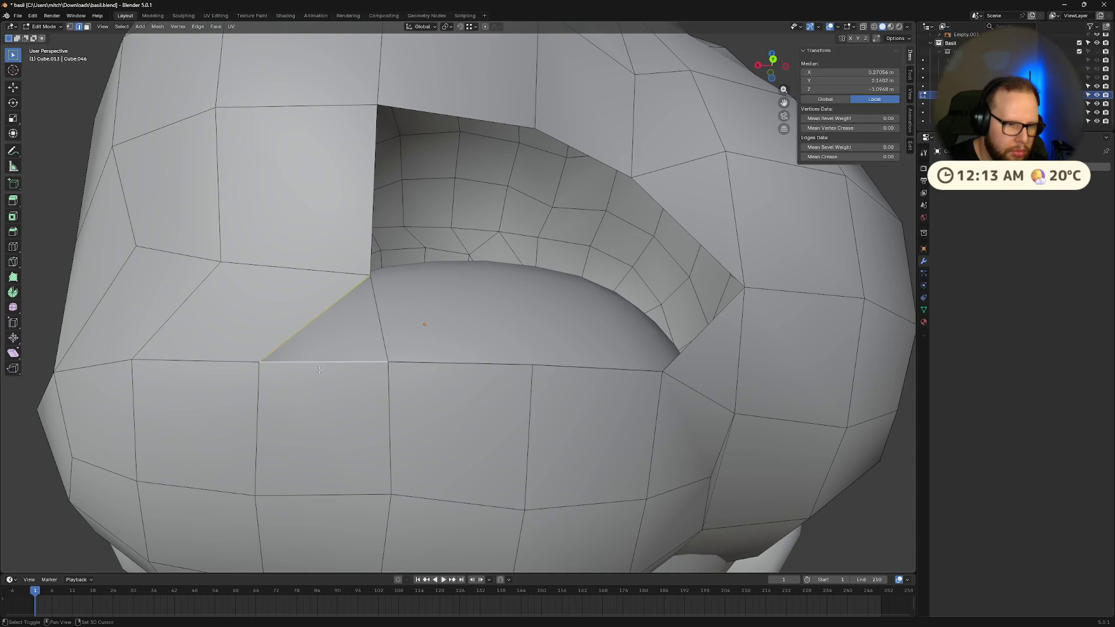
pyautogui.press('f')
pyautogui.moveTo(383, 333); pyautogui.dragTo(455, 363, button='middle')
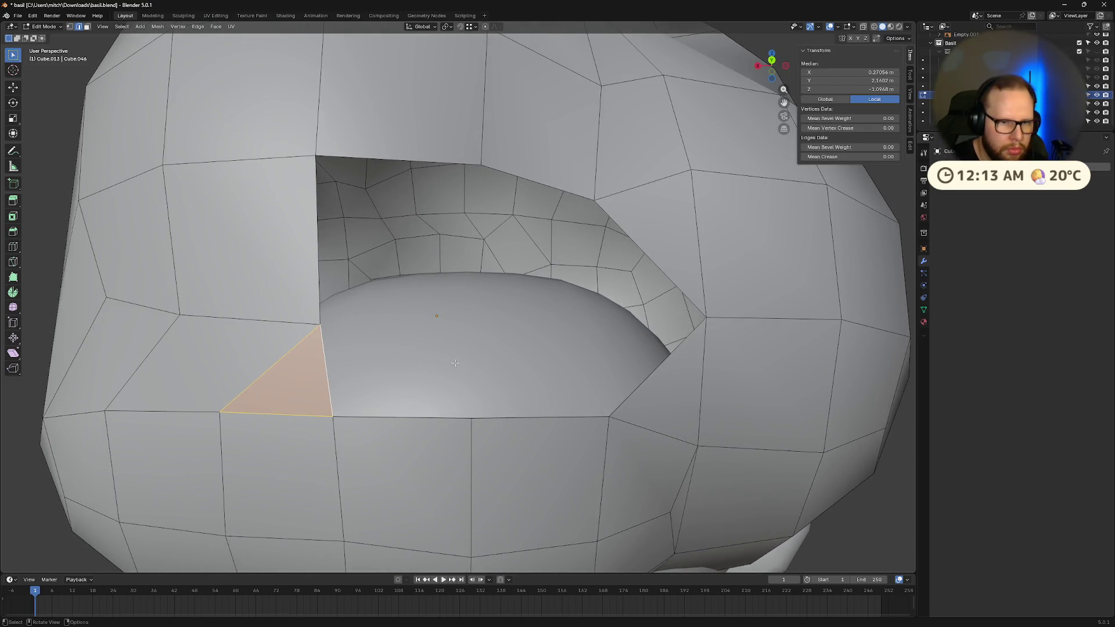
# - Fill the hole's boundary loop with a single face
pyautogui.click(263, 320)
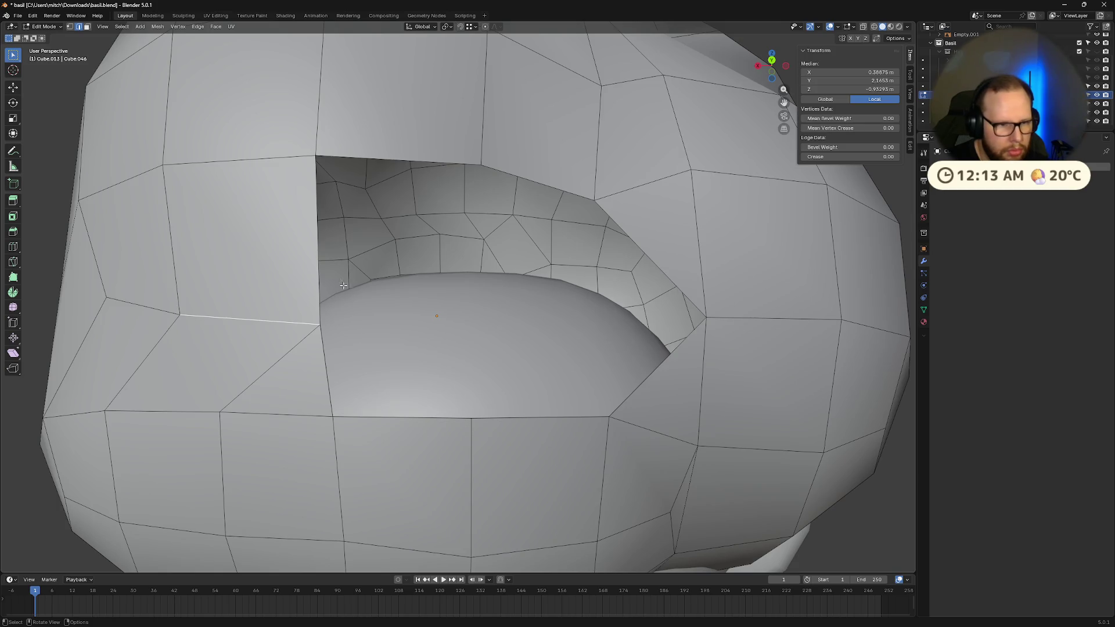
pyautogui.keyDown('alt'); pyautogui.click(317, 219); pyautogui.keyUp('alt')
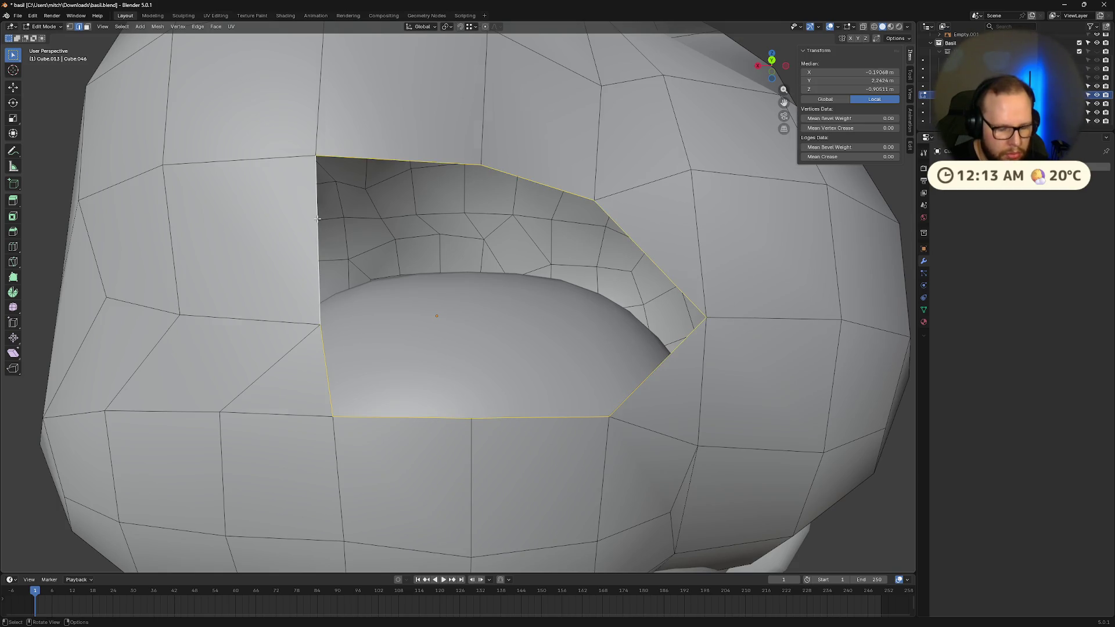
pyautogui.press('f')
# - Knife a horizontal edge across the new face from the left vertex to the right vertex
pyautogui.press('k')
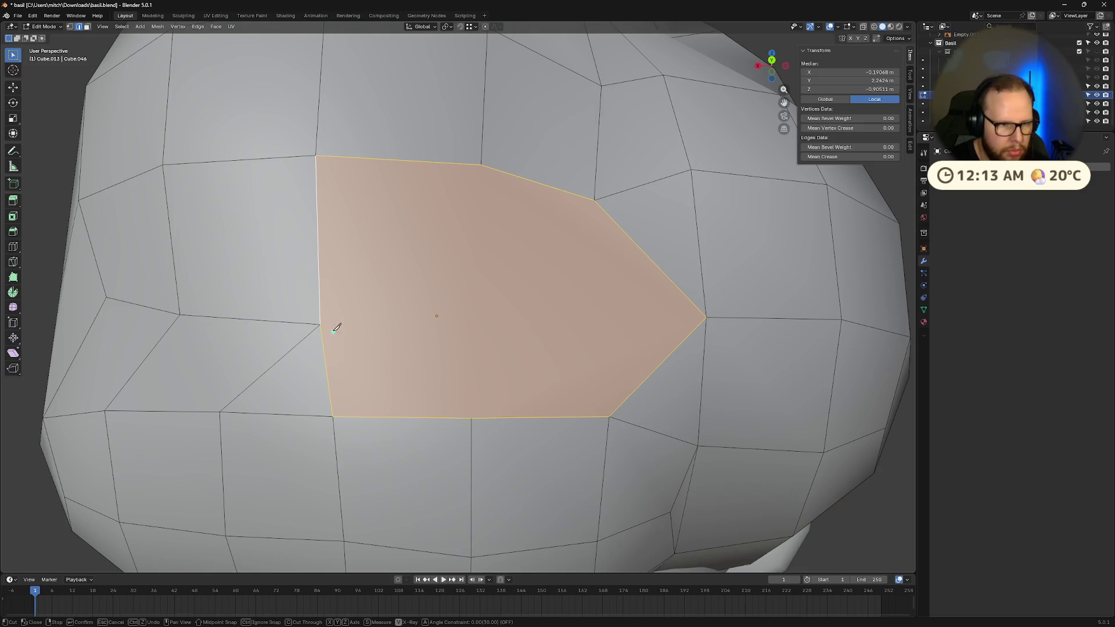
pyautogui.click(320, 324)
pyautogui.click(707, 318)
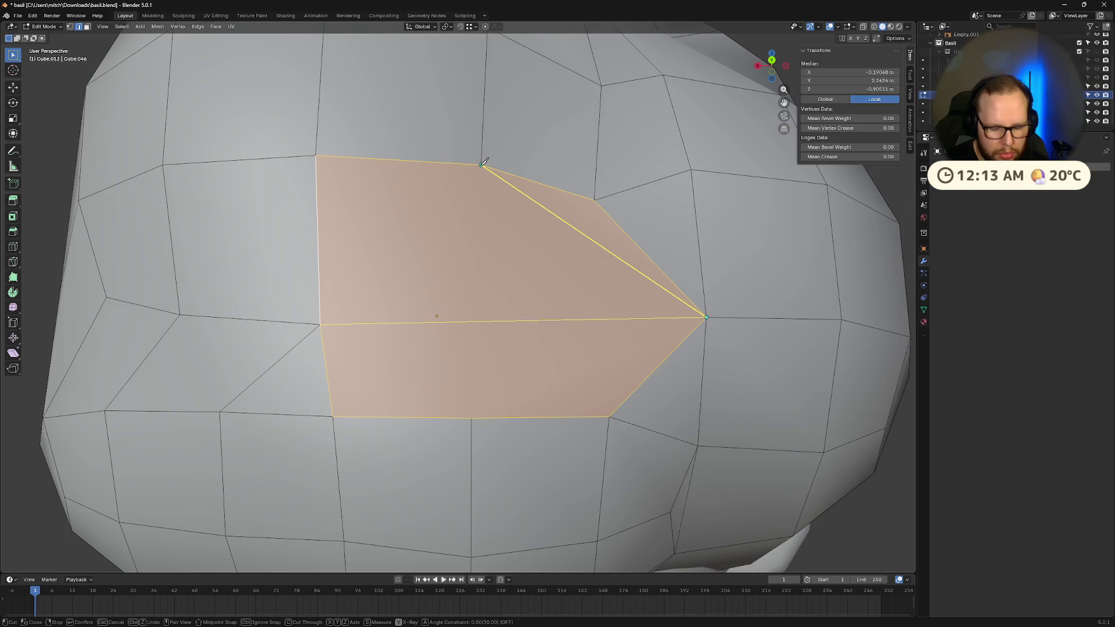
pyautogui.press('Return')
pyautogui.press('l')
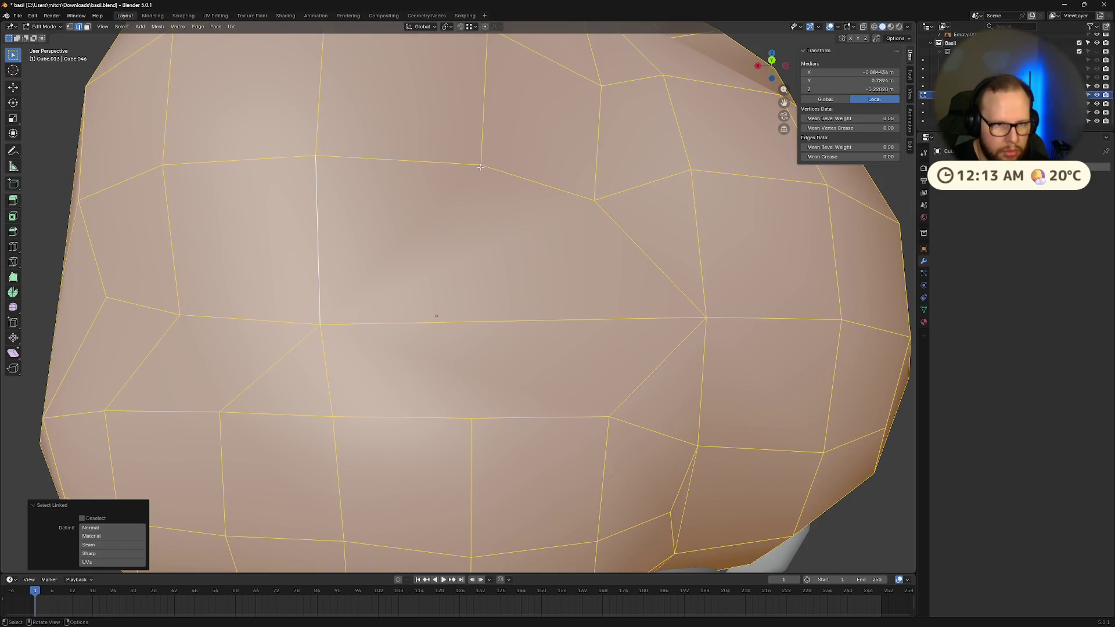
pyautogui.click(900, 197)
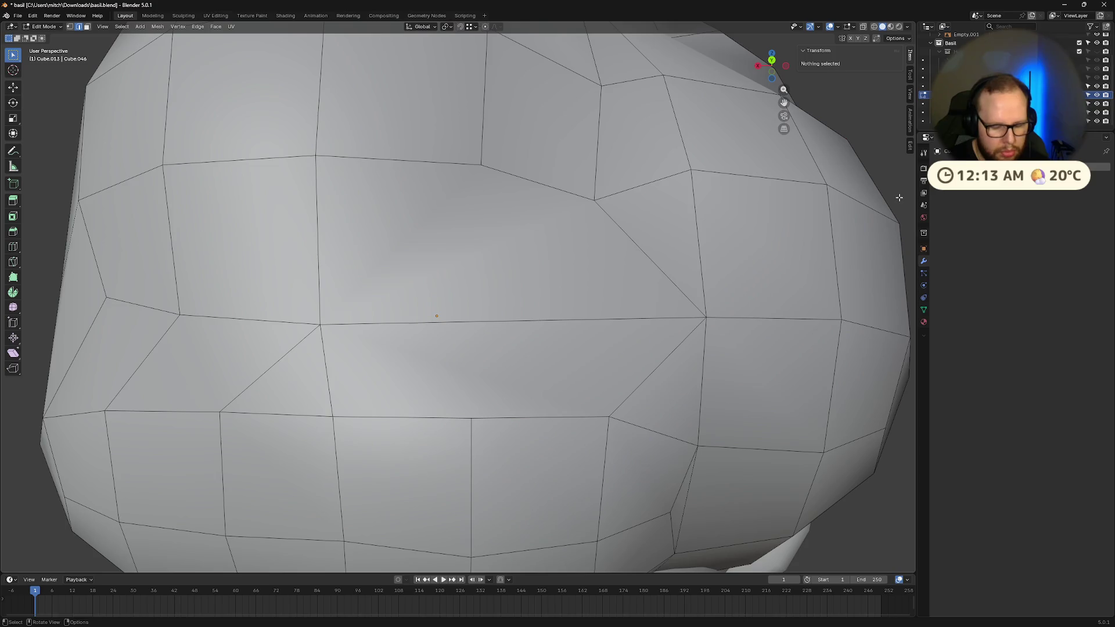
# - Knife two vertical edges through the quads on the front of the head
pyautogui.press('k')
pyautogui.click(482, 164)
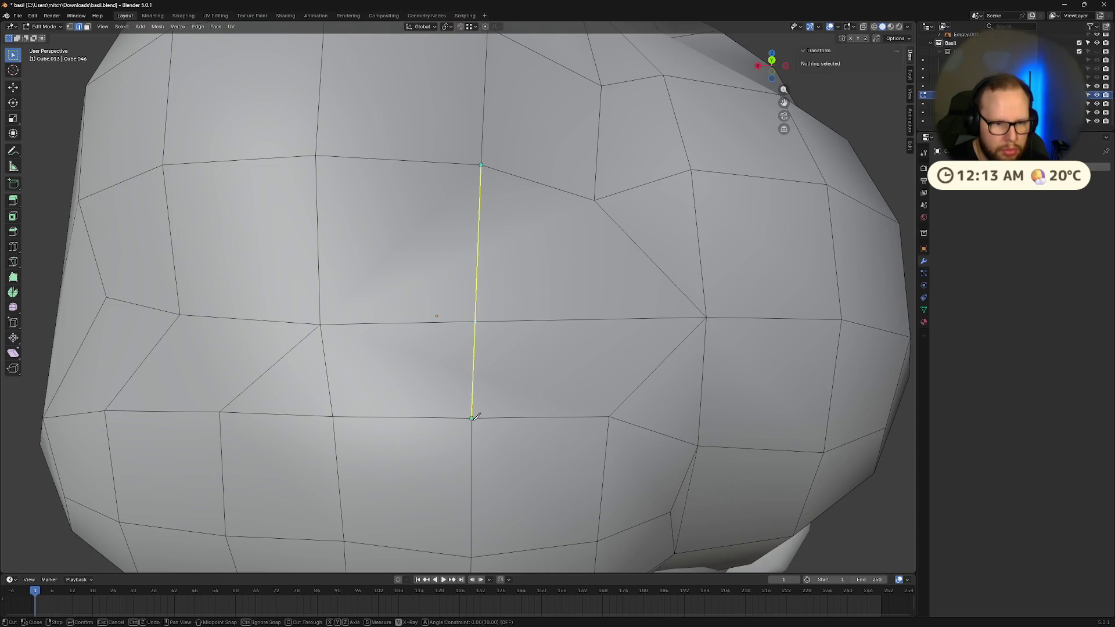
pyautogui.click(472, 418)
pyautogui.press('Return')
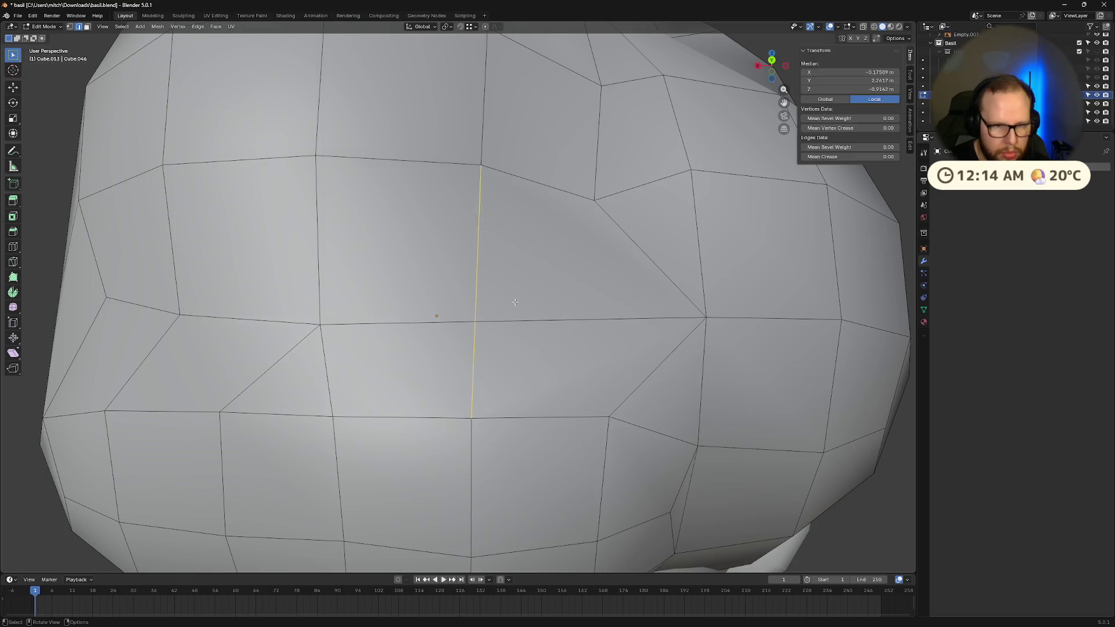
pyautogui.press('k')
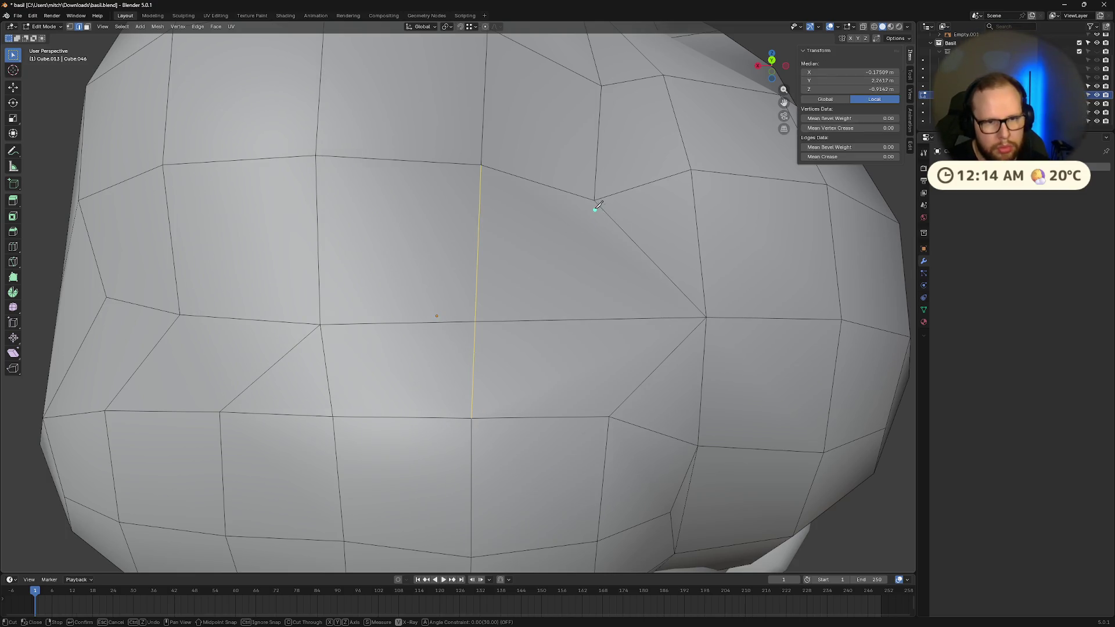
pyautogui.click(594, 200)
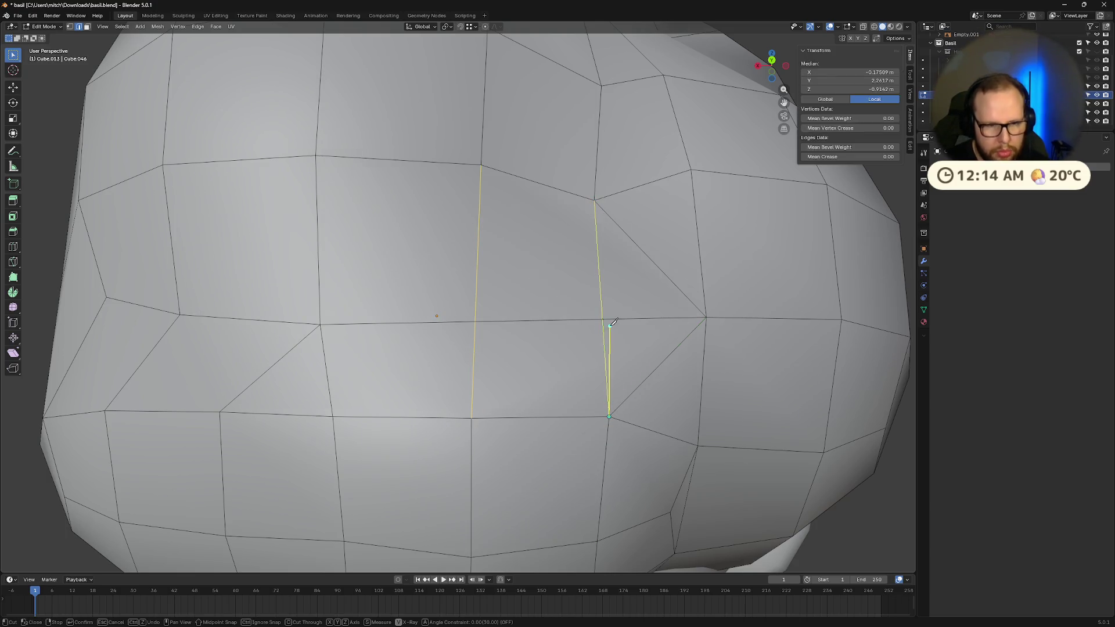
pyautogui.press('Return')
pyautogui.scroll(-4, 614, 321)
pyautogui.moveTo(580, 290)
pyautogui.mouseDown(button='middle')
pyautogui.moveTo(568, 277)
pyautogui.moveTo(606, 292)
pyautogui.mouseUp(button='middle')
pyautogui.press('KP_Decimal')
pyautogui.scroll(2, 567, 277)
pyautogui.click(642, 319)
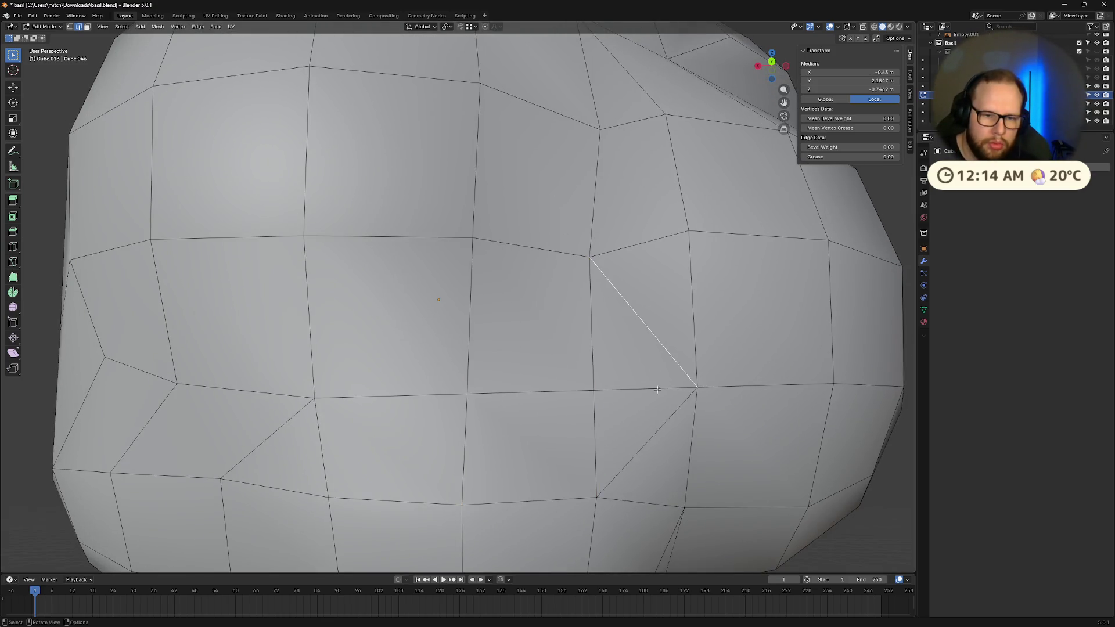
# - Dissolve the two diagonal edges on the head's front, keeping the faces
pyautogui.keyDown('shift'); pyautogui.click(669, 420); pyautogui.keyUp('shift')
pyautogui.press('x')
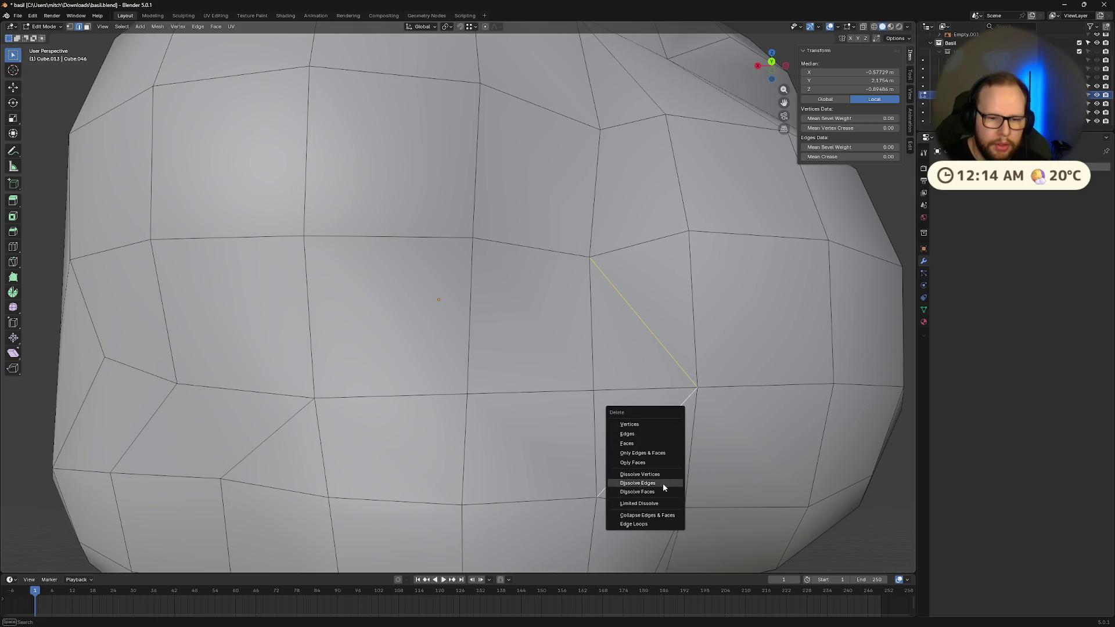
pyautogui.click(663, 483)
pyautogui.scroll(-5, 663, 483)
pyautogui.moveTo(668, 453)
pyautogui.mouseDown(button='middle')
pyautogui.moveTo(682, 401)
pyautogui.moveTo(642, 406)
pyautogui.moveTo(607, 319)
pyautogui.mouseUp(button='middle')
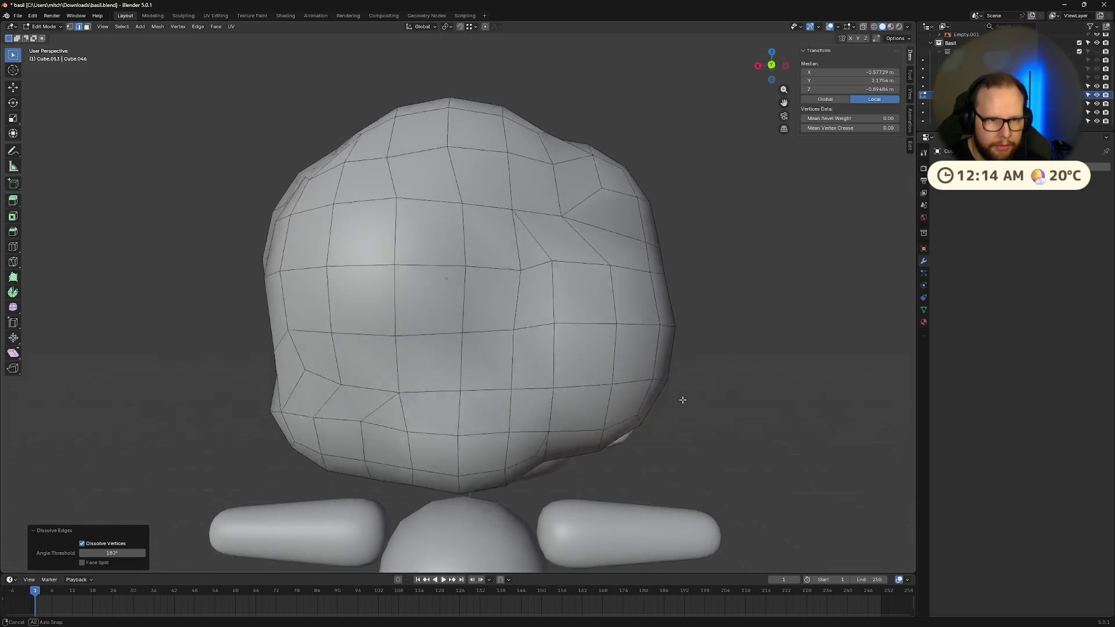
pyautogui.scroll(6, 608, 319)
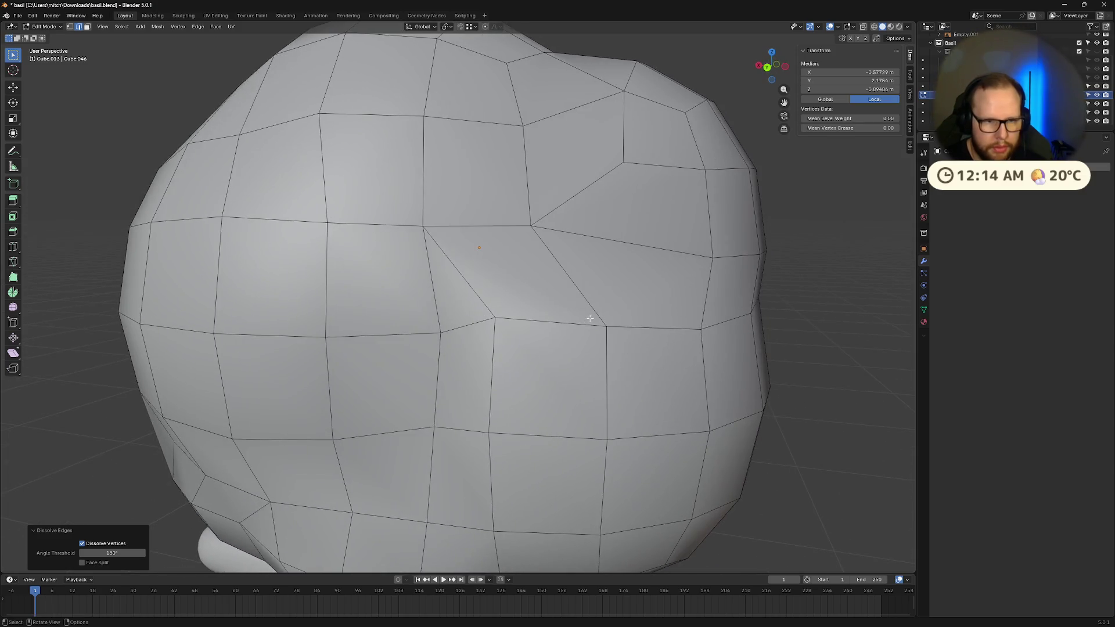
pyautogui.hotkey('ctrl', 'z')
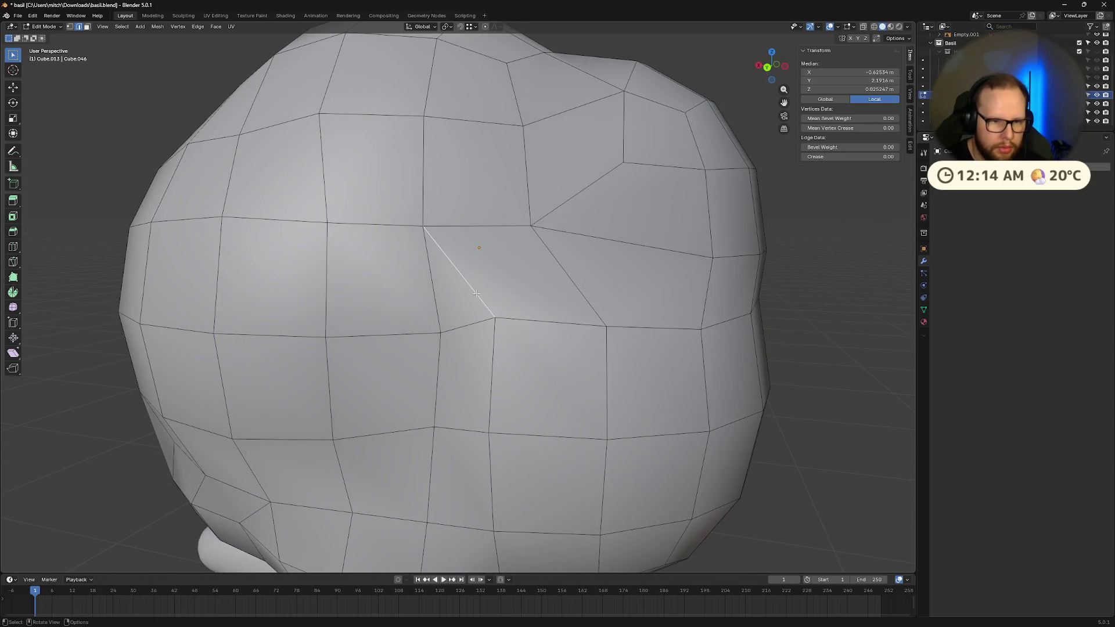
pyautogui.hotkey('ctrl', 'shift', 'z')
pyautogui.scroll(4, 475, 294)
pyautogui.moveTo(523, 285); pyautogui.dragTo(549, 272, button='middle')
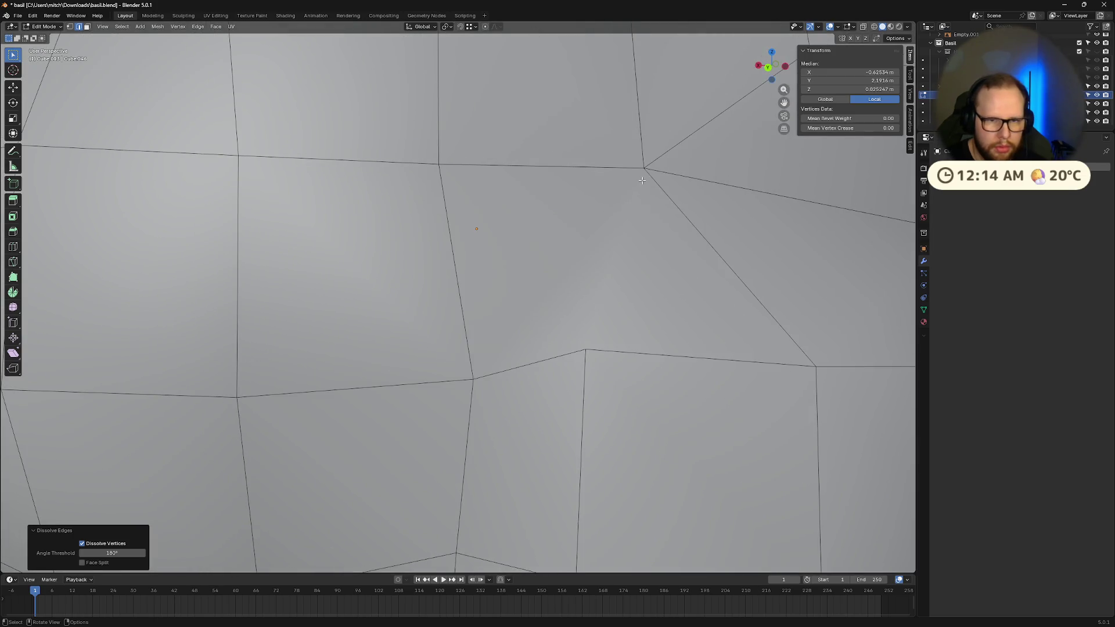
# - Knife-cut a new edge from a vertex on the front faces
pyautogui.press('k')
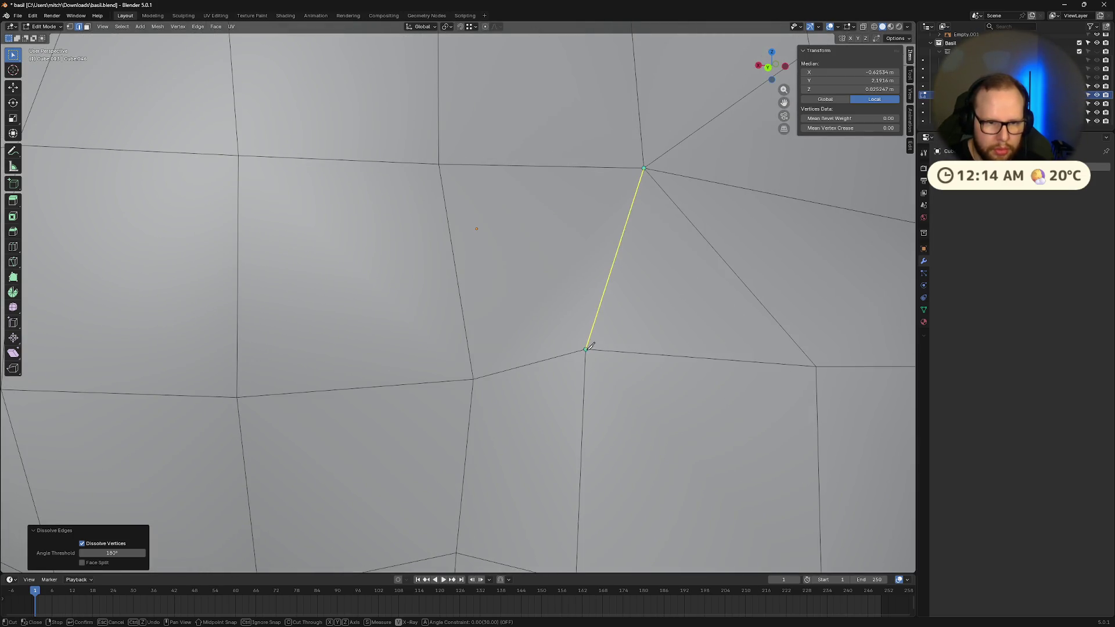
pyautogui.click(588, 344)
pyautogui.scroll(-2, 654, 259)
pyautogui.press('Return')
pyautogui.scroll(-3, 610, 300)
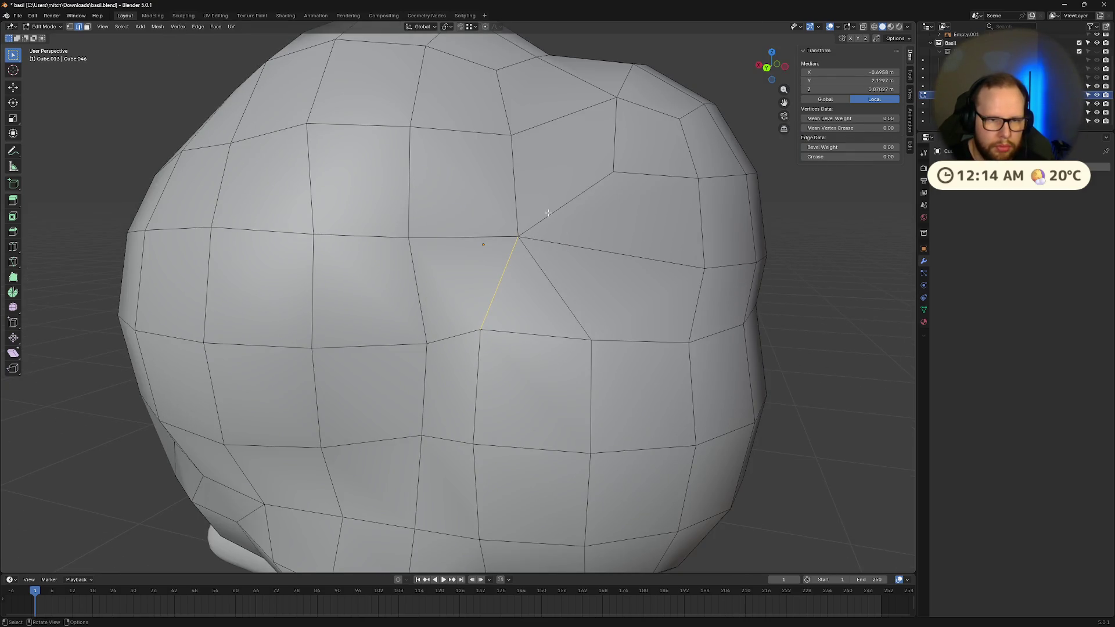
# - Dissolve the three edges around the extra vertex to merge them into one face
pyautogui.click(548, 213)
pyautogui.keyDown('shift'); pyautogui.click(555, 244); pyautogui.keyUp('shift')
pyautogui.keyDown('shift'); pyautogui.click(543, 271); pyautogui.keyUp('shift')
pyautogui.press('x')
pyautogui.click(544, 270)
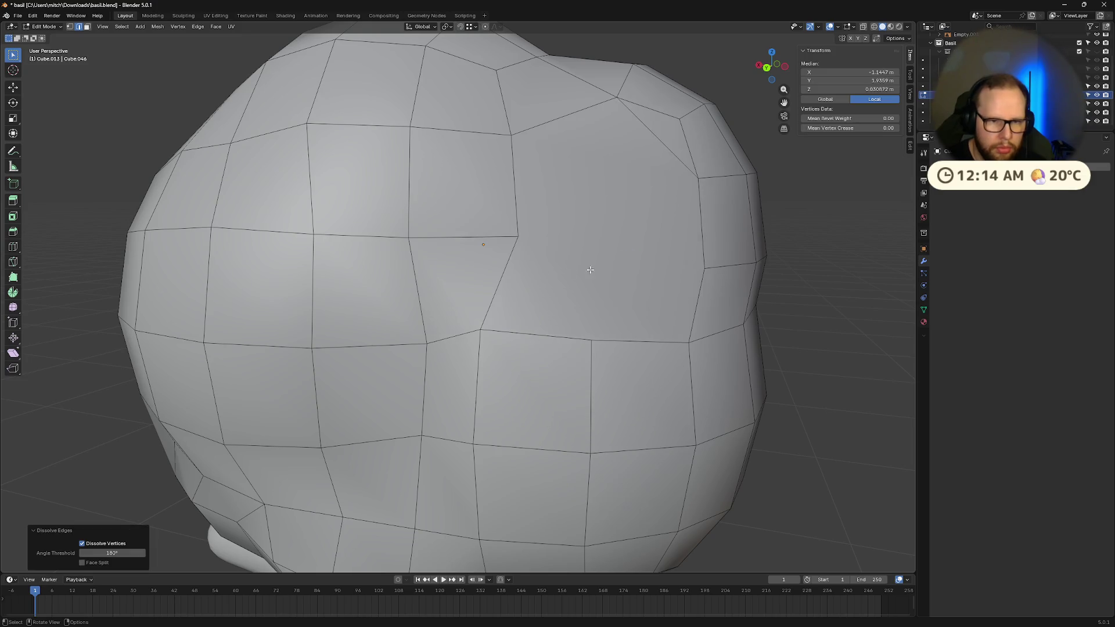
pyautogui.moveTo(591, 270)
pyautogui.mouseDown(button='middle')
pyautogui.moveTo(602, 267)
pyautogui.moveTo(594, 190)
pyautogui.mouseUp(button='middle')
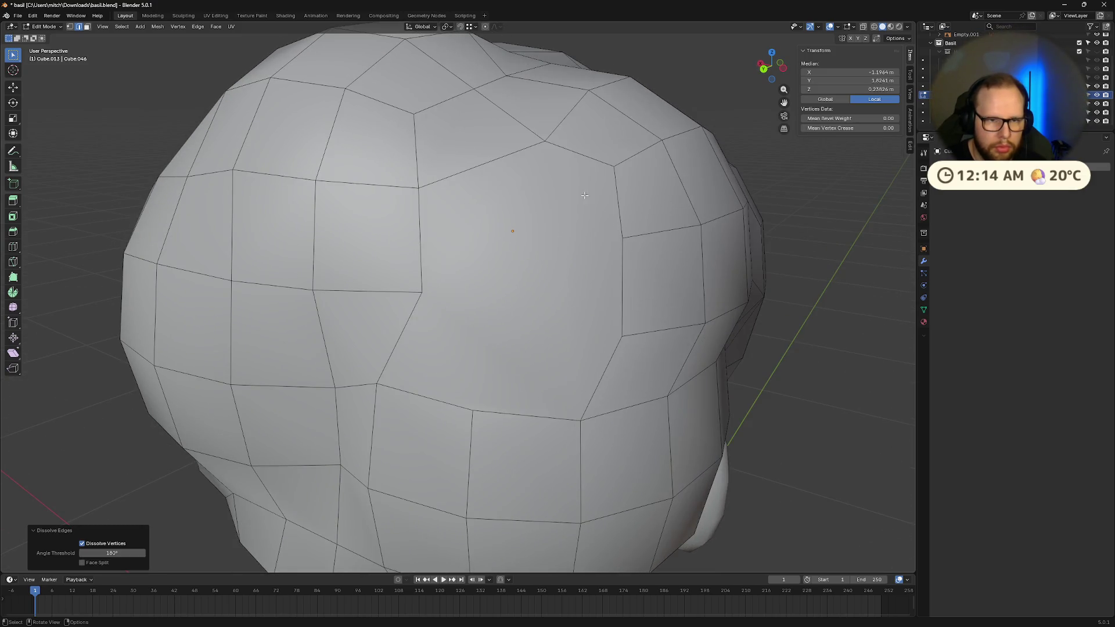
pyautogui.moveTo(598, 252)
pyautogui.mouseDown(button='middle')
pyautogui.moveTo(692, 283)
pyautogui.moveTo(608, 246)
pyautogui.mouseUp(button='middle')
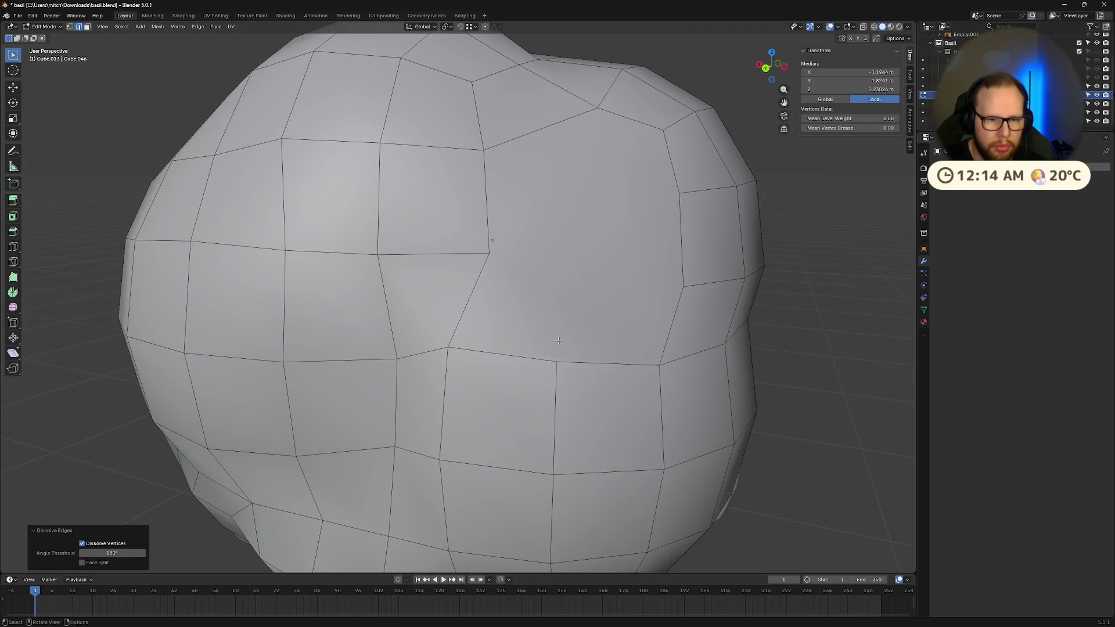
# - Knife a horizontal and a vertical cut crossing through the large face
pyautogui.press('k')
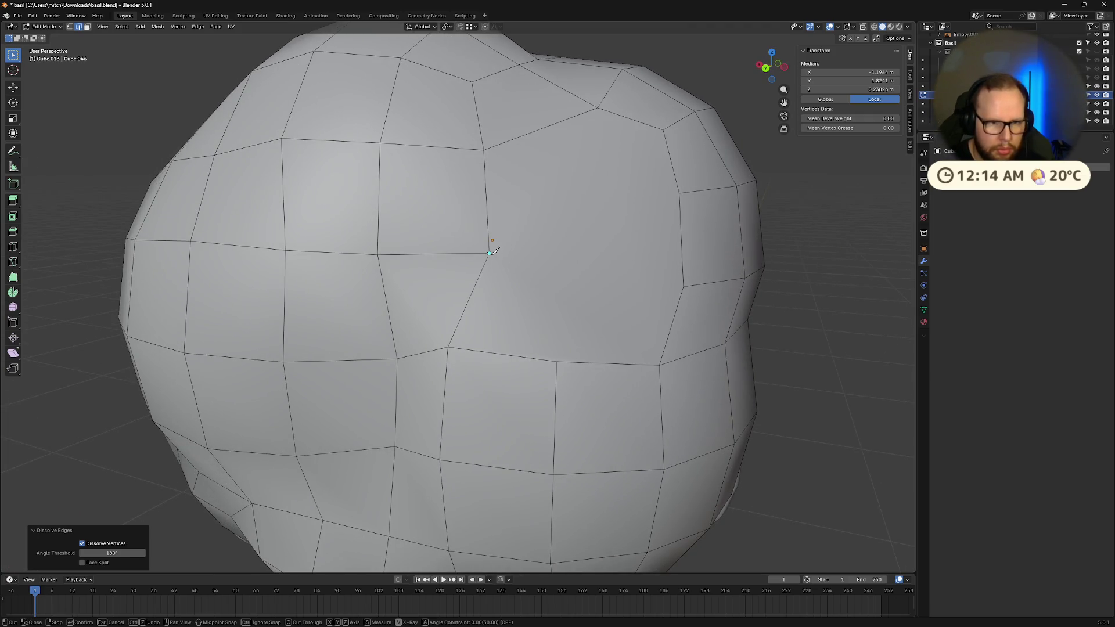
pyautogui.click(490, 253)
pyautogui.click(684, 286)
pyautogui.press('Return')
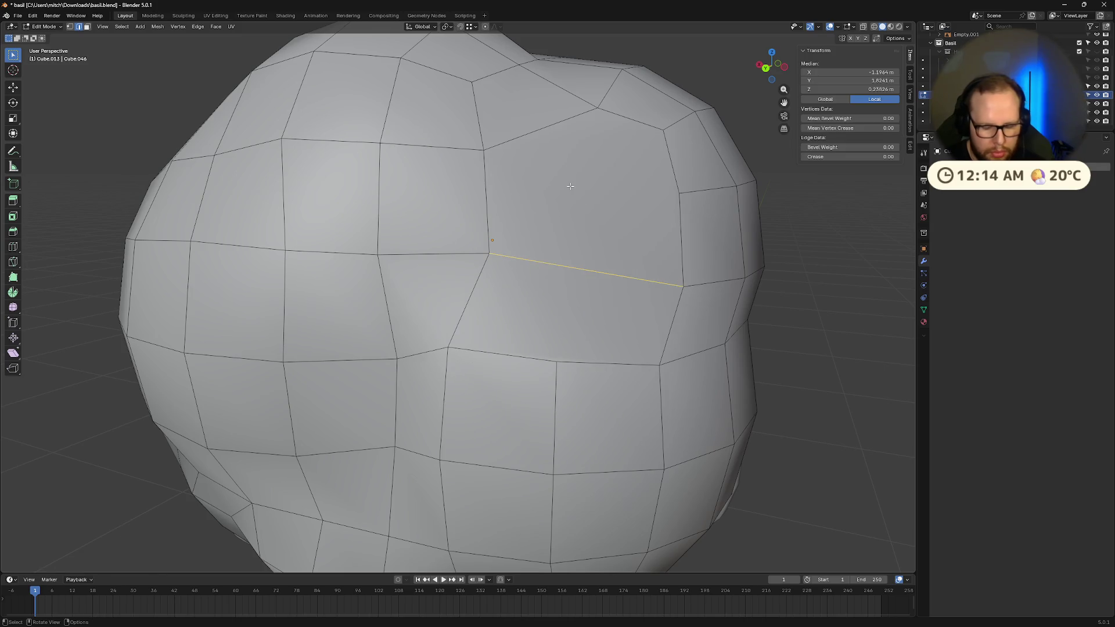
pyautogui.press('k')
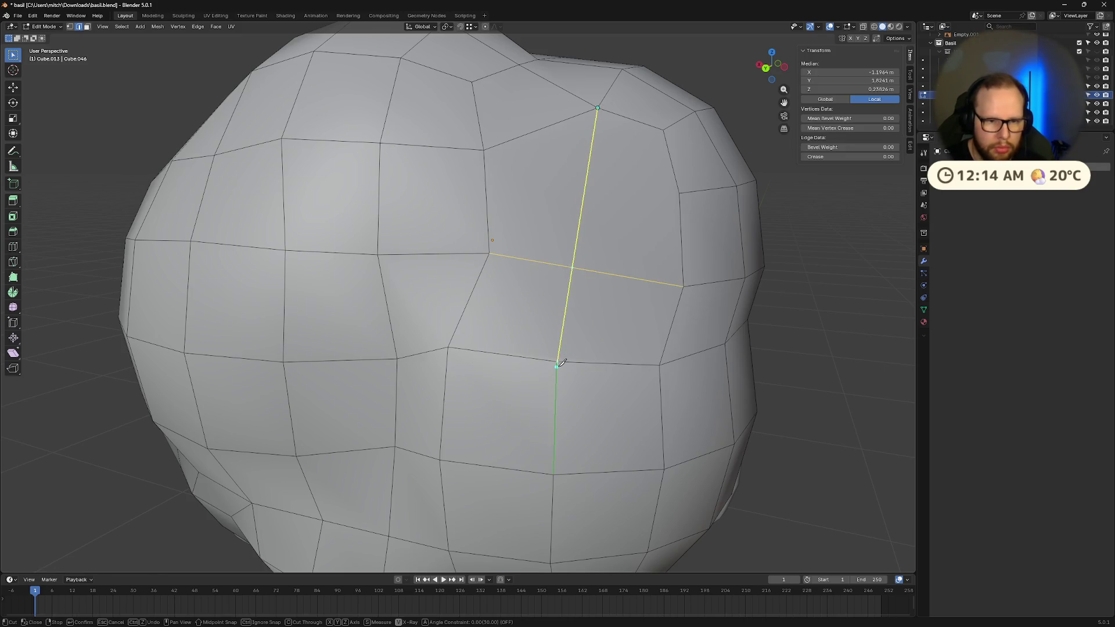
pyautogui.click(559, 359)
pyautogui.press('Return')
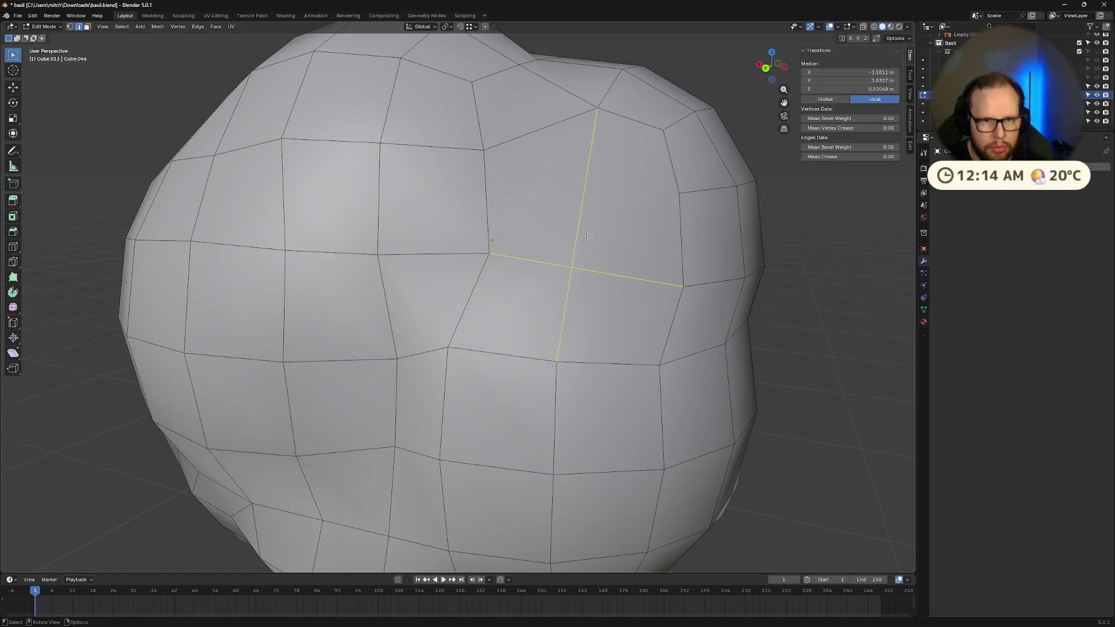
# - Move the crossing vertex up and left, and nudge a vertex near the top
pyautogui.click(573, 269)
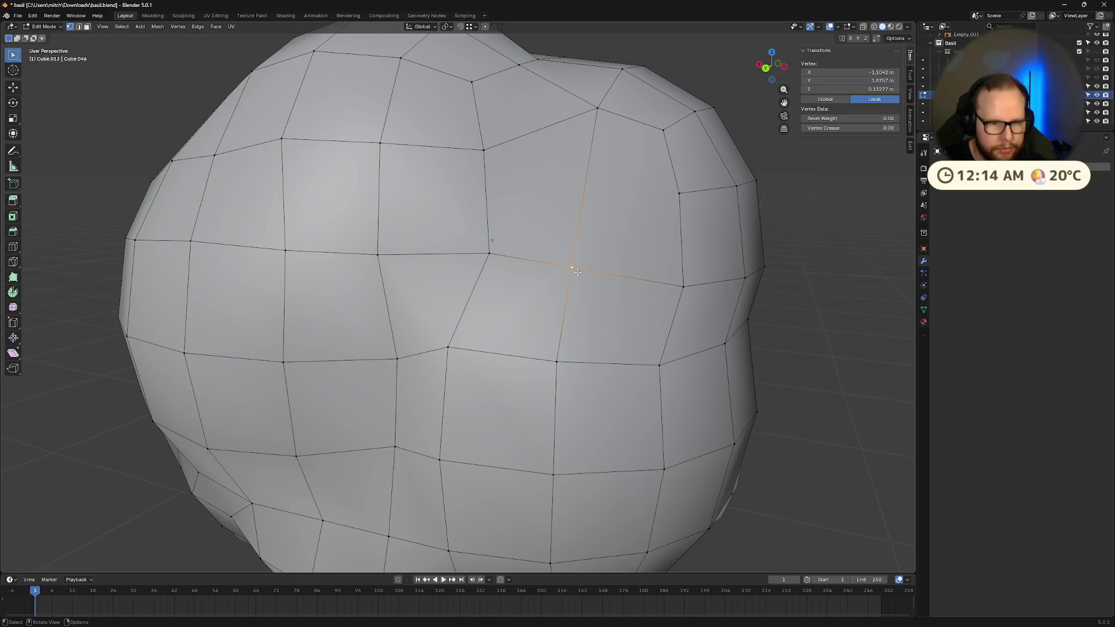
pyautogui.press('g')
pyautogui.click(567, 250)
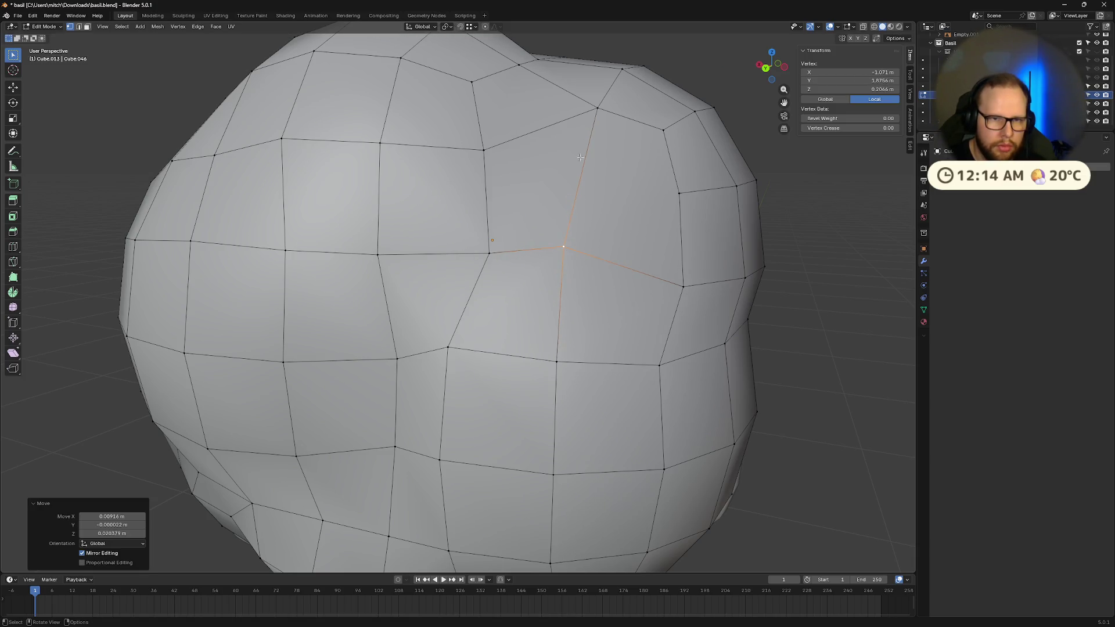
pyautogui.click(600, 107)
pyautogui.press('g')
pyautogui.click(584, 120)
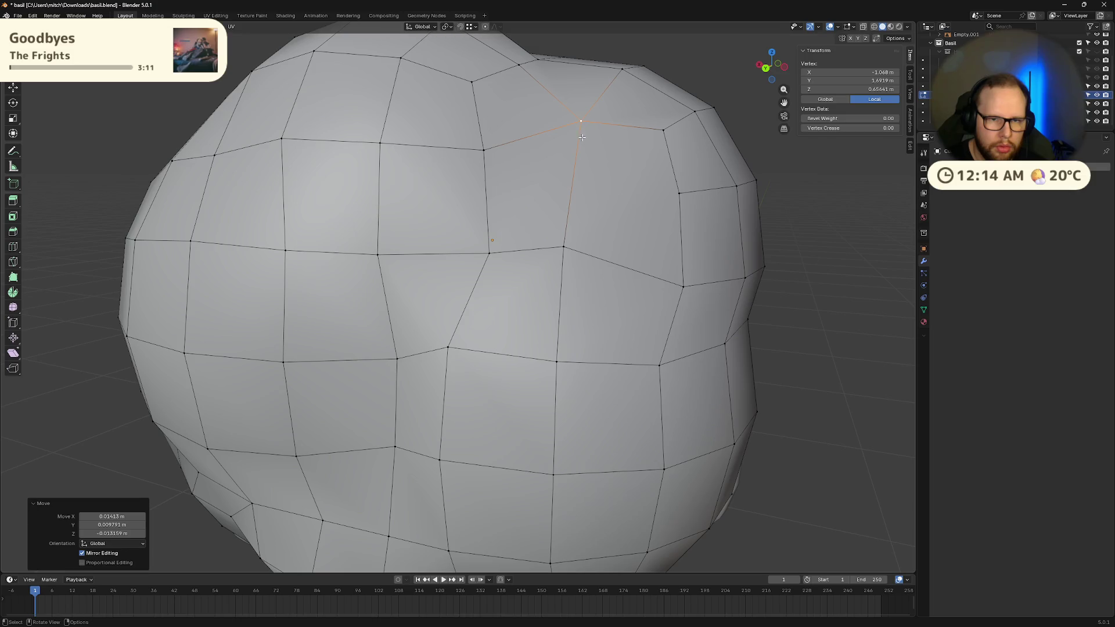
pyautogui.moveTo(584, 121)
pyautogui.mouseDown(button='middle')
pyautogui.moveTo(632, 231)
pyautogui.moveTo(656, 222)
pyautogui.moveTo(647, 240)
pyautogui.moveTo(664, 238)
pyautogui.moveTo(566, 229)
pyautogui.mouseUp(button='middle')
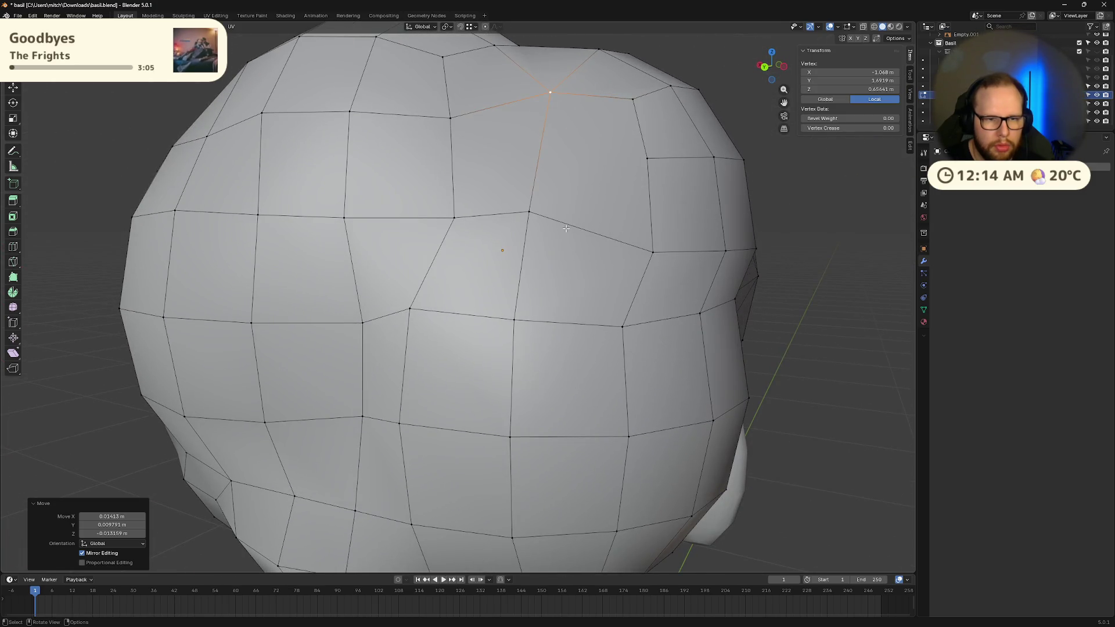
# - Knife a connecting edge between two vertices on the face
pyautogui.click(646, 159)
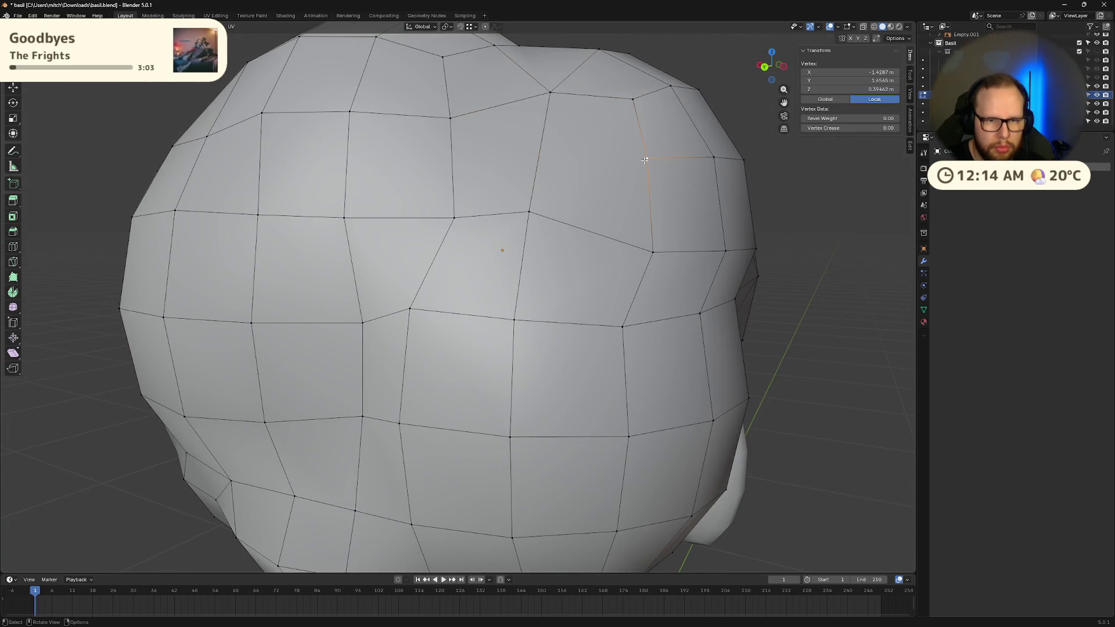
pyautogui.keyDown('shift'); pyautogui.click(530, 211); pyautogui.keyUp('shift')
pyautogui.press('k')
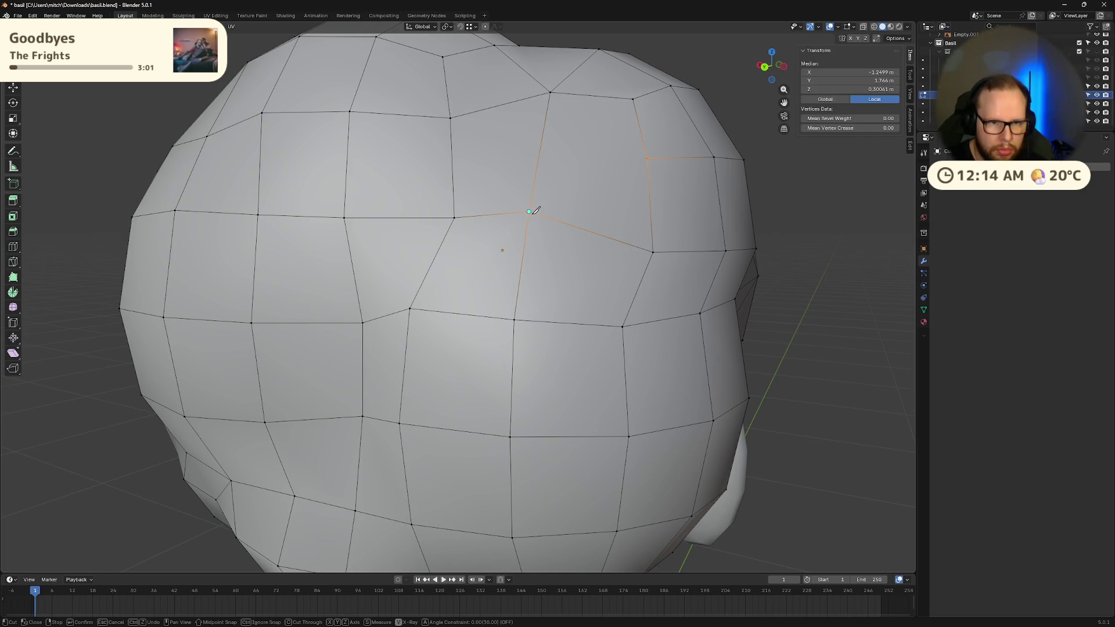
pyautogui.click(529, 211)
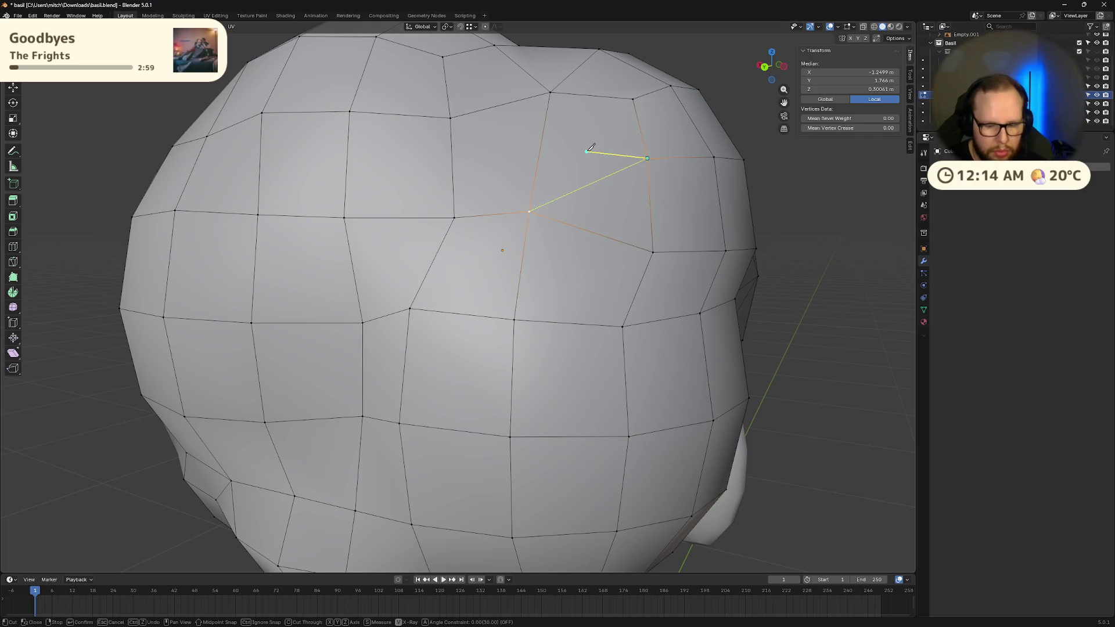
pyautogui.press('Return')
# - Dissolve an unneeded vertex on the head shell
pyautogui.moveTo(587, 149); pyautogui.dragTo(533, 318, button='middle')
pyautogui.click(533, 318)
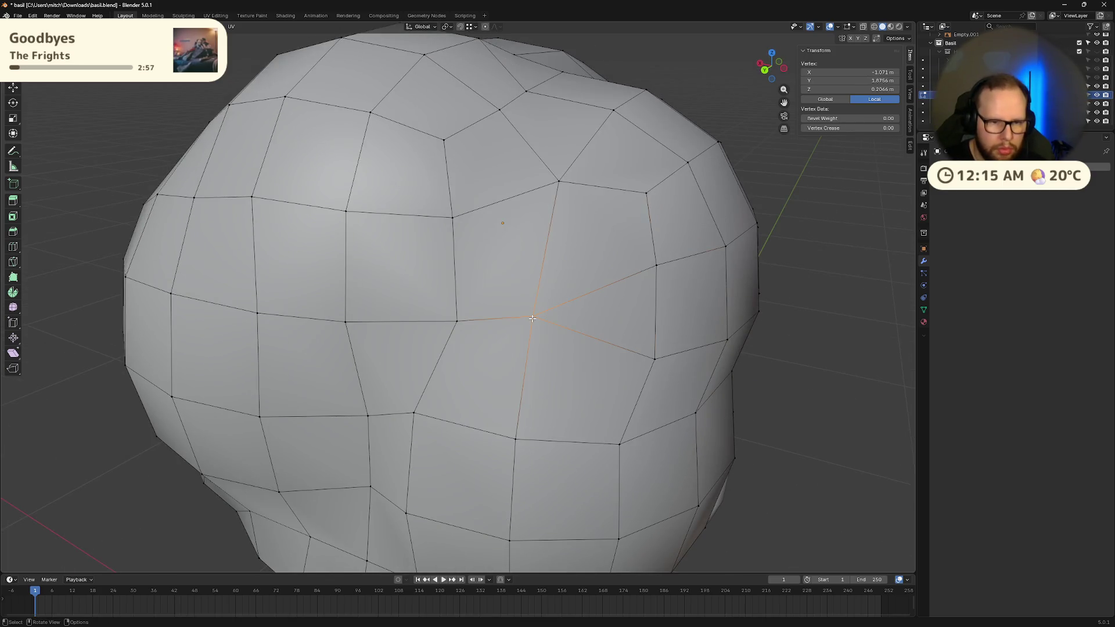
pyautogui.hotkey('ctrl', 'x')
pyautogui.scroll(-5, 668, 278)
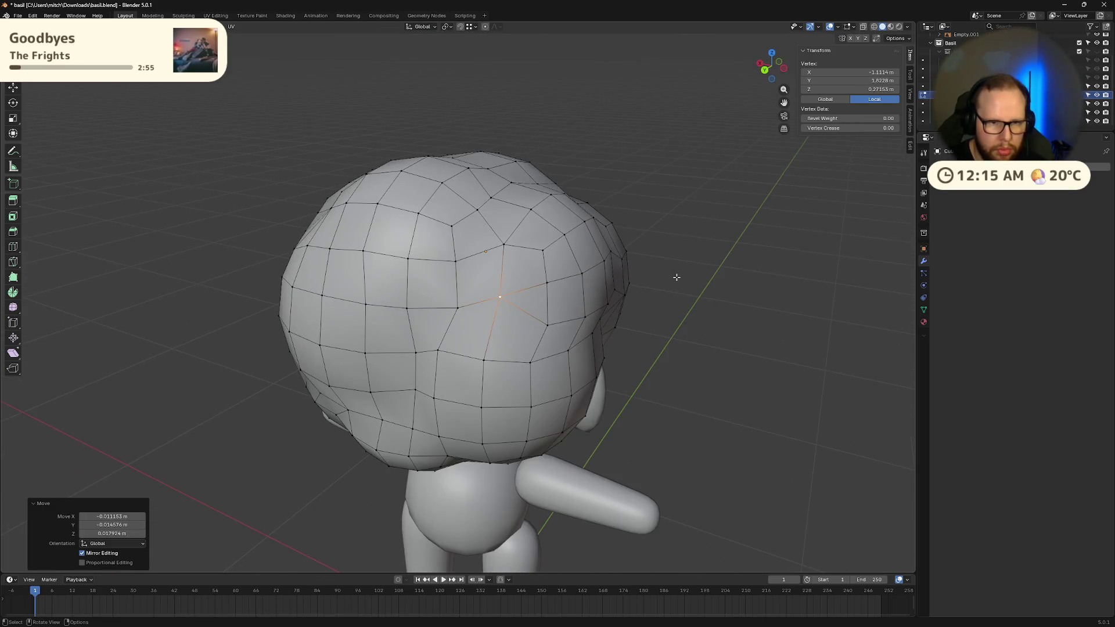
pyautogui.moveTo(674, 277); pyautogui.dragTo(590, 273, button='middle')
# - Slide a vertex on the side of the head along its local Y axis
pyautogui.click(355, 242)
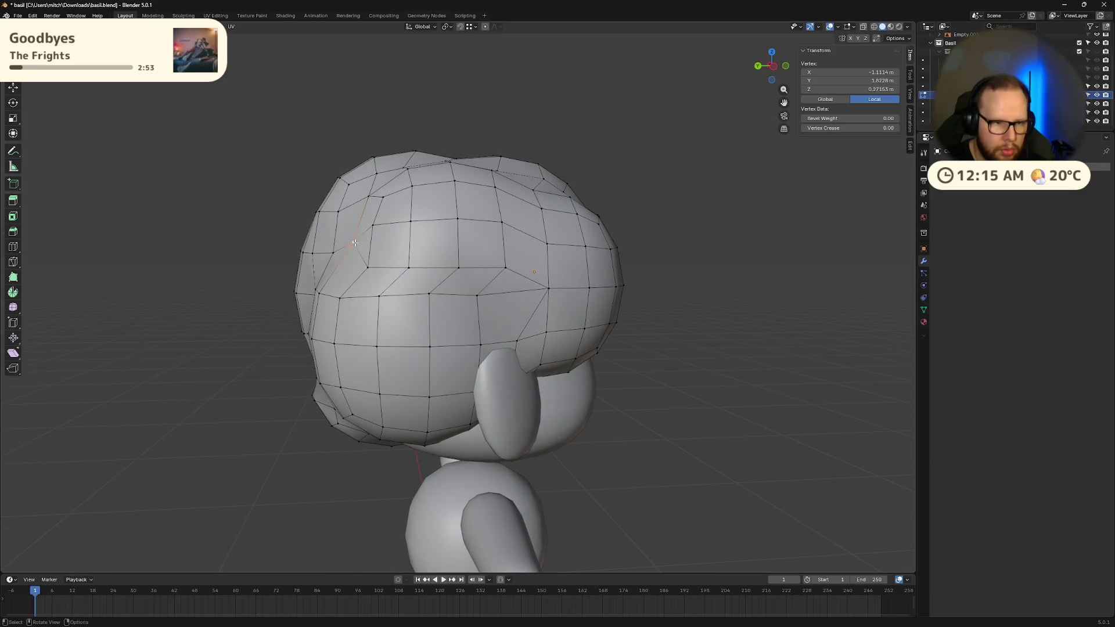
pyautogui.press('g')
pyautogui.press('y')
pyautogui.click(347, 244)
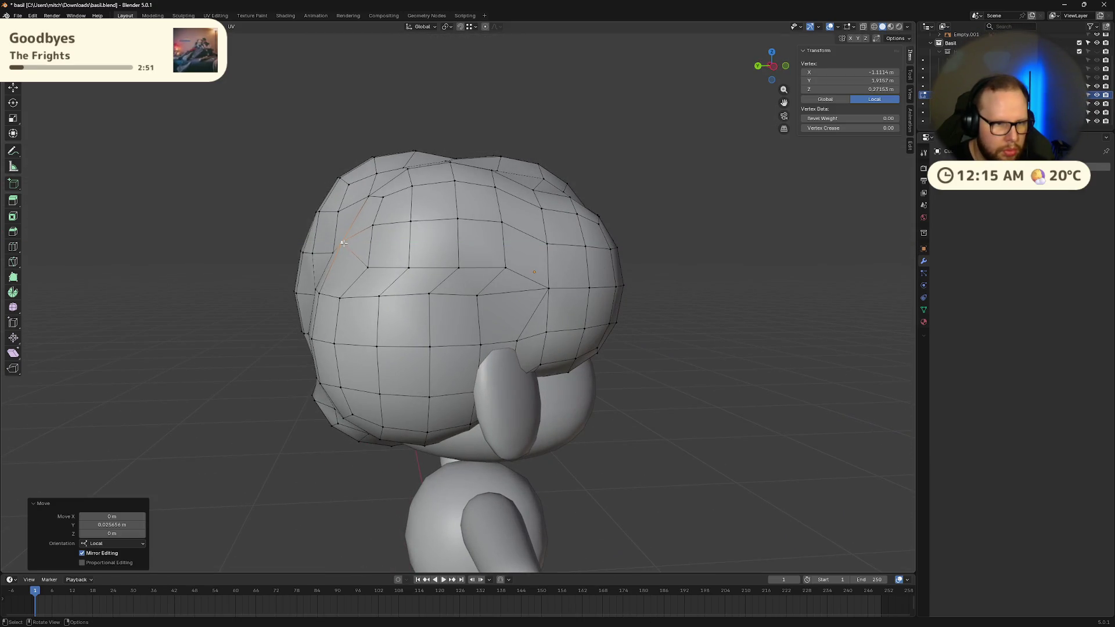
pyautogui.moveTo(347, 246)
pyautogui.mouseDown(button='middle')
pyautogui.moveTo(367, 253)
pyautogui.moveTo(365, 270)
pyautogui.mouseUp(button='middle')
# - Check the surrounding faces, slide the side vertex further along local Y, and deselect all
pyautogui.press('h')
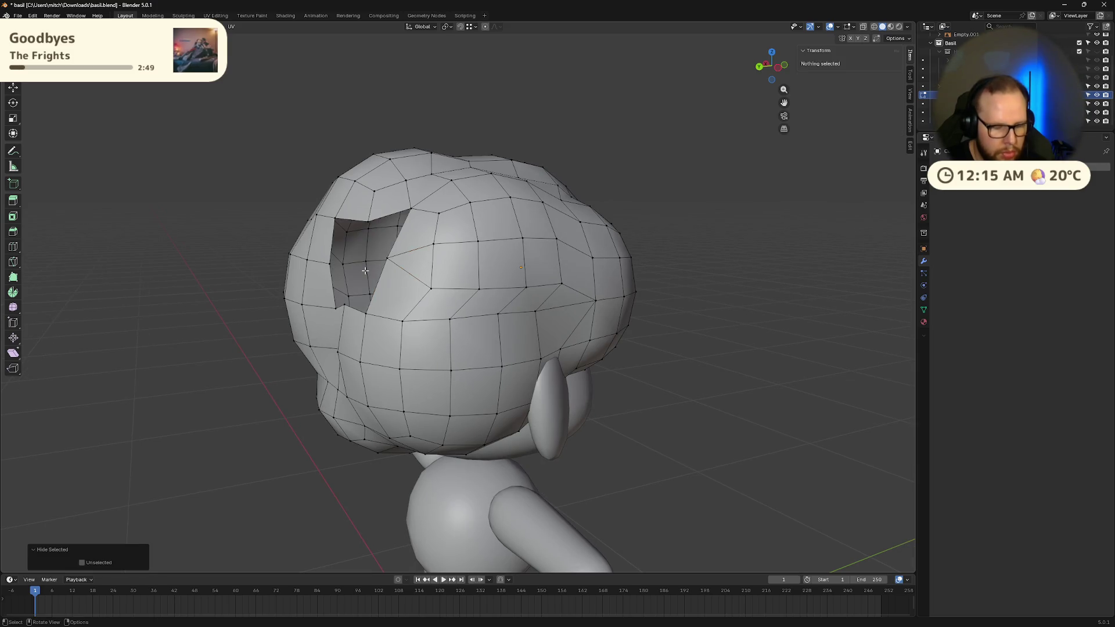
pyautogui.hotkey('alt', 'h')
pyautogui.press('g')
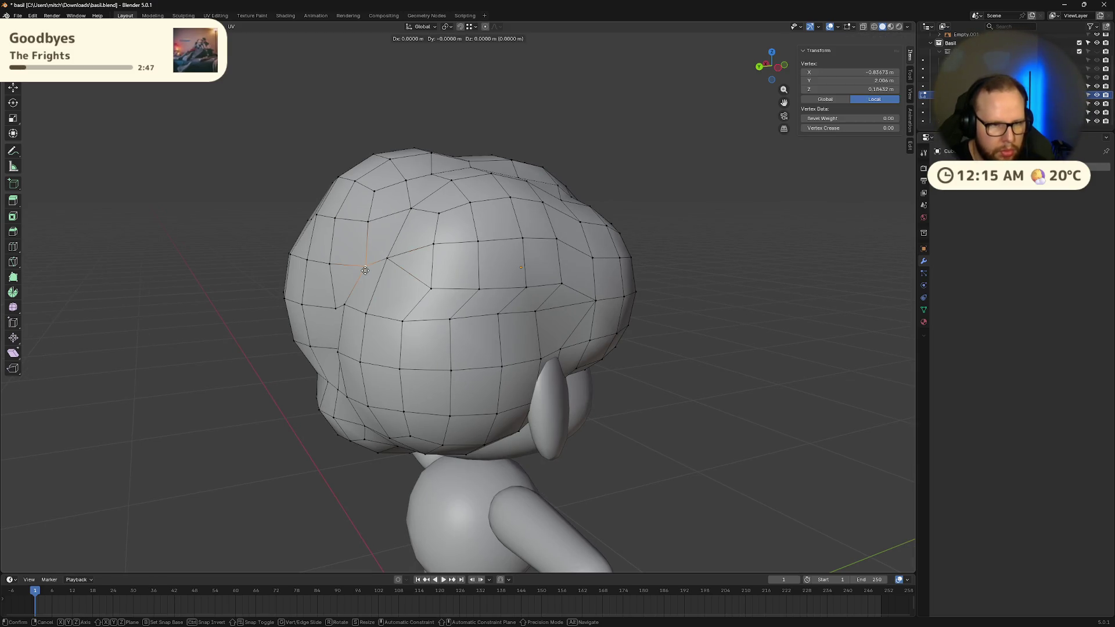
pyautogui.press('y')
pyautogui.press('y')
pyautogui.click(364, 270)
pyautogui.moveTo(364, 271)
pyautogui.mouseDown(button='middle')
pyautogui.moveTo(523, 279)
pyautogui.moveTo(622, 298)
pyautogui.moveTo(677, 263)
pyautogui.moveTo(663, 289)
pyautogui.mouseUp(button='middle')
pyautogui.hotkey('alt', 'a')
pyautogui.scroll(5, 668, 302)
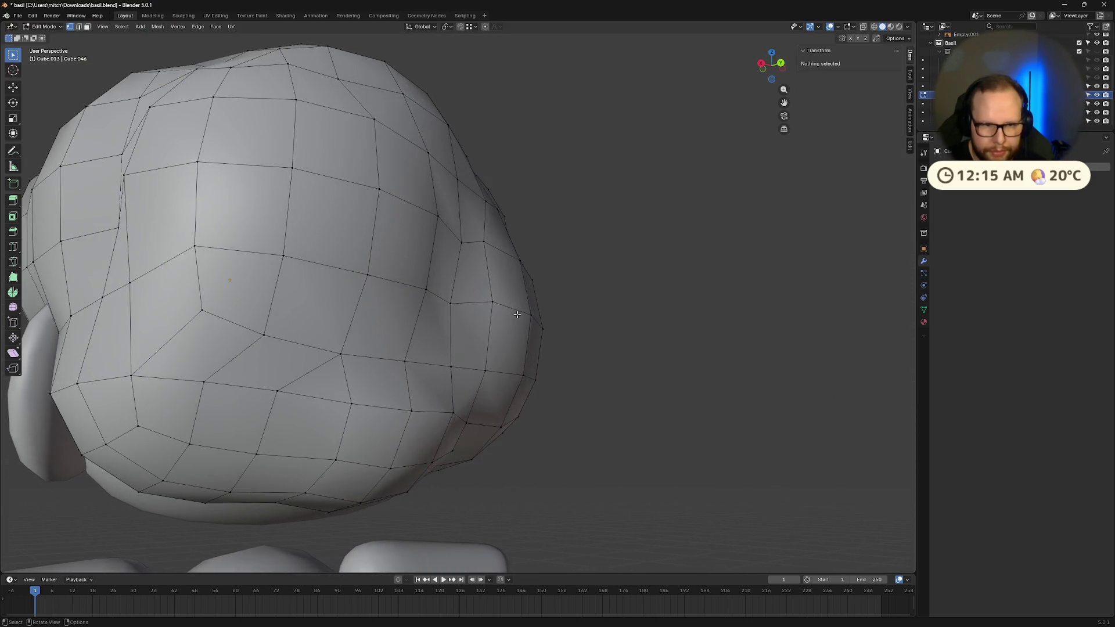